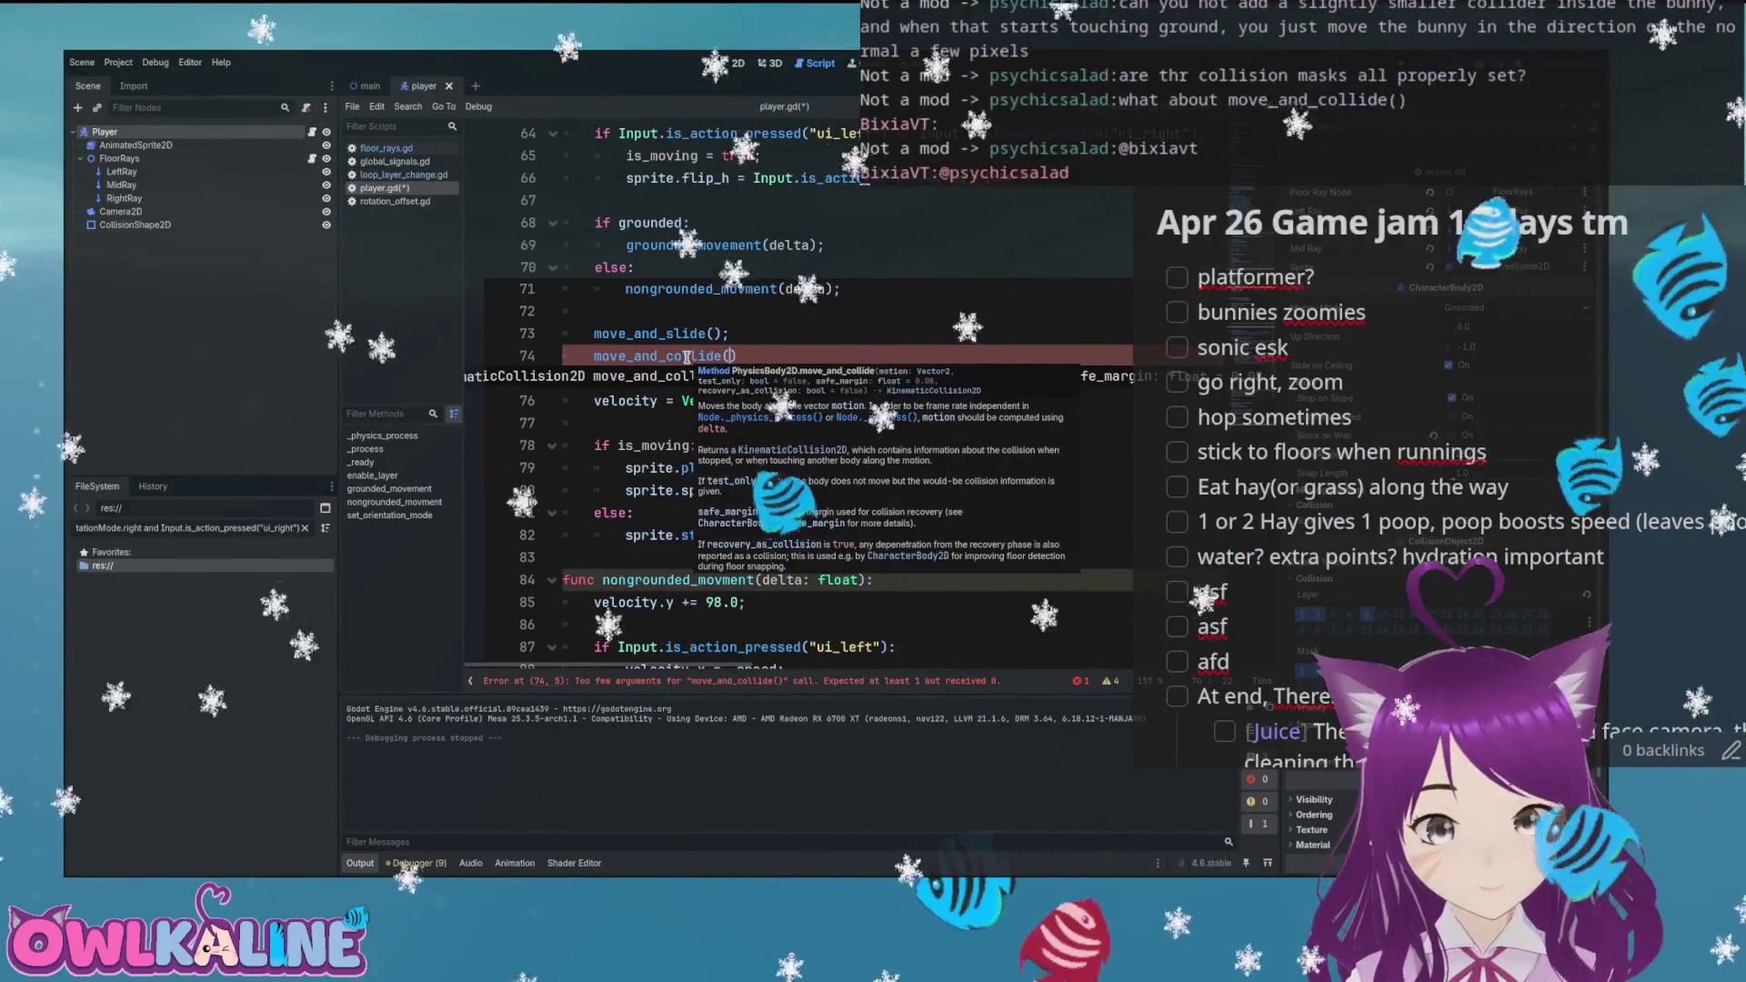
Store move_and_collide(velocity, false) in a new collision variable
{"action": "type", "text": "ve"}
{"action": "type", "text": "locity, fa"}
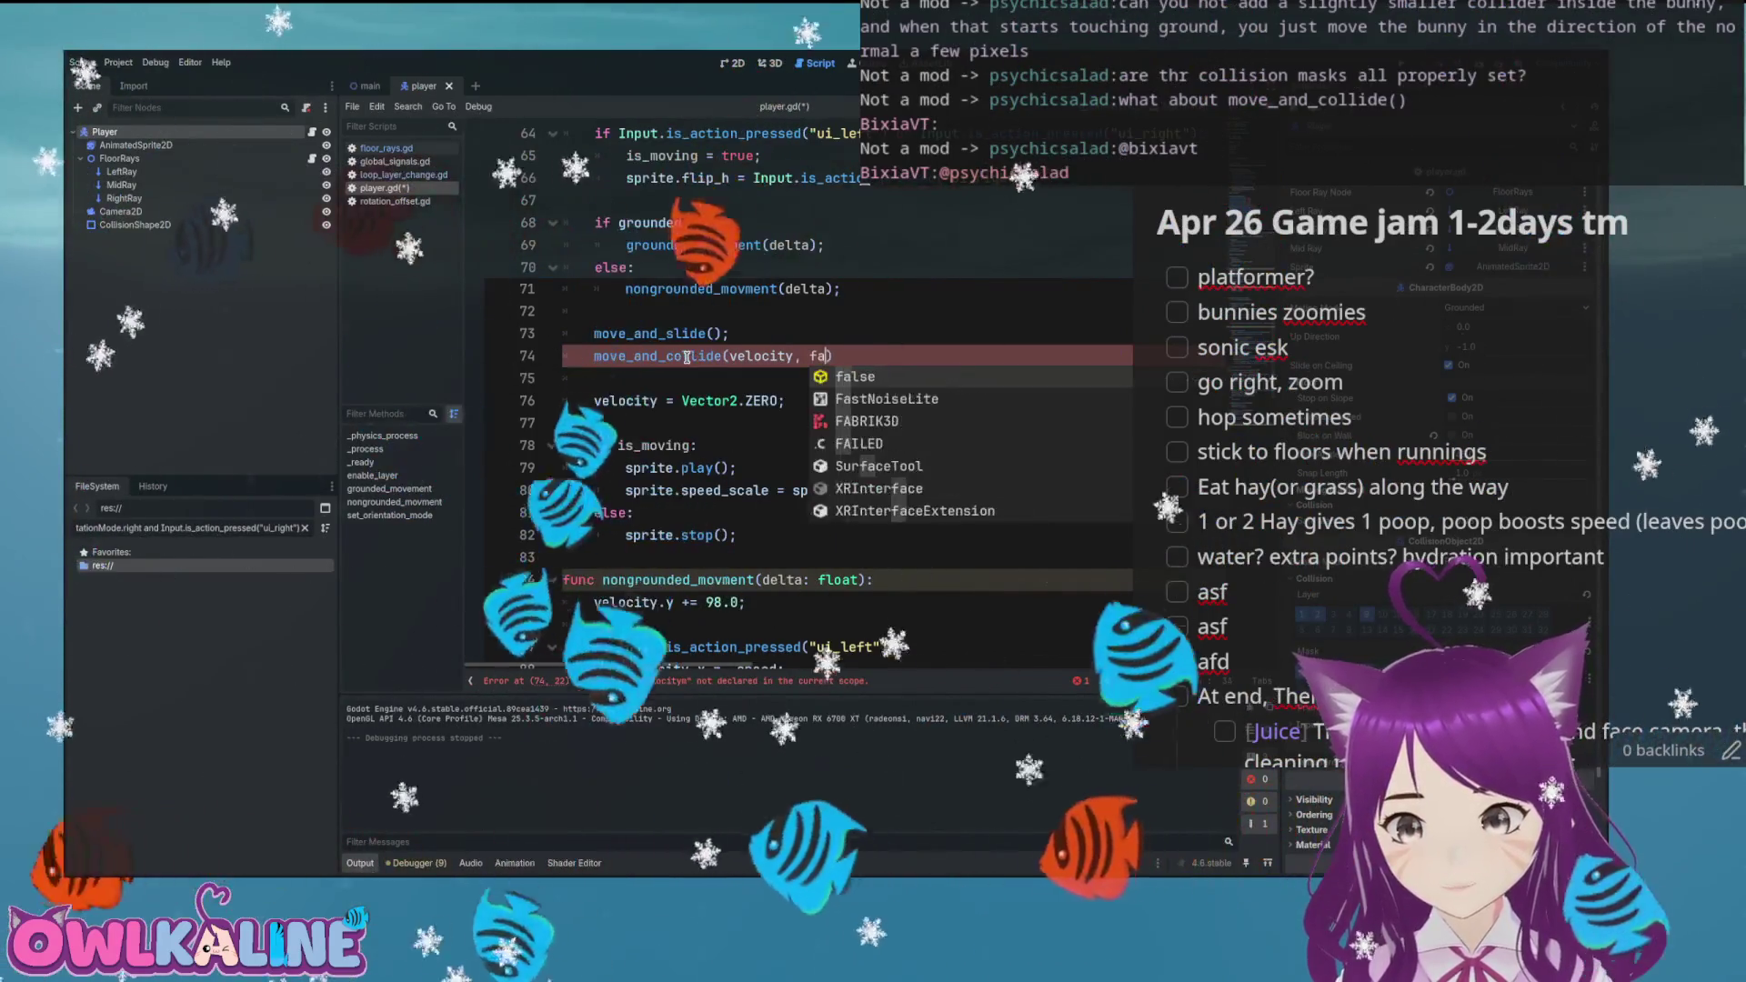
{"action": "key", "text": "Return"}
{"action": "type", "text": ", false,"}
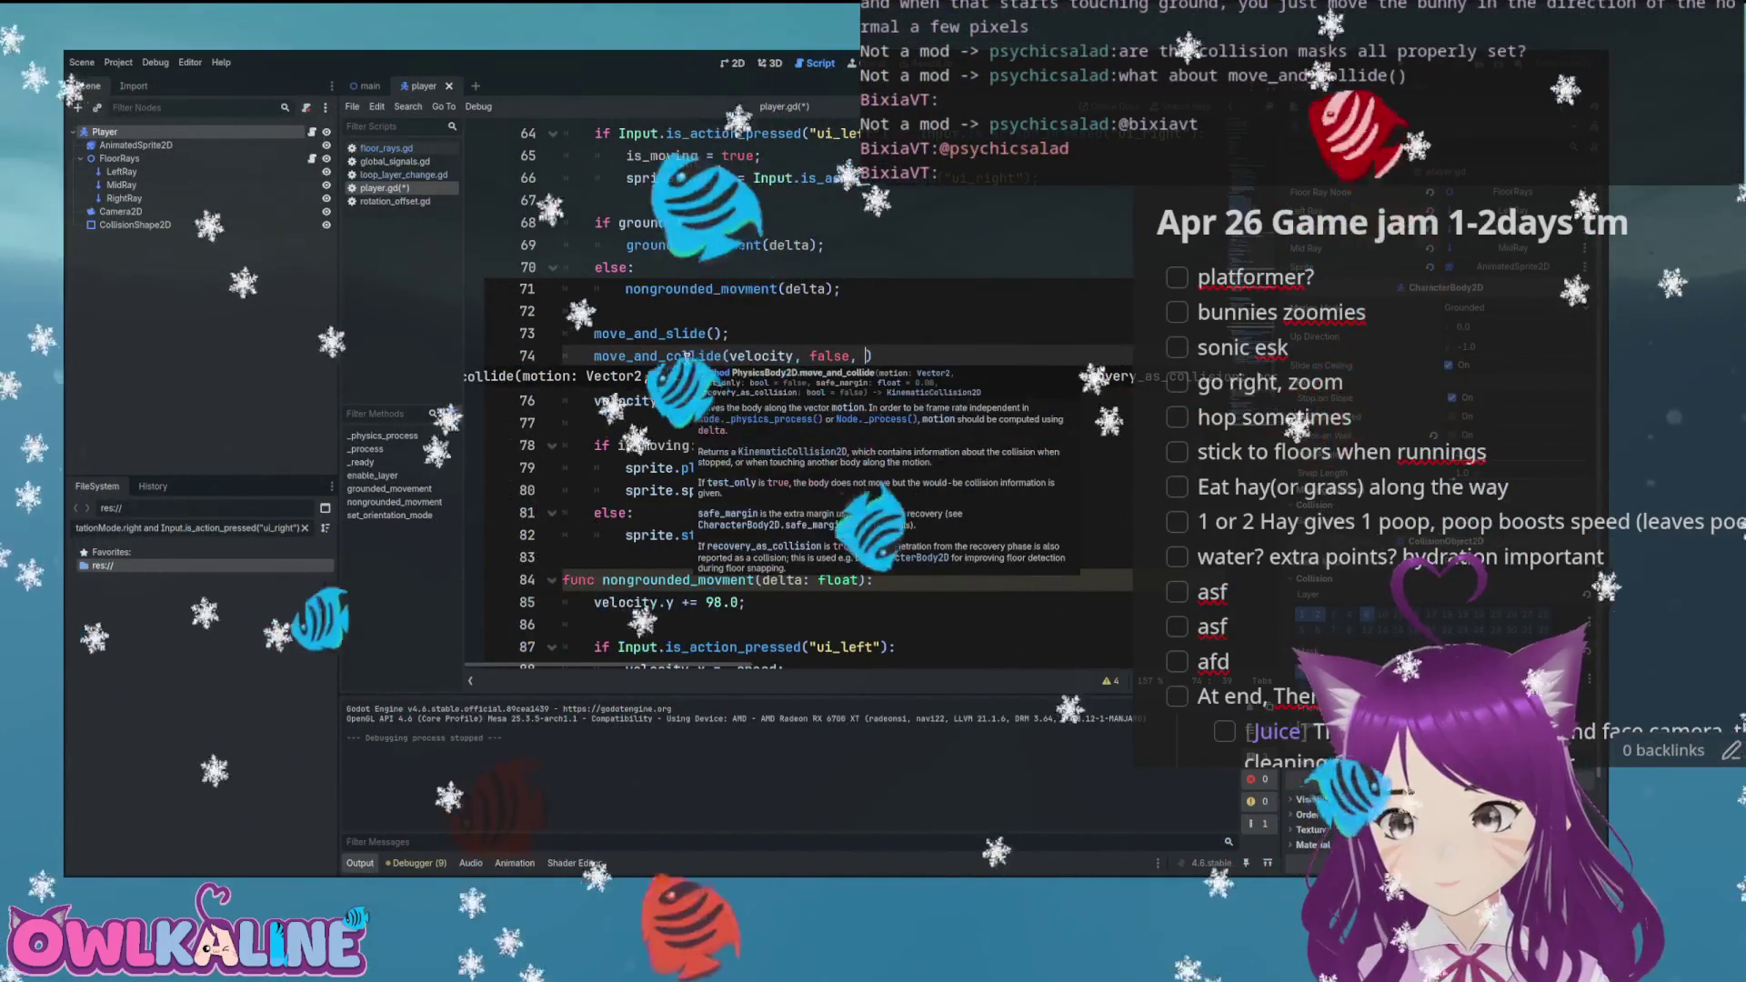
{"action": "key", "text": "BackSpace"}
{"action": "key", "text": "BackSpace"}
{"action": "type", "text": ");"}
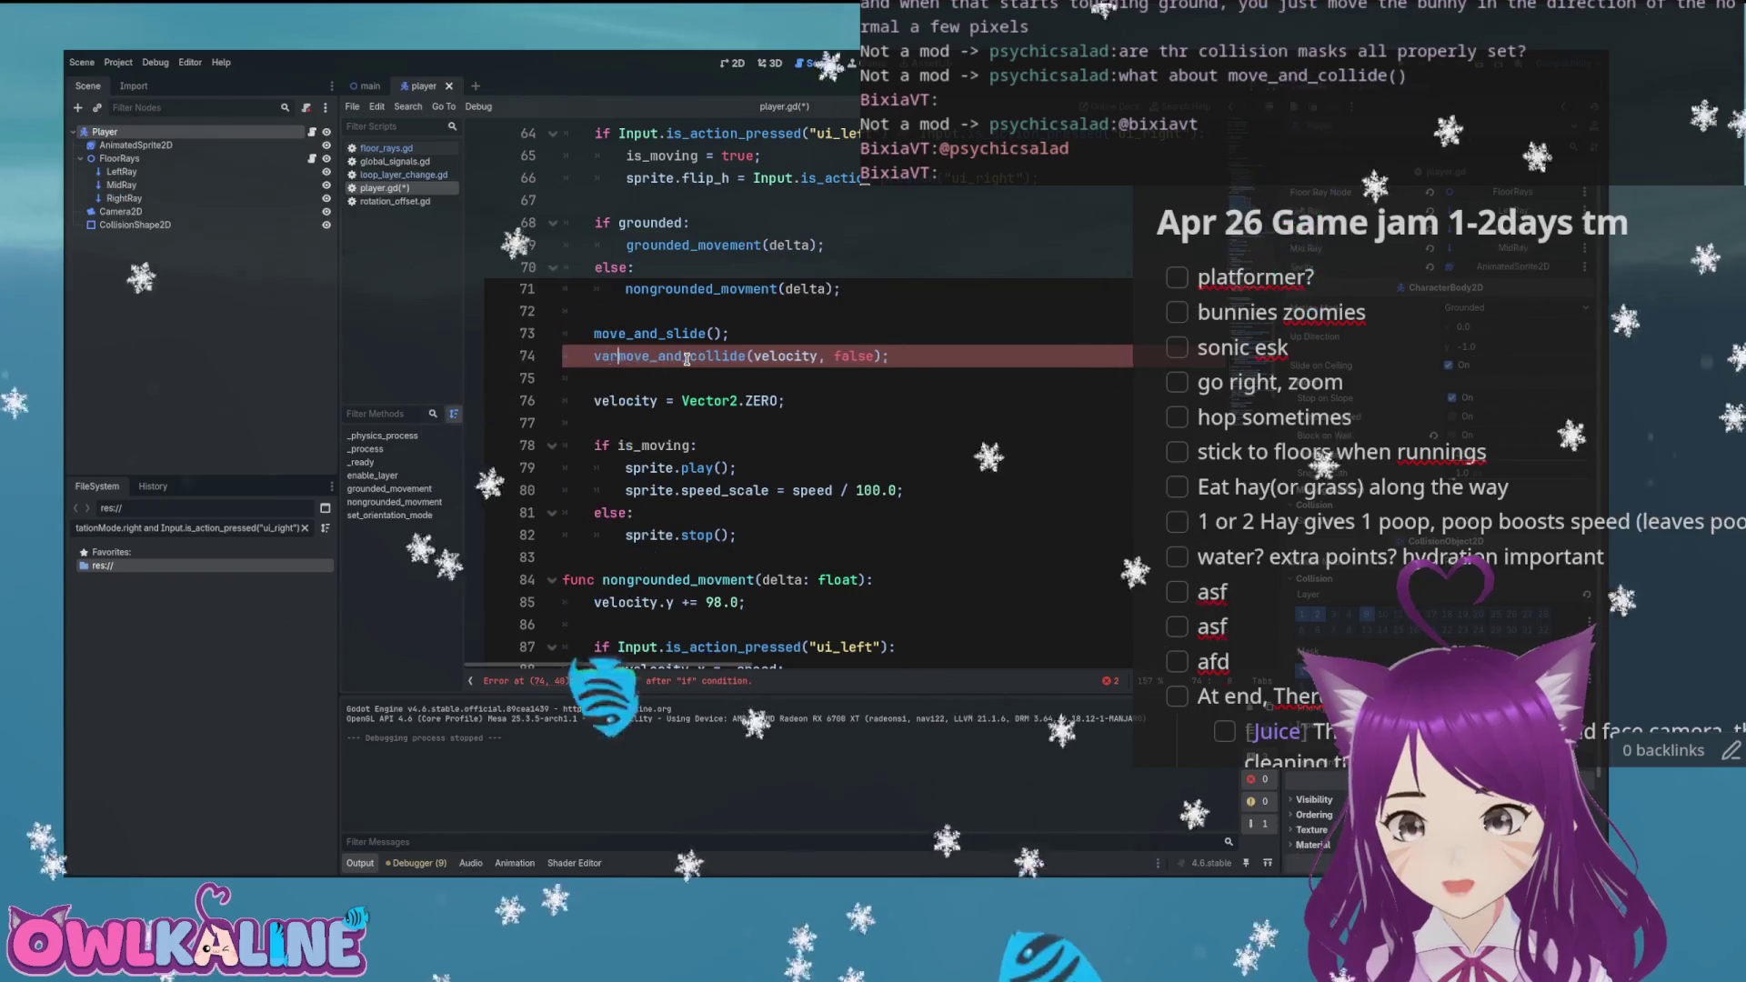
{"action": "type", "text": "lision ="}
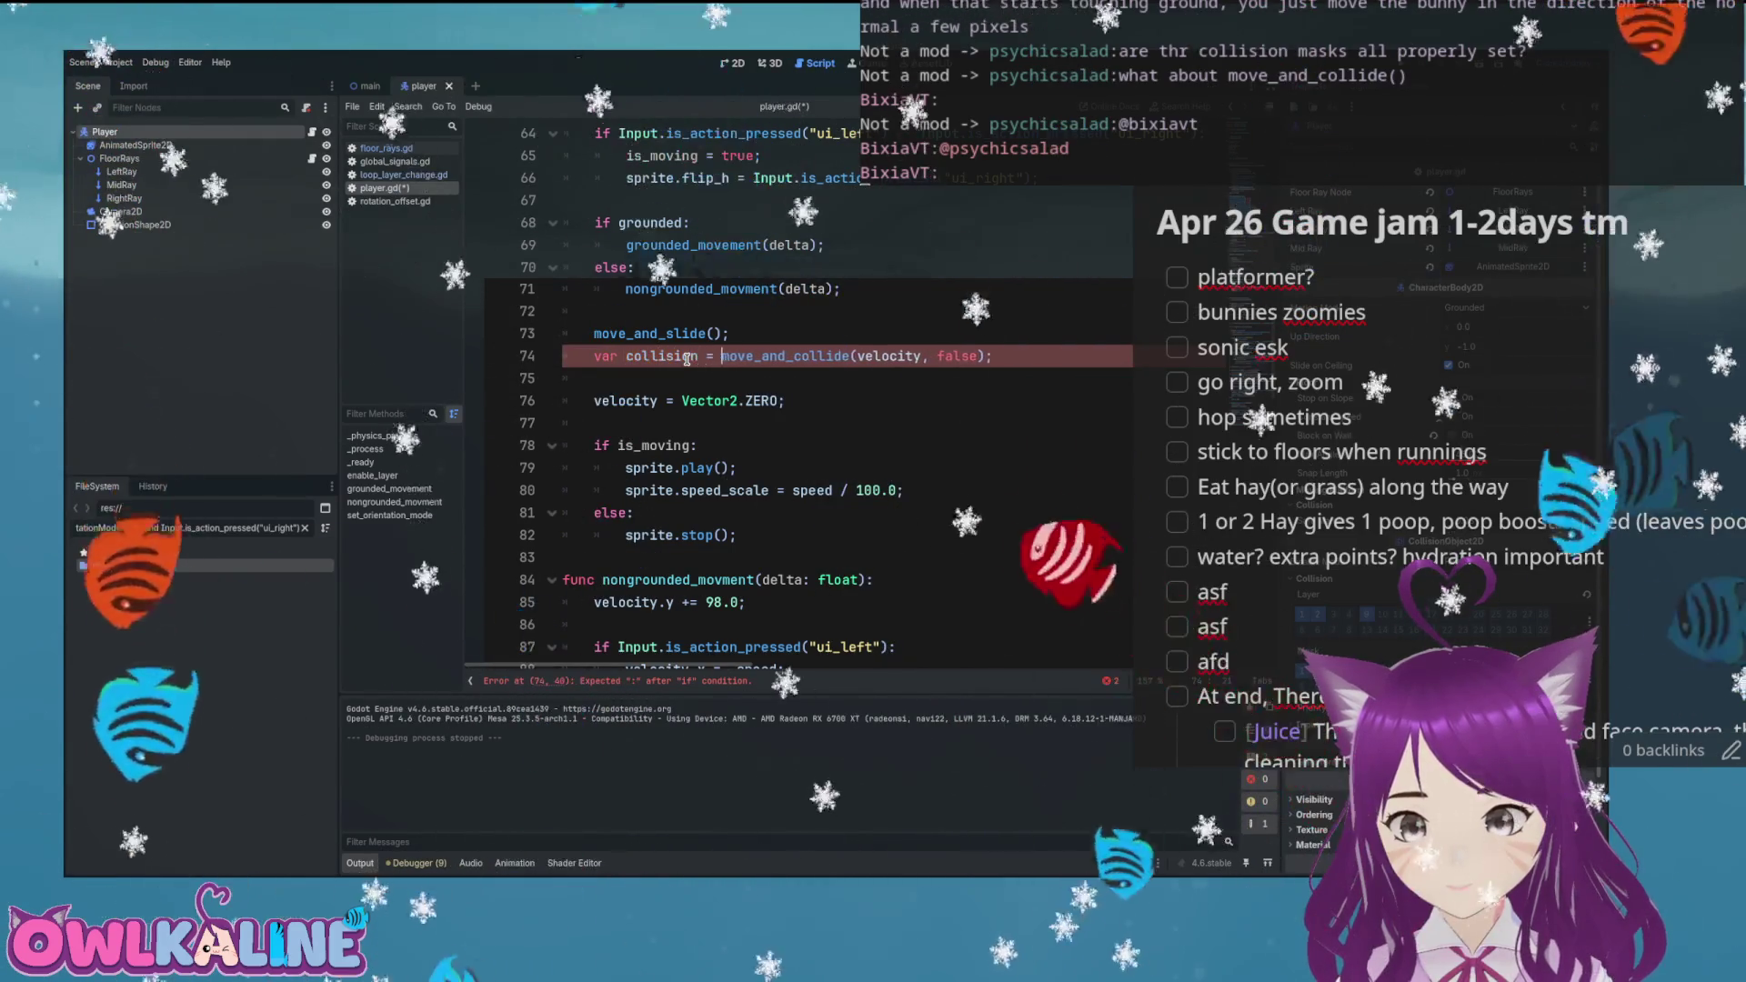
Add an 'if collision:' block that sets global_position = collision.get_position()
{"action": "key", "text": "End"}
{"action": "key", "text": "Return"}
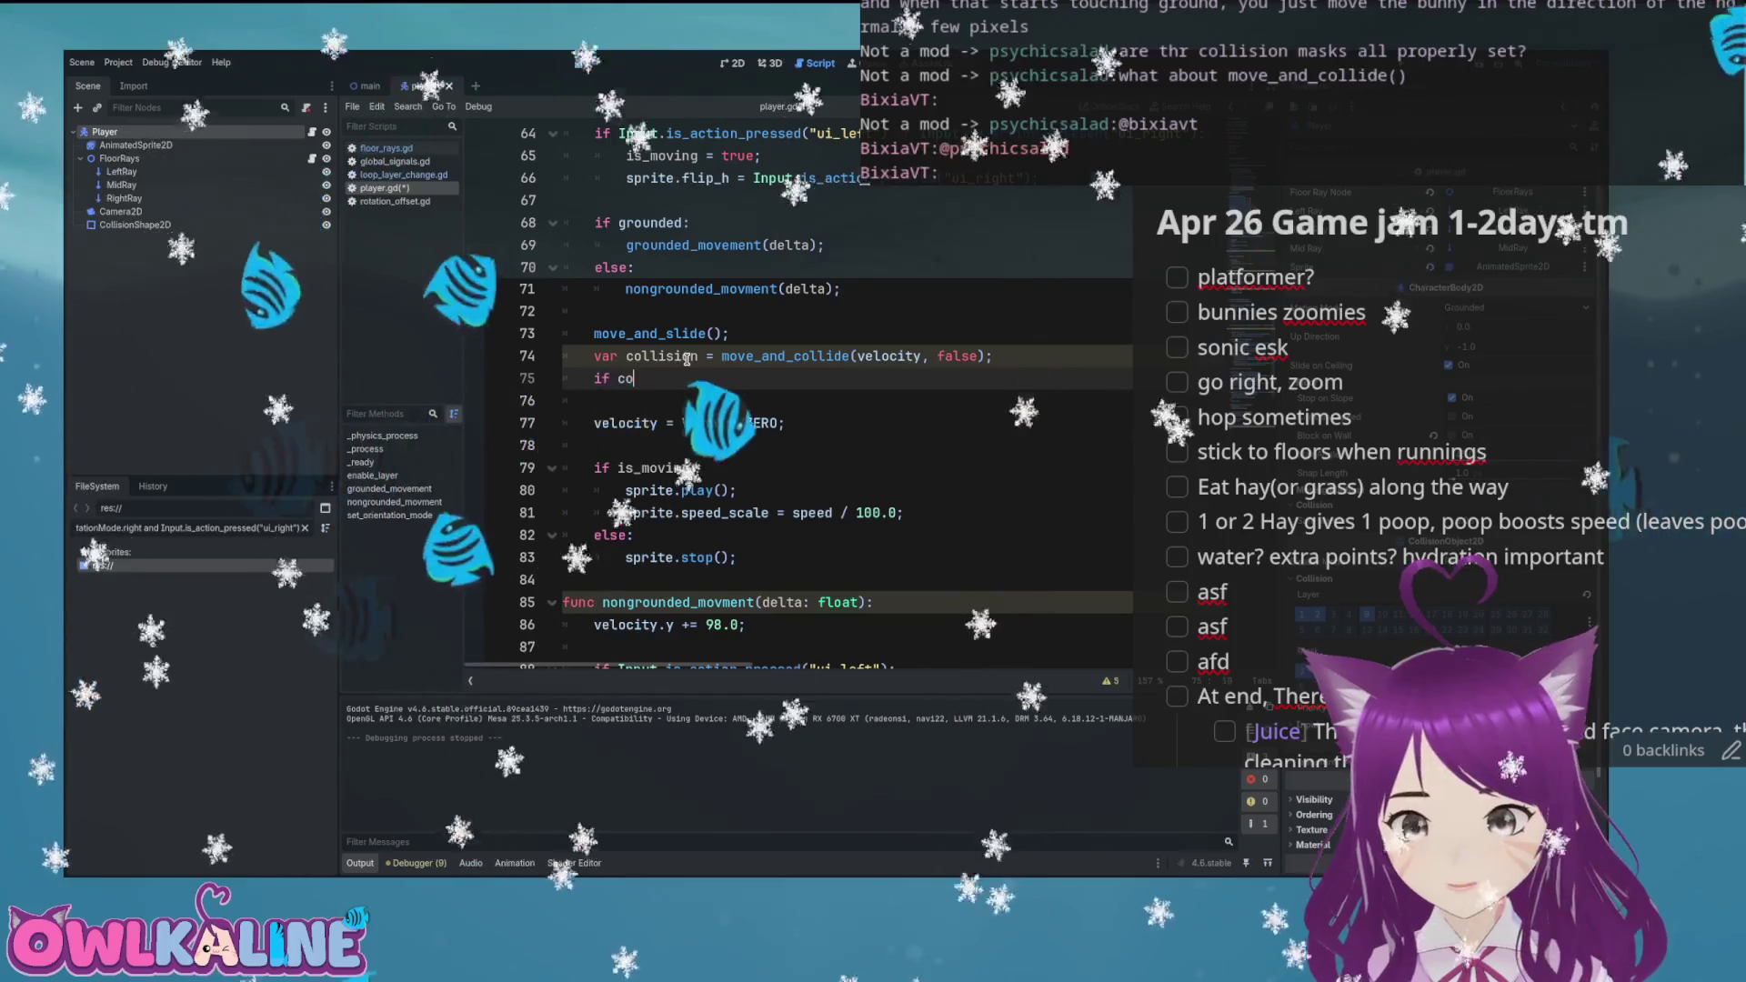
{"action": "type", "text": "if collision:"}
{"action": "key", "text": "Return"}
{"action": "type", "text": "collision."}
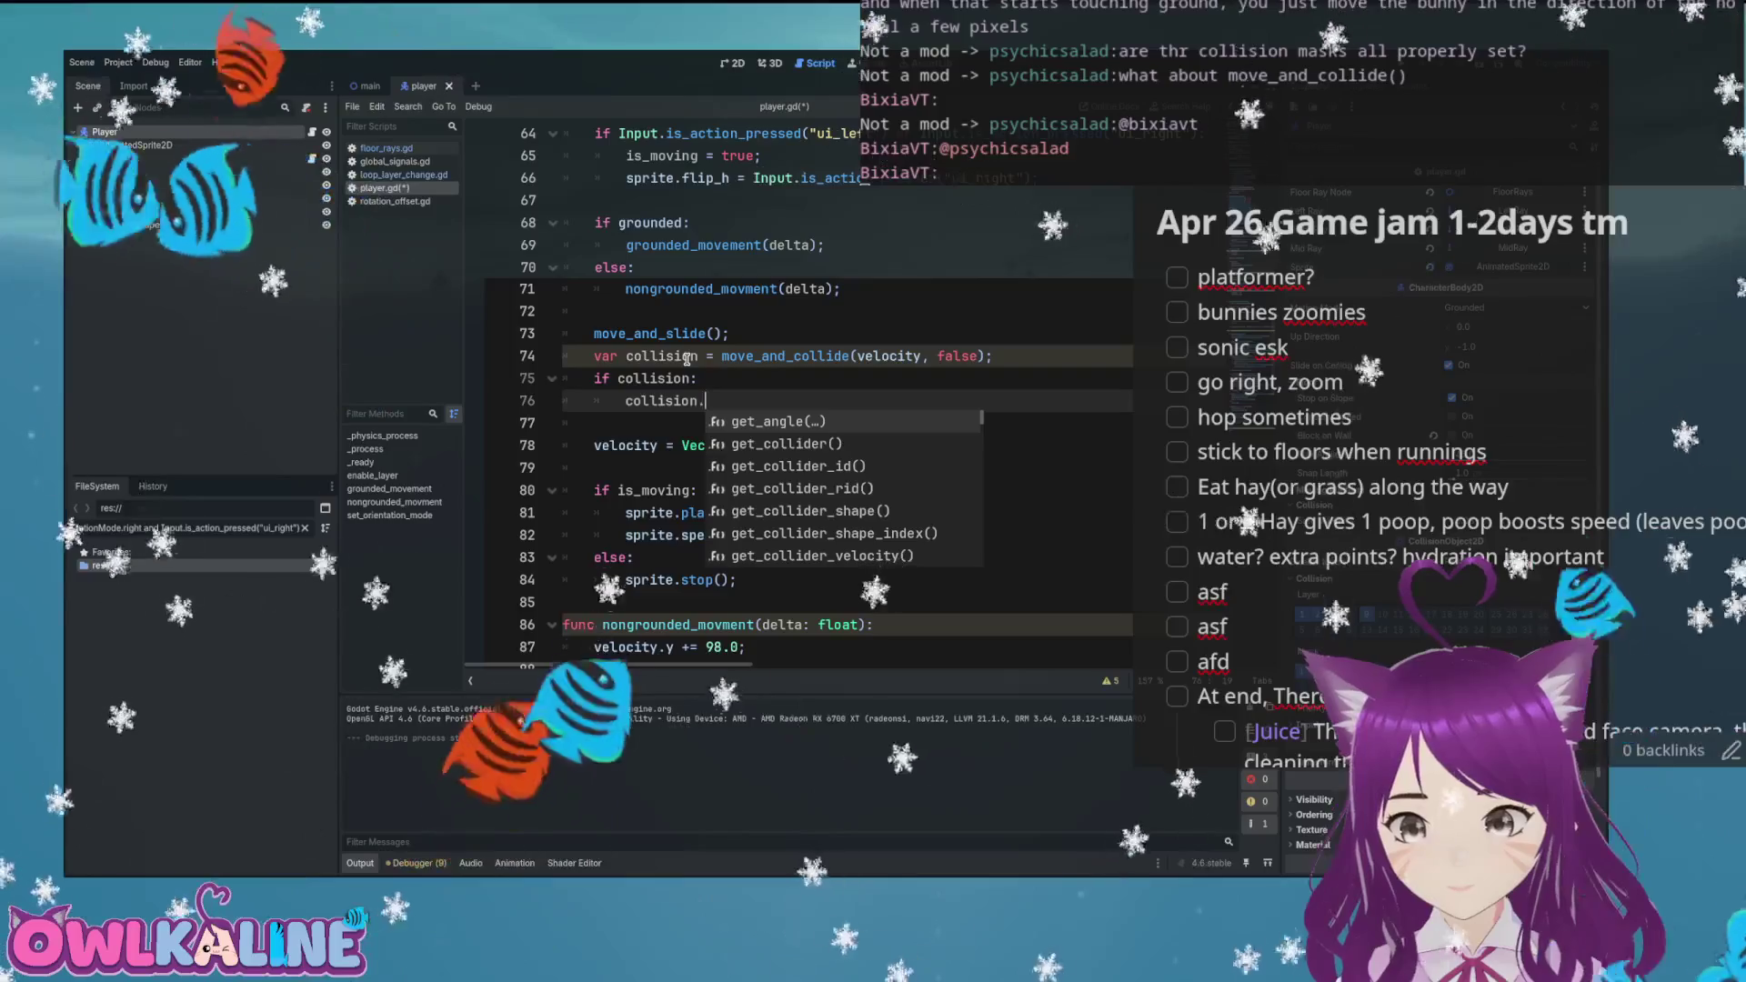
{"action": "key", "text": "Down"}
{"action": "key", "text": "Down"}
{"action": "key", "text": "Down"}
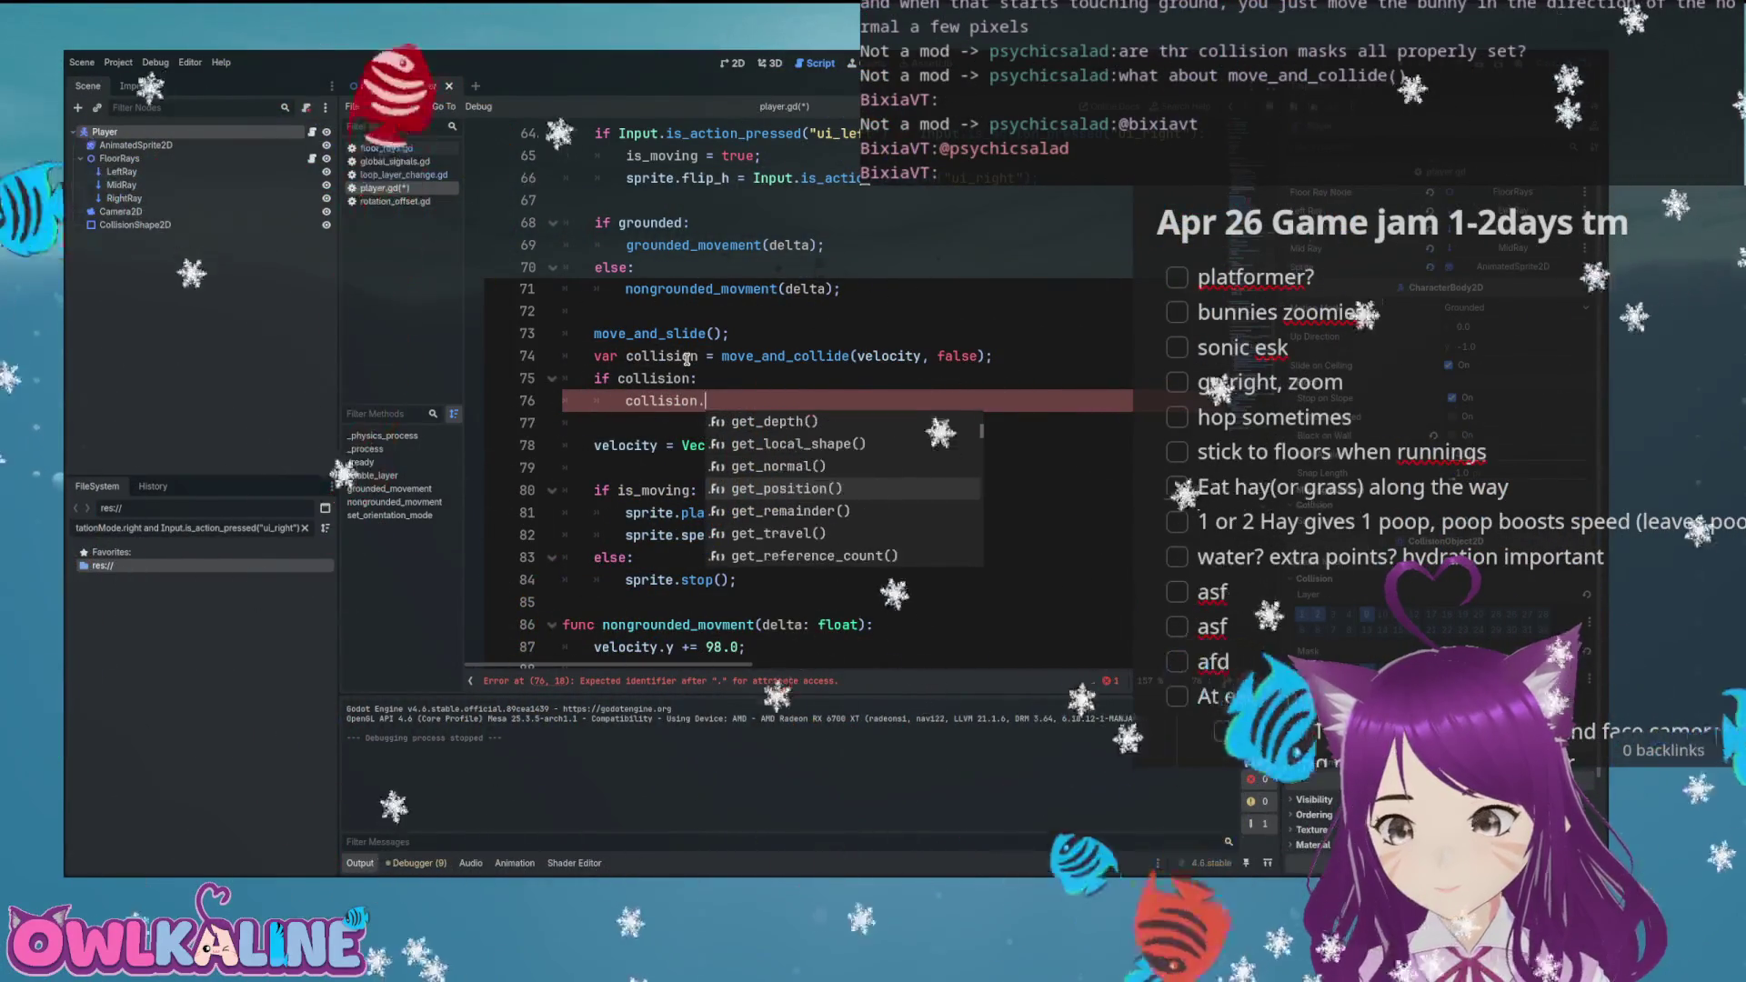
{"action": "key", "text": "Return"}
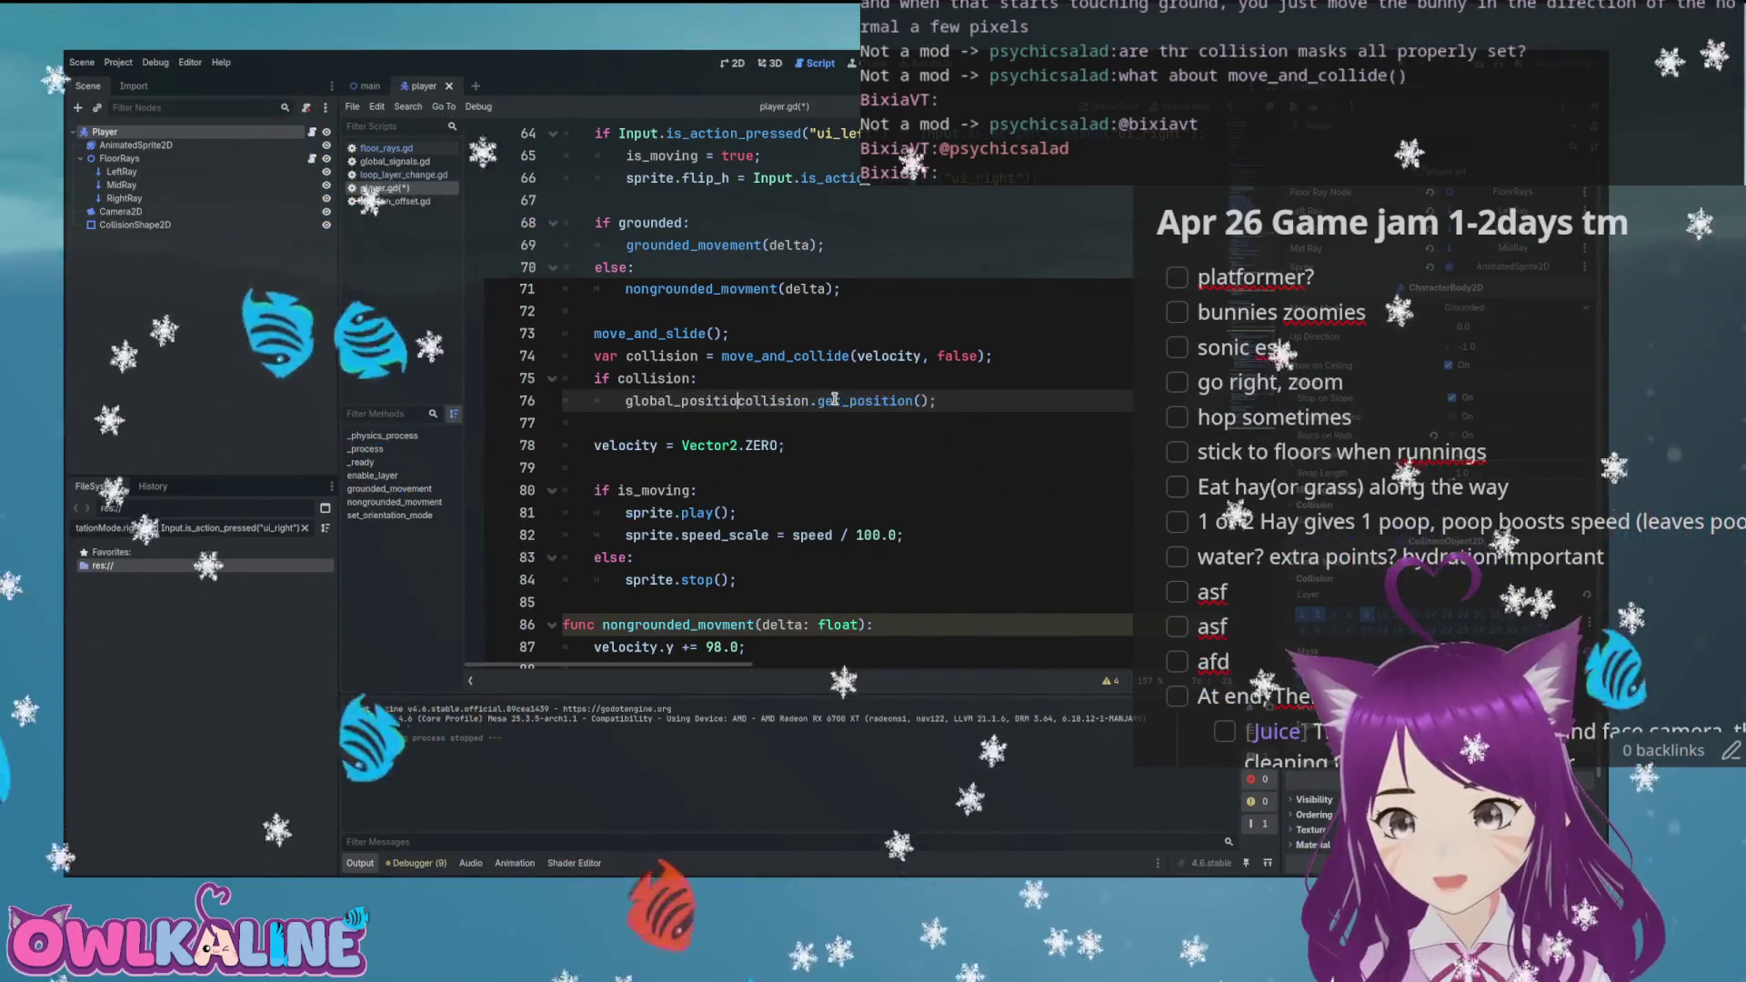
{"action": "type", "text": "n ="}
Save player.gd and comment out the move_and_slide() line
{"action": "key", "text": "ctrl+s"}
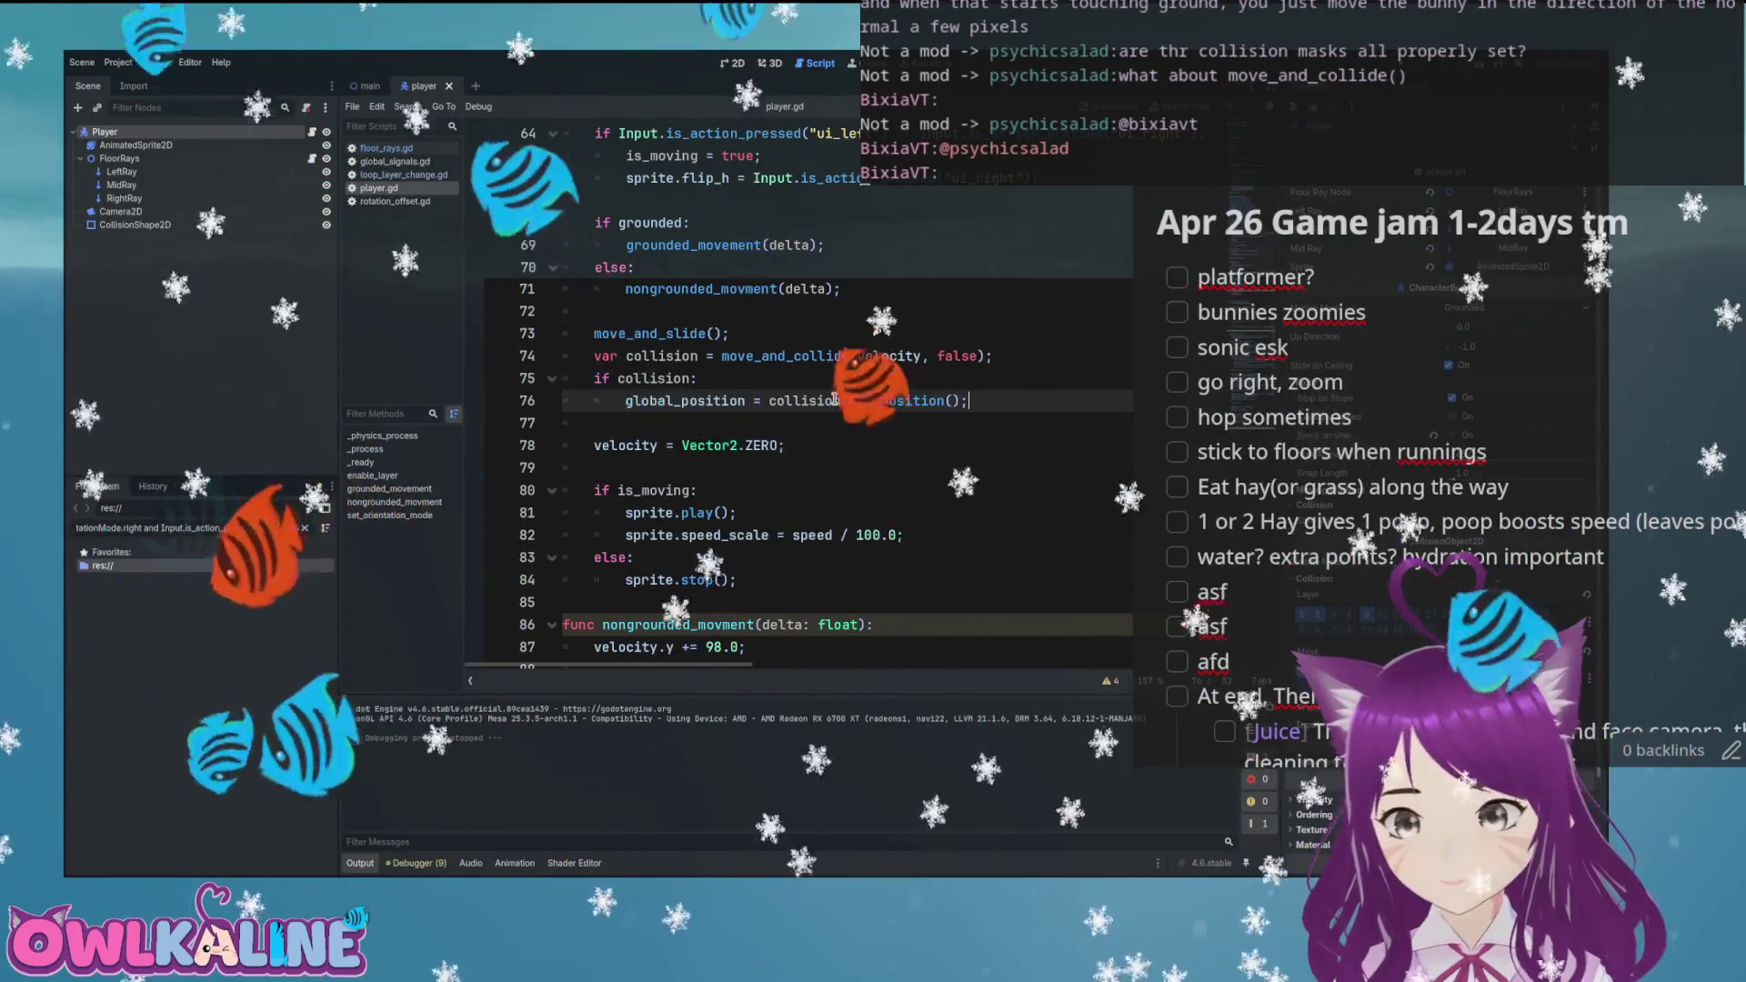
{"action": "left_click", "coordinate": [655, 333]}
{"action": "key", "text": "ctrl+k"}
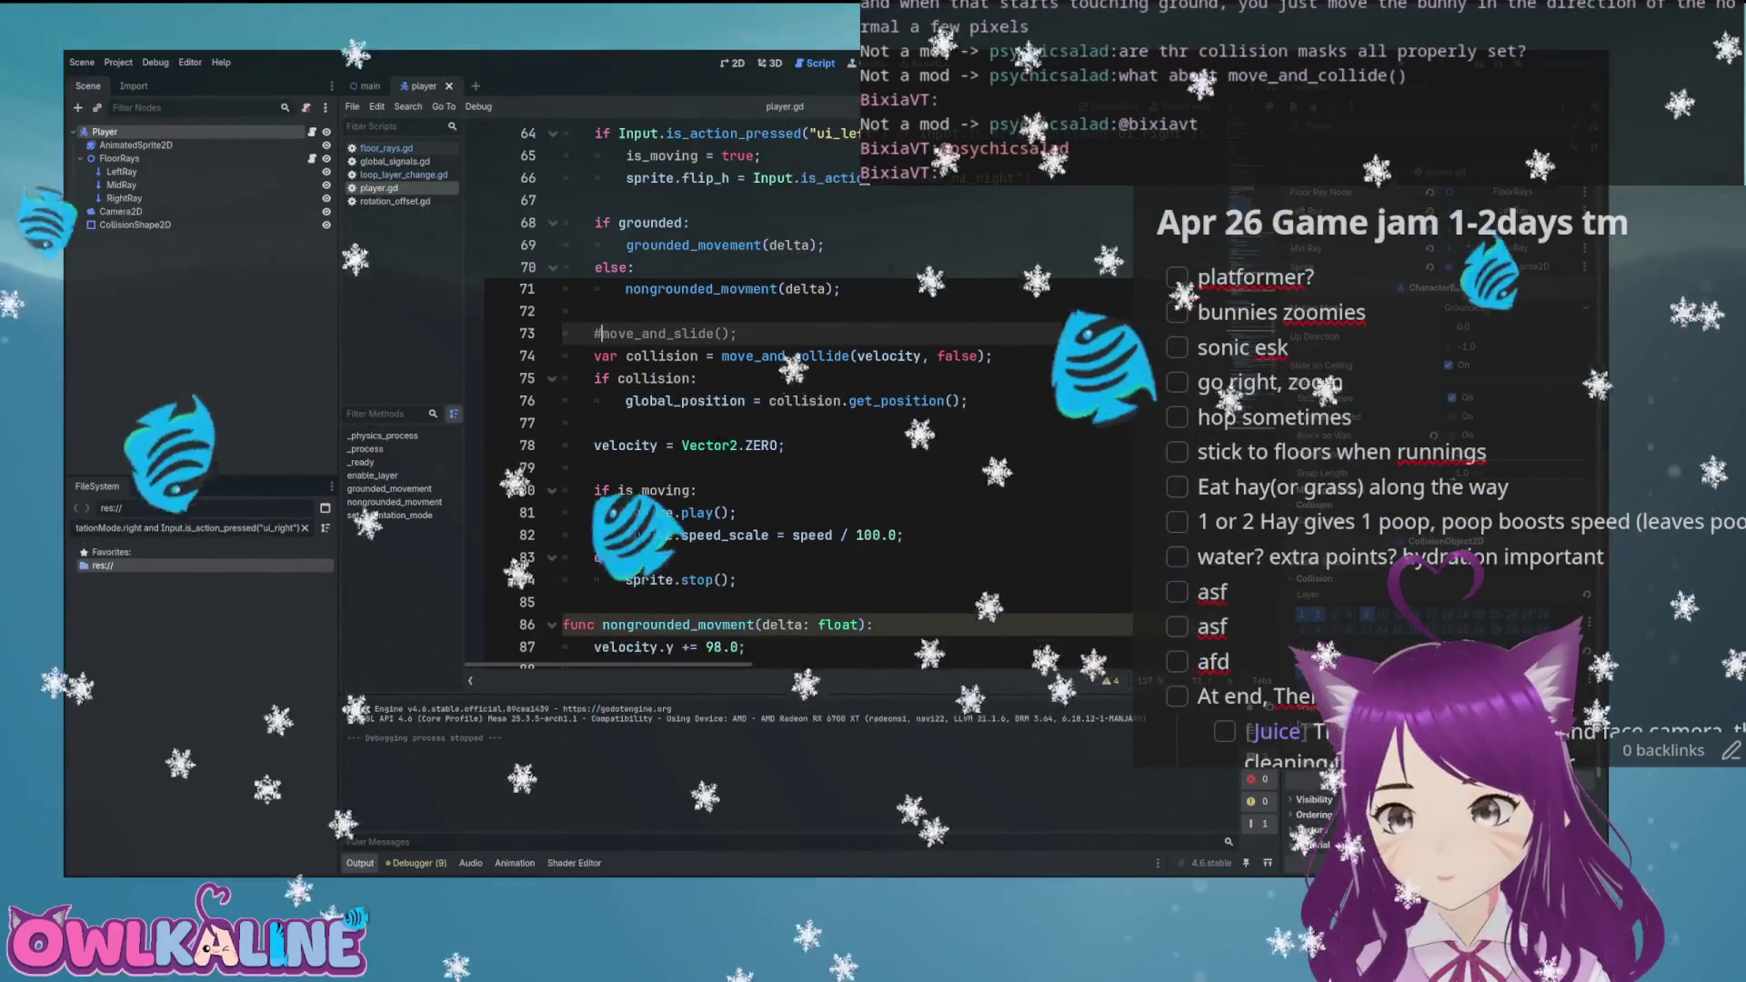
Test-run the game twice with only move_and_collide snapping active
{"action": "key", "text": "F5"}
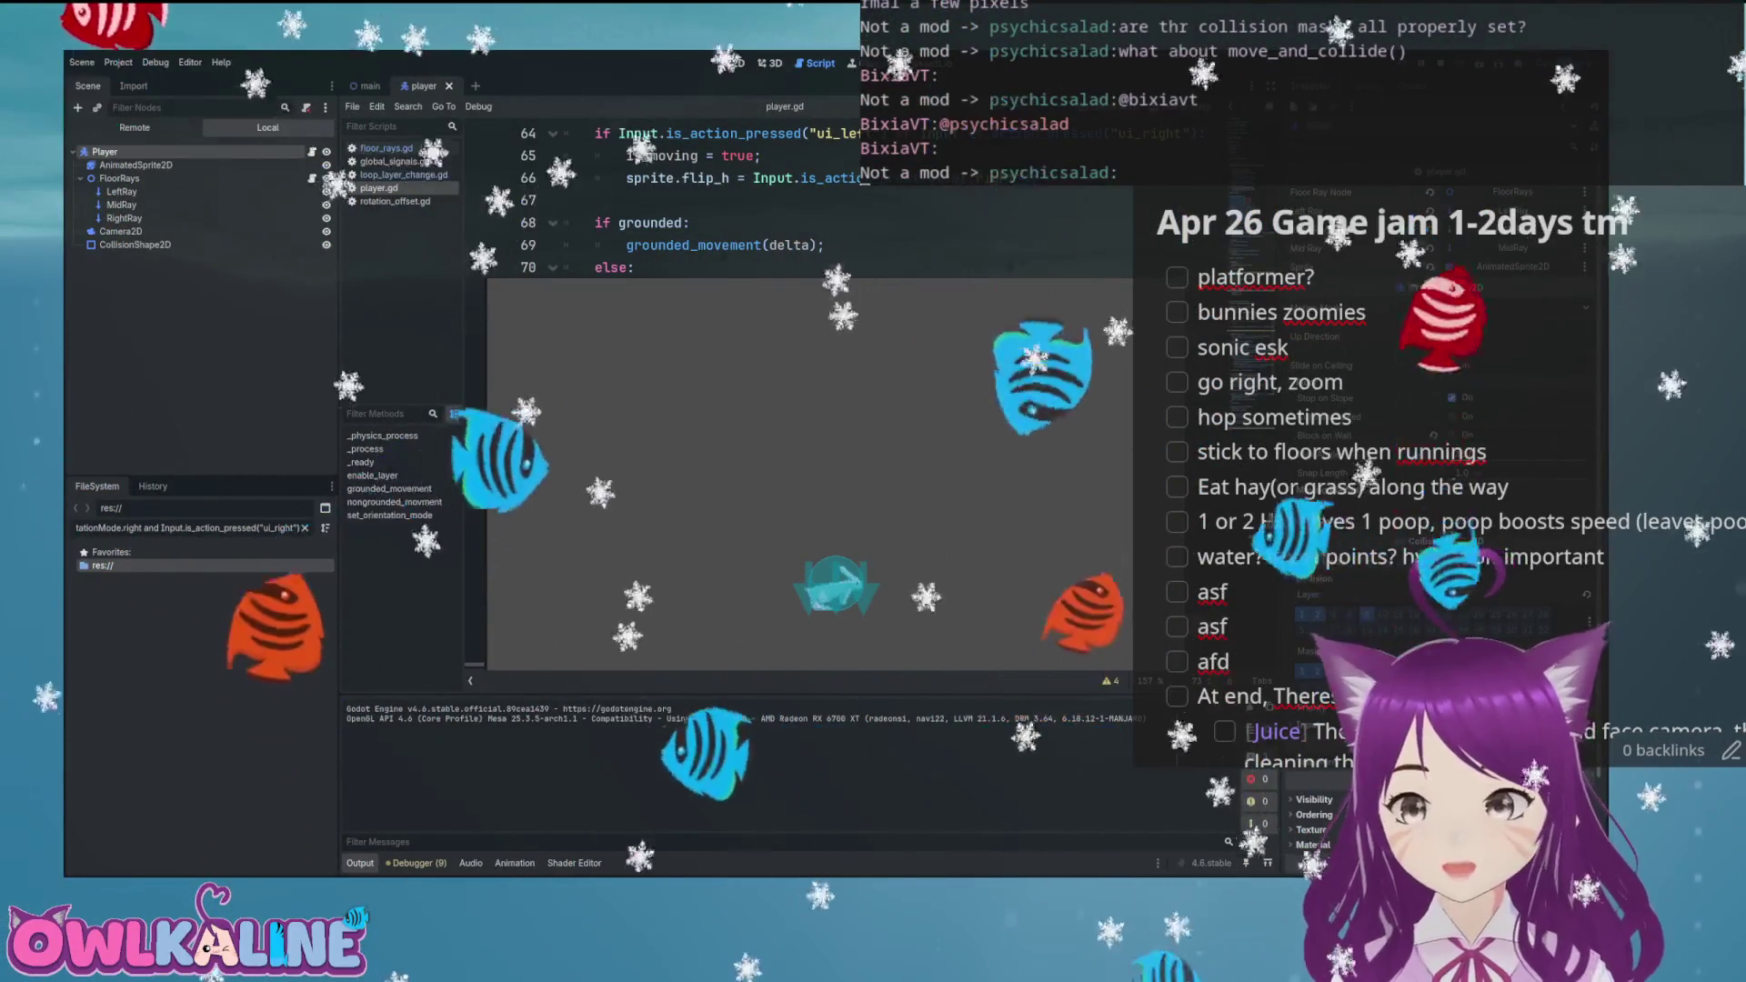
{"action": "key", "text": "F8"}
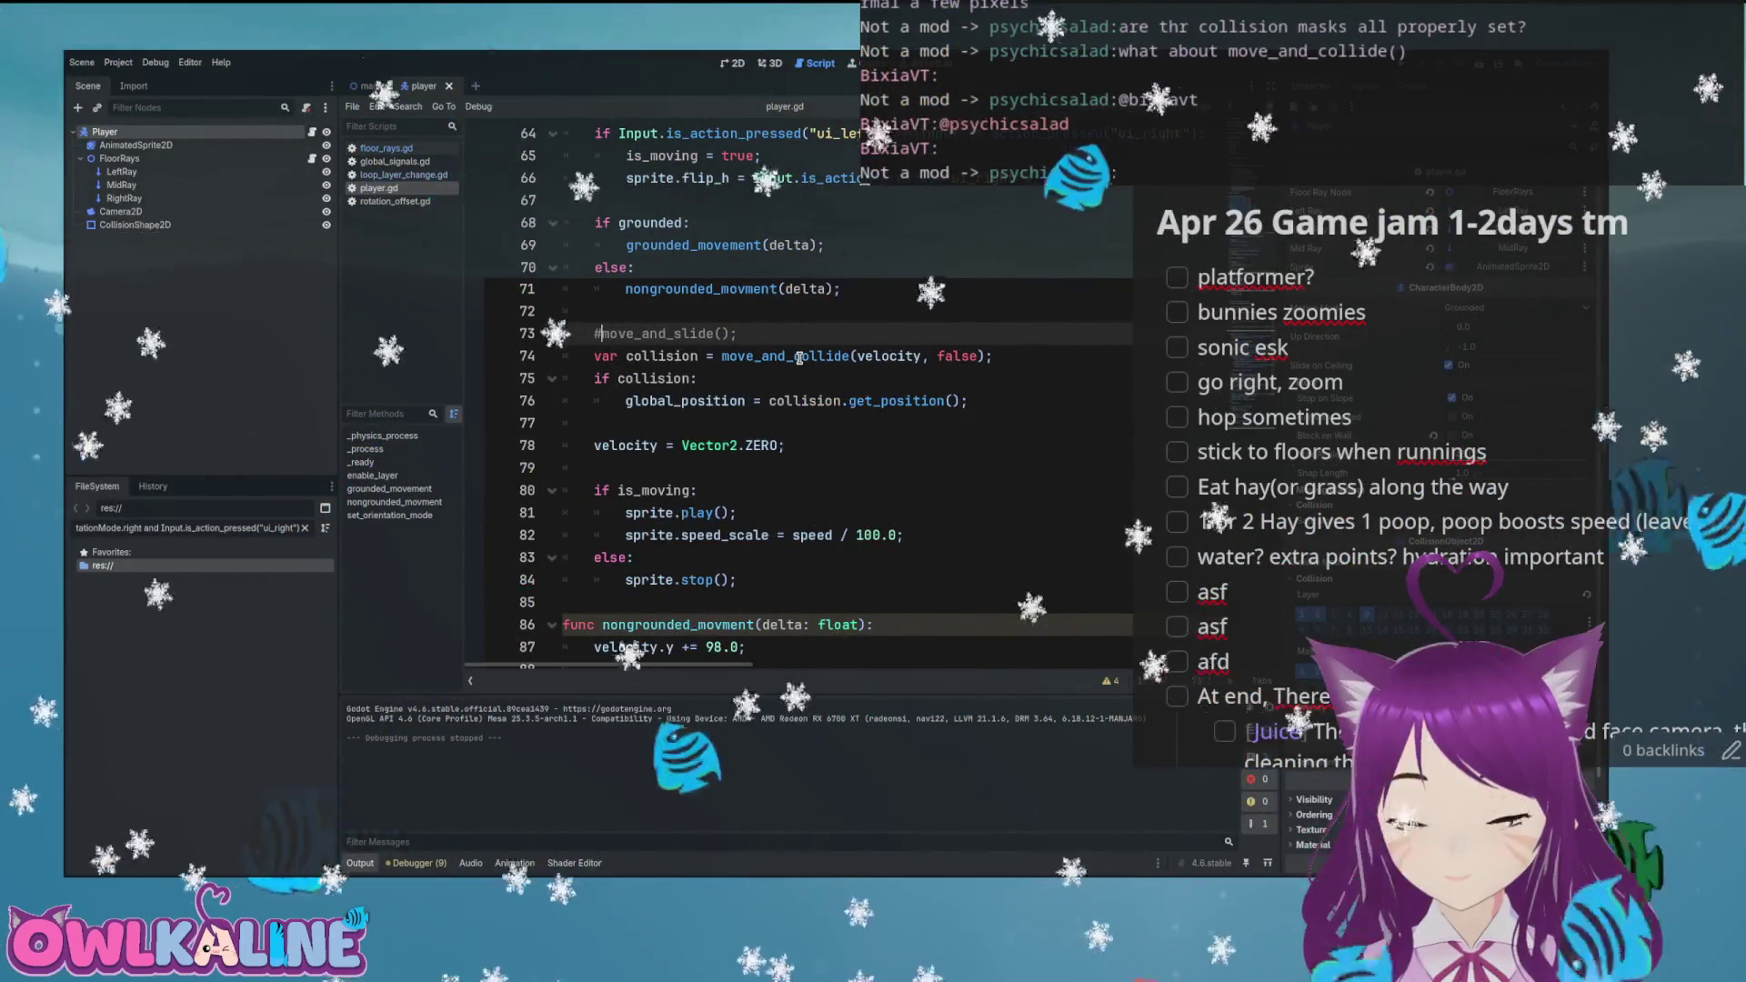
{"action": "mouse_move", "coordinate": [800, 358]}
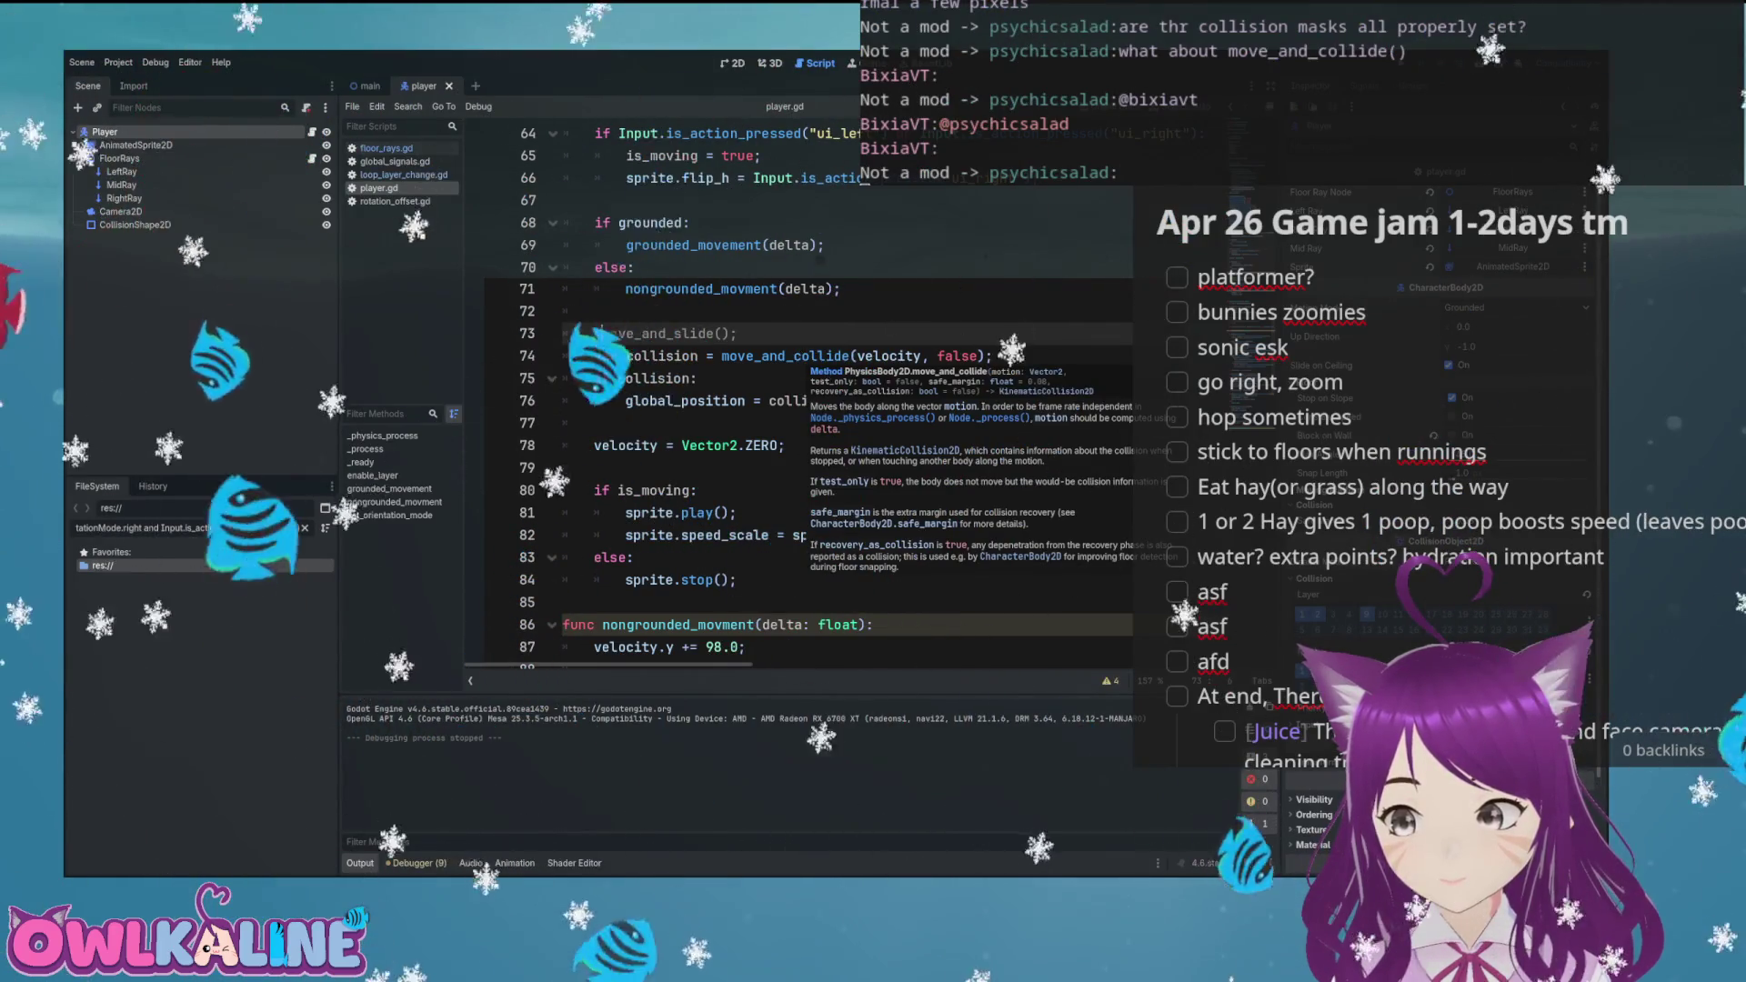
{"action": "key", "text": "alt+Tab"}
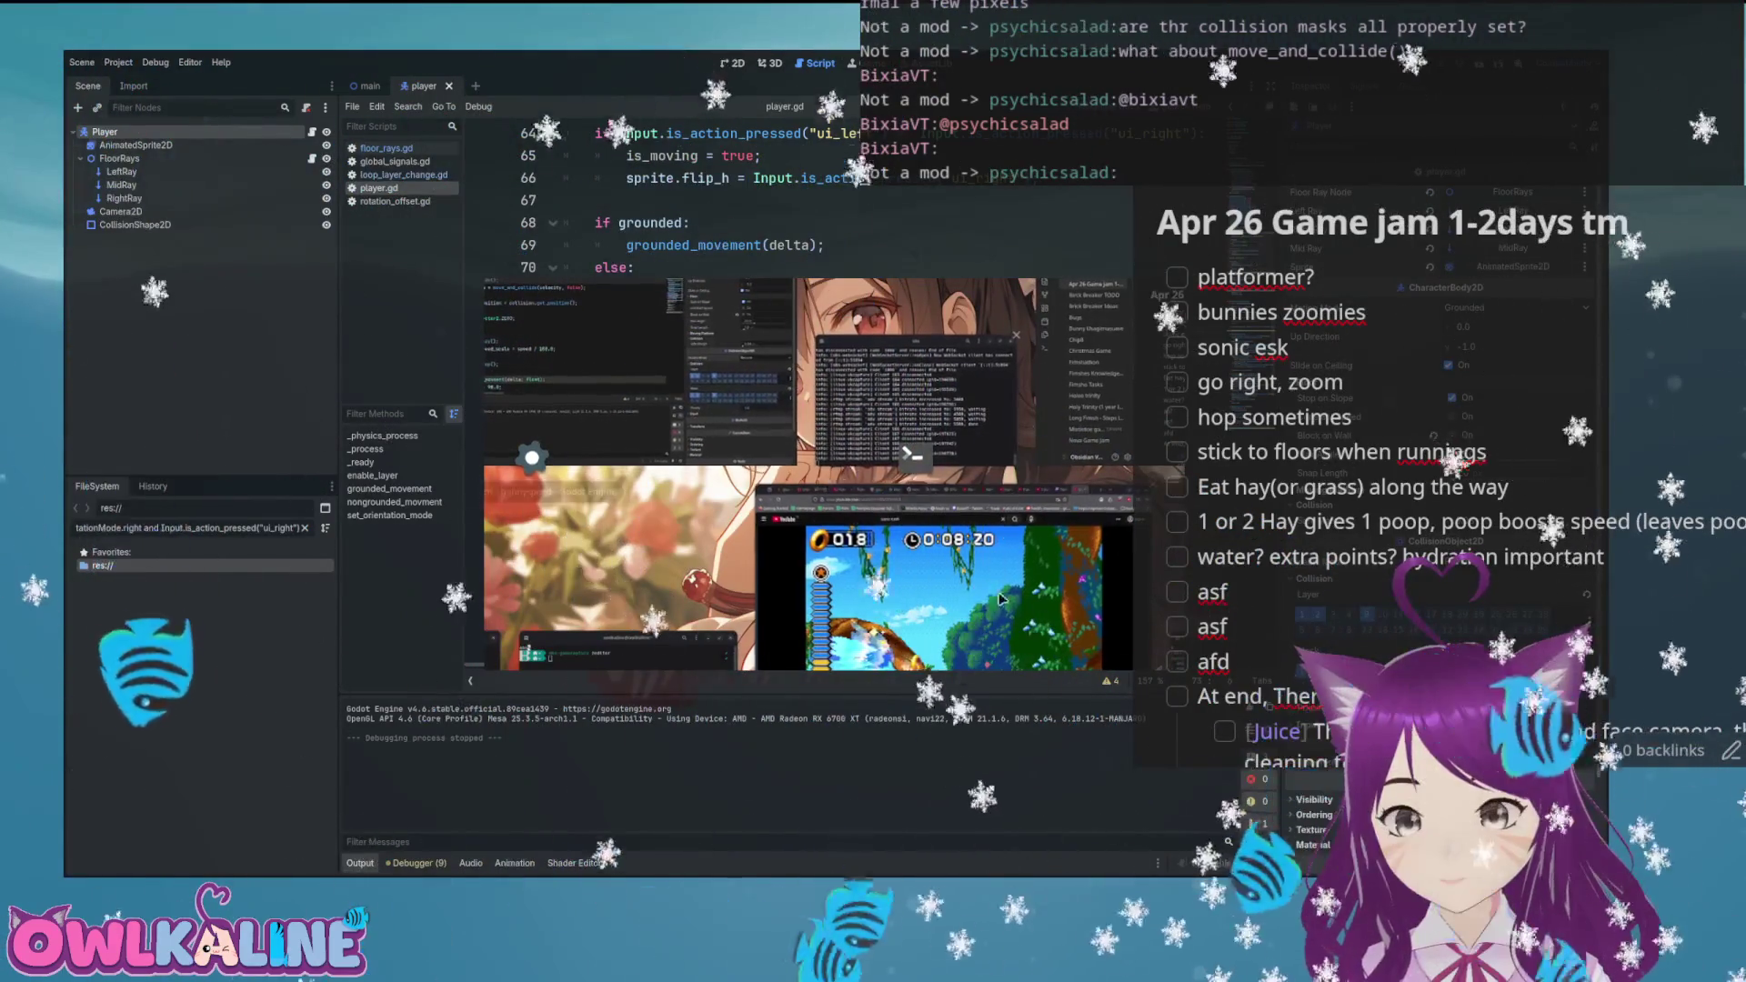
{"action": "key", "text": "Escape"}
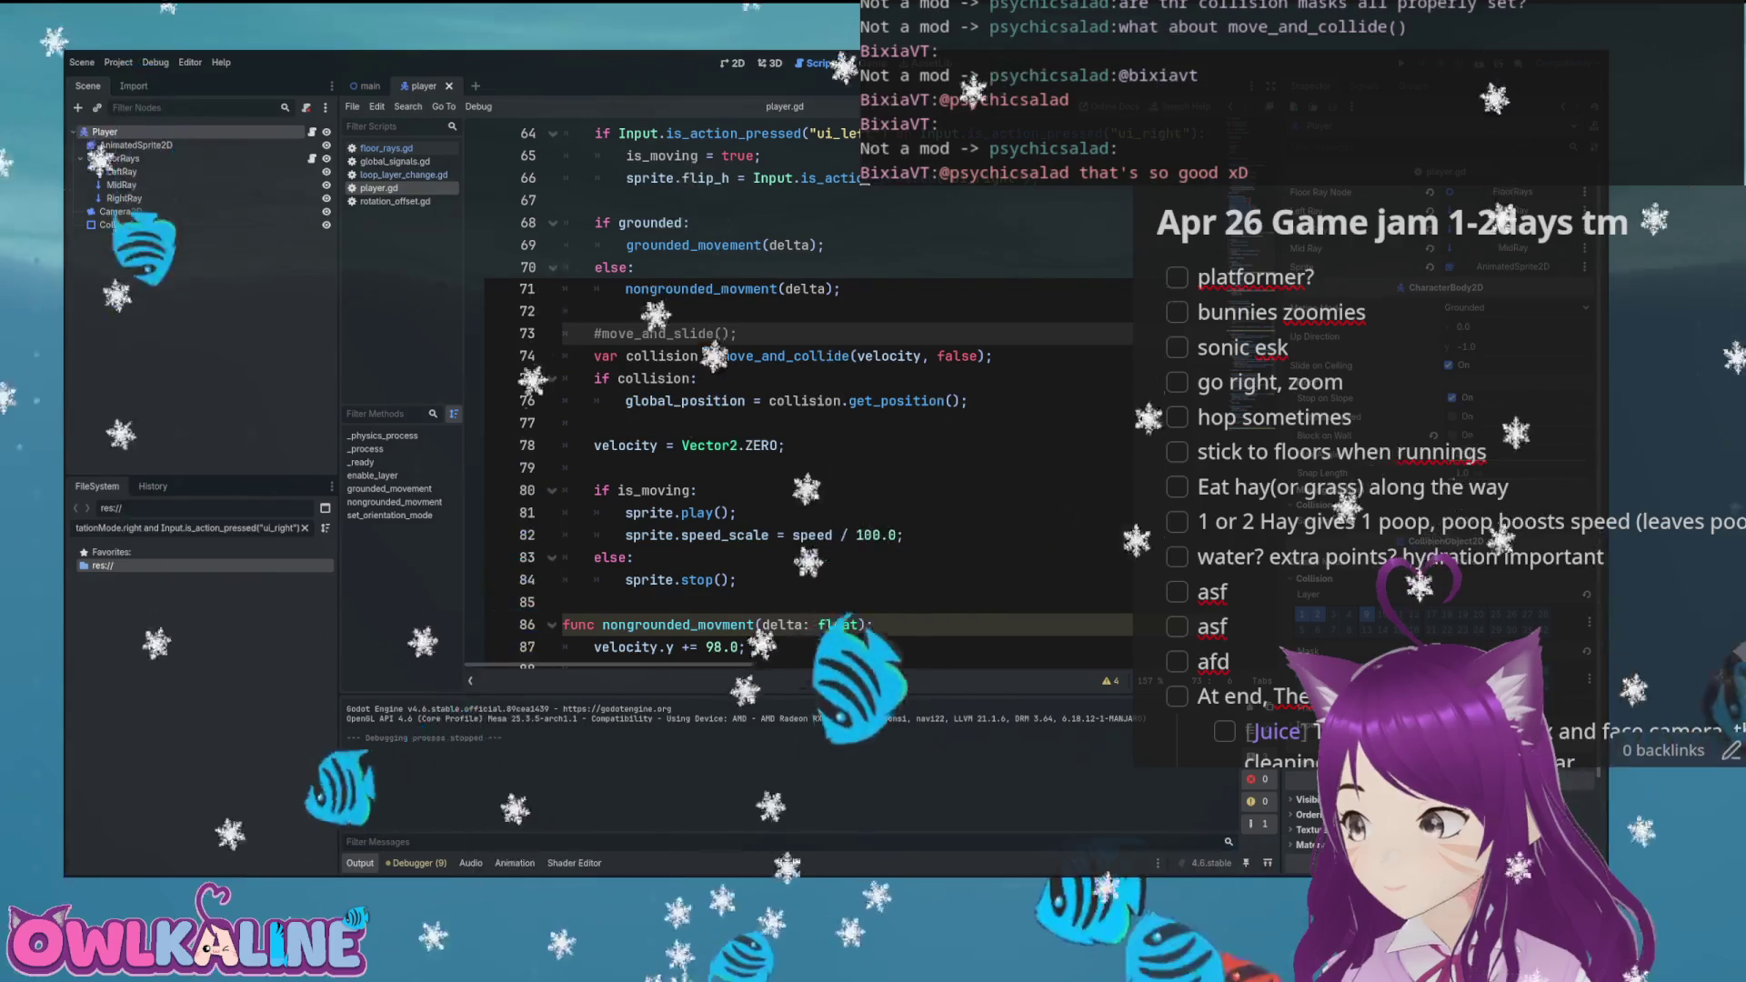
{"action": "left_click", "coordinate": [904, 361]}
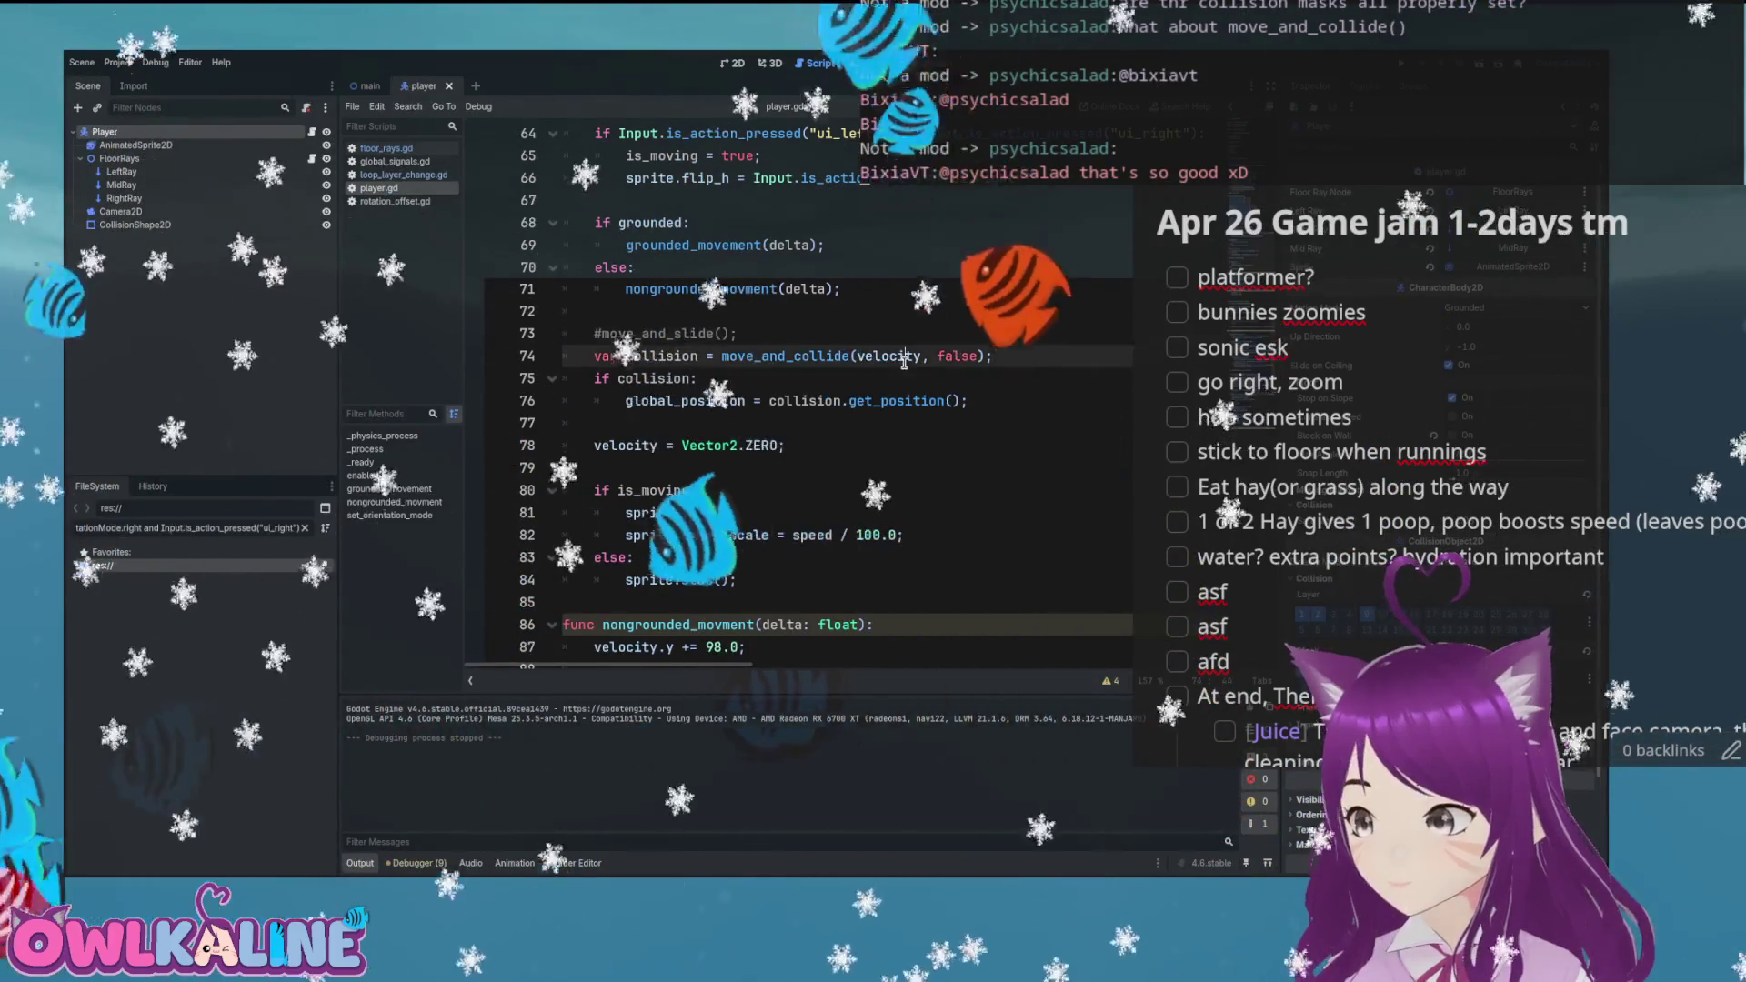
{"action": "key", "text": "F5"}
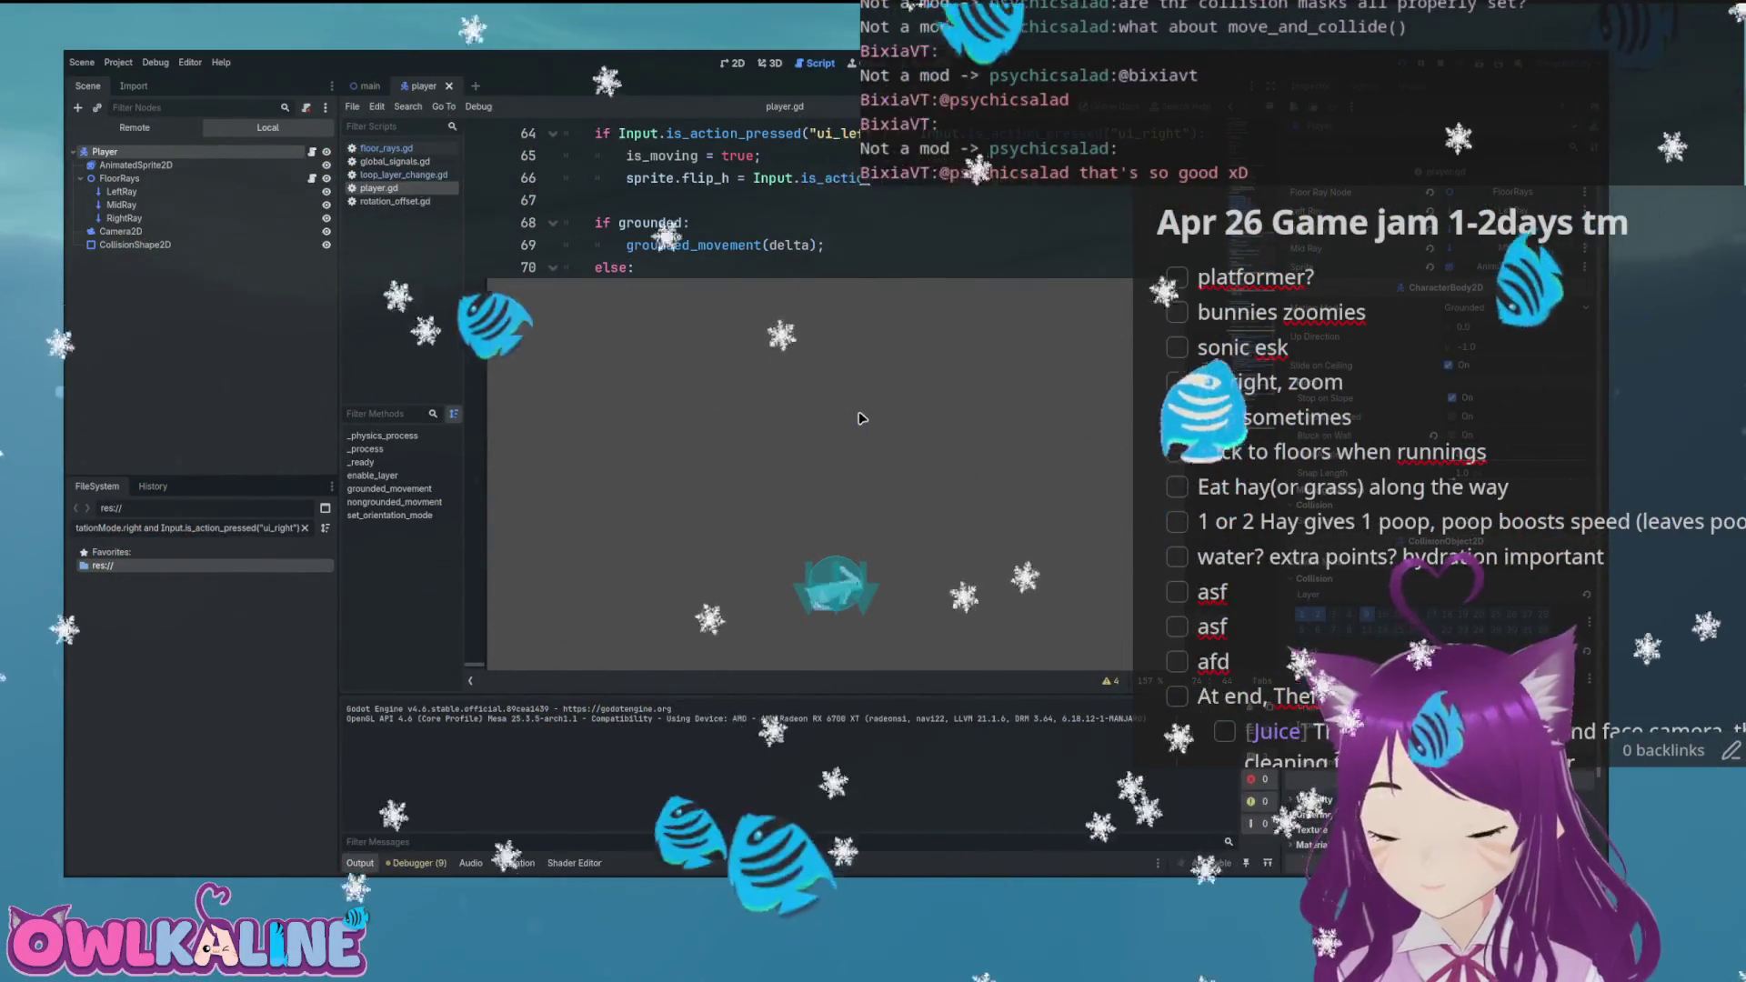
{"action": "key", "text": "F8"}
Uncomment move_and_slide() on line 73 and test-run the game again
{"action": "left_click", "coordinate": [600, 332]}
{"action": "key", "text": "BackSpace"}
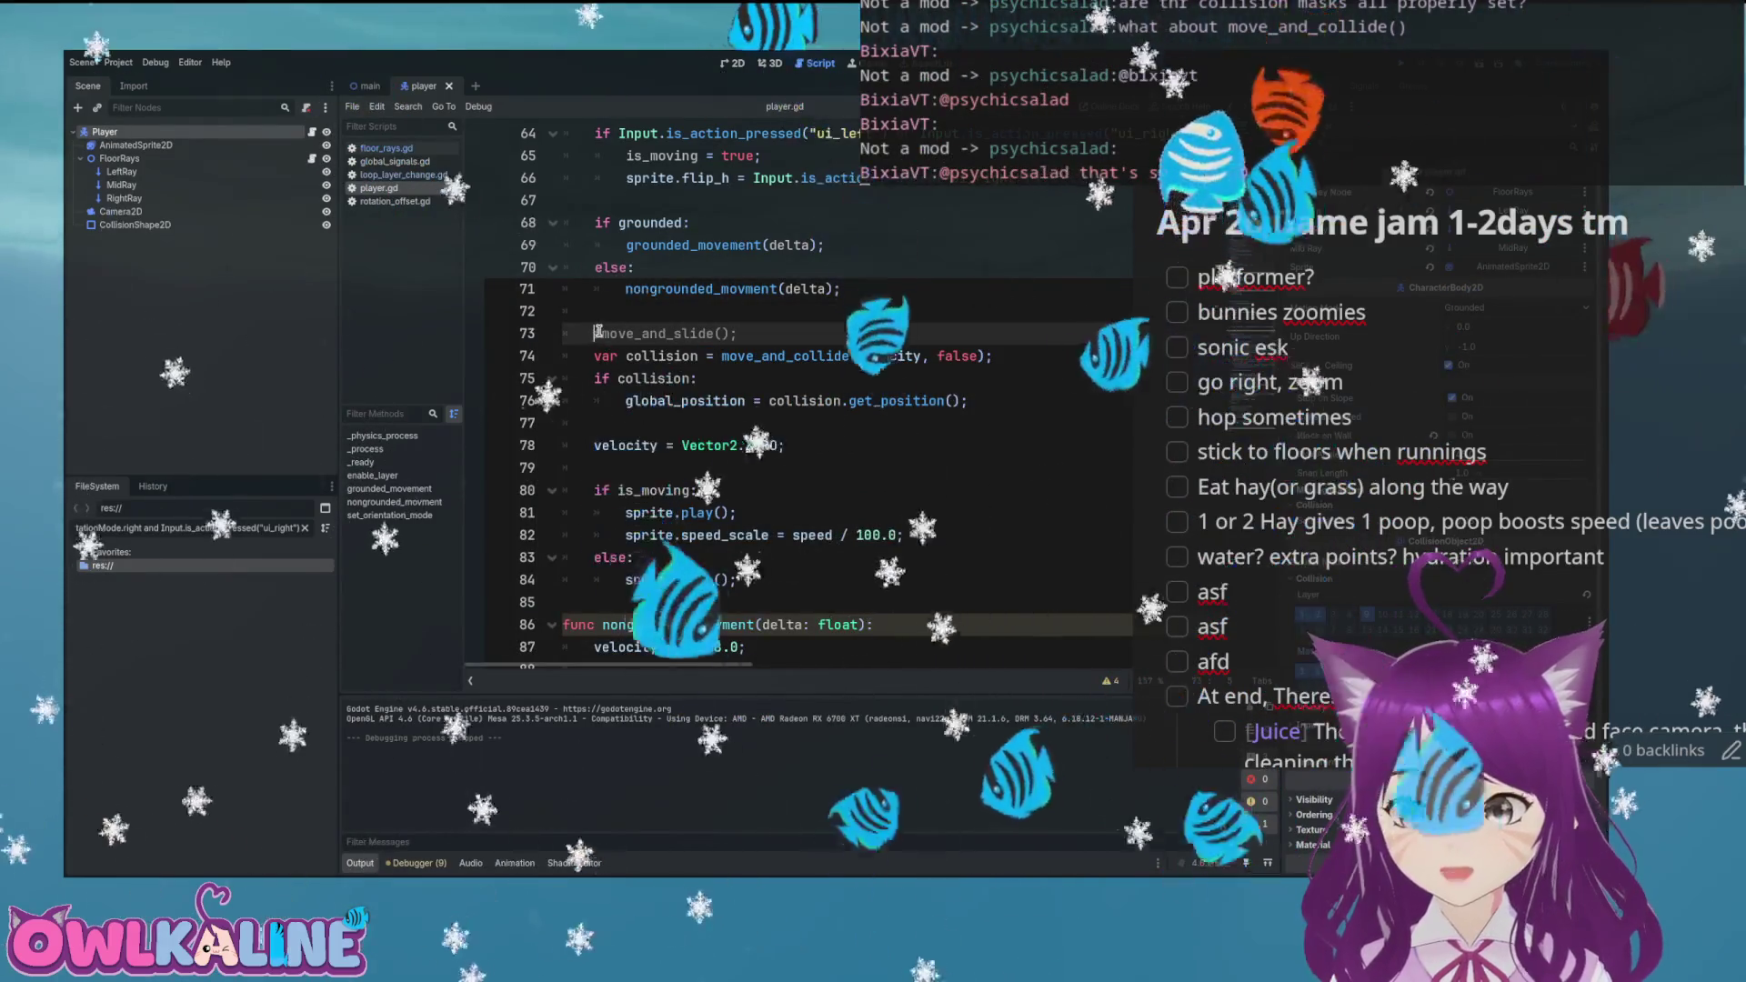
{"action": "key", "text": "F5"}
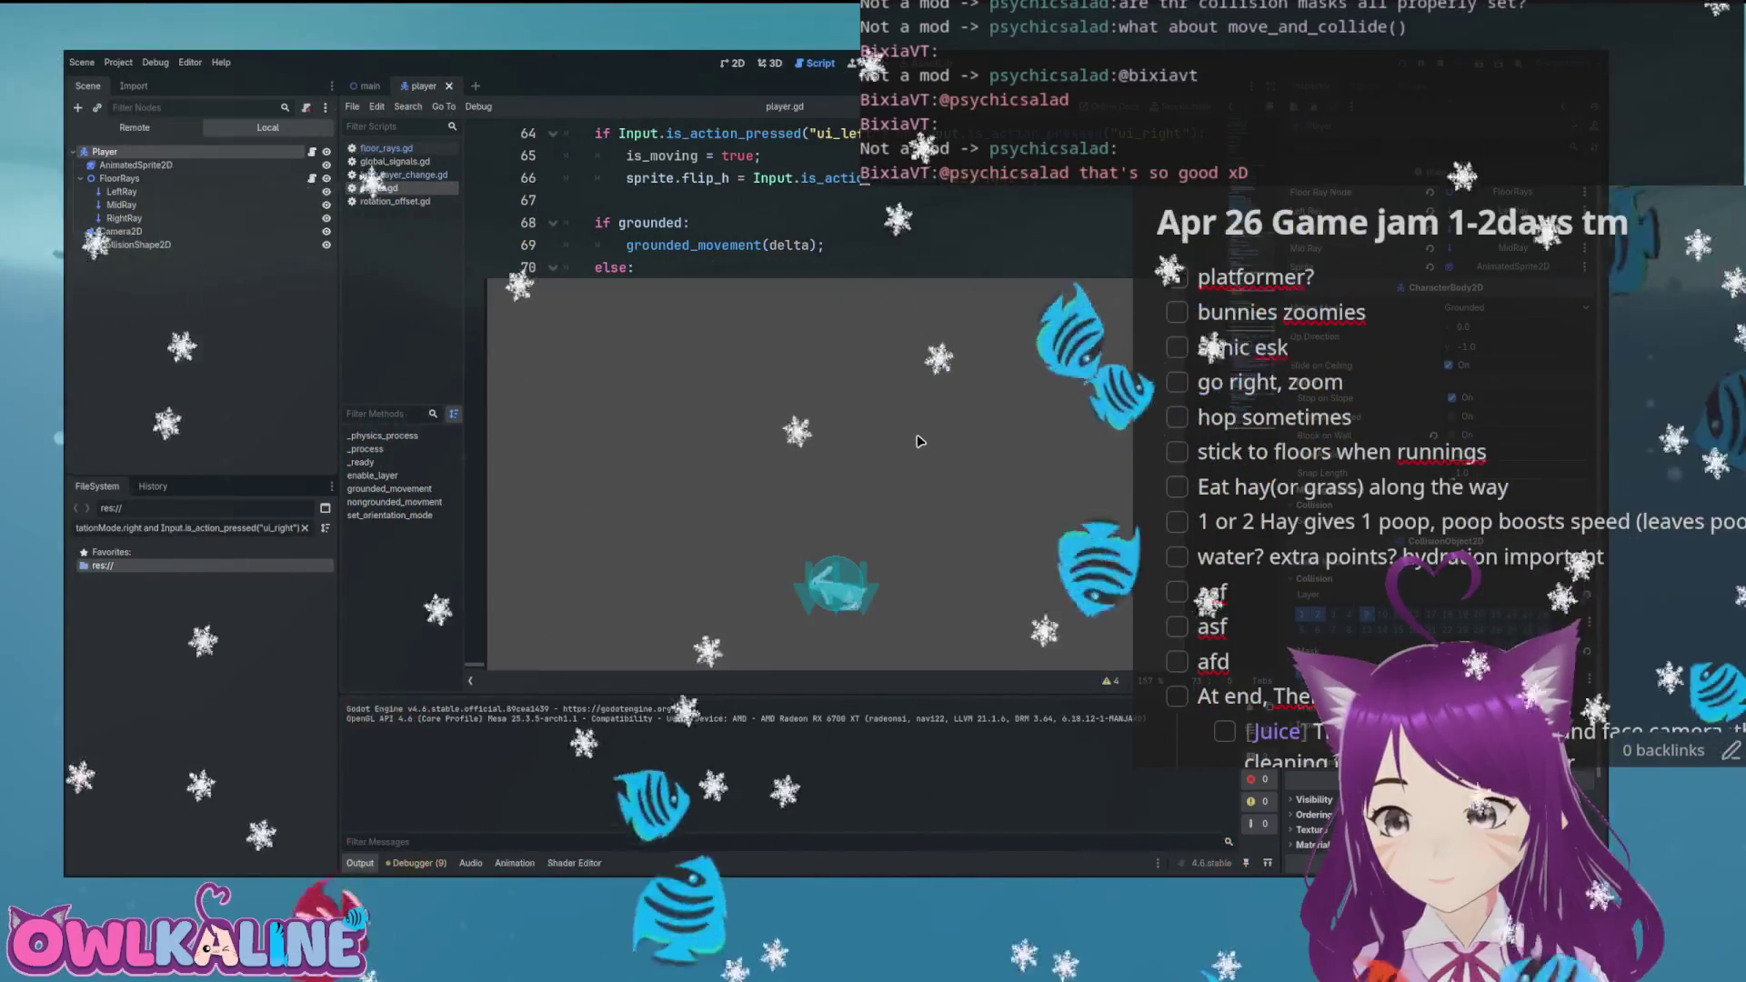
{"action": "key", "text": "F8"}
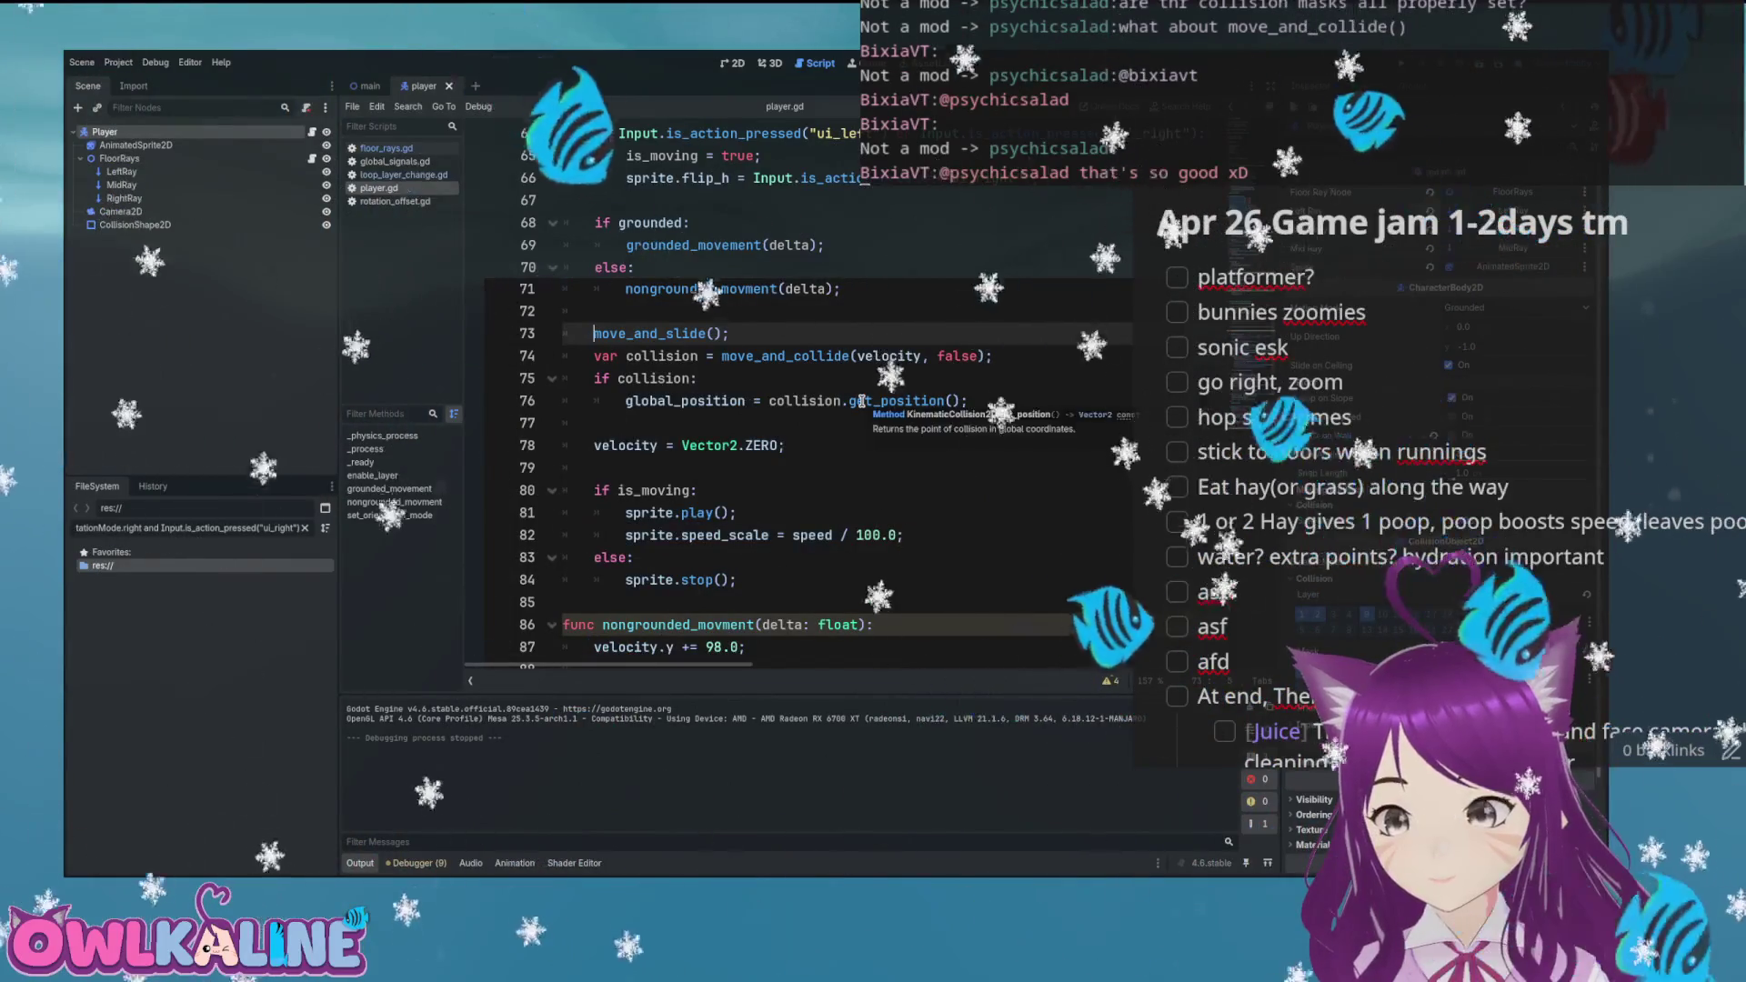
{"action": "left_click", "coordinate": [656, 356]}
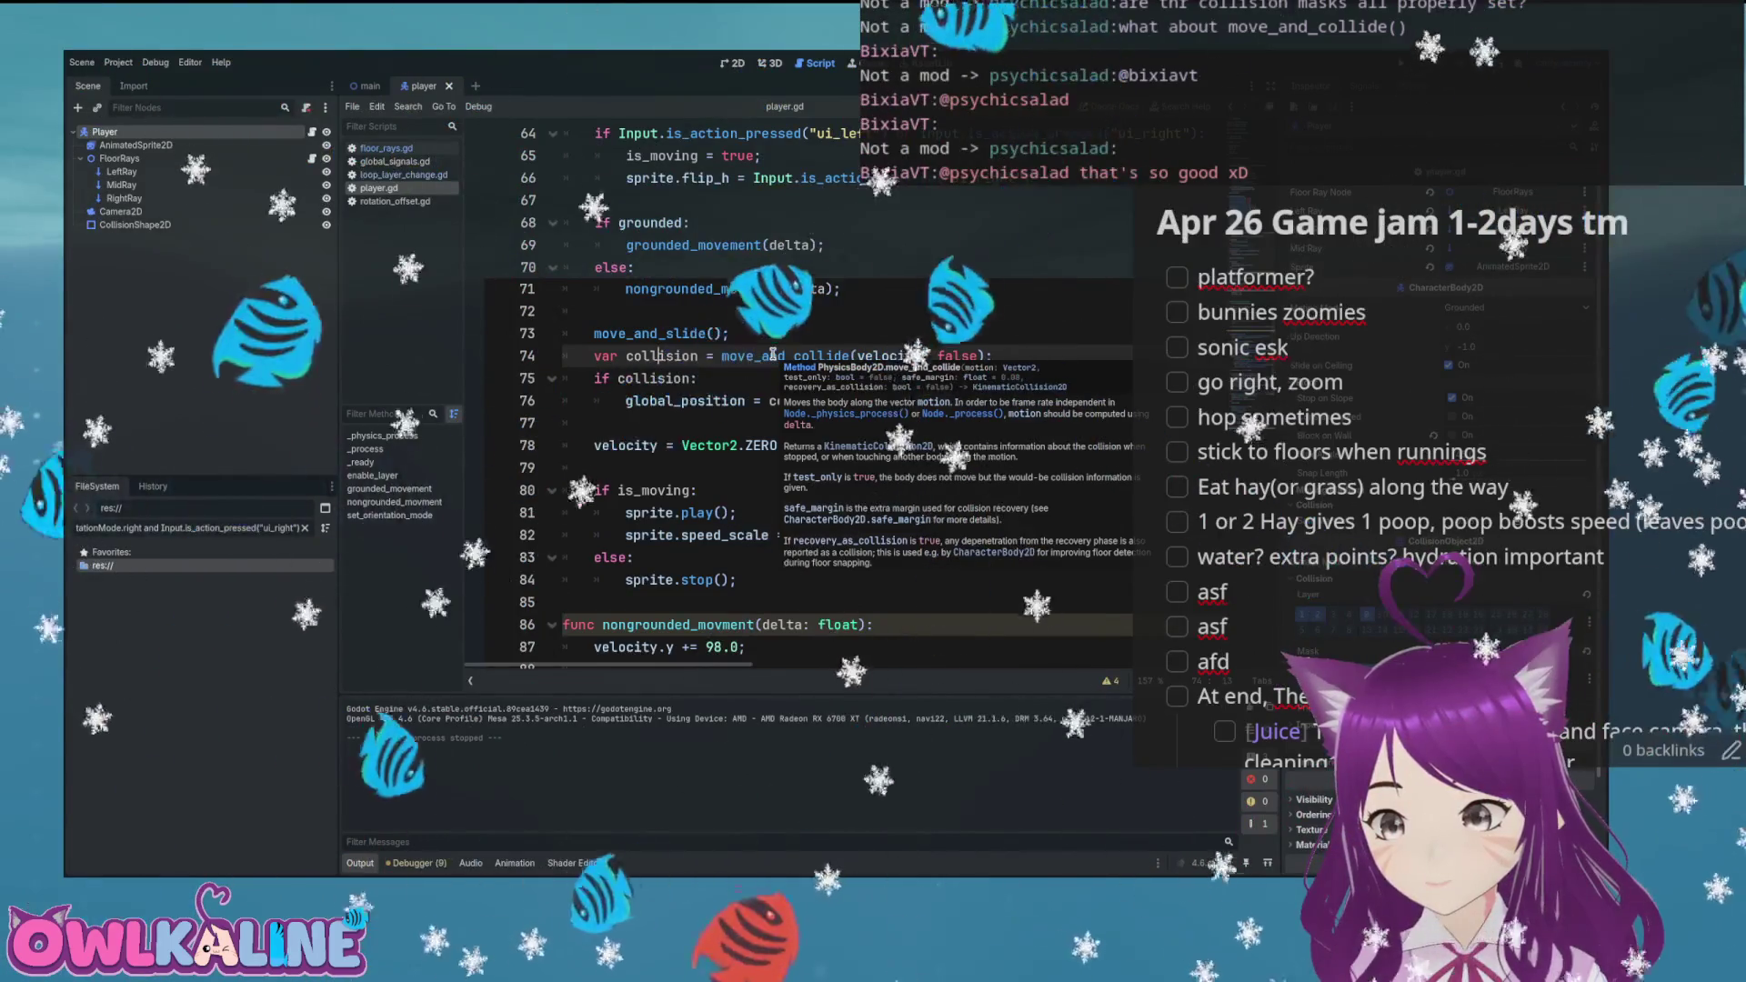
Change the check to 'if collision.get_collider()', save, and run the game into a null-instance error
{"action": "left_click", "coordinate": [741, 400]}
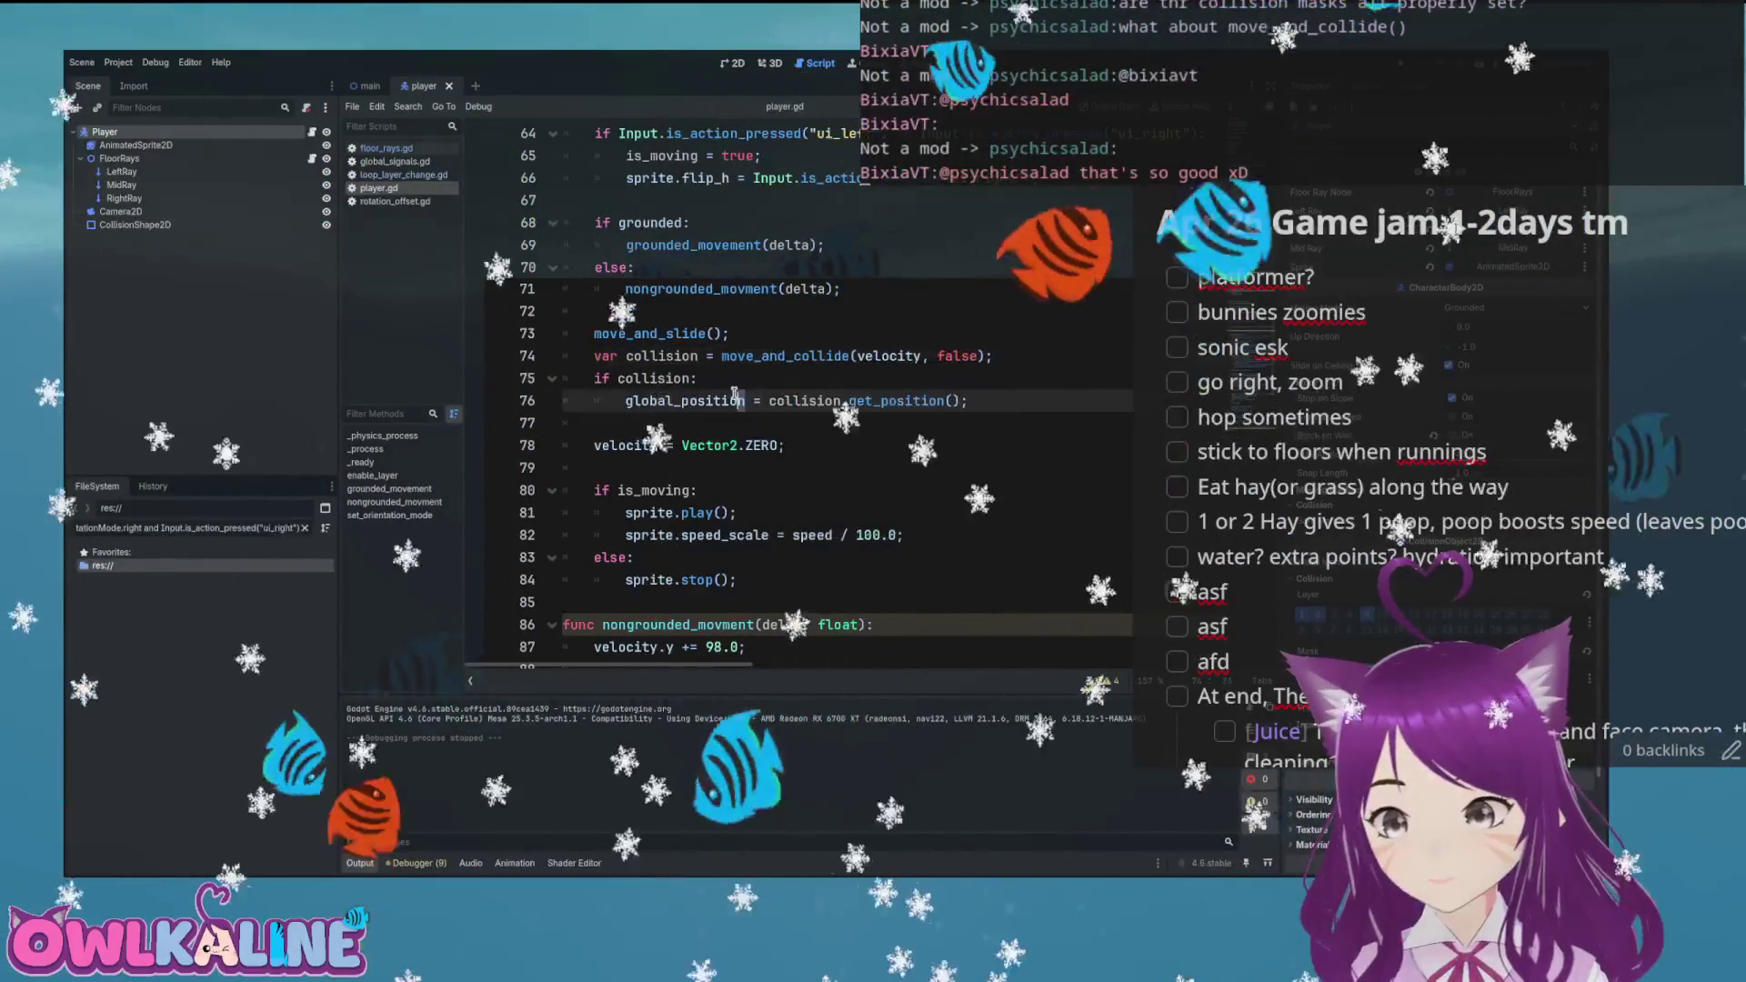
{"action": "left_click", "coordinate": [720, 379]}
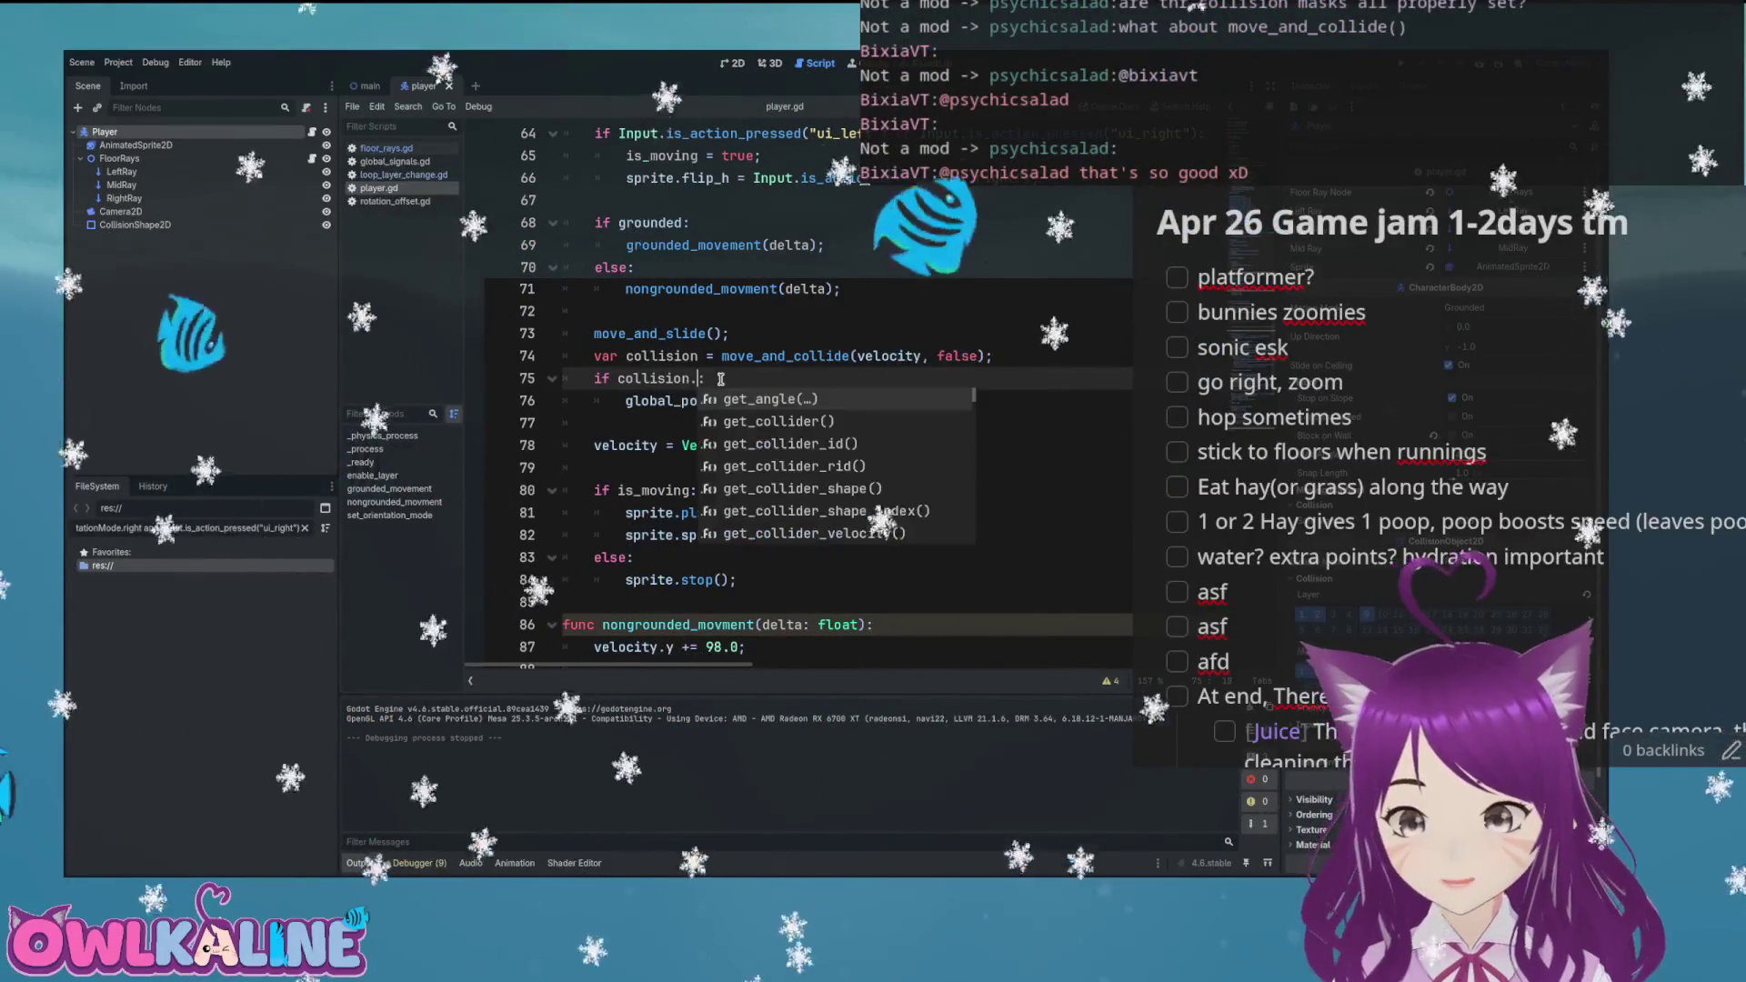
{"action": "key", "text": "Down"}
{"action": "key", "text": "Down"}
{"action": "key", "text": "Down"}
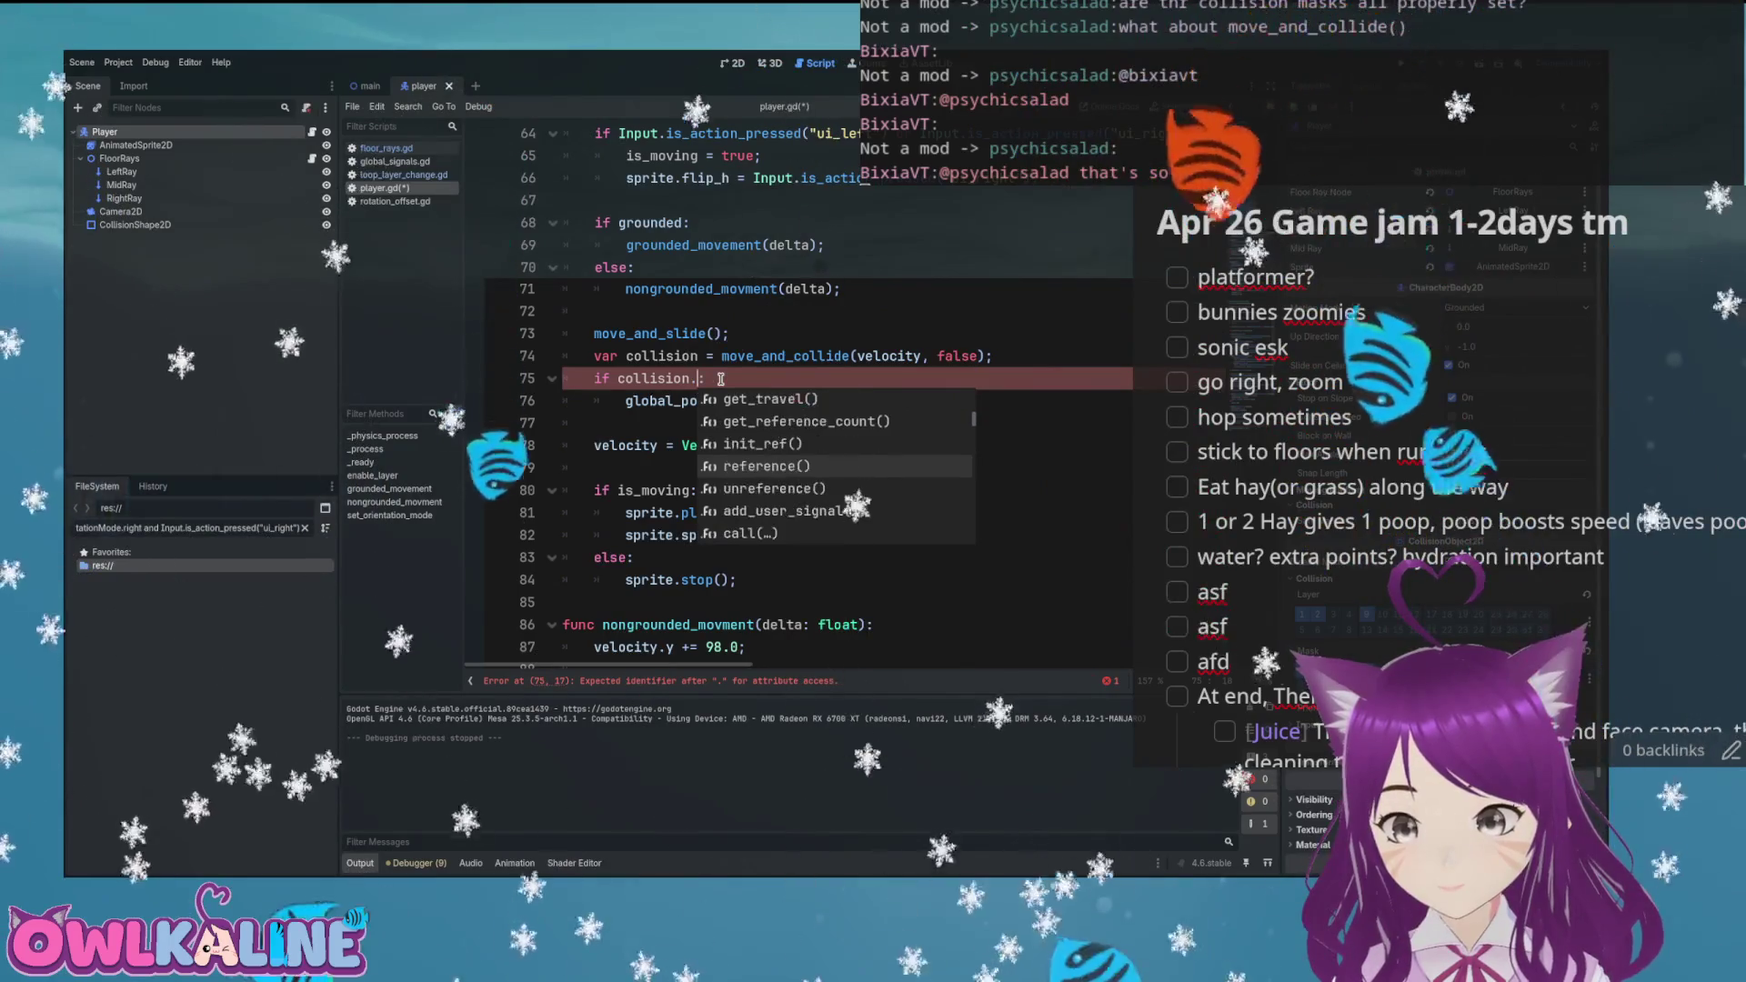
{"action": "key", "text": "Down"}
{"action": "key", "text": "Down"}
{"action": "key", "text": "Down"}
{"action": "key", "text": "Down"}
{"action": "key", "text": "Down"}
{"action": "key", "text": "Down"}
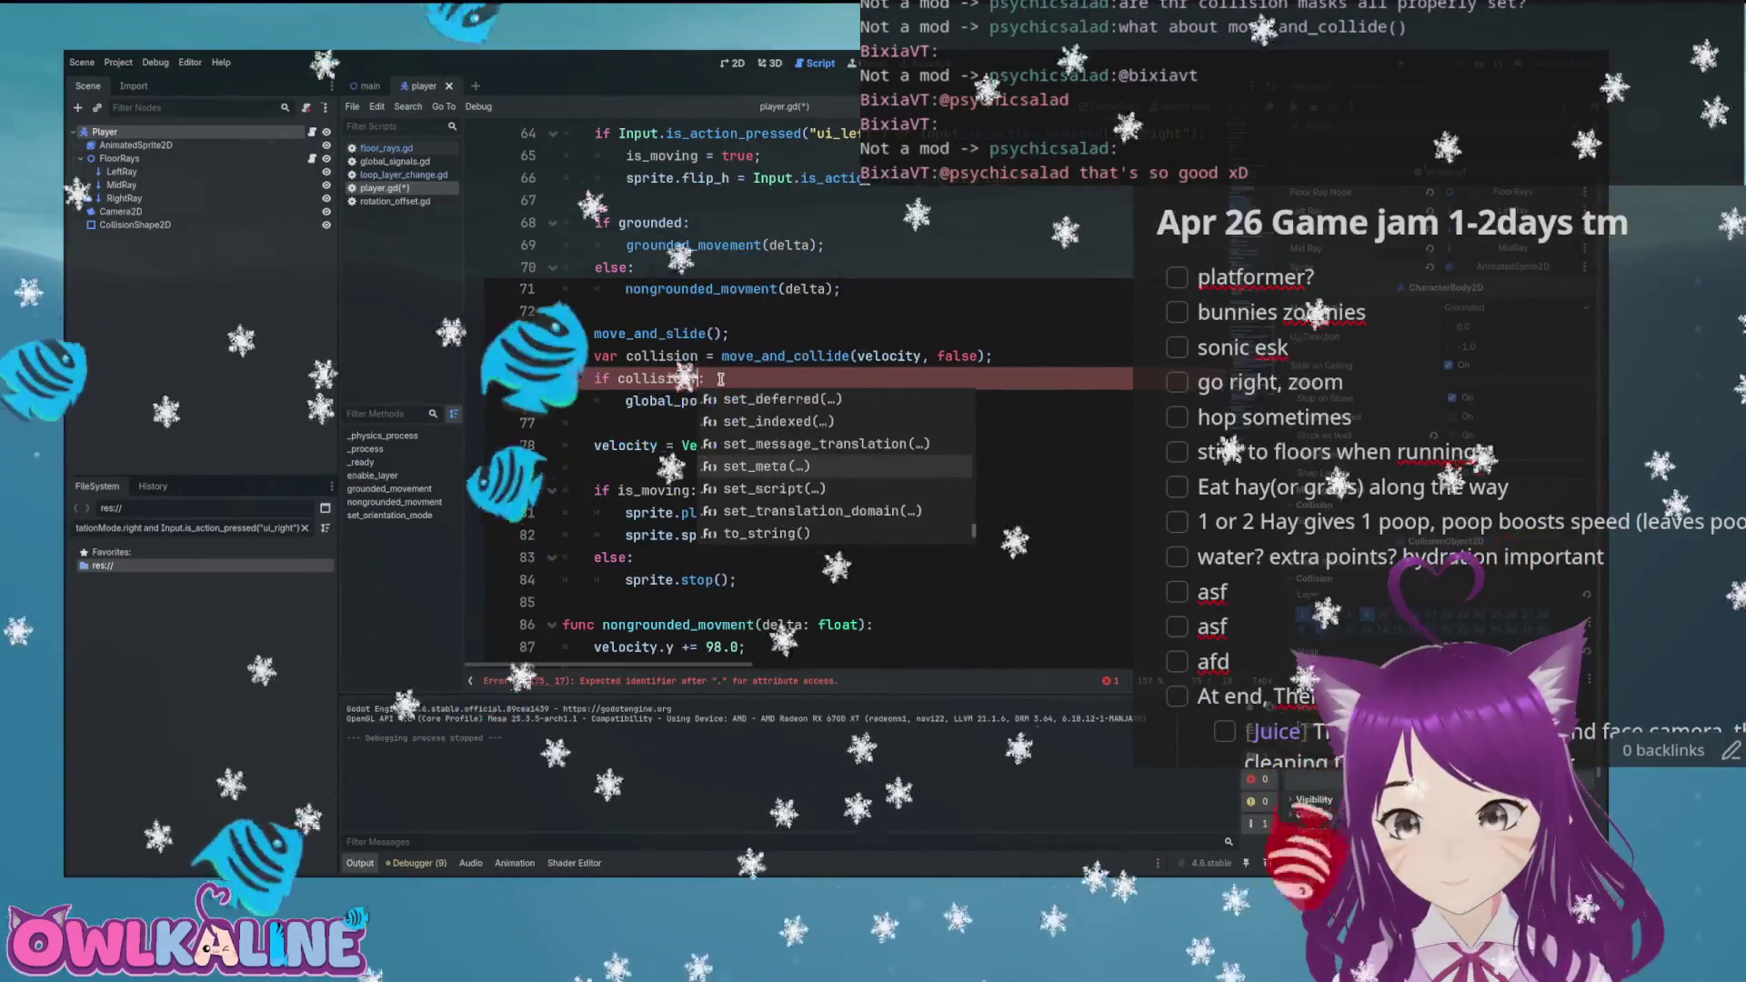
{"action": "key", "text": "Down"}
{"action": "key", "text": "Down"}
{"action": "key", "text": "Down"}
{"action": "key", "text": "Down"}
{"action": "key", "text": "Down"}
{"action": "key", "text": "Down"}
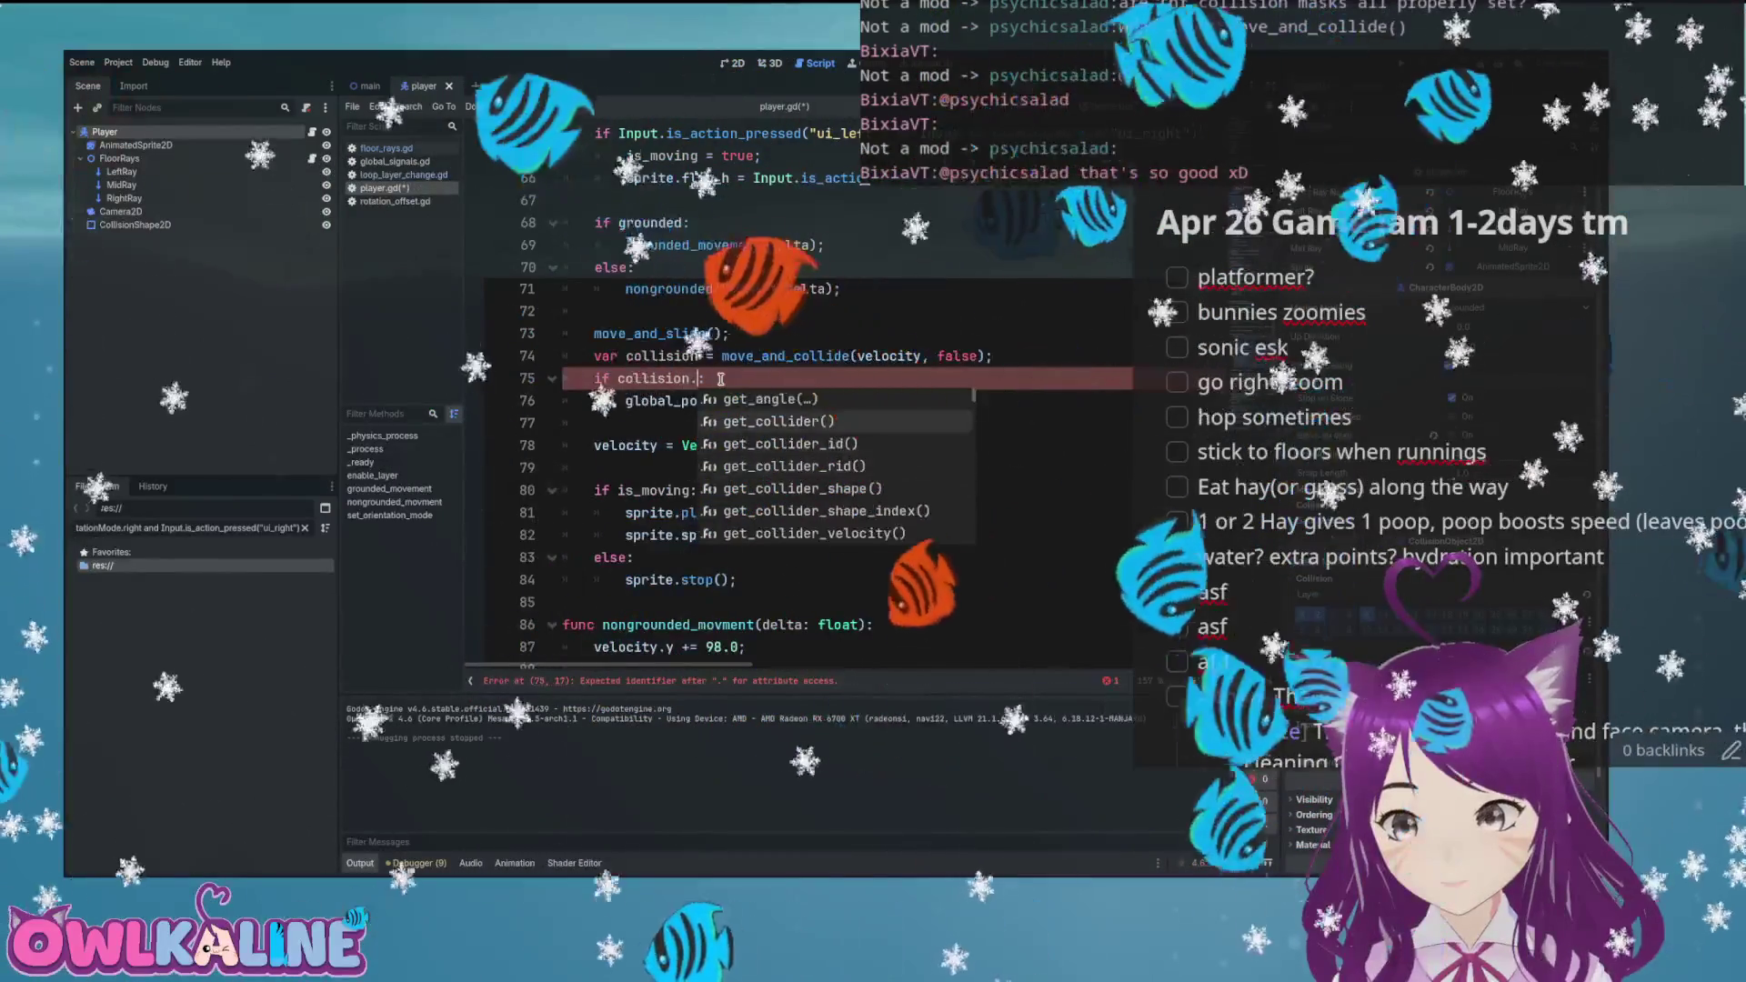
{"action": "key", "text": "Return"}
{"action": "key", "text": "ctrl+s"}
{"action": "key", "text": "F5"}
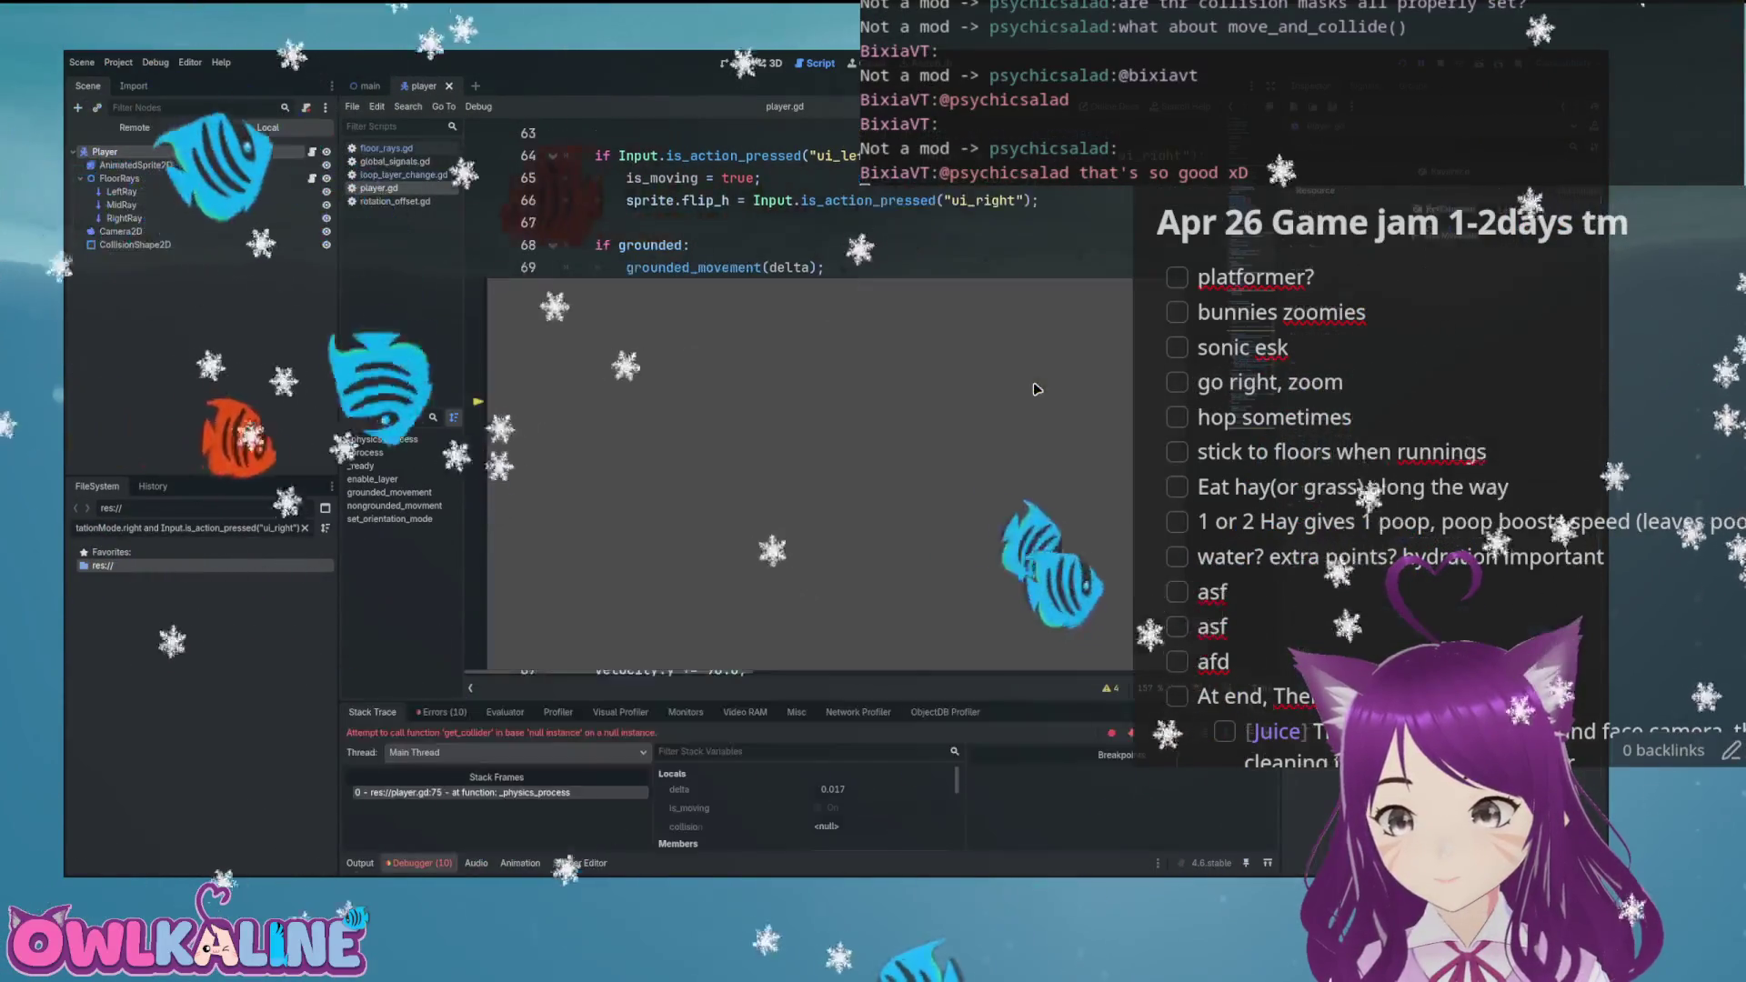
Stop the game, drop .get_collider(), comment out lines 74–76, and show the 2D workspace
{"action": "key", "text": "F8"}
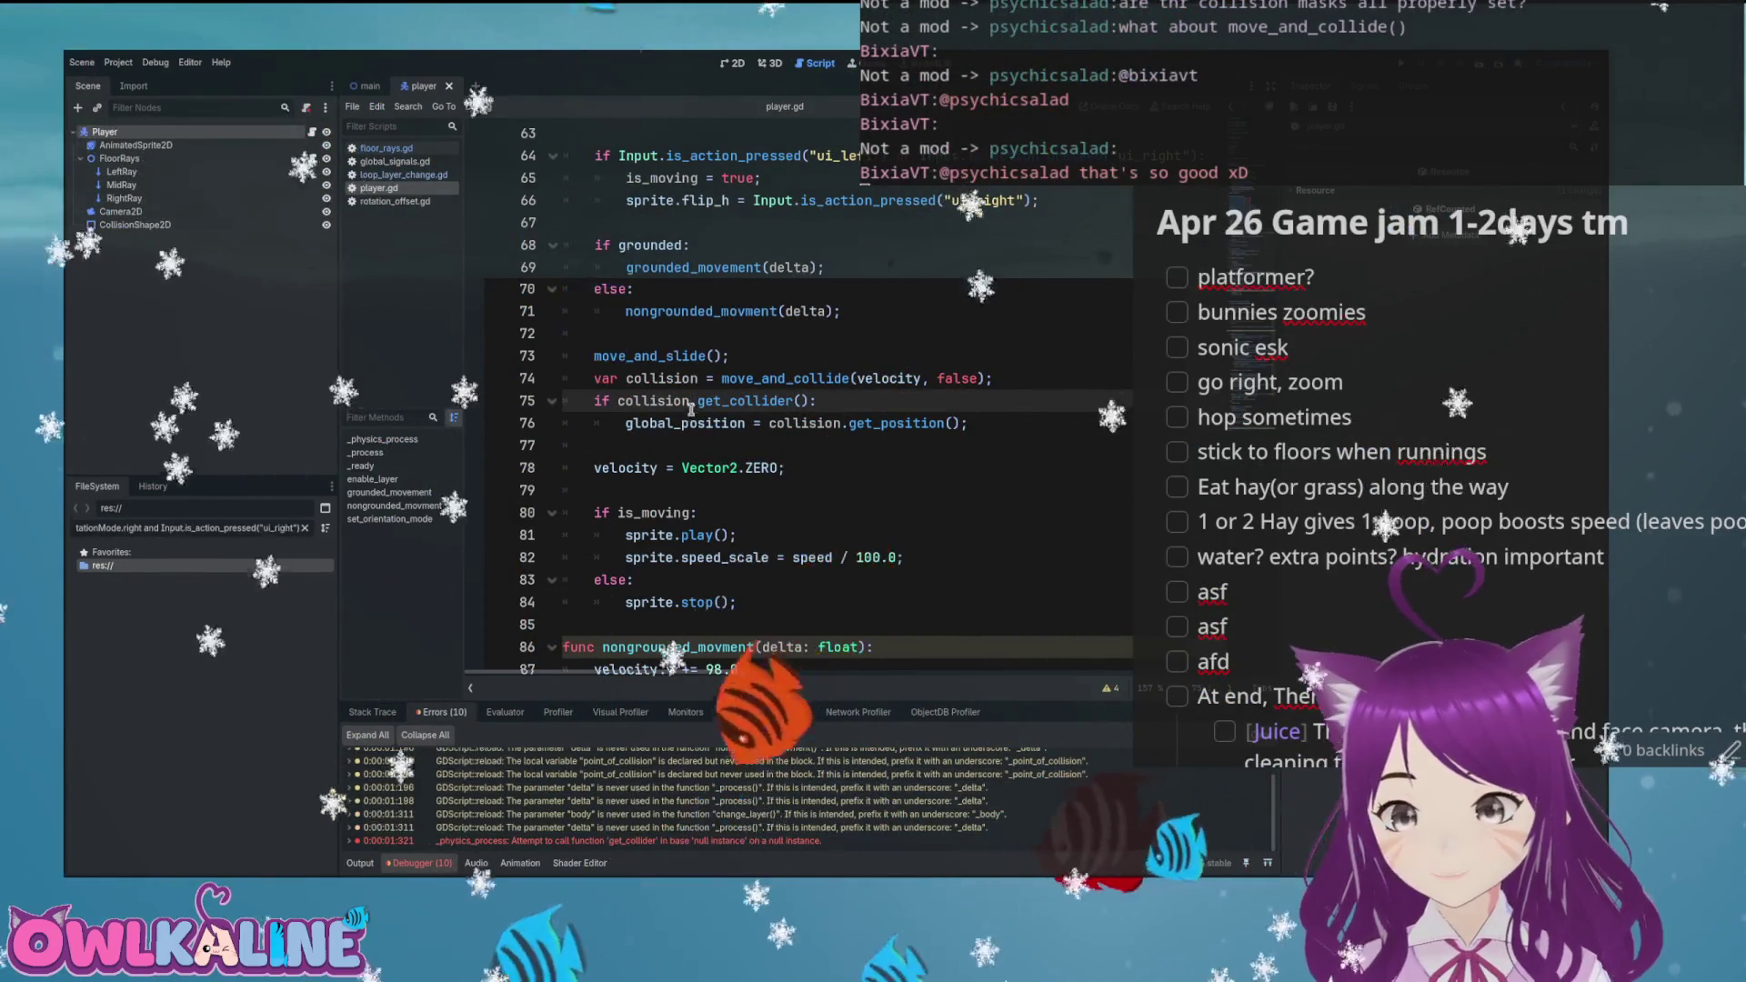
{"action": "key", "text": "BackSpace"}
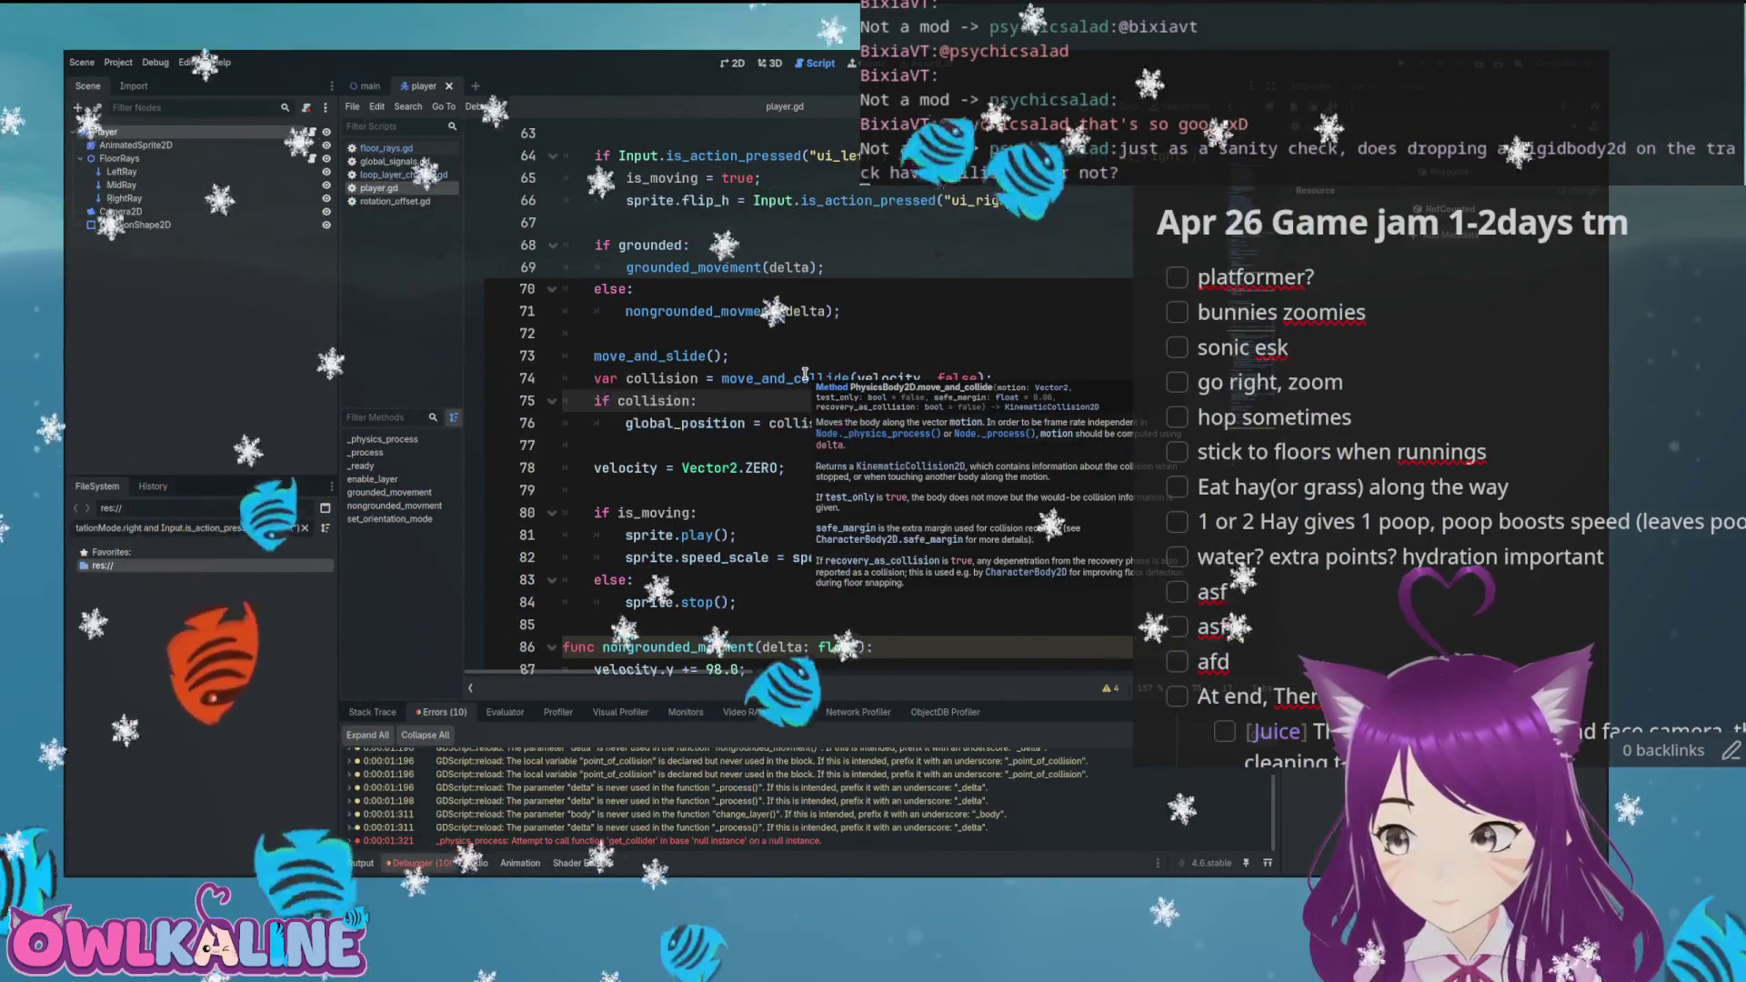
{"action": "left_click", "coordinate": [746, 376]}
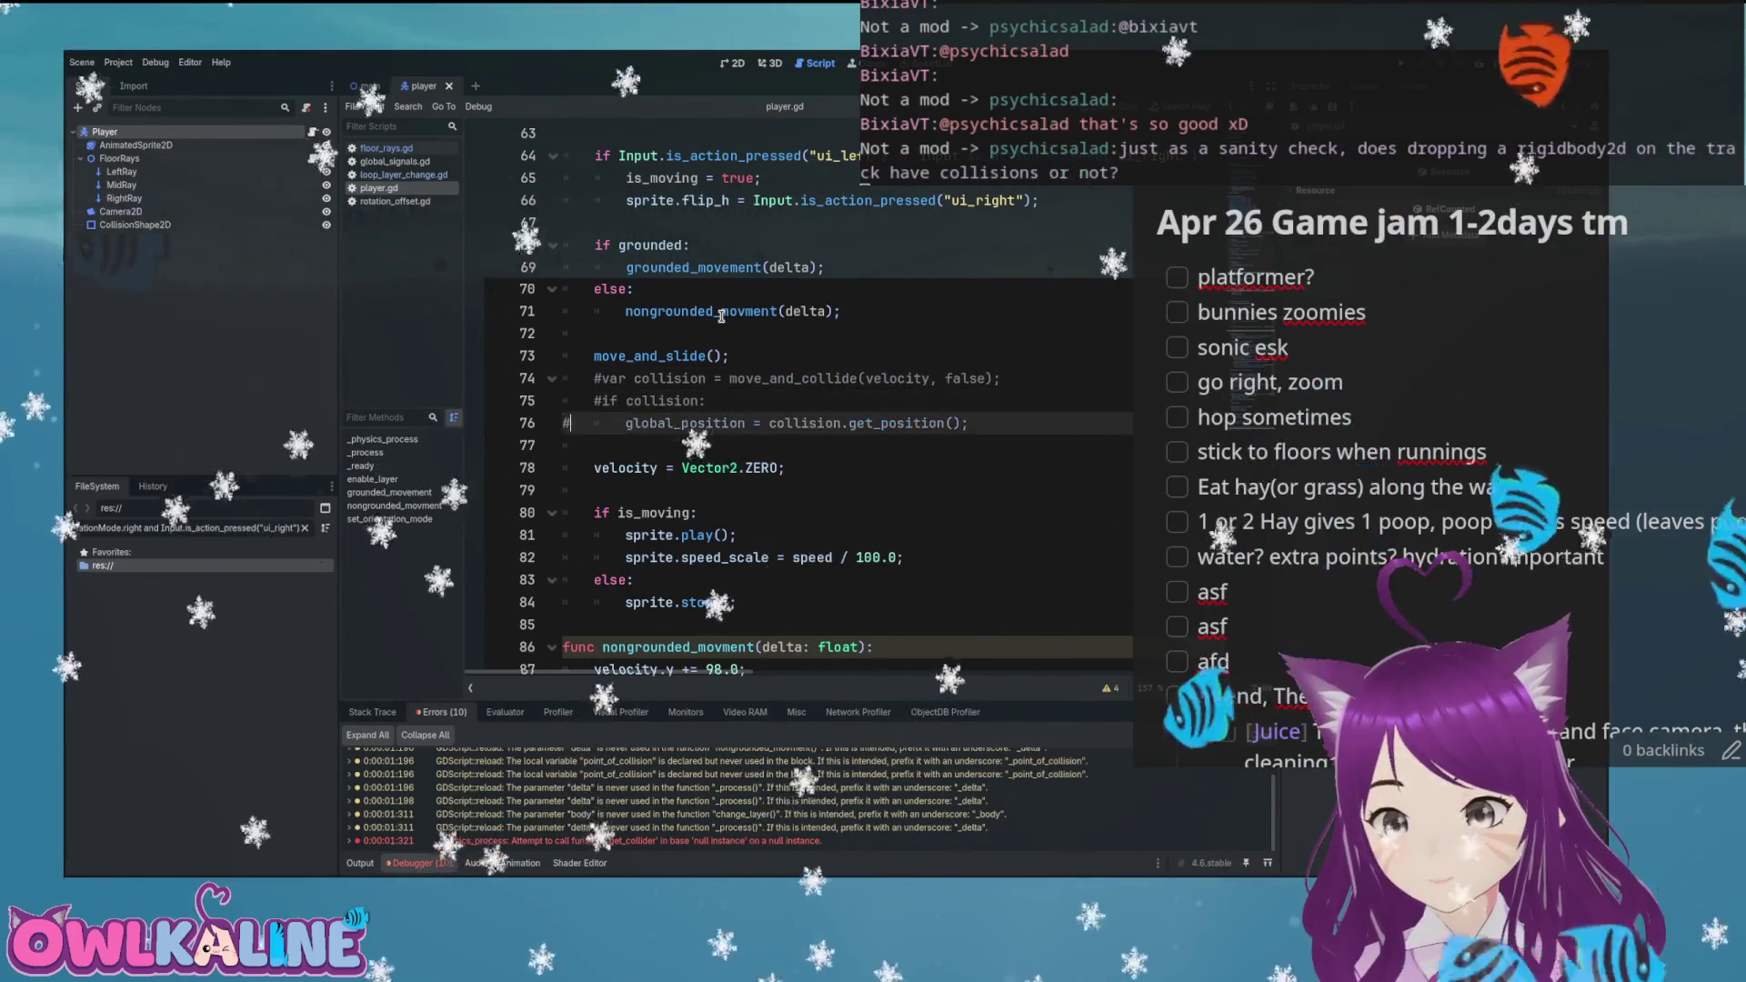
{"action": "key", "text": "ctrl+F1"}
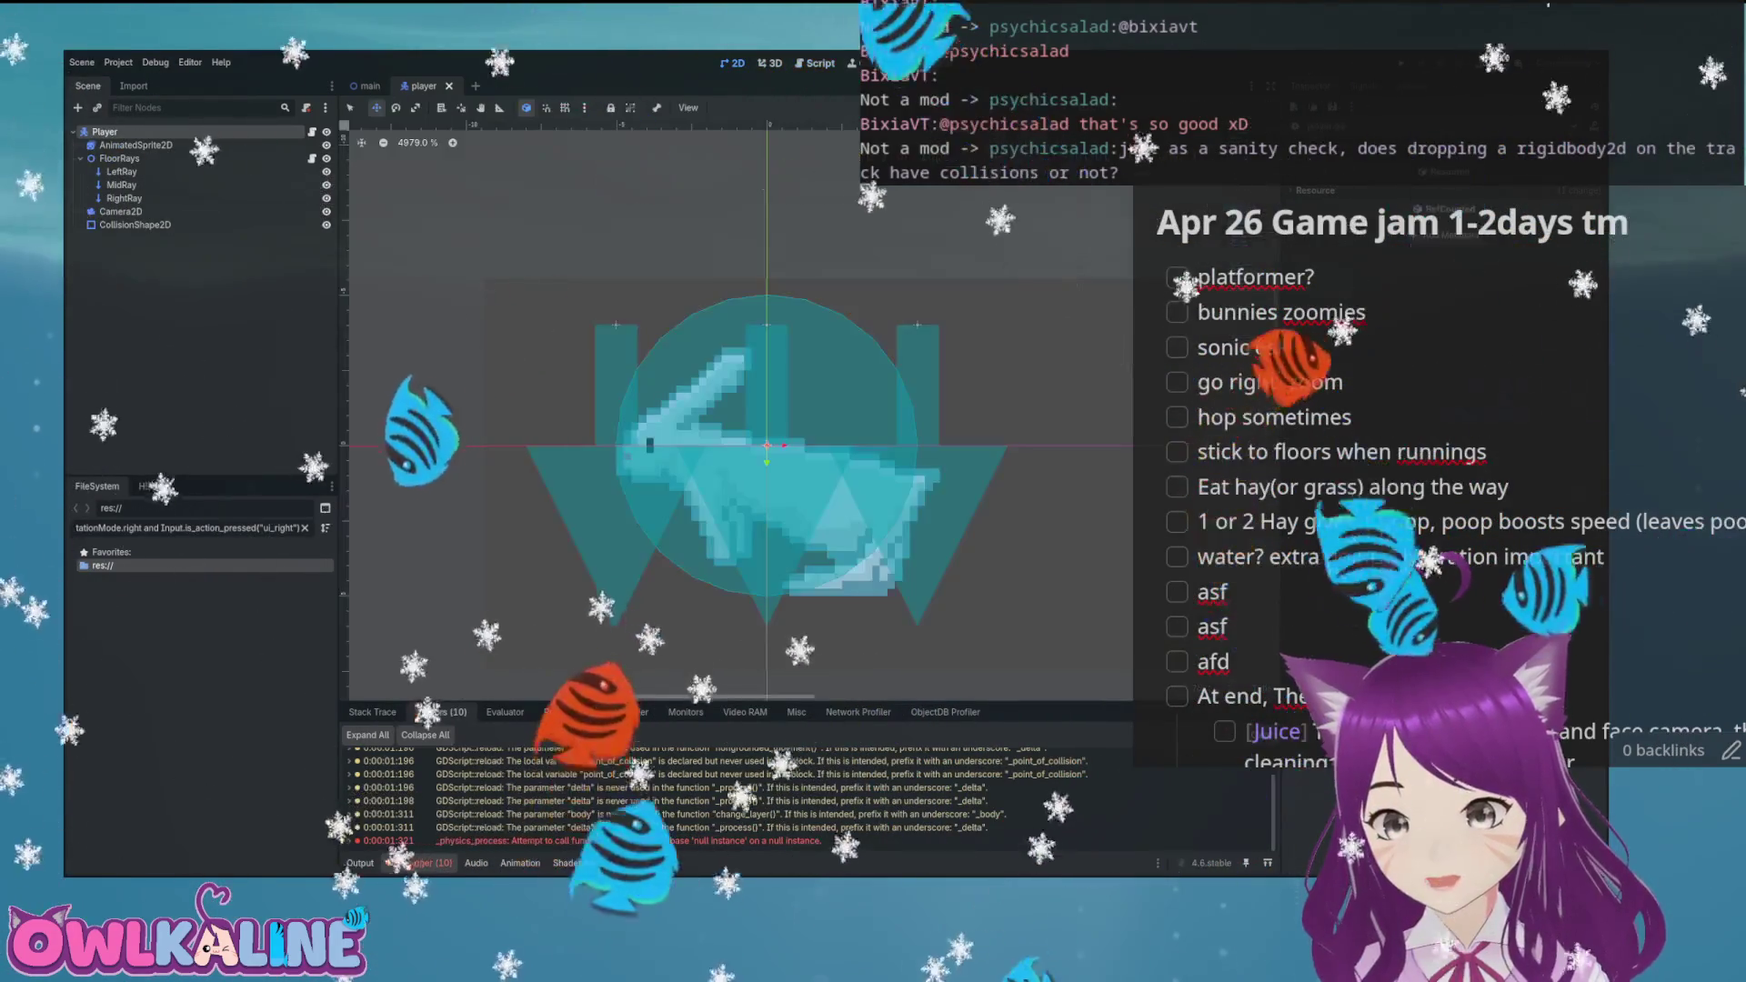
Add a RigidBody2D node to the main level scene
{"action": "key", "text": "ctrl+Tab"}
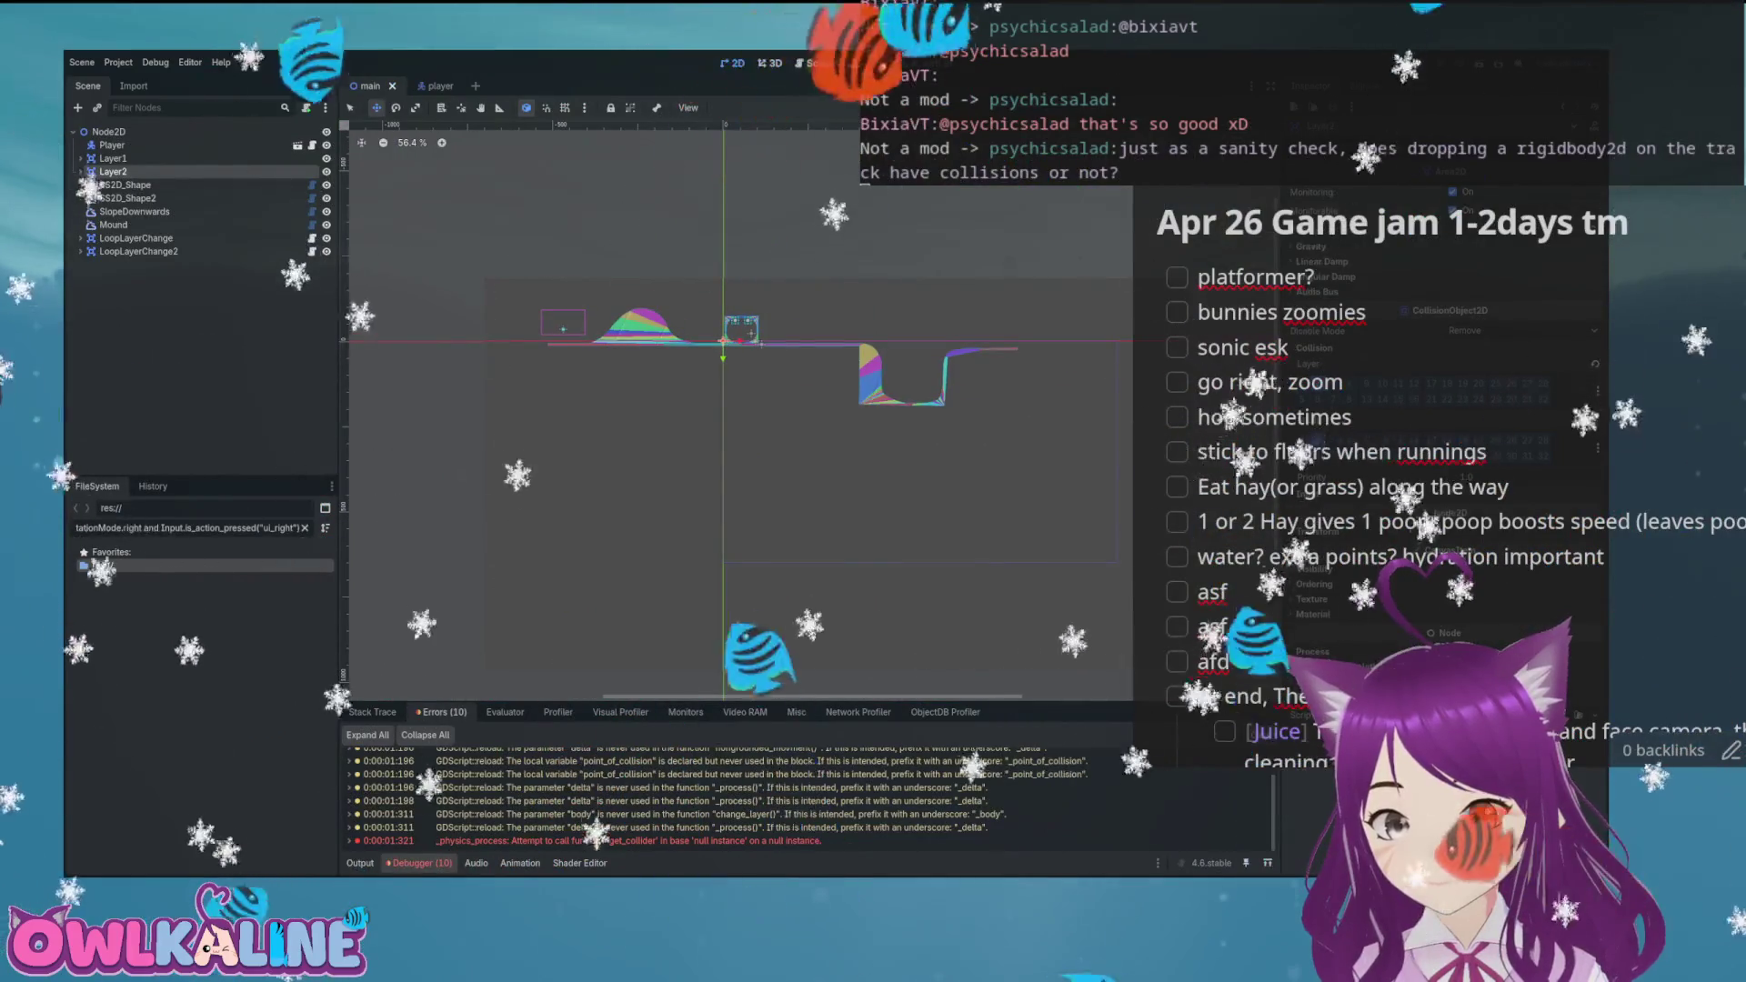
{"action": "scroll", "coordinate": [546, 310], "scroll_direction": "up", "scroll_amount": 8}
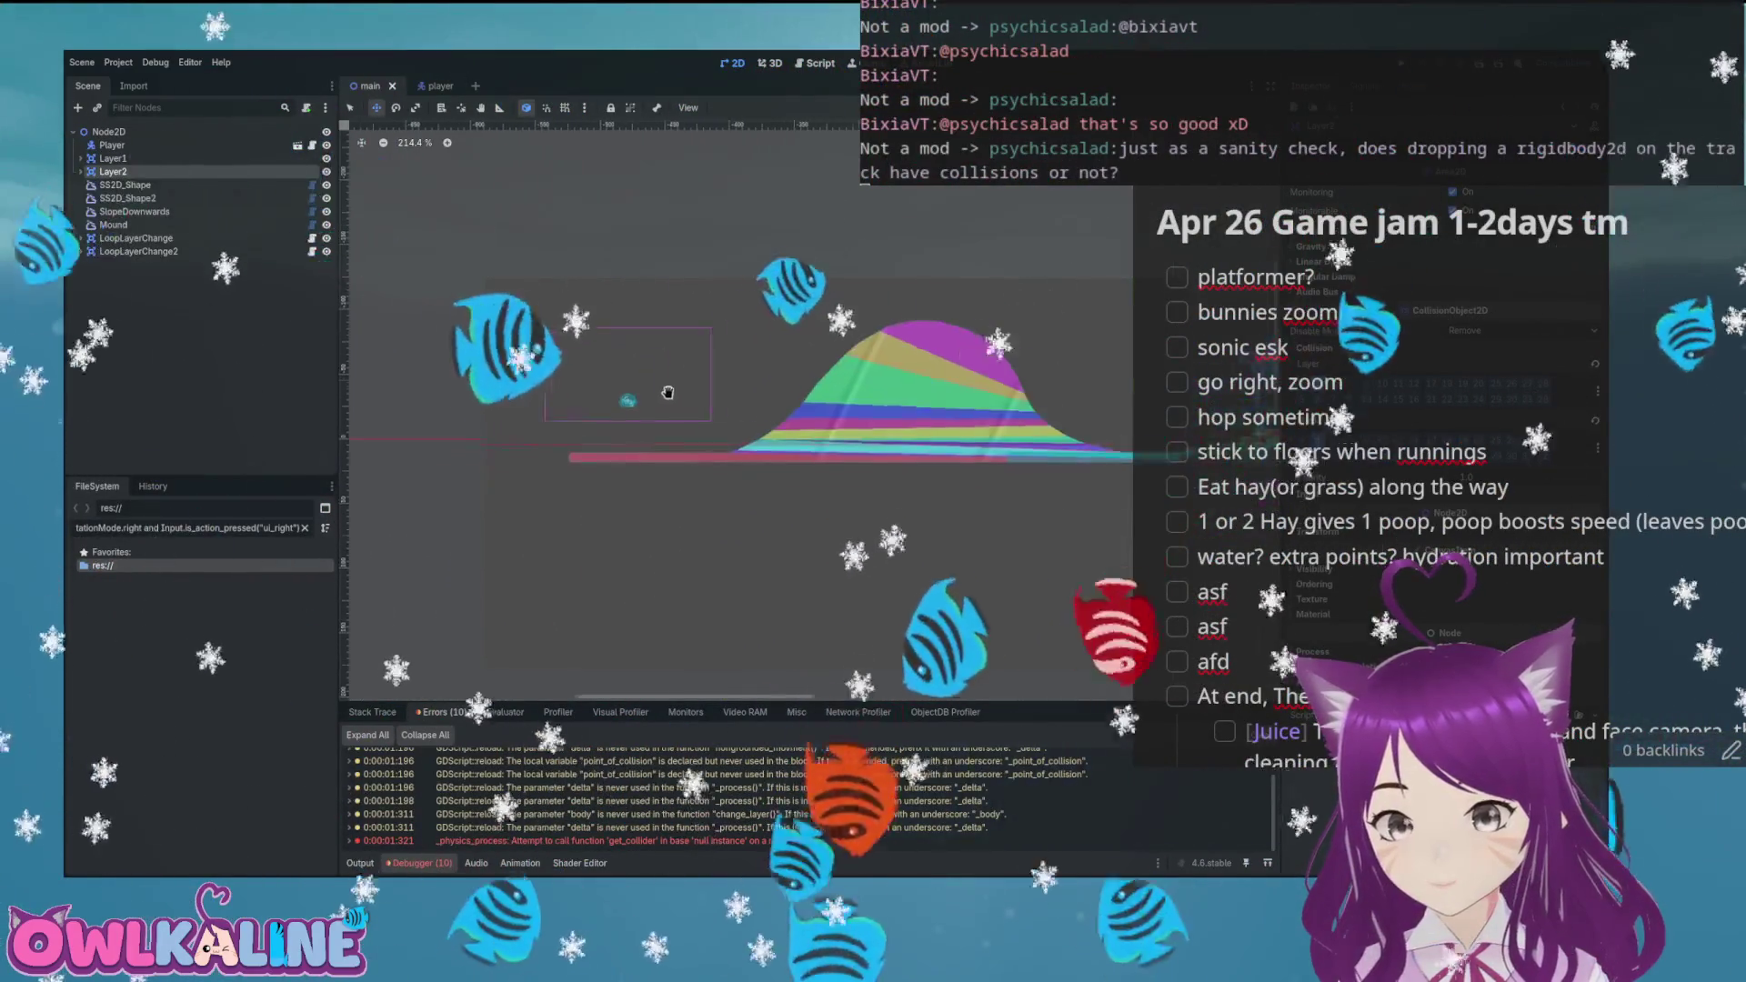
{"action": "key", "text": "ctrl+a"}
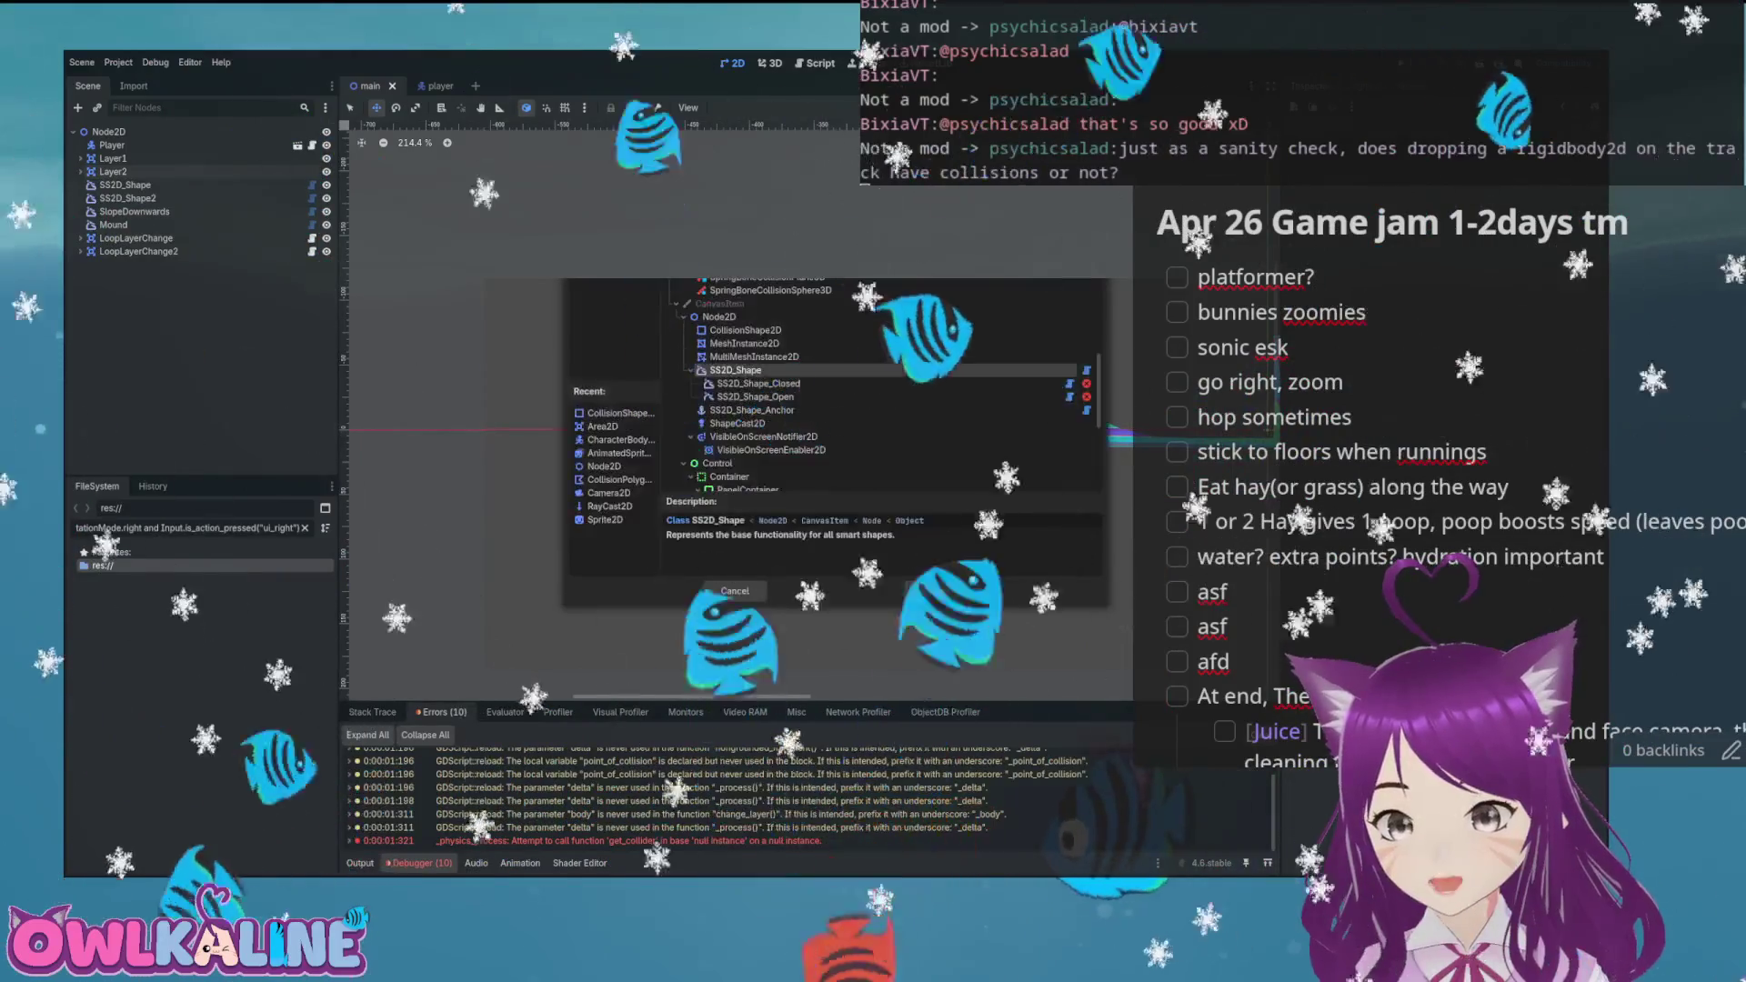
{"action": "type", "text": "rigid"}
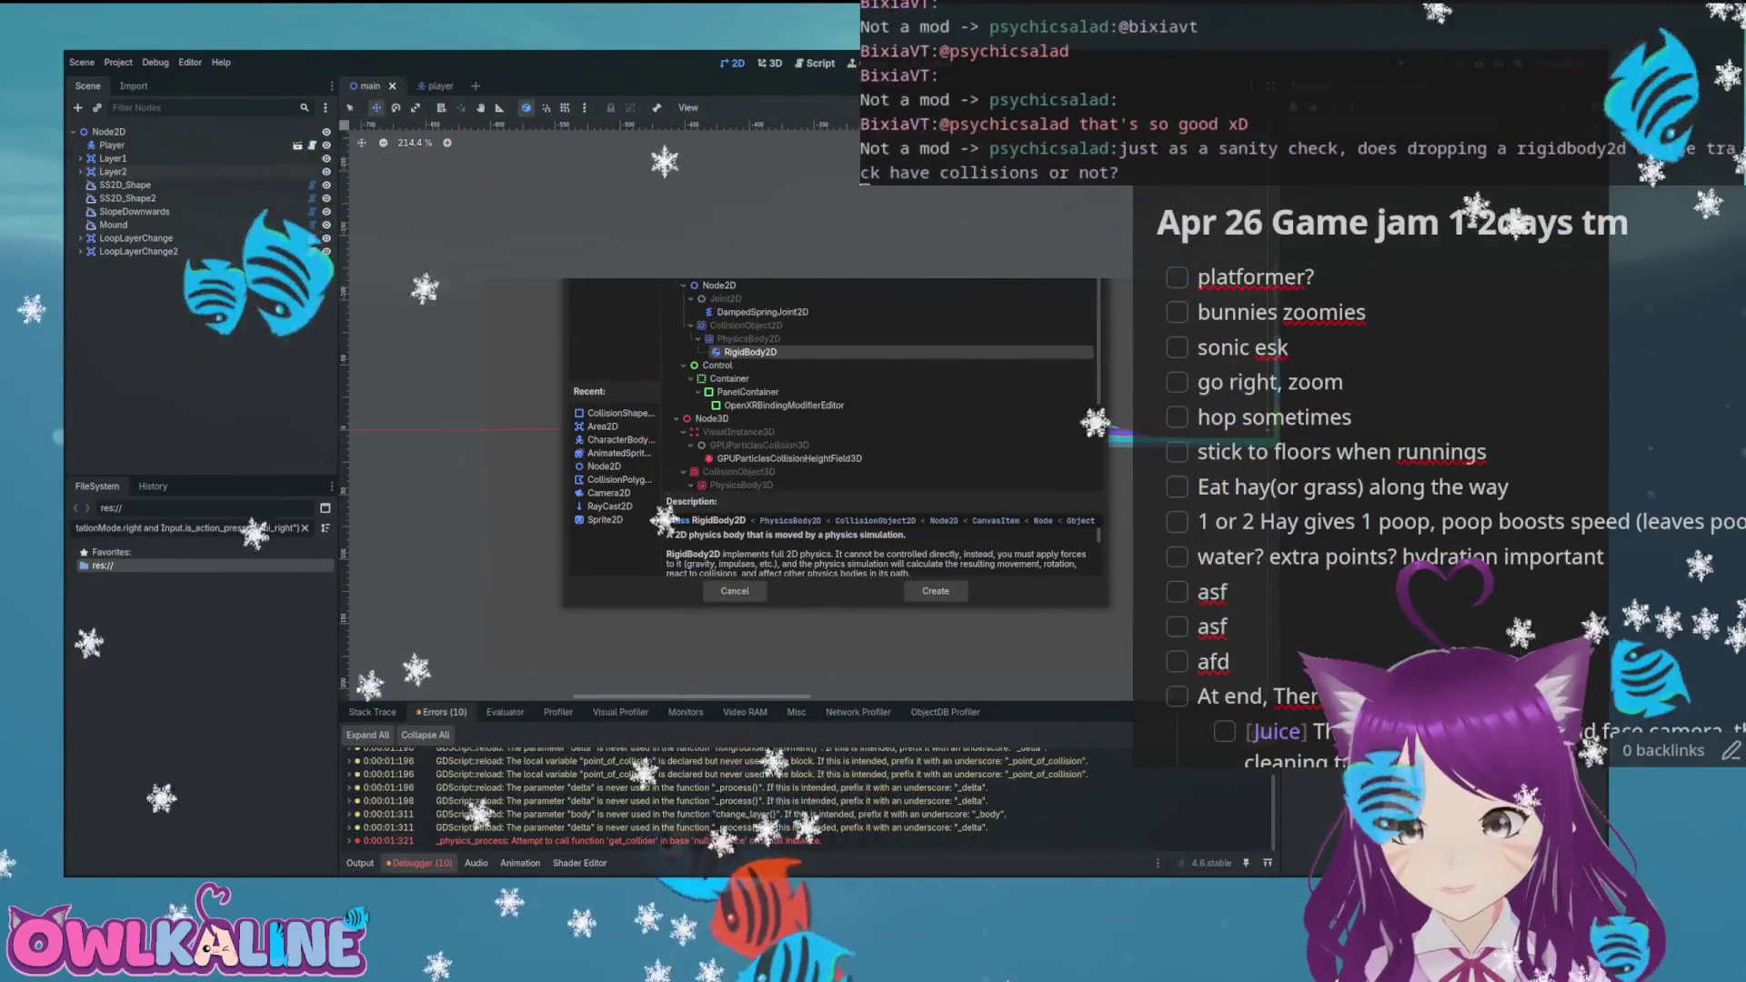
{"action": "key", "text": "Return"}
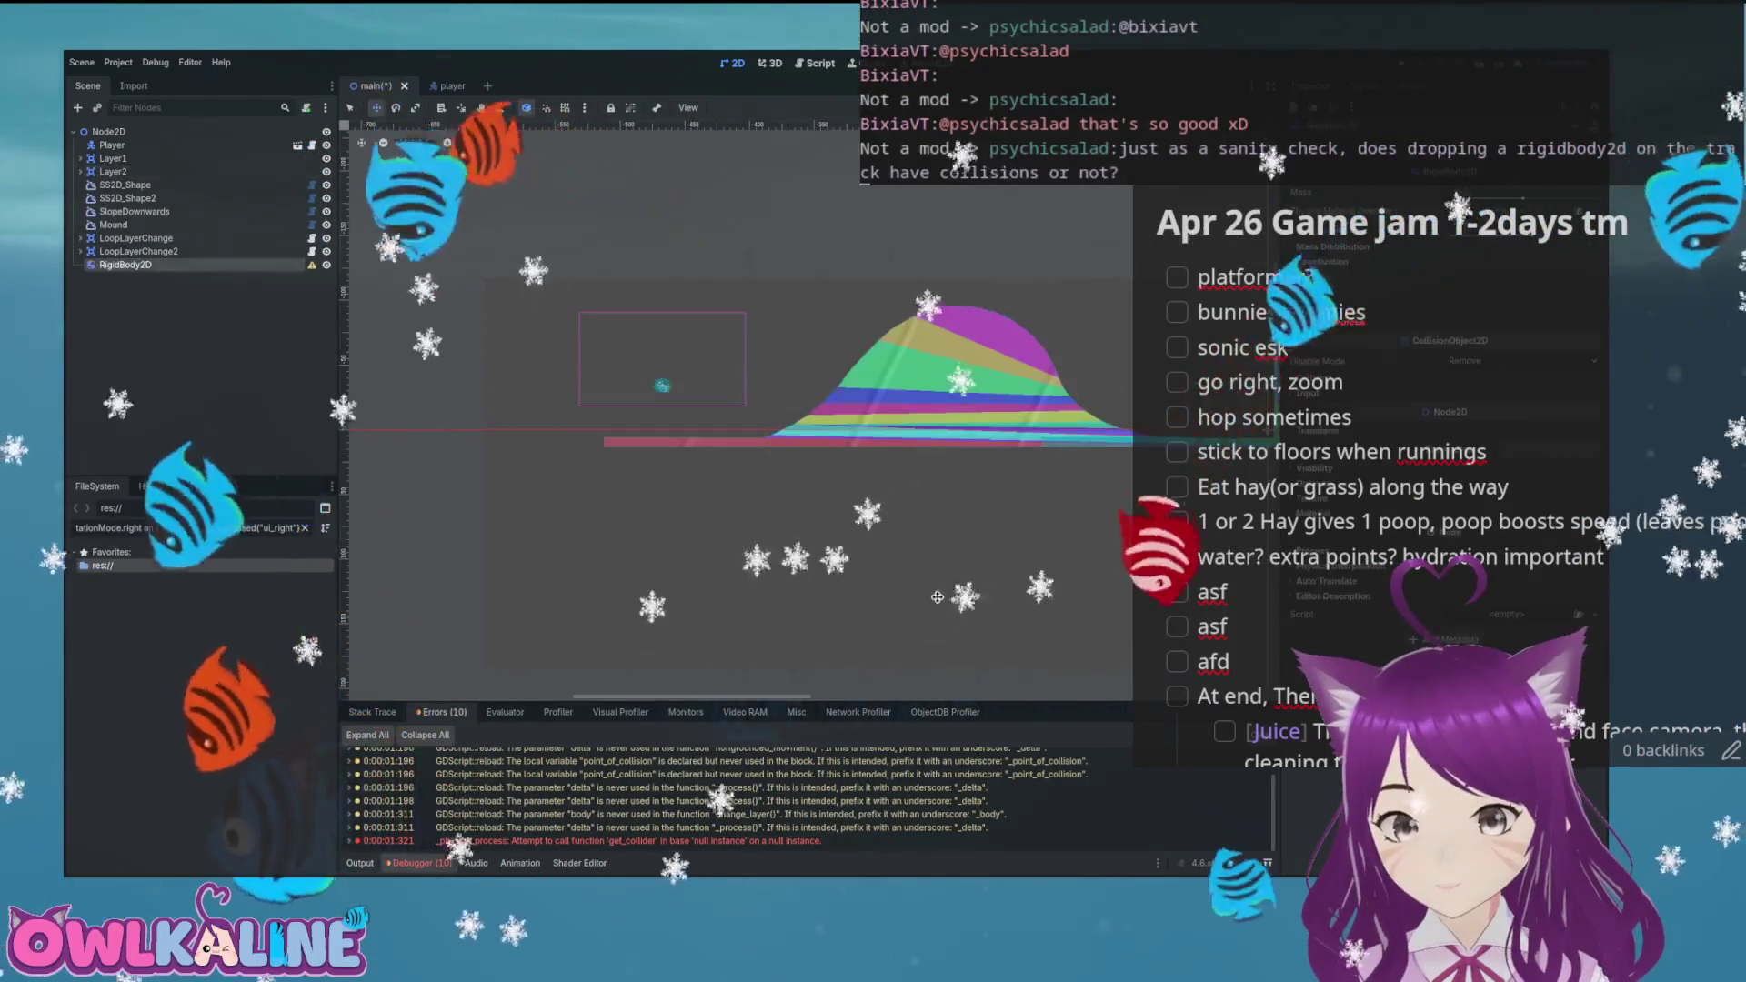
{"action": "scroll", "coordinate": [733, 500], "scroll_direction": "up", "scroll_amount": 4}
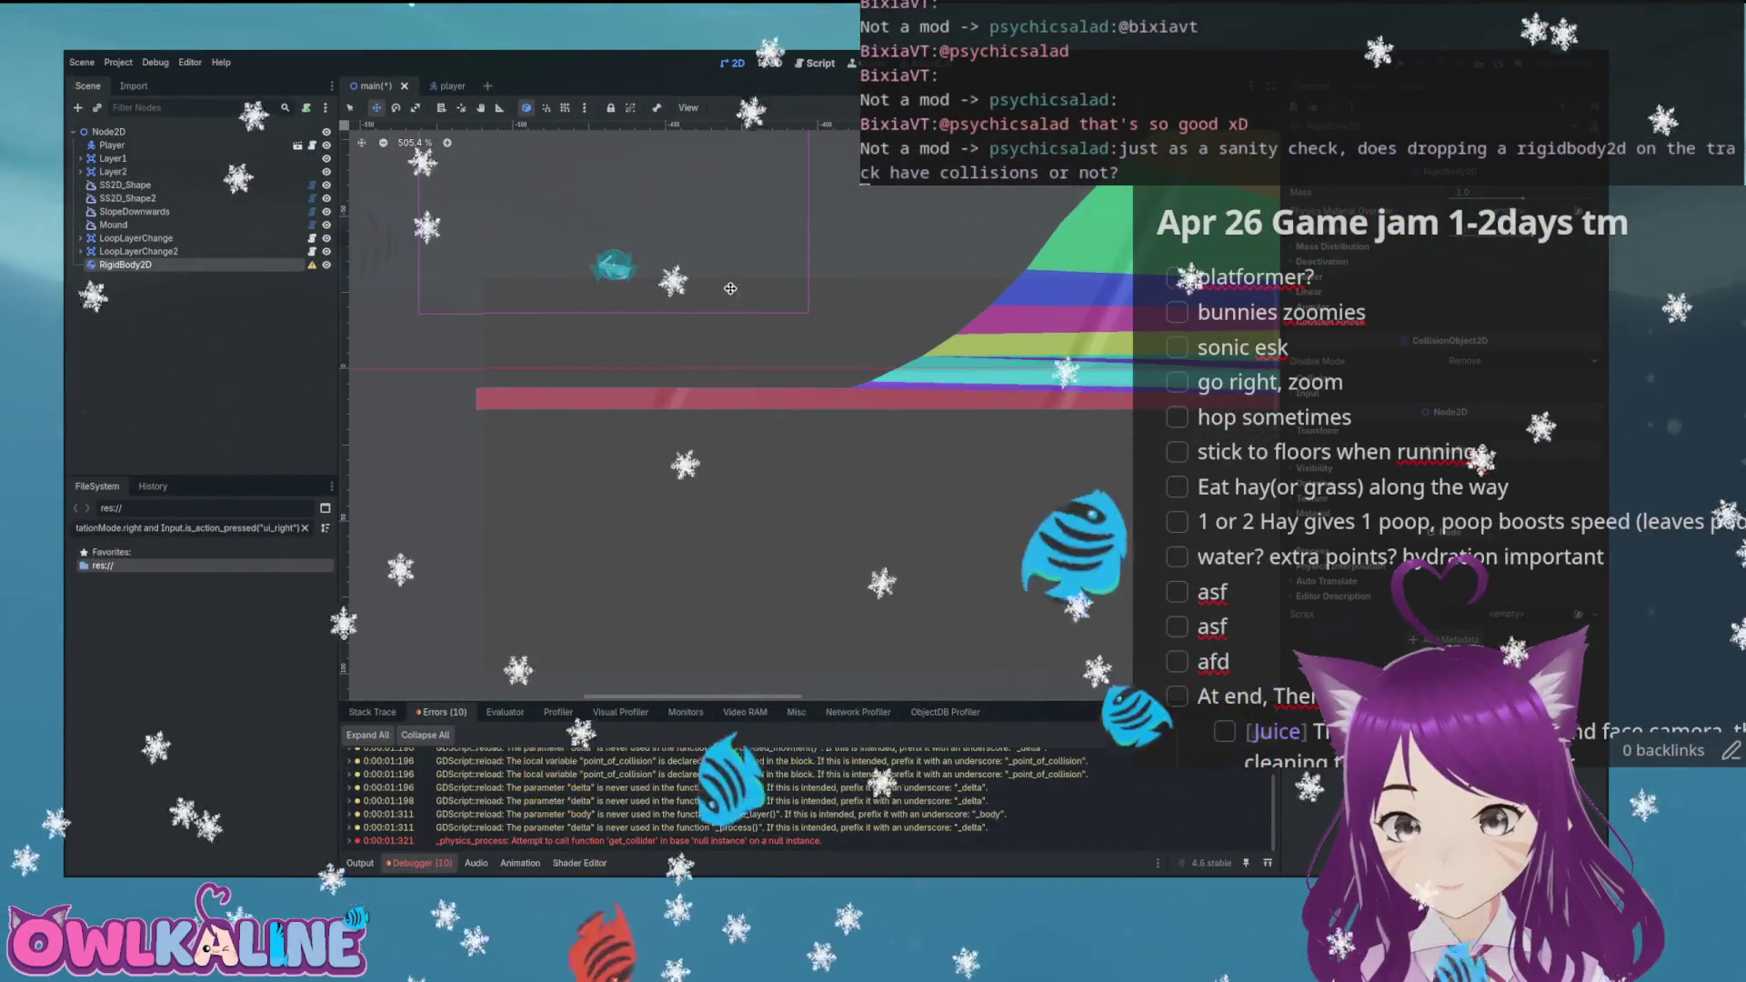
{"action": "left_click_drag", "start_coordinate": [787, 382], "coordinate": [786, 381]}
Give the RigidBody2D a CollisionShape2D child with a circle shape
{"action": "key", "text": "ctrl+a"}
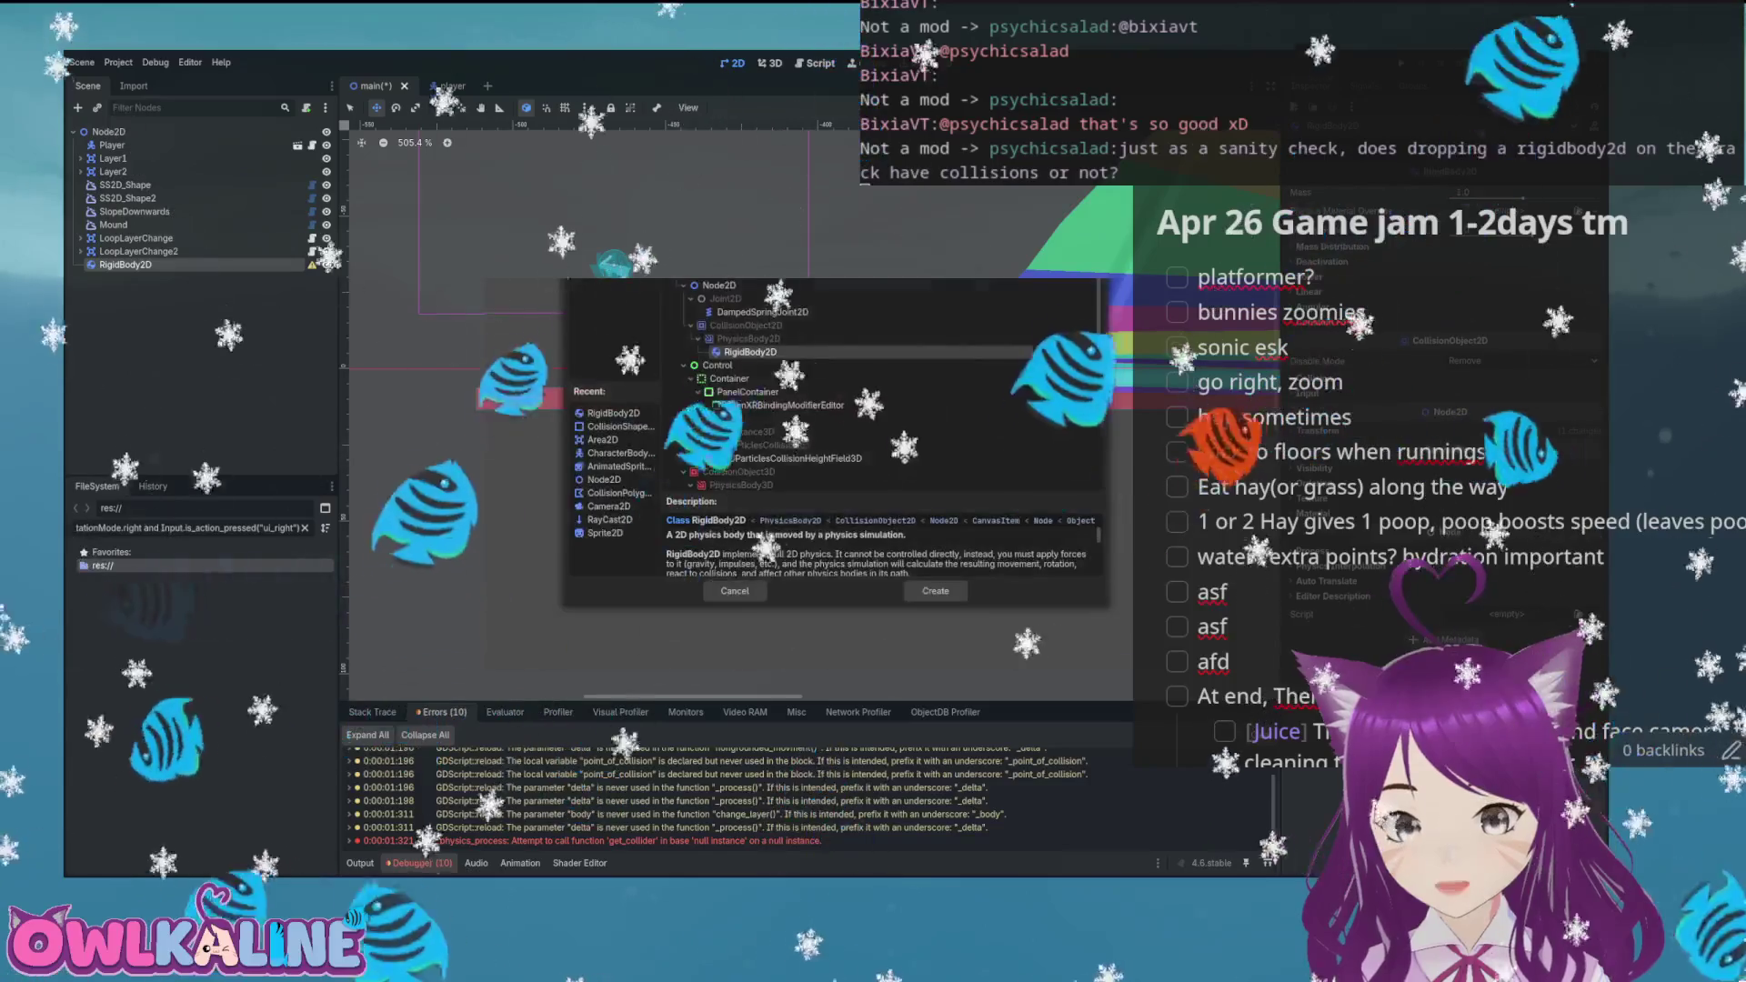
{"action": "type", "text": "shape"}
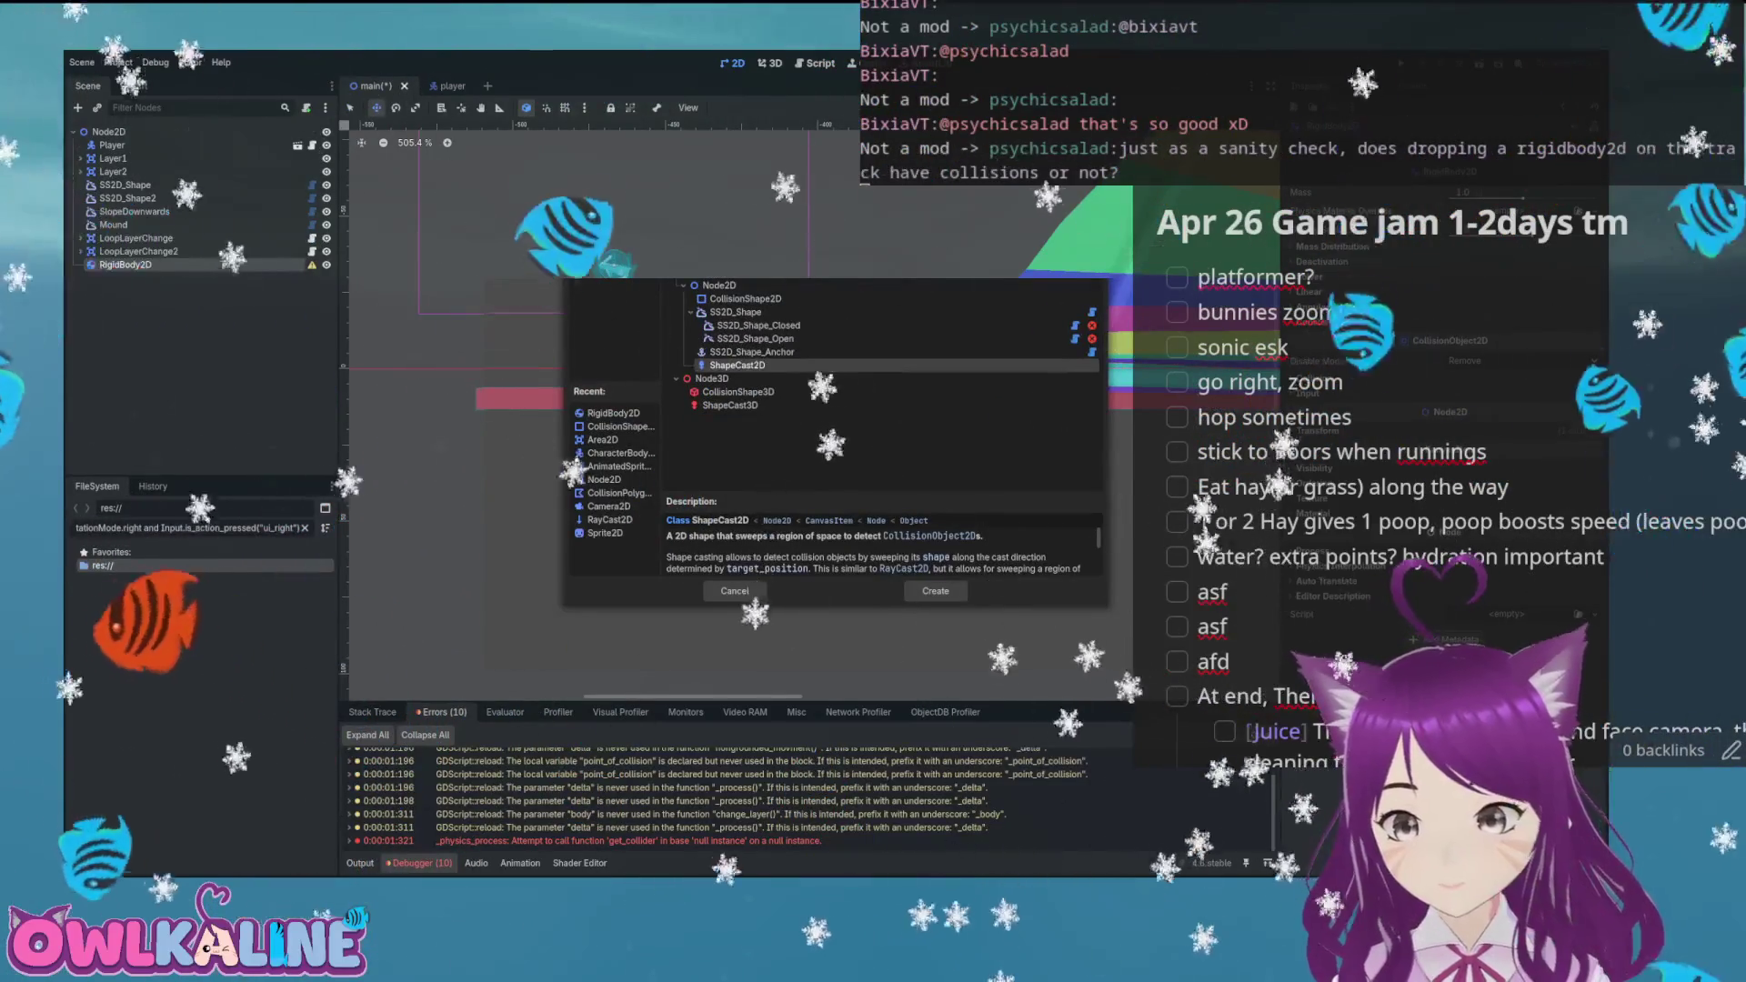
{"action": "left_click", "coordinate": [933, 589]}
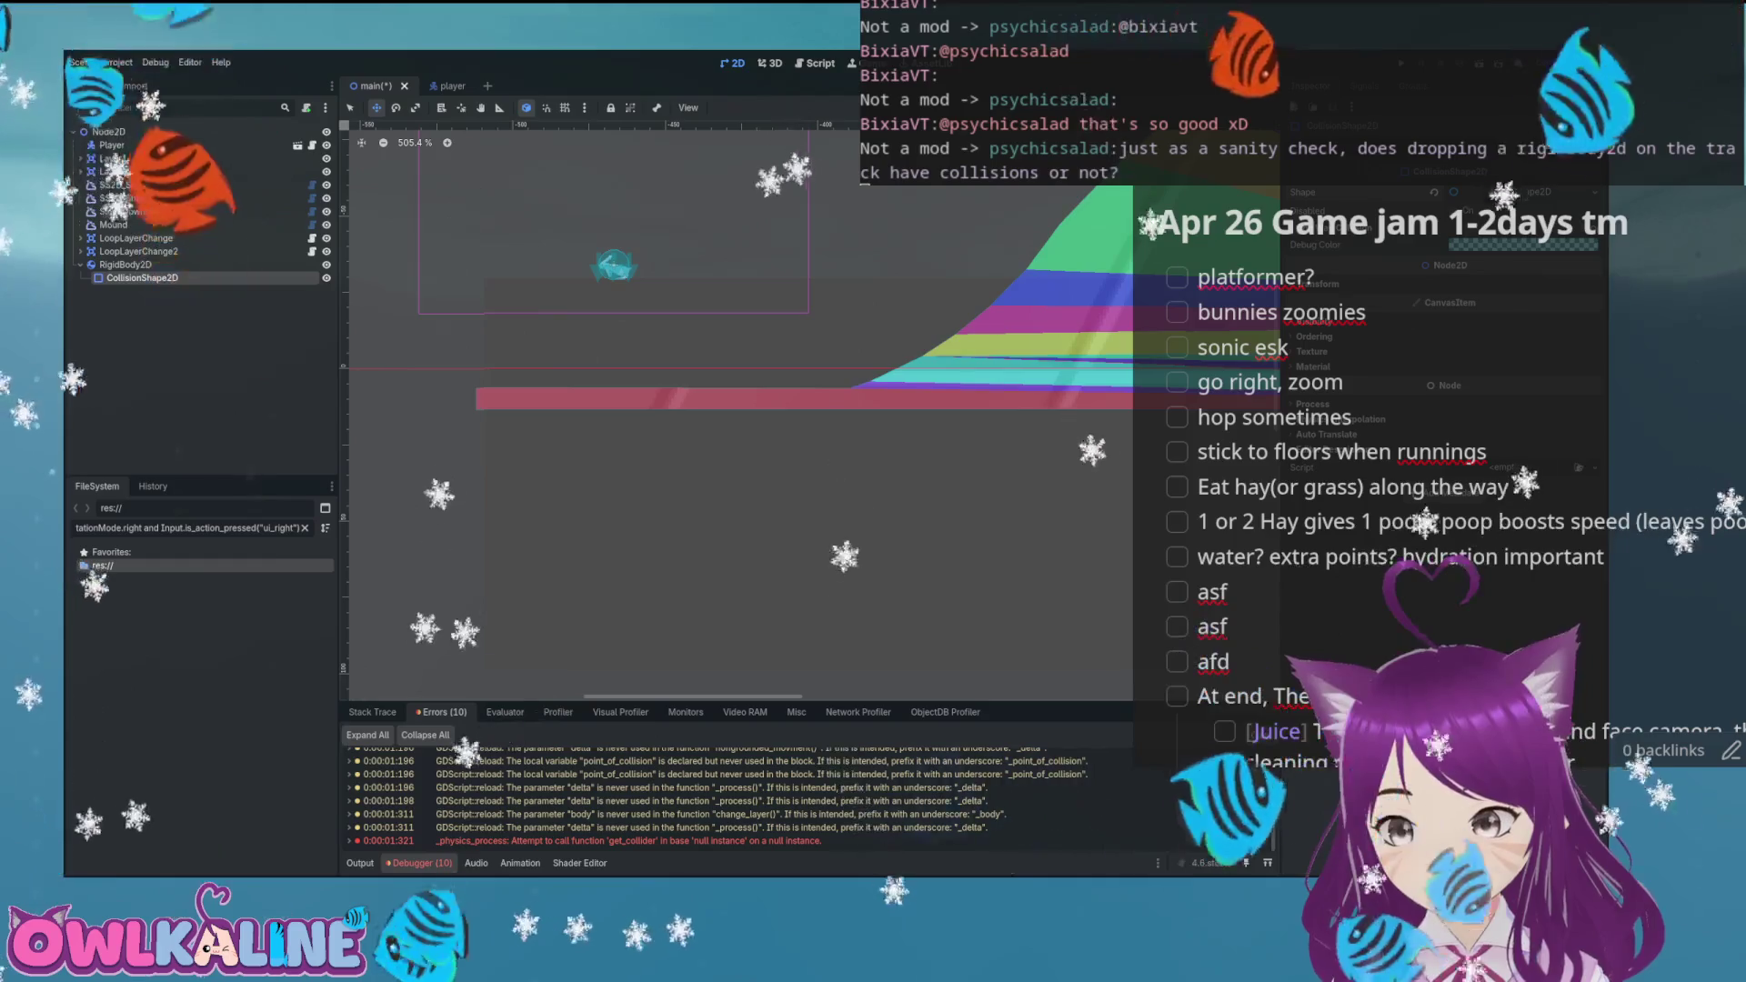
{"action": "scroll", "coordinate": [1068, 390], "scroll_direction": "down", "scroll_amount": 4}
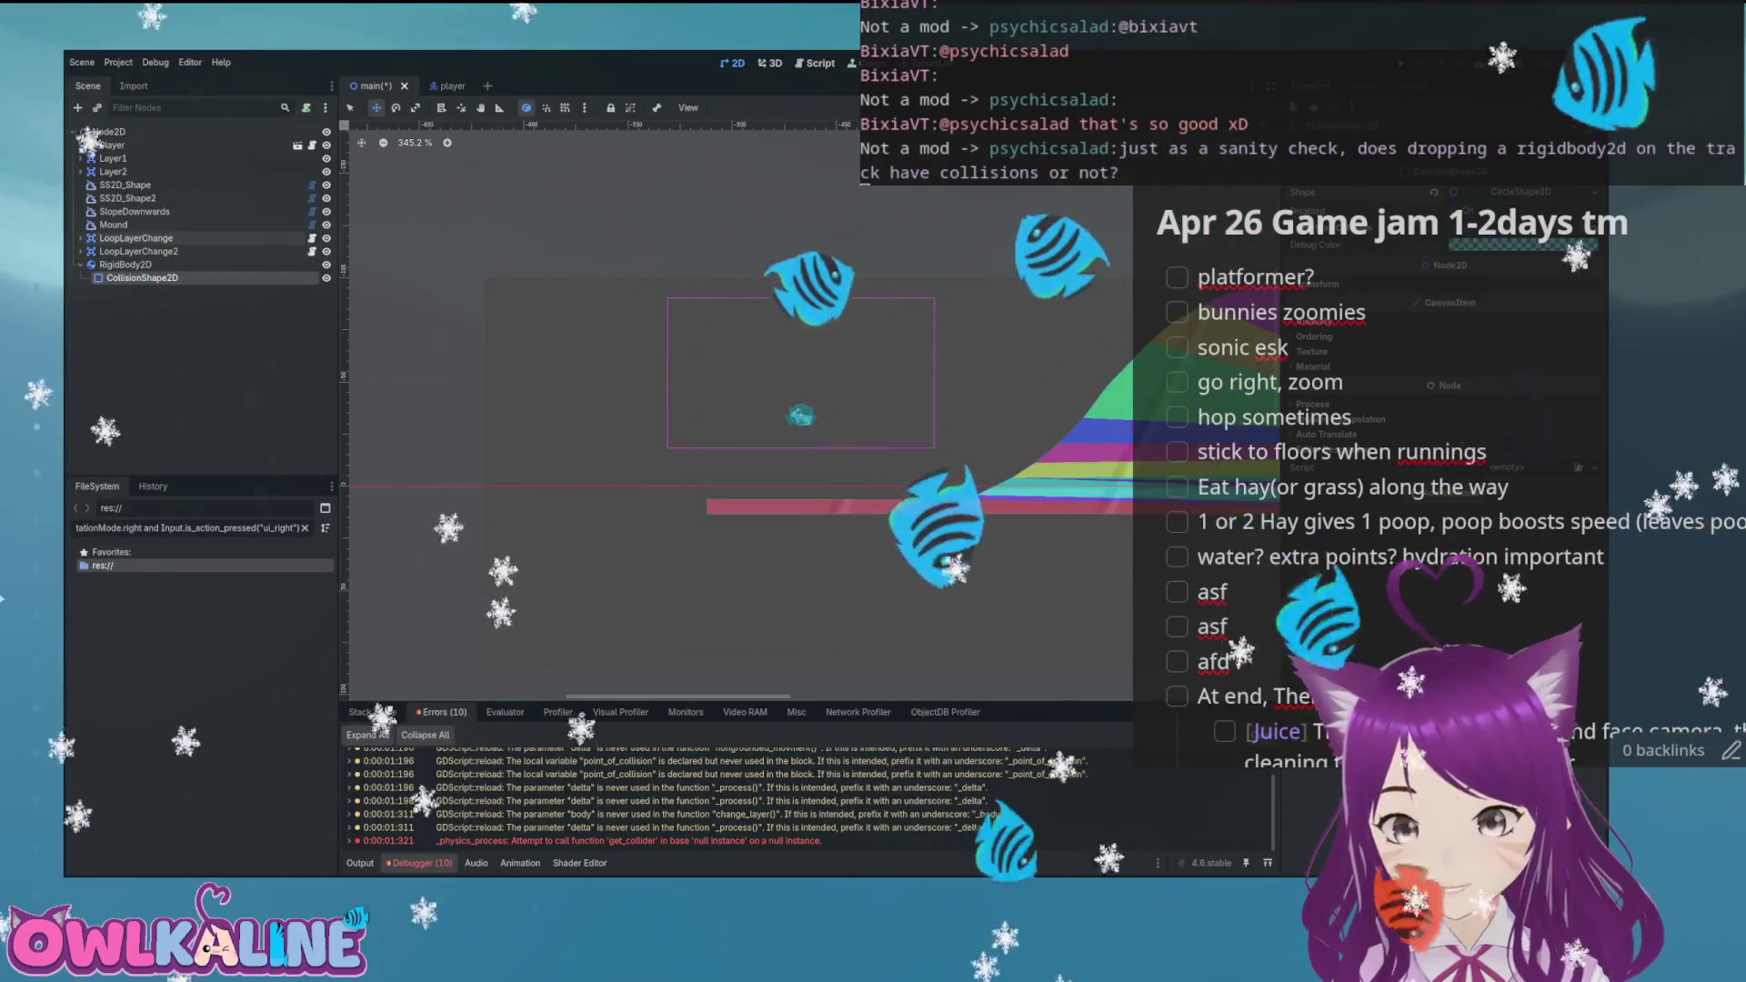
Lower the rigid body onto the red floor bar and save the scene
{"action": "left_click", "coordinate": [125, 263]}
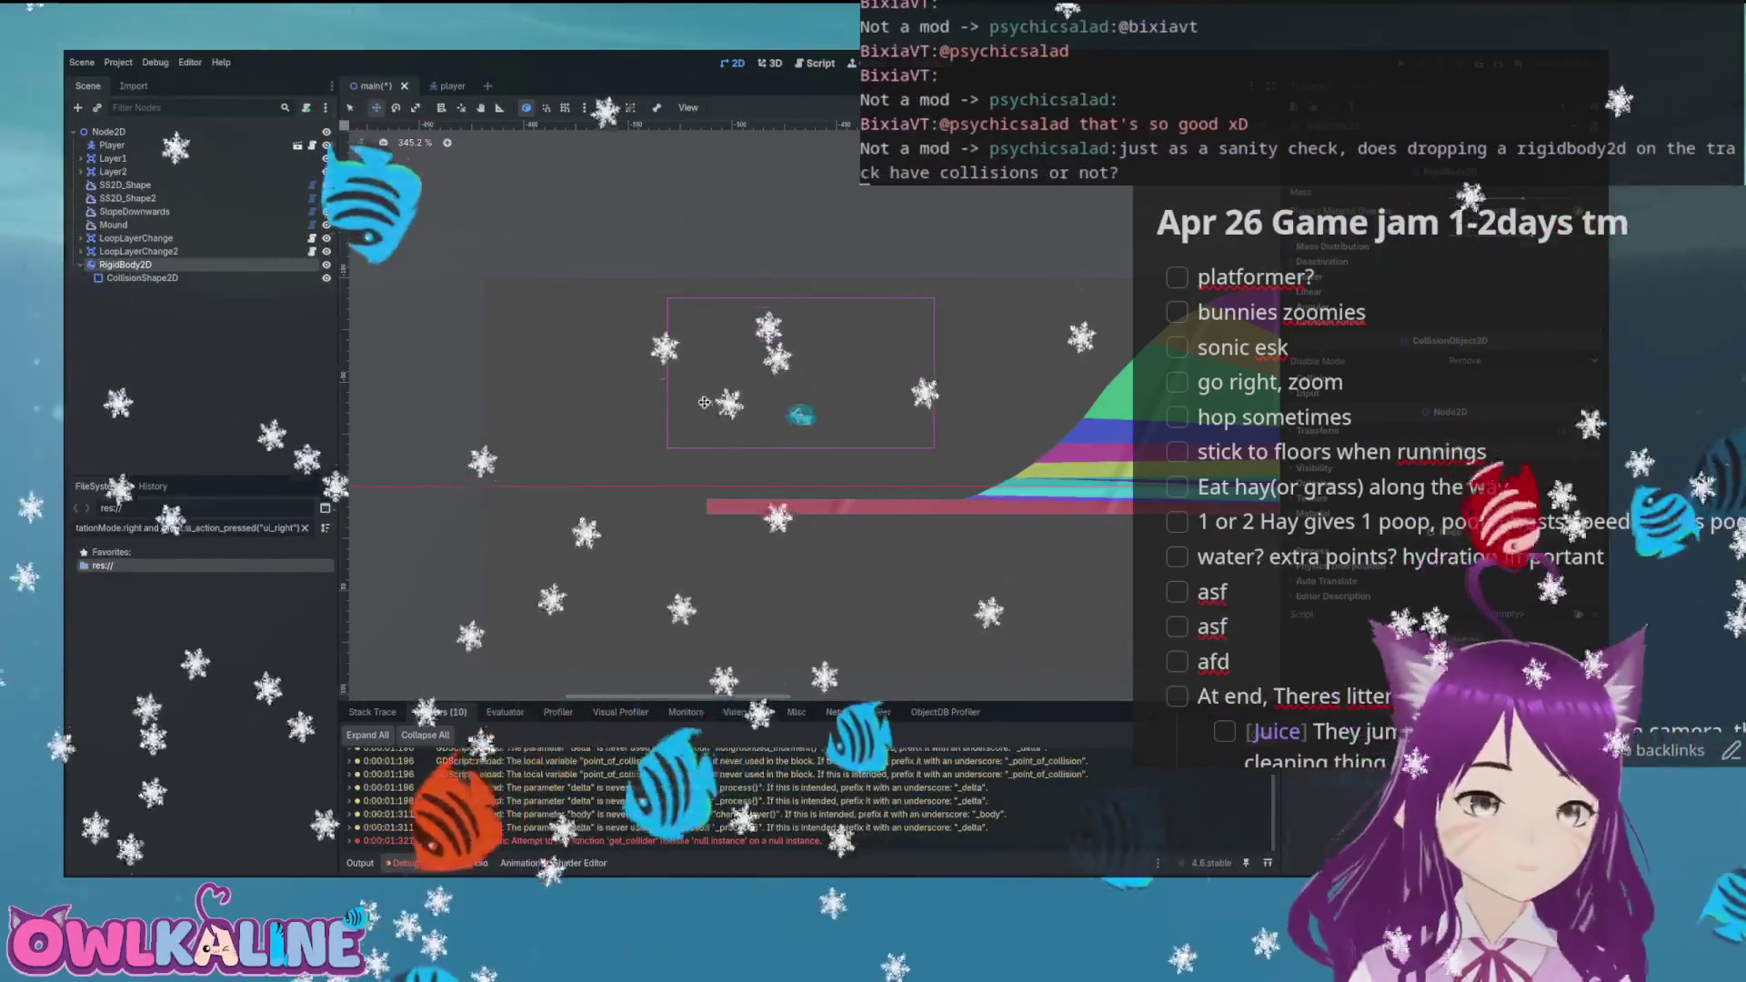
{"action": "scroll", "coordinate": [704, 402], "scroll_direction": "down", "scroll_amount": 15}
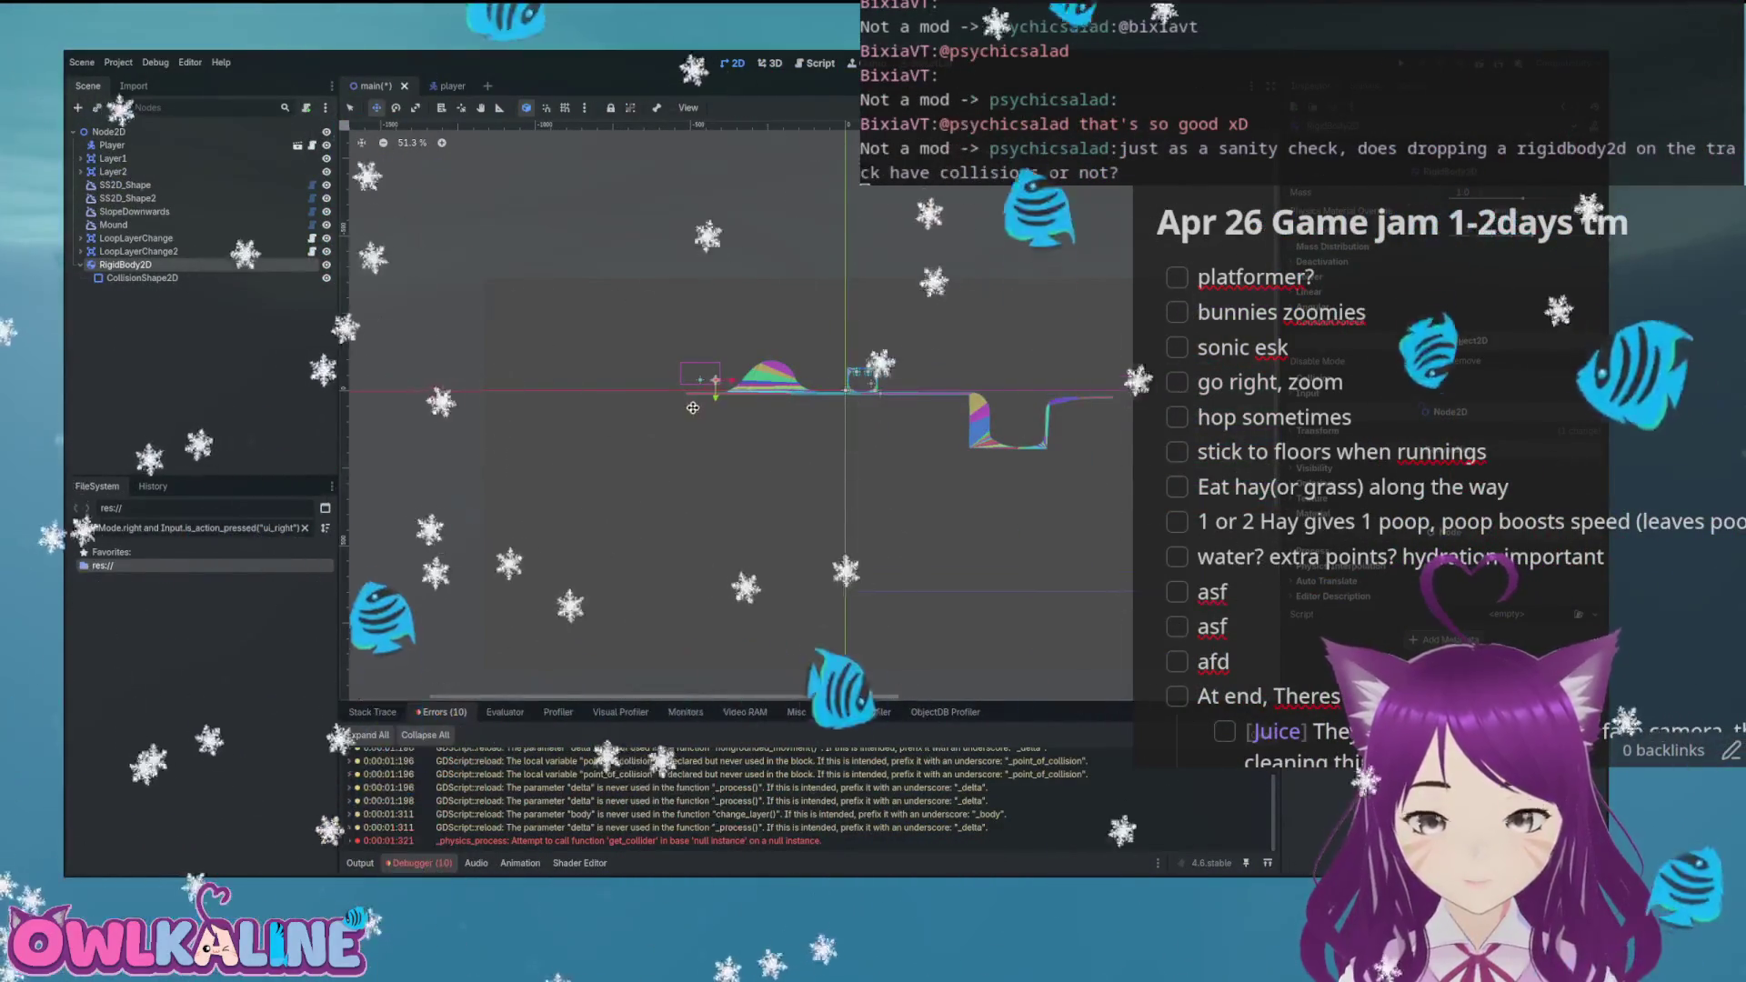
{"action": "scroll", "coordinate": [693, 407], "scroll_direction": "up", "scroll_amount": 15}
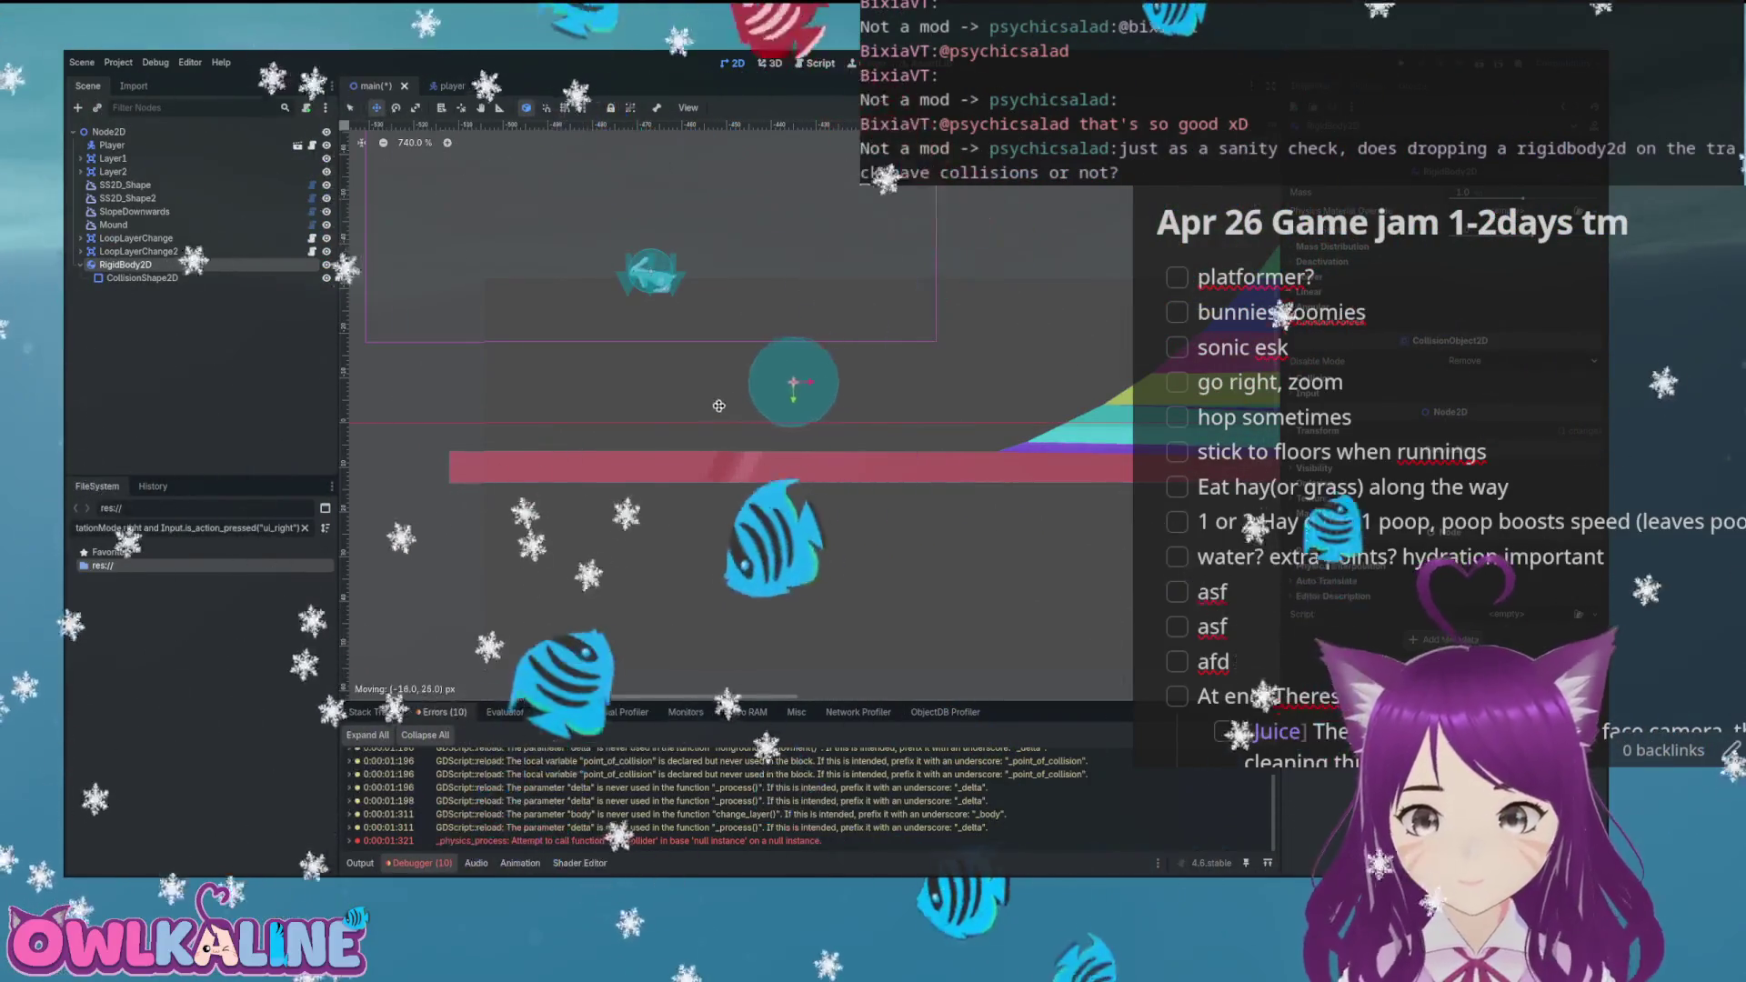
{"action": "scroll", "coordinate": [718, 406], "scroll_direction": "up", "scroll_amount": 5}
{"action": "left_click_drag", "start_coordinate": [718, 406], "coordinate": [598, 469]}
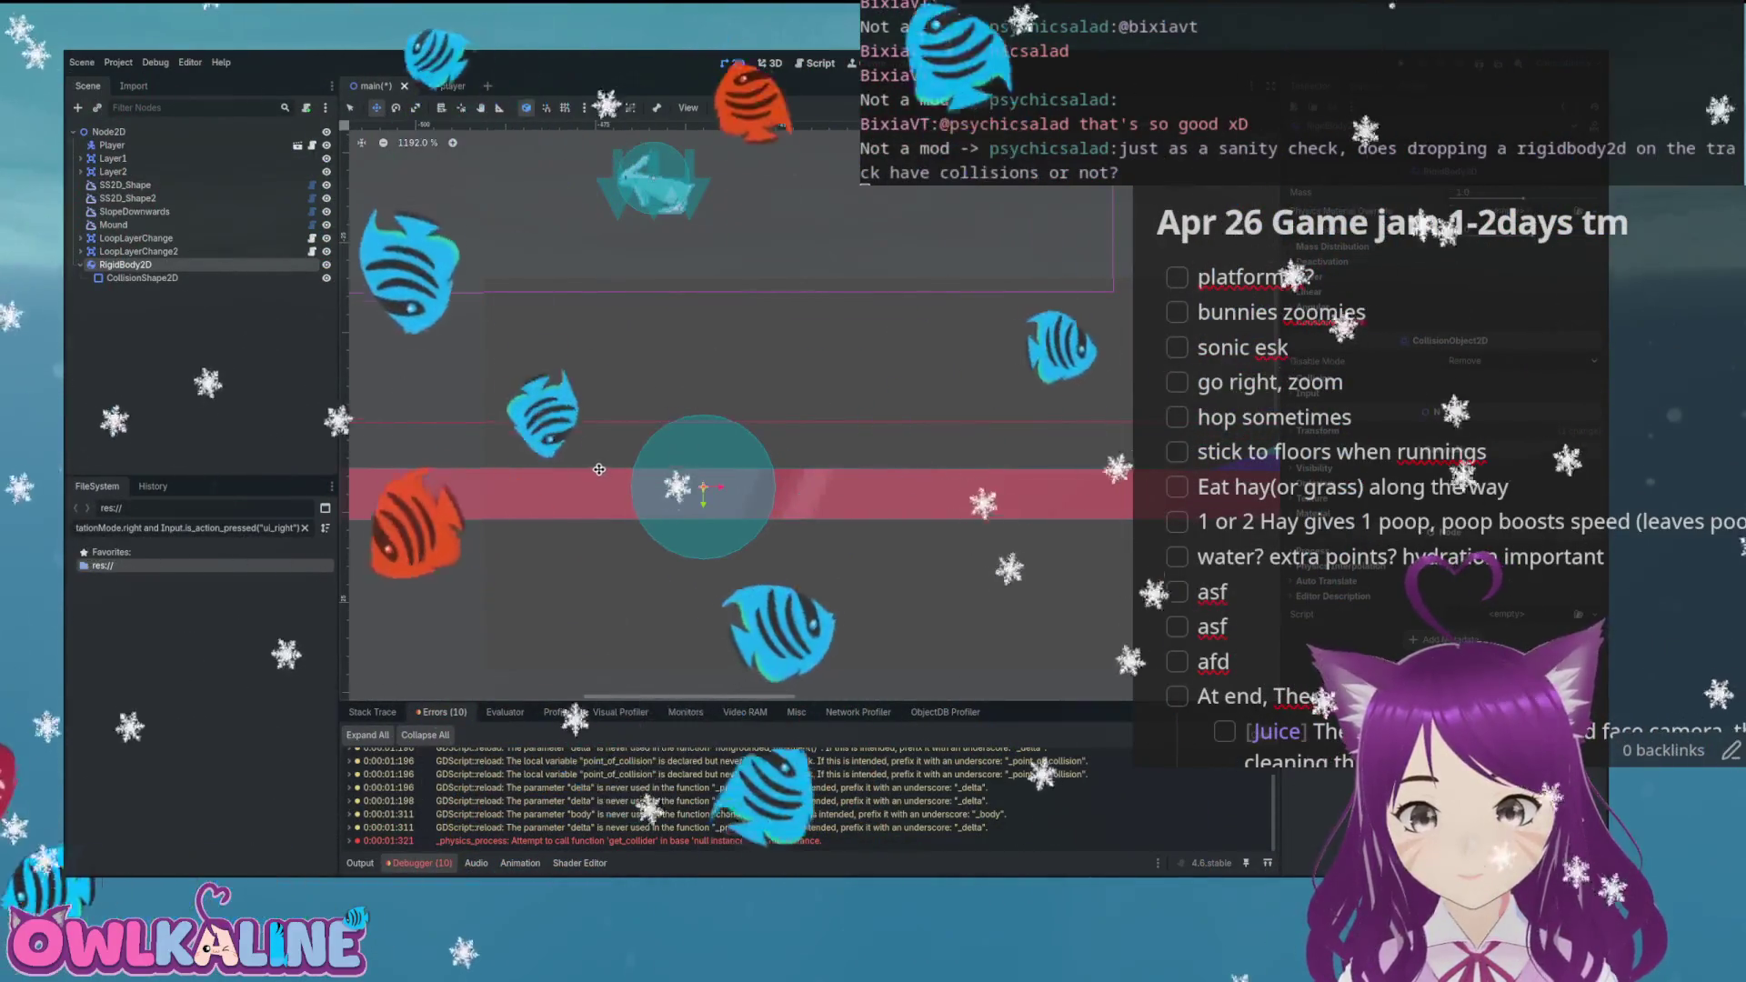
{"action": "scroll", "coordinate": [588, 382], "scroll_direction": "up", "scroll_amount": 2}
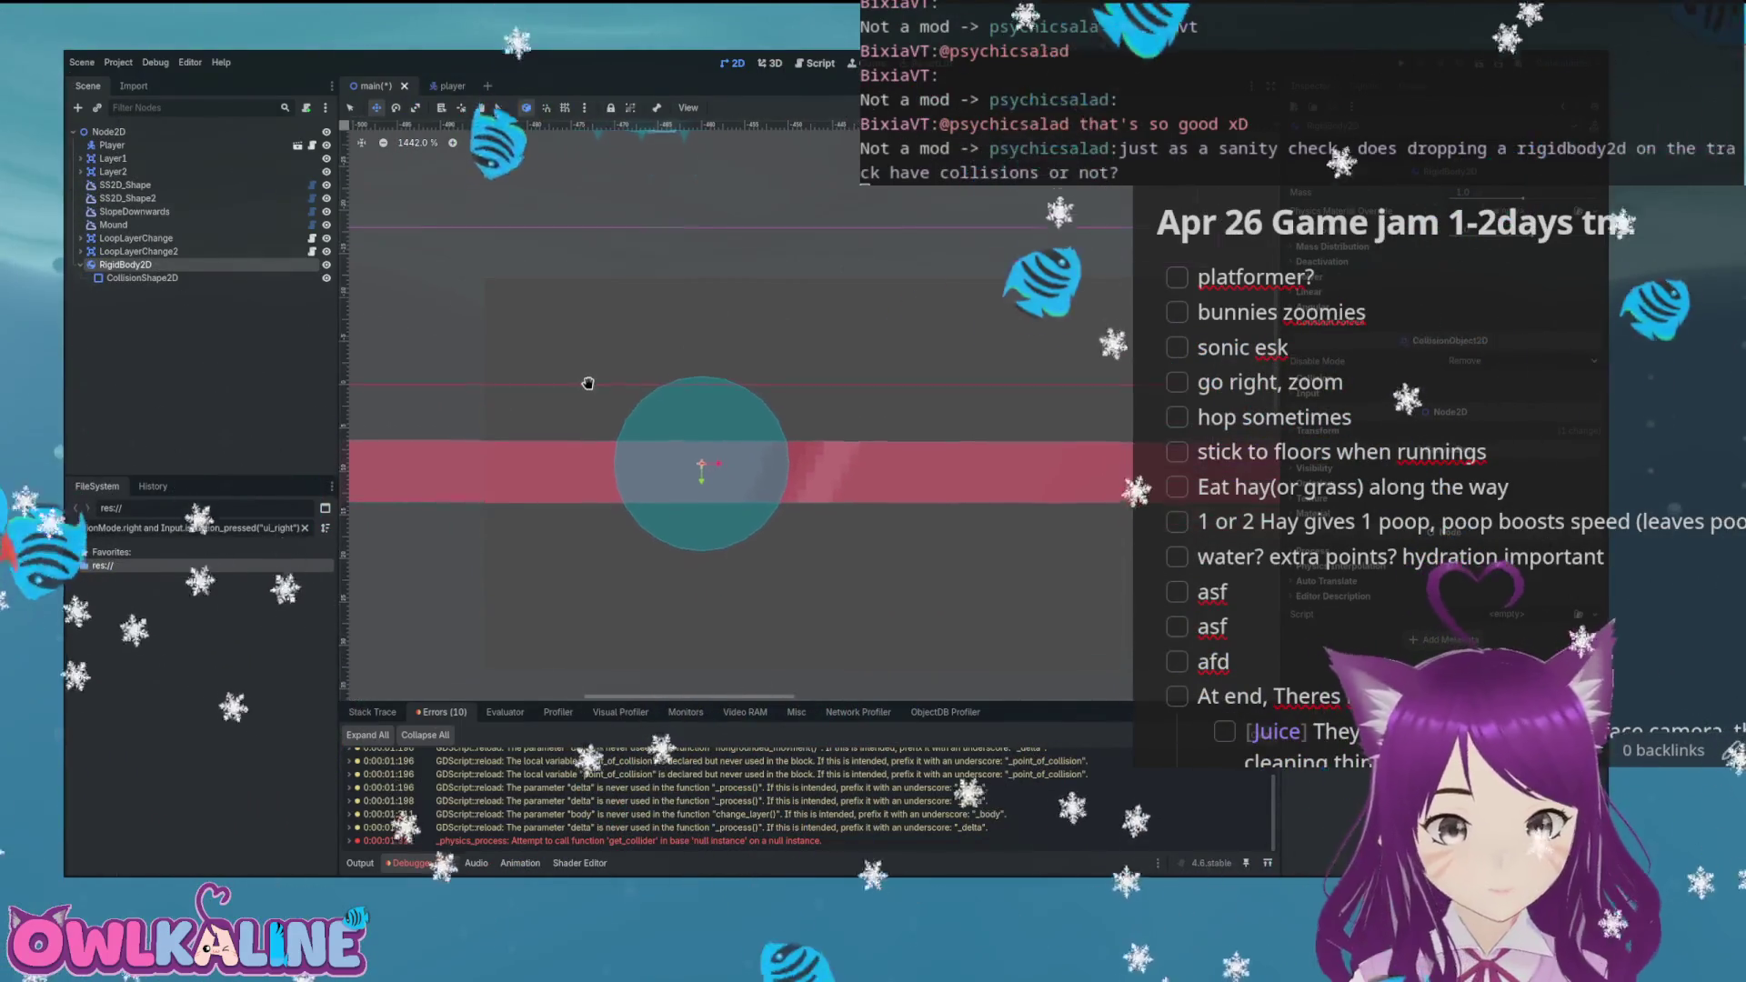
{"action": "key", "text": "ctrl+s"}
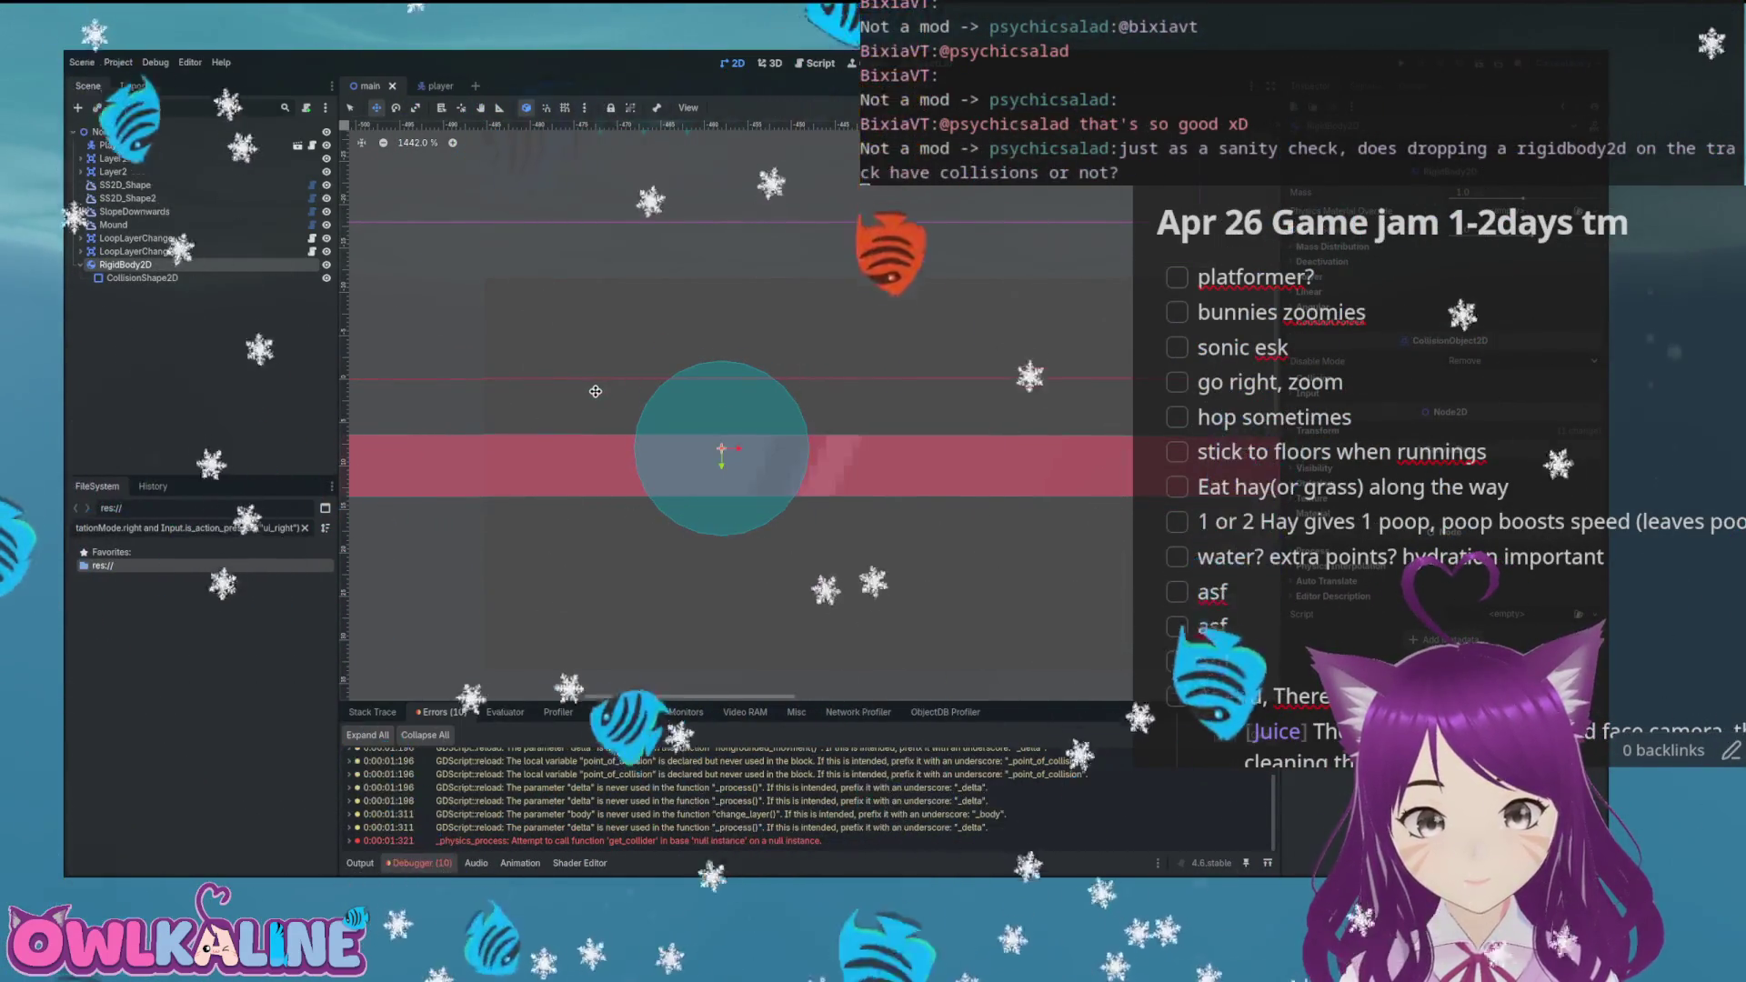
Nudge the collision circle slightly and reselect the parent RigidBody2D
{"action": "mouse_move", "coordinate": [630, 389]}
{"action": "left_mouse_down"}
{"action": "mouse_move", "coordinate": [605, 396]}
{"action": "mouse_move", "coordinate": [671, 393]}
{"action": "mouse_move", "coordinate": [629, 390]}
{"action": "left_mouse_up"}
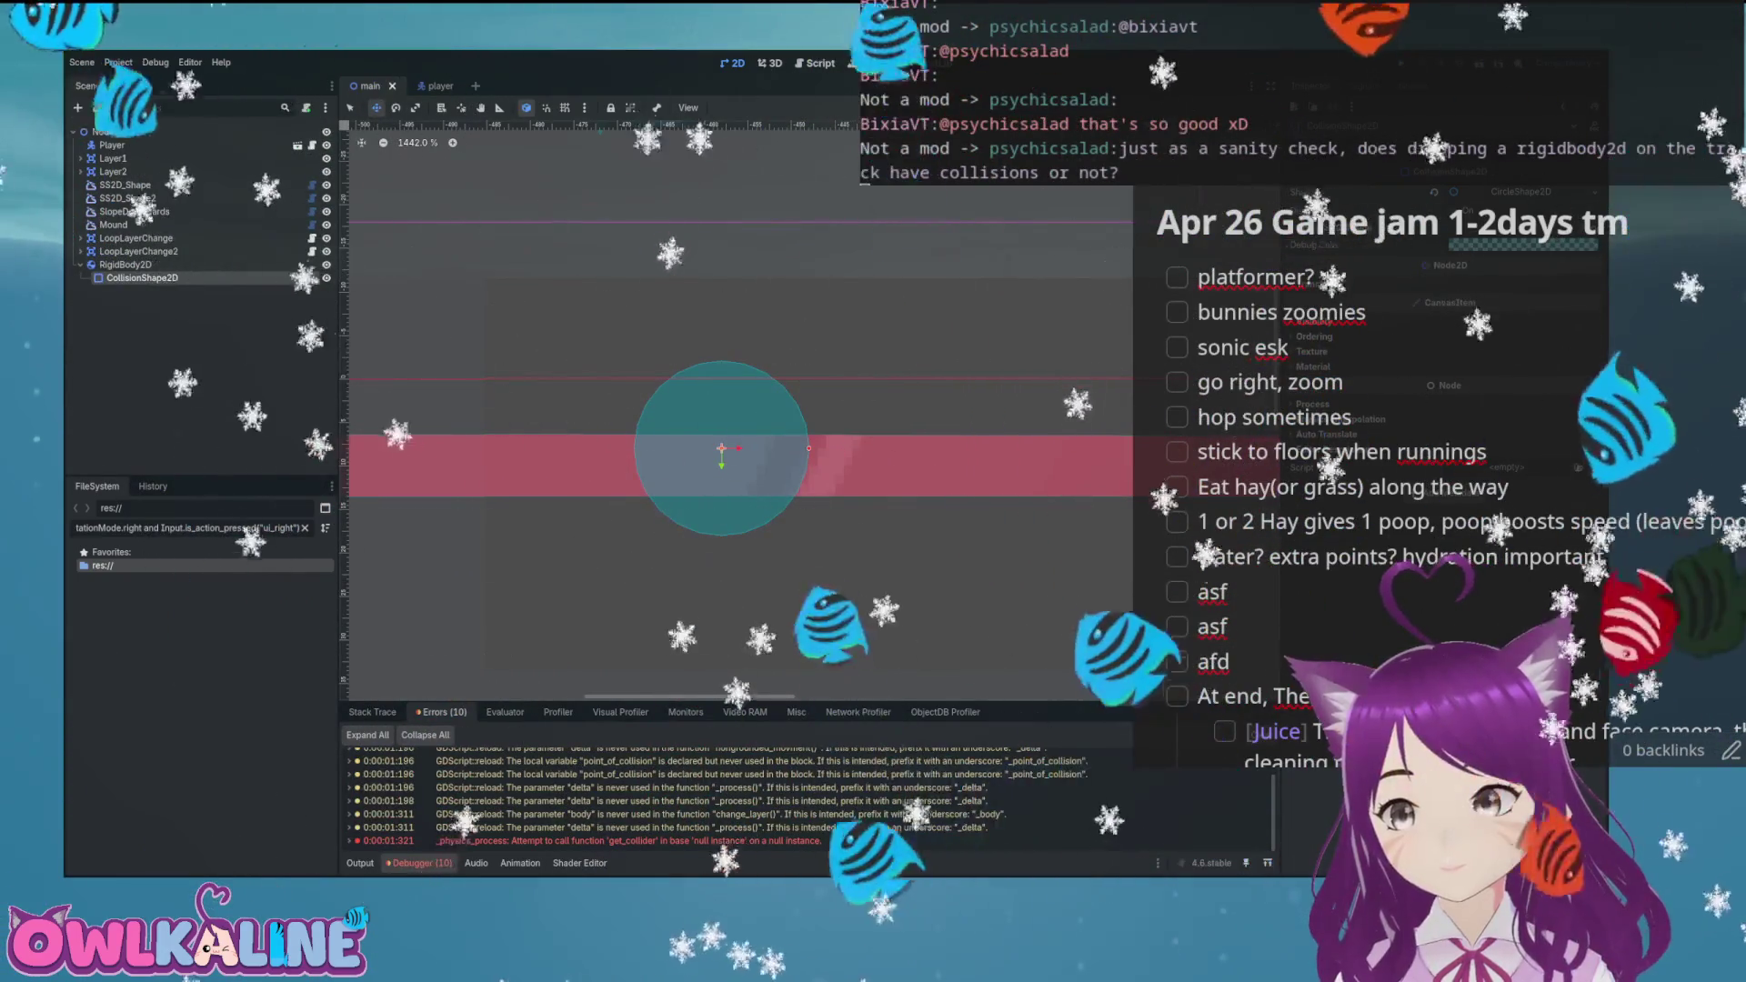
{"action": "key", "text": "Up"}
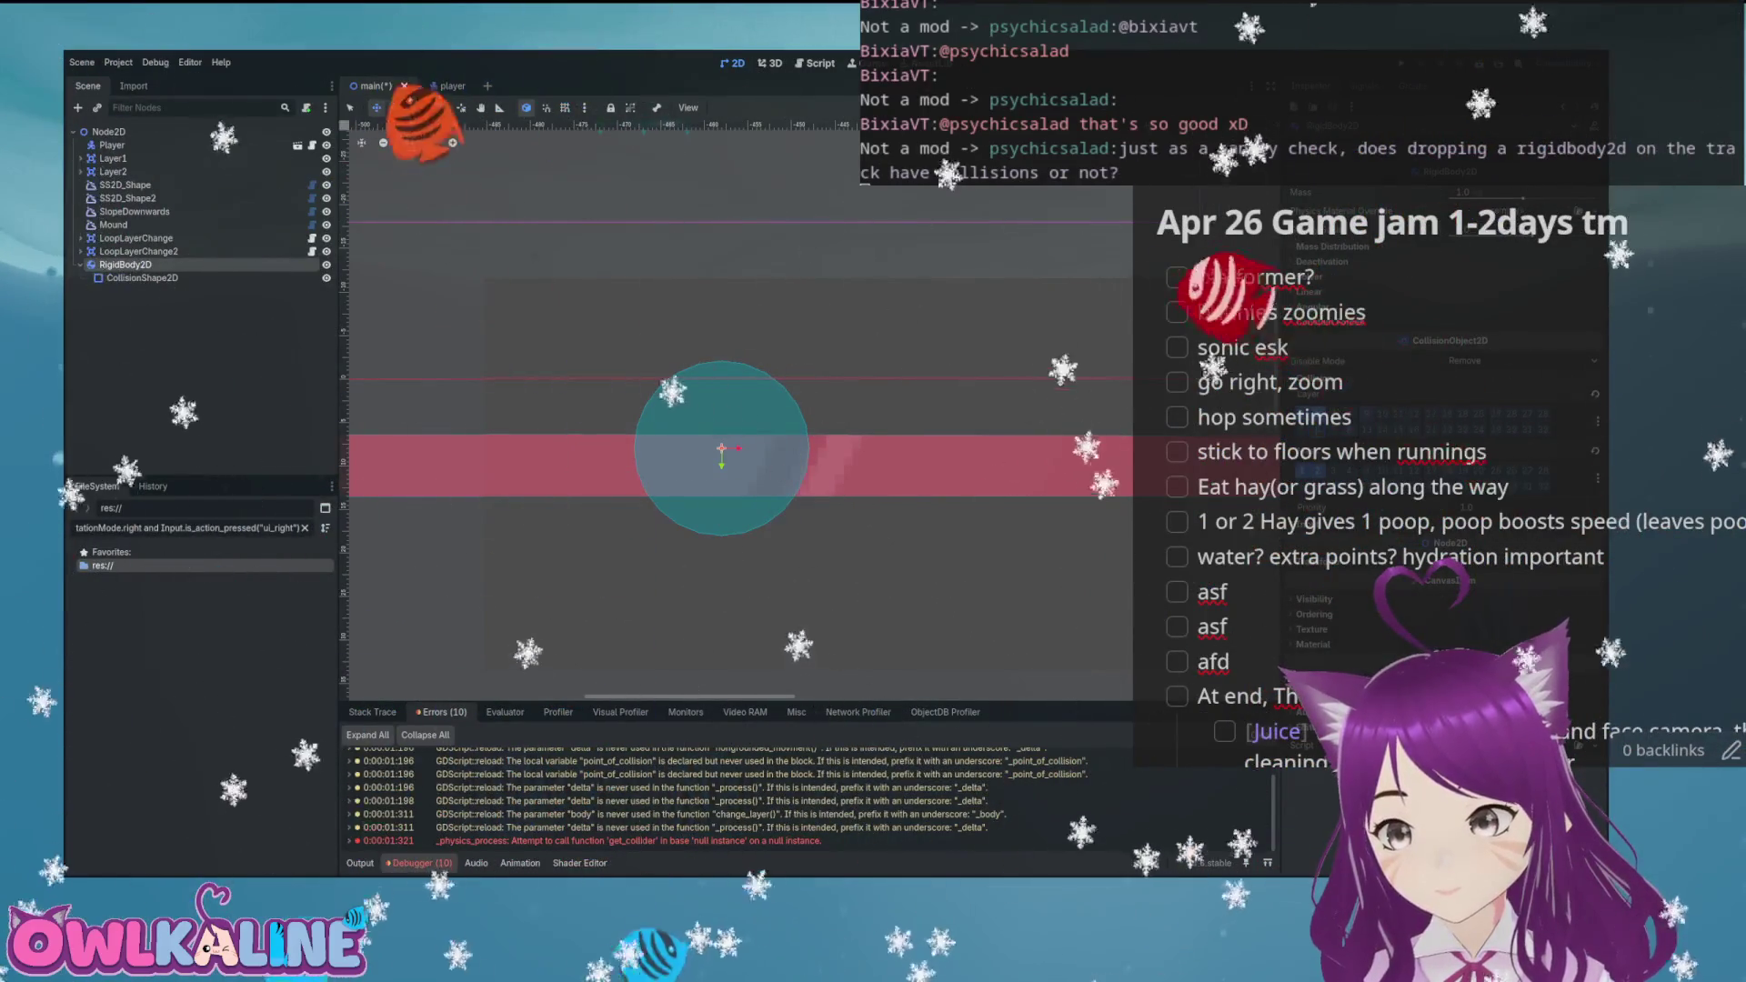
{"action": "scroll", "coordinate": [1011, 336], "scroll_direction": "down", "scroll_amount": 3}
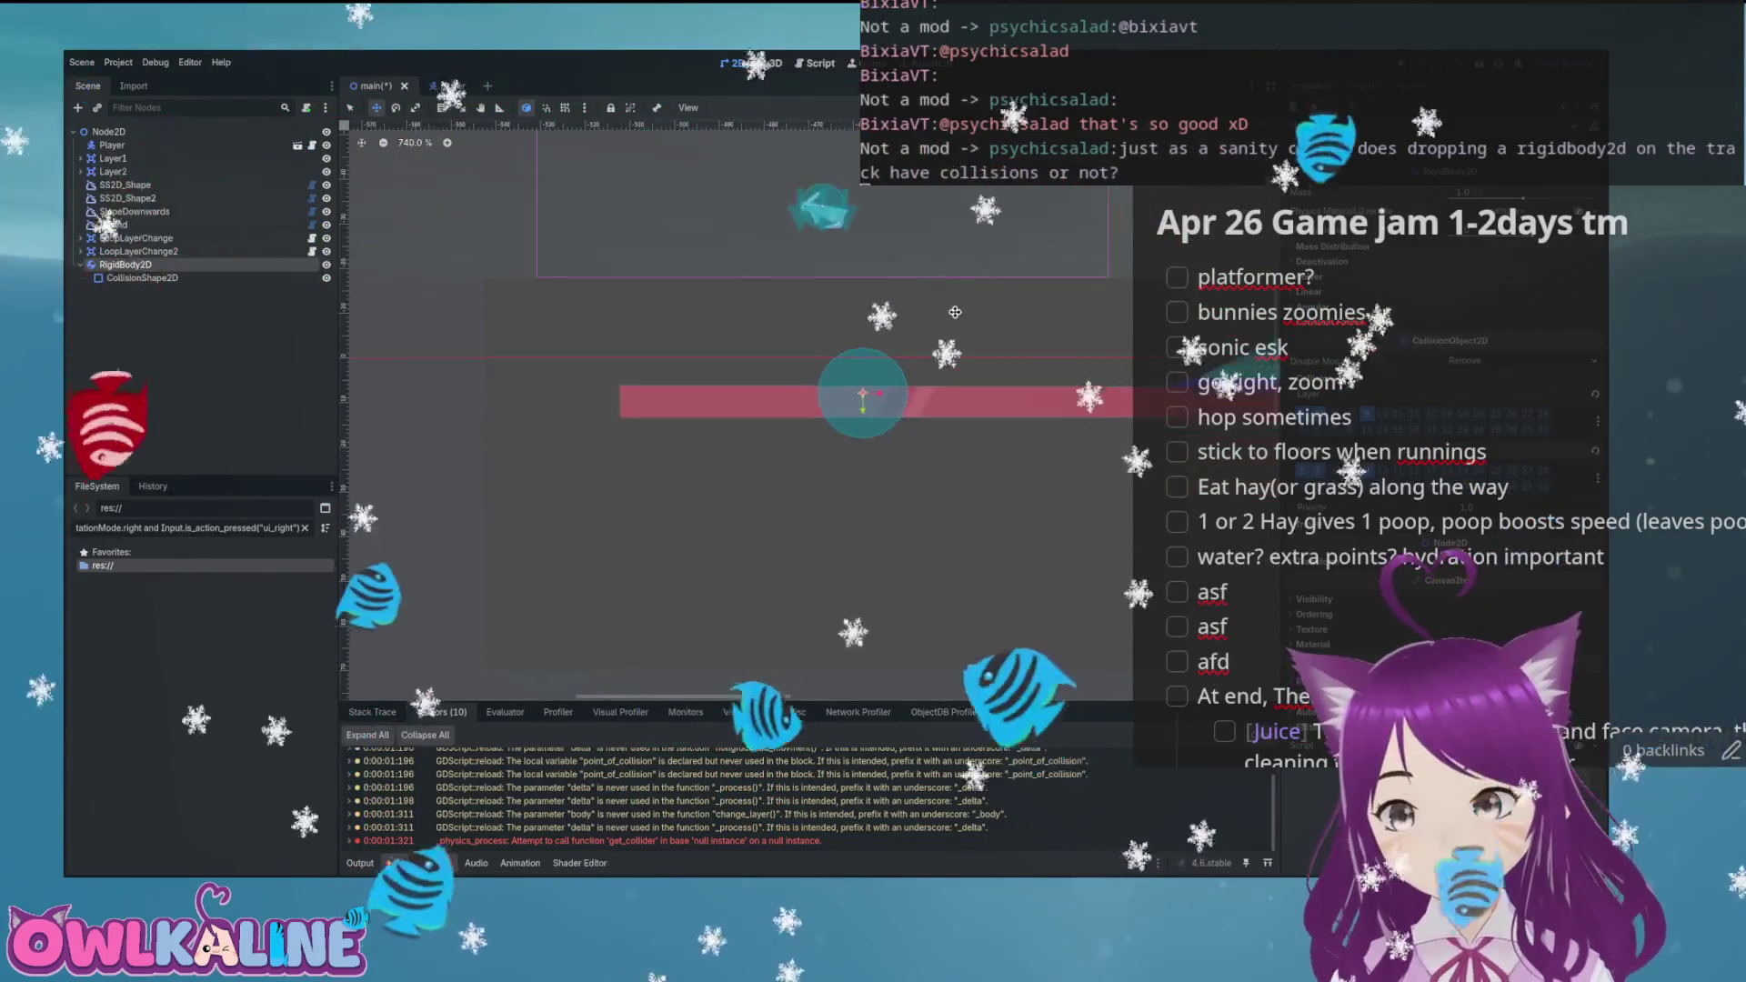
{"action": "scroll", "coordinate": [725, 317], "scroll_direction": "up", "scroll_amount": 2}
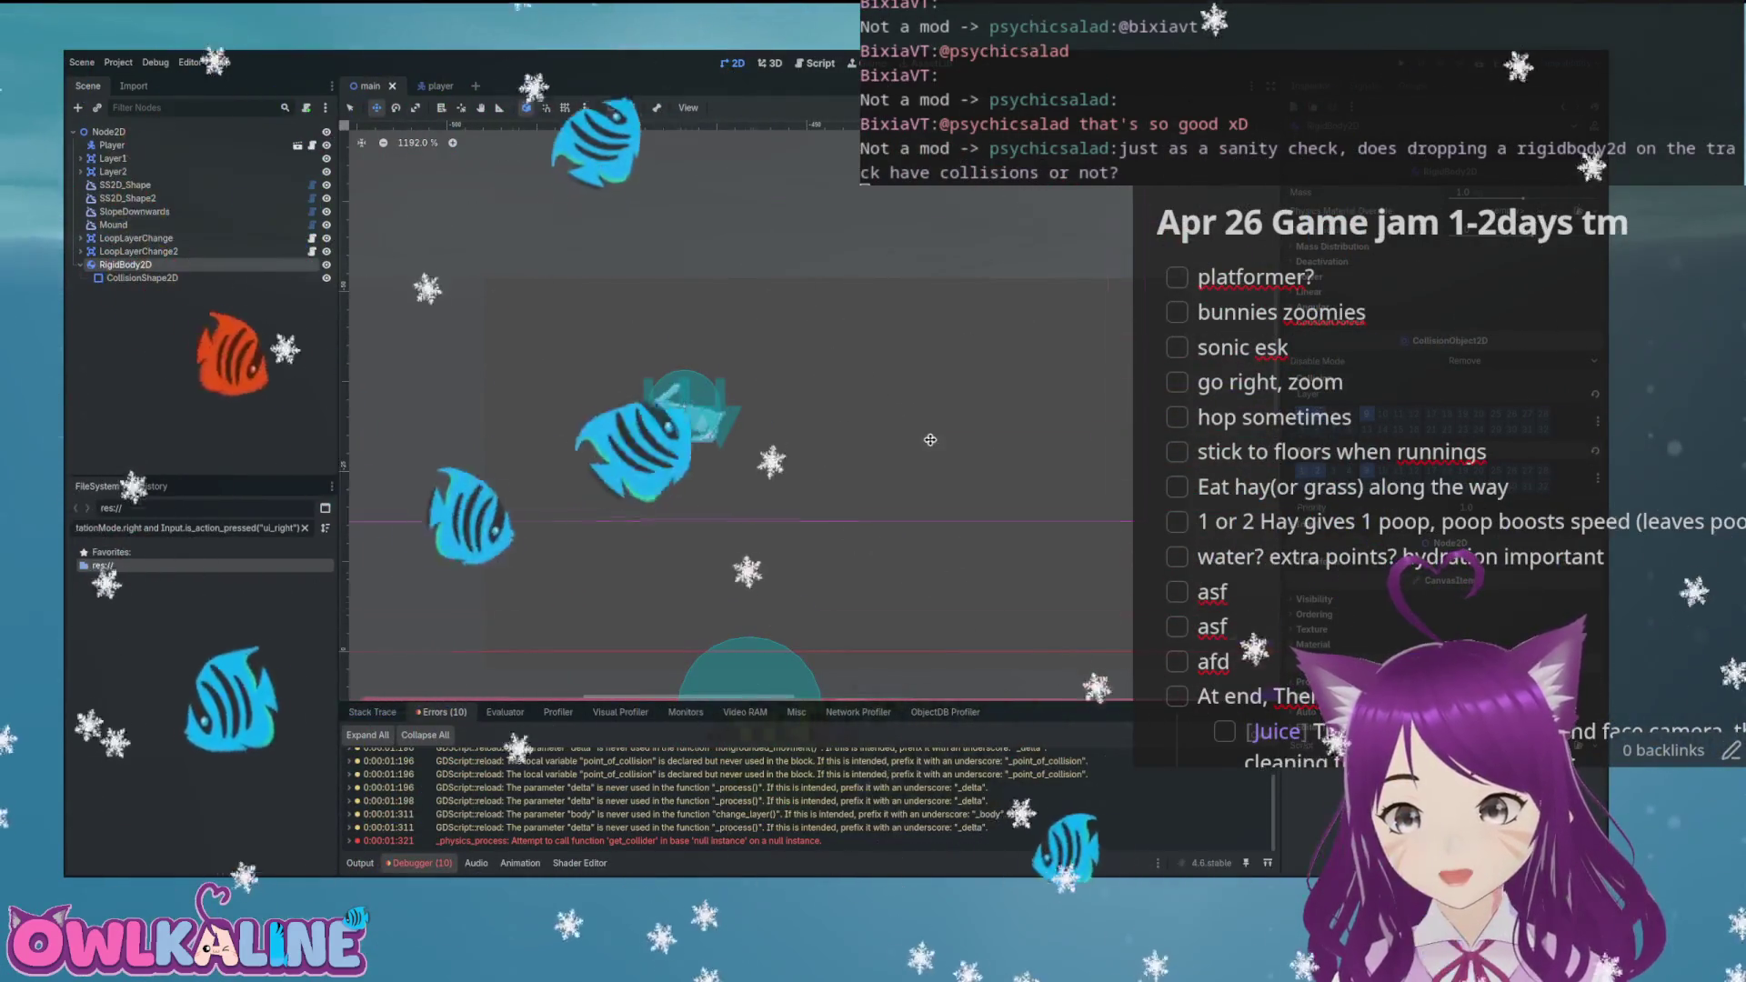
{"action": "scroll", "coordinate": [931, 441], "scroll_direction": "down", "scroll_amount": 3}
{"action": "scroll", "coordinate": [762, 419], "scroll_direction": "up", "scroll_amount": 3}
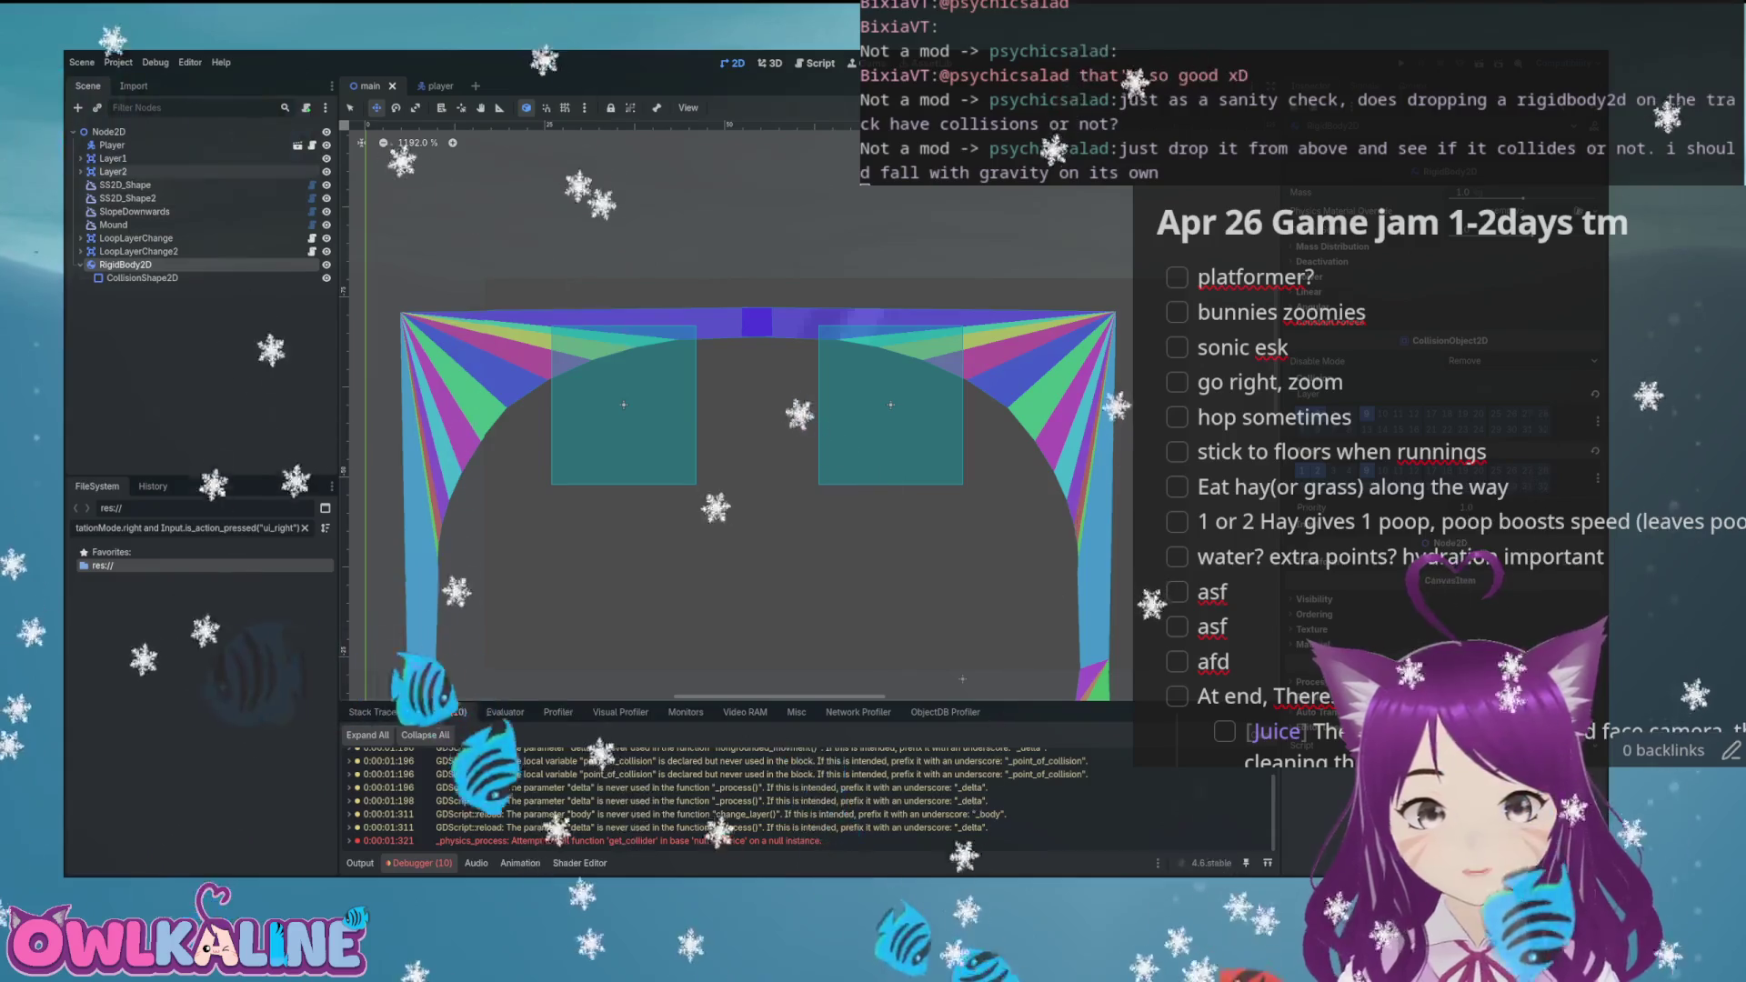
{"action": "left_click", "coordinate": [623, 405]}
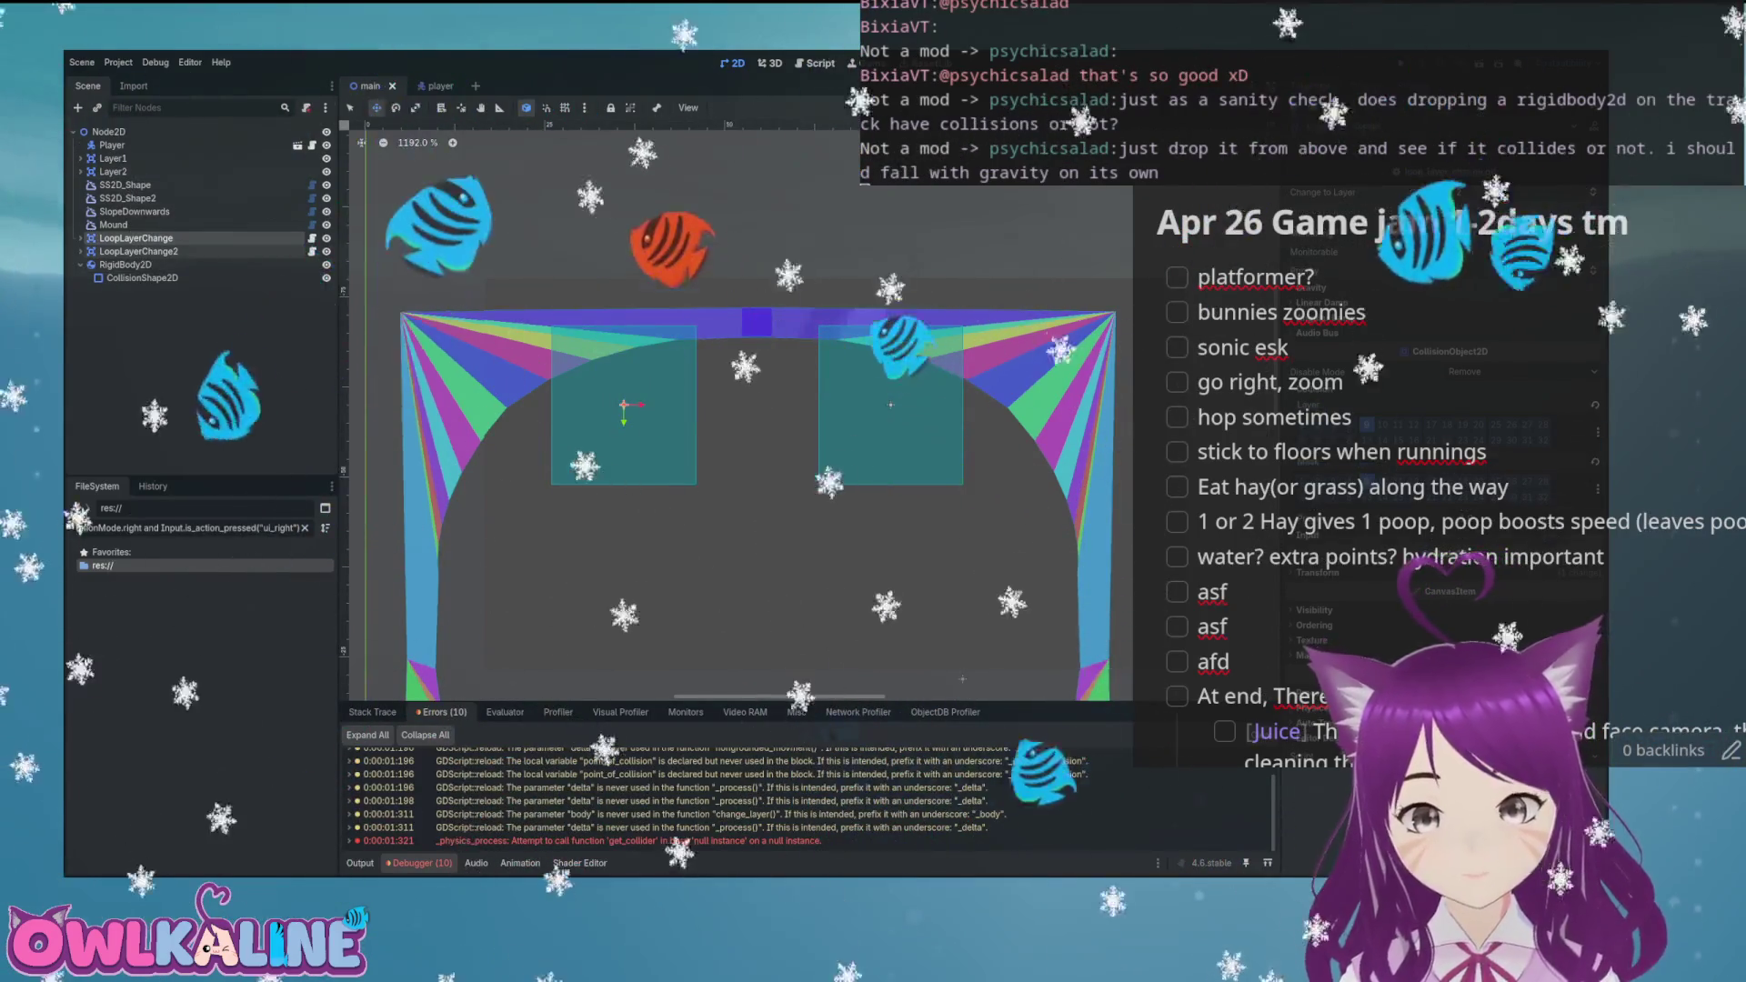
{"action": "left_click", "coordinate": [624, 404]}
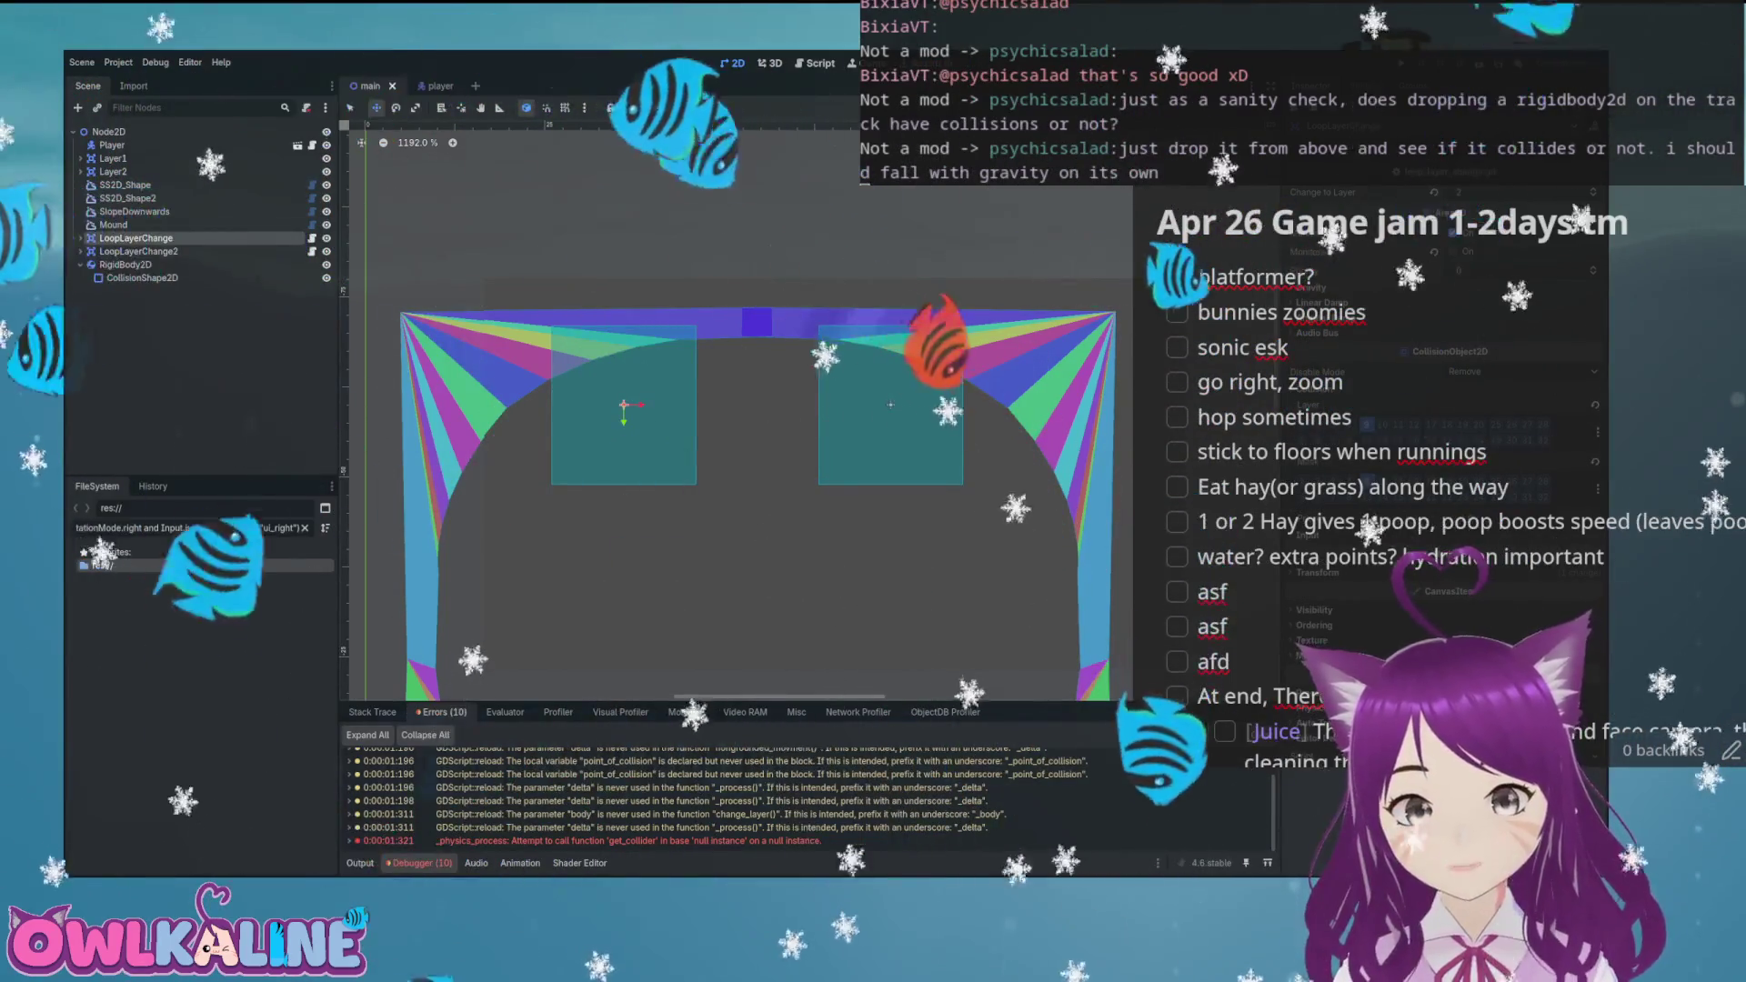
{"action": "key", "text": "ctrl+F3"}
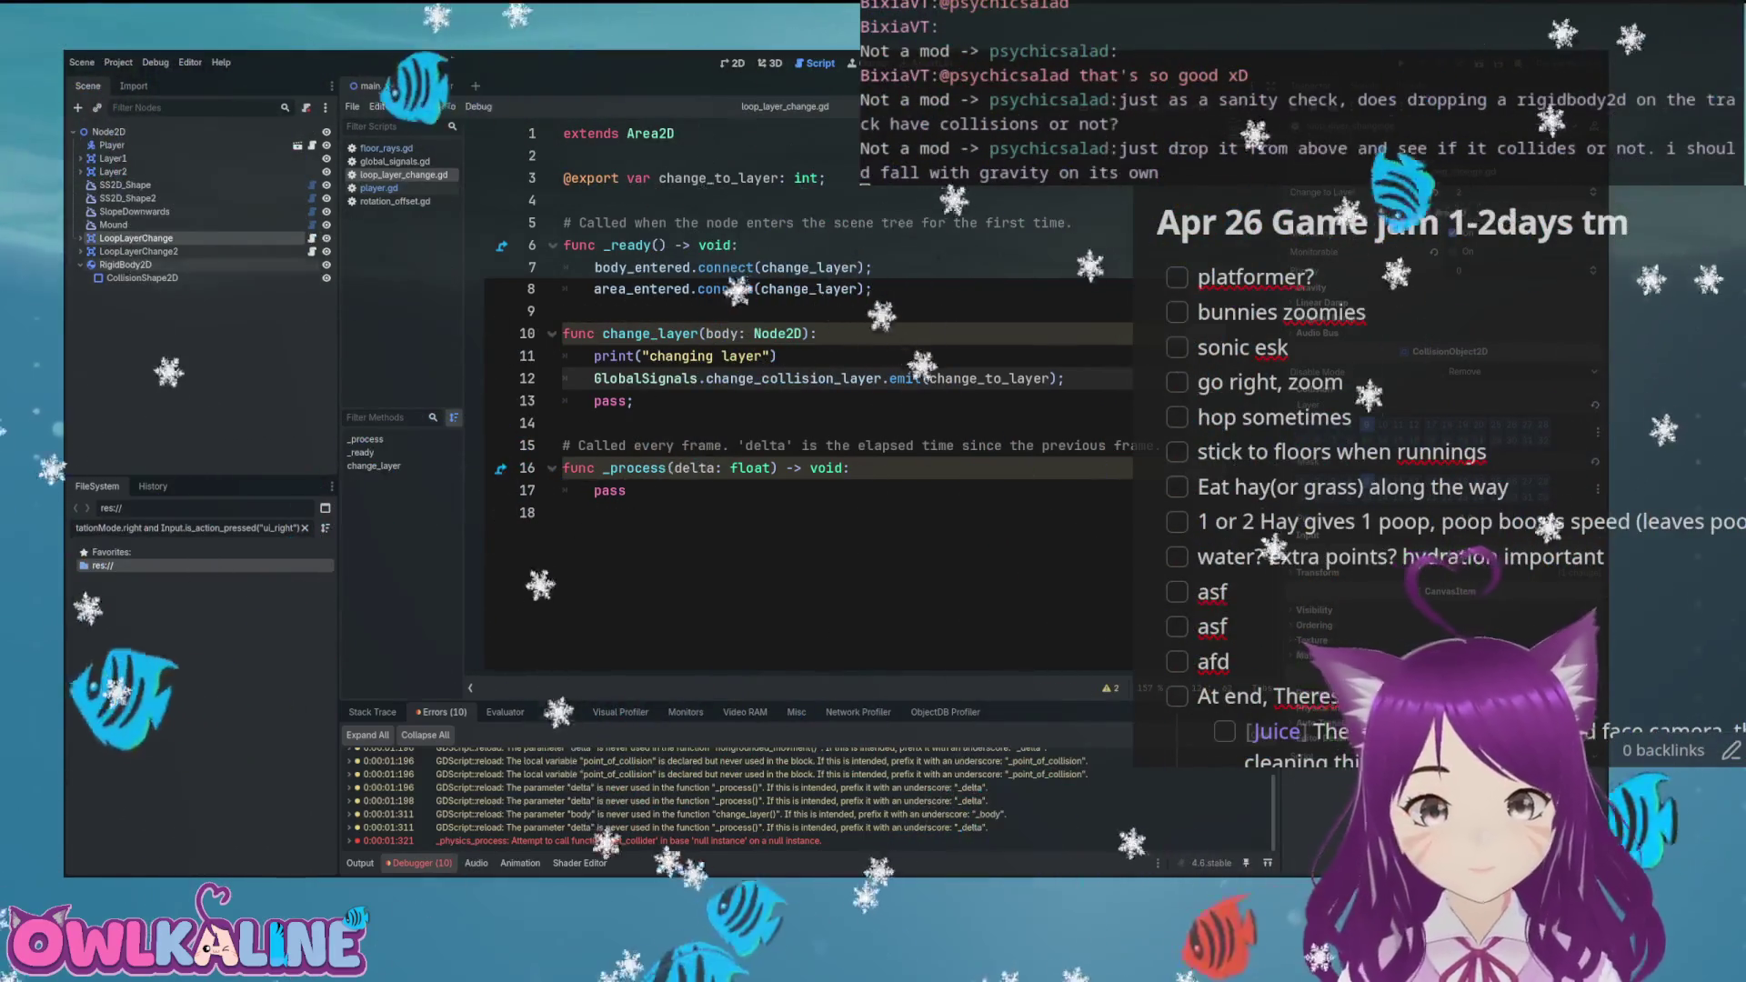
{"action": "key", "text": "ctrl+F1"}
{"action": "scroll", "coordinate": [1136, 312], "scroll_direction": "down", "scroll_amount": 3}
{"action": "scroll", "coordinate": [1136, 311], "scroll_direction": "up", "scroll_amount": 5}
{"action": "scroll", "coordinate": [895, 451], "scroll_direction": "left", "scroll_amount": 5}
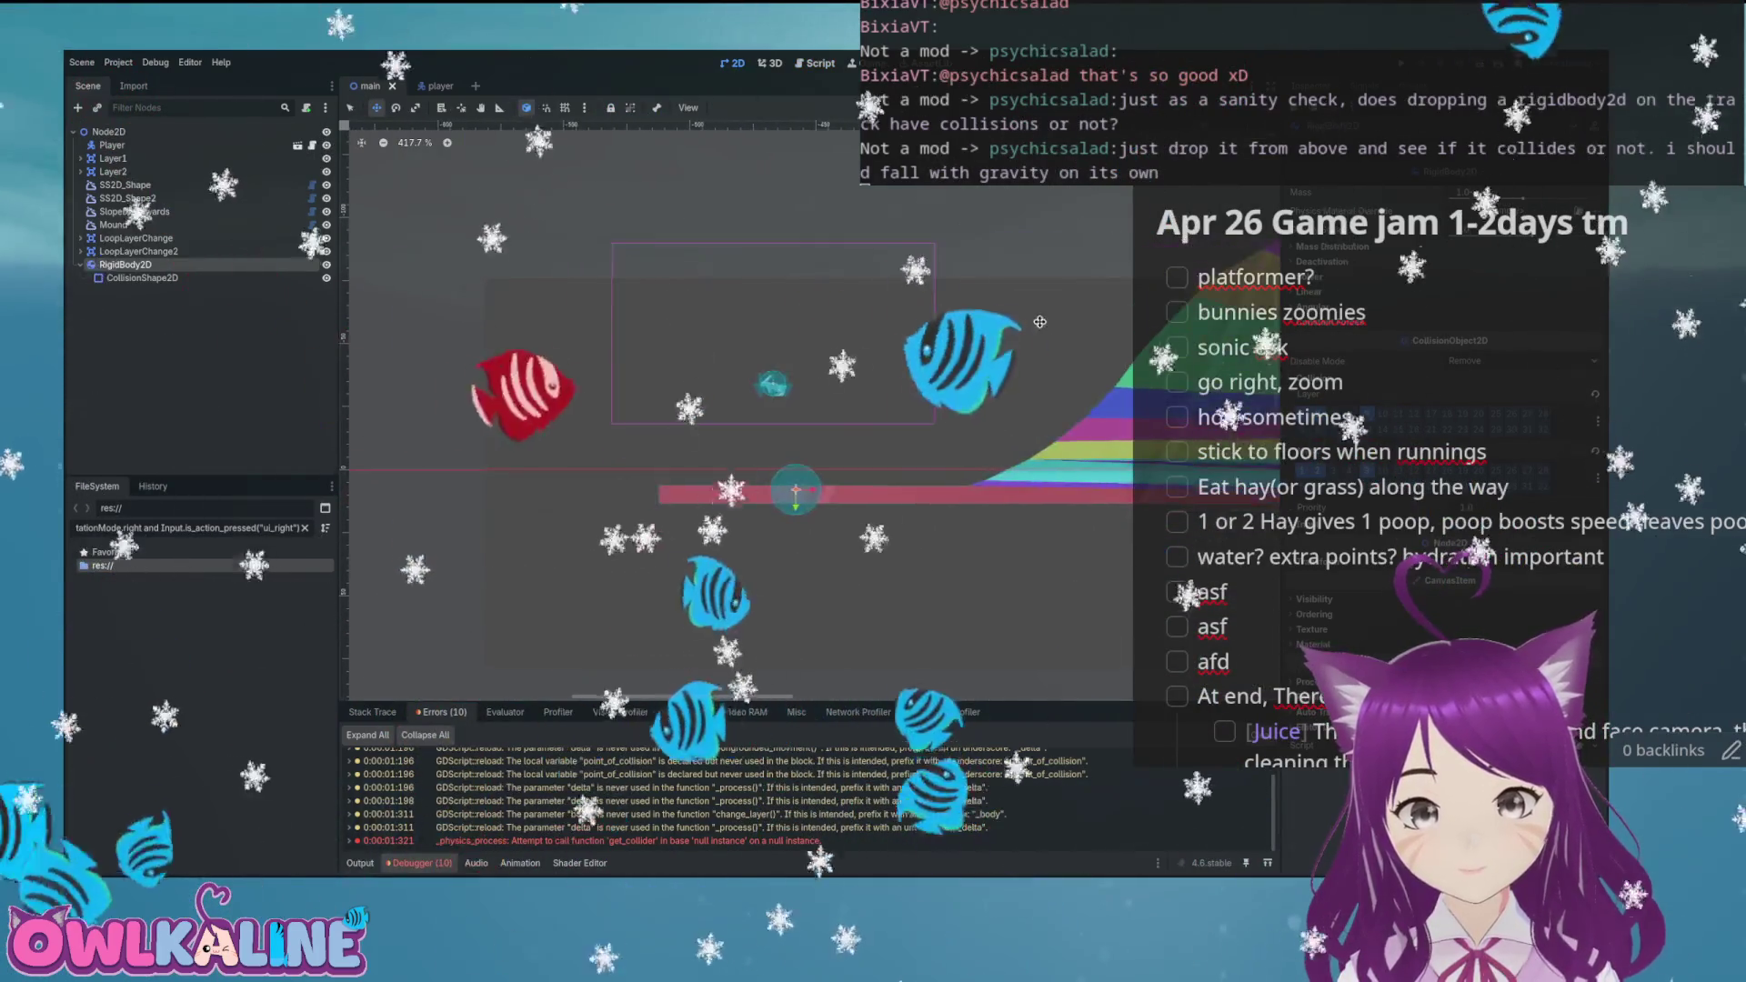
Raise the collision circle above the red floor, save, and search 'text' for a new child node
{"action": "scroll", "coordinate": [895, 451], "scroll_direction": "up", "scroll_amount": 2}
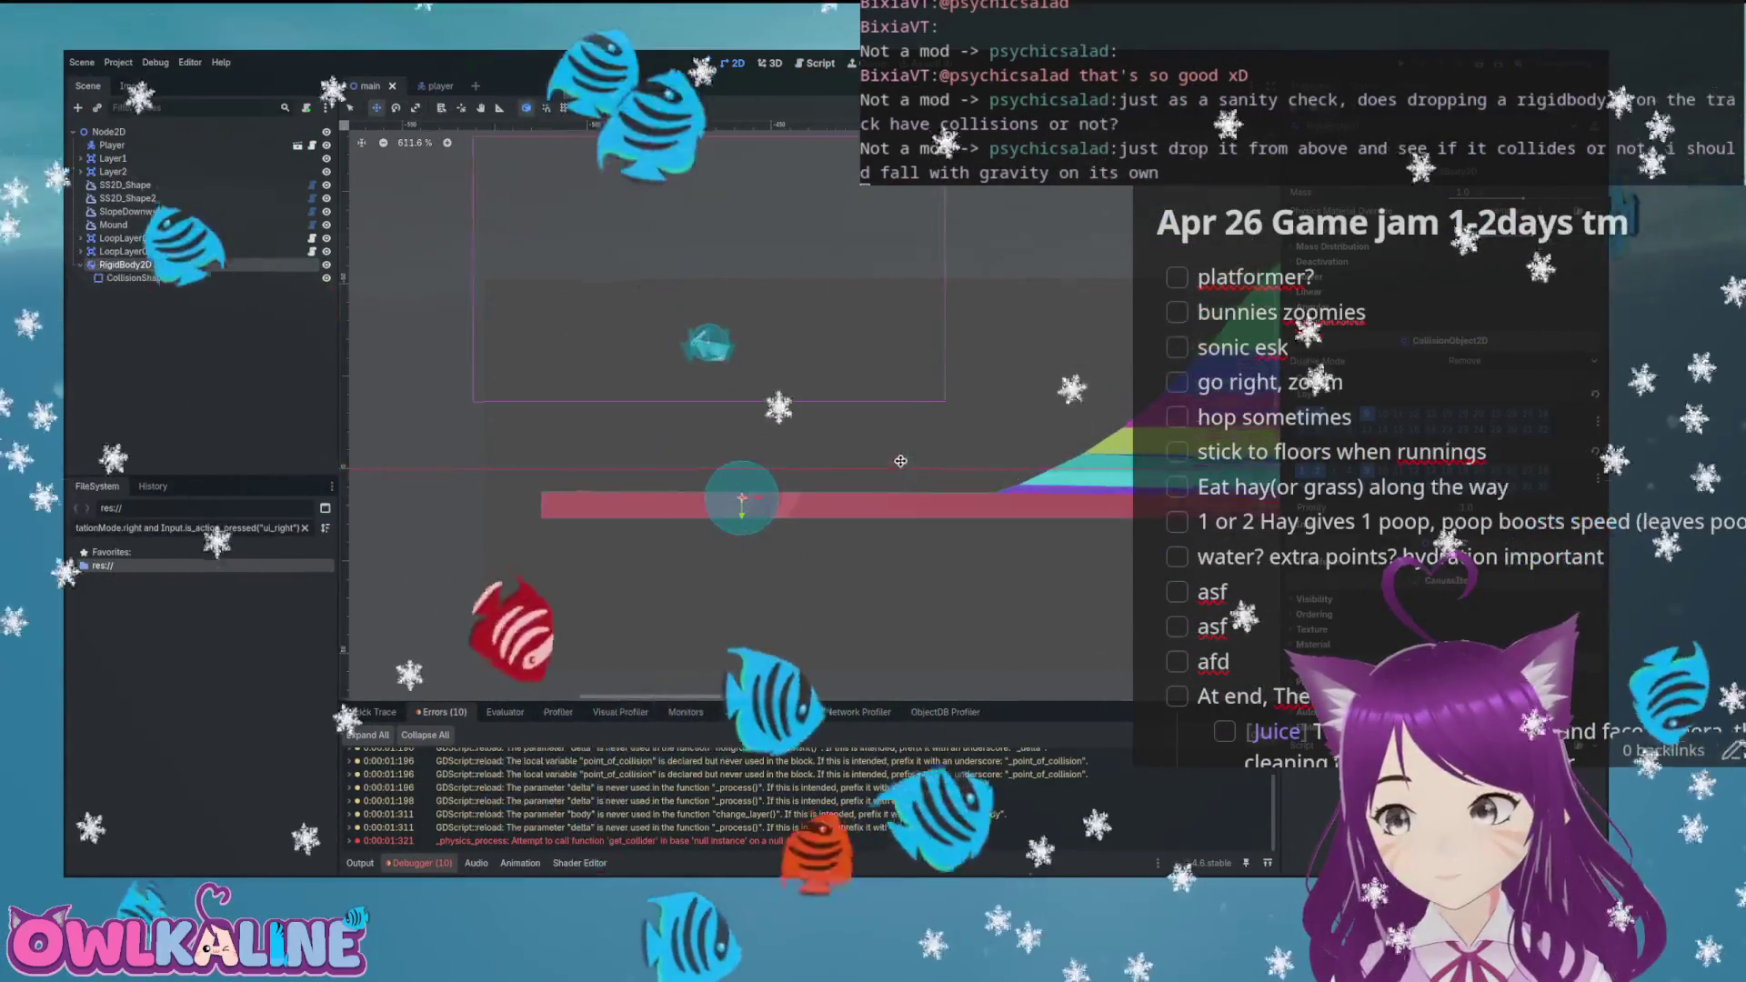
{"action": "scroll", "coordinate": [896, 443], "scroll_direction": "up", "scroll_amount": 3}
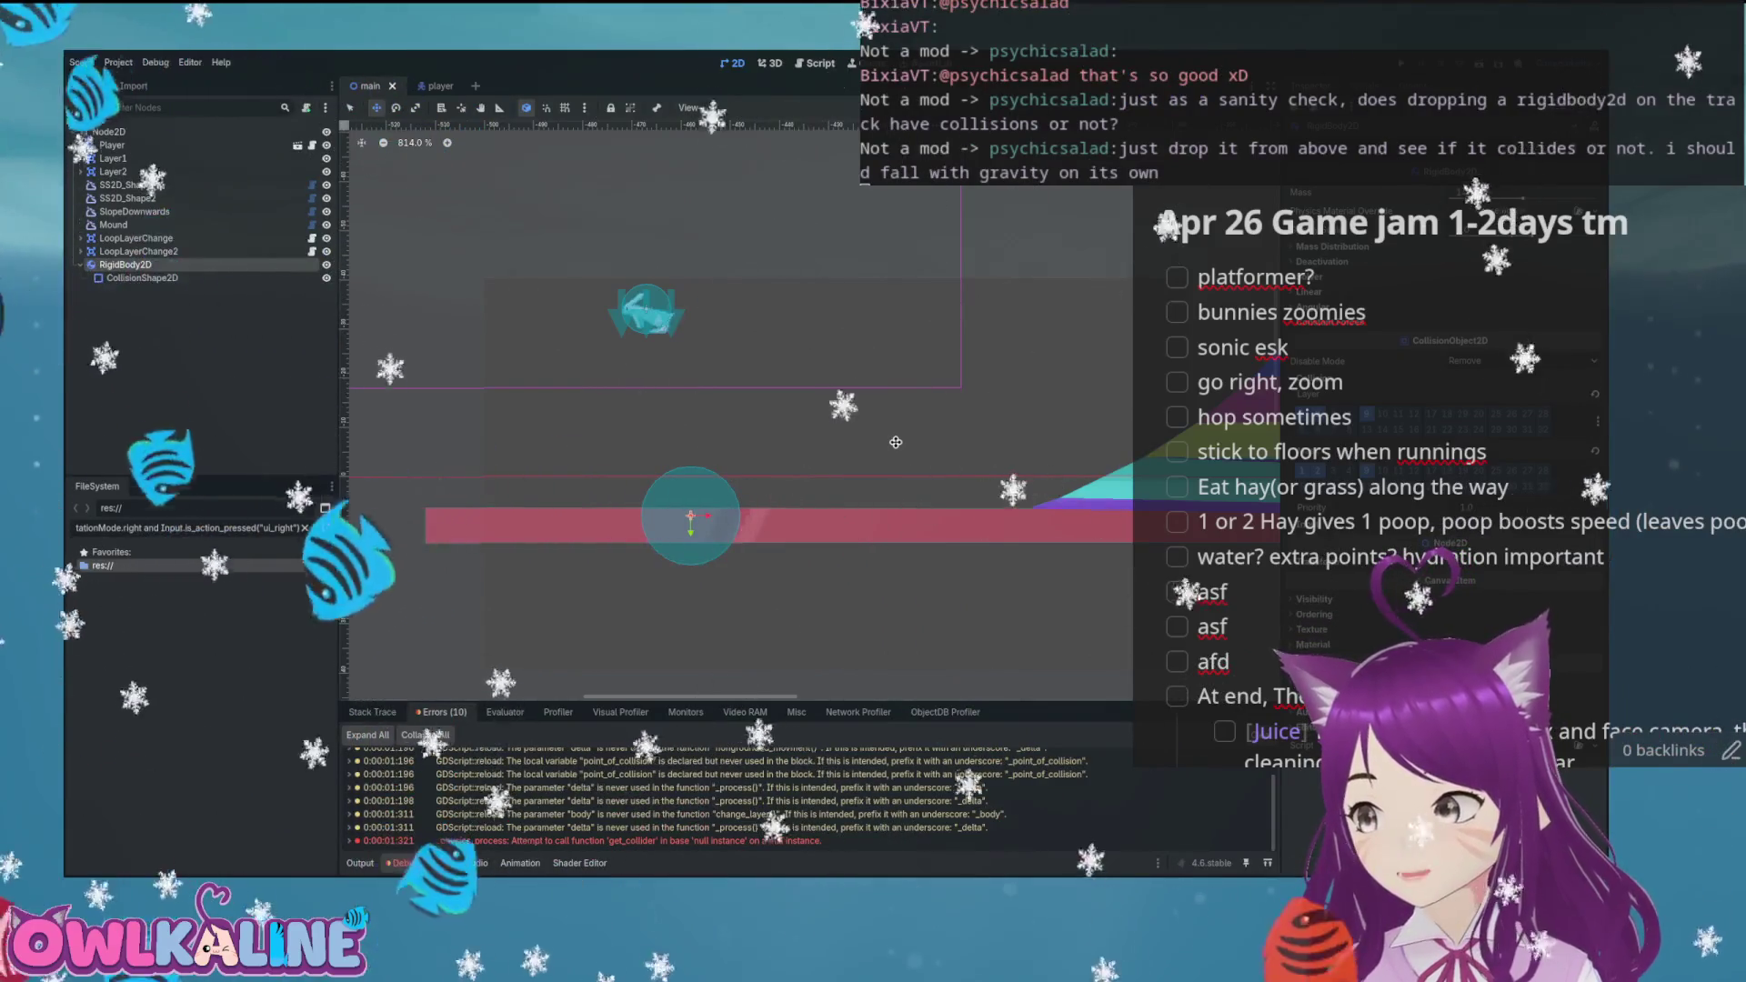
{"action": "left_click_drag", "start_coordinate": [718, 486], "coordinate": [788, 356]}
{"action": "key", "text": "ctrl+s"}
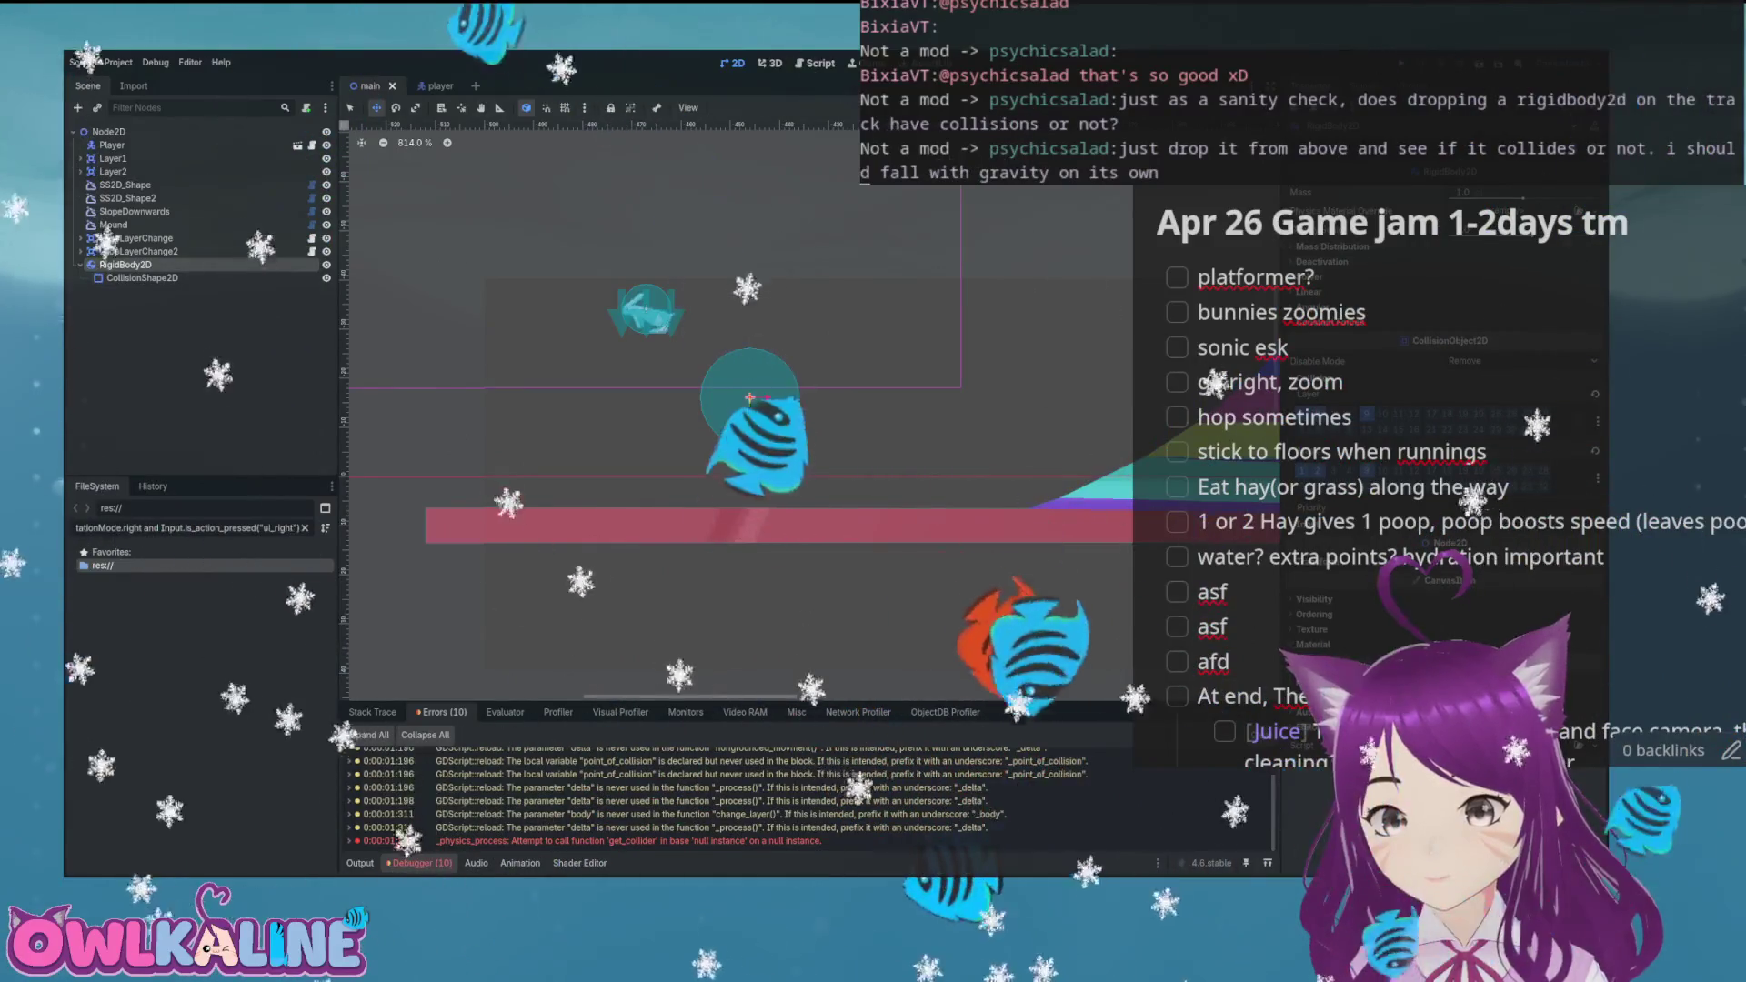
{"action": "key", "text": "ctrl+a"}
{"action": "type", "text": "text"}
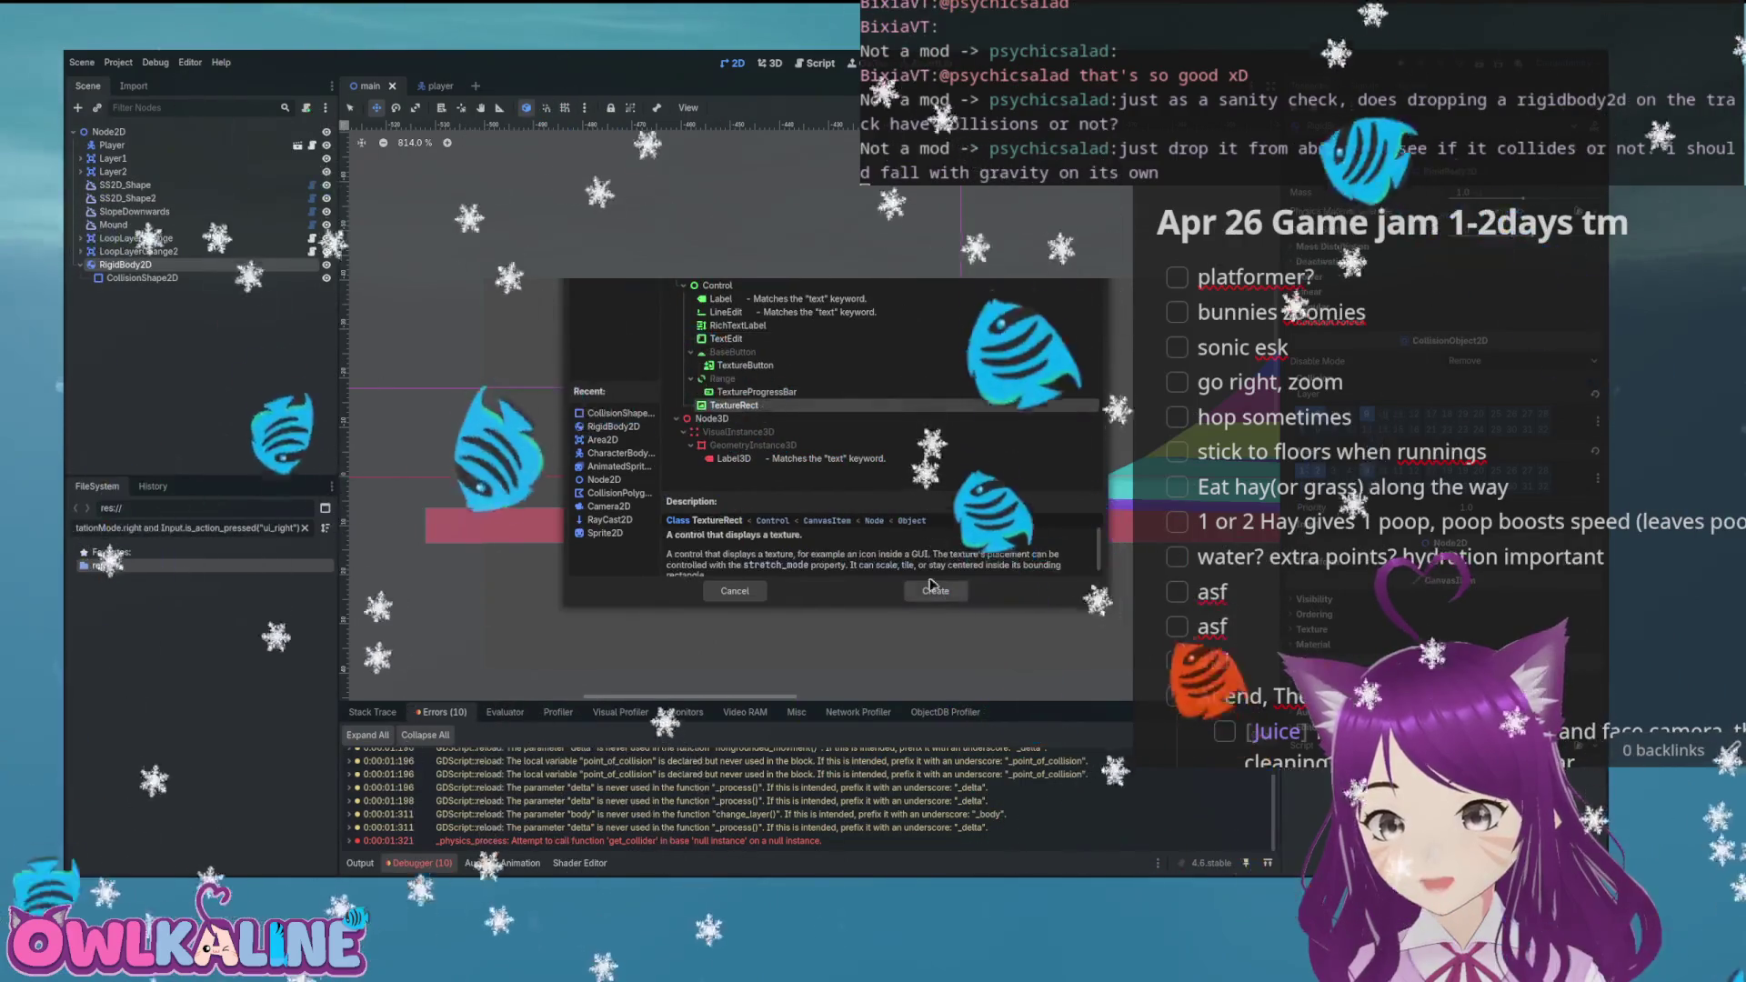
Add a TextureRect using running-animation-sprite-sheet.png under RigidBody2D, move it up-left, and run
{"action": "double_click", "coordinate": [734, 404]}
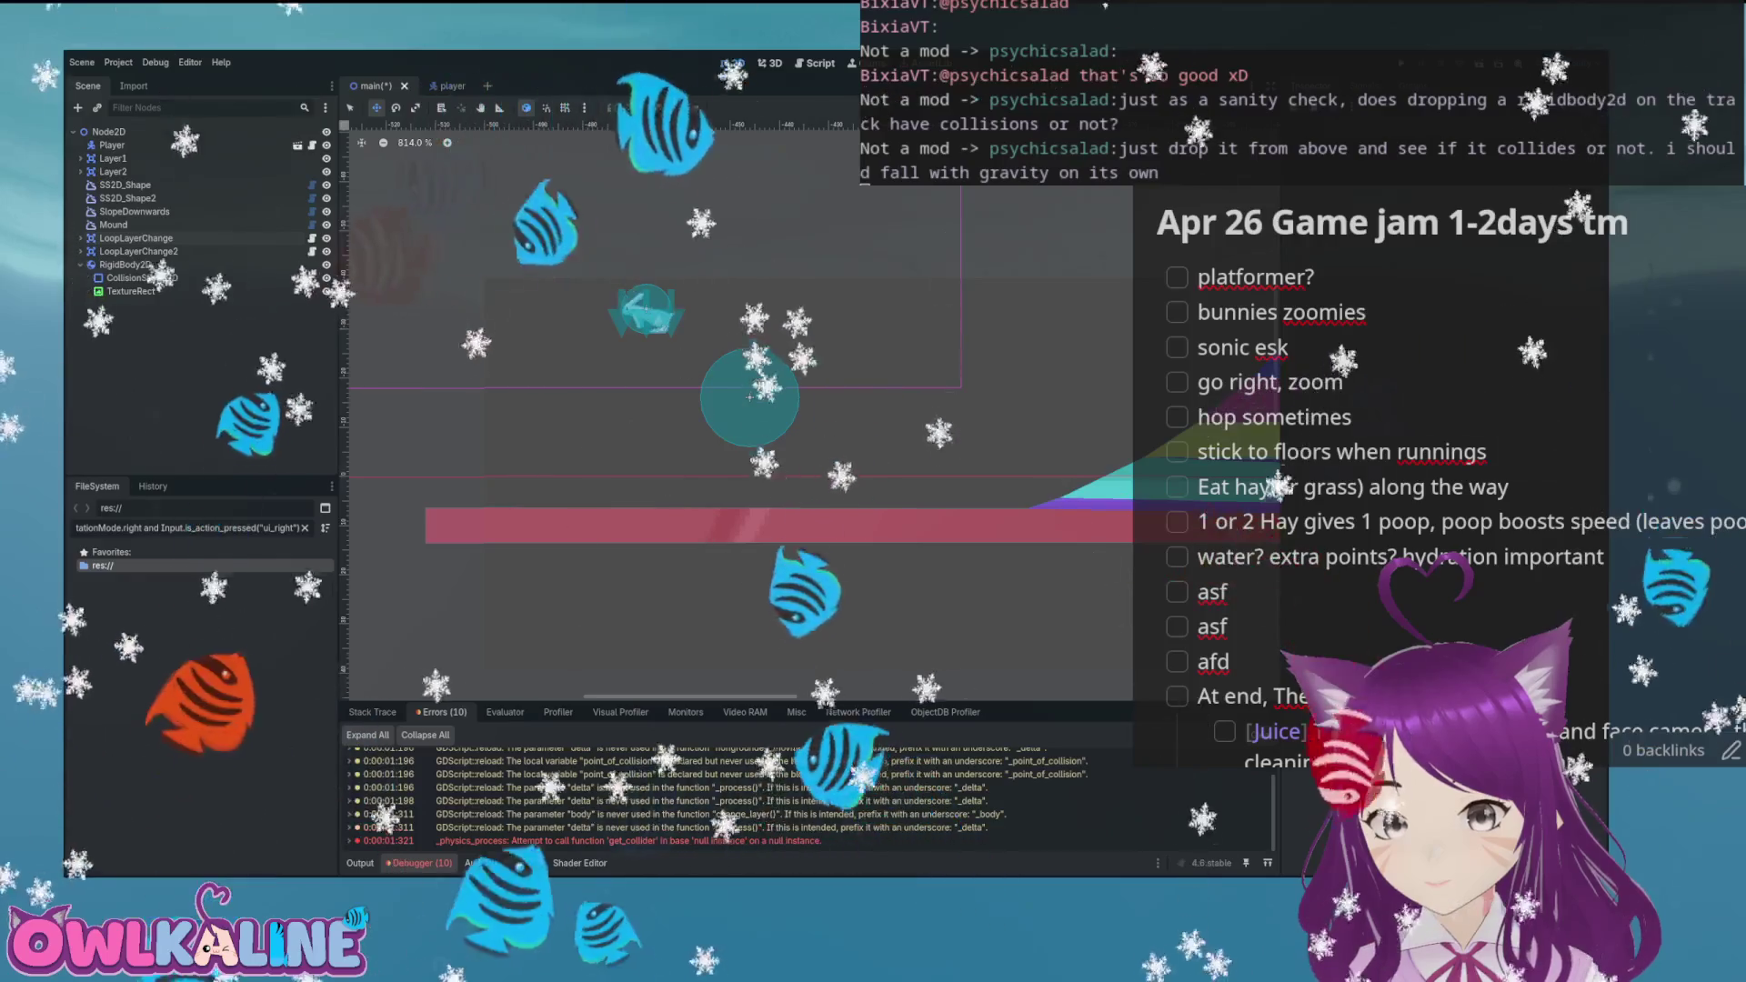
{"action": "left_click", "coordinate": [112, 592]}
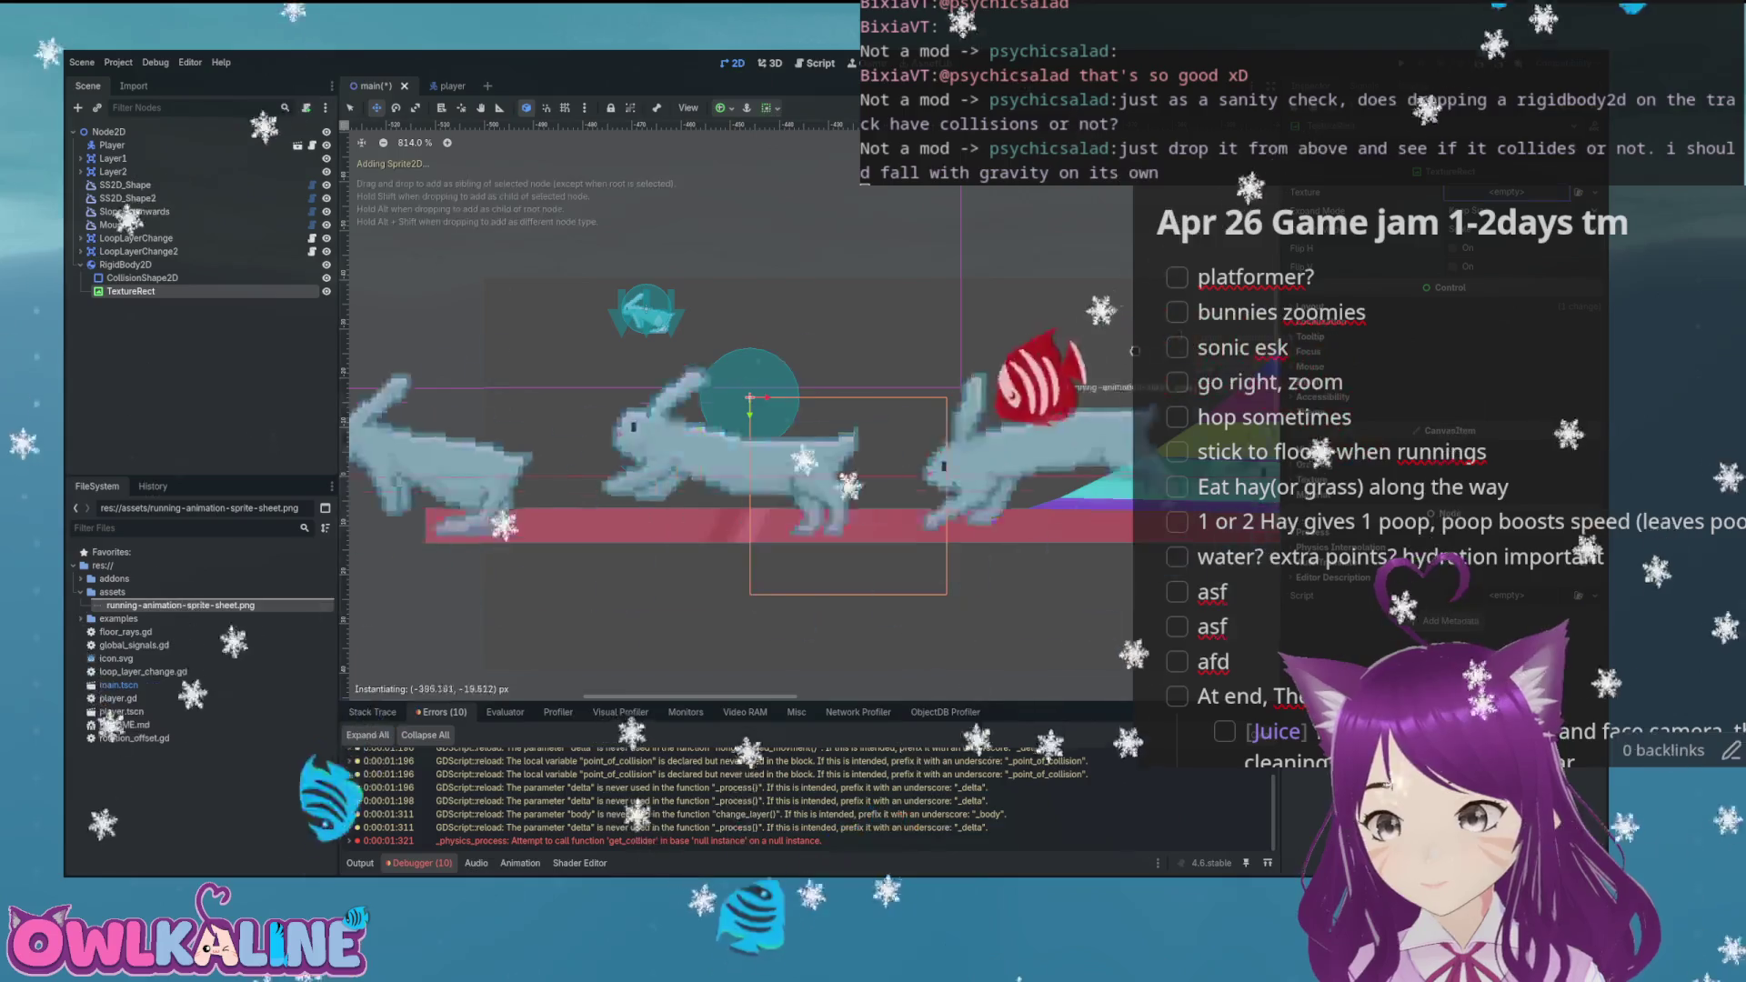
{"action": "mouse_move", "coordinate": [1066, 494]}
{"action": "left_mouse_down"}
{"action": "mouse_move", "coordinate": [623, 280]}
{"action": "mouse_move", "coordinate": [655, 300]}
{"action": "left_mouse_up"}
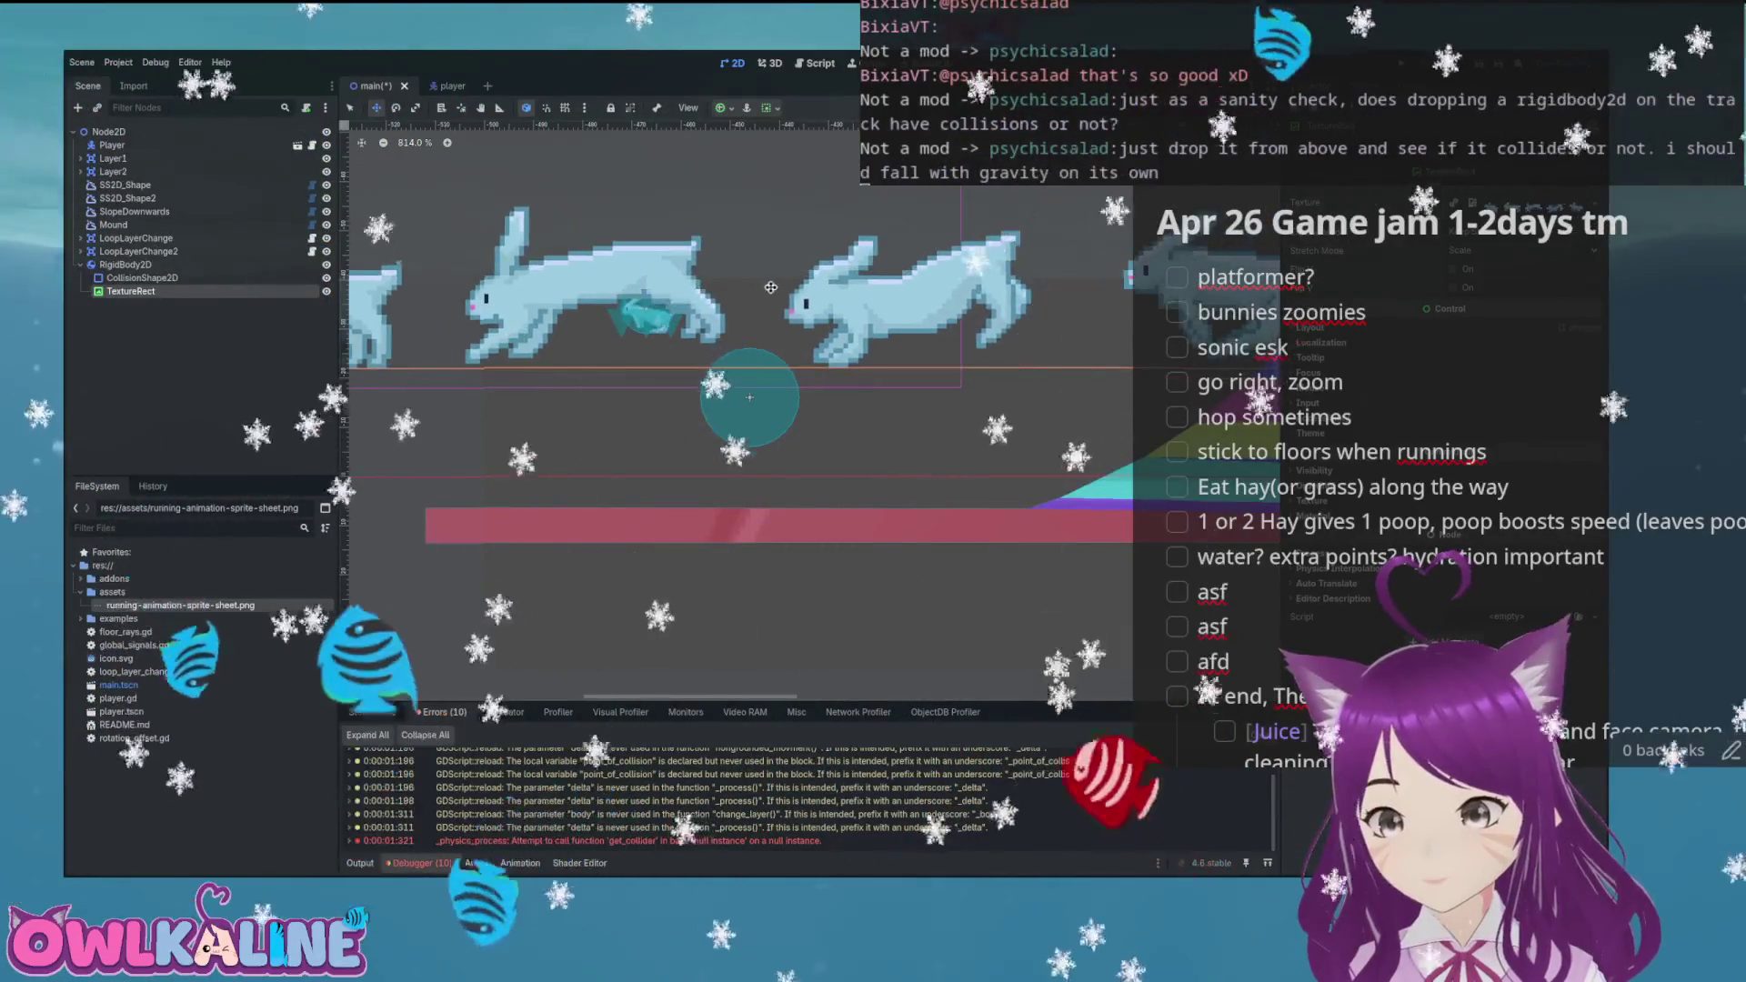
{"action": "key", "text": "F5"}
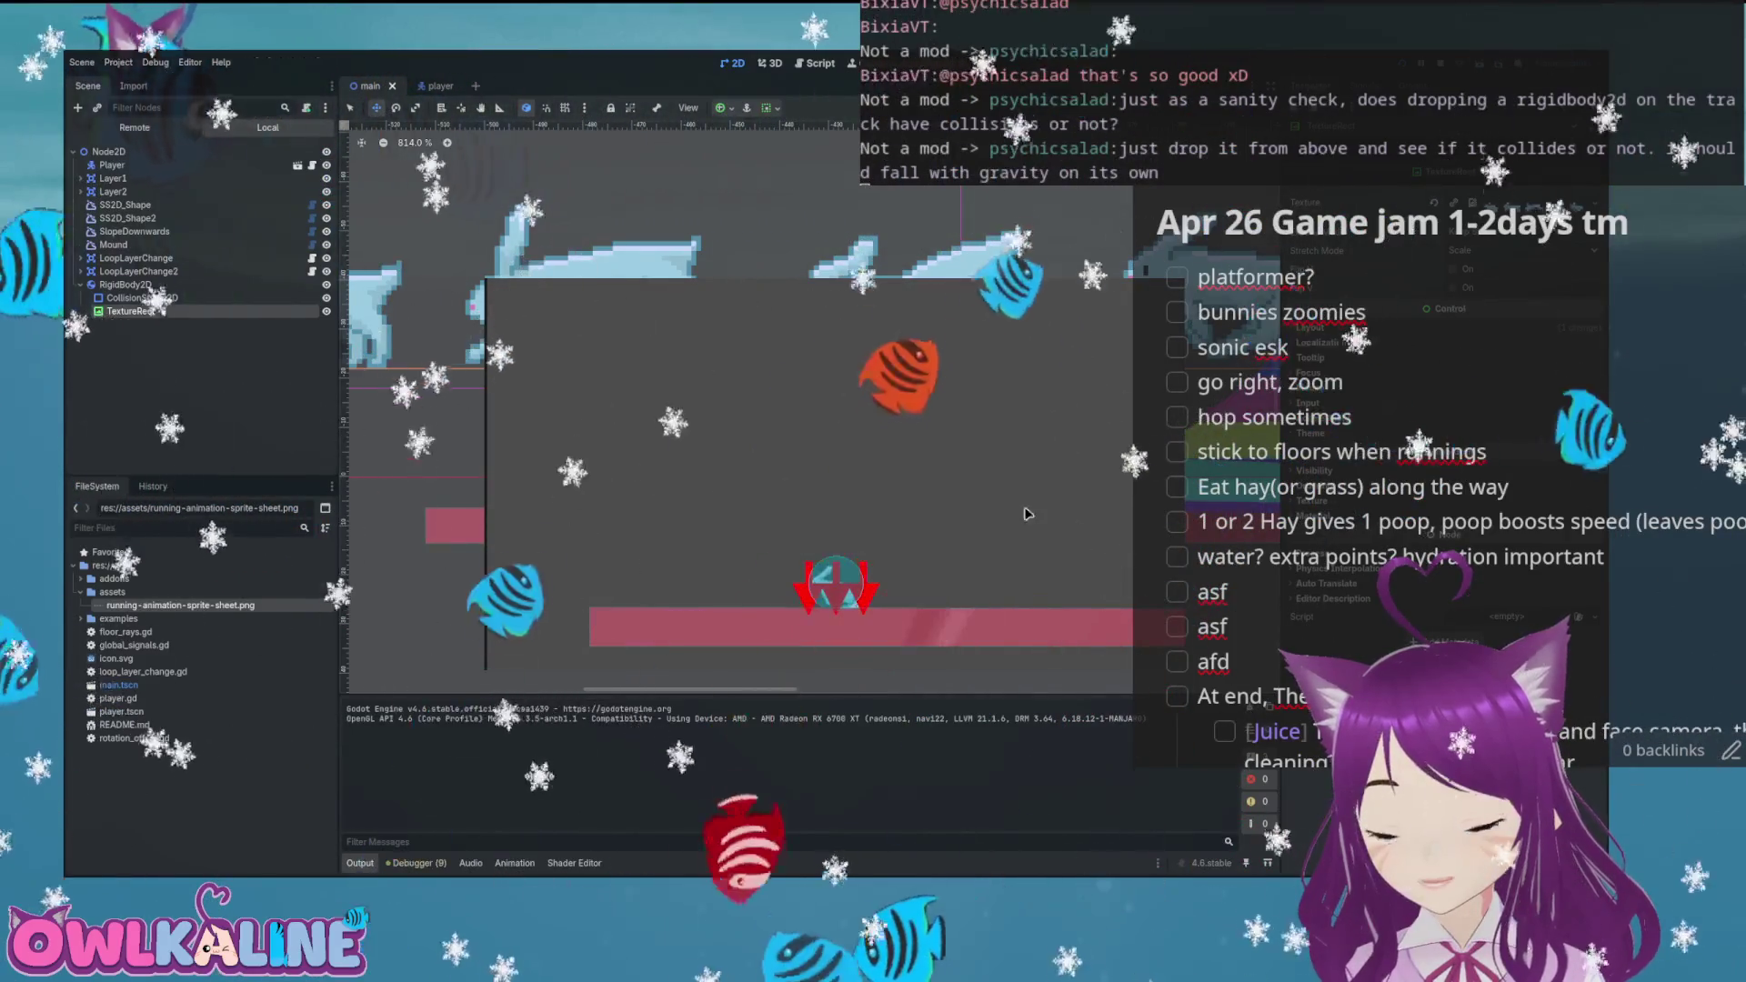
Rerun the game to watch the rigid body drop, then stop it
{"action": "key", "text": "F8"}
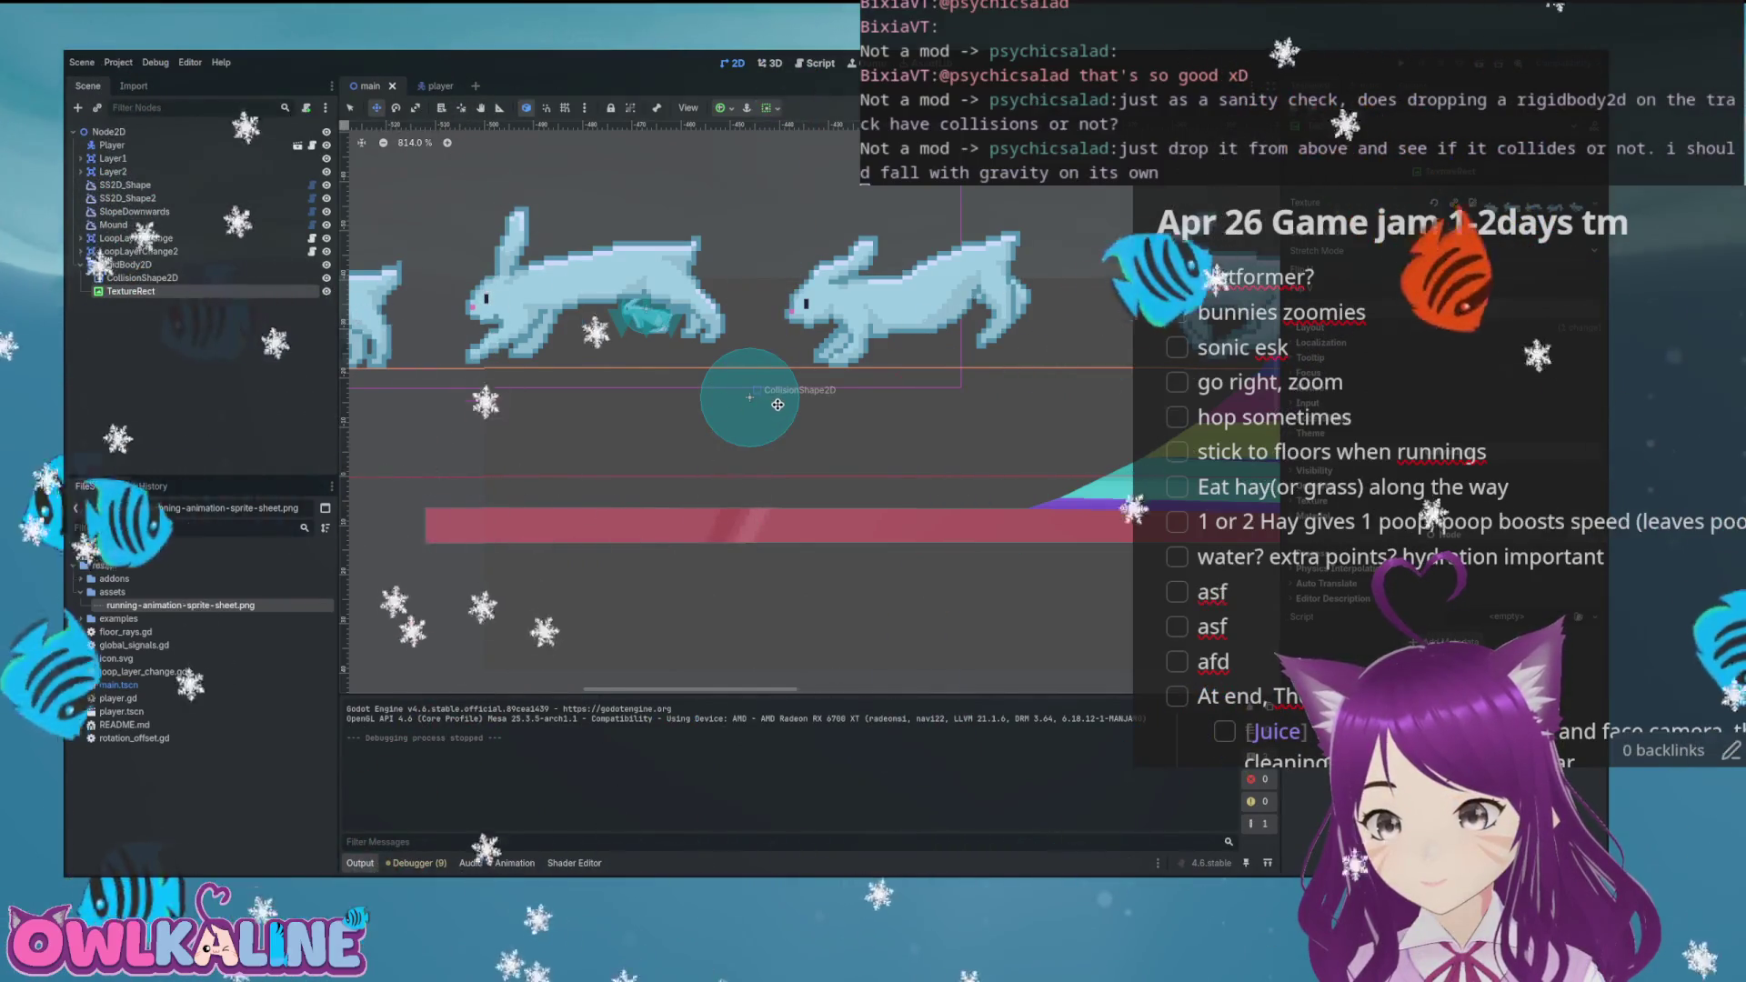
{"action": "key", "text": "F5"}
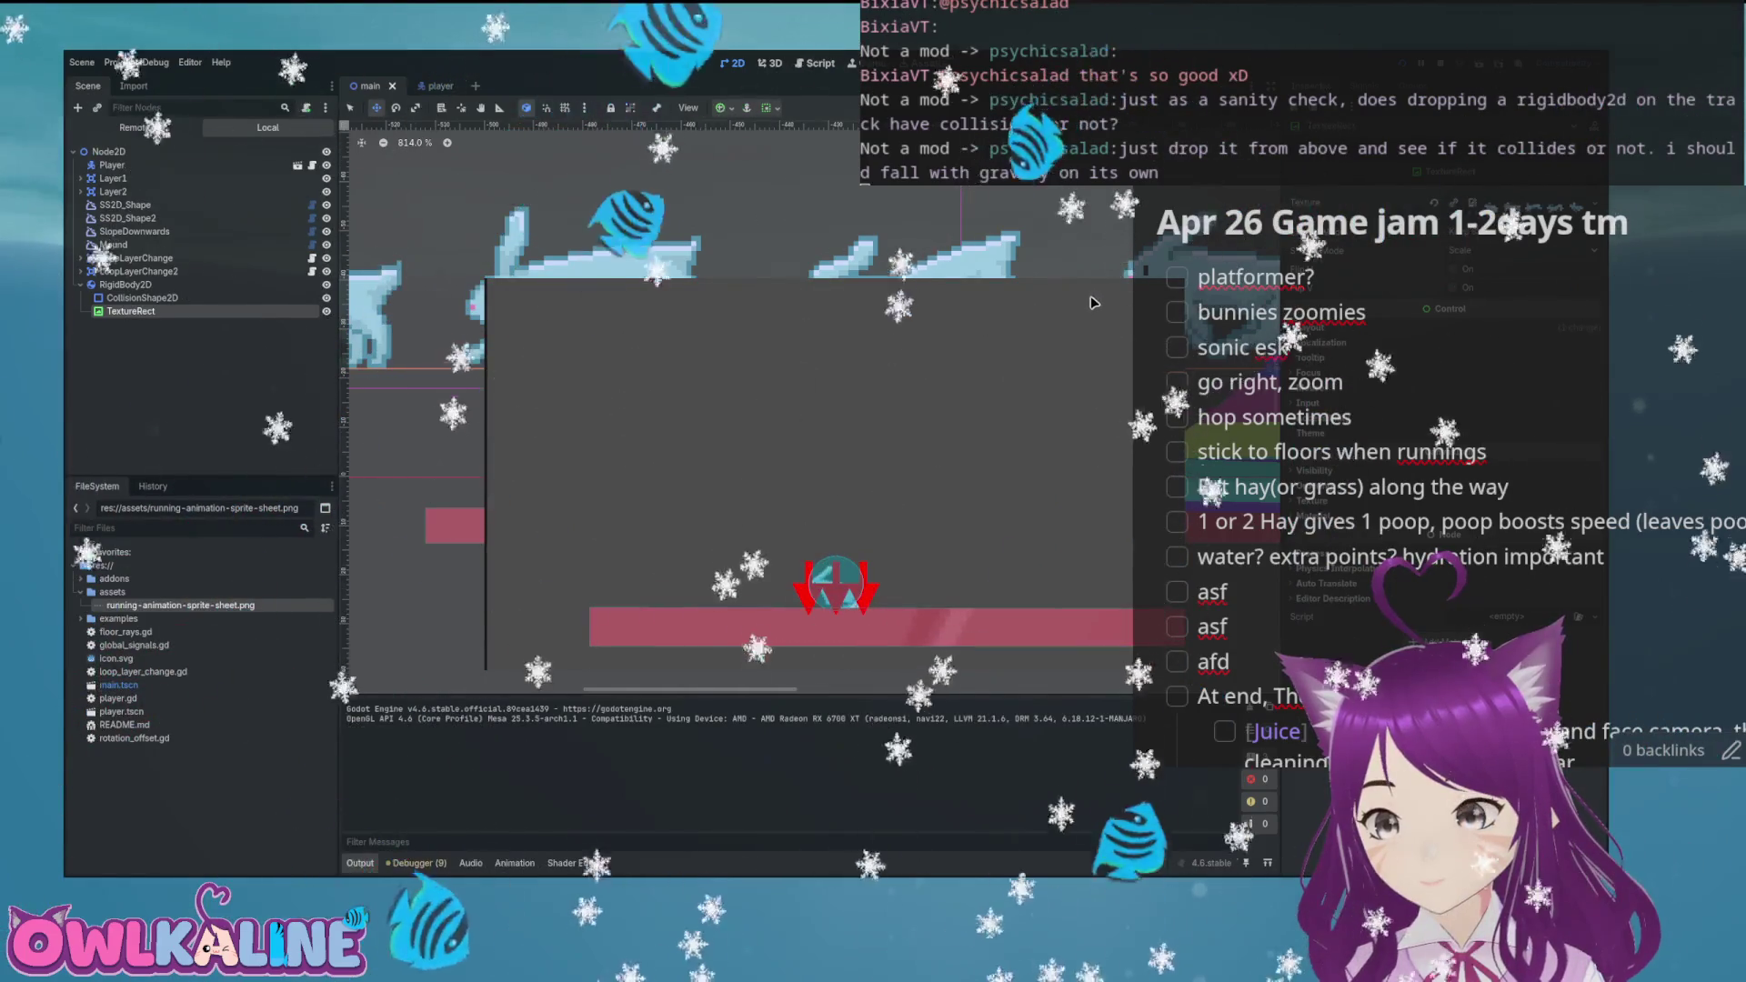
{"action": "key", "text": "F8"}
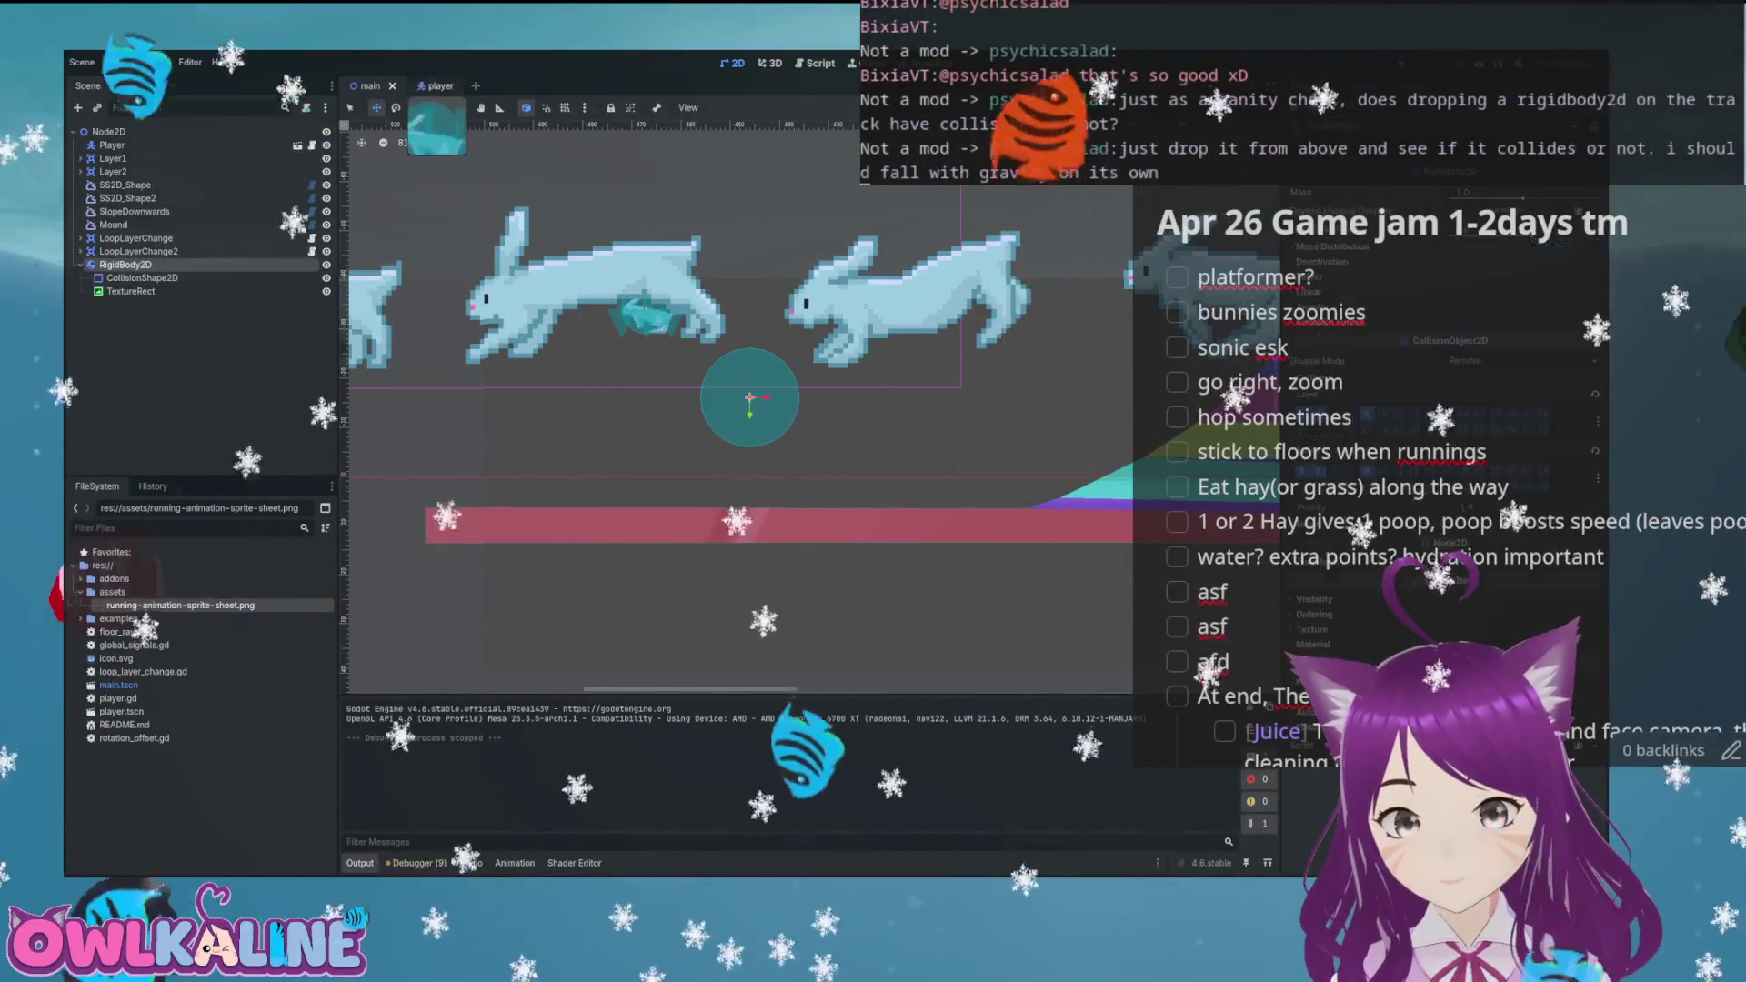
Go to the player tab and back to main, then select the rigid body's CollisionShape2D
{"action": "left_click", "coordinate": [438, 85]}
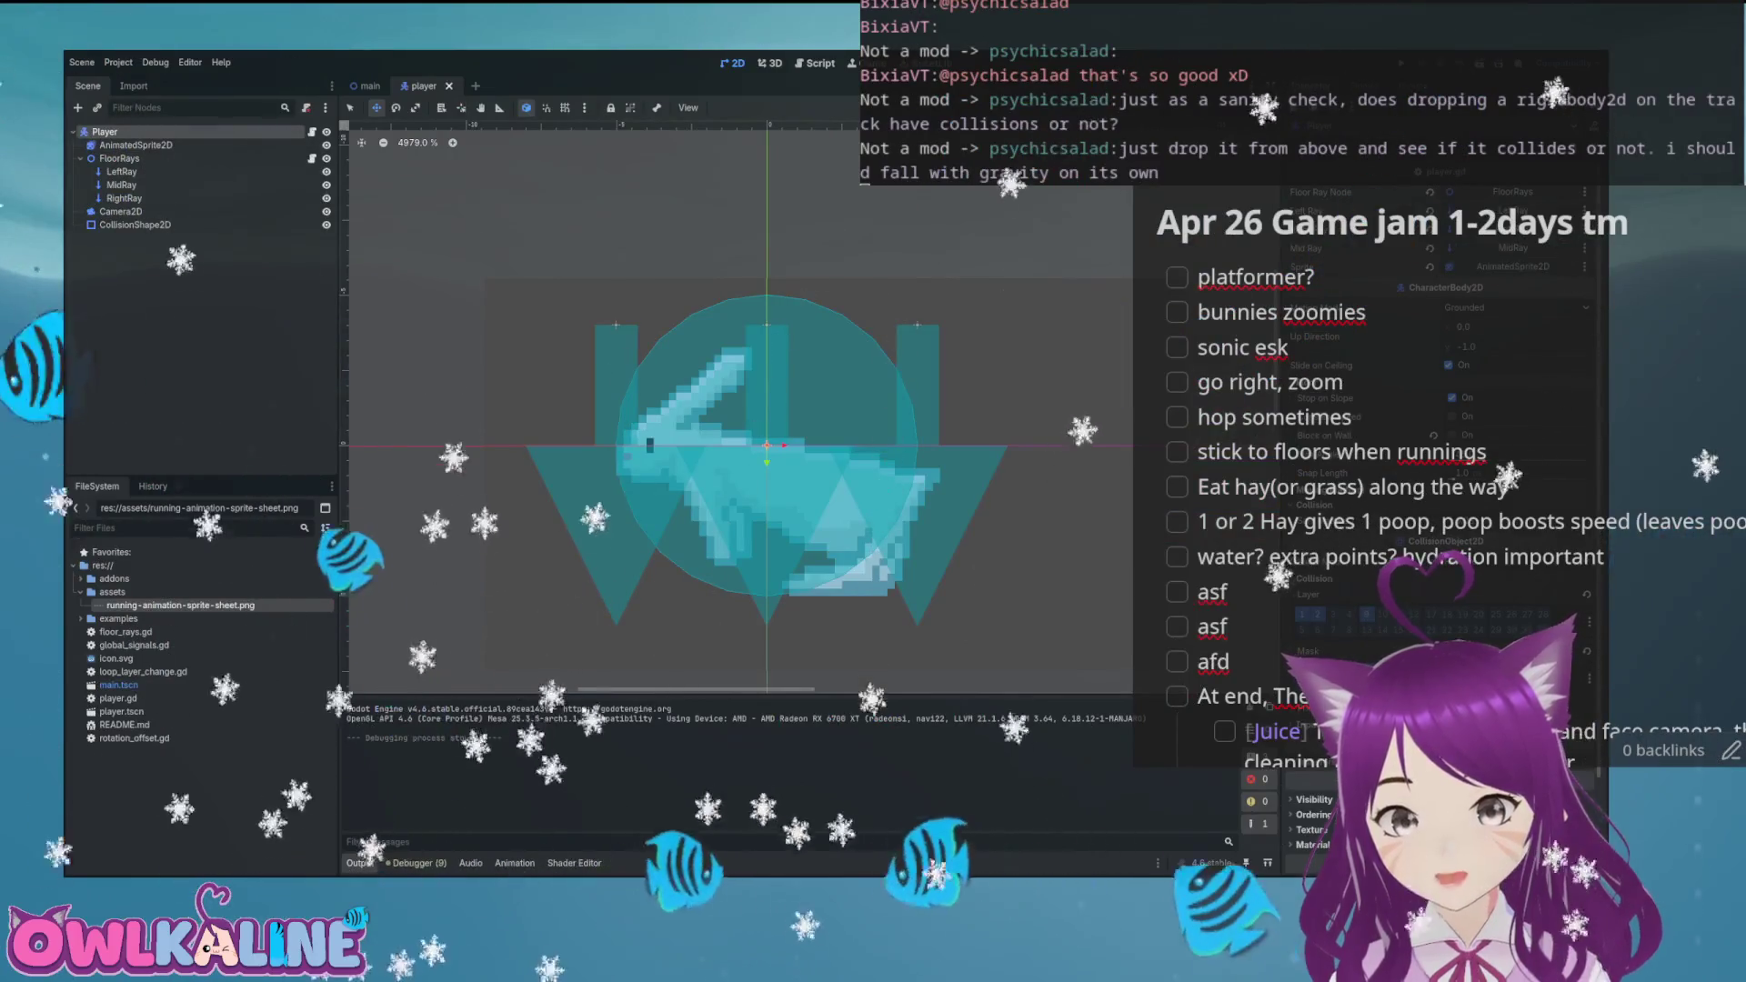
{"action": "left_click", "coordinate": [369, 86]}
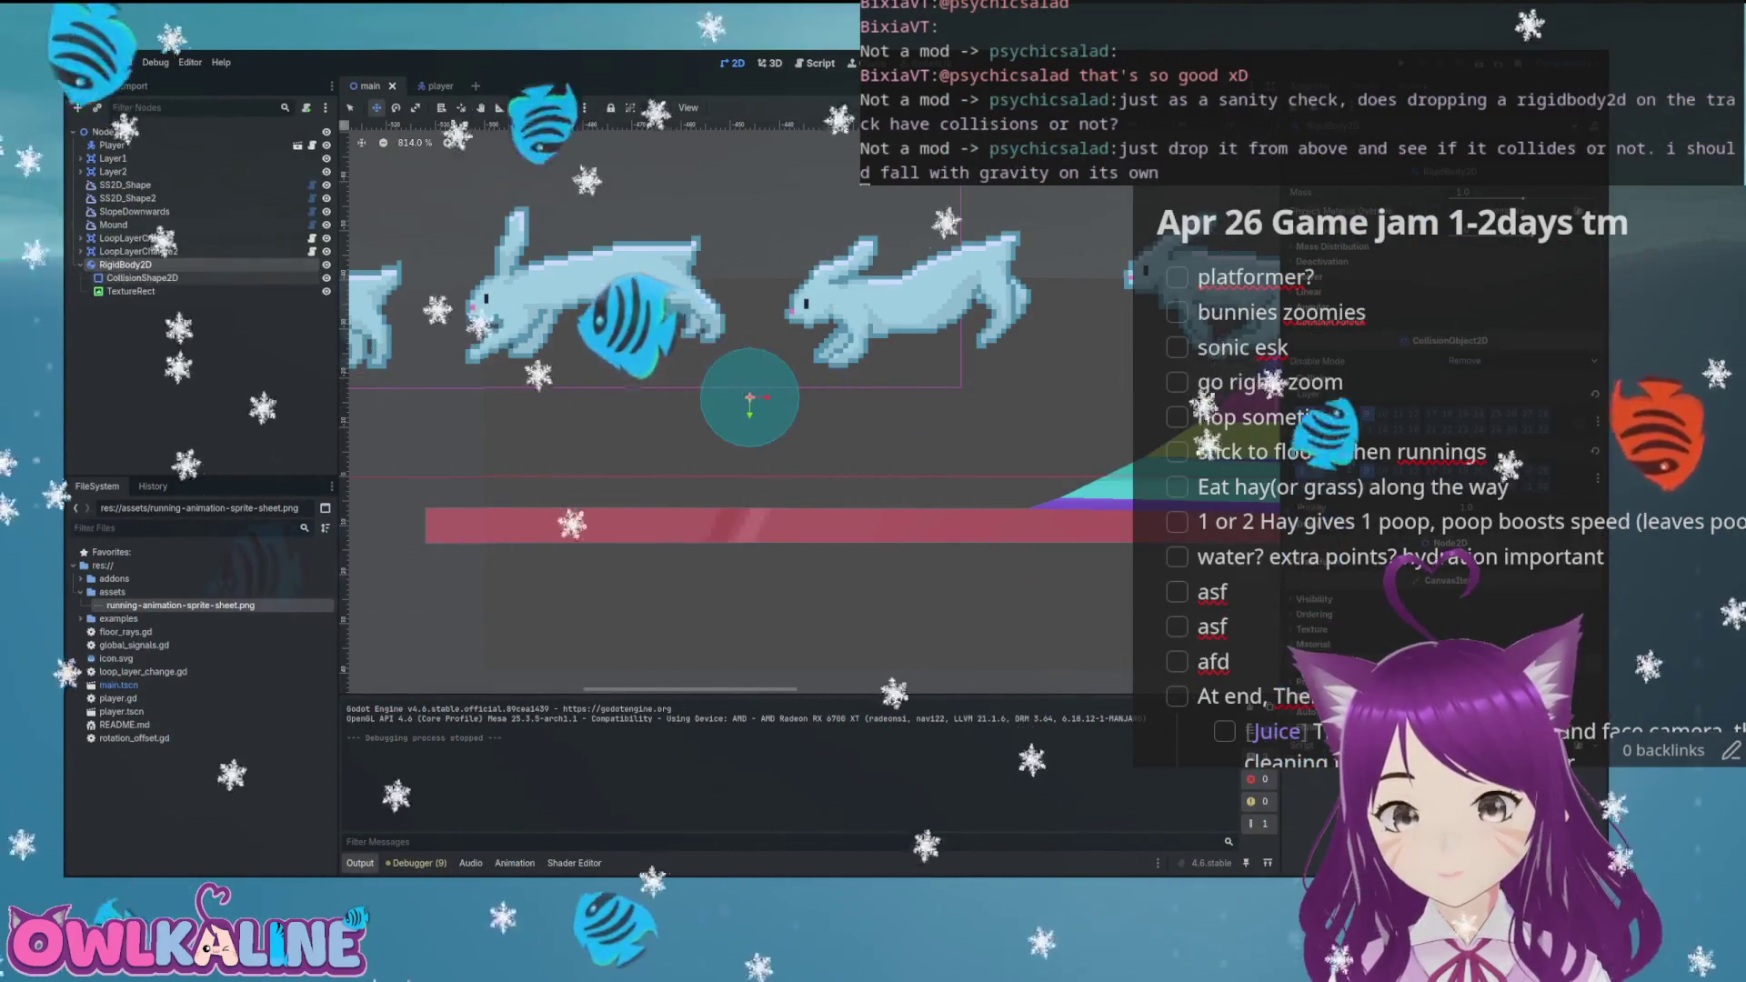
{"action": "left_click", "coordinate": [141, 277]}
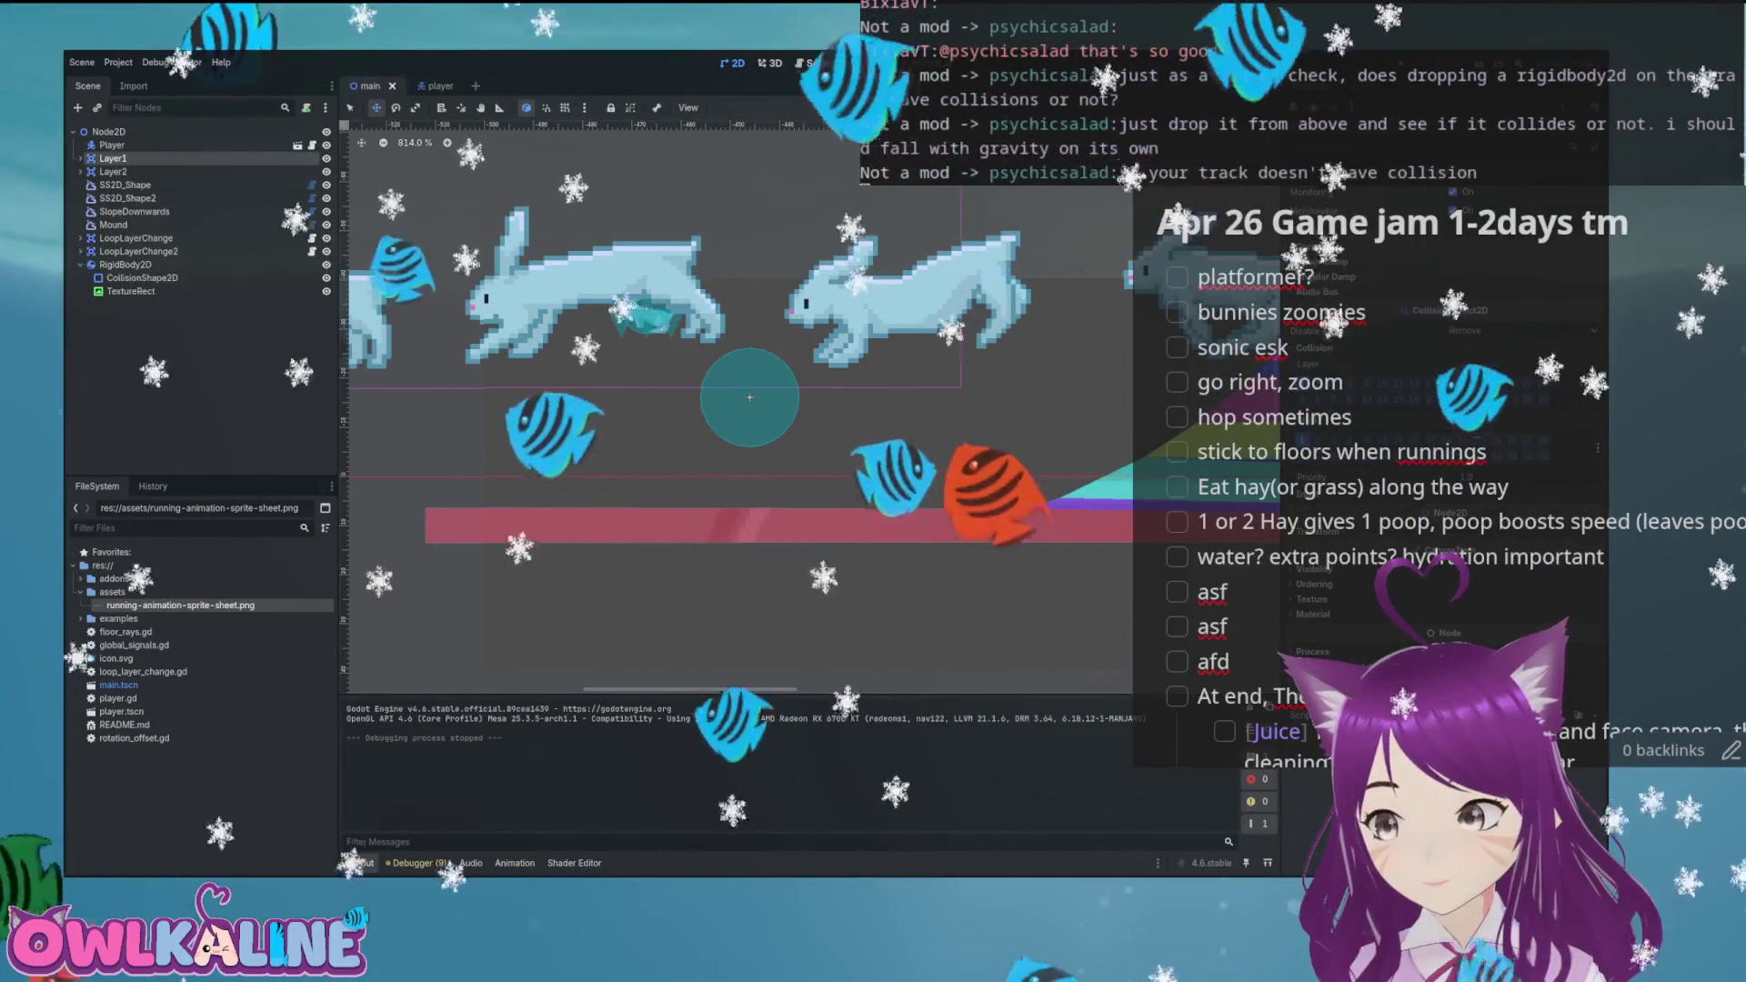
{"action": "scroll", "coordinate": [508, 309], "scroll_direction": "down", "scroll_amount": 4}
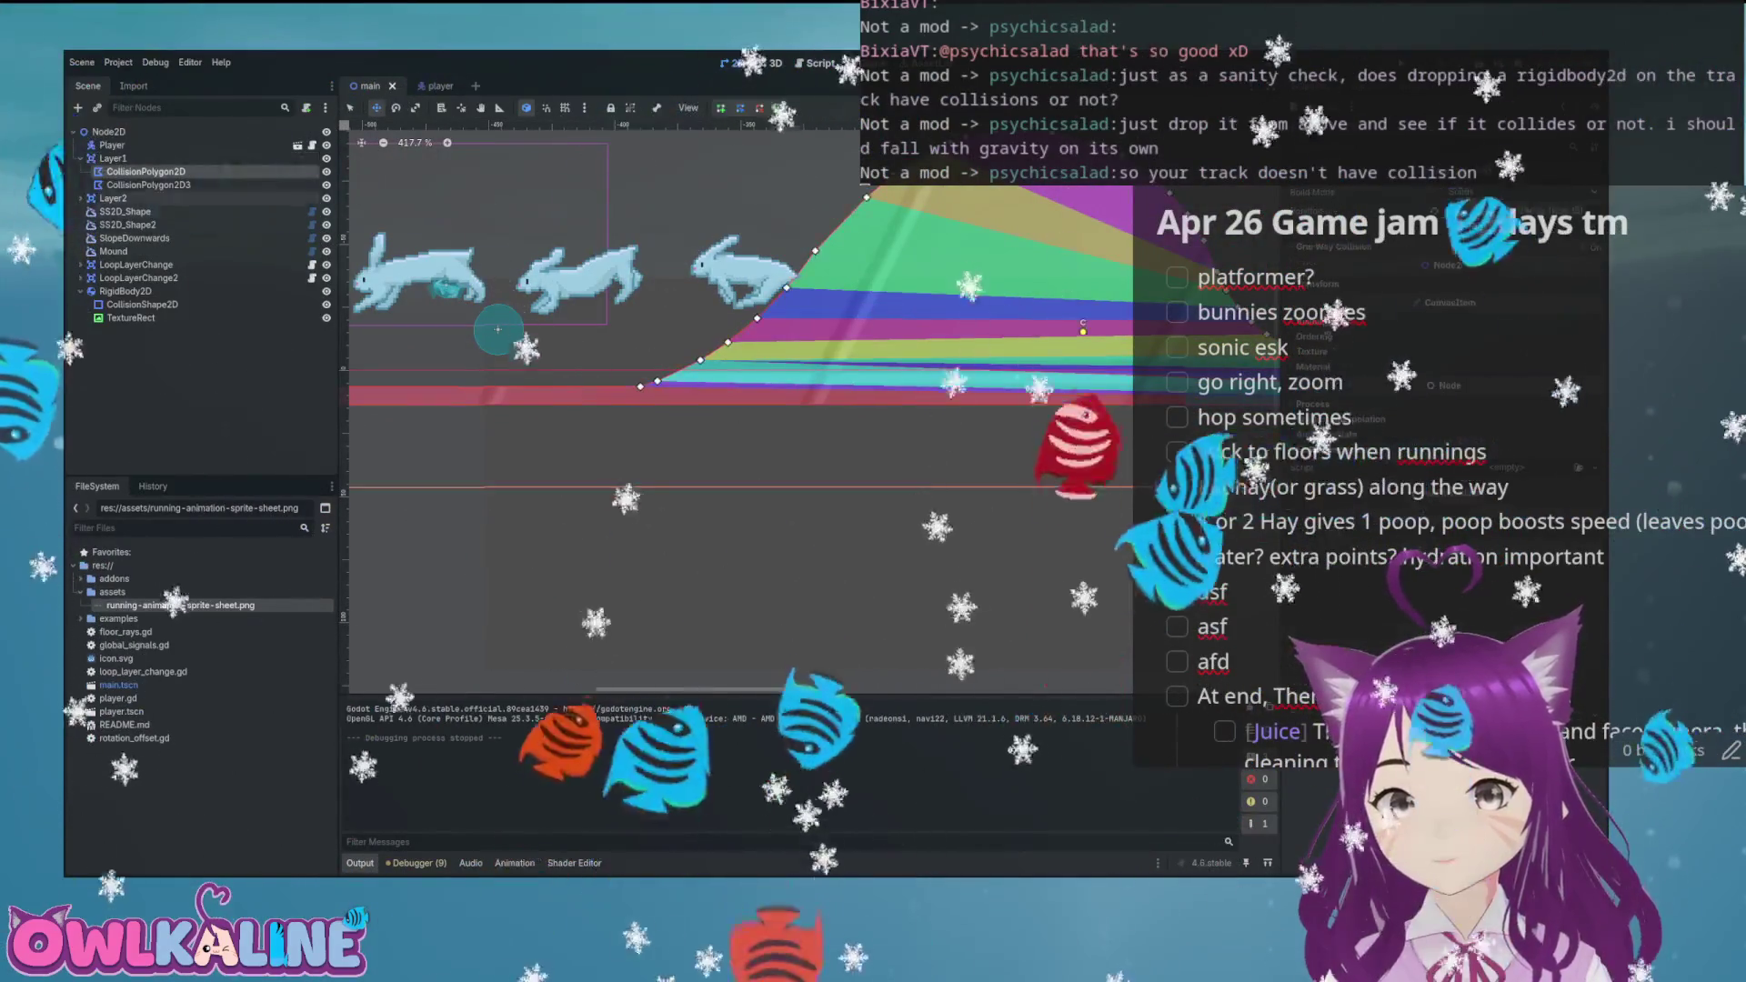
Pan and zoom the 2D view along the rainbow track toward the bunnies
{"action": "left_click_drag", "start_coordinate": [497, 329], "coordinate": [777, 312]}
{"action": "left_click_drag", "start_coordinate": [1144, 276], "coordinate": [1034, 338]}
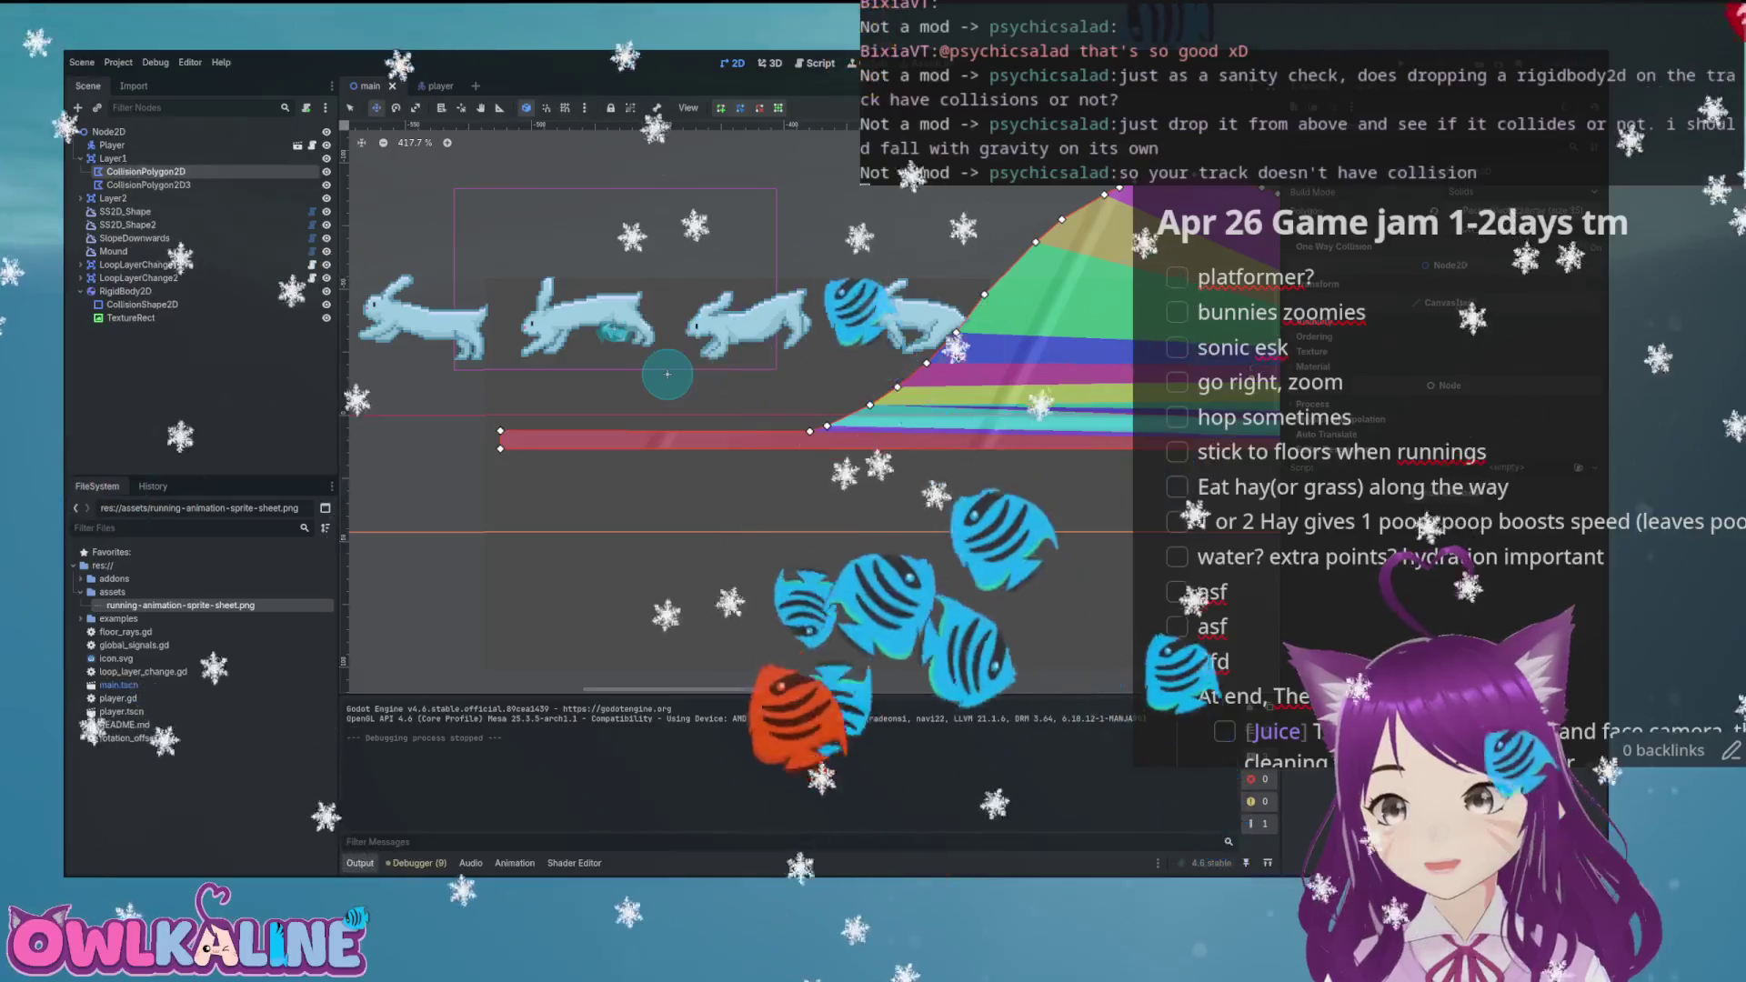
{"action": "mouse_move", "coordinate": [1034, 338]}
{"action": "left_mouse_down"}
{"action": "mouse_move", "coordinate": [919, 343]}
{"action": "mouse_move", "coordinate": [1092, 335]}
{"action": "left_mouse_up"}
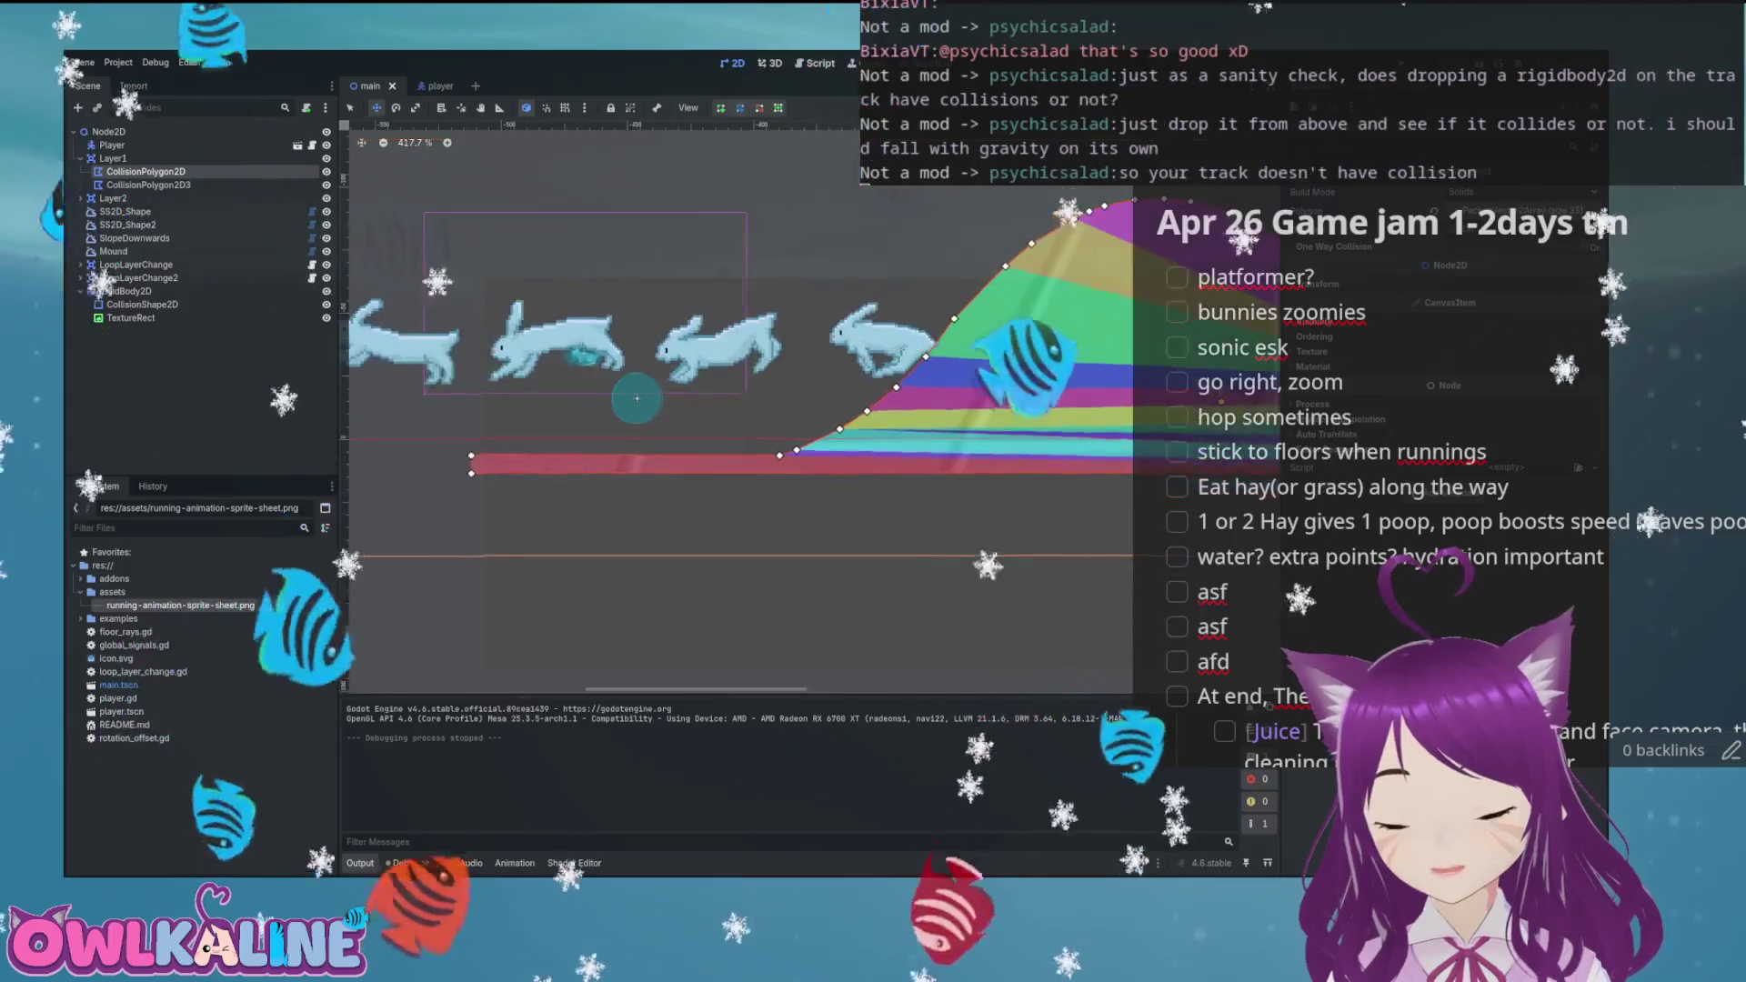
{"action": "scroll", "coordinate": [702, 463], "scroll_direction": "up", "scroll_amount": 3}
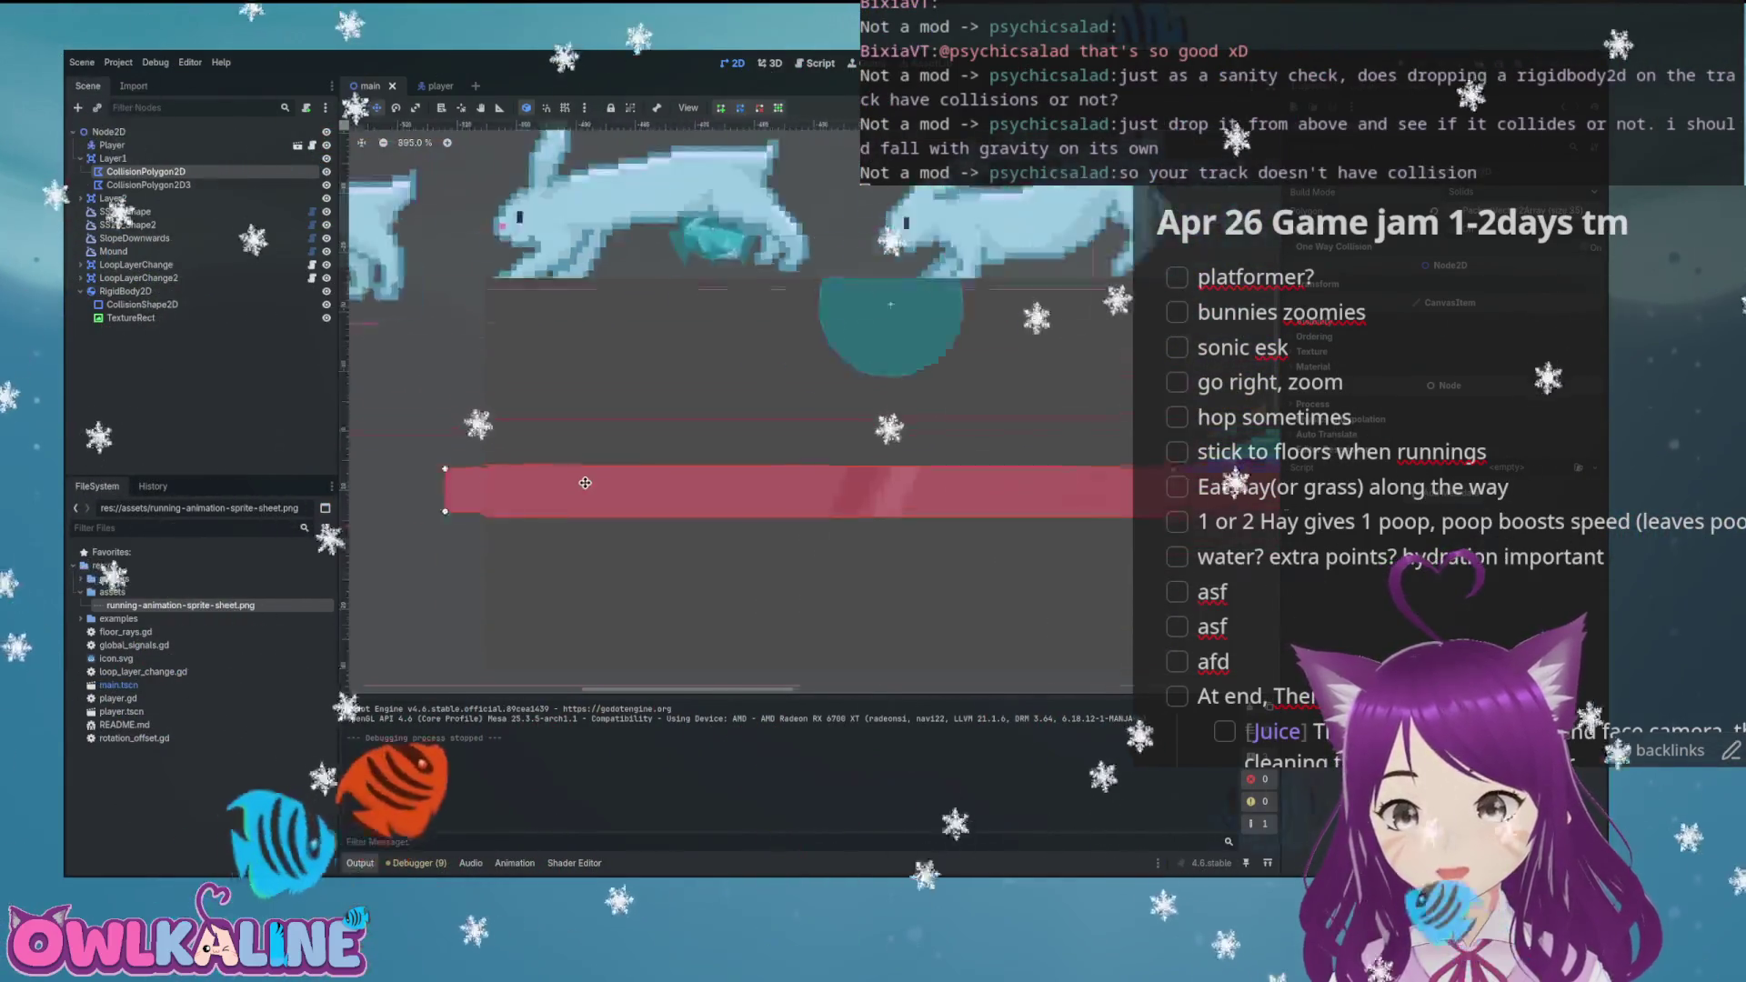
{"action": "scroll", "coordinate": [794, 473], "scroll_direction": "down", "scroll_amount": 1}
{"action": "left_click_drag", "start_coordinate": [793, 473], "coordinate": [884, 460]}
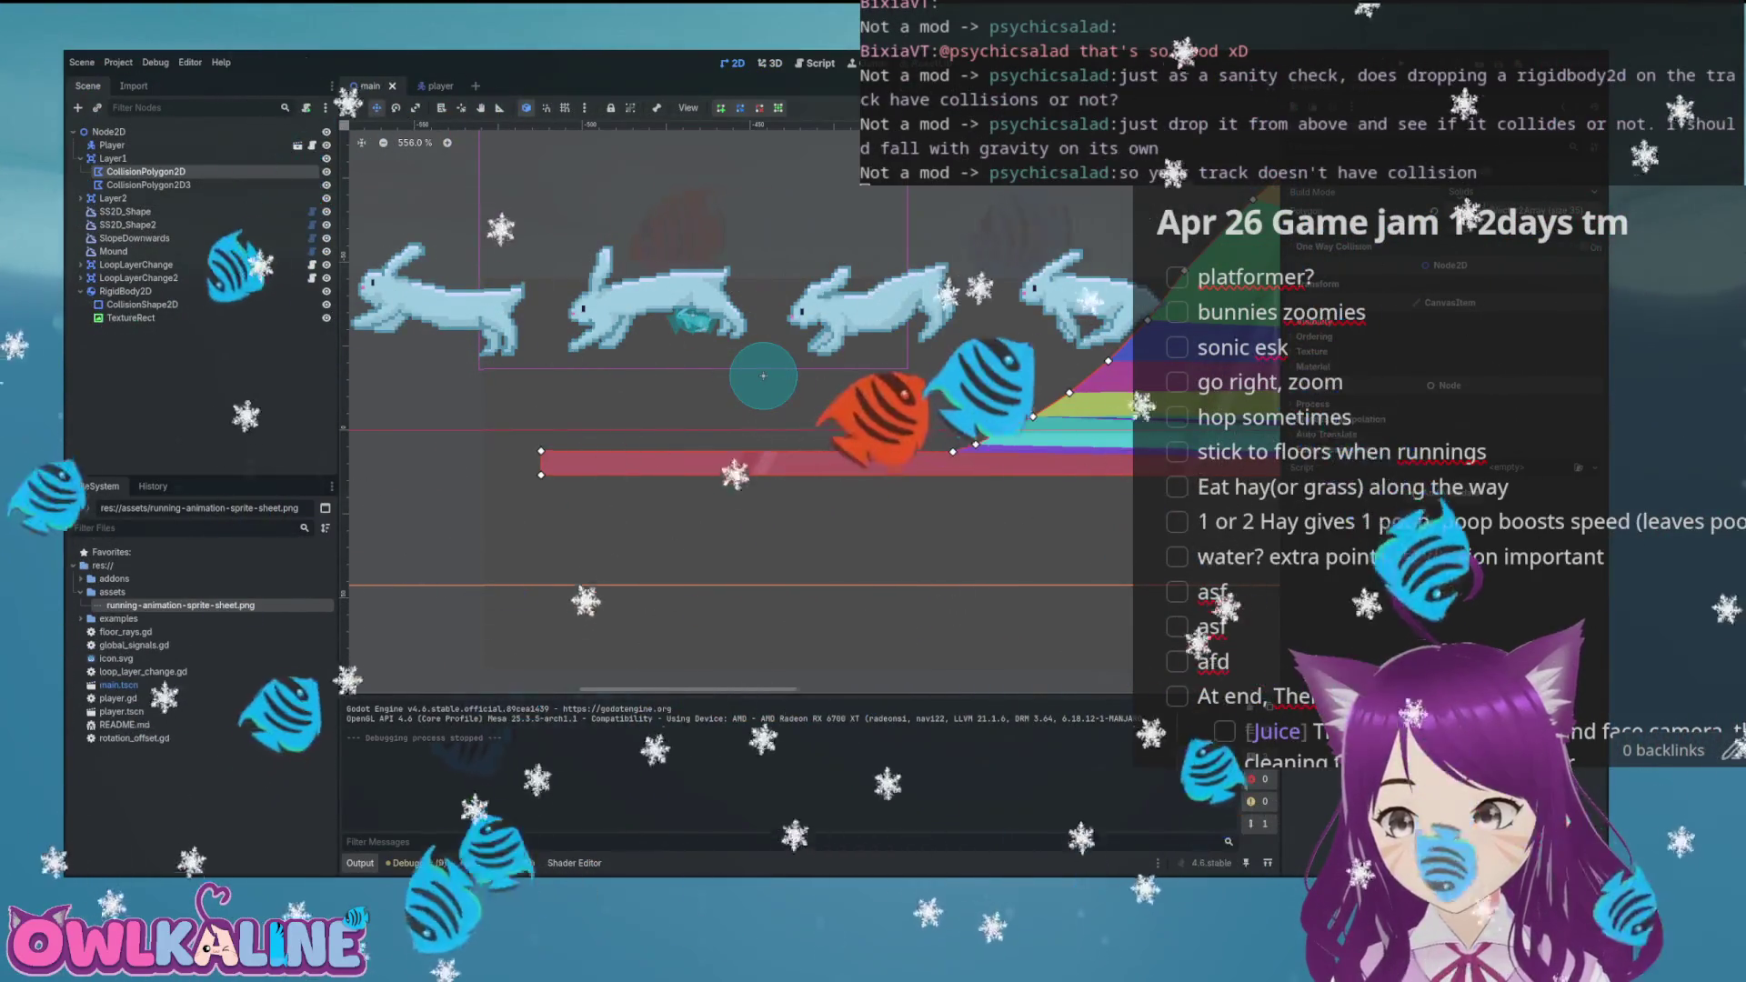
Select Layer1, collapse its Transform and Collision sections, and centre the view on it
{"action": "left_click", "coordinate": [113, 158]}
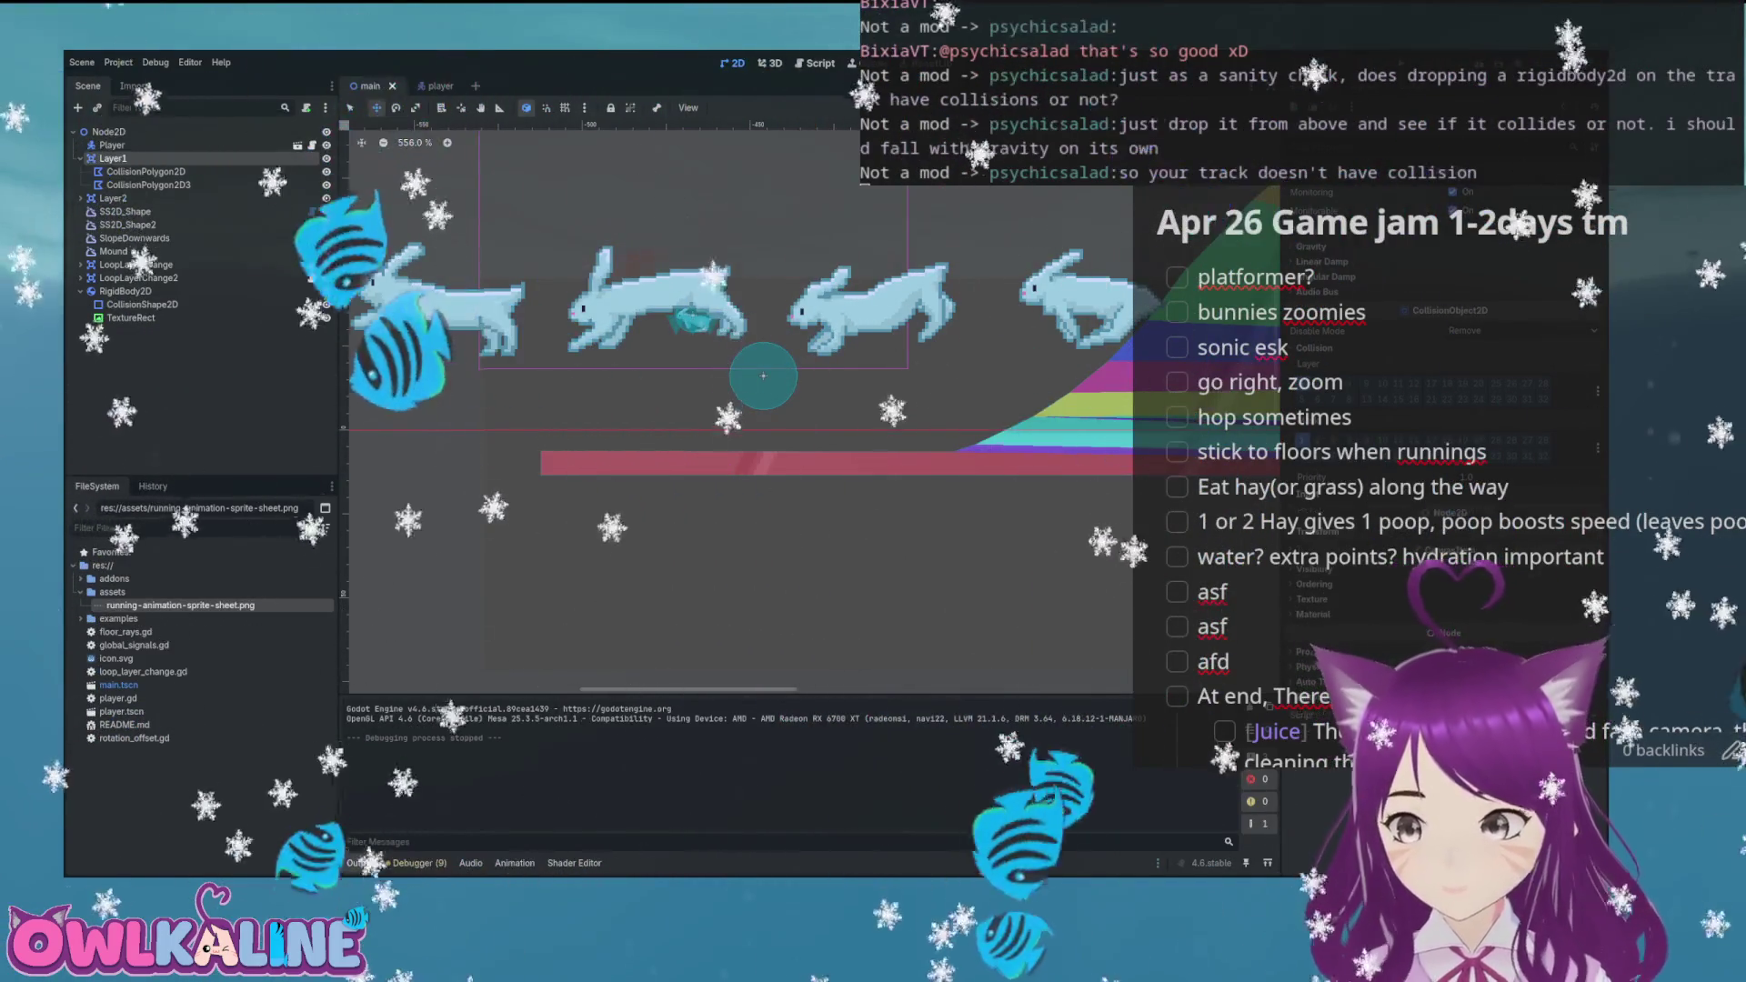
{"action": "left_click", "coordinate": [1310, 532]}
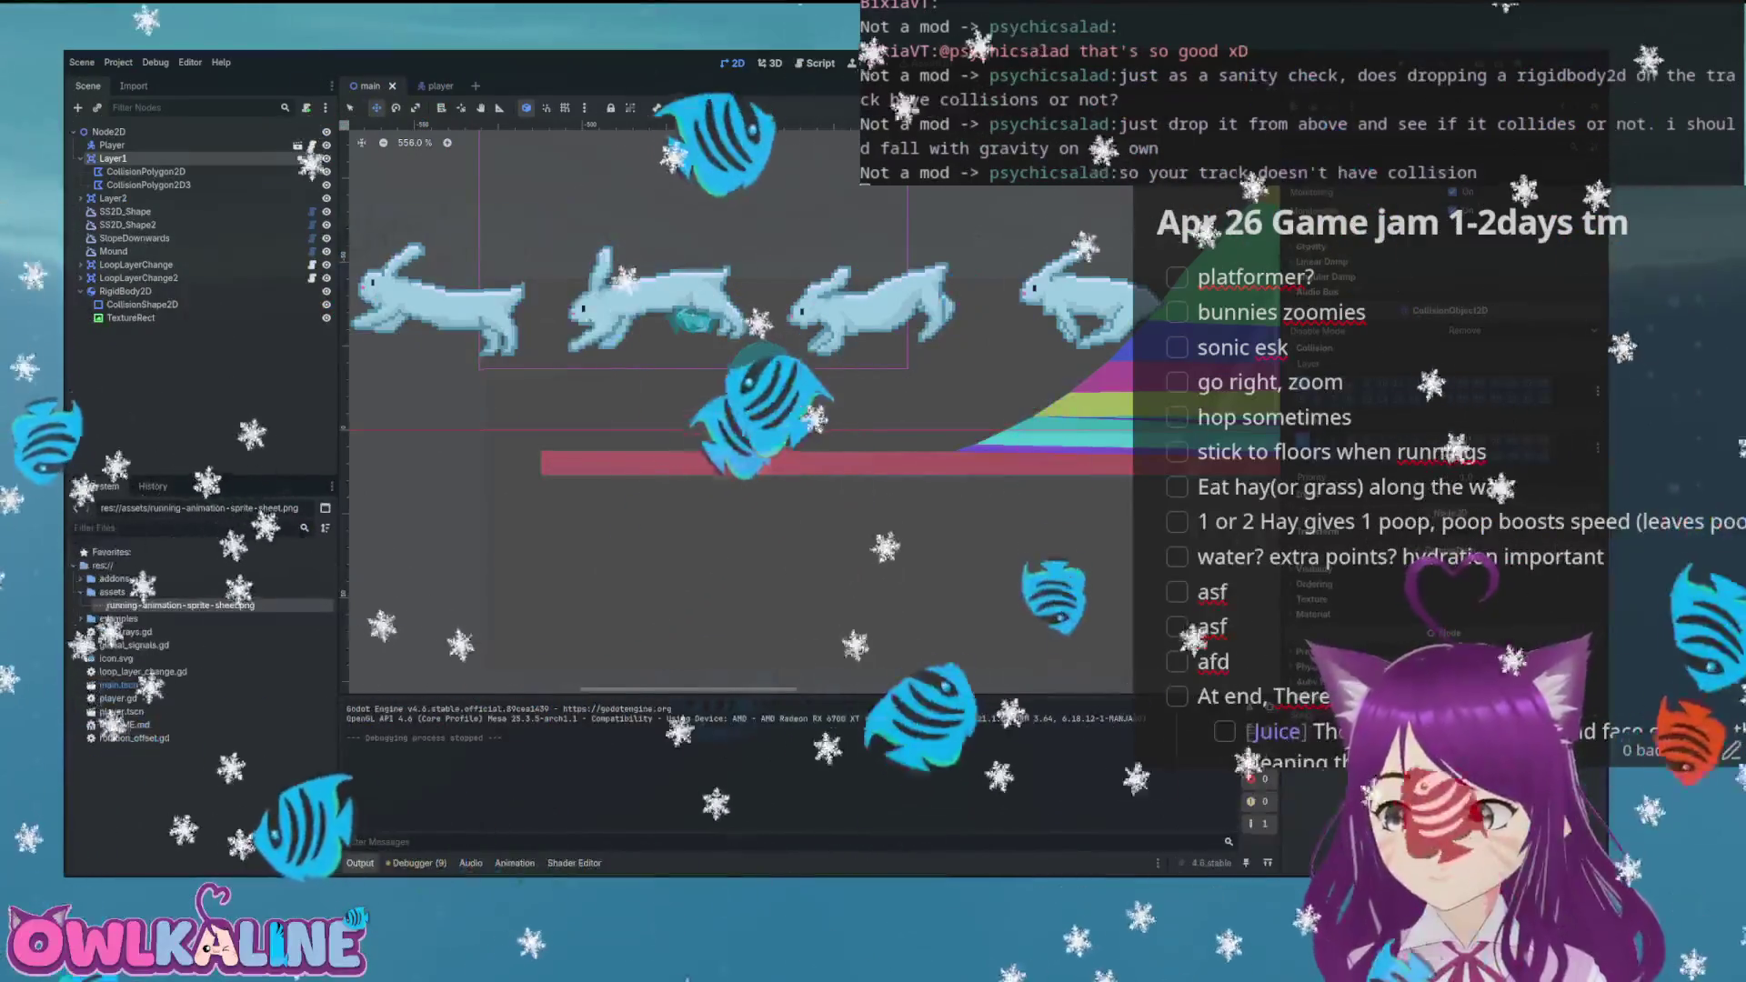
{"action": "left_click", "coordinate": [1314, 347]}
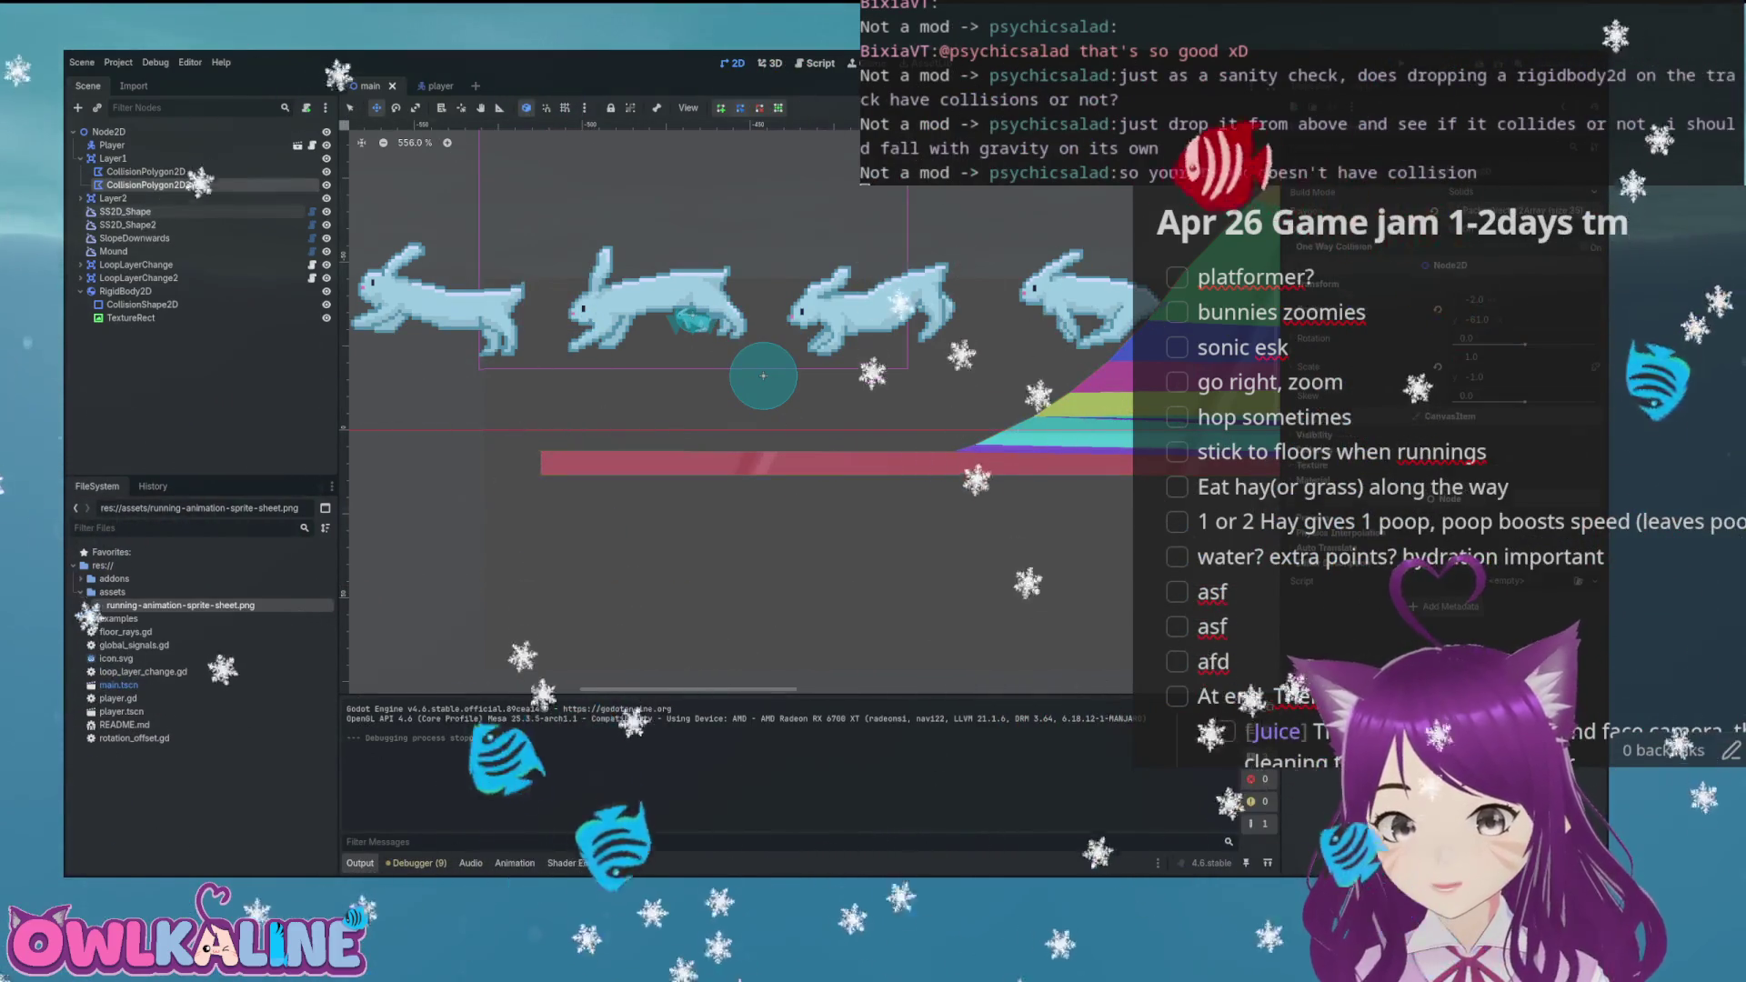
{"action": "left_click", "coordinate": [112, 158]}
{"action": "double_click", "coordinate": [112, 158]}
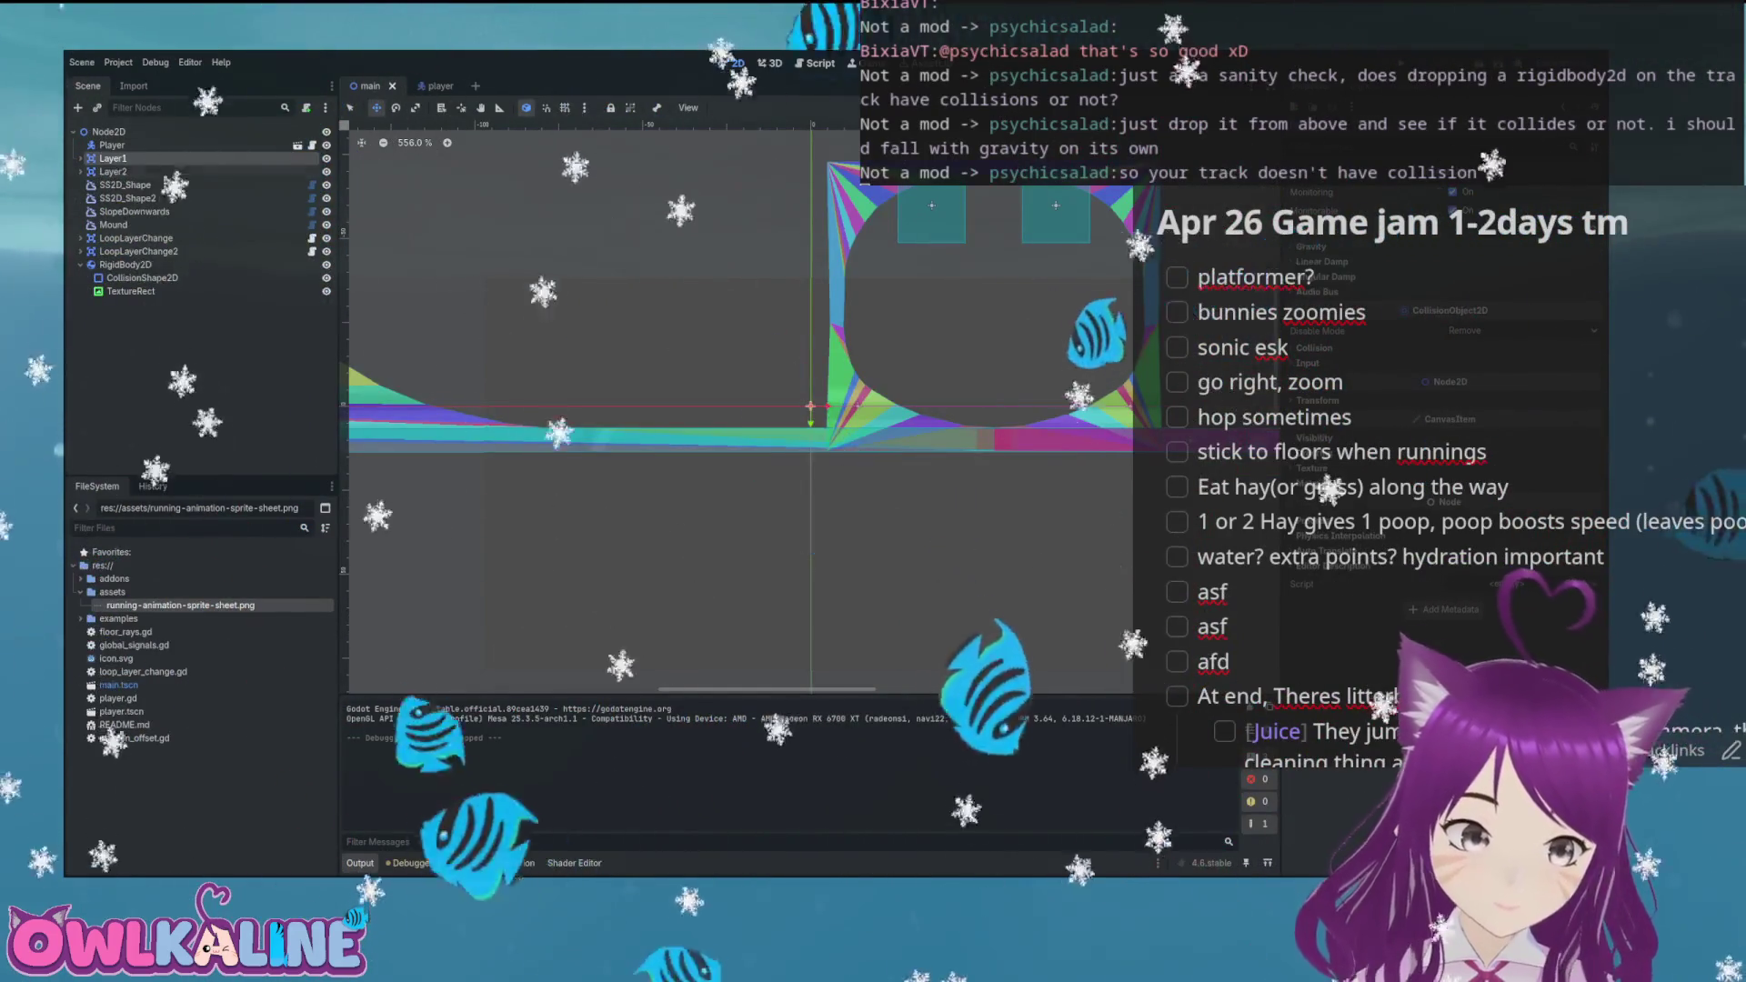
Expand Layer1, select the RigidBody2D, and open its Deactivation sleep and freeze settings
{"action": "scroll", "coordinate": [651, 289], "scroll_direction": "down", "scroll_amount": 5}
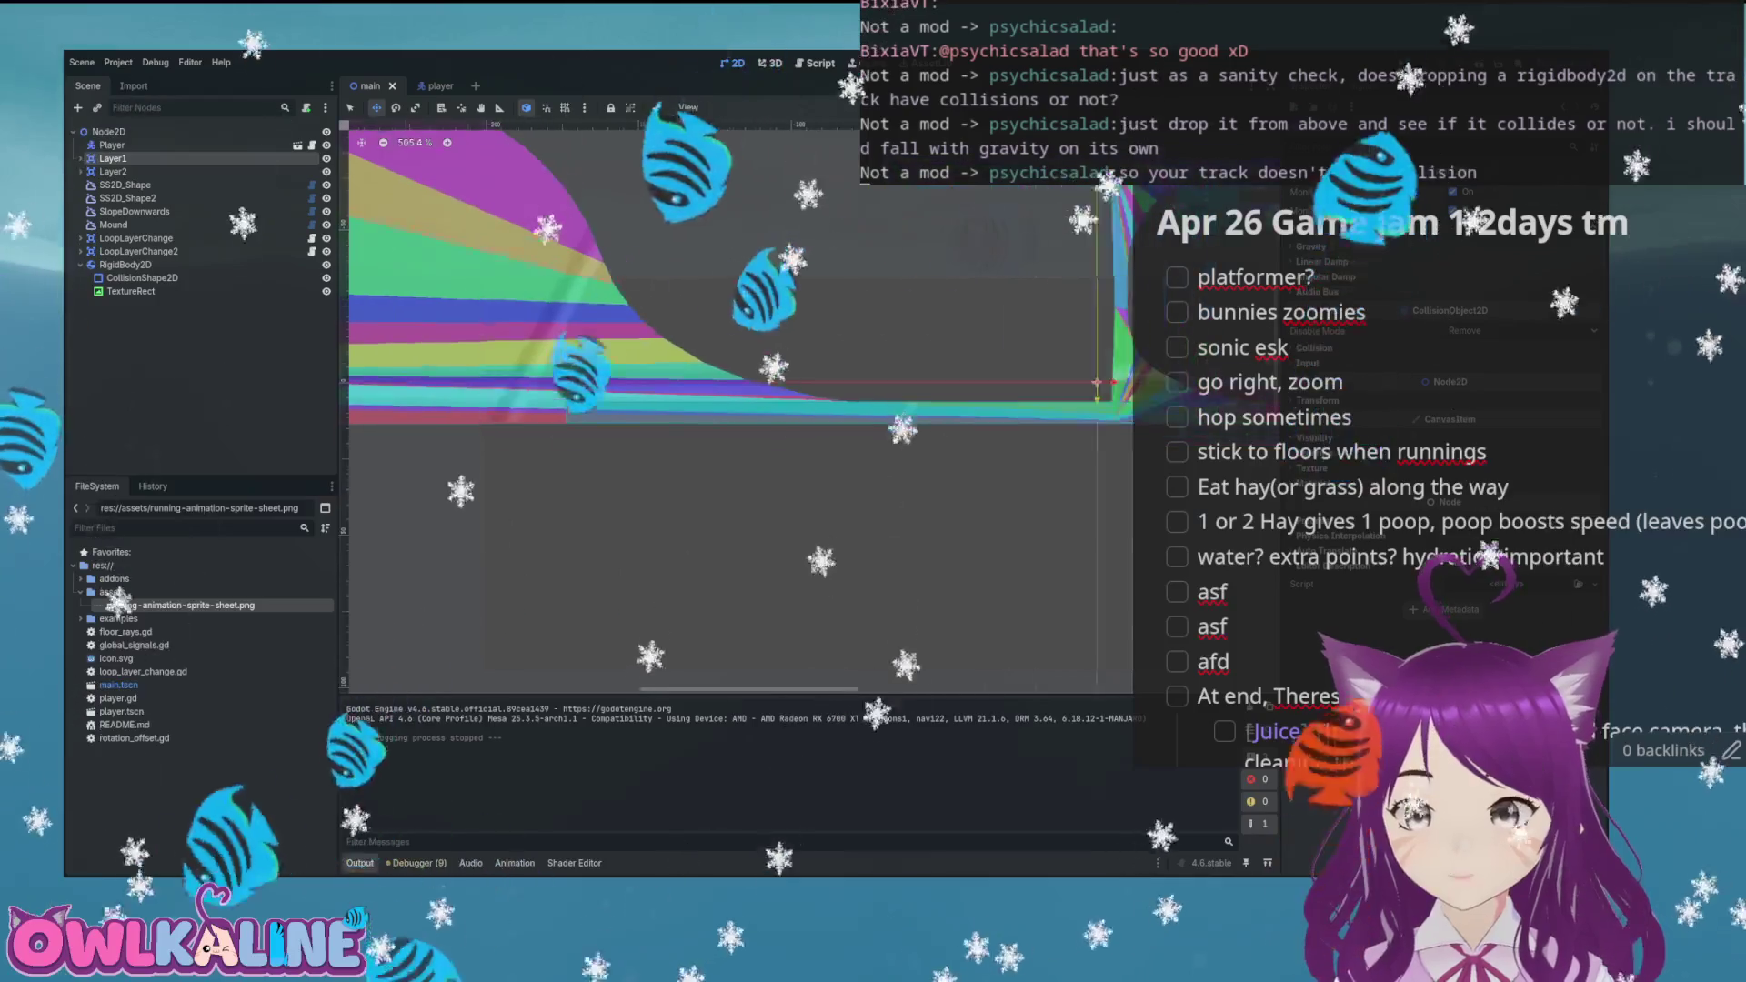
{"action": "left_click", "coordinate": [991, 273]}
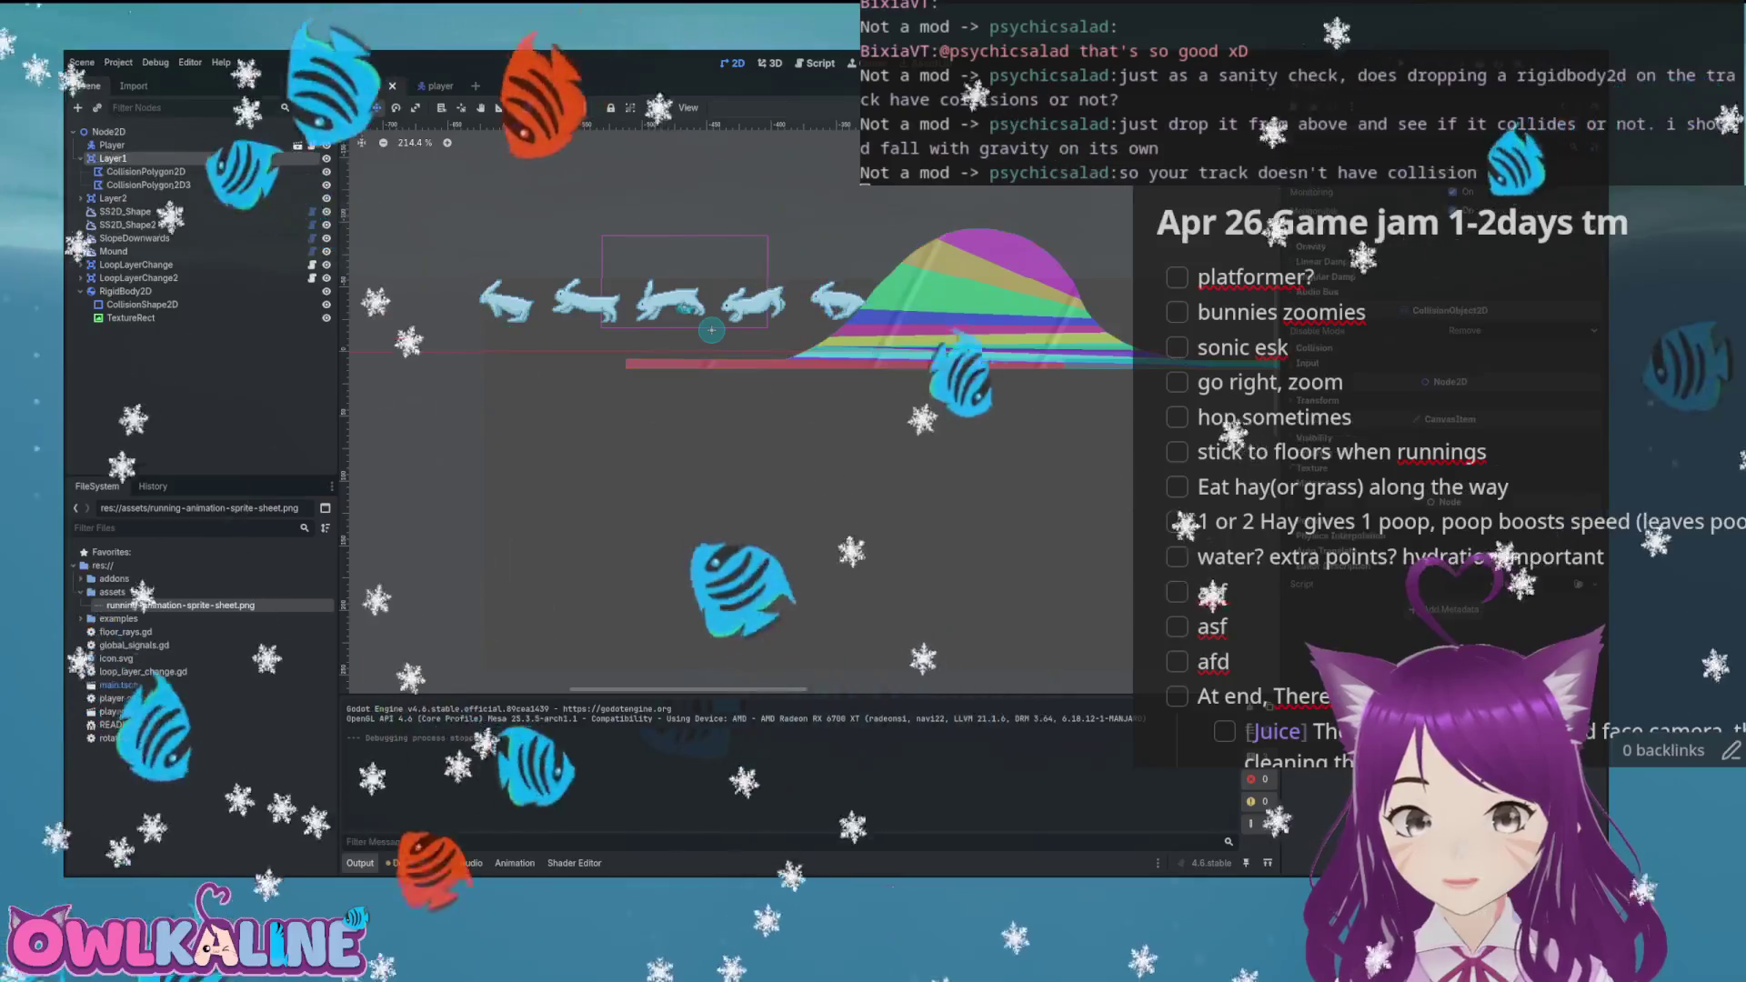
{"action": "left_click", "coordinate": [917, 333]}
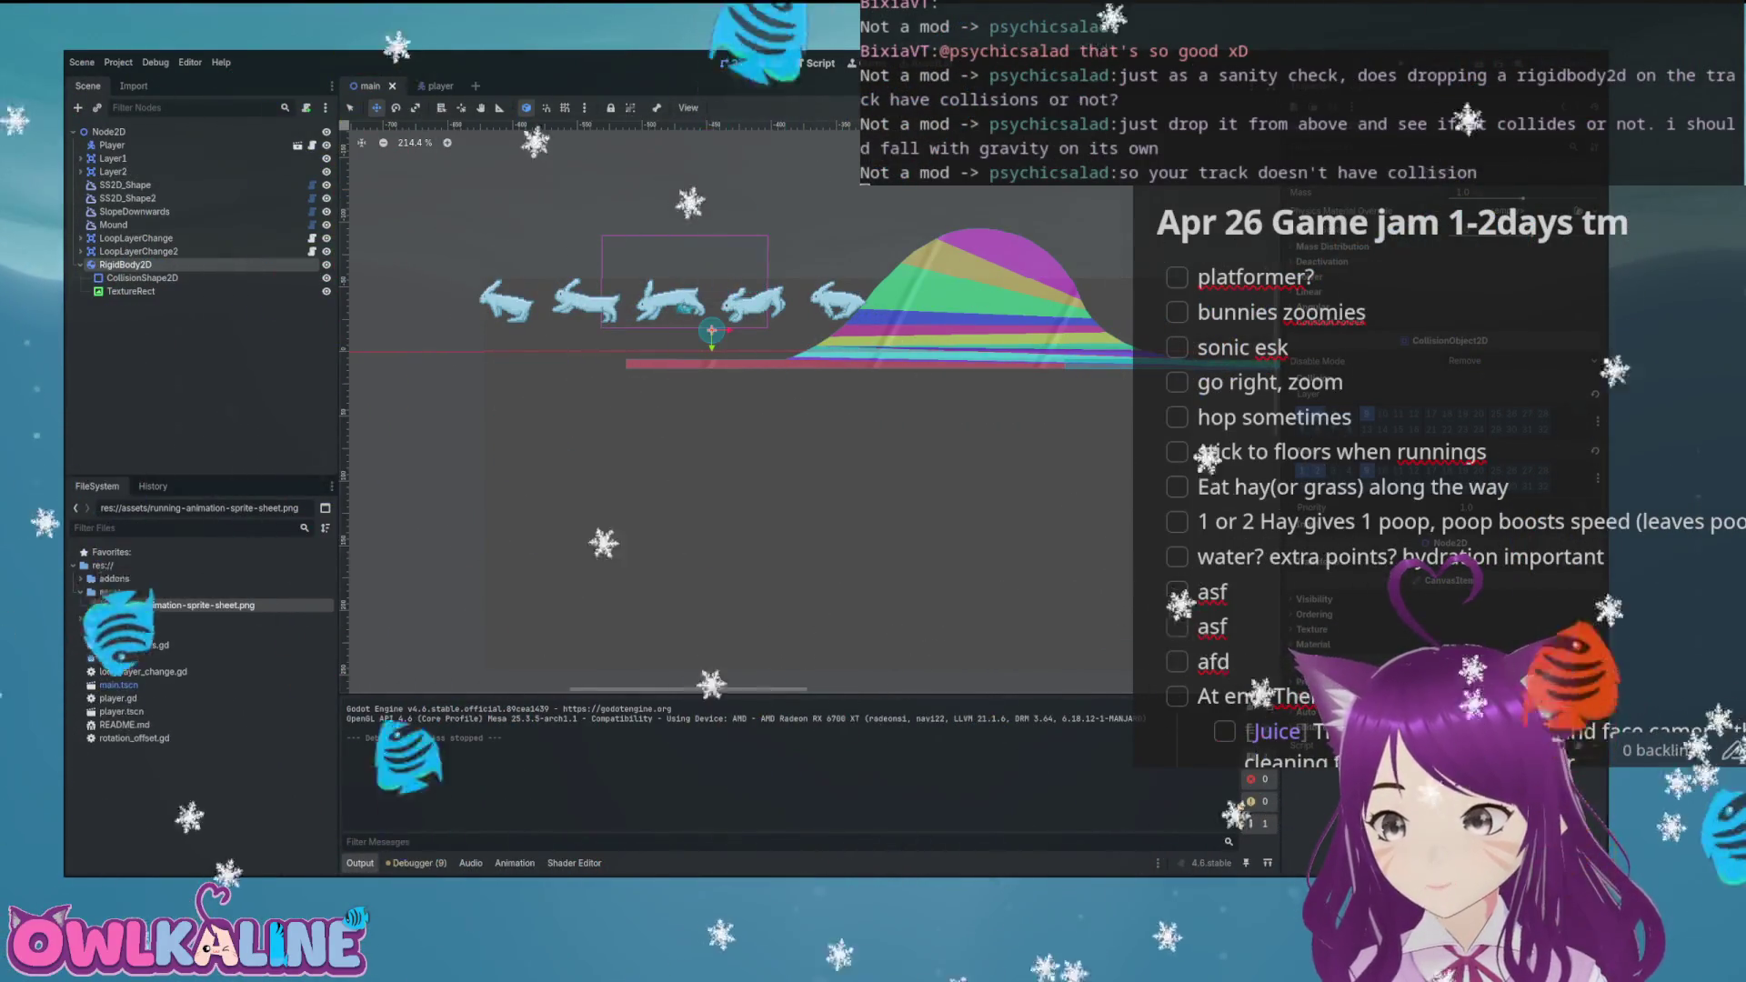
{"action": "left_click", "coordinate": [1322, 298]}
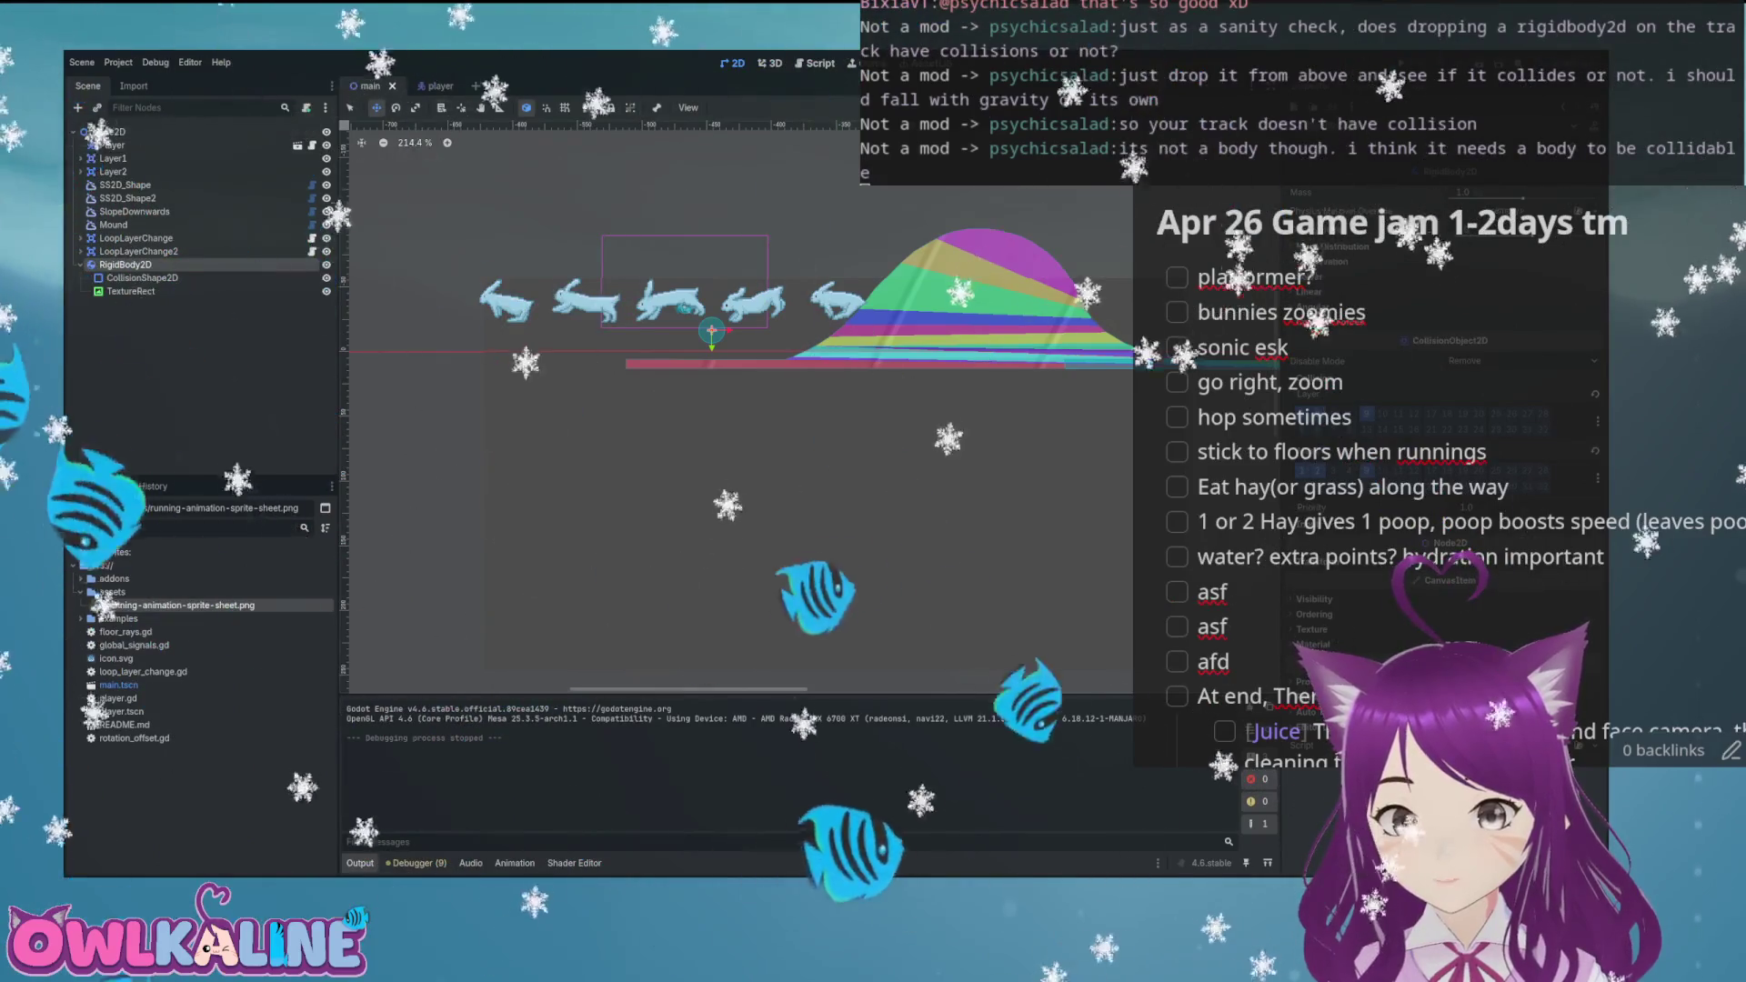
Switch to the player scene and back, zoom around the bunnies, and select Layer1
{"action": "key", "text": "ctrl+Tab"}
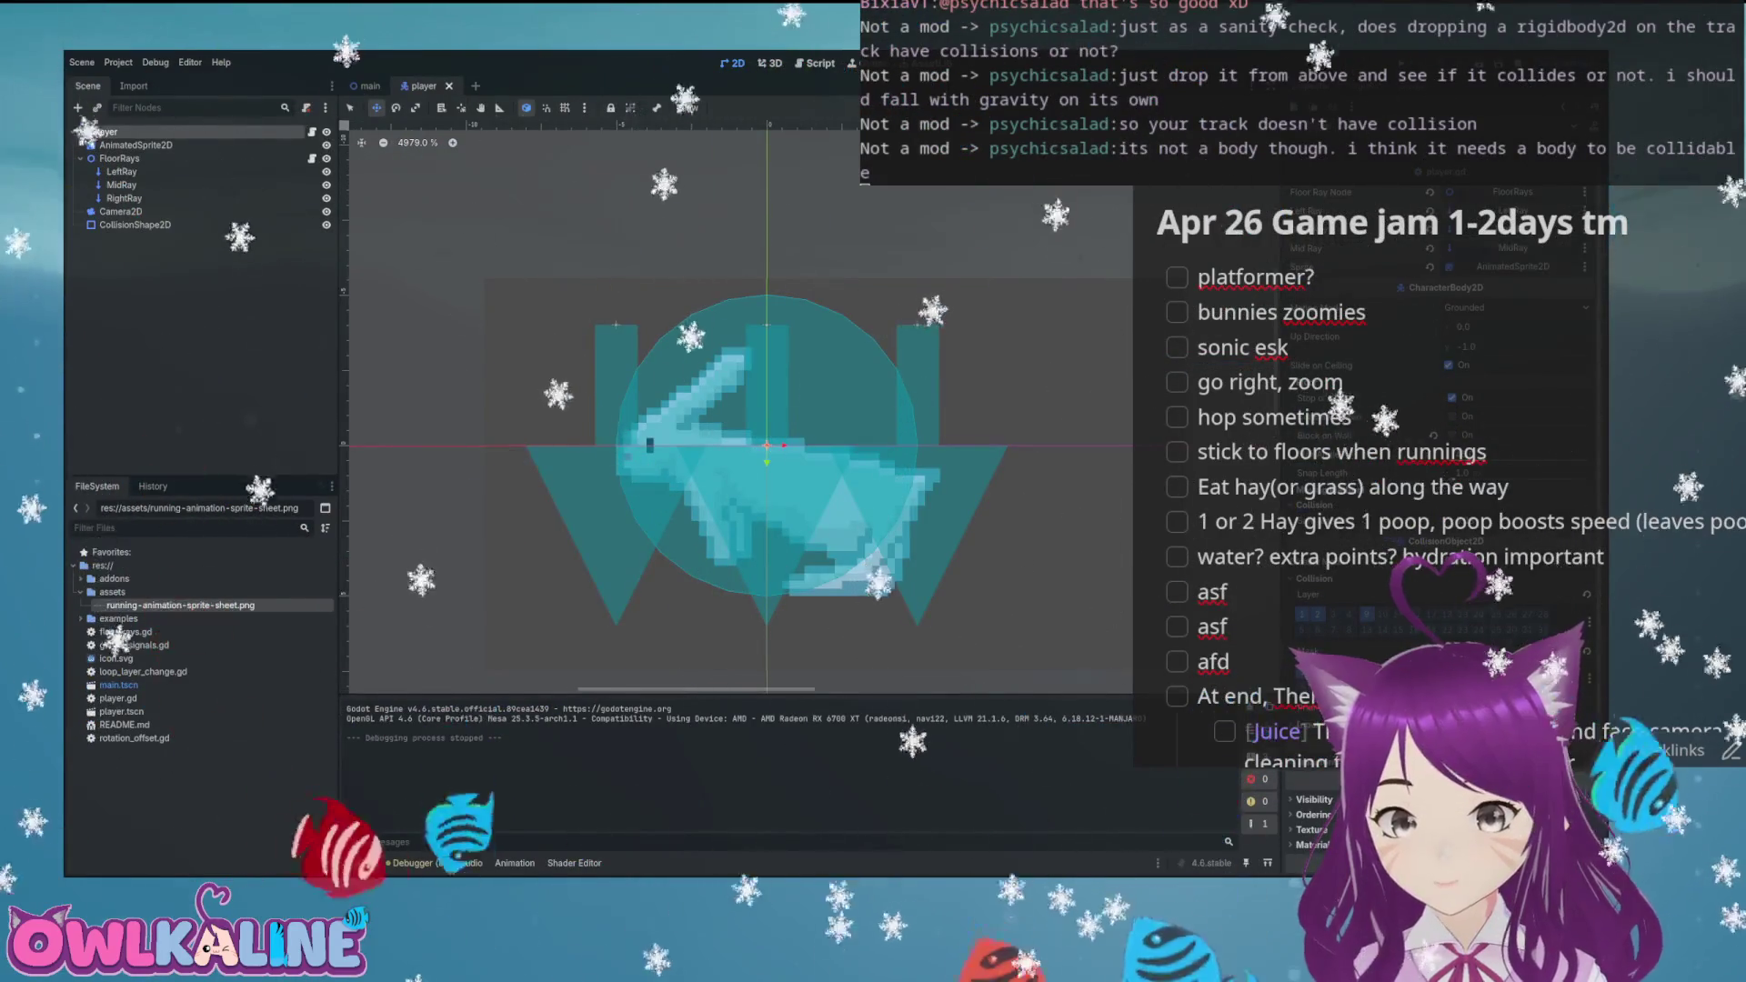
{"action": "key", "text": "ctrl+shift+Tab"}
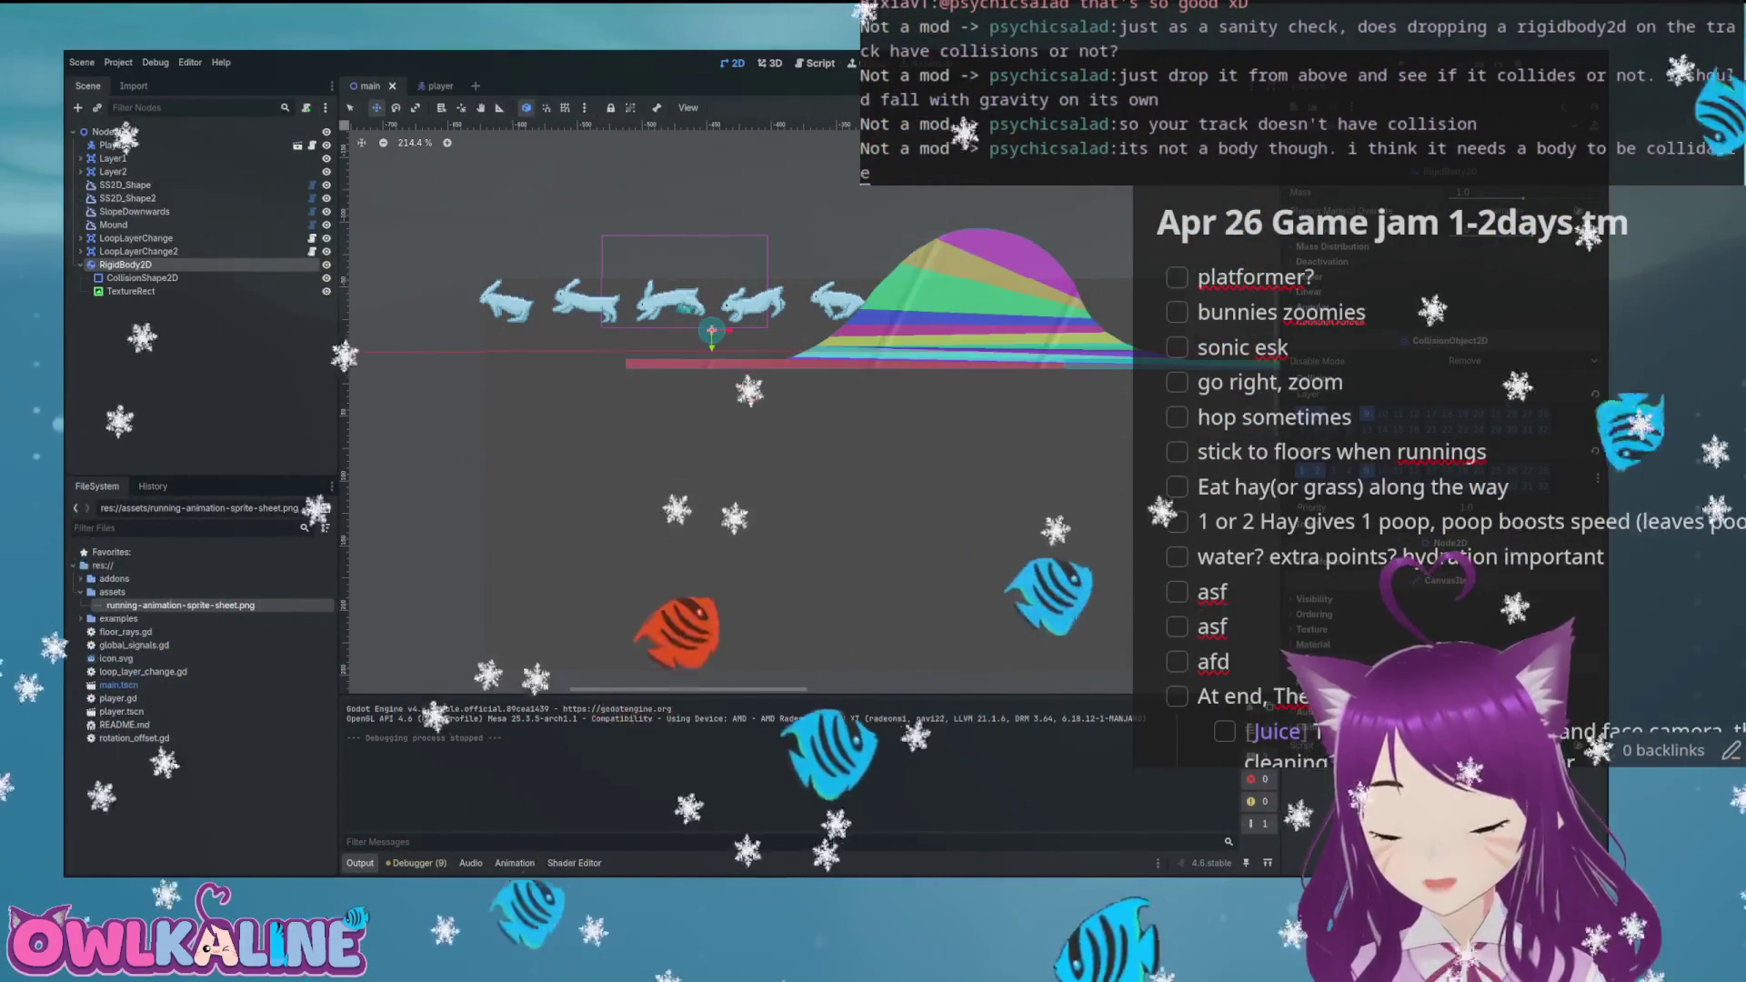
{"action": "scroll", "coordinate": [682, 353], "scroll_direction": "up", "scroll_amount": 6}
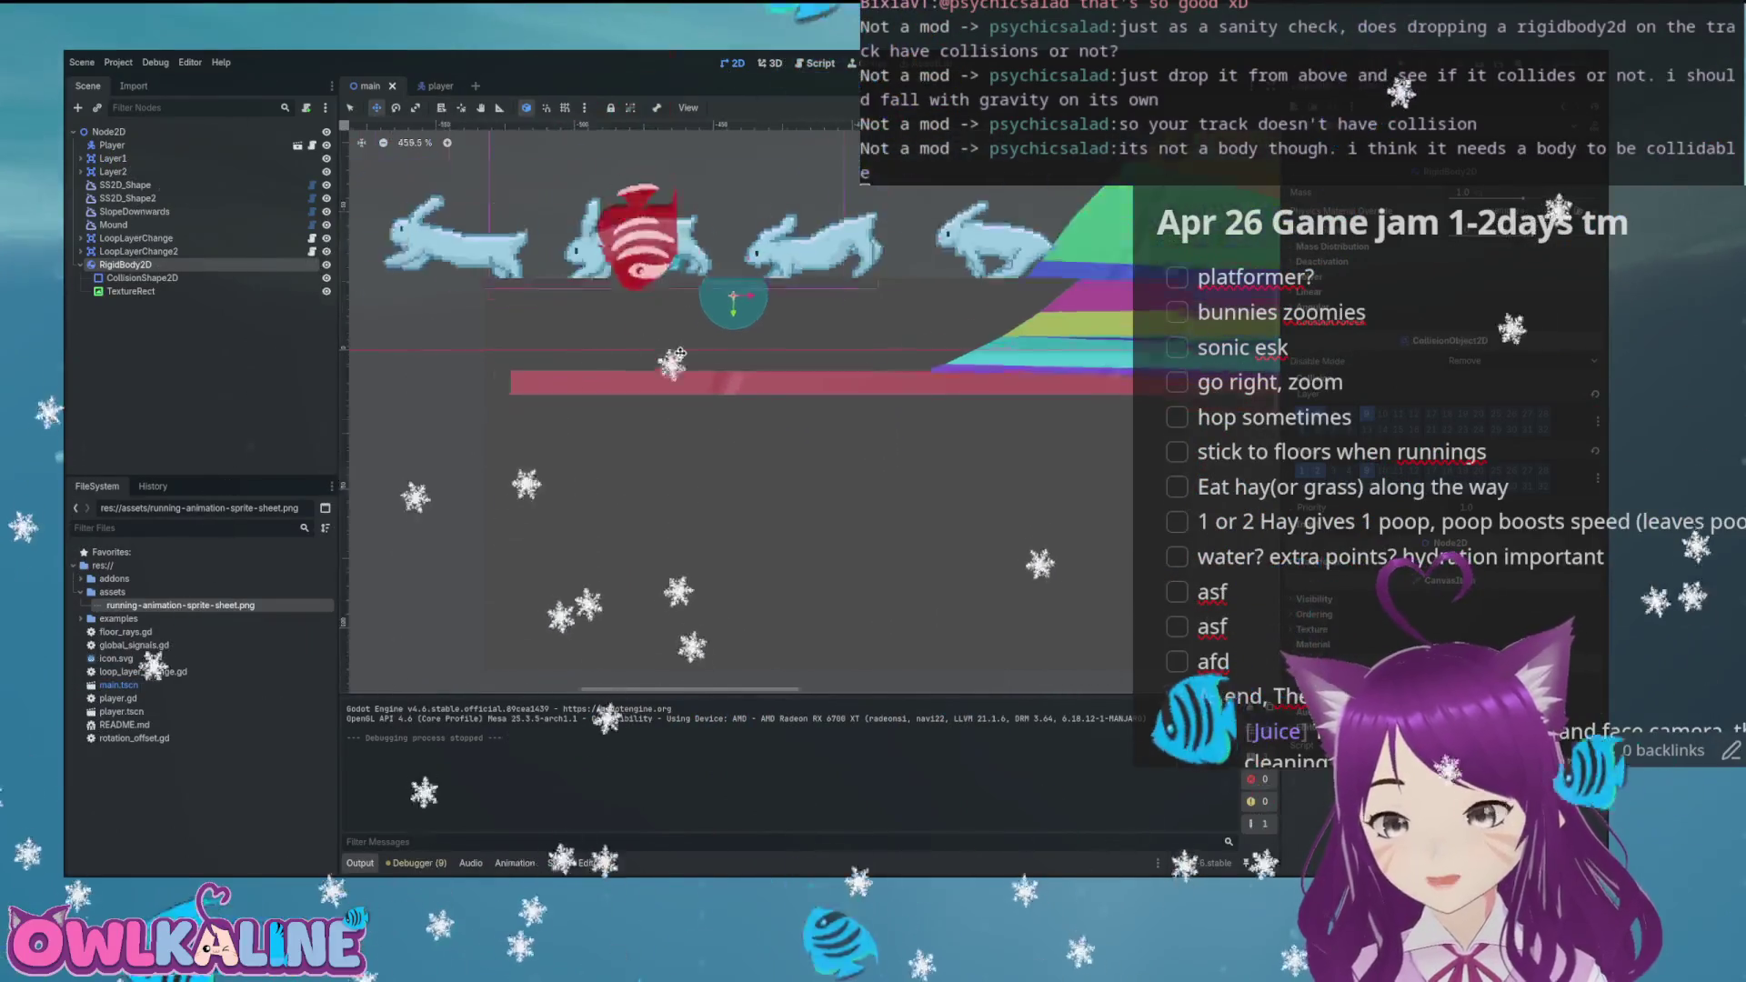
{"action": "scroll", "coordinate": [680, 353], "scroll_direction": "down", "scroll_amount": 5}
{"action": "scroll", "coordinate": [840, 444], "scroll_direction": "up", "scroll_amount": 7}
{"action": "scroll", "coordinate": [839, 443], "scroll_direction": "down", "scroll_amount": 4}
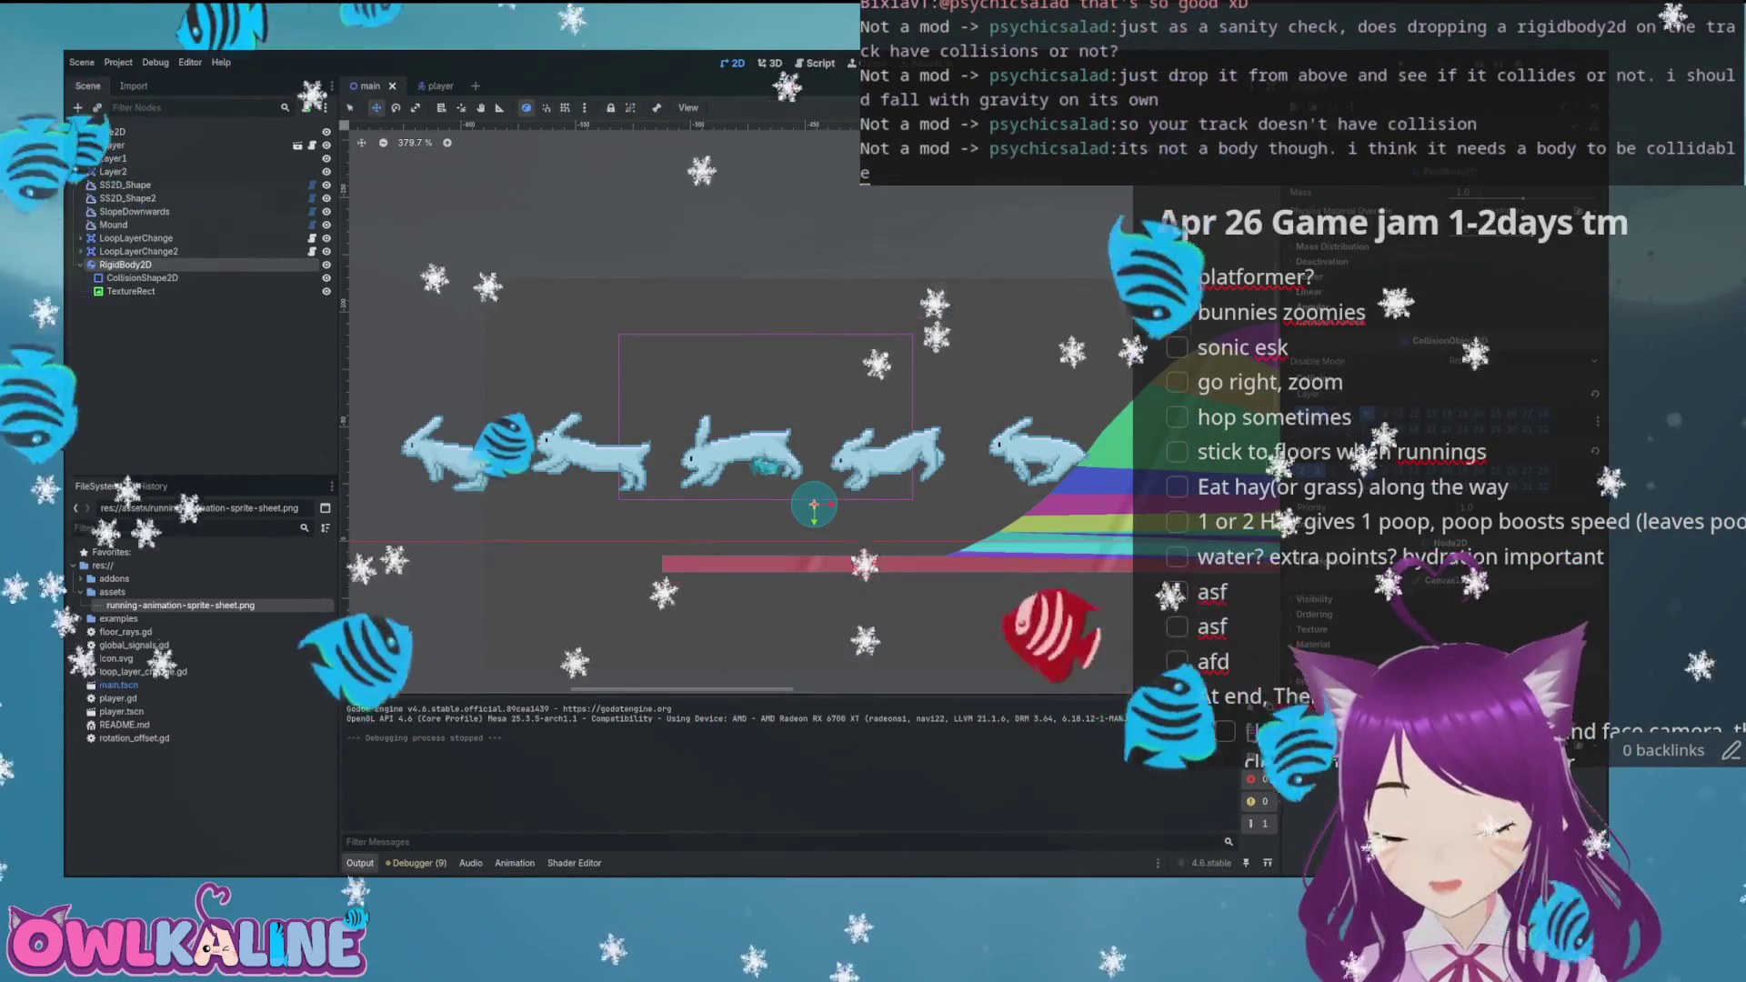
{"action": "left_click", "coordinate": [113, 158]}
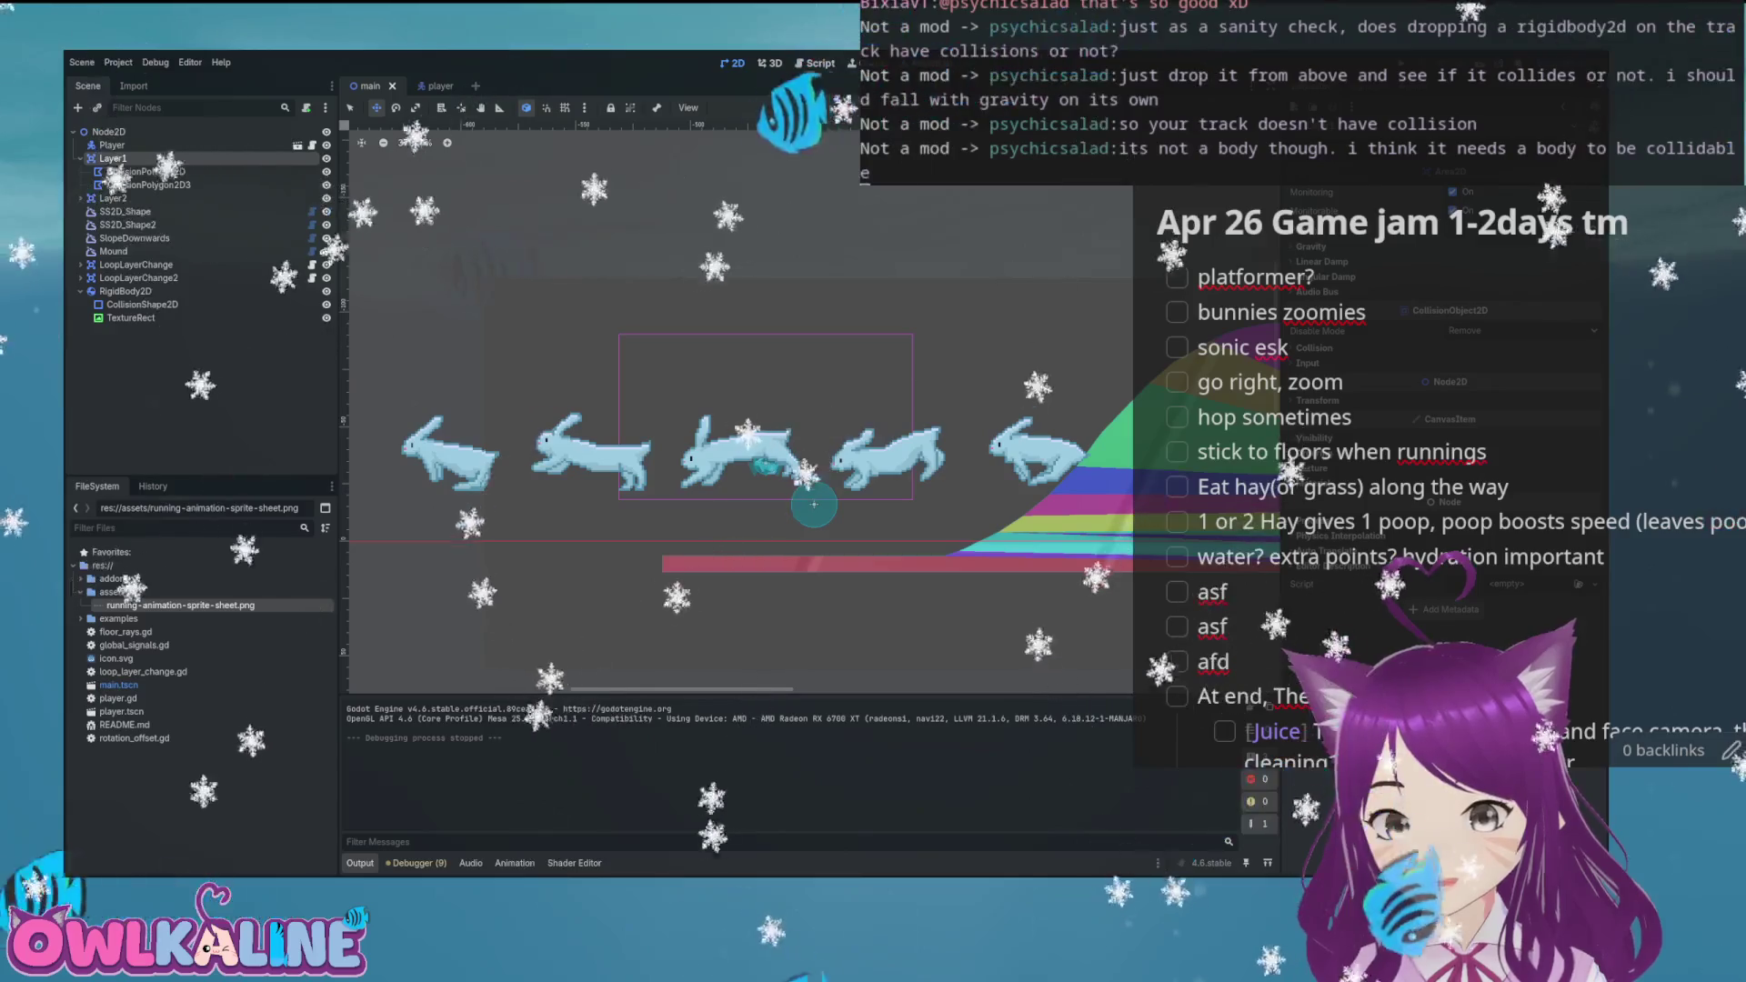
Convert Layer1 from Area2D to StaticBody2D after comparing the physics body types
{"action": "key", "text": "ctrl+shift+a"}
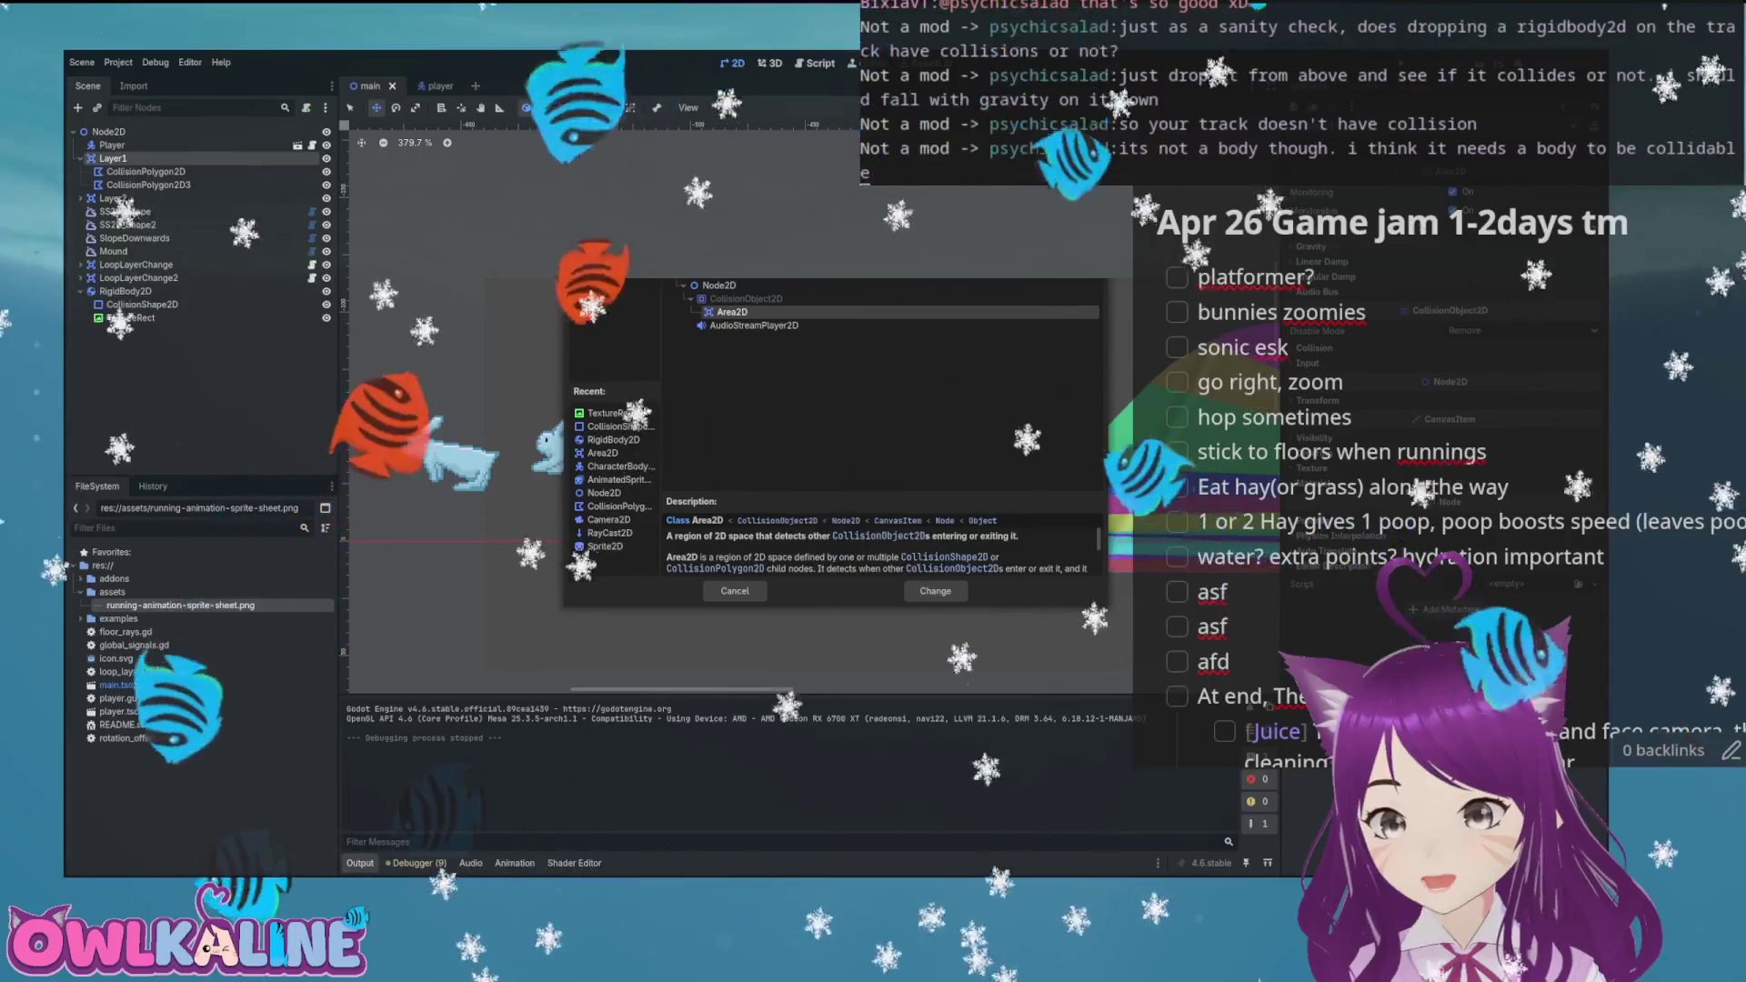
{"action": "key", "text": "BackSpace"}
{"action": "scroll", "coordinate": [675, 329], "scroll_direction": "up", "scroll_amount": 3}
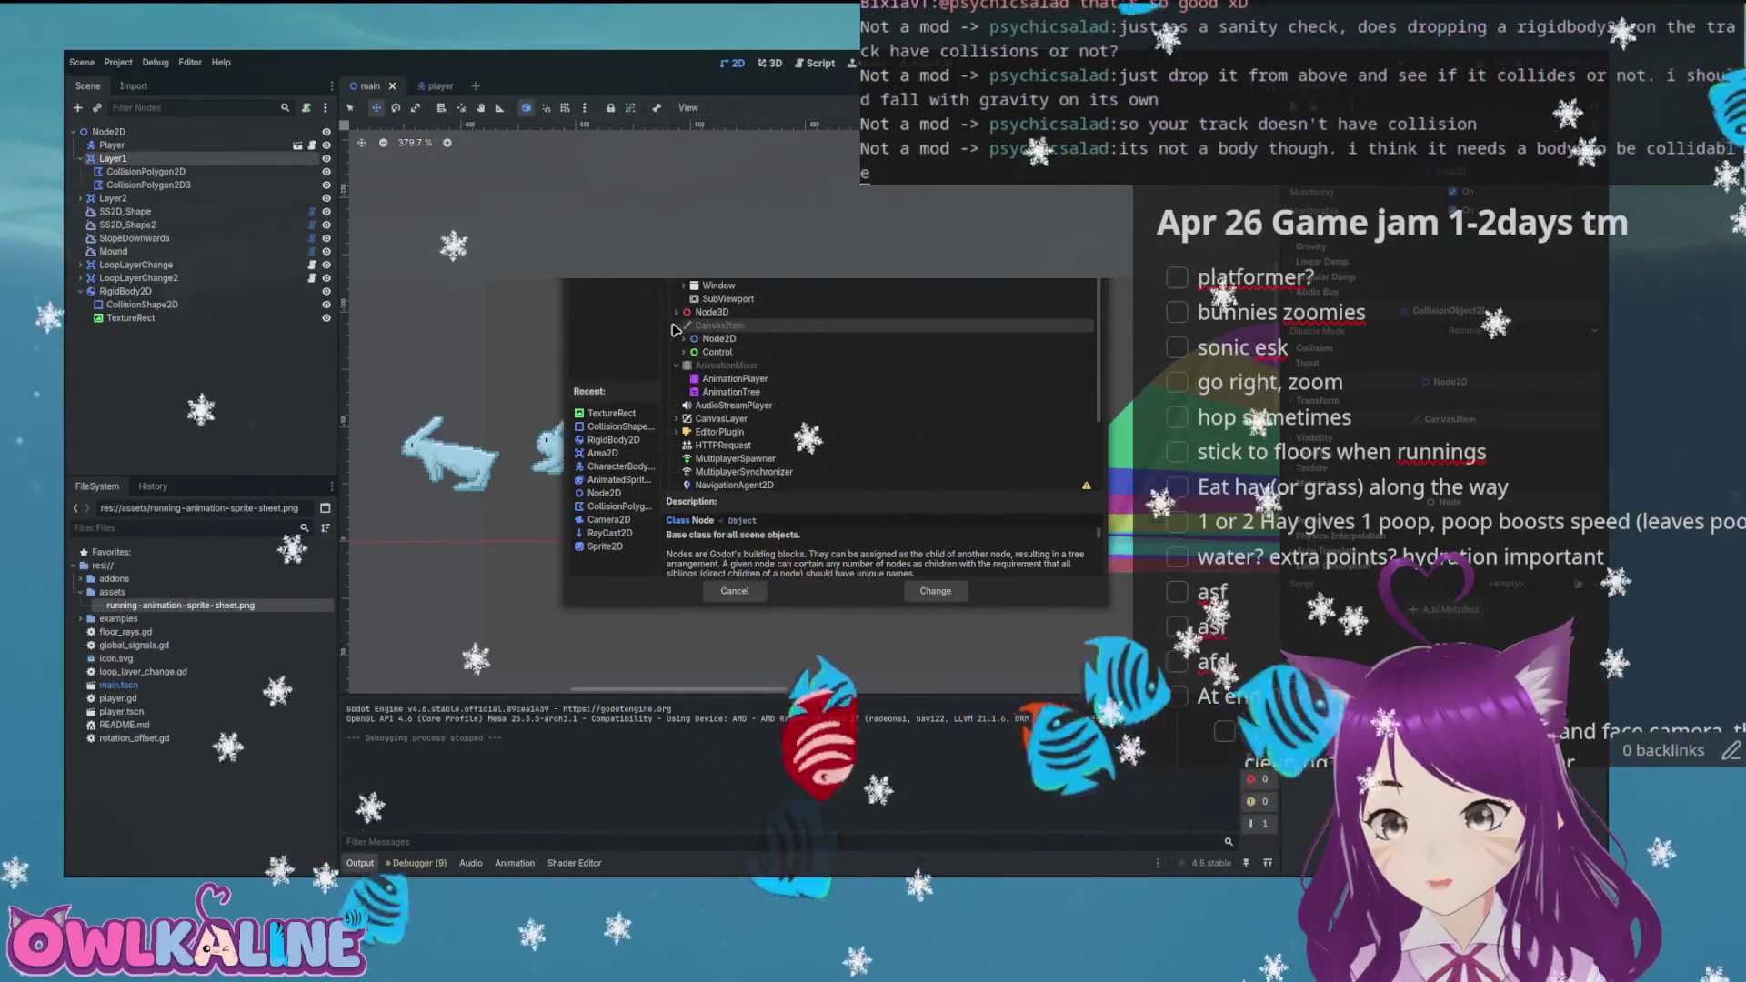
{"action": "scroll", "coordinate": [737, 335], "scroll_direction": "down", "scroll_amount": 2}
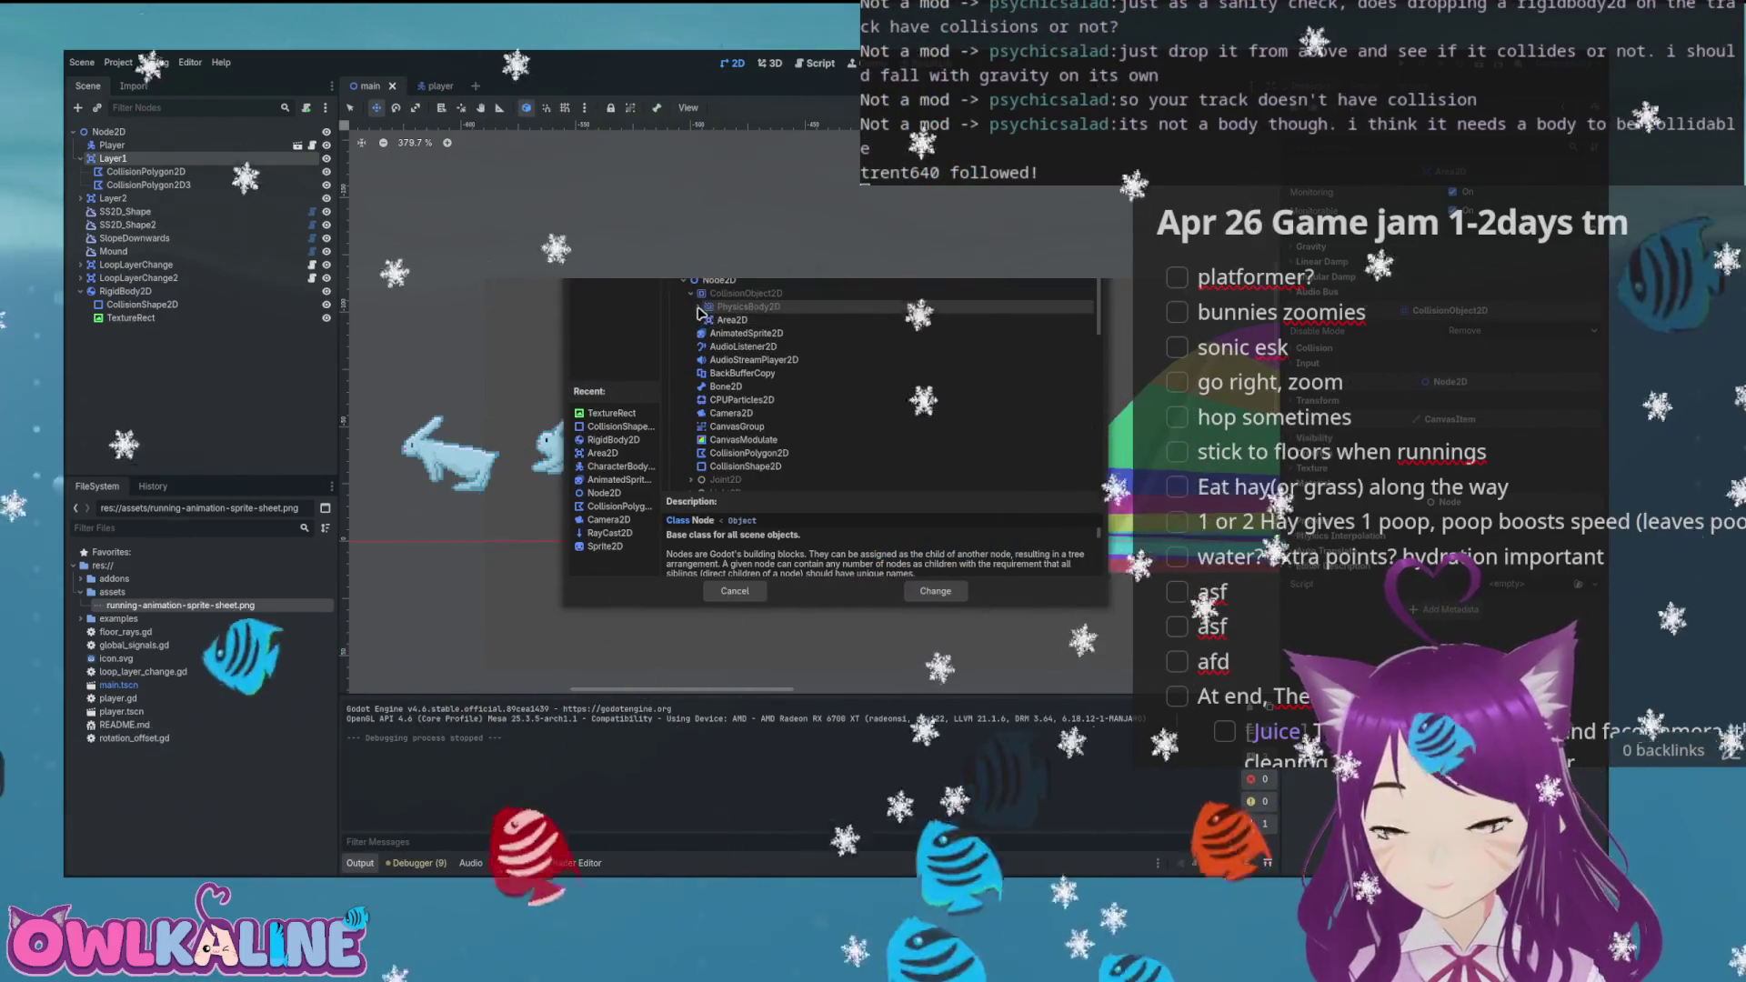
{"action": "left_click", "coordinate": [700, 308]}
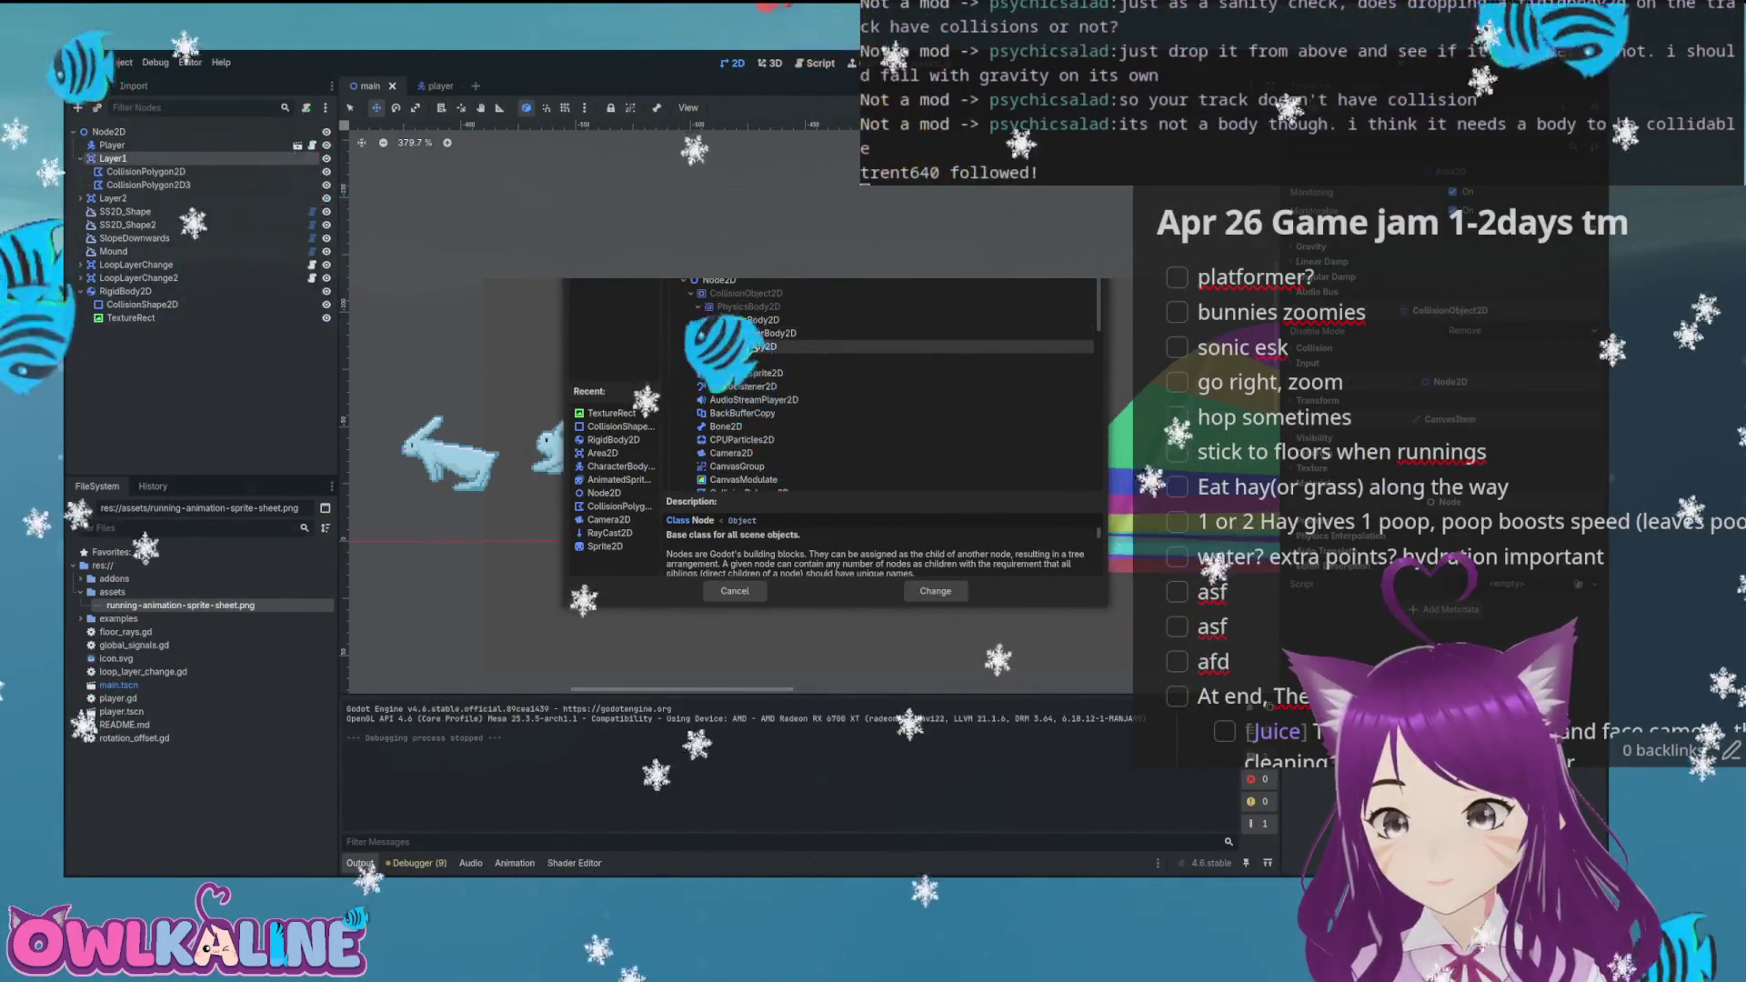
{"action": "left_click_drag", "start_coordinate": [865, 491], "coordinate": [869, 413]}
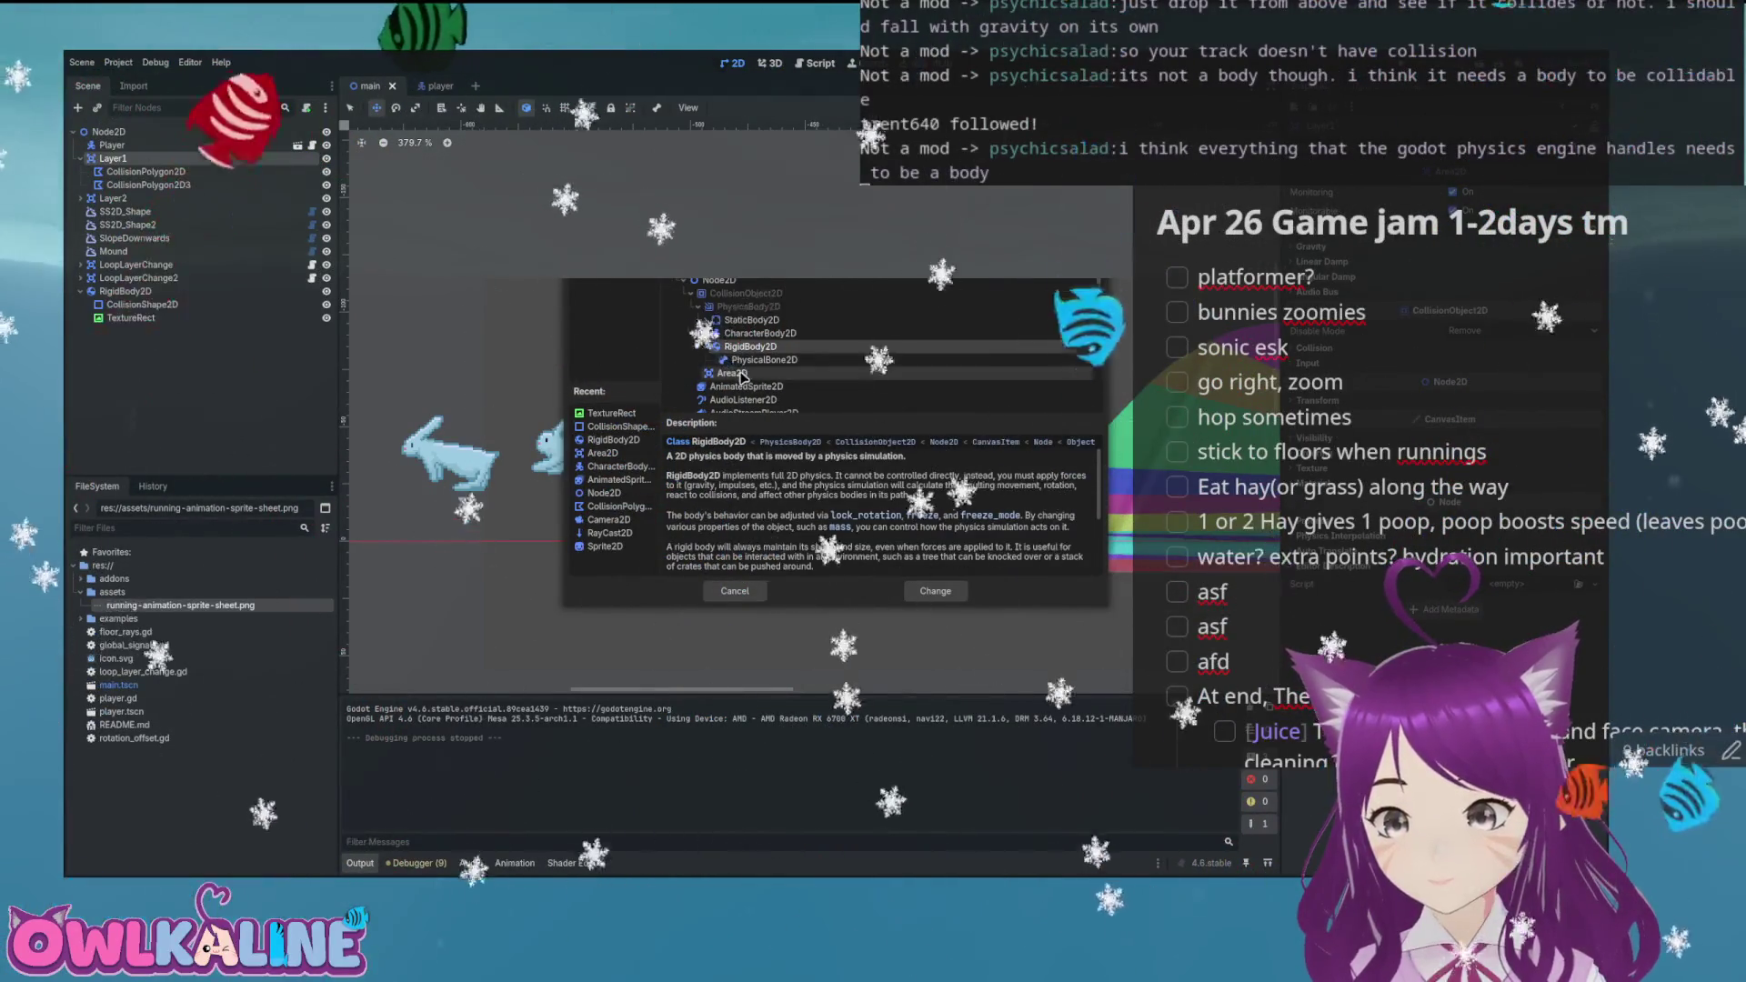
{"action": "left_click", "coordinate": [741, 373]}
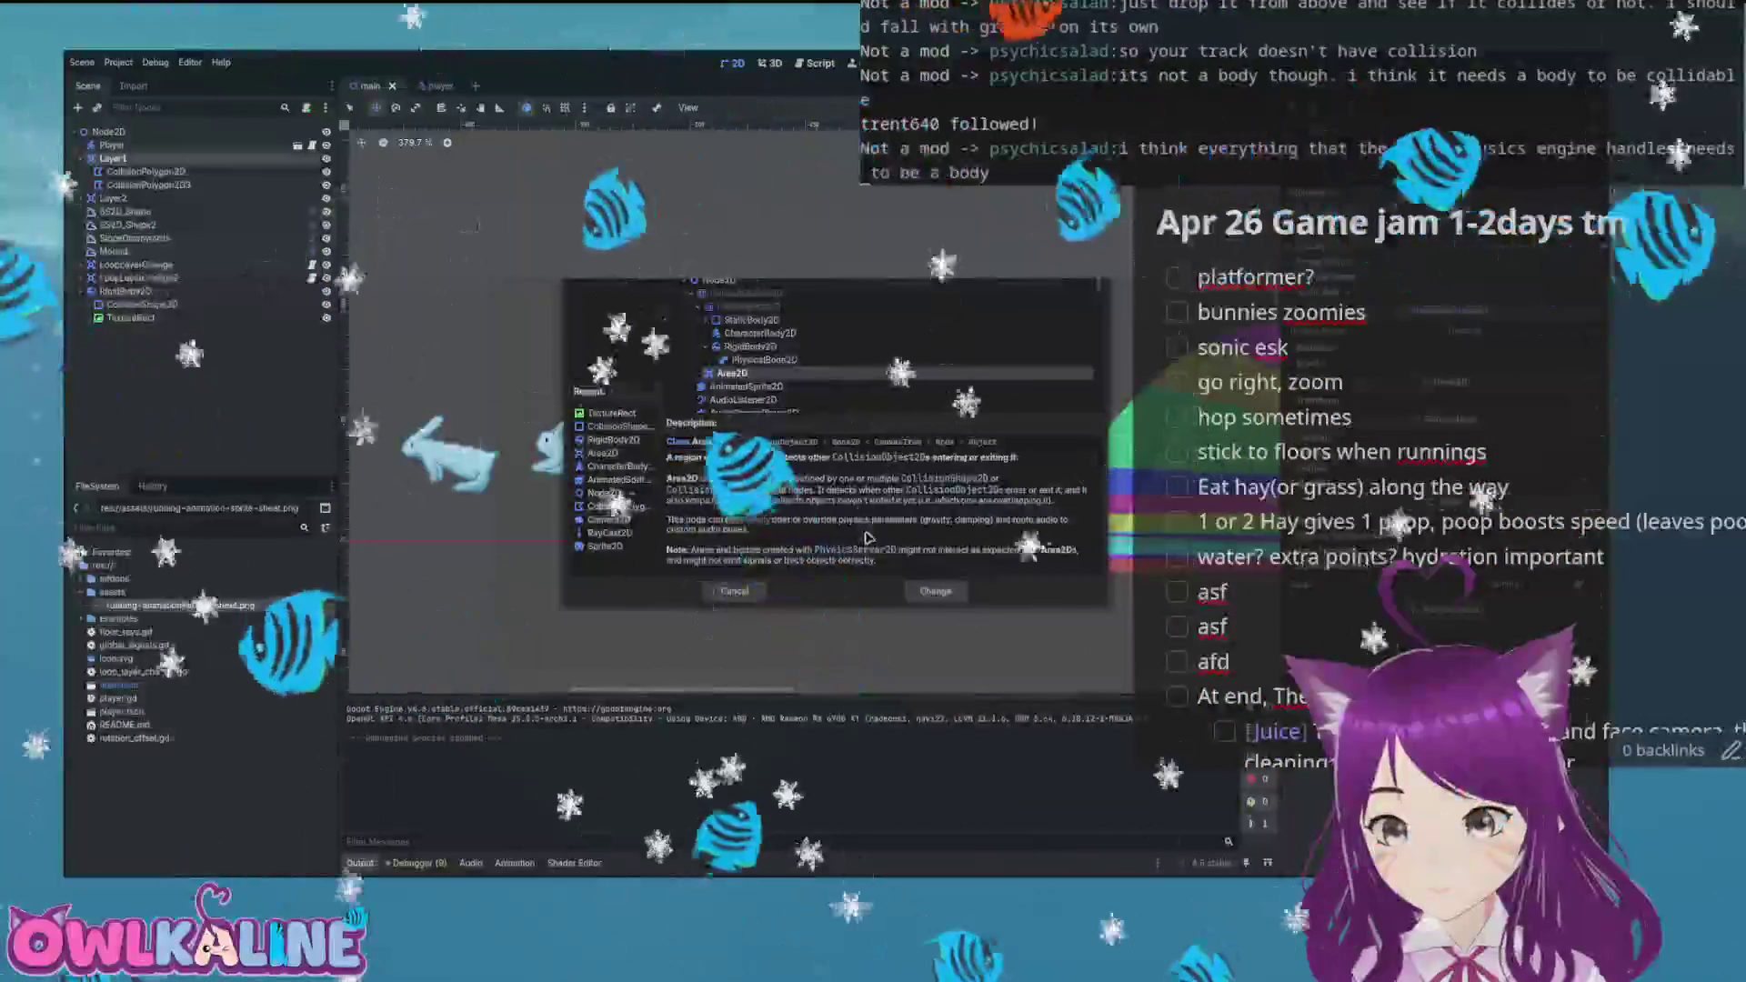
{"action": "left_click", "coordinate": [778, 350]}
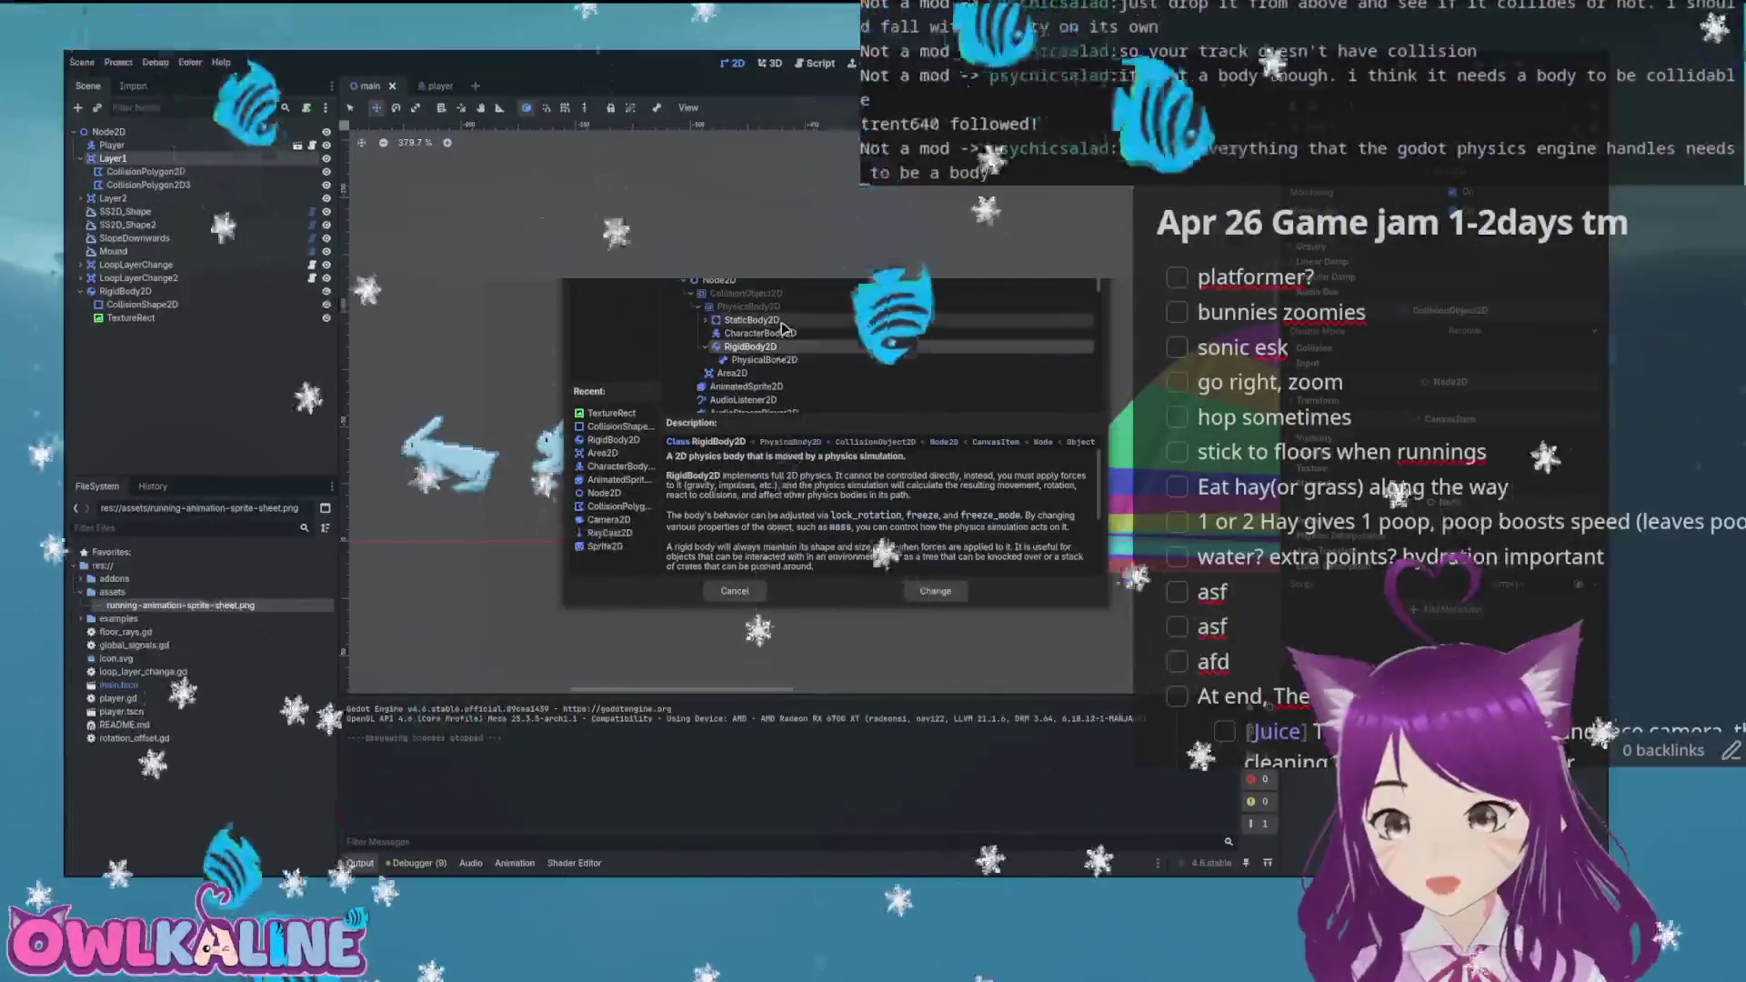
{"action": "left_click", "coordinate": [753, 320]}
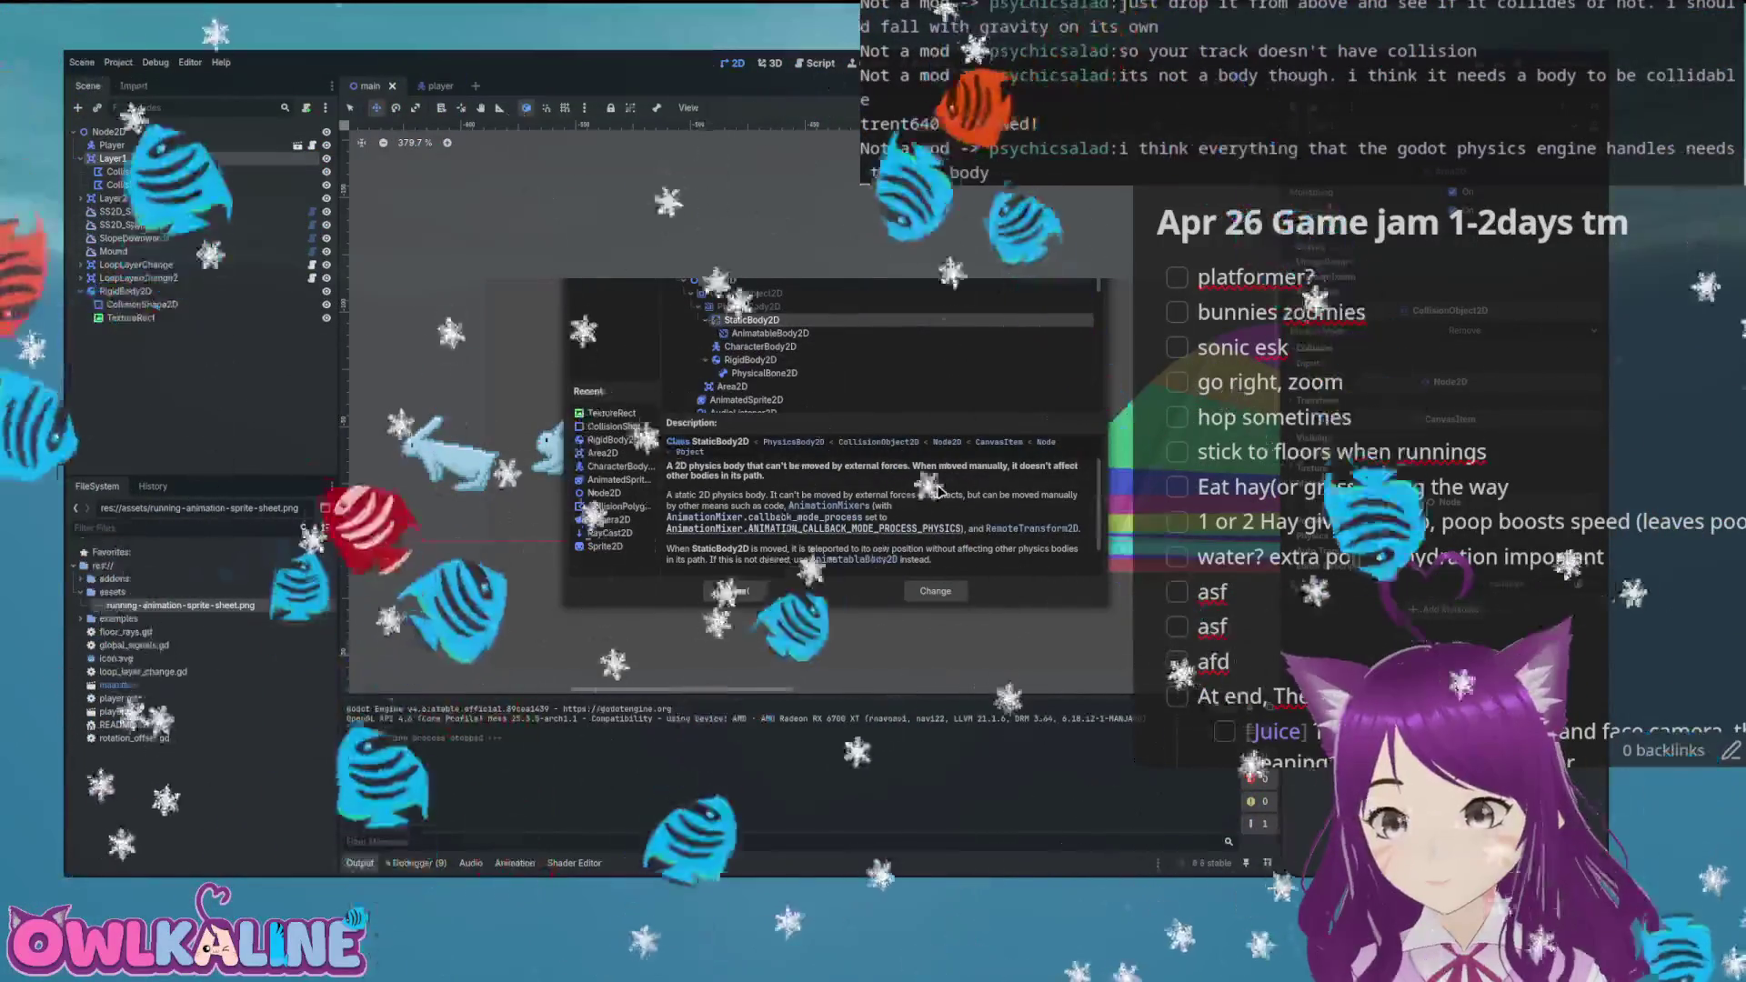
{"action": "left_click", "coordinate": [932, 593]}
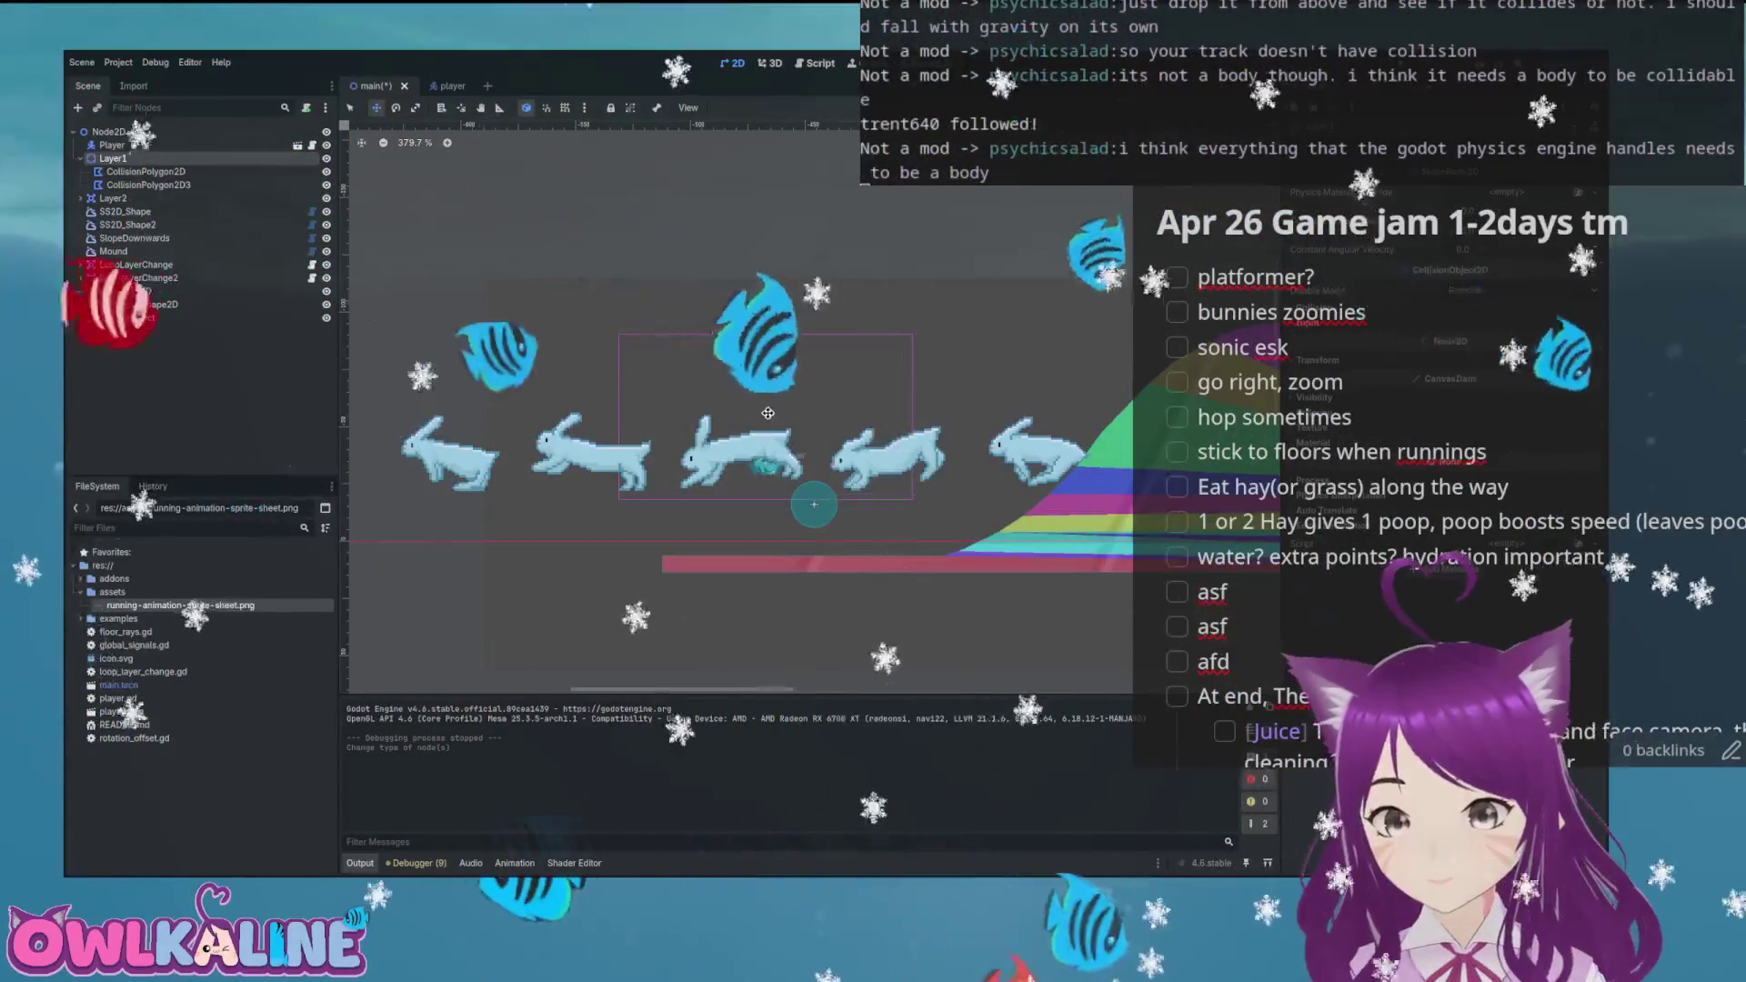
Test-run the game, then delete the RigidBody2D test node and its children
{"action": "key", "text": "F5"}
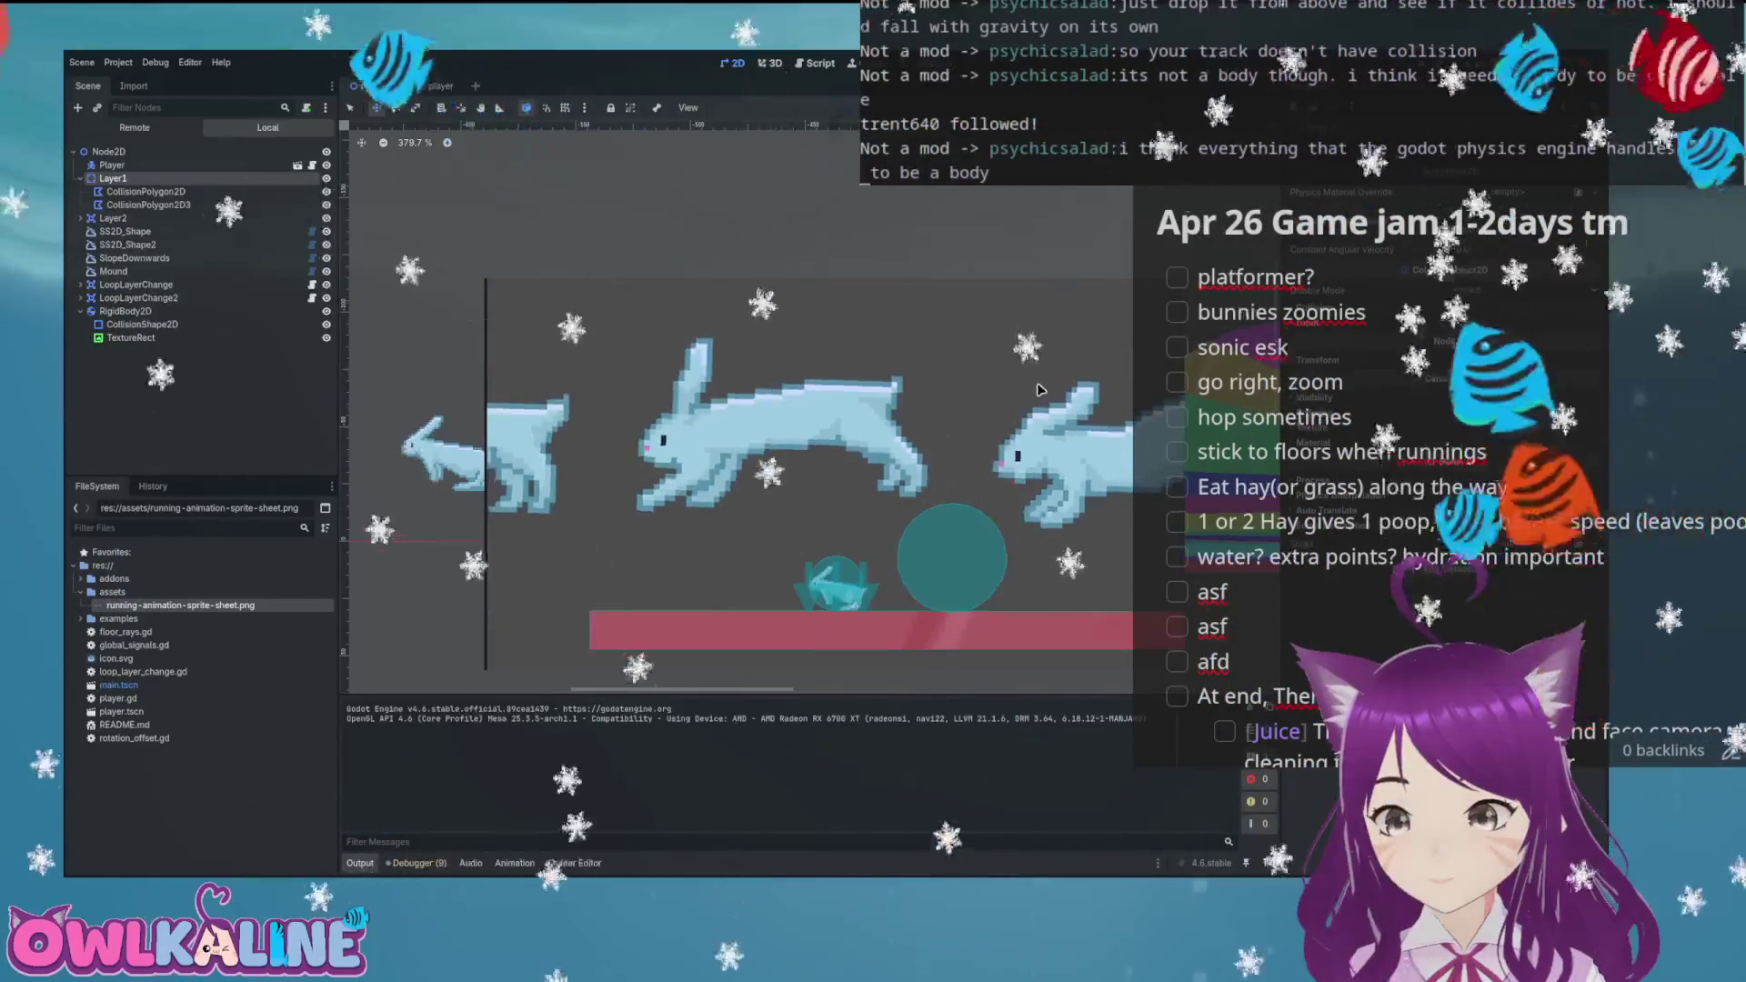
{"action": "key", "text": "F8"}
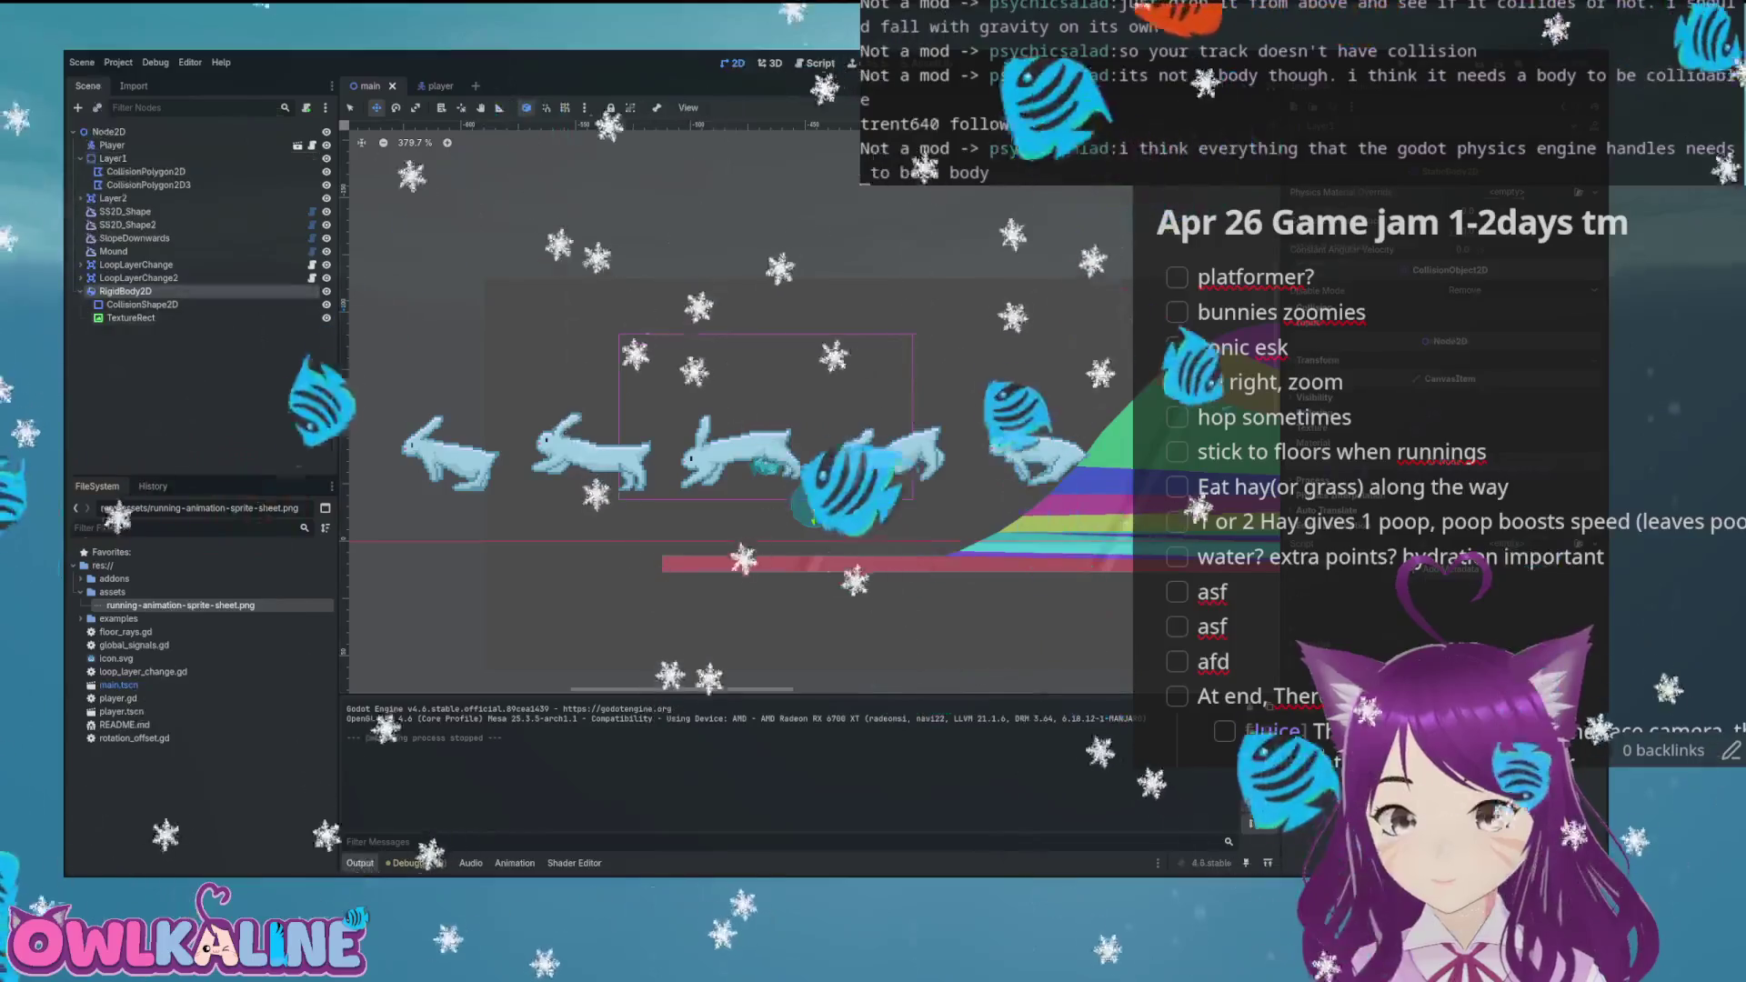
{"action": "key", "text": "Delete"}
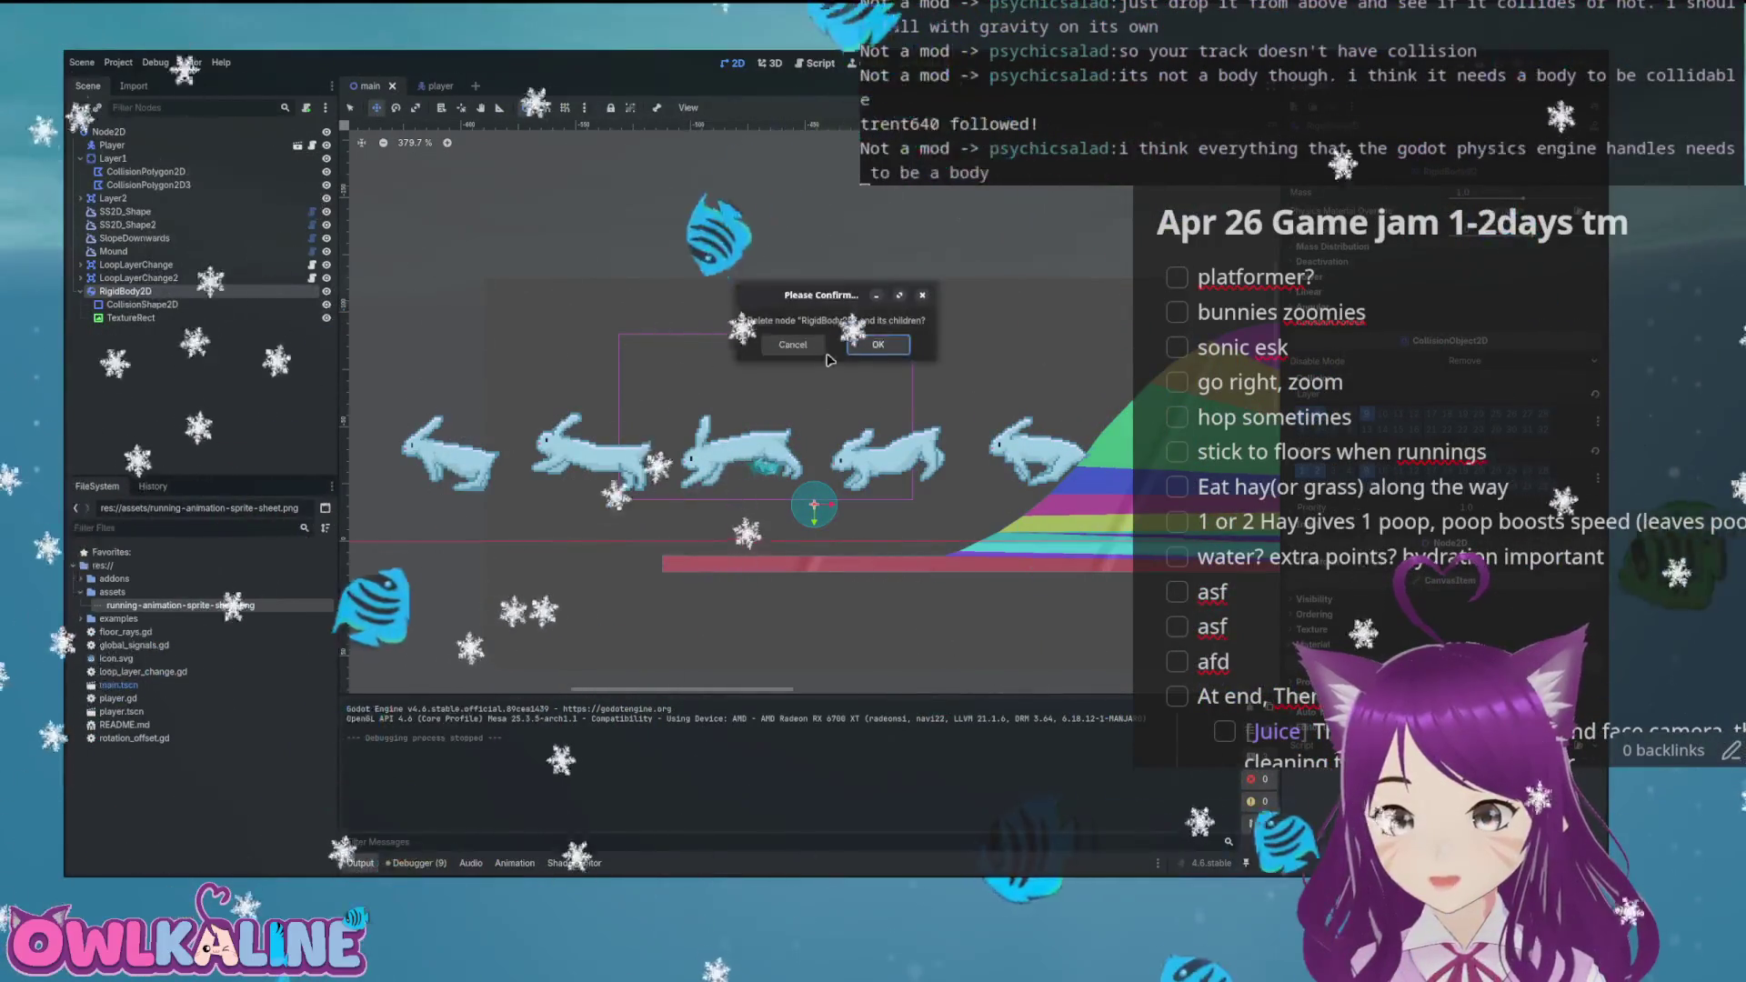
{"action": "left_click", "coordinate": [887, 351]}
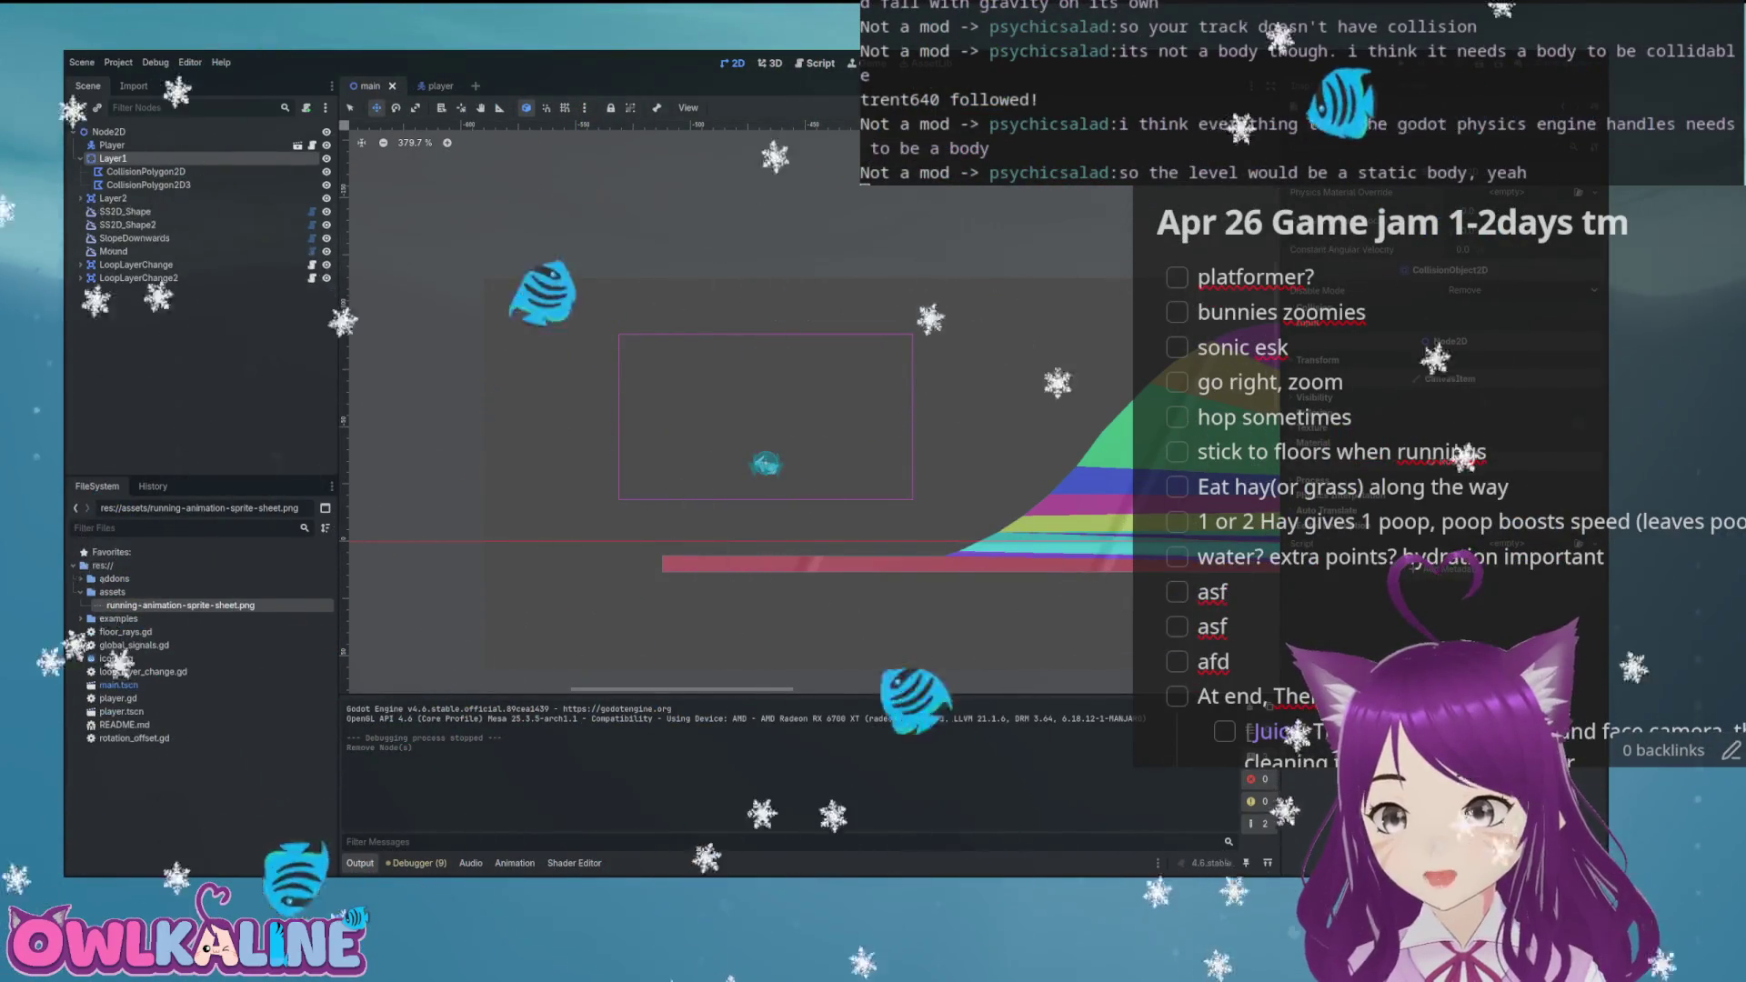
Frame Layer1, rerun the game with the bunny running right, then switch to the player scene
{"action": "key", "text": "f"}
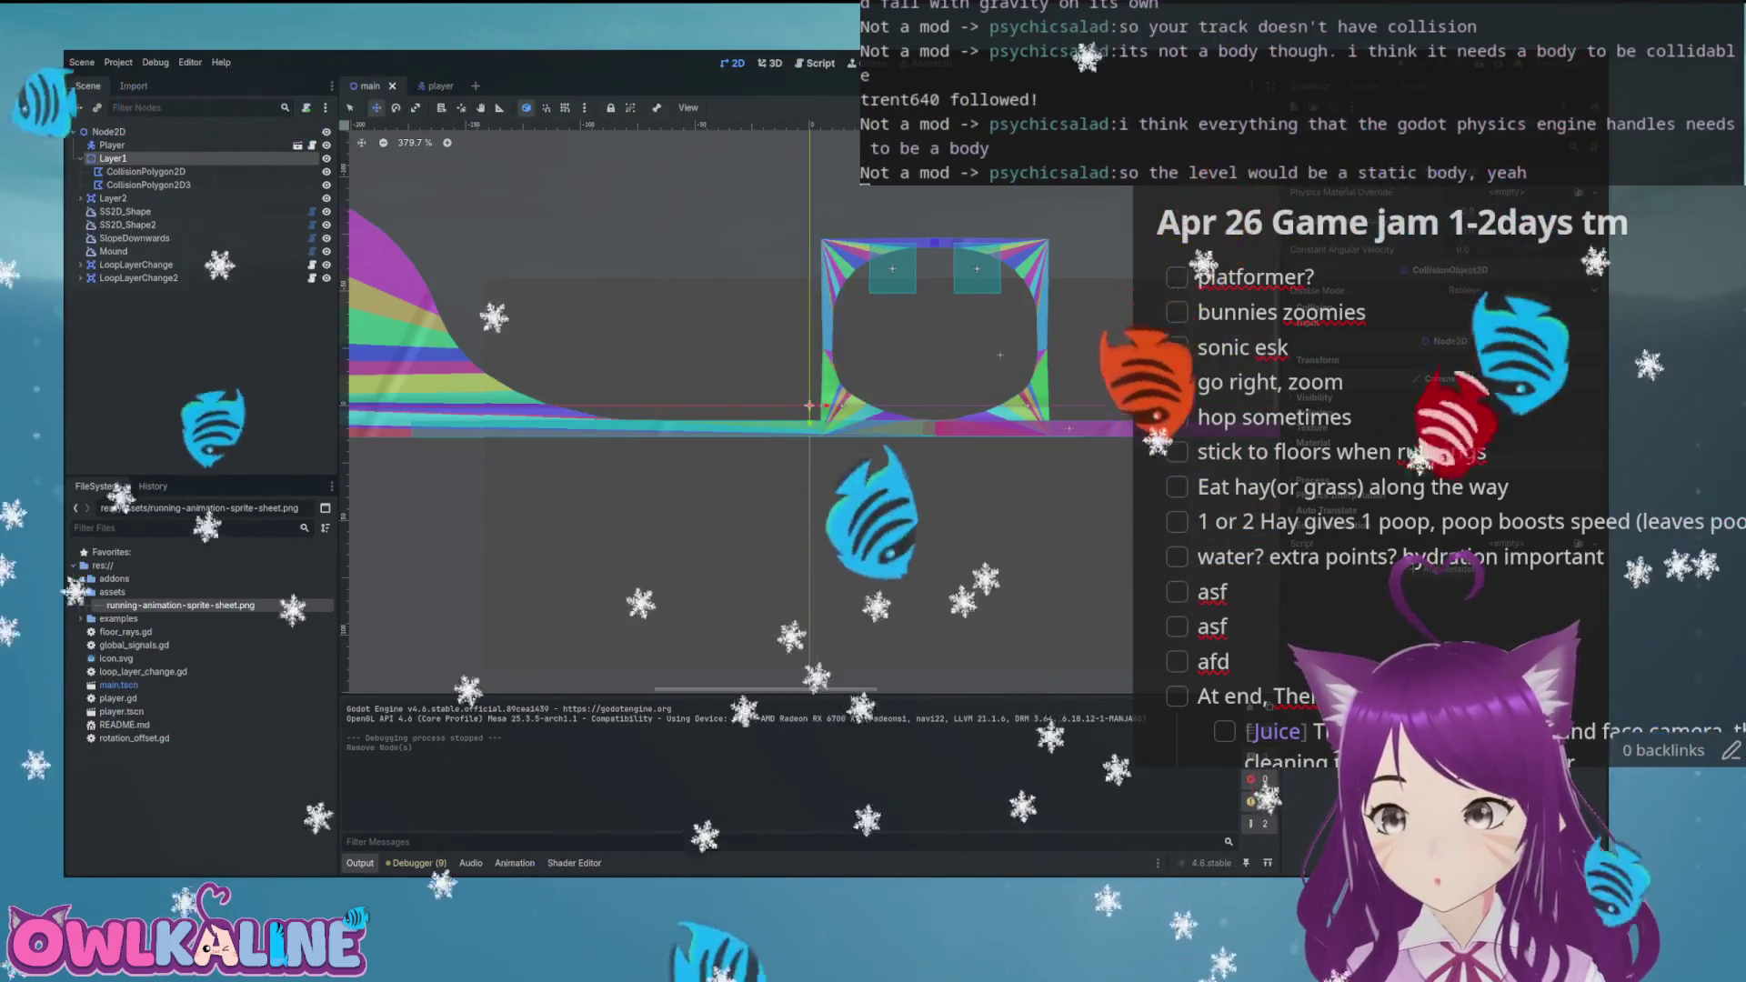
{"action": "key", "text": "Left"}
{"action": "key", "text": "F5"}
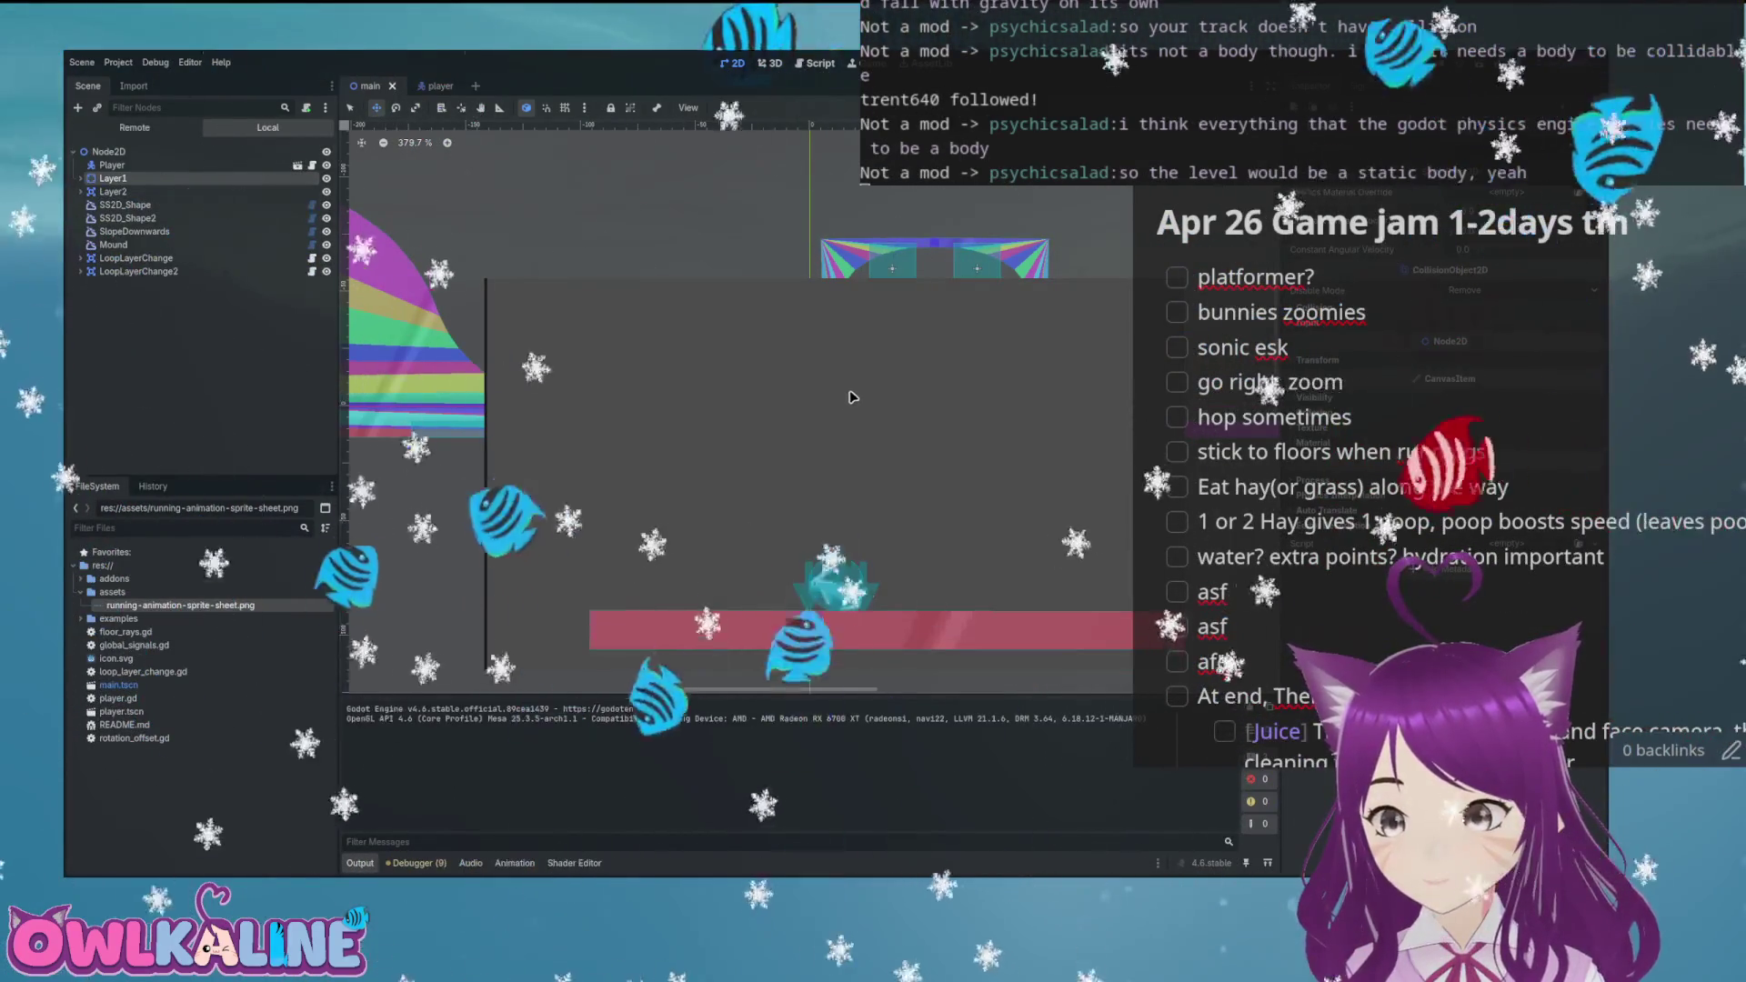
{"action": "key", "text": "Right"}
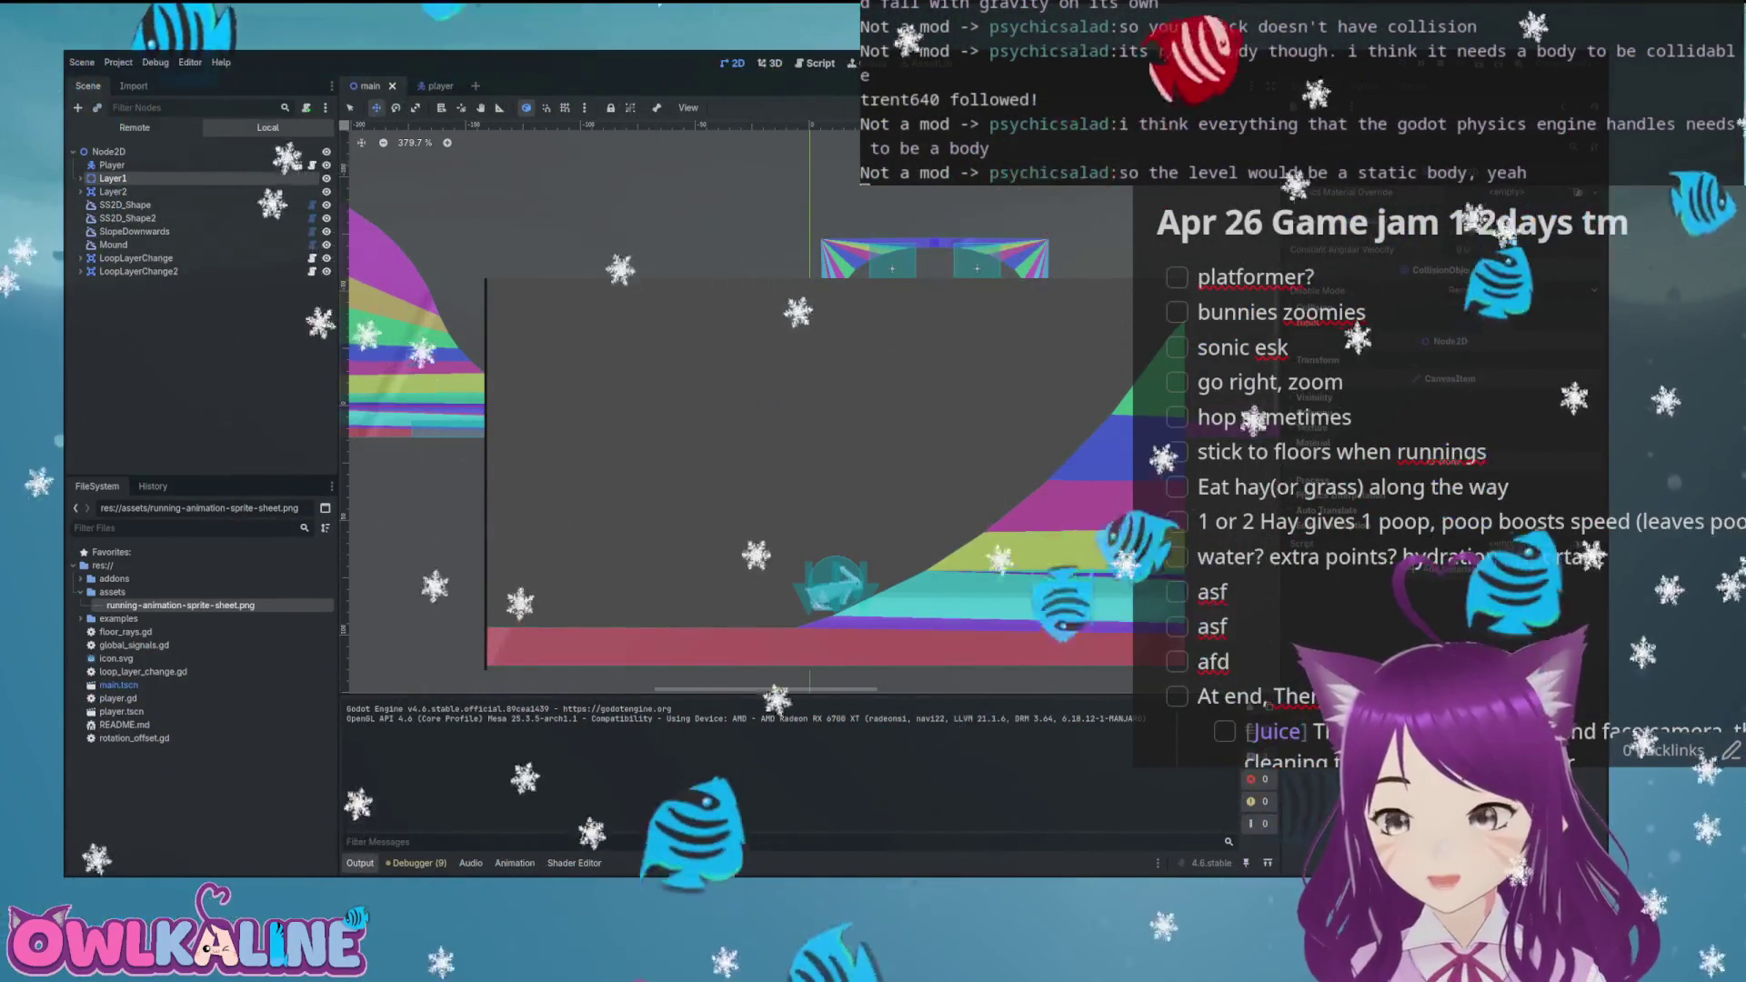
{"action": "key", "text": "F8"}
{"action": "key", "text": "ctrl+Tab"}
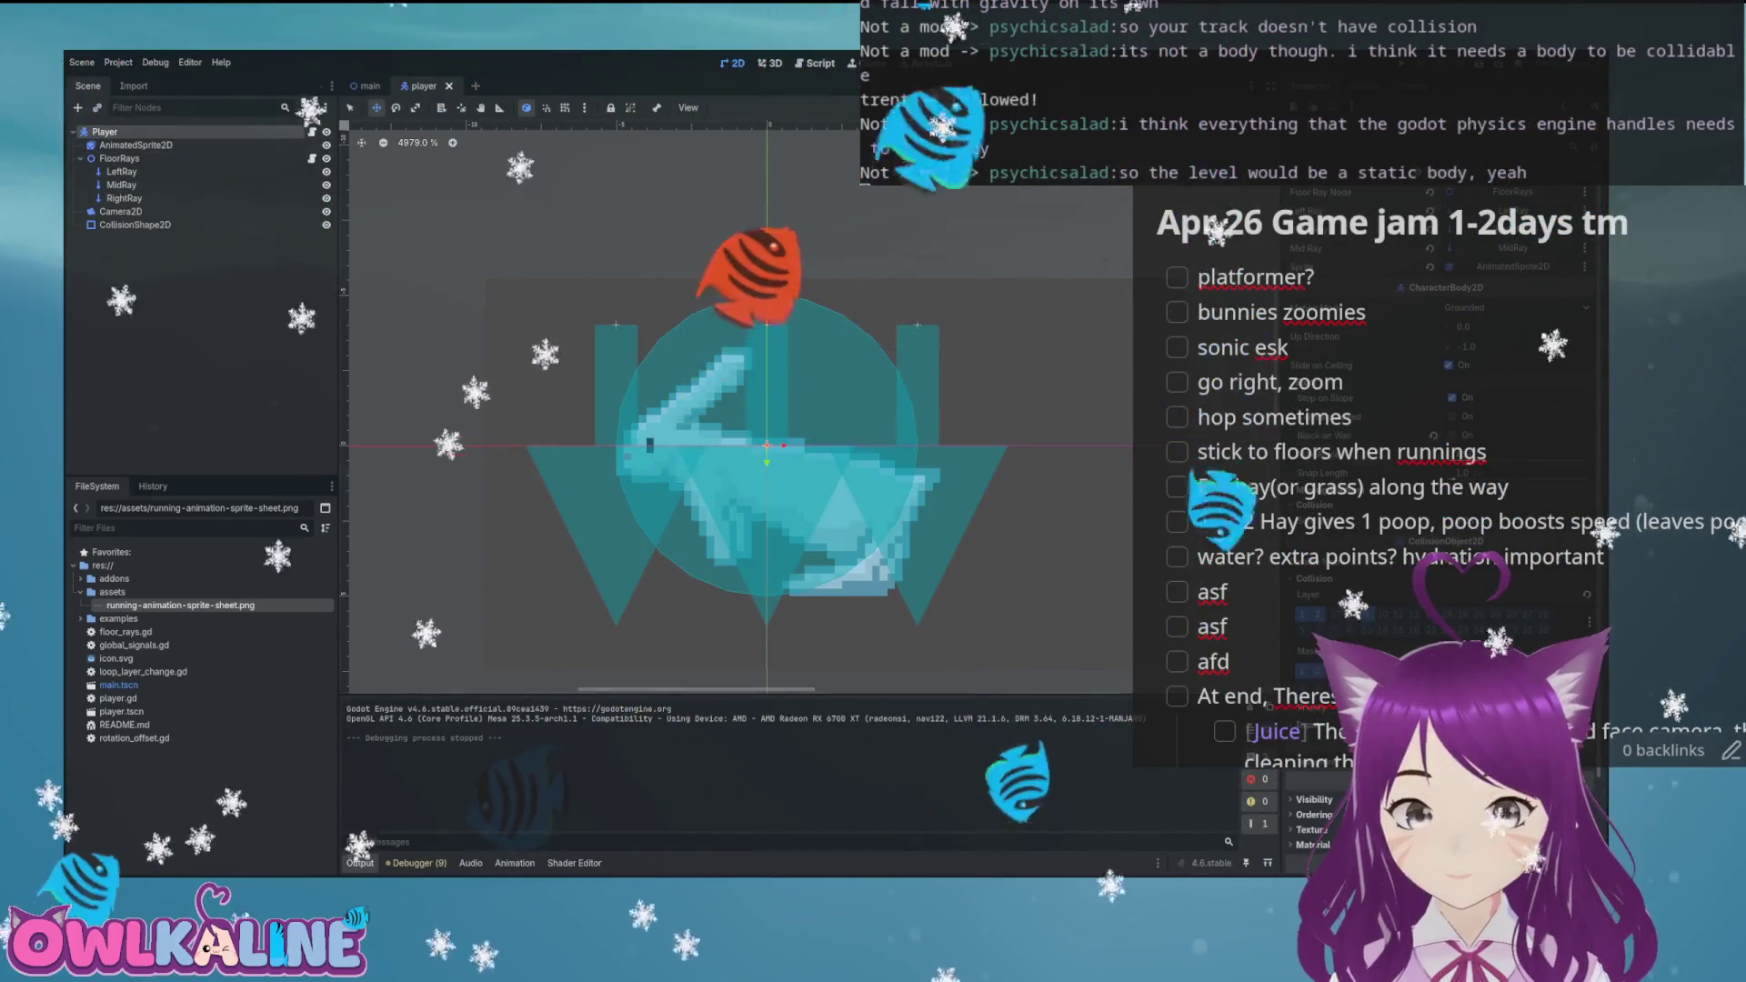
Enable Floor Constant Speed on the player and test-run the level twice
{"action": "key", "text": "ctrl+z"}
{"action": "key", "text": "F5"}
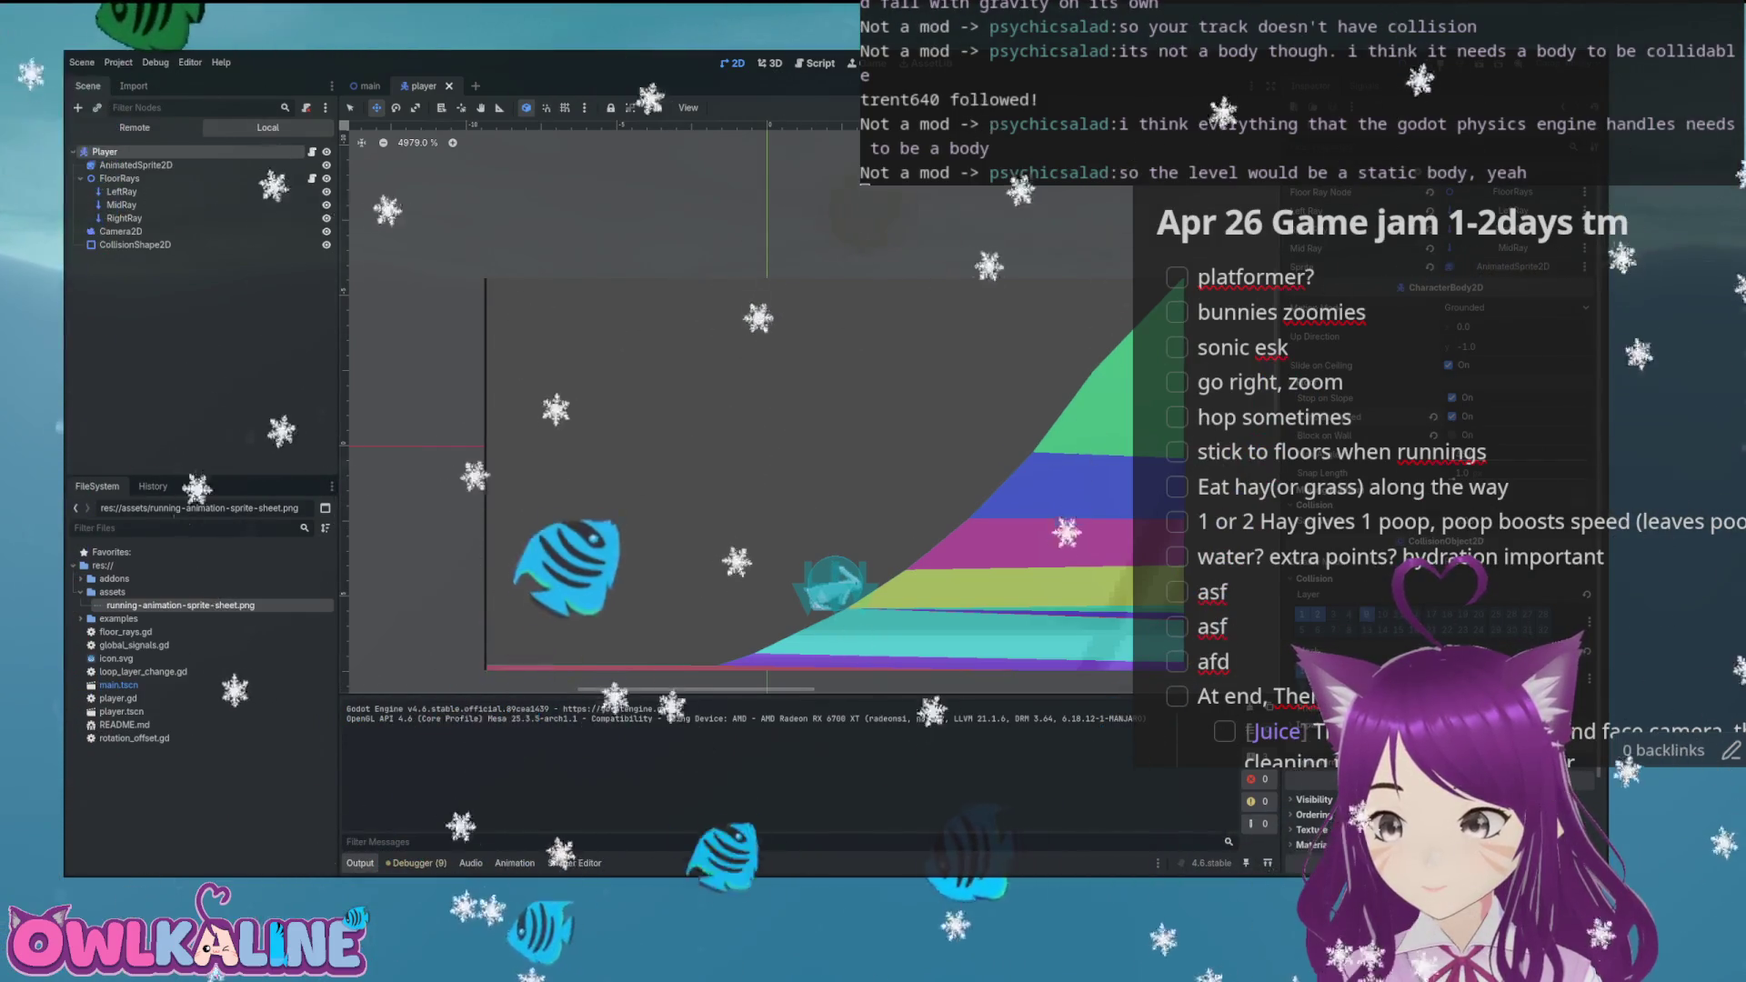
{"action": "key", "text": "F8"}
{"action": "key", "text": "F5"}
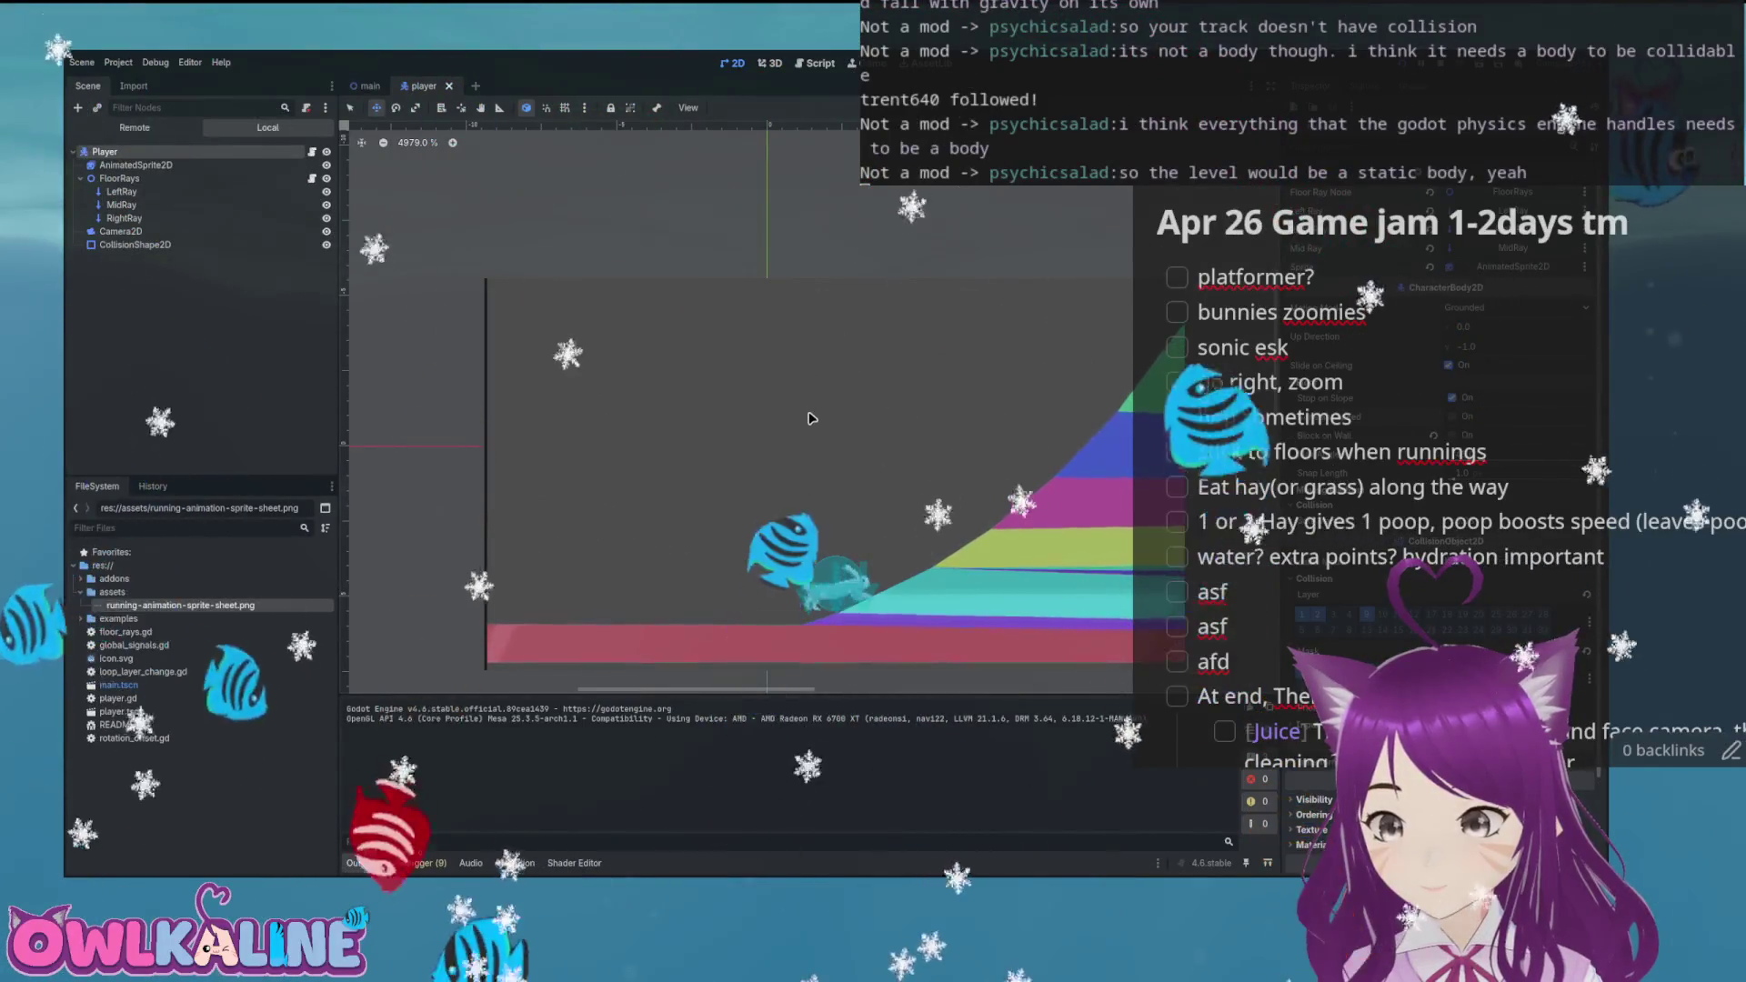
{"action": "key", "text": "F8"}
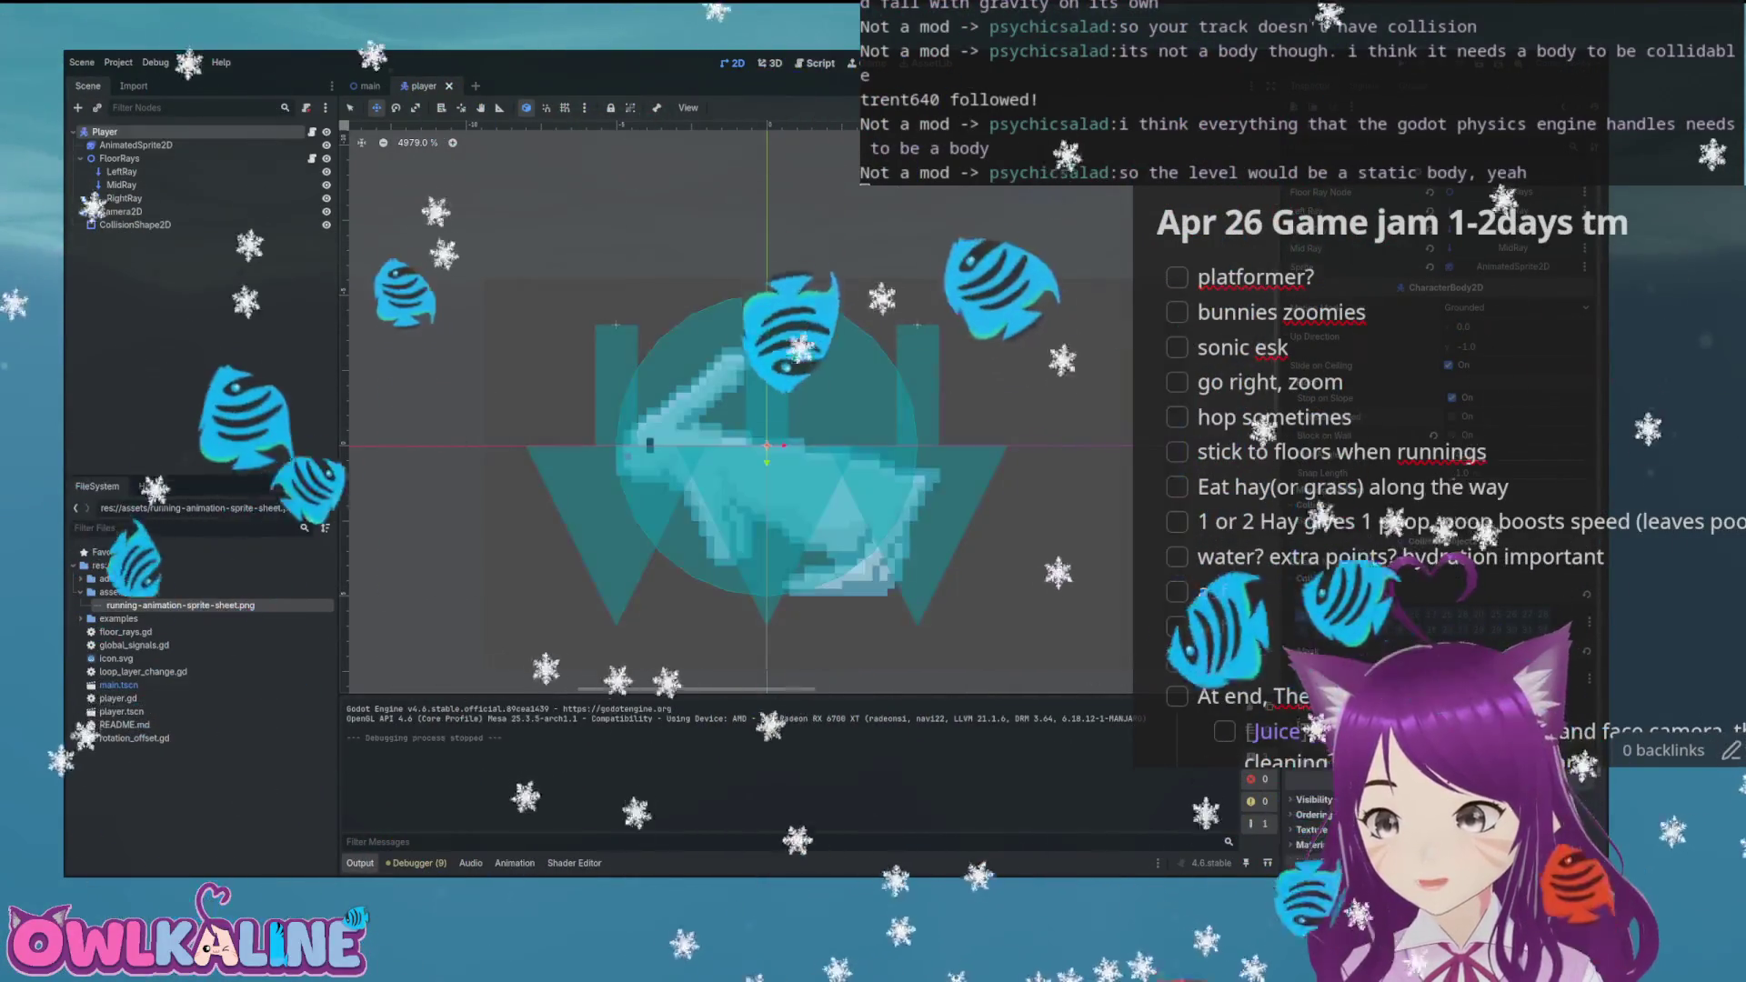
Save the player's floor settings and test-run the level
{"action": "key", "text": "ctrl+s"}
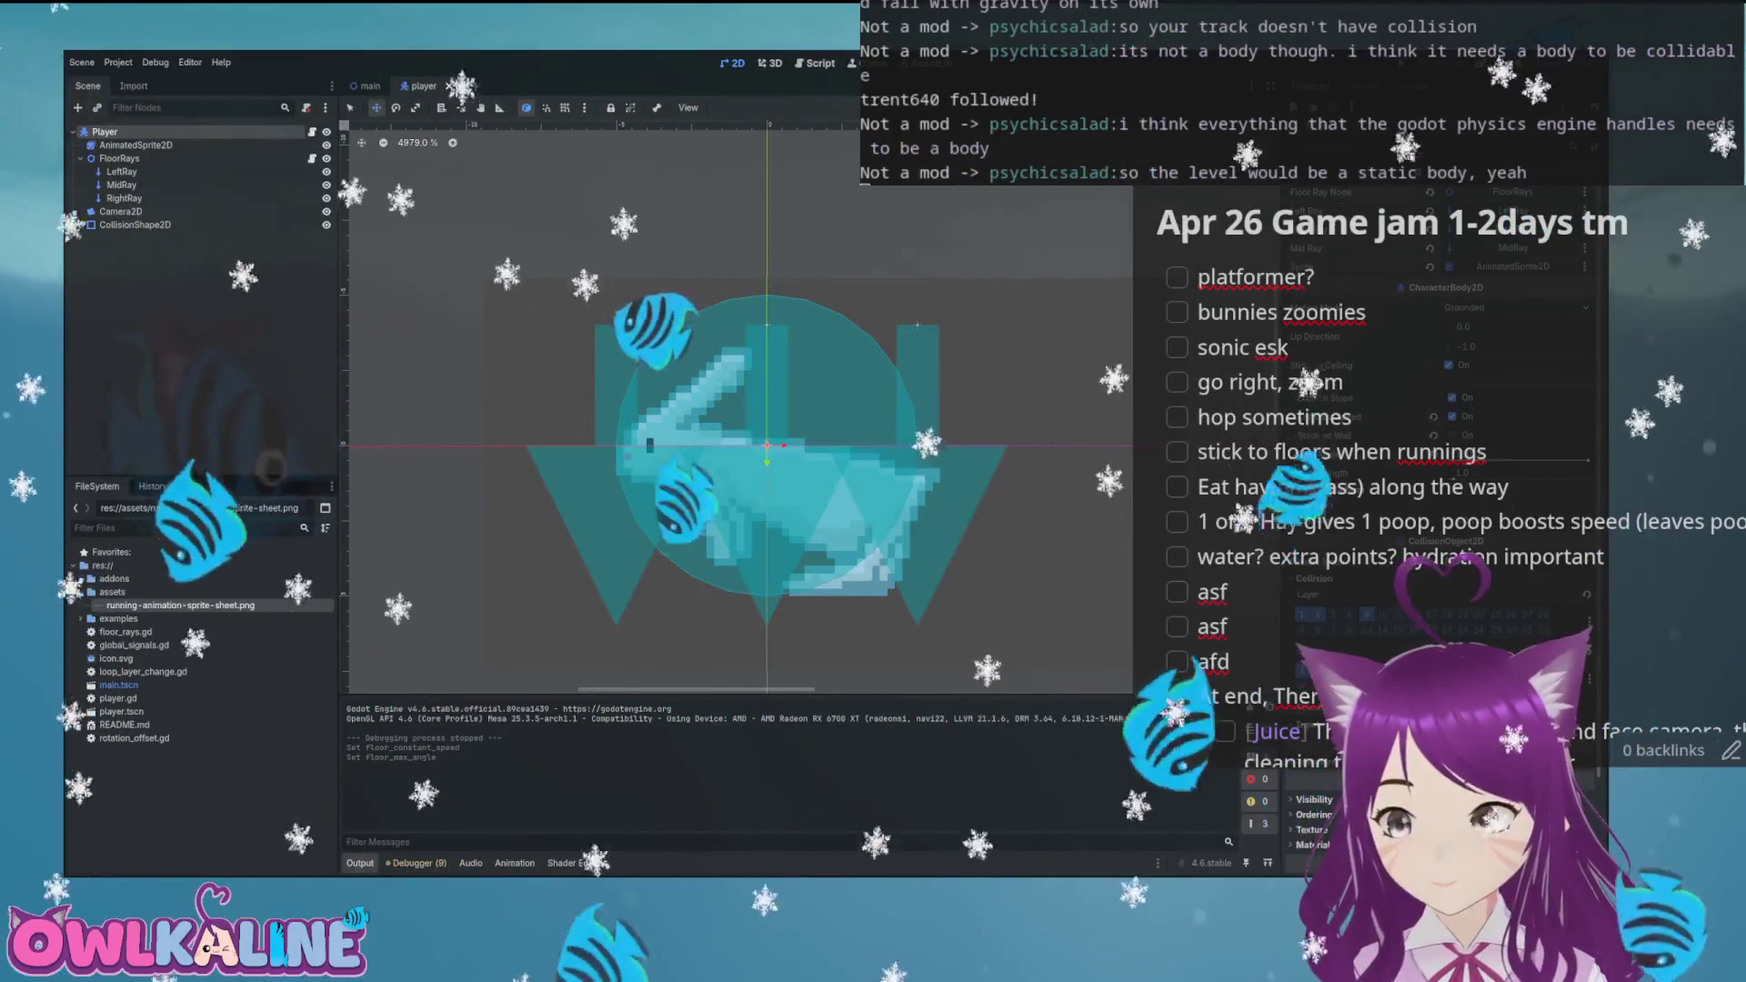
{"action": "key", "text": "F5"}
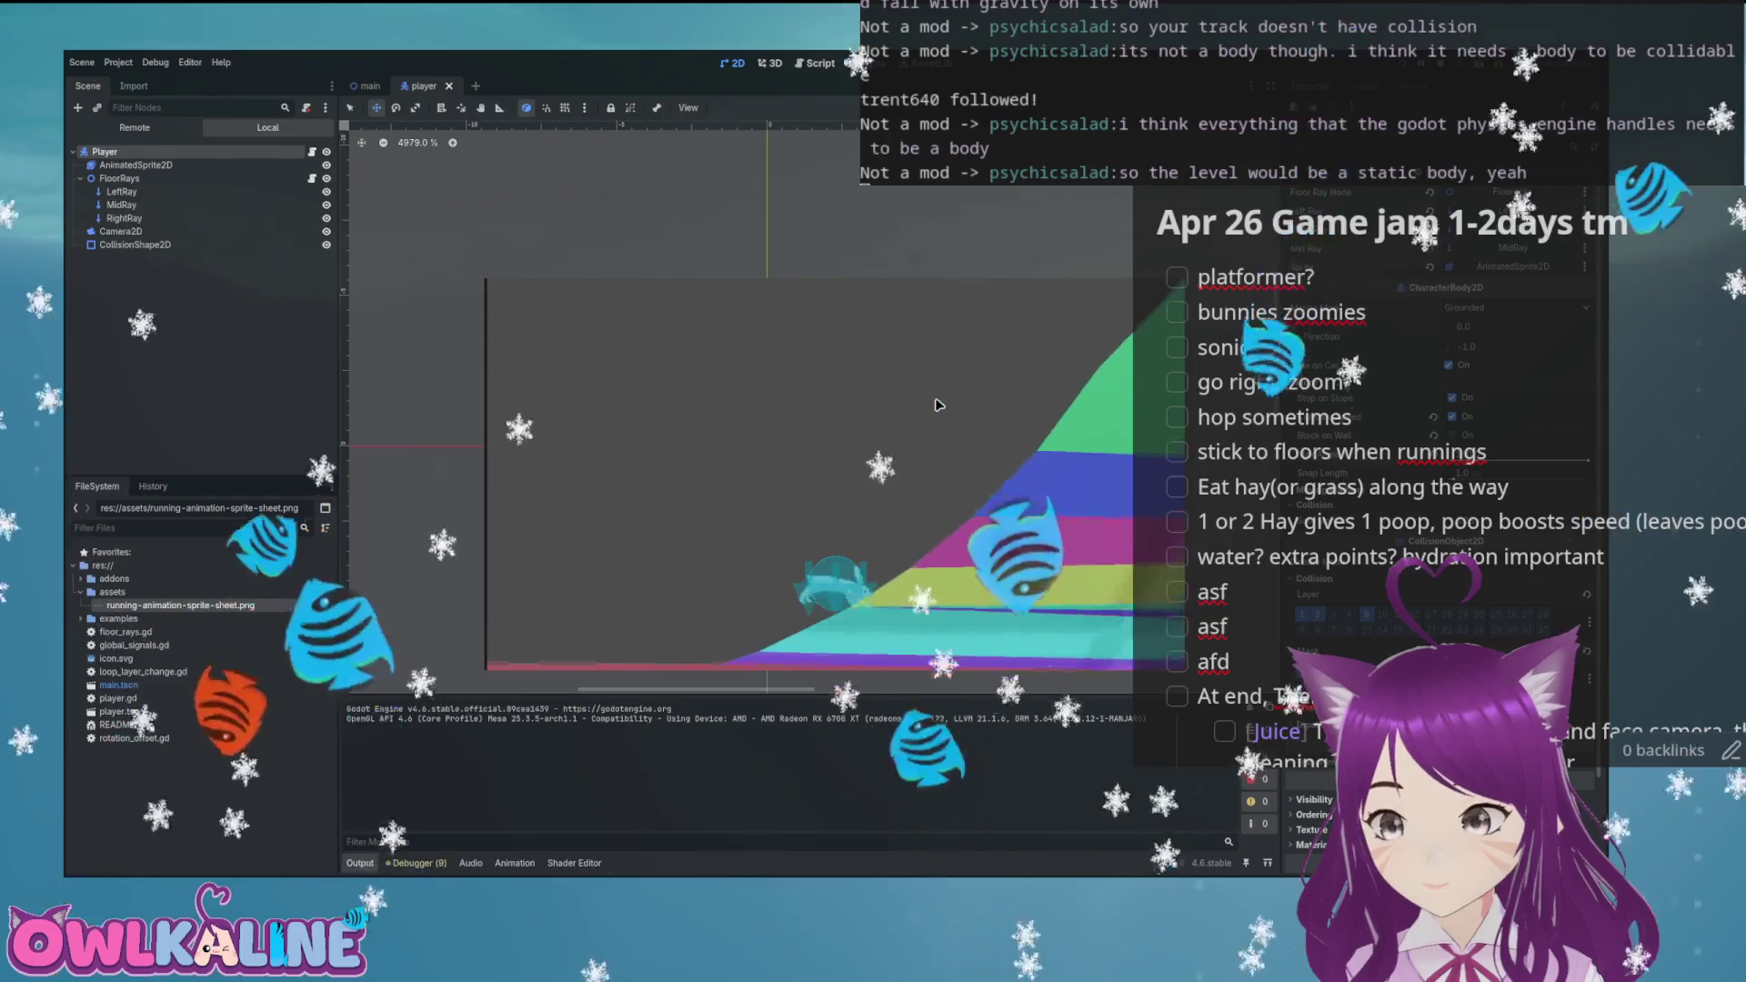
{"action": "key", "text": "F8"}
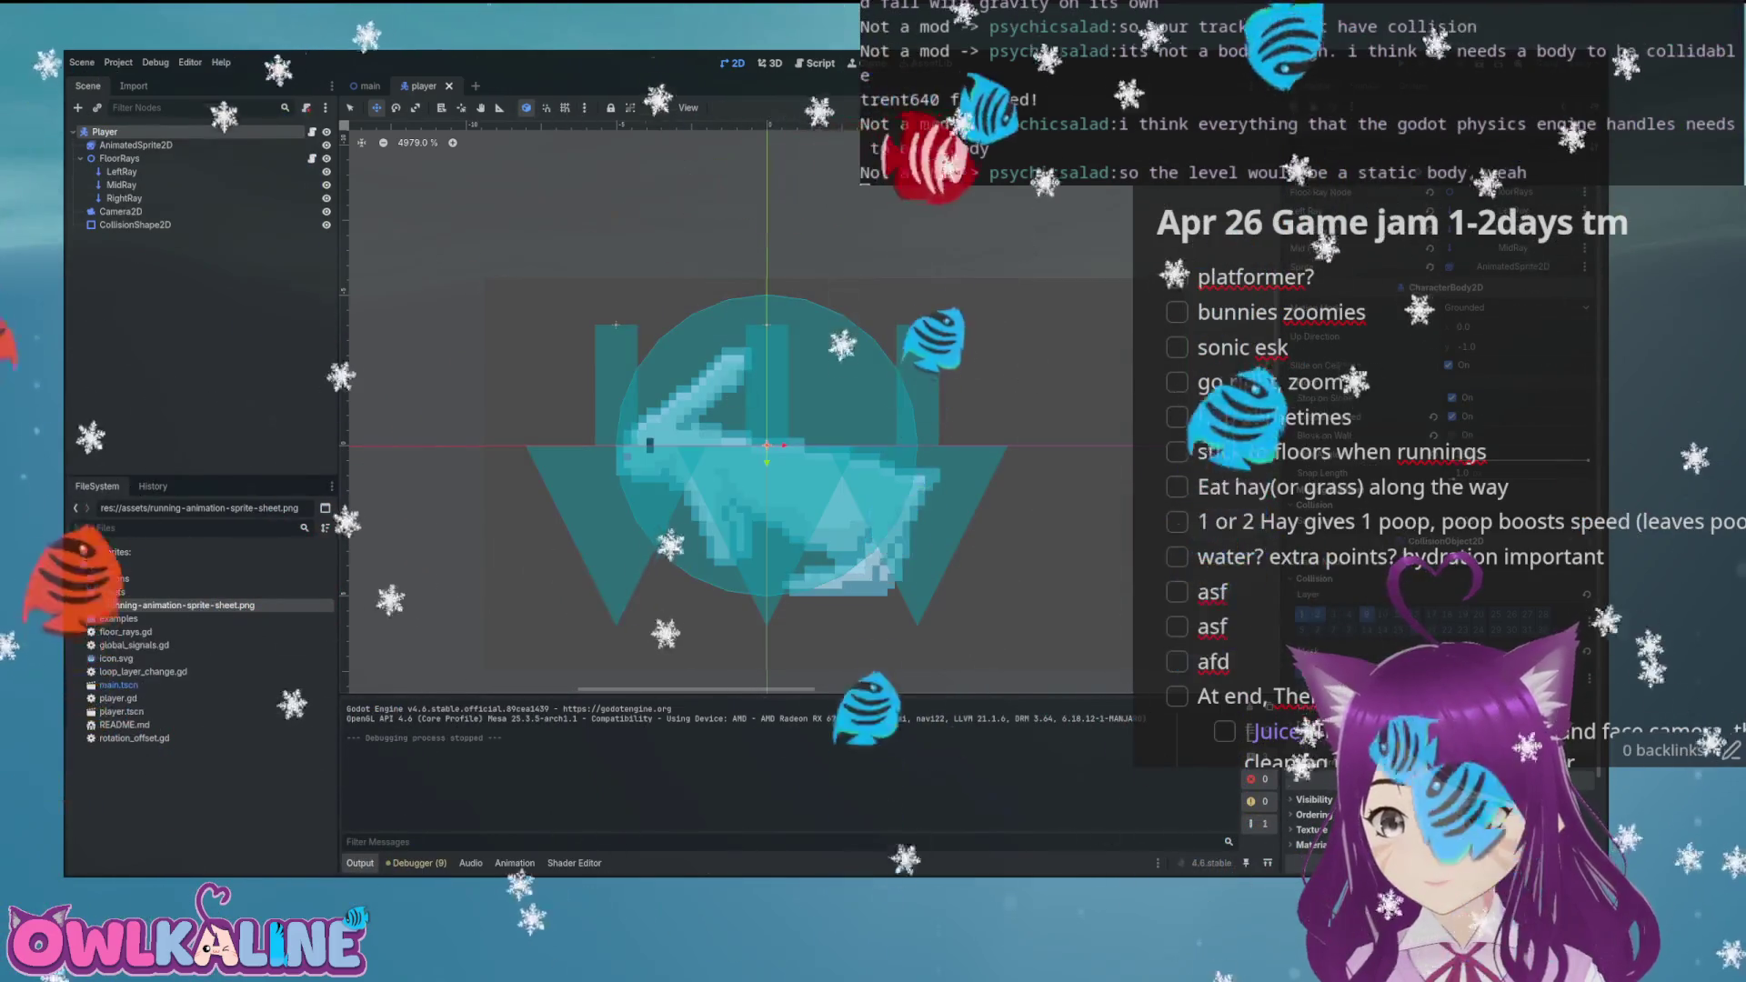
Tweak Floor Max Angle again, saving and test-running the level twice more
{"action": "key", "text": "ctrl+s"}
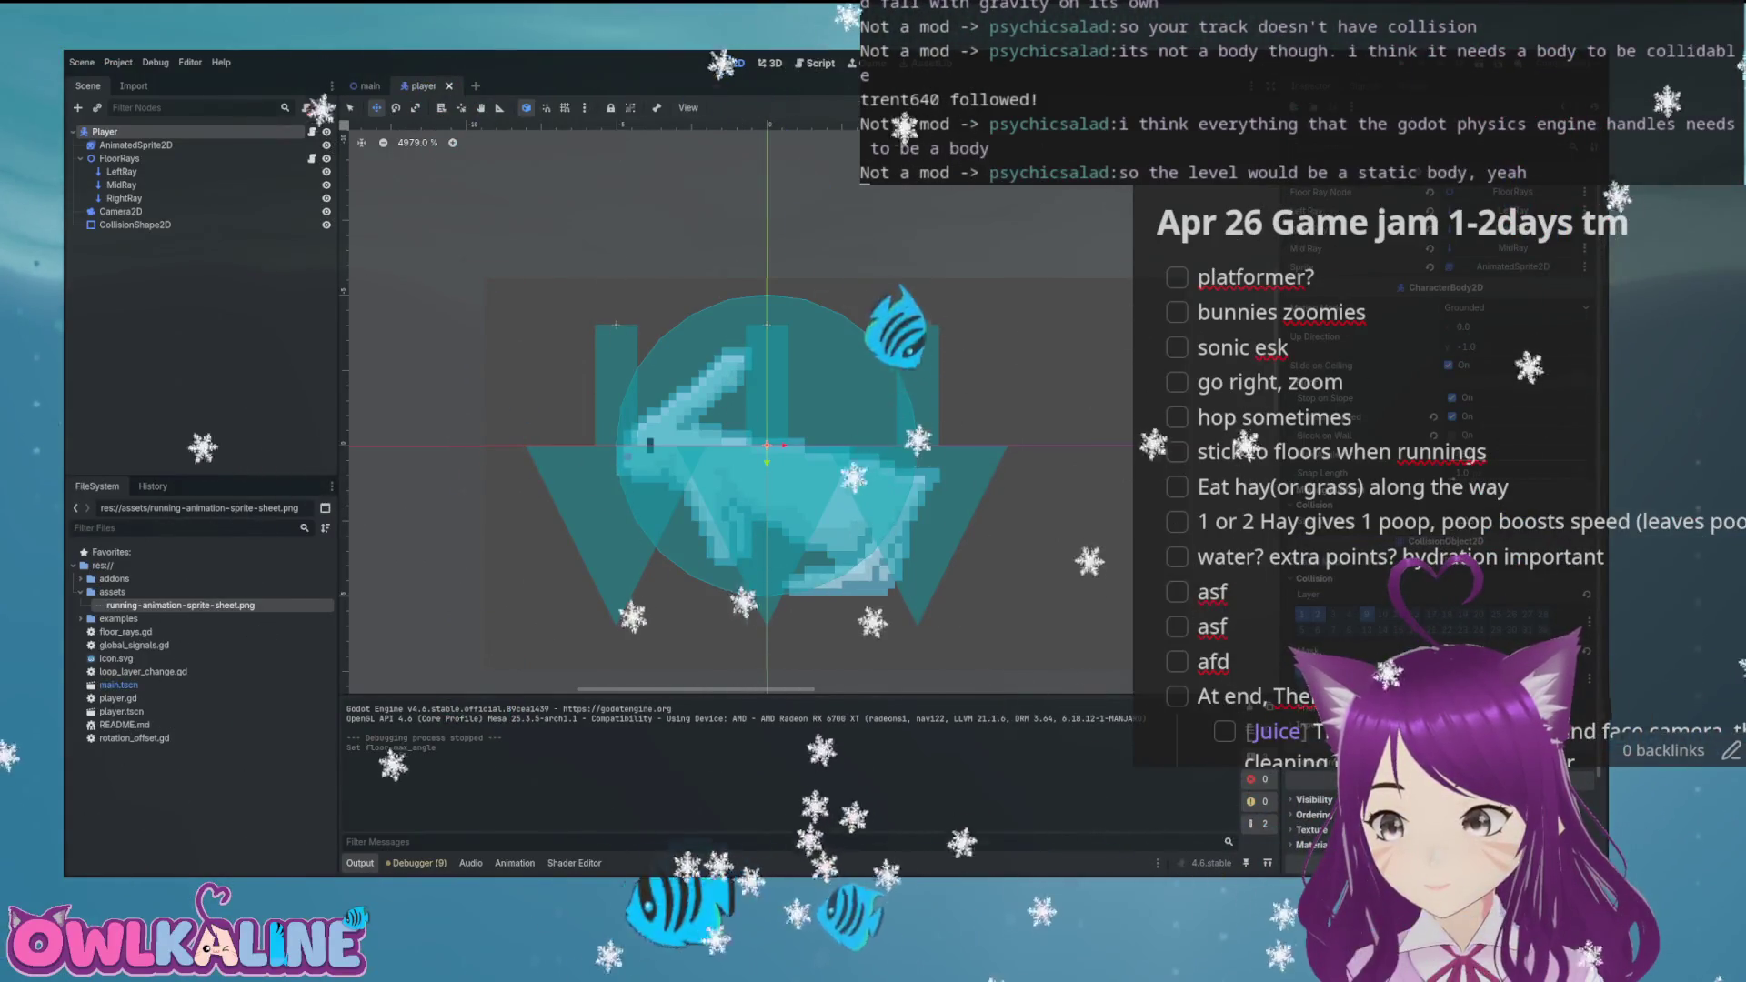
{"action": "key", "text": "F5"}
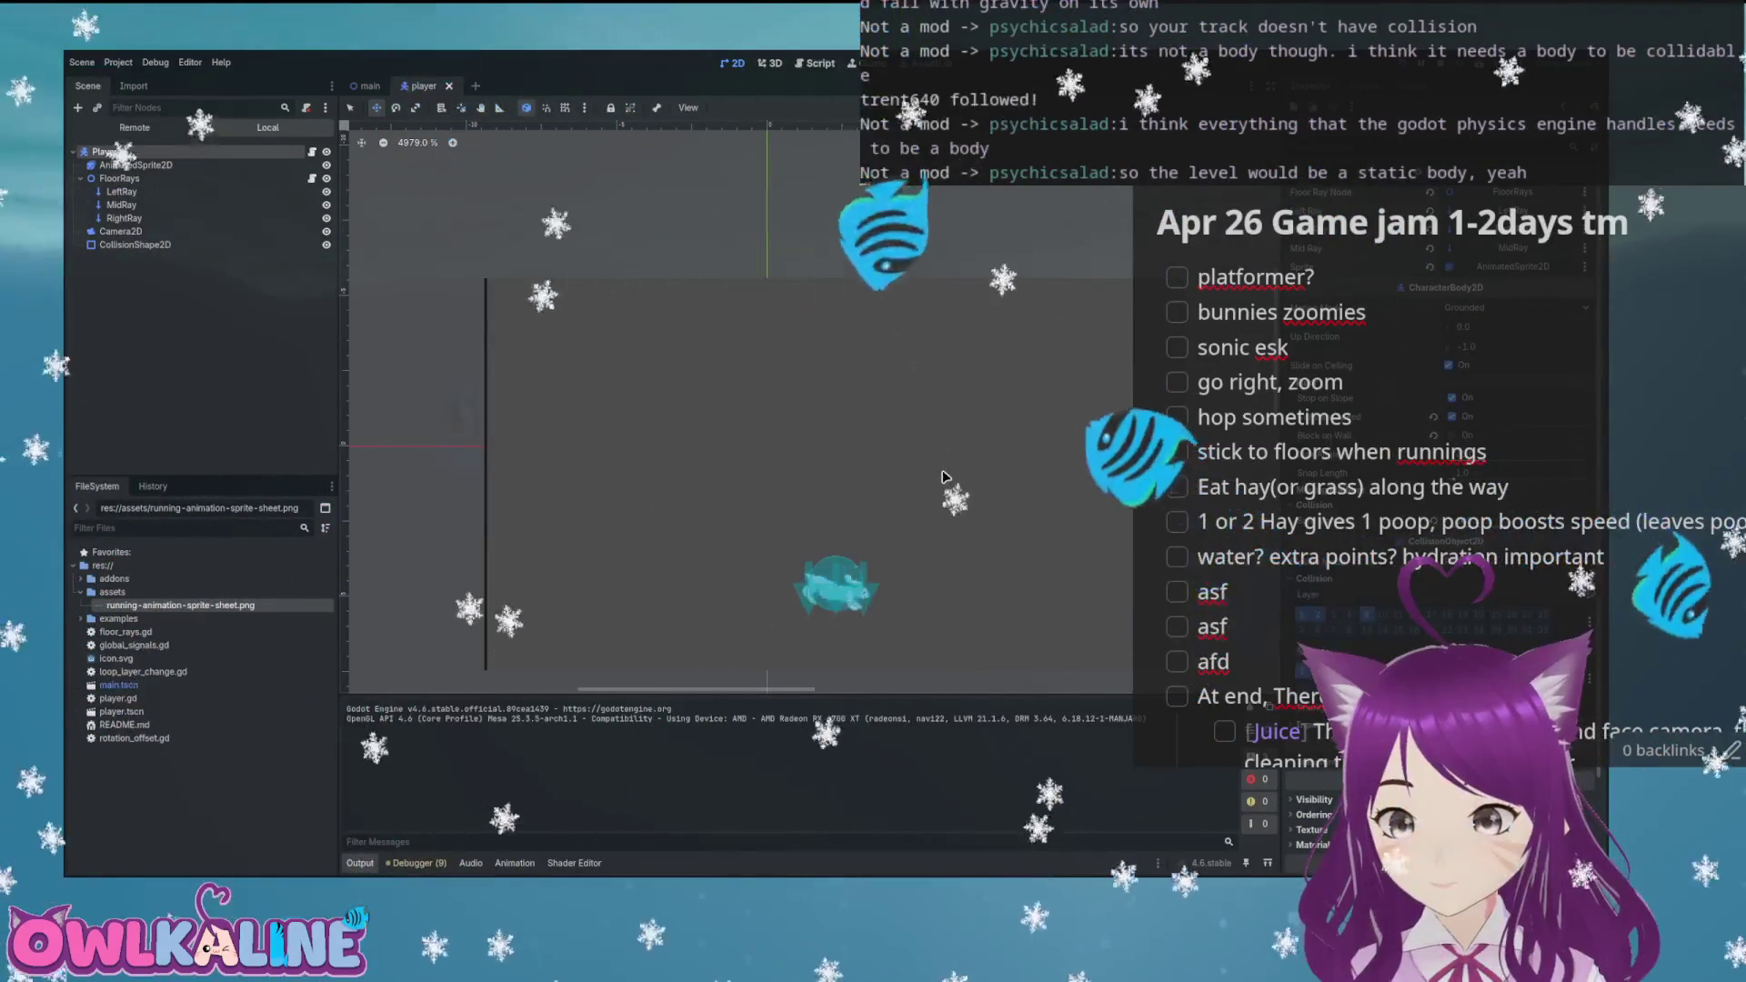
{"action": "key", "text": "F8"}
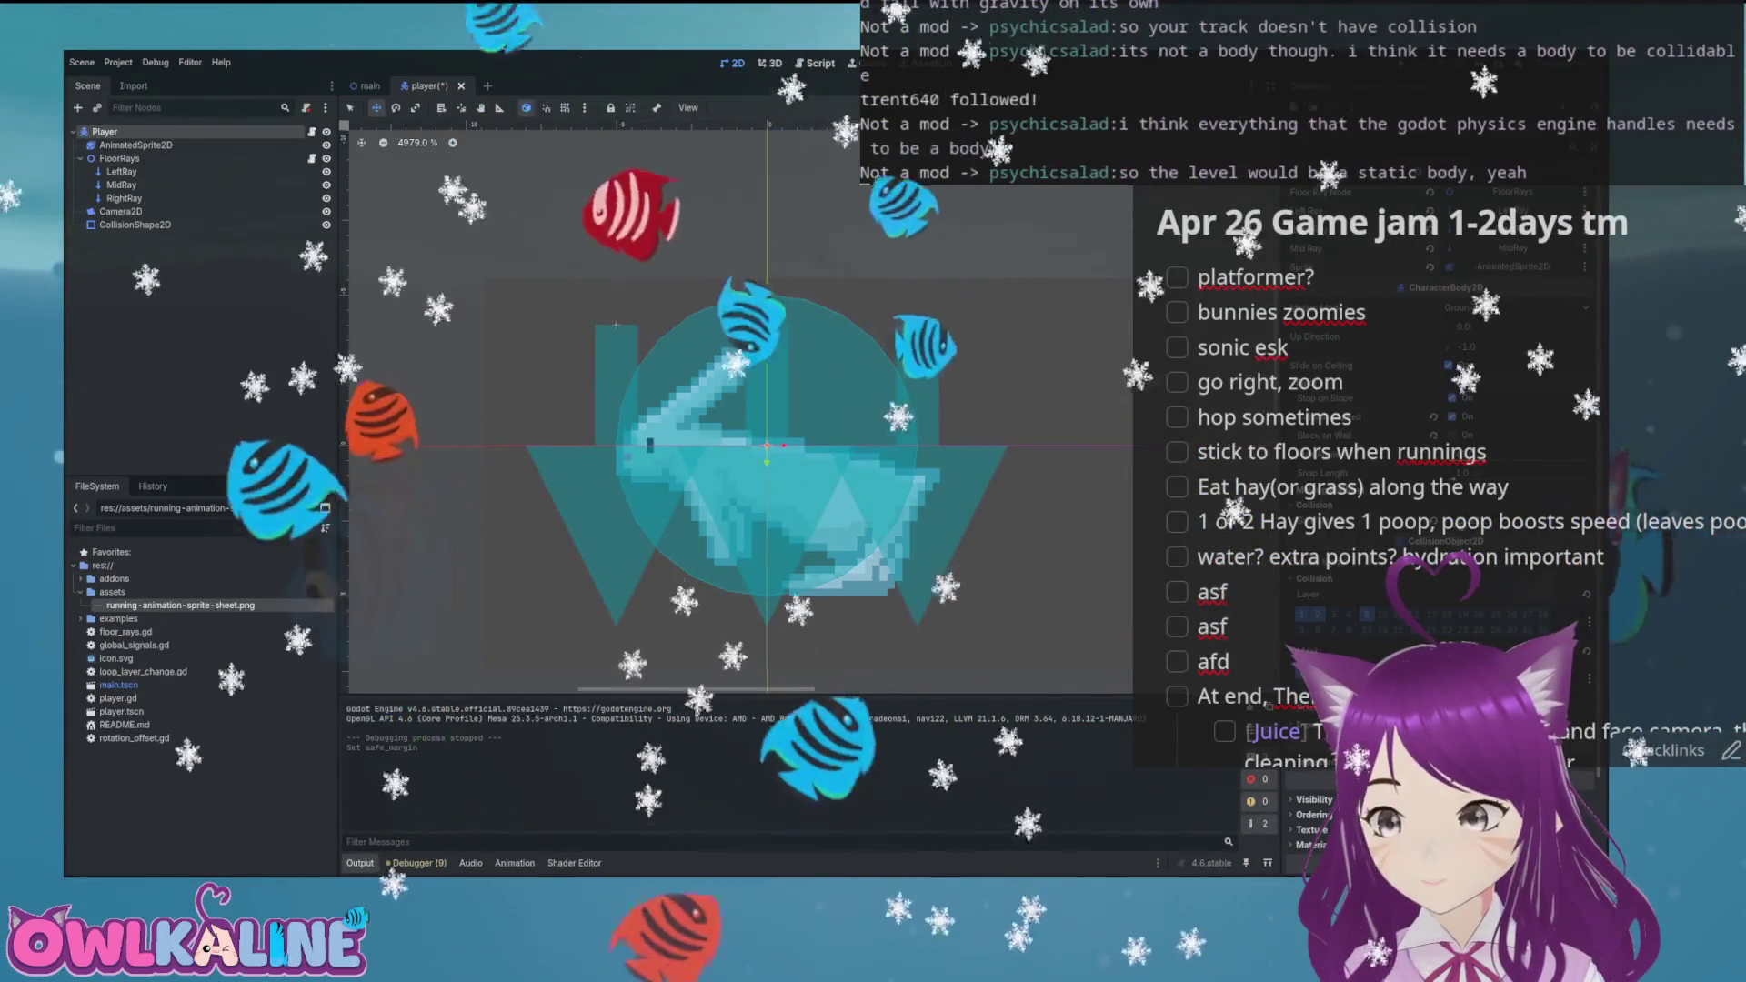
{"action": "key", "text": "ctrl+s"}
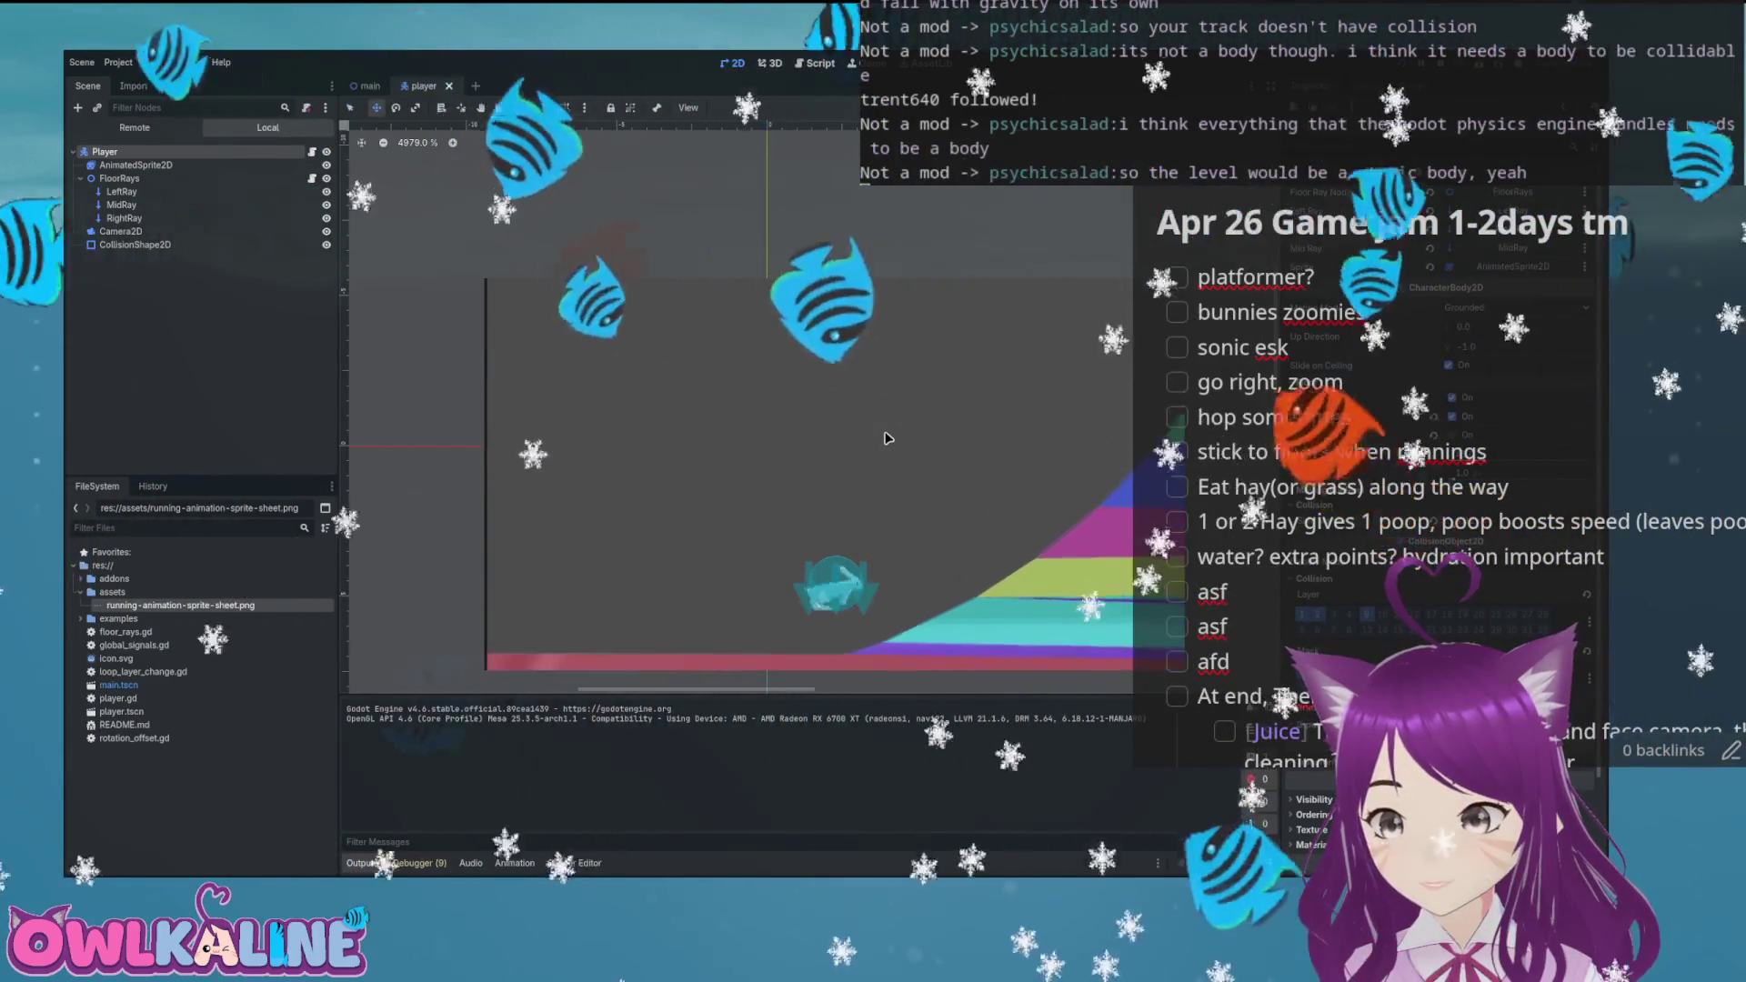
{"action": "key", "text": "F8"}
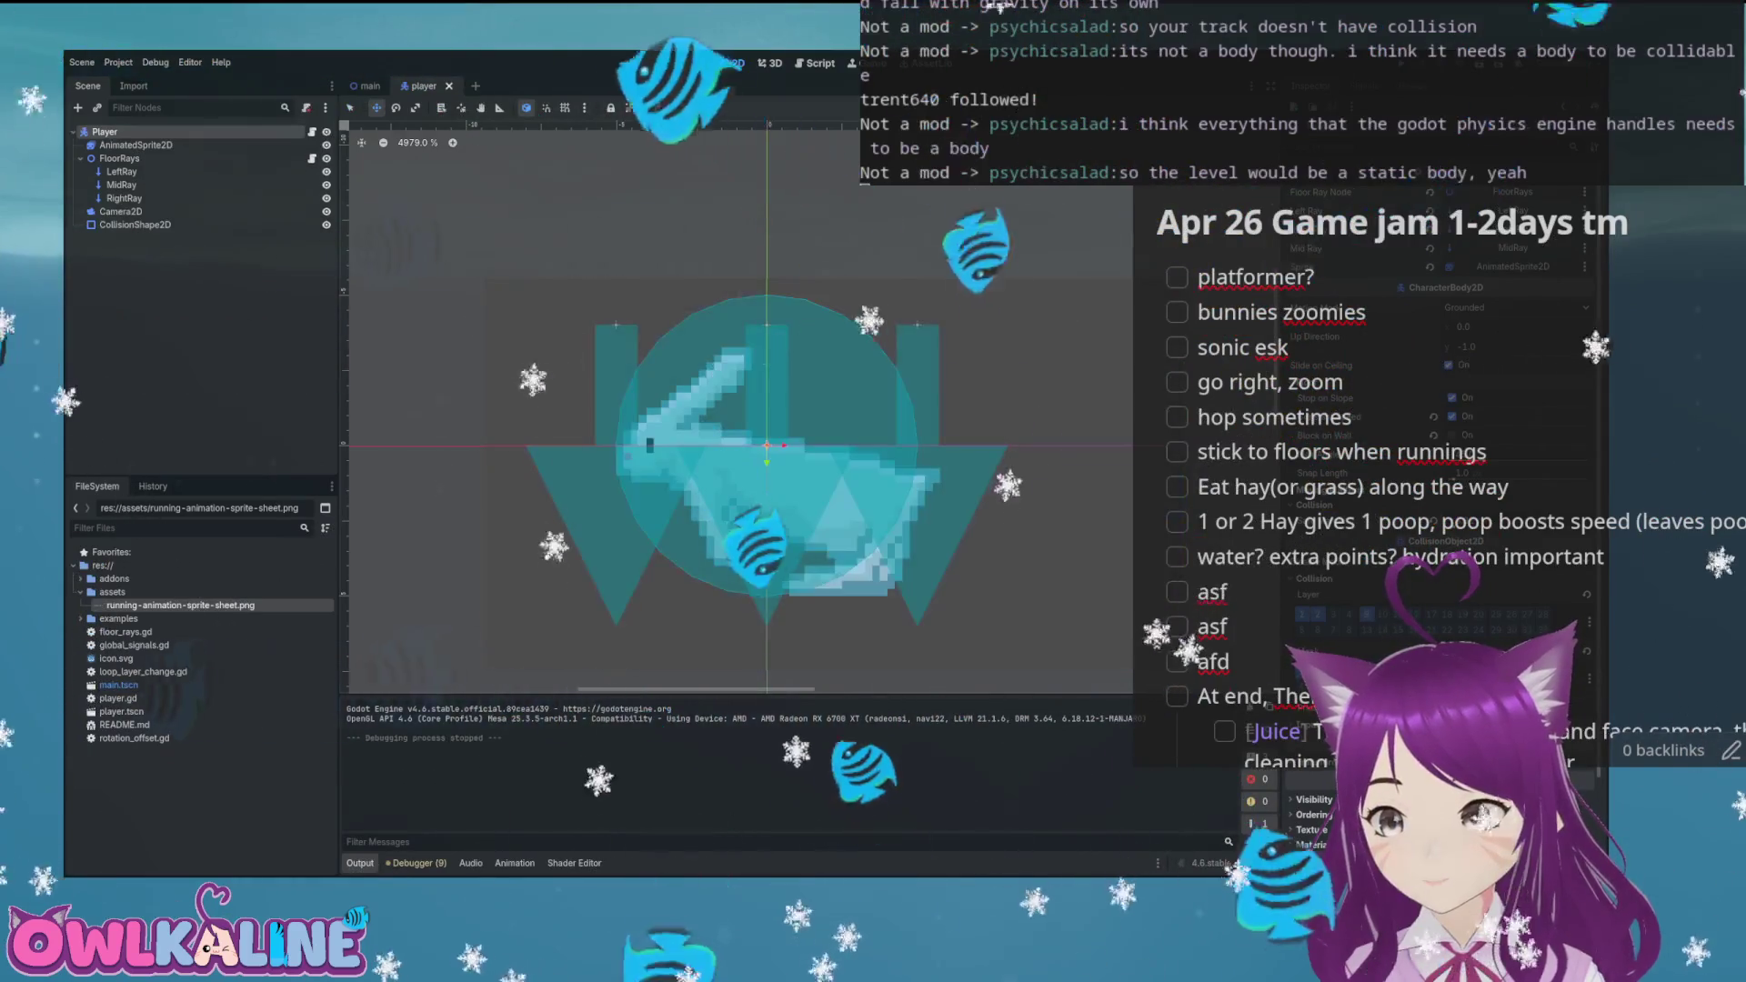
Apply the new Safe Margin value, test-run the level, and open player.gd
{"action": "key", "text": "ctrl+z"}
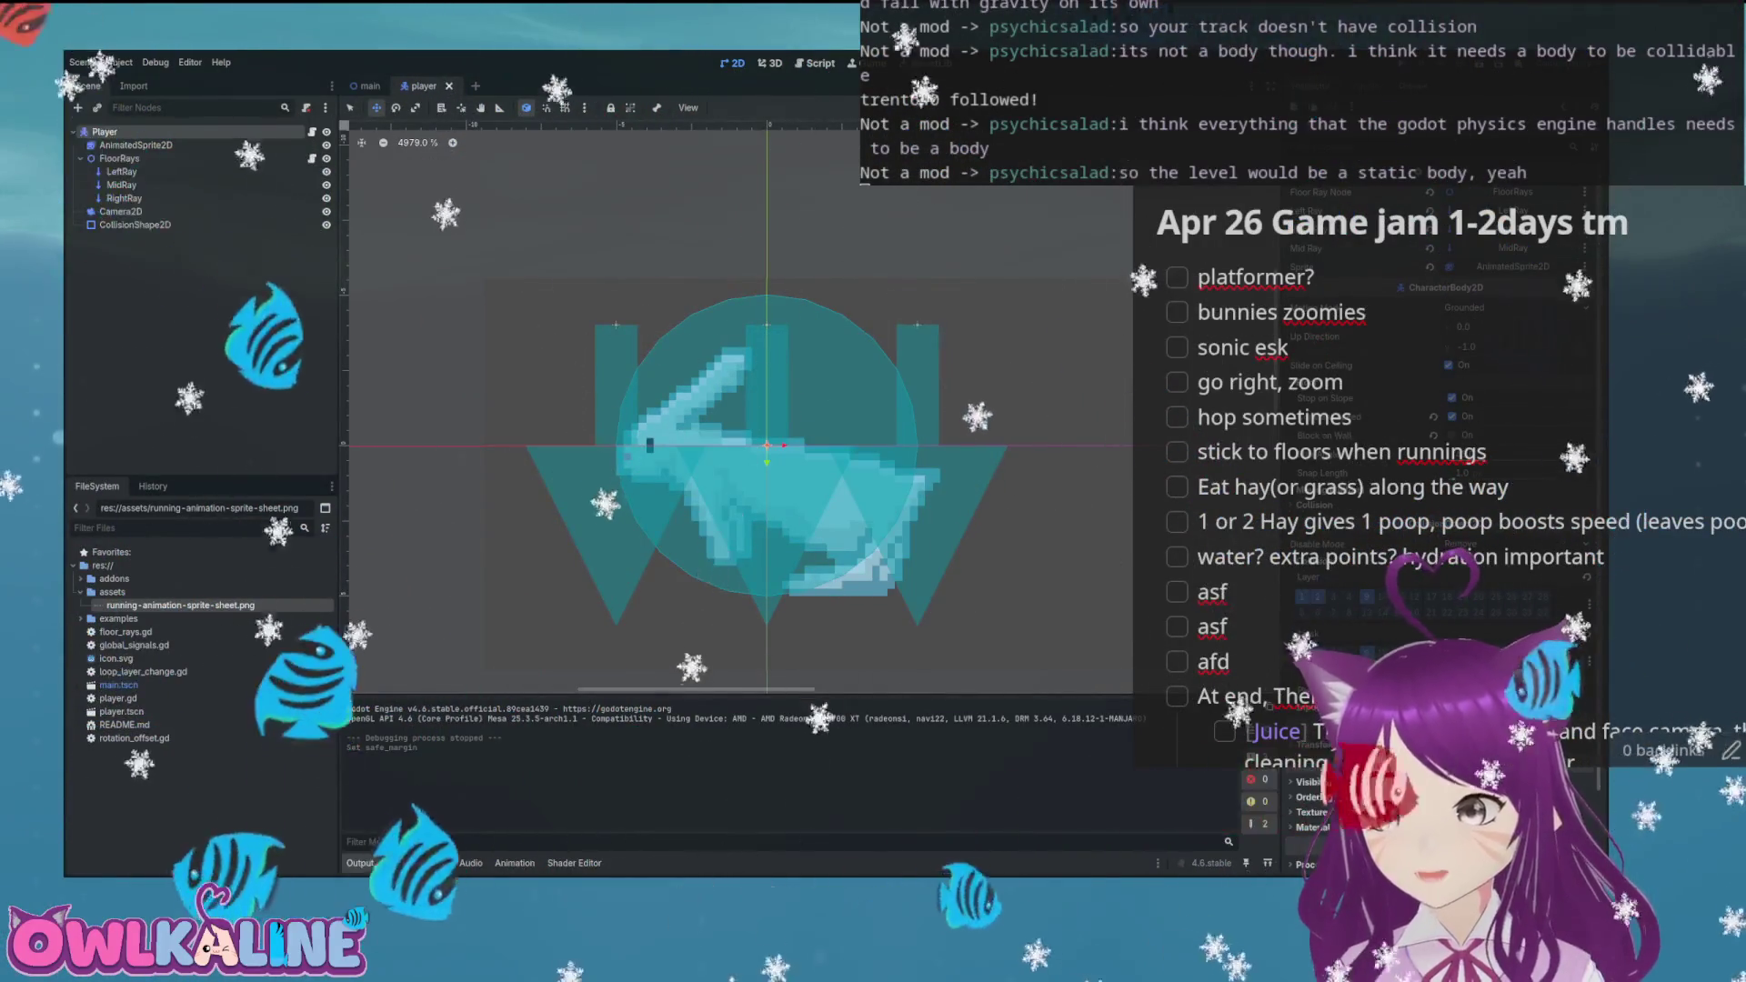
{"action": "key", "text": "F5"}
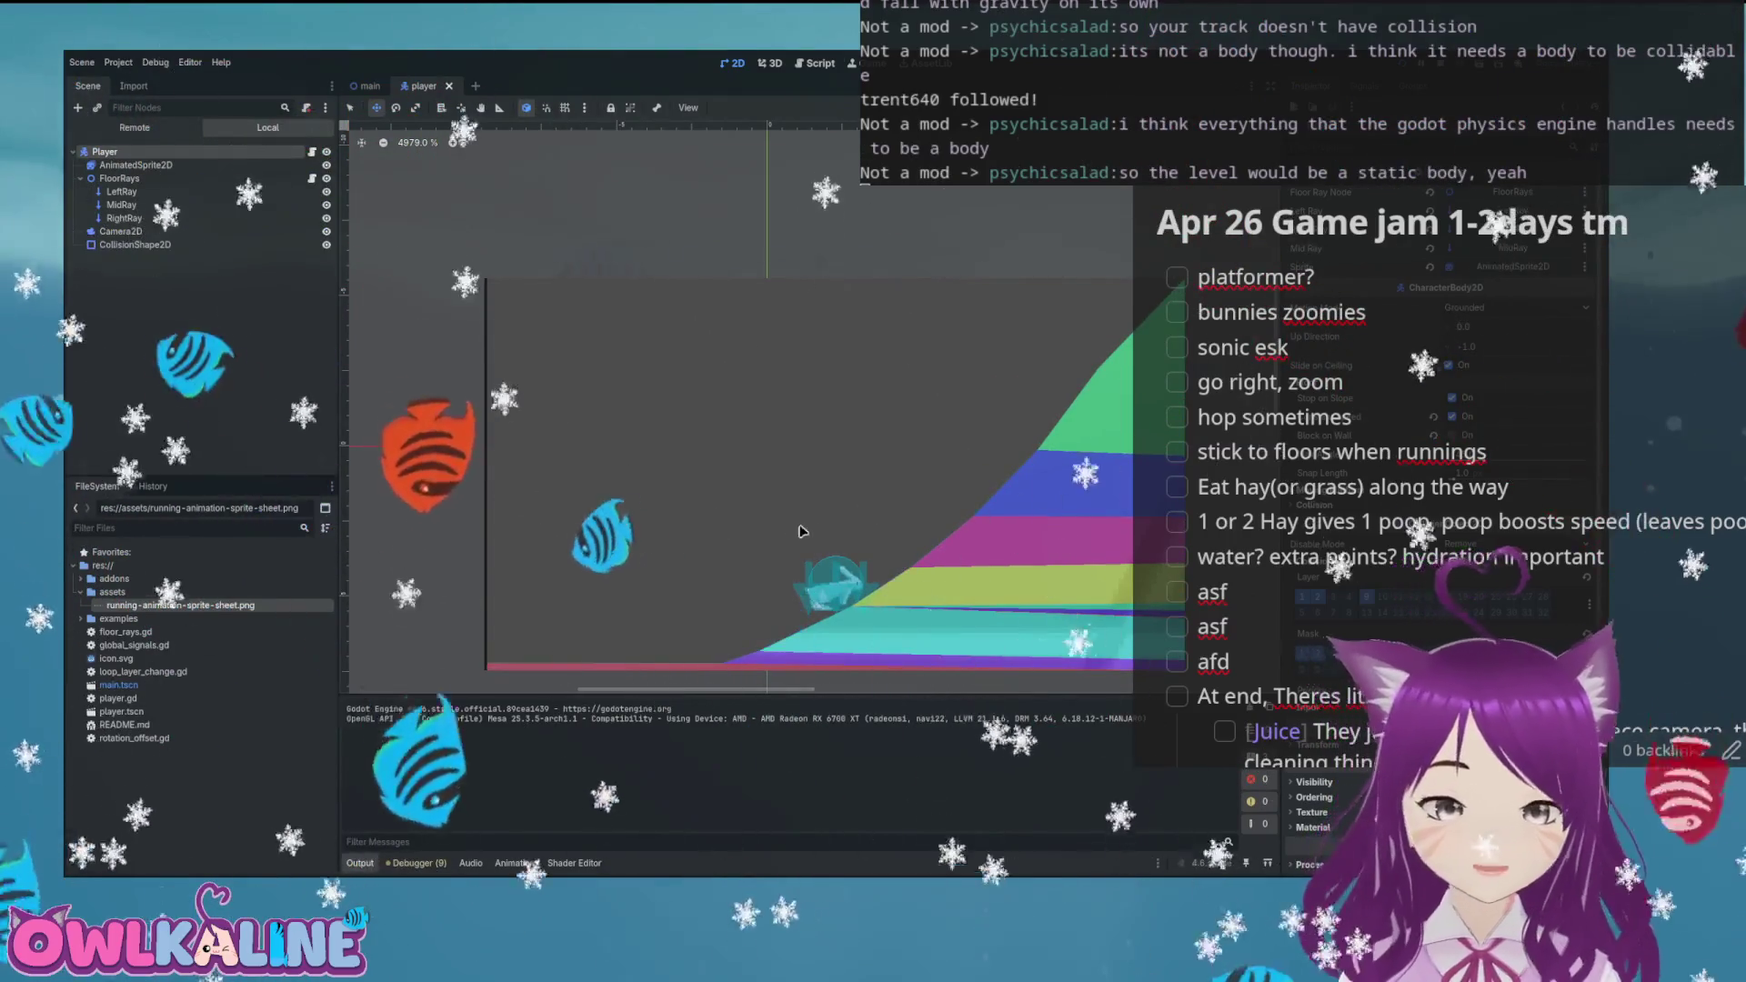
{"action": "key", "text": "F8"}
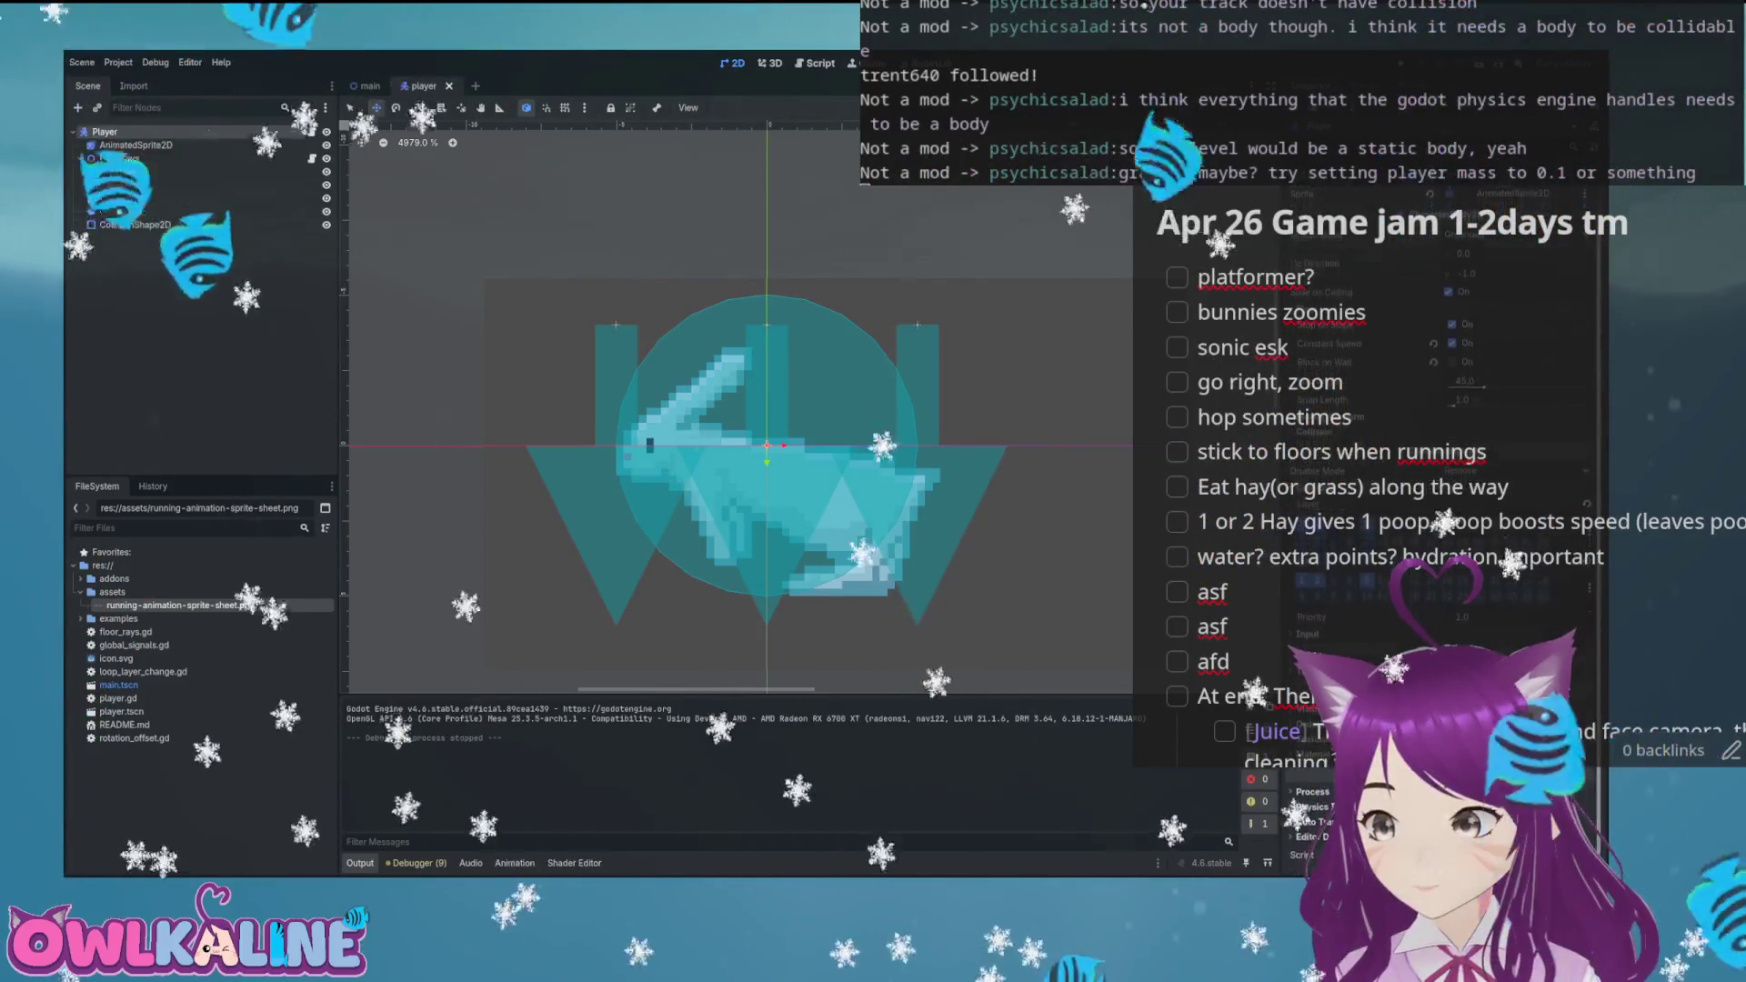
{"action": "key", "text": "ctrl+F3"}
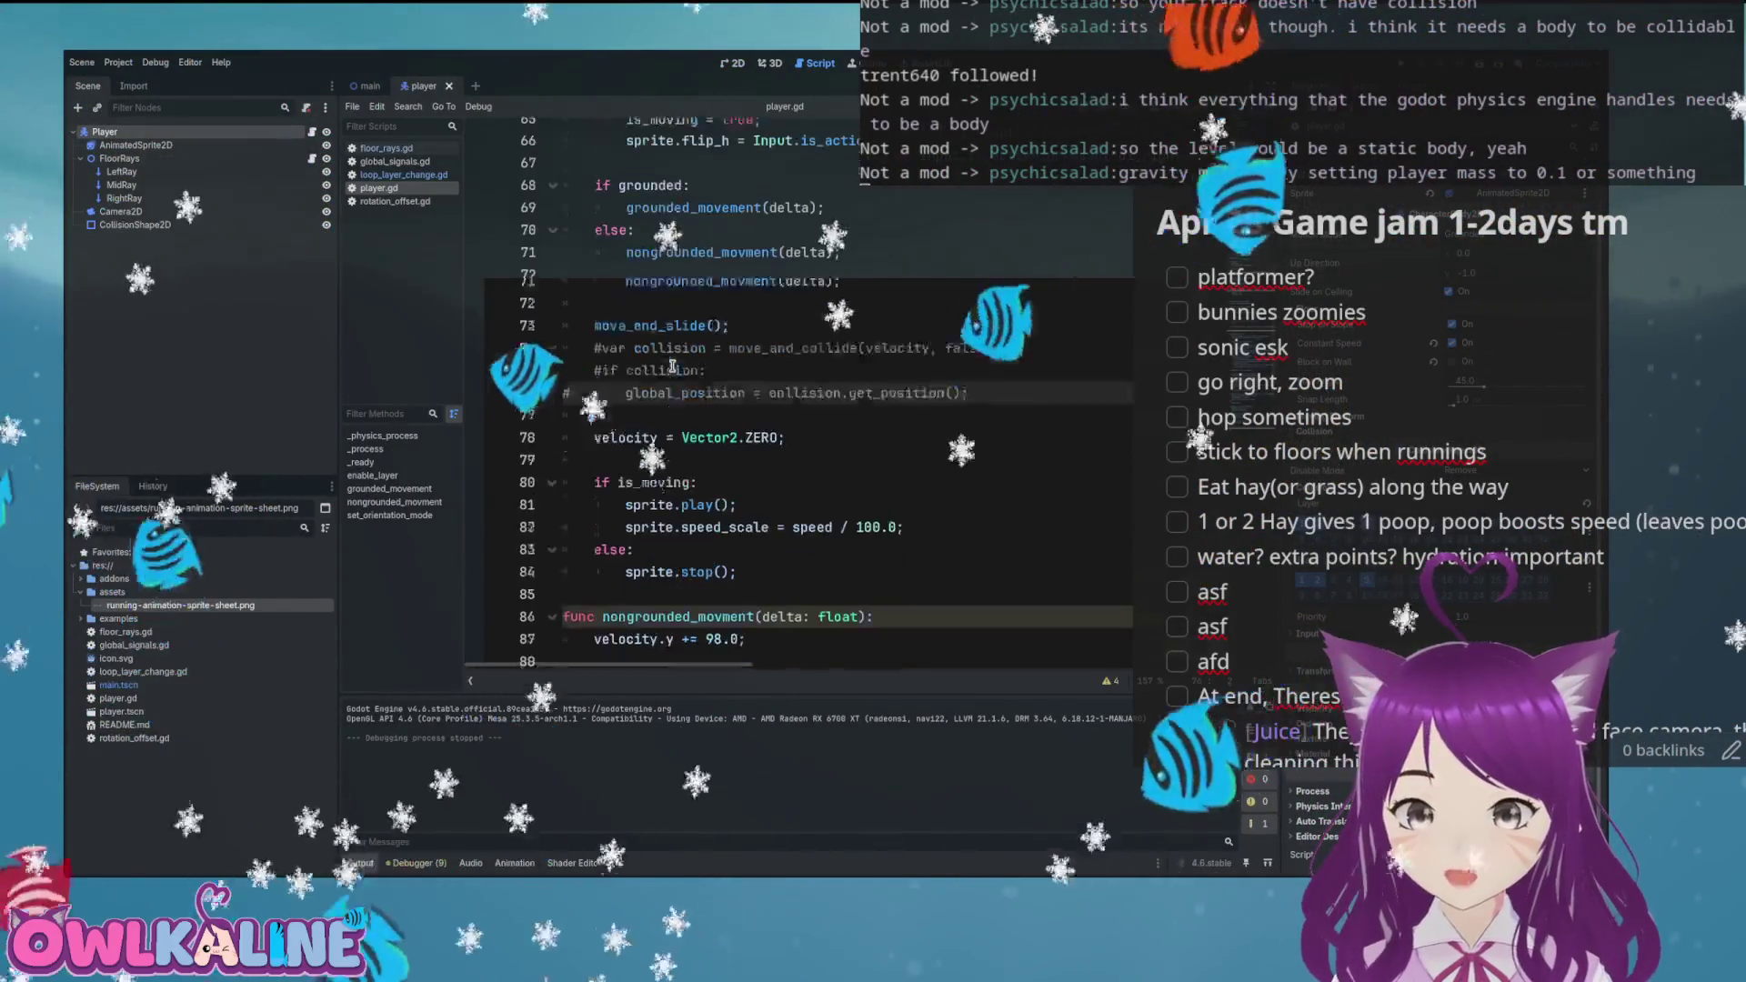
Inspect the nongrounded movement function and its velocity.y += 98.0 gravity line in player.gd
{"action": "scroll", "coordinate": [670, 382], "scroll_direction": "down", "scroll_amount": 2}
{"action": "scroll", "coordinate": [670, 382], "scroll_direction": "down", "scroll_amount": 1}
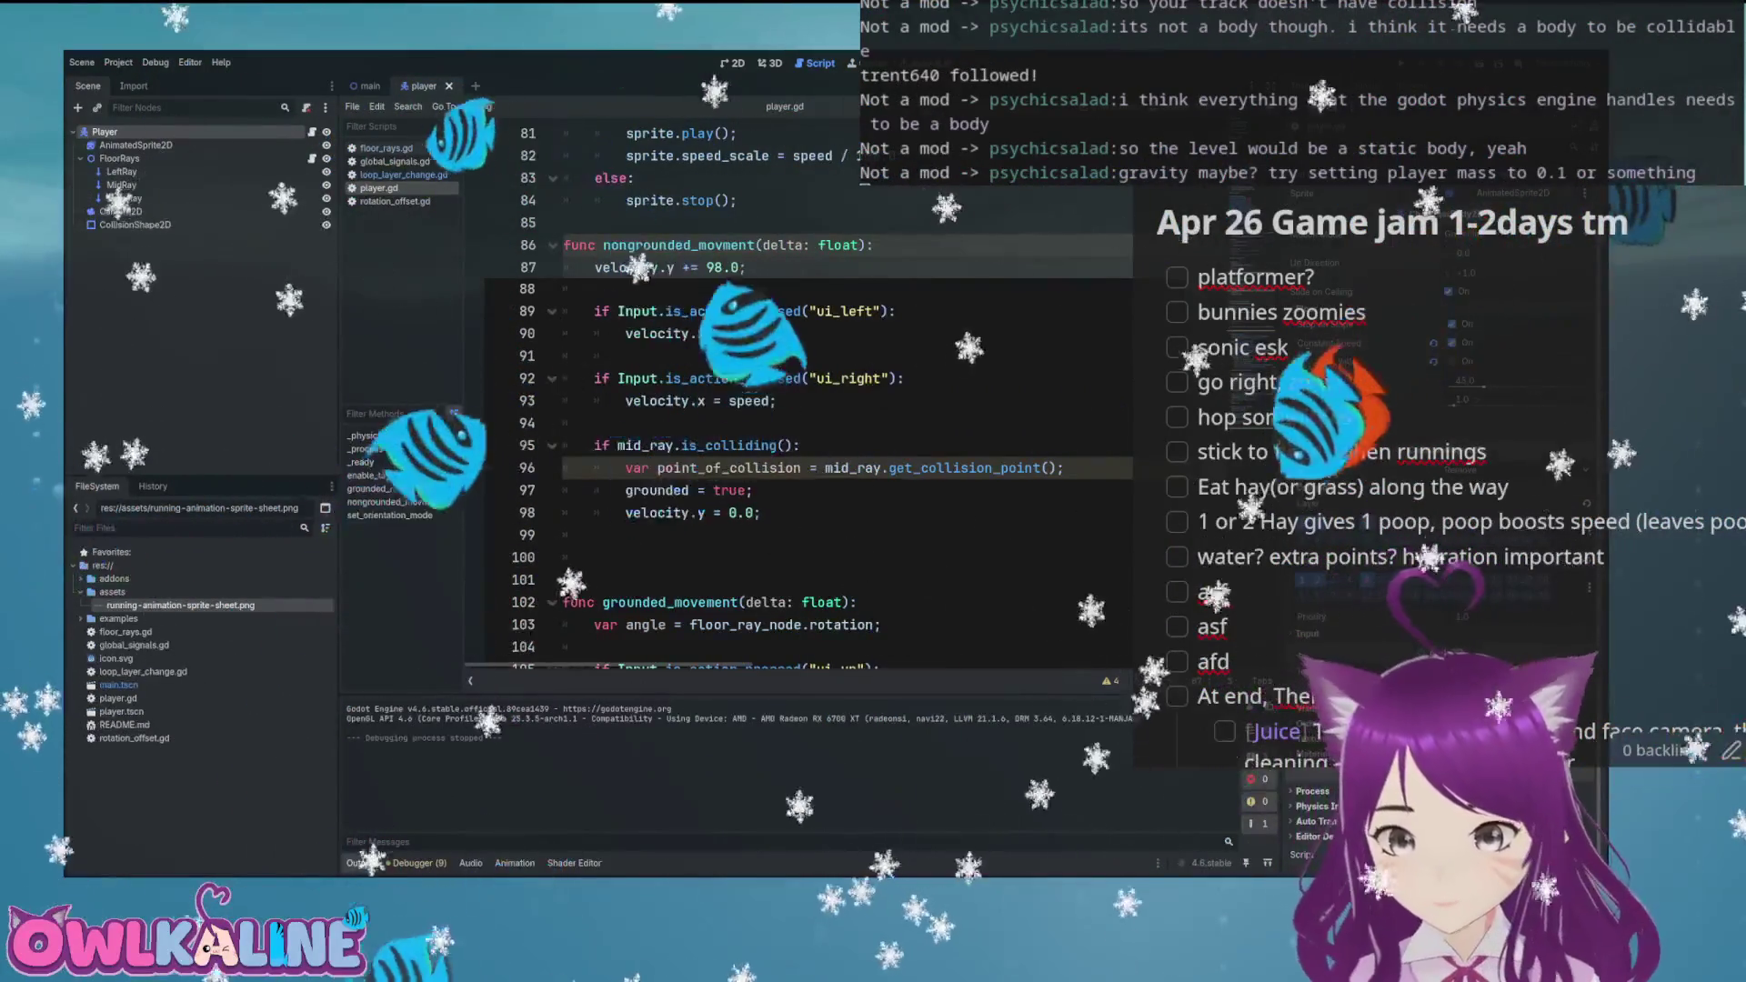
{"action": "scroll", "coordinate": [735, 495], "scroll_direction": "up", "scroll_amount": 5}
{"action": "scroll", "coordinate": [735, 496], "scroll_direction": "down", "scroll_amount": 2}
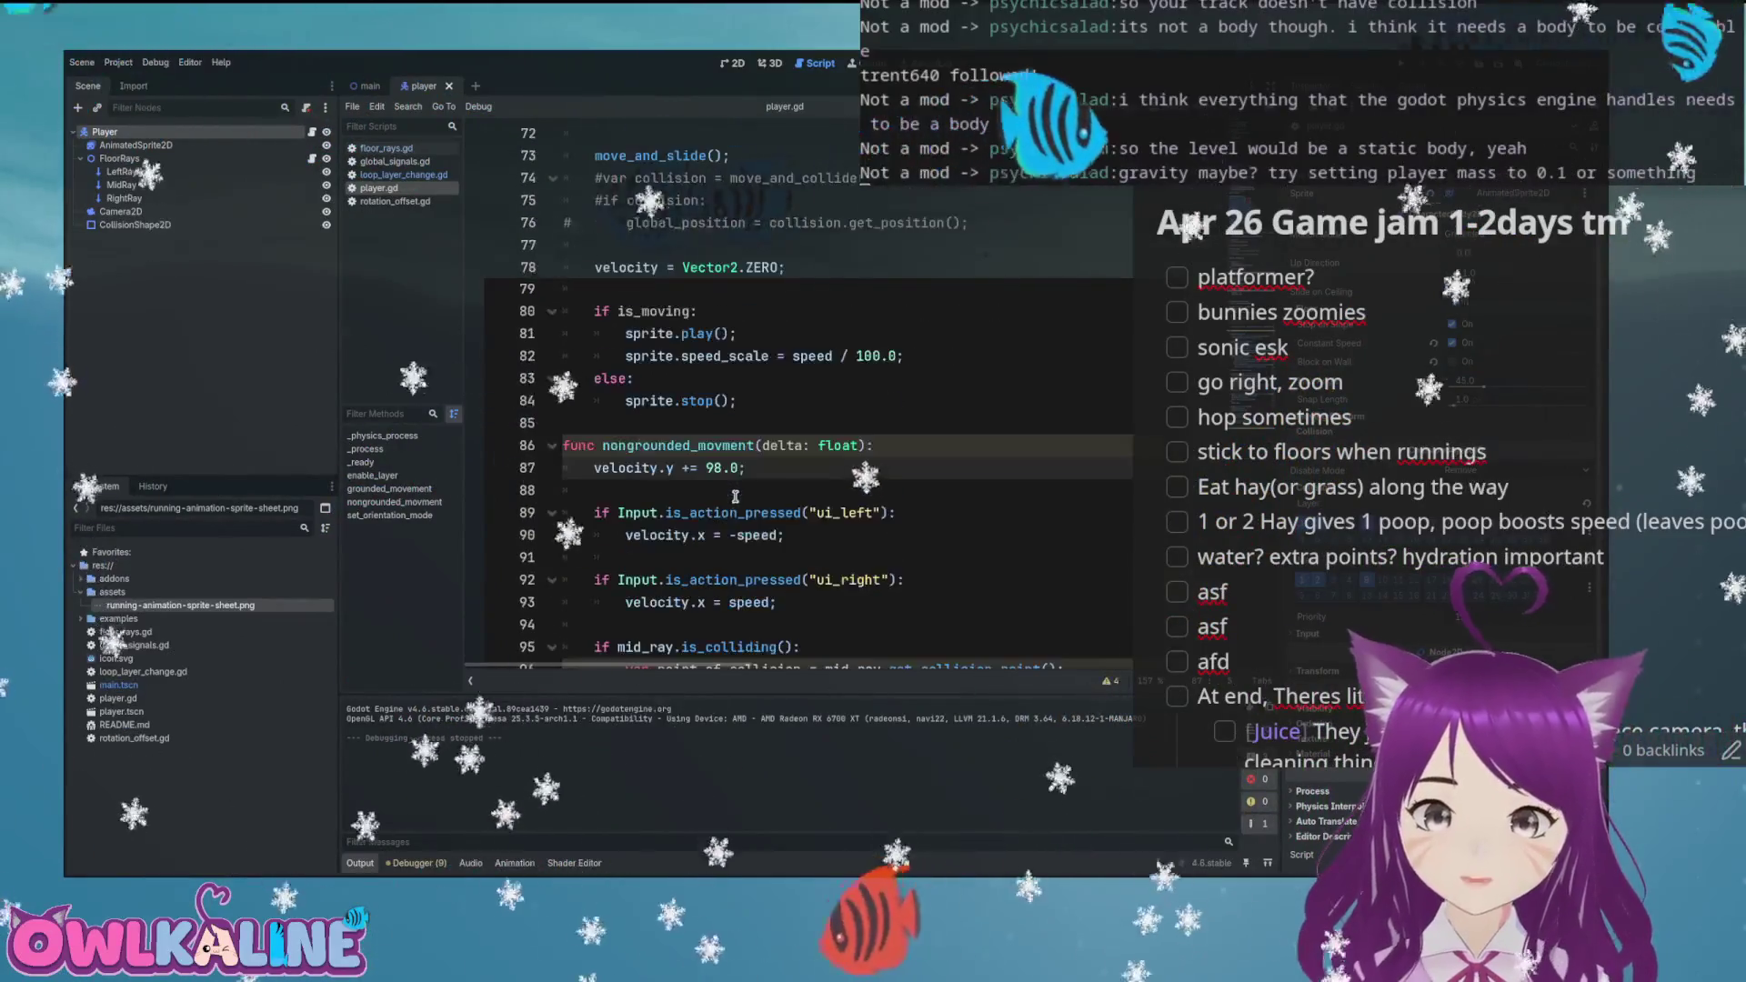
{"action": "scroll", "coordinate": [736, 497], "scroll_direction": "up", "scroll_amount": 4}
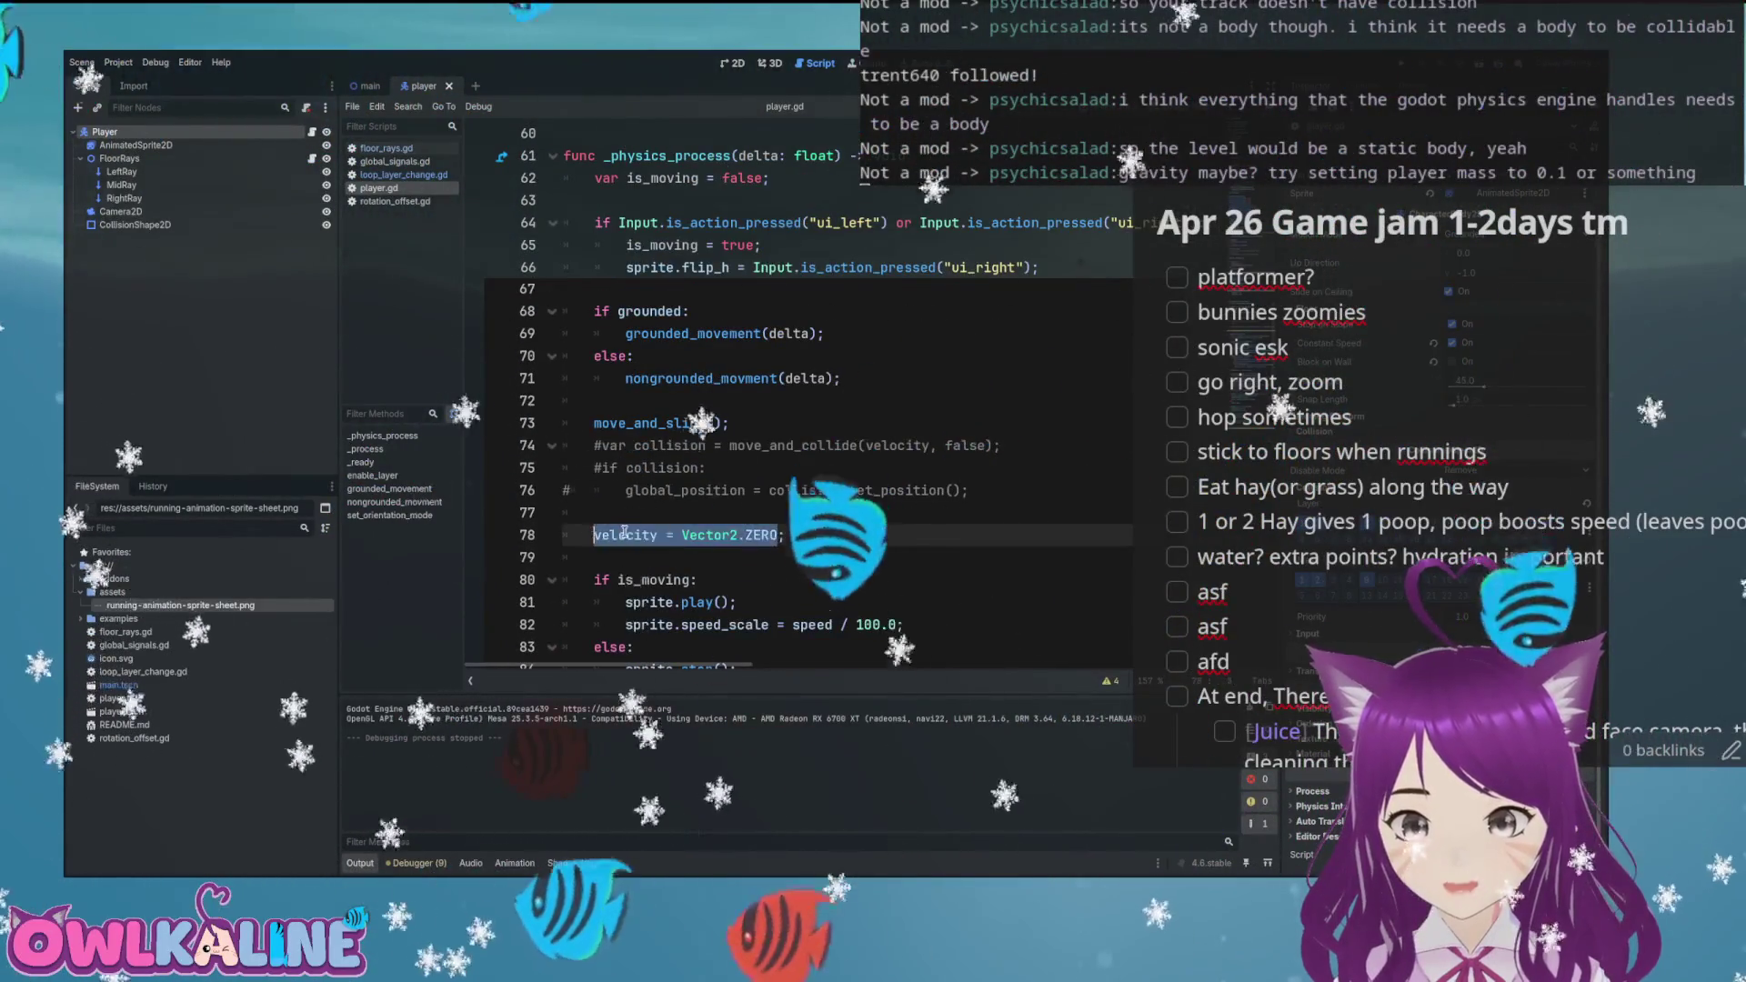
{"action": "scroll", "coordinate": [646, 517], "scroll_direction": "up", "scroll_amount": 1}
{"action": "scroll", "coordinate": [666, 388], "scroll_direction": "down", "scroll_amount": 1}
{"action": "left_click", "coordinate": [673, 391], "text": "ctrl"}
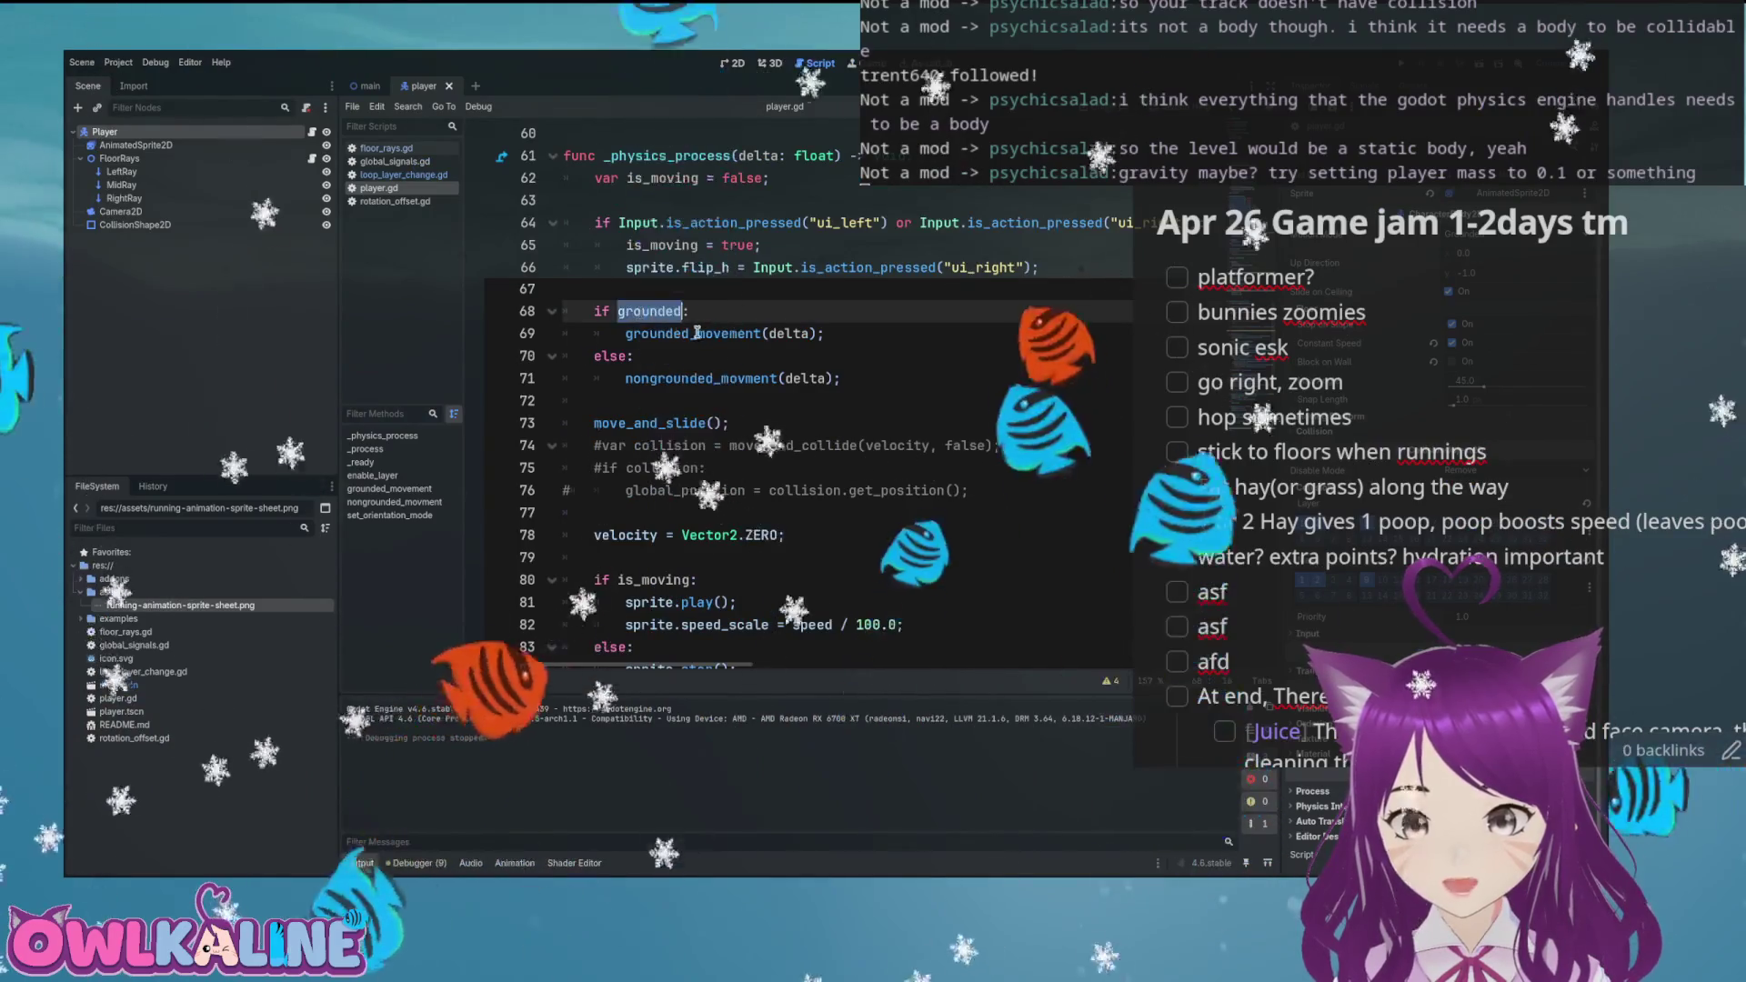
{"action": "scroll", "coordinate": [691, 454], "scroll_direction": "up", "scroll_amount": 3}
{"action": "scroll", "coordinate": [671, 525], "scroll_direction": "down", "scroll_amount": 2}
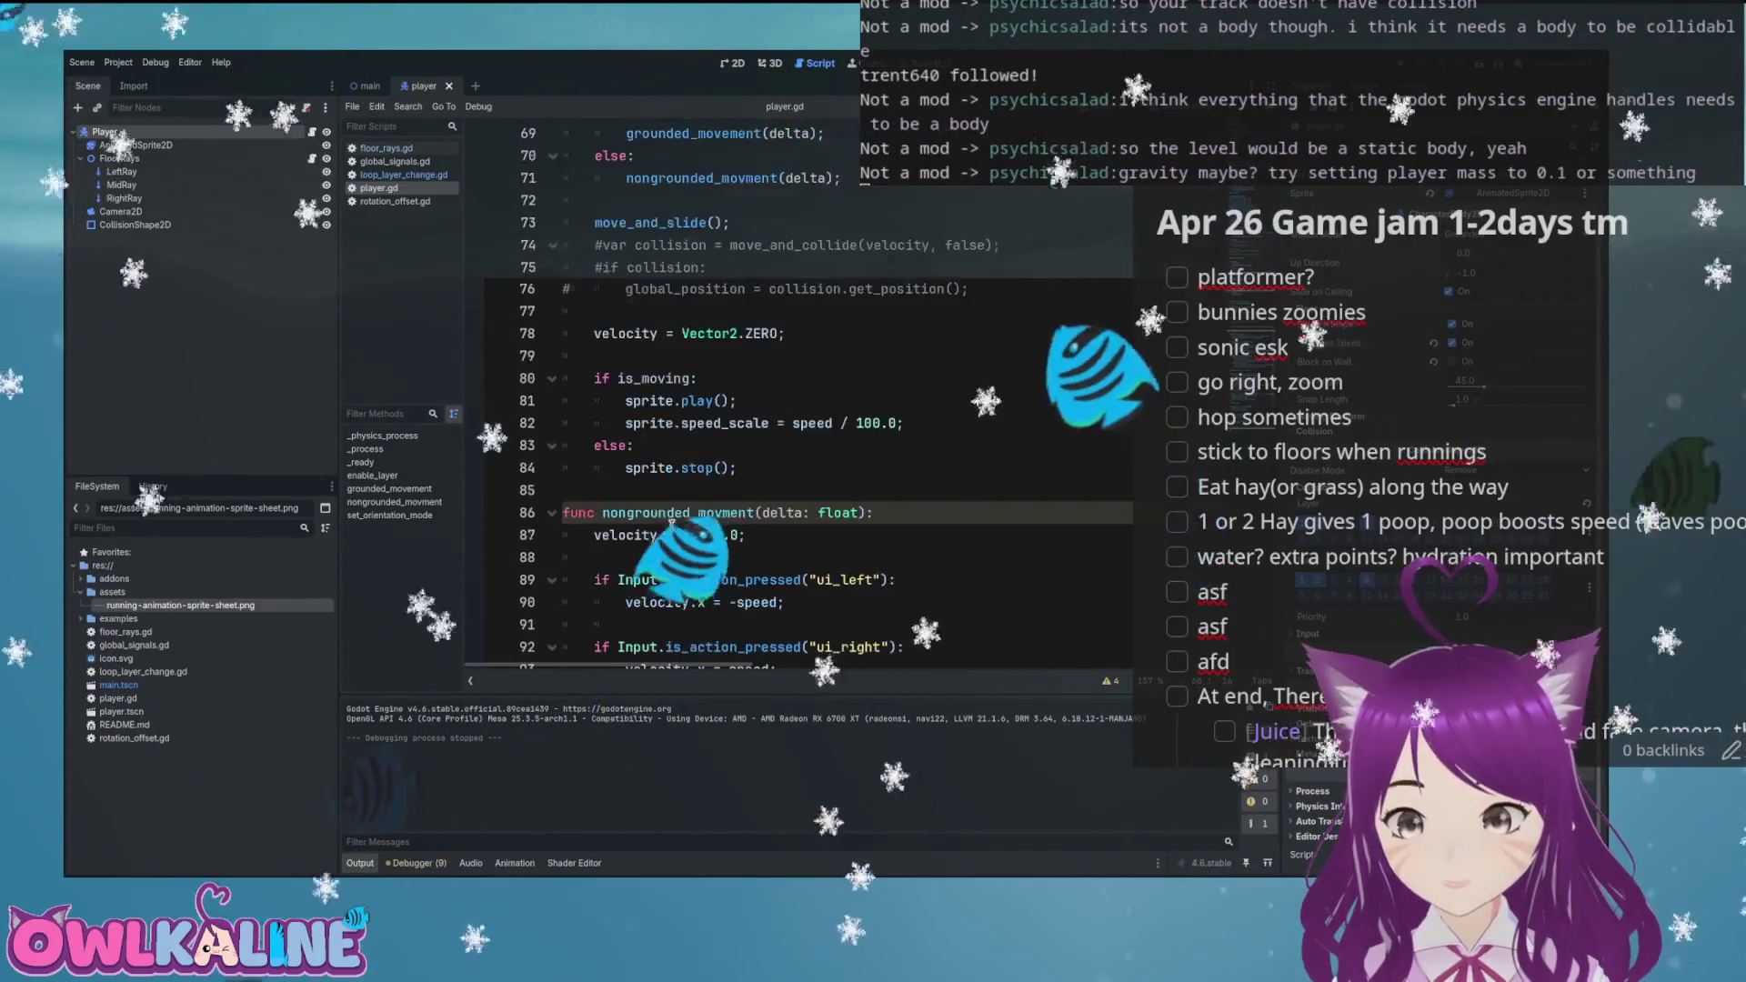
Test-run the game, steering the bunny up the slope, over the magenta hill and back left
{"action": "key", "text": "F5"}
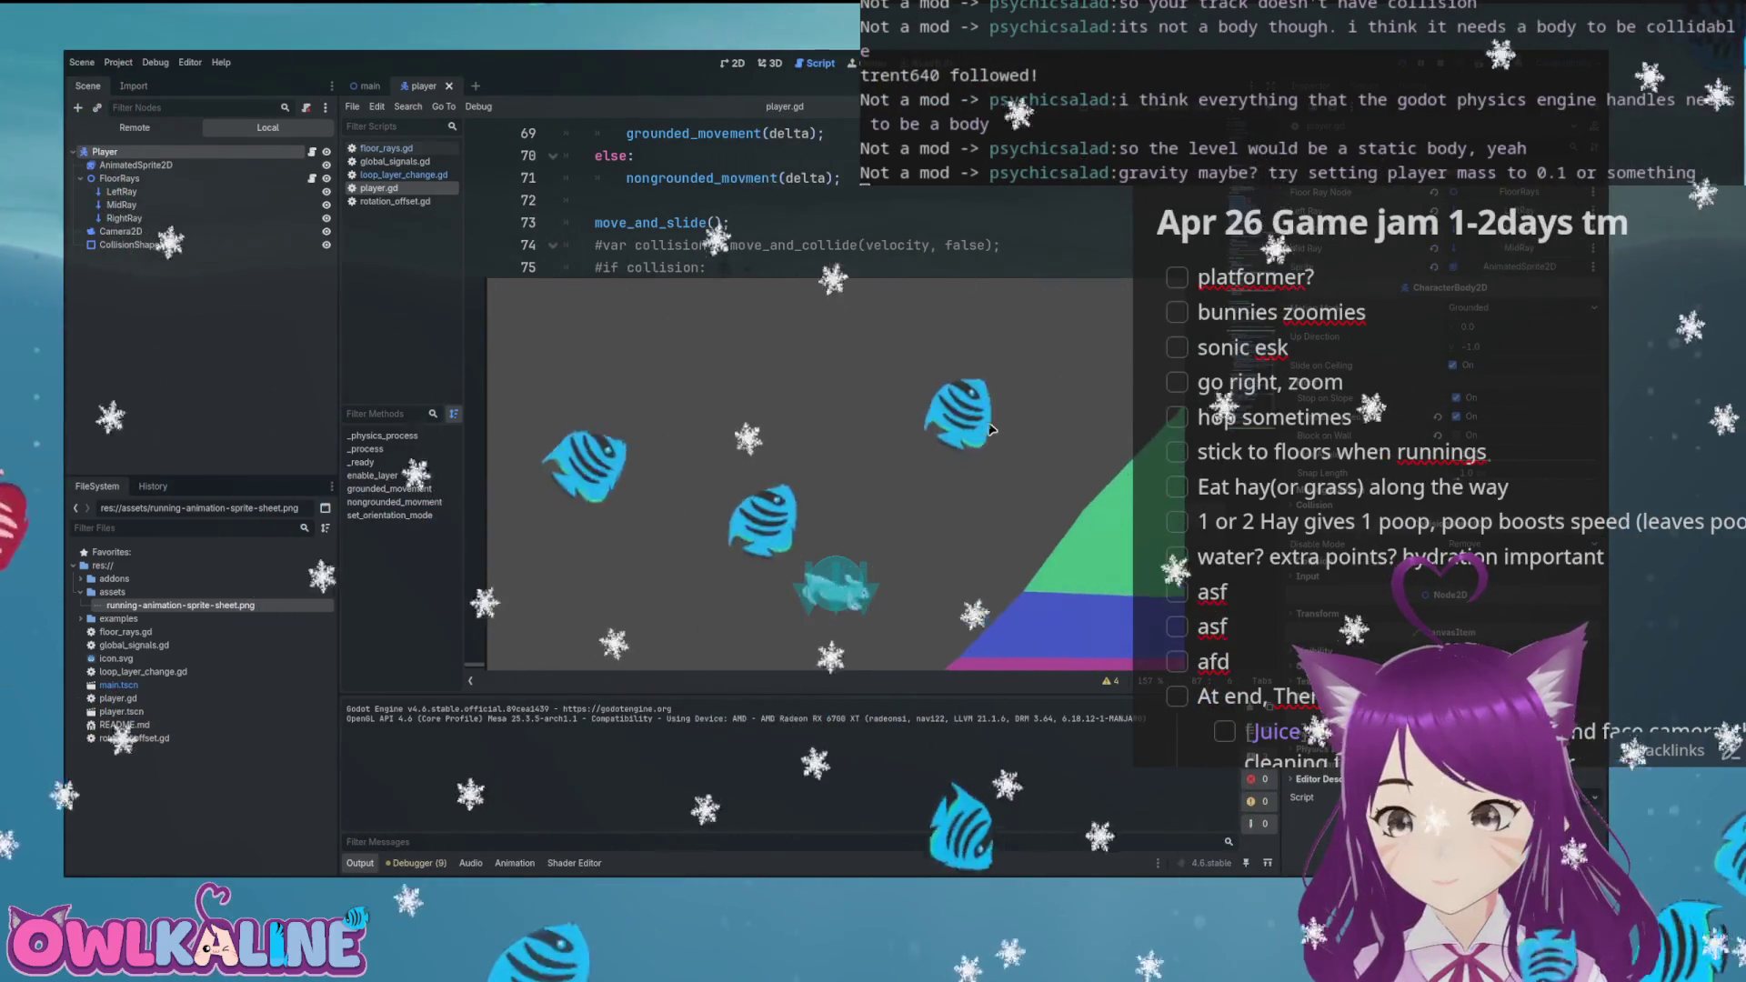
{"action": "key", "text": "Right"}
{"action": "key", "text": "Right"}
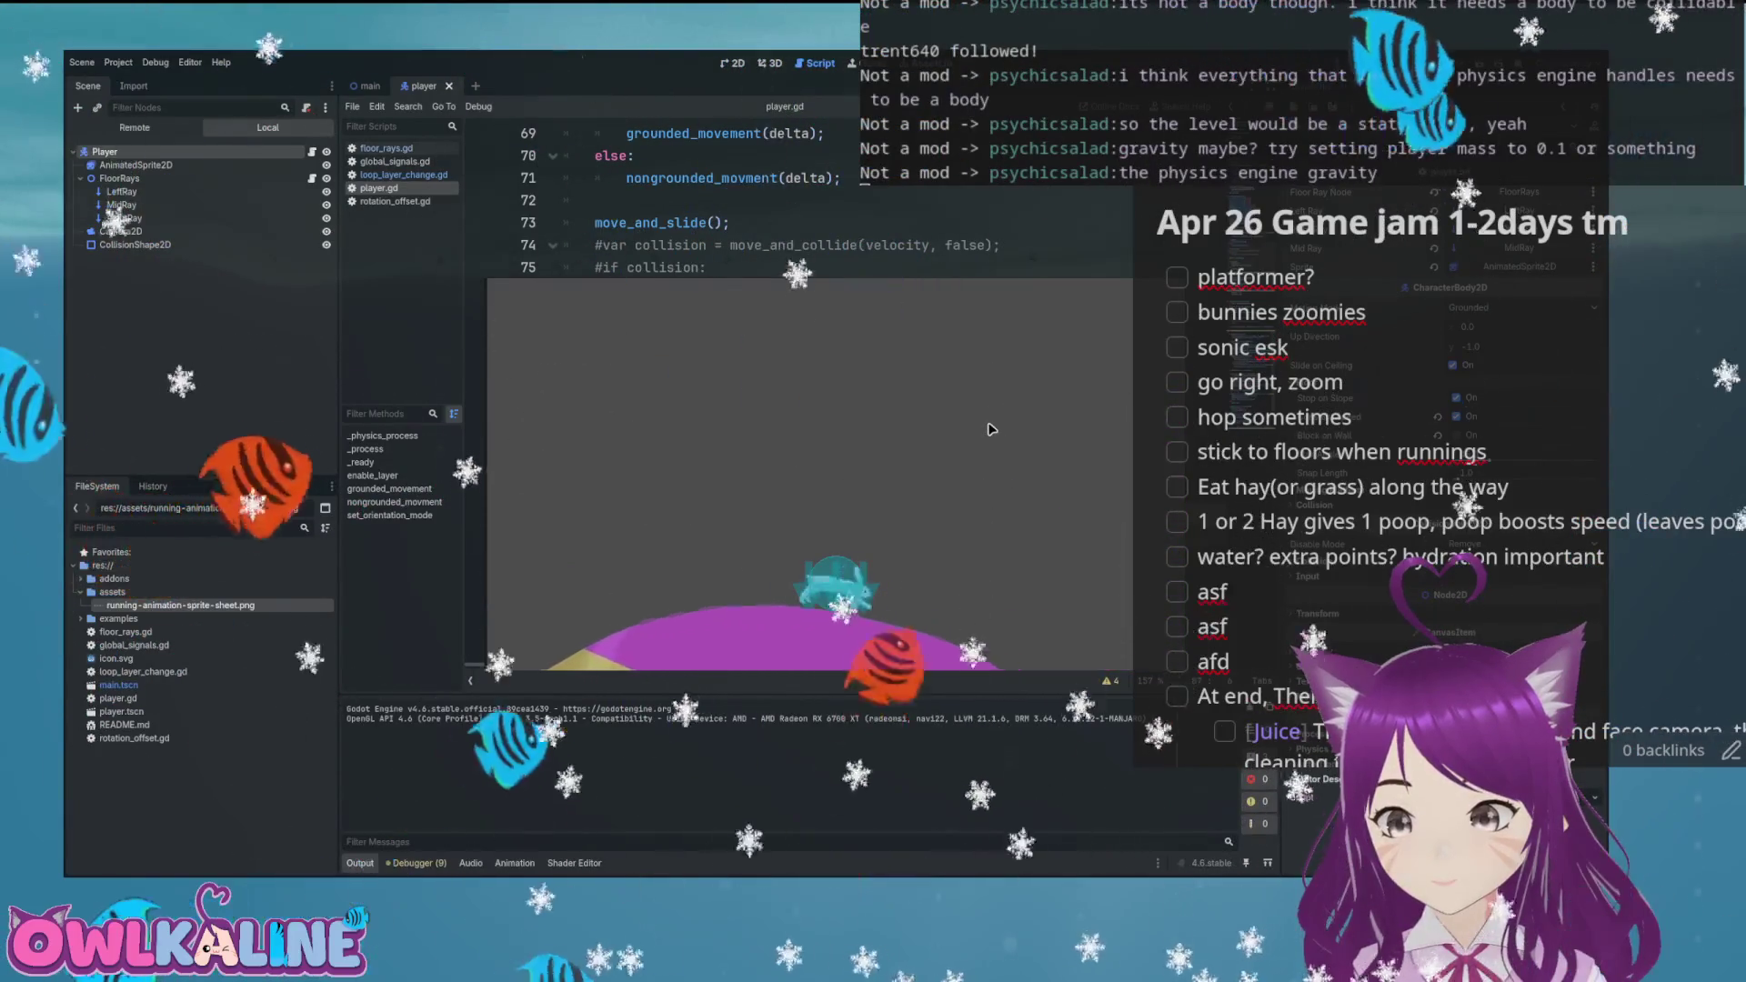
{"action": "key", "text": "Right"}
{"action": "key", "text": "Right"}
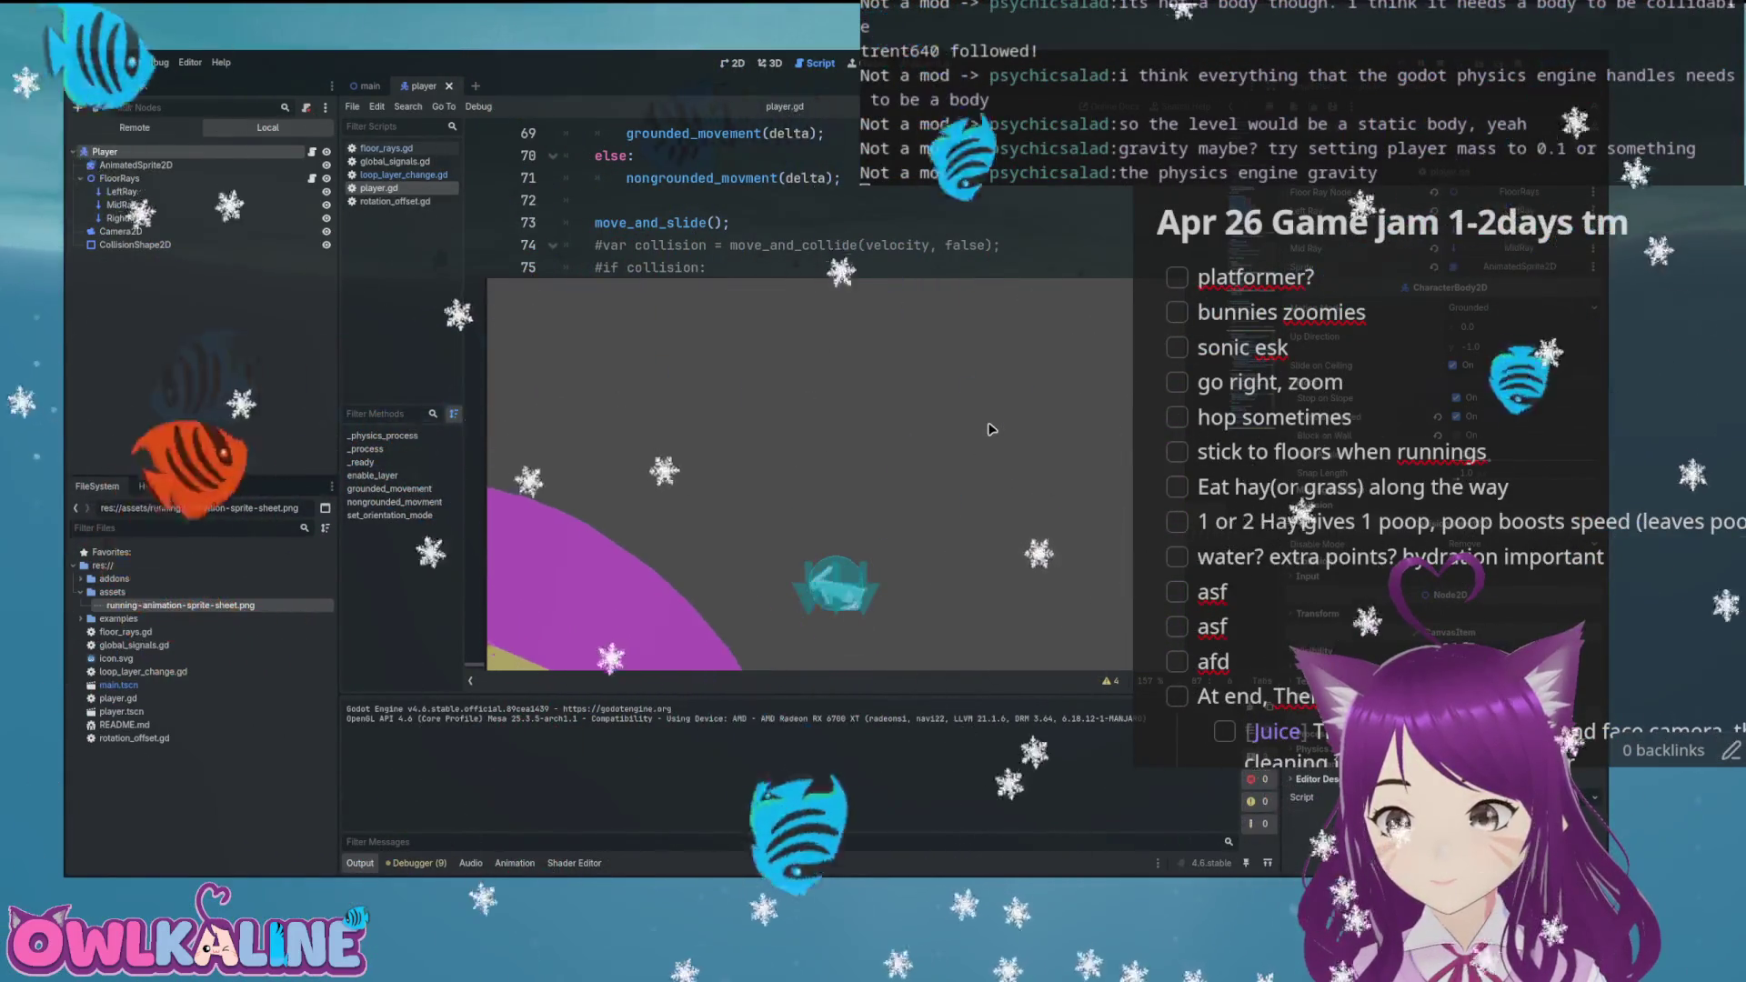
{"action": "key", "text": "Left"}
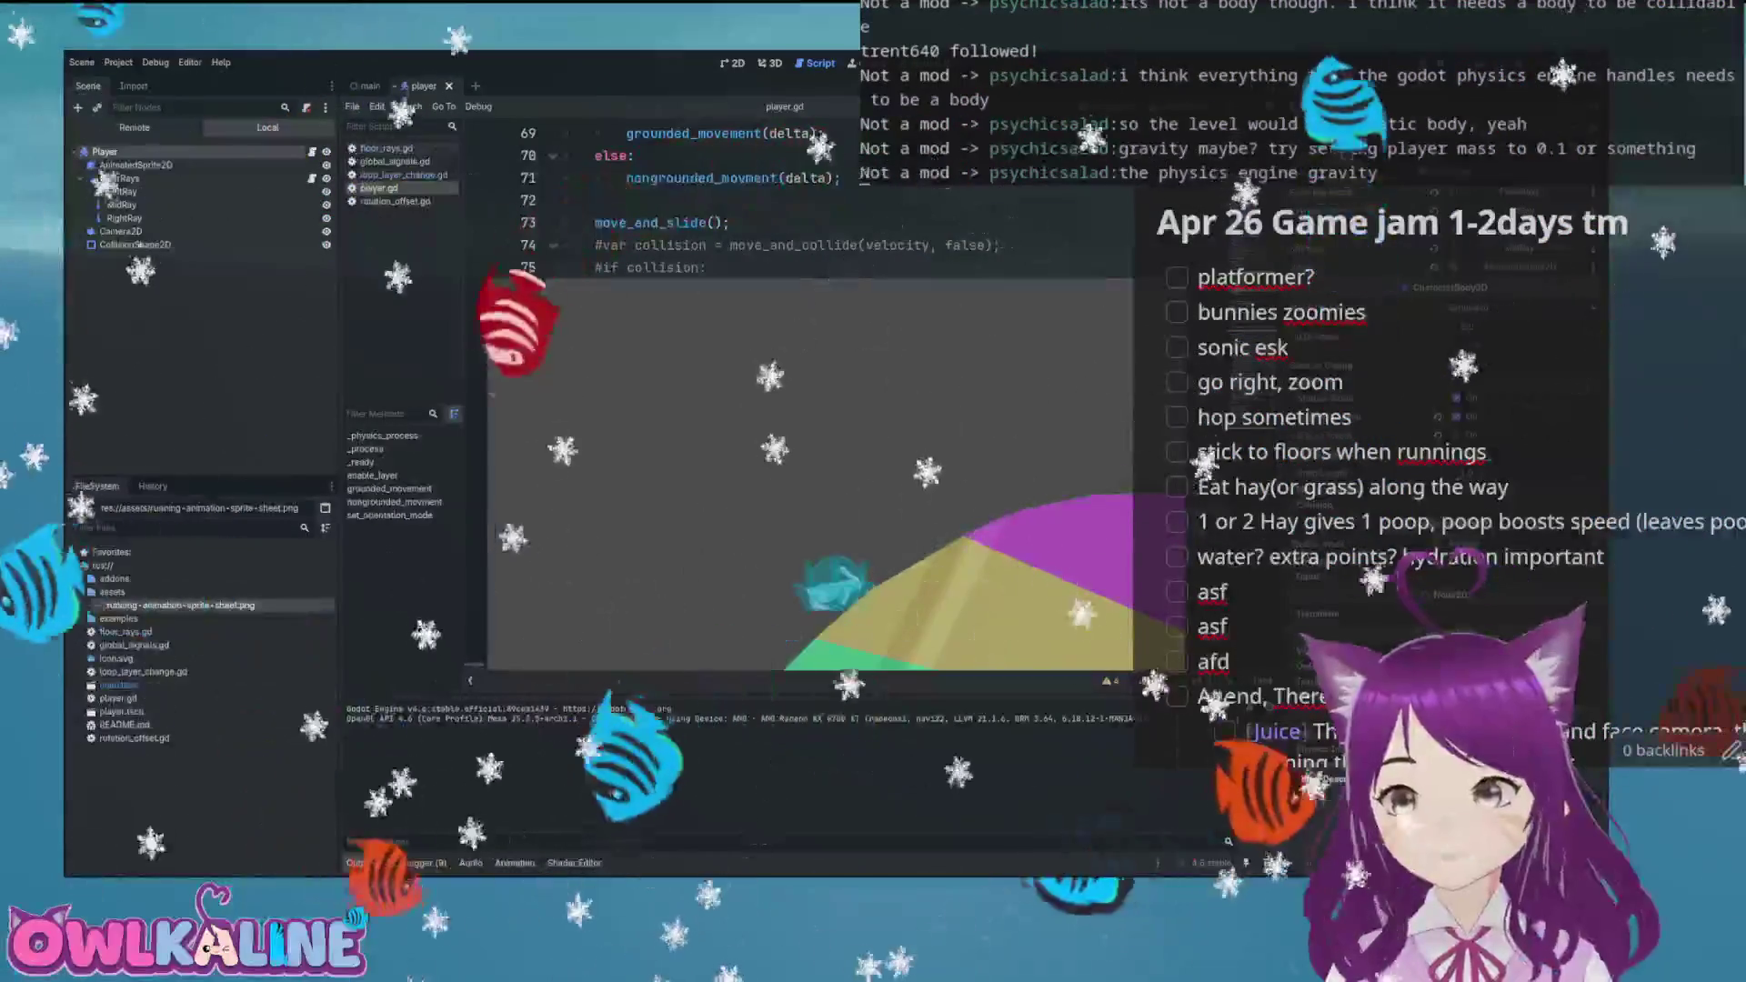
{"action": "key", "text": "F8"}
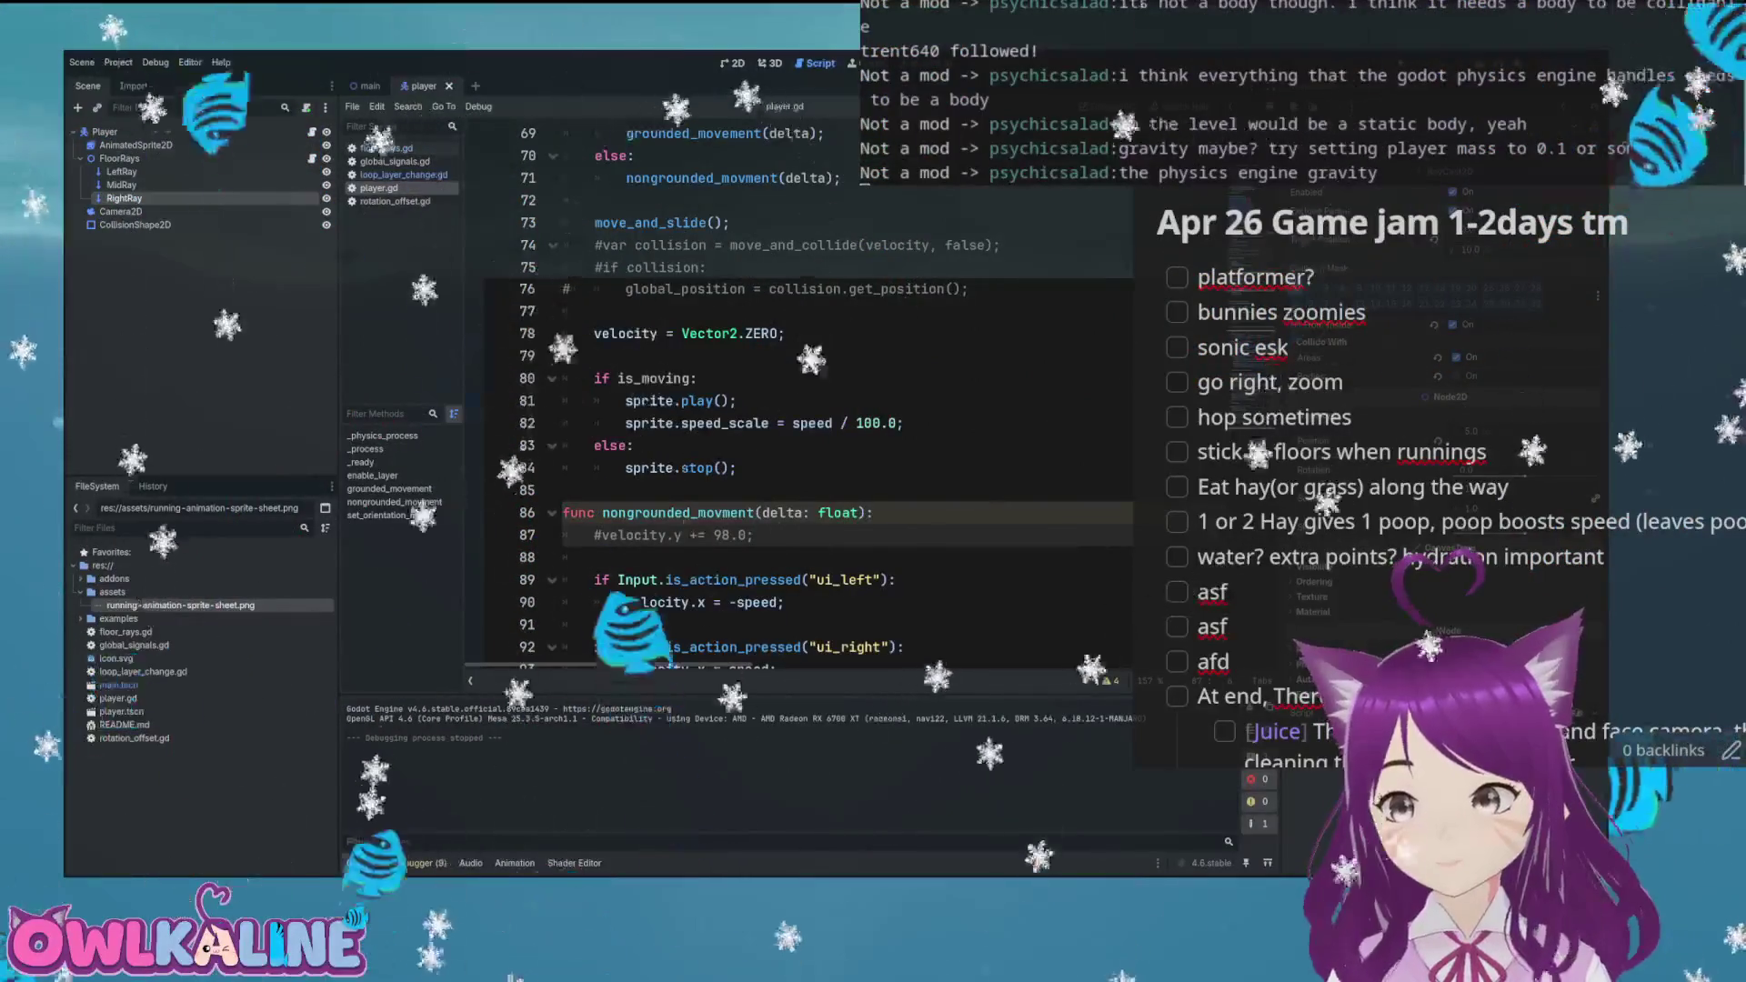
Save the script, set Collide With Areas/Bodies on RightRay and LeftRay, and relaunch
{"action": "key", "text": "ctrl+s"}
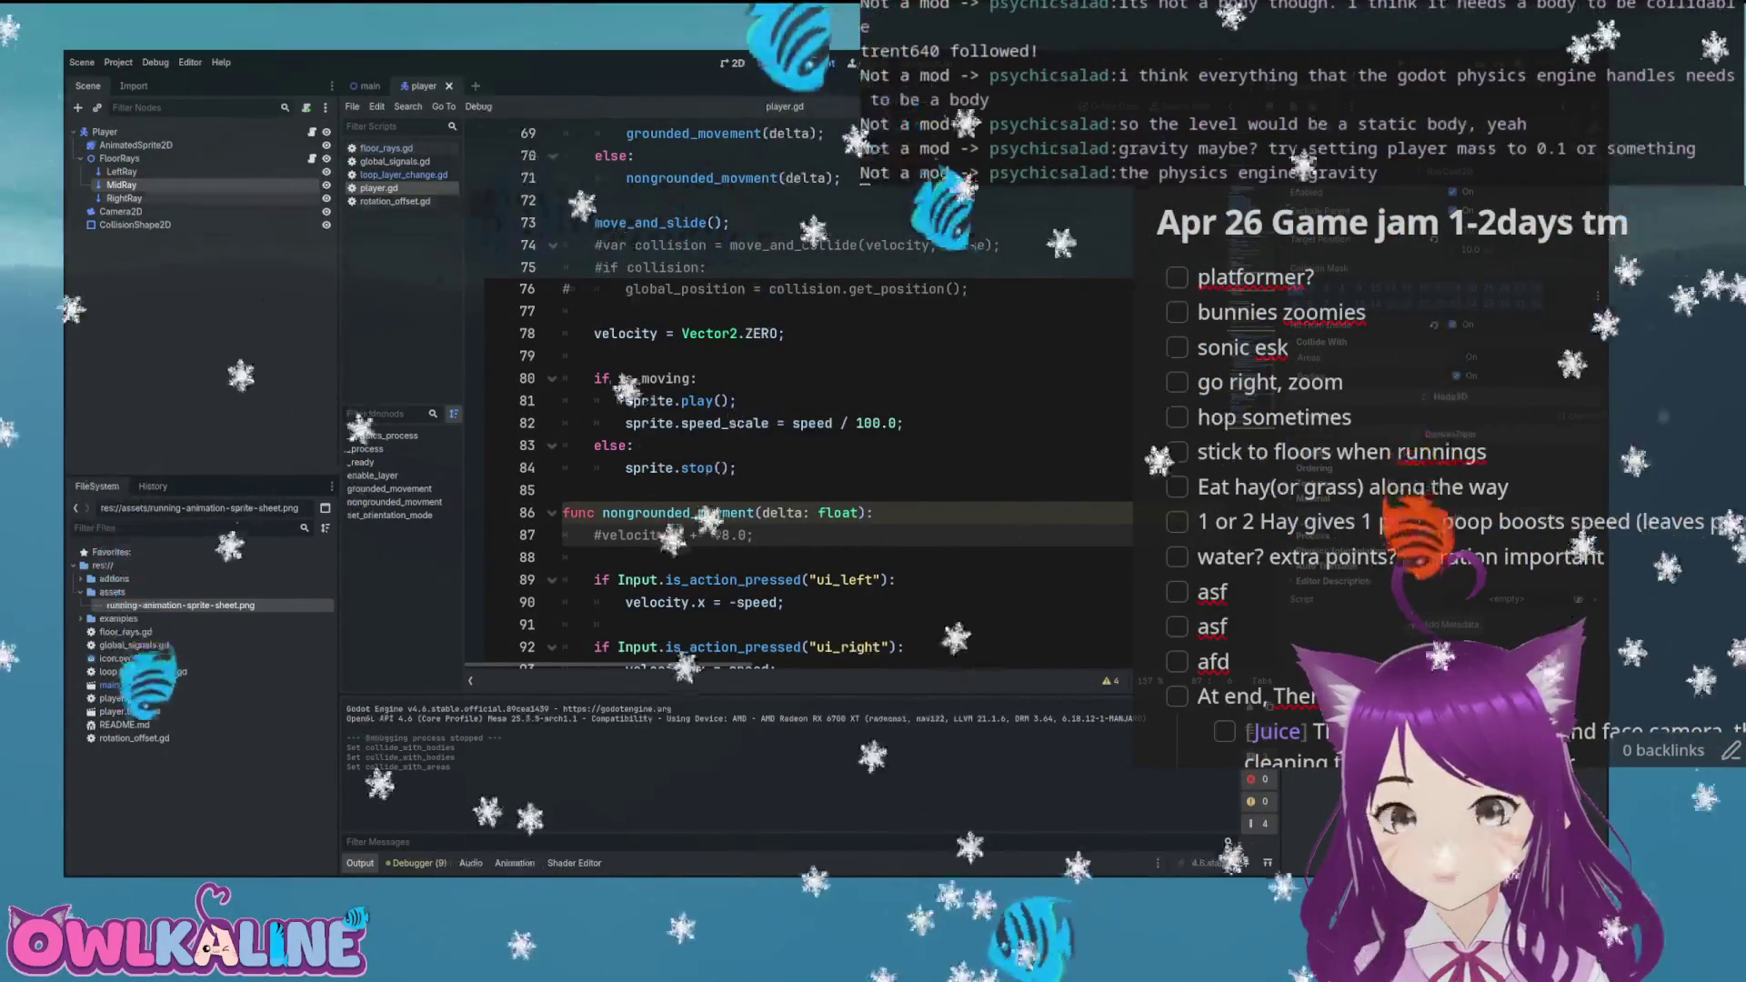
{"action": "left_click", "coordinate": [124, 198]}
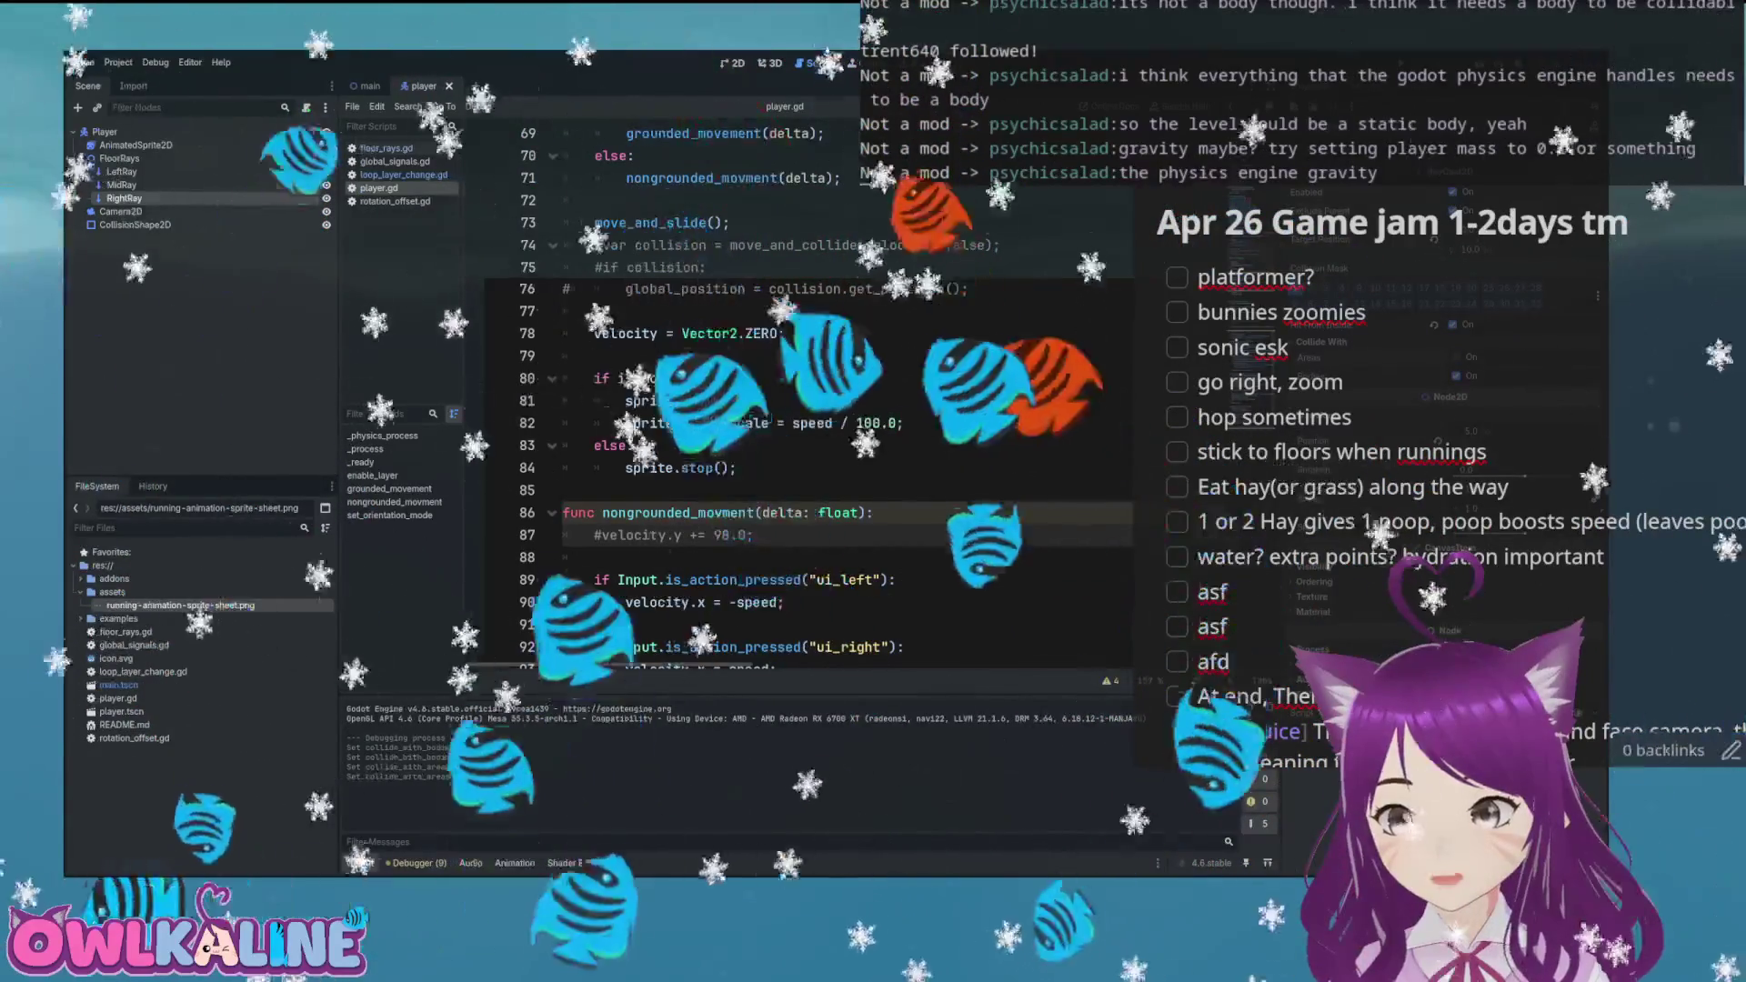
{"action": "left_click", "coordinate": [121, 171]}
{"action": "key", "text": "ctrl+s"}
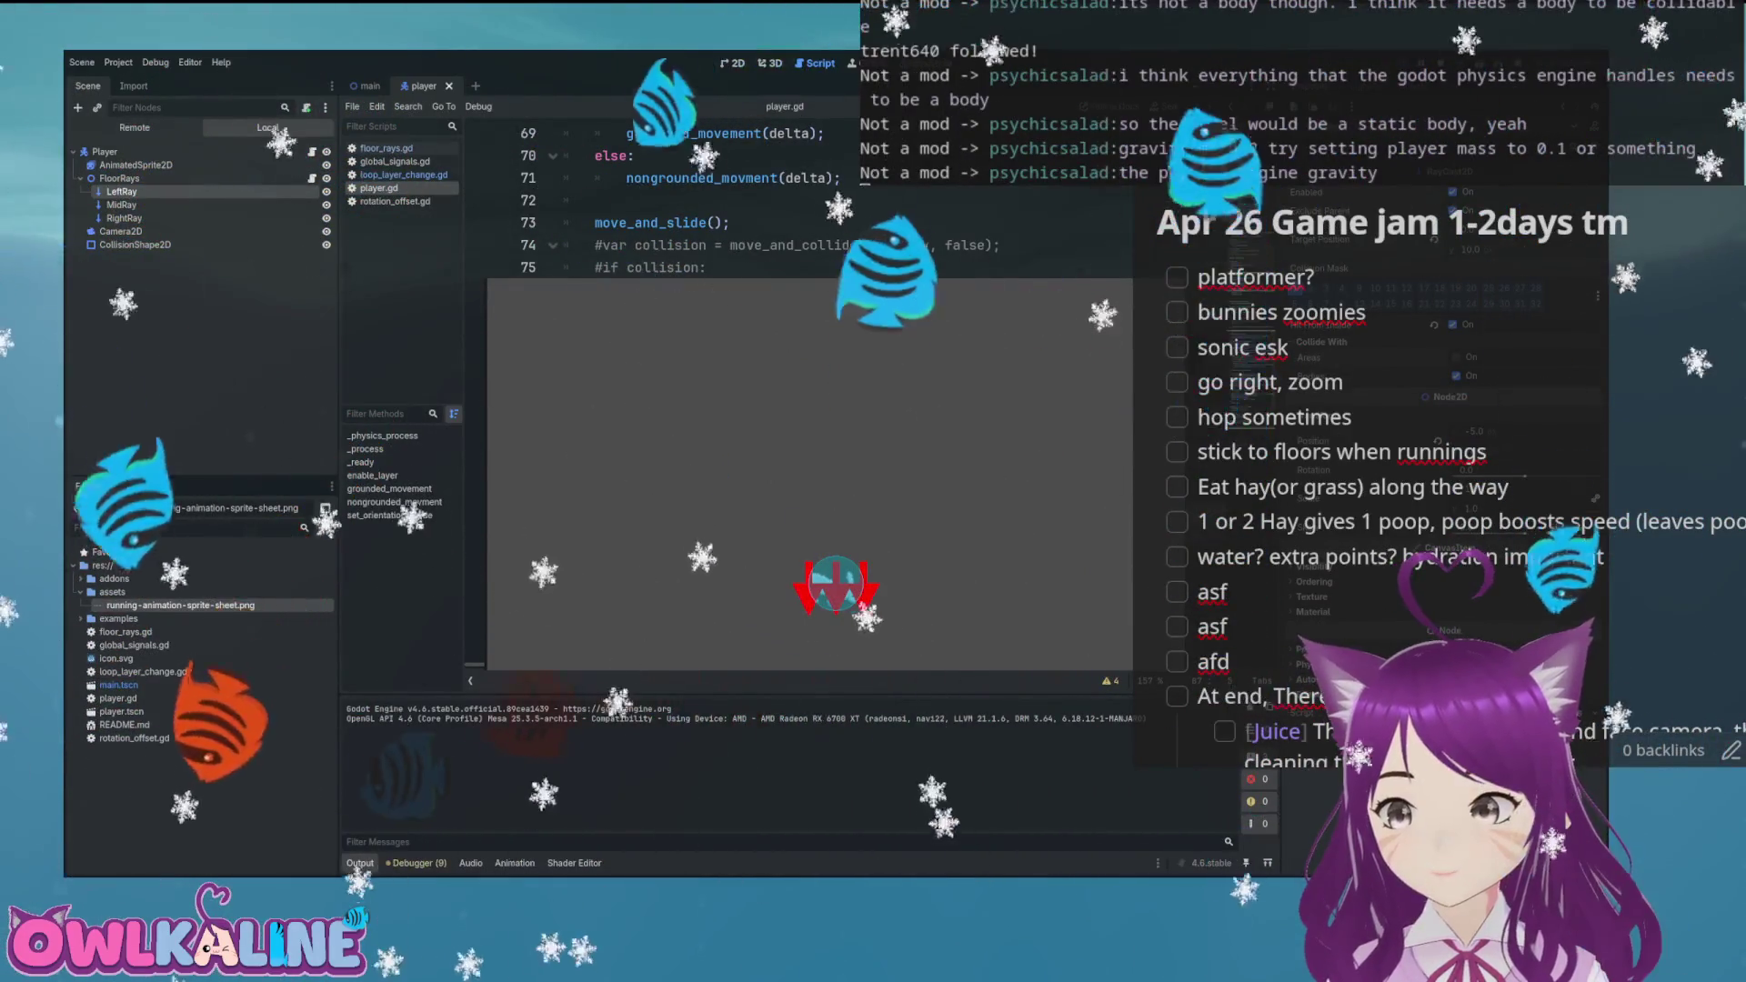
Restore the velocity.y += 98.0 gravity line, test the bunny on the slopes, and save
{"action": "key", "text": "F8"}
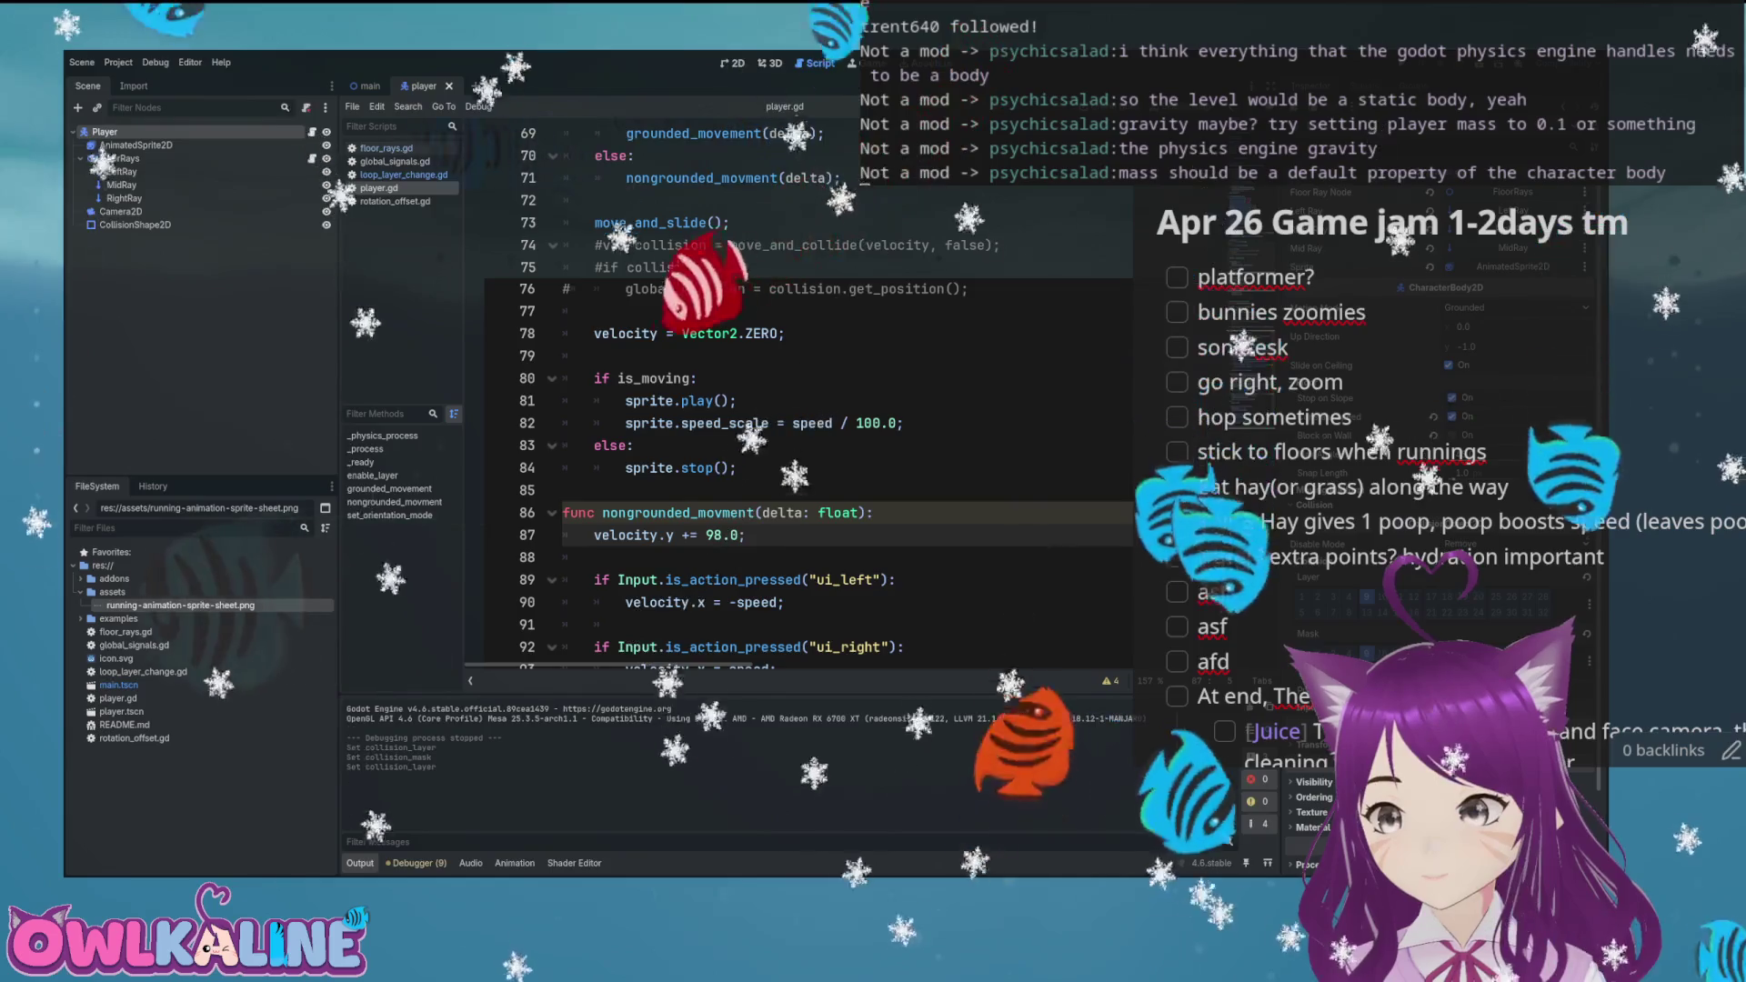
{"action": "key", "text": "F5"}
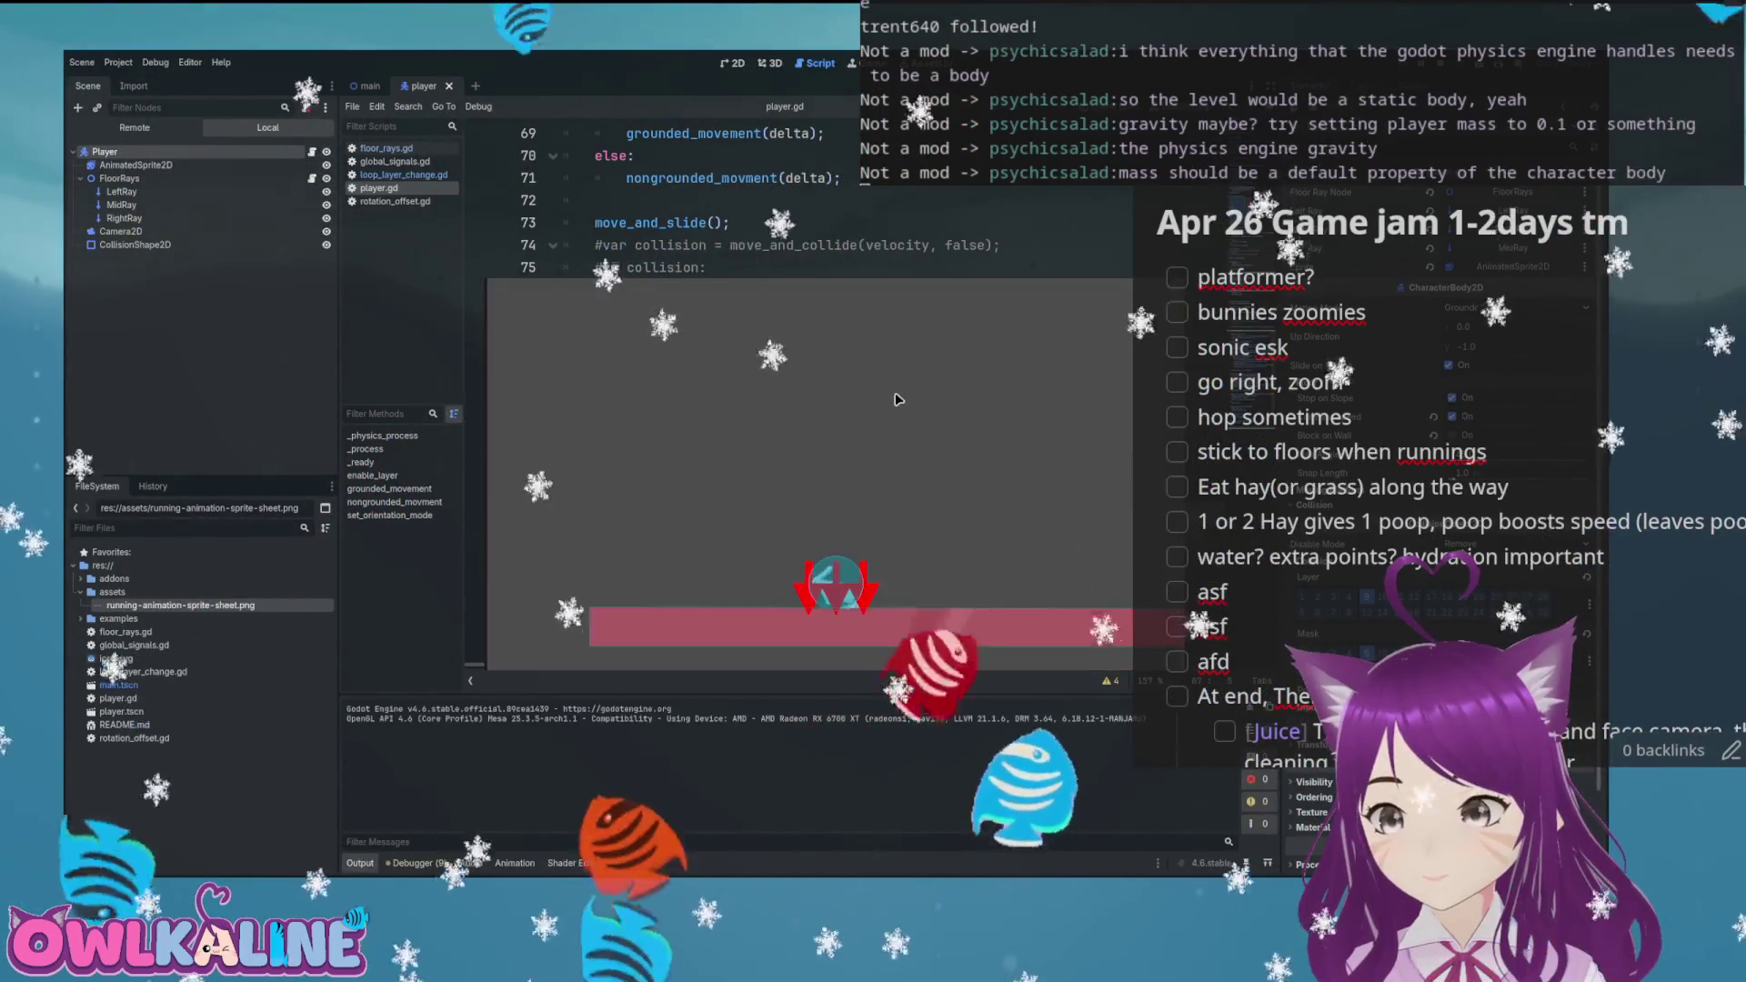
{"action": "key", "text": "Right"}
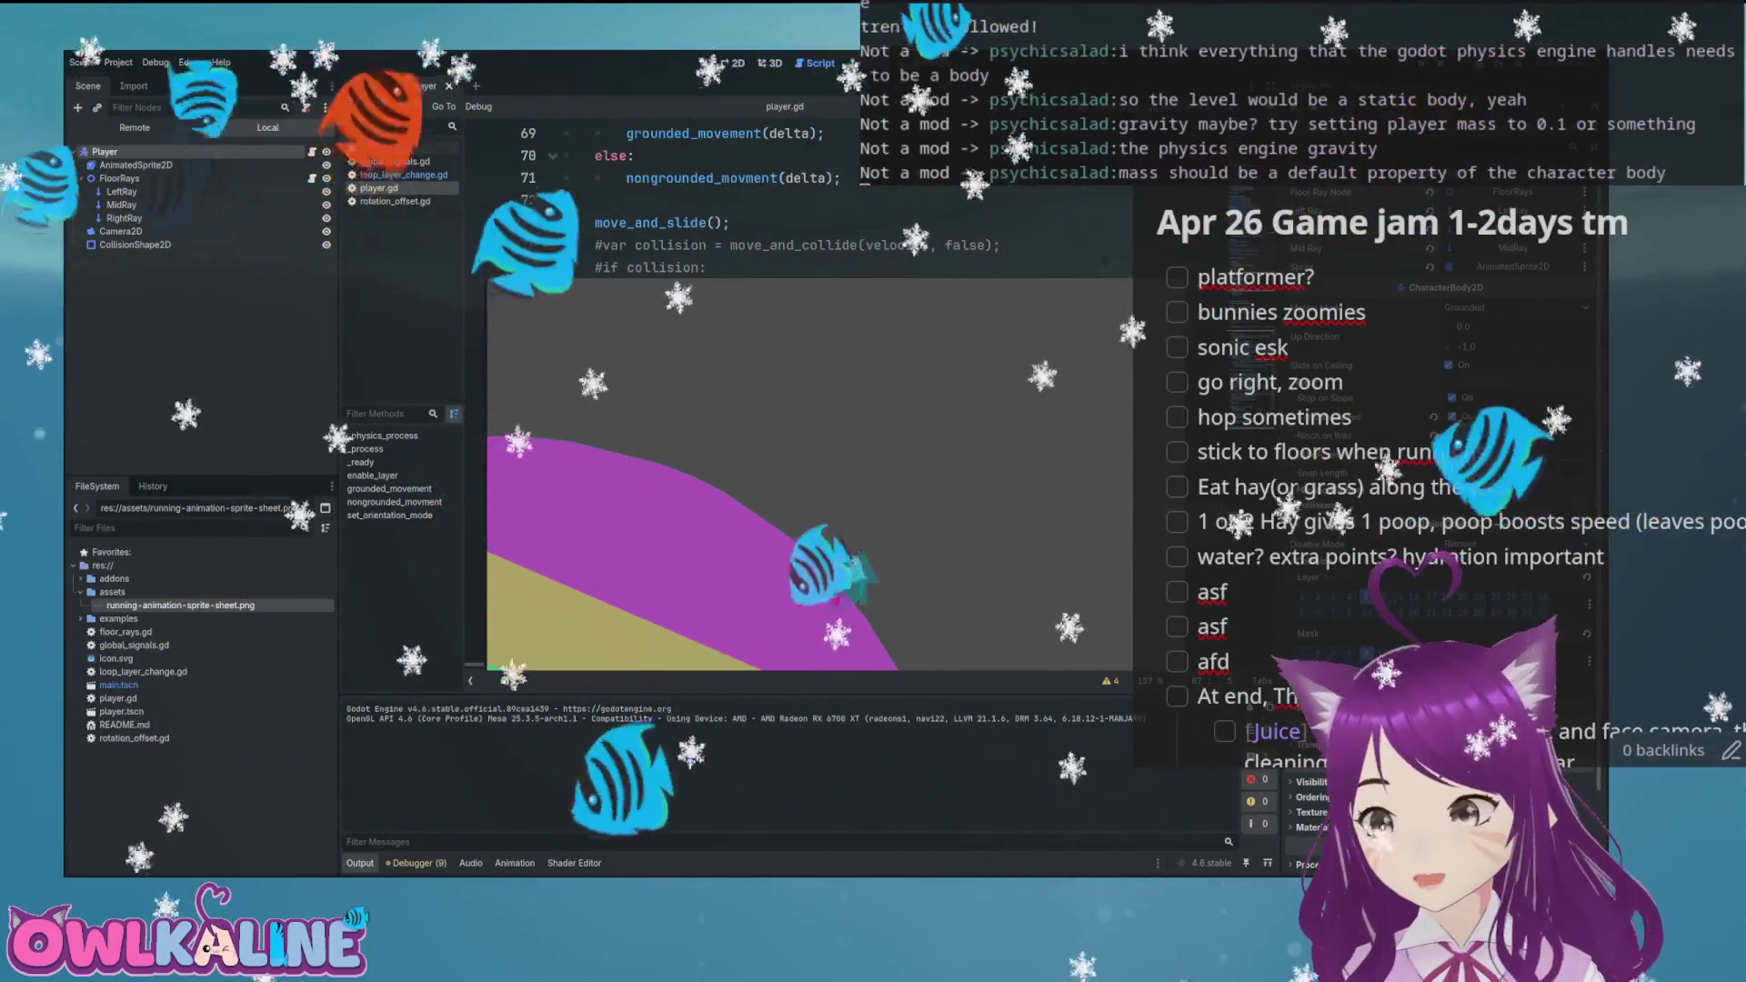
{"action": "key", "text": "F8"}
{"action": "key", "text": "ctrl+s"}
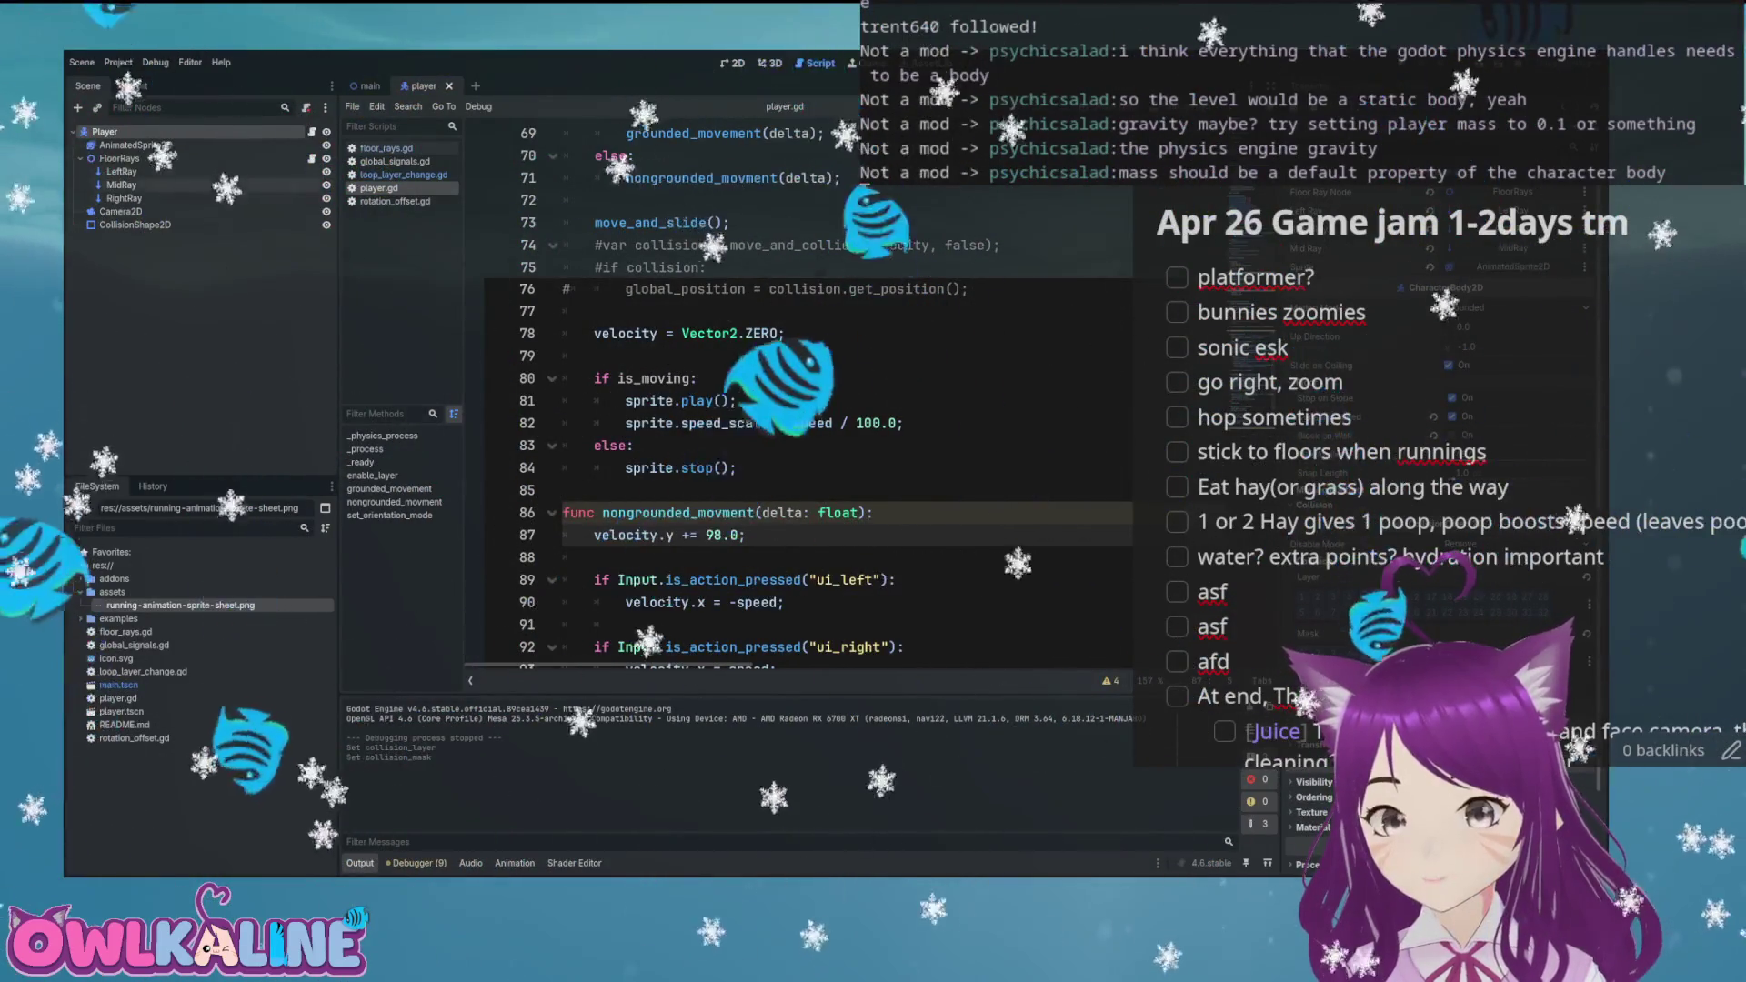
Compare and adjust the collision layers and masks of the Layer1 and Layer2 bodies
{"action": "left_click", "coordinate": [81, 158]}
{"action": "left_click", "coordinate": [113, 158]}
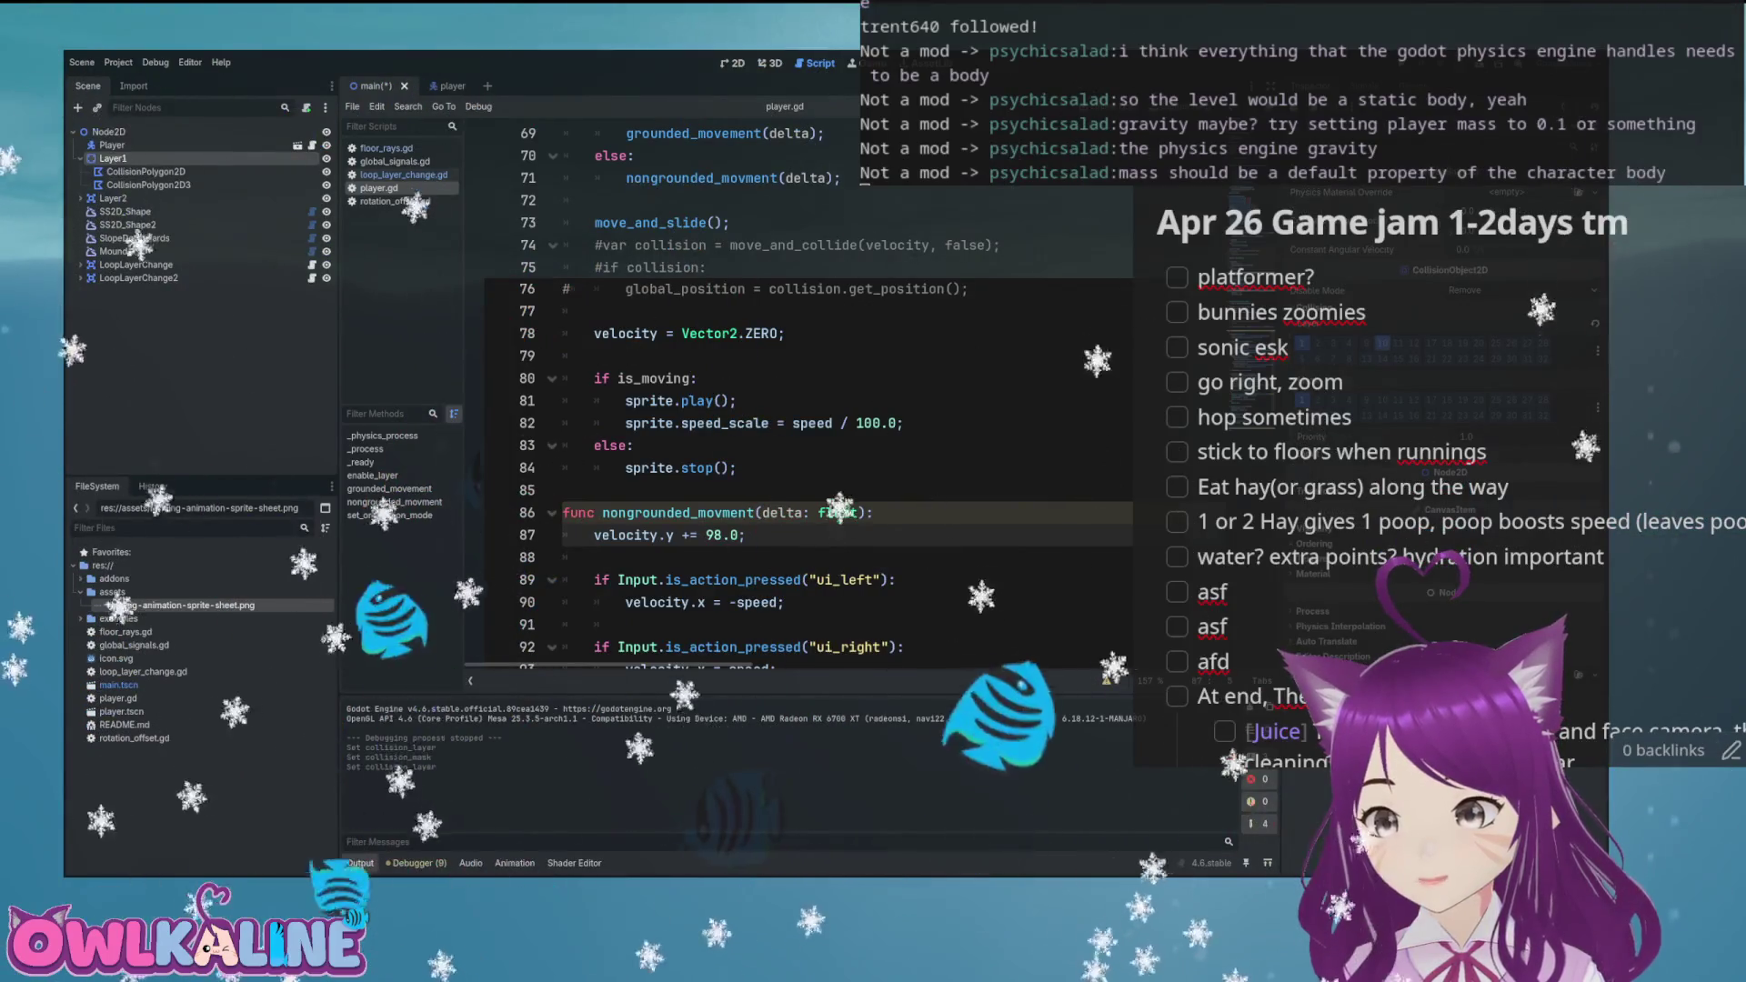
{"action": "left_click", "coordinate": [113, 198]}
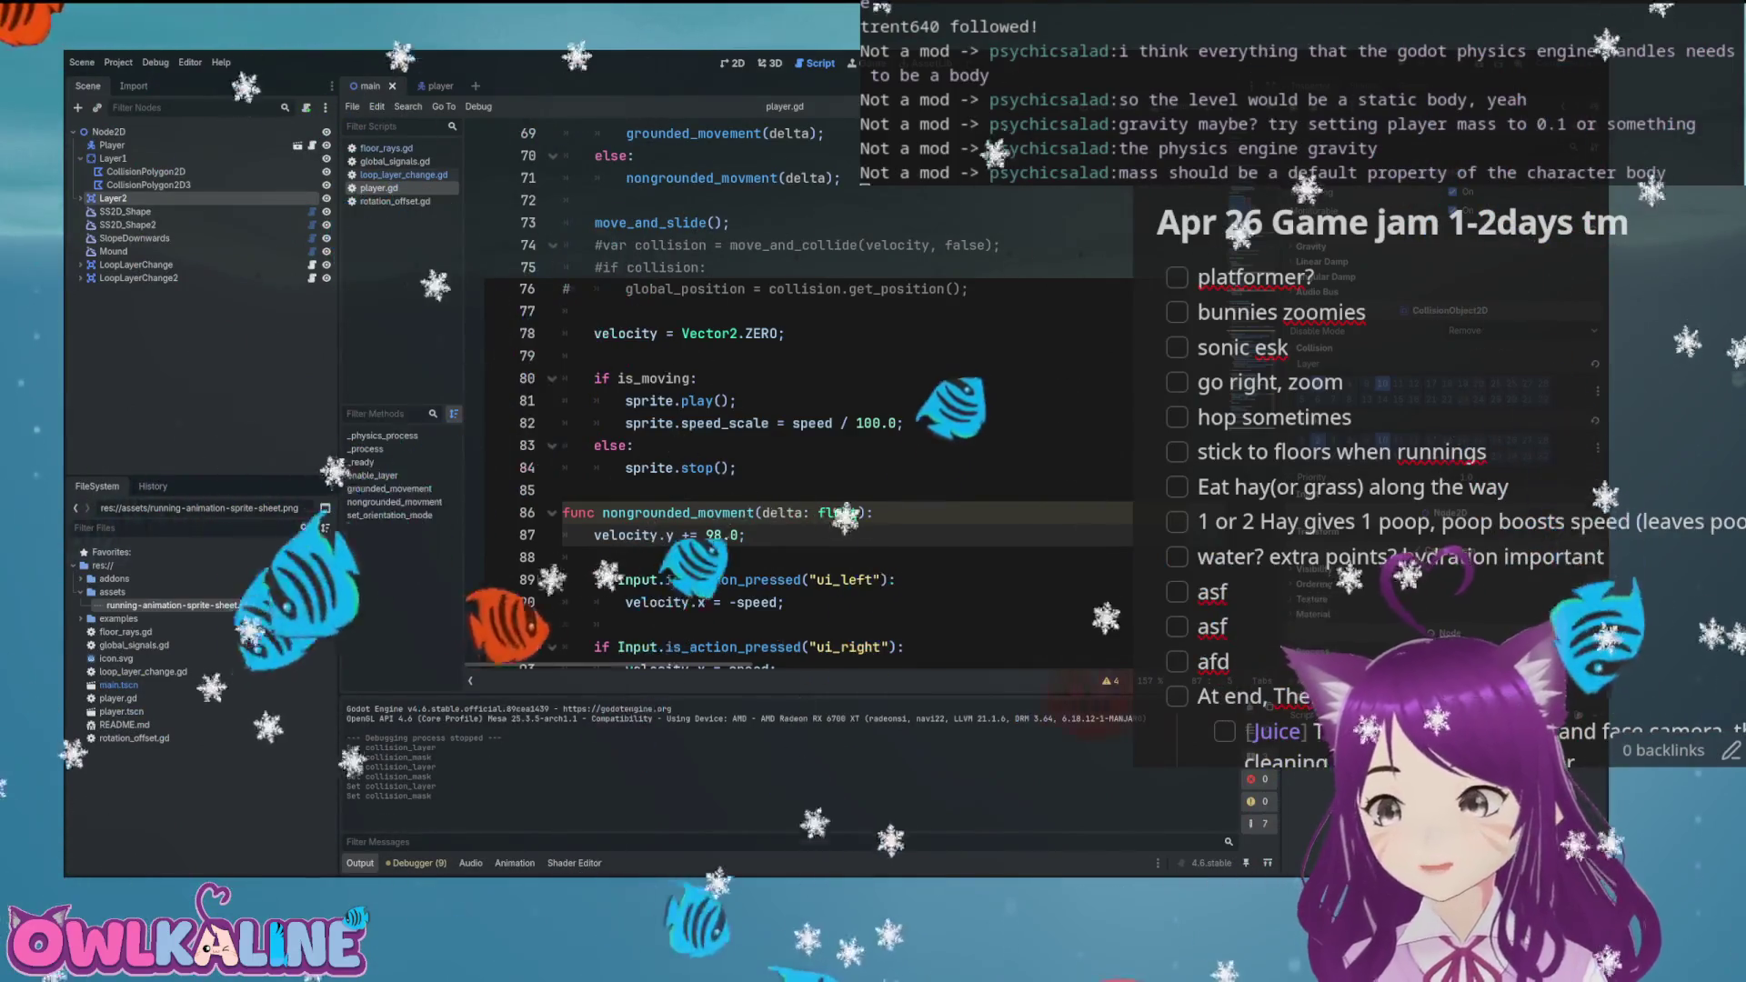
{"action": "left_click", "coordinate": [113, 158]}
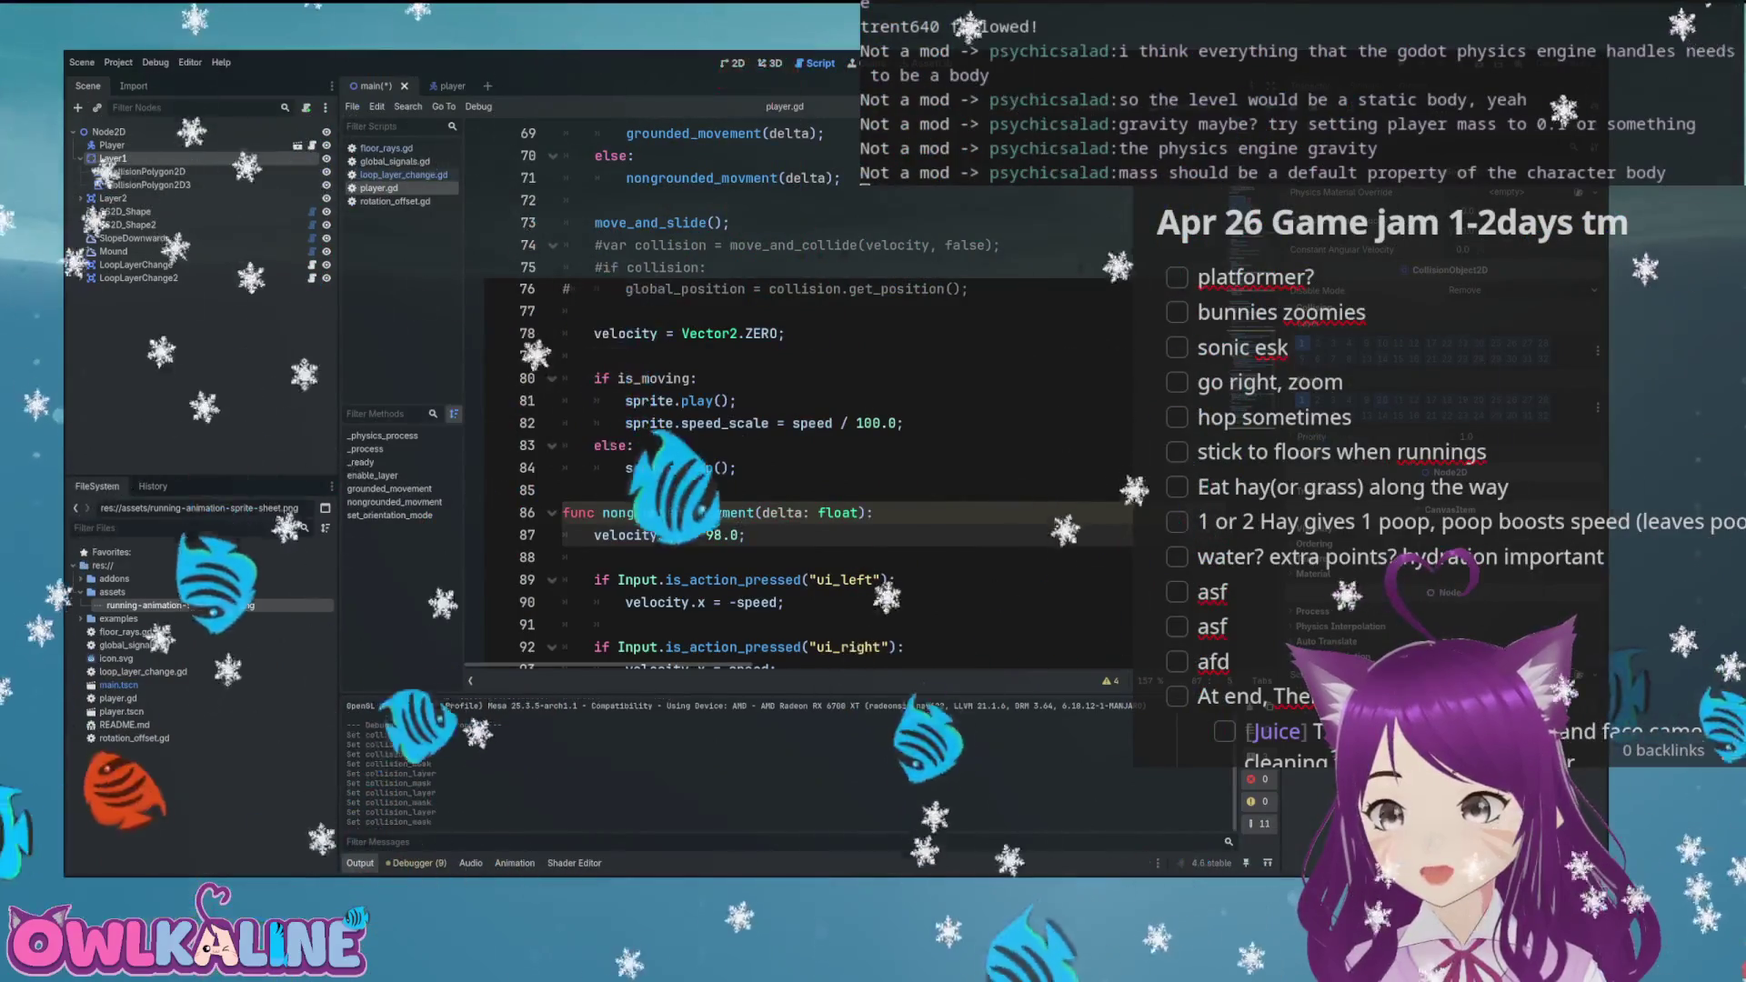
{"action": "left_click", "coordinate": [113, 198]}
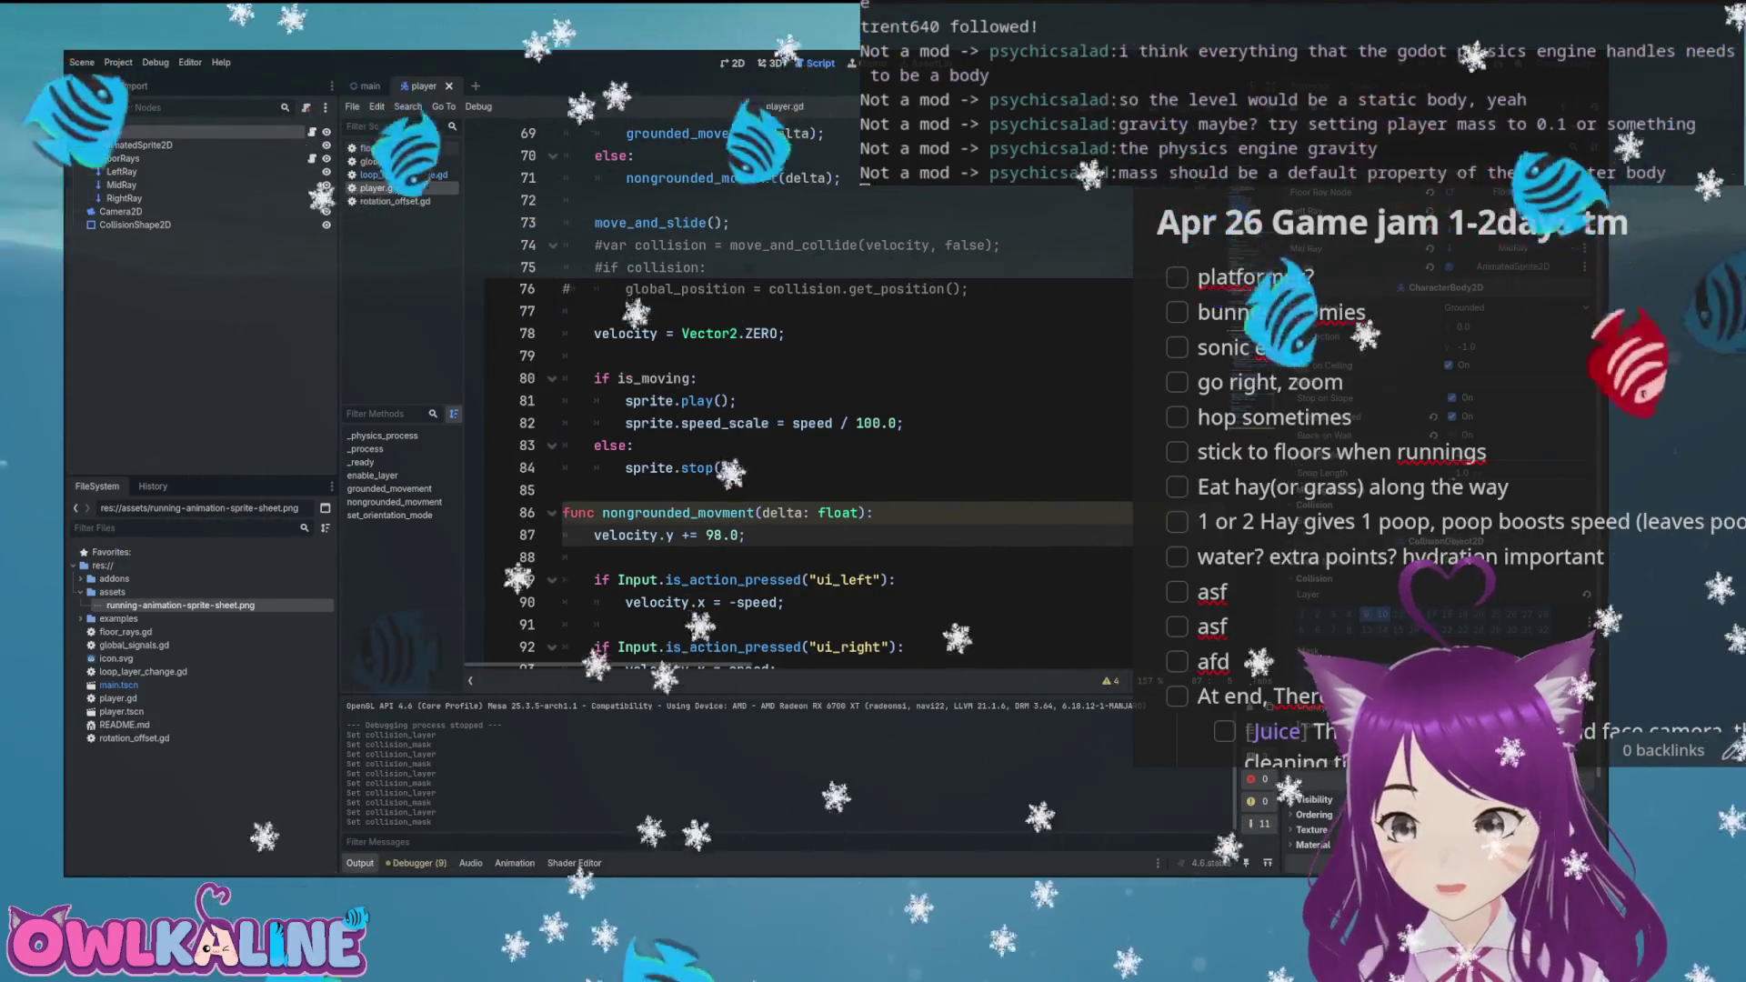
Check LeftRay and RightRay collision masks, then scroll player.gd up to enable_layer
{"action": "left_click", "coordinate": [121, 171]}
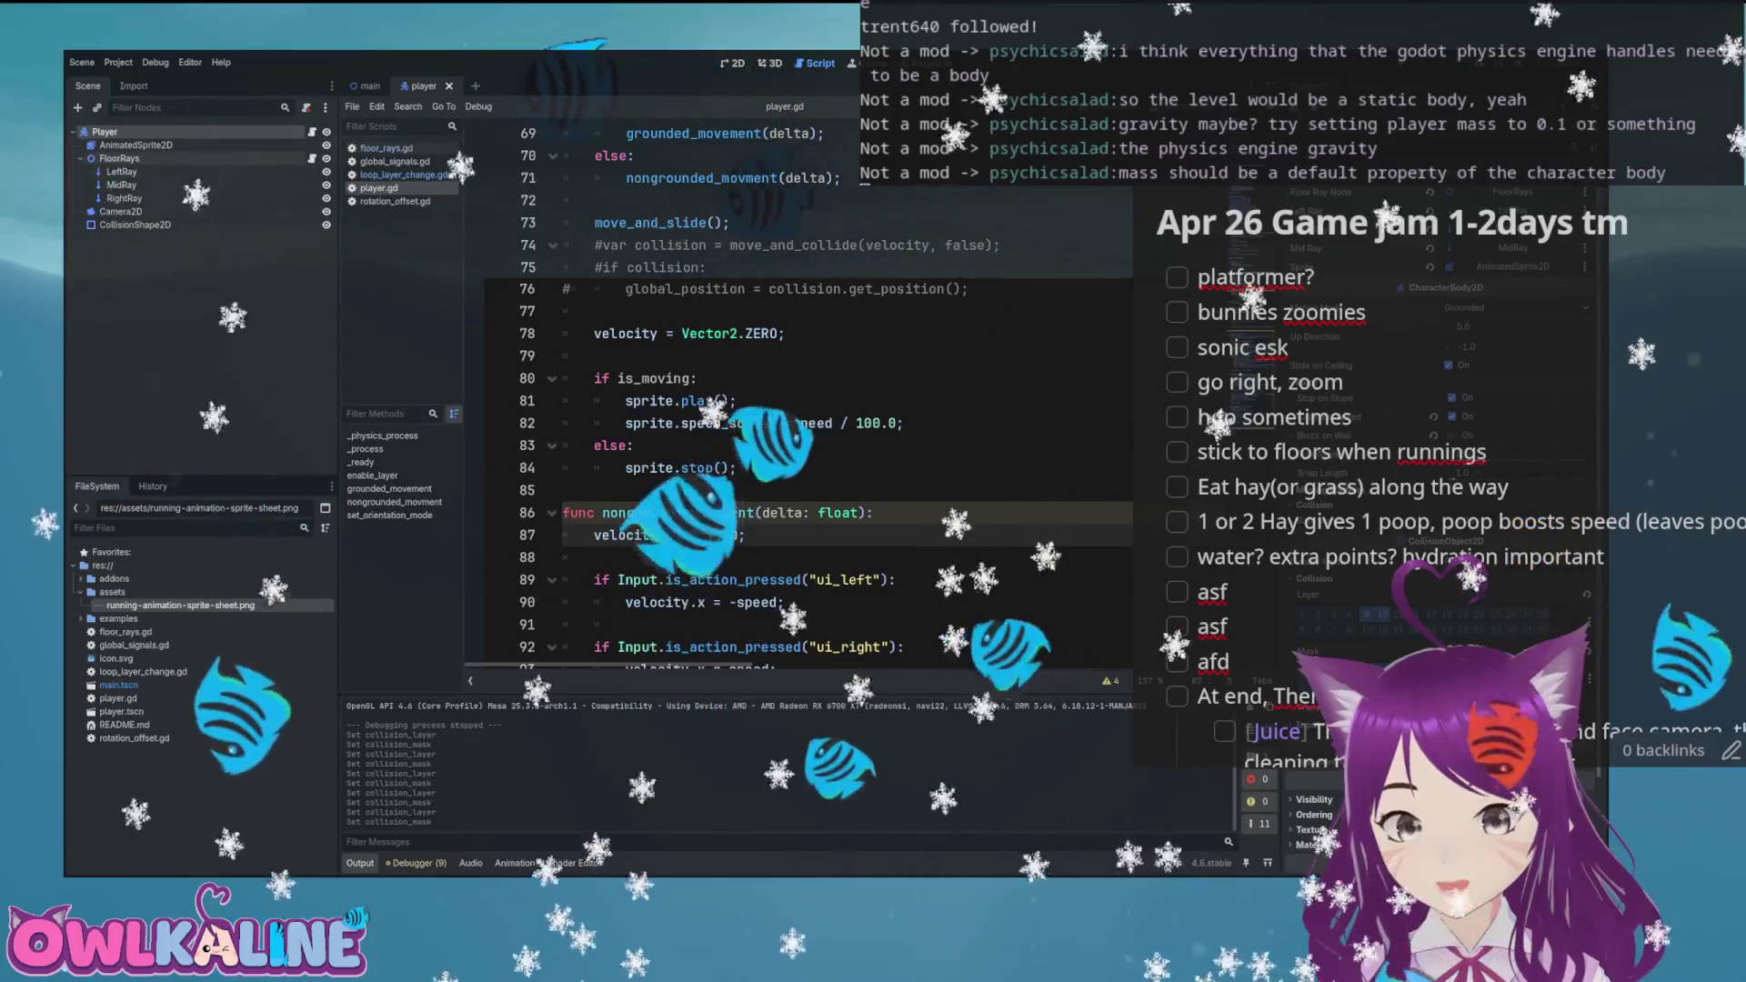
{"action": "left_click", "coordinate": [123, 198]}
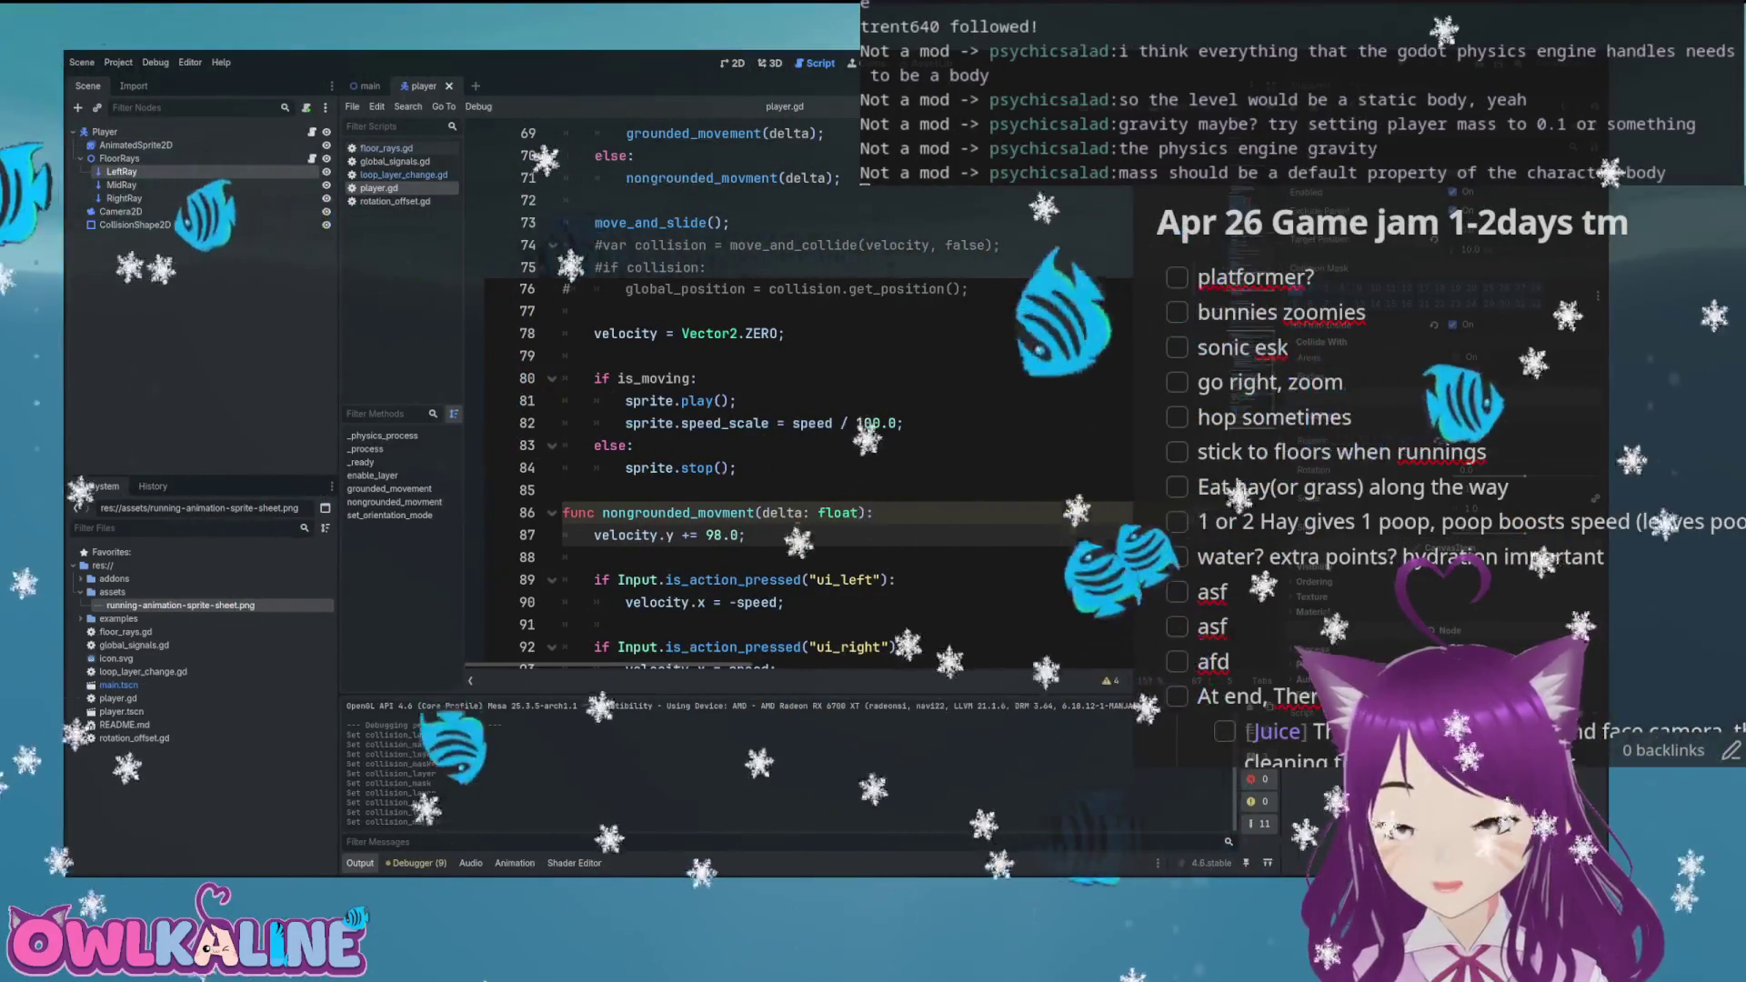
{"action": "key", "text": "ctrl+shift+Tab"}
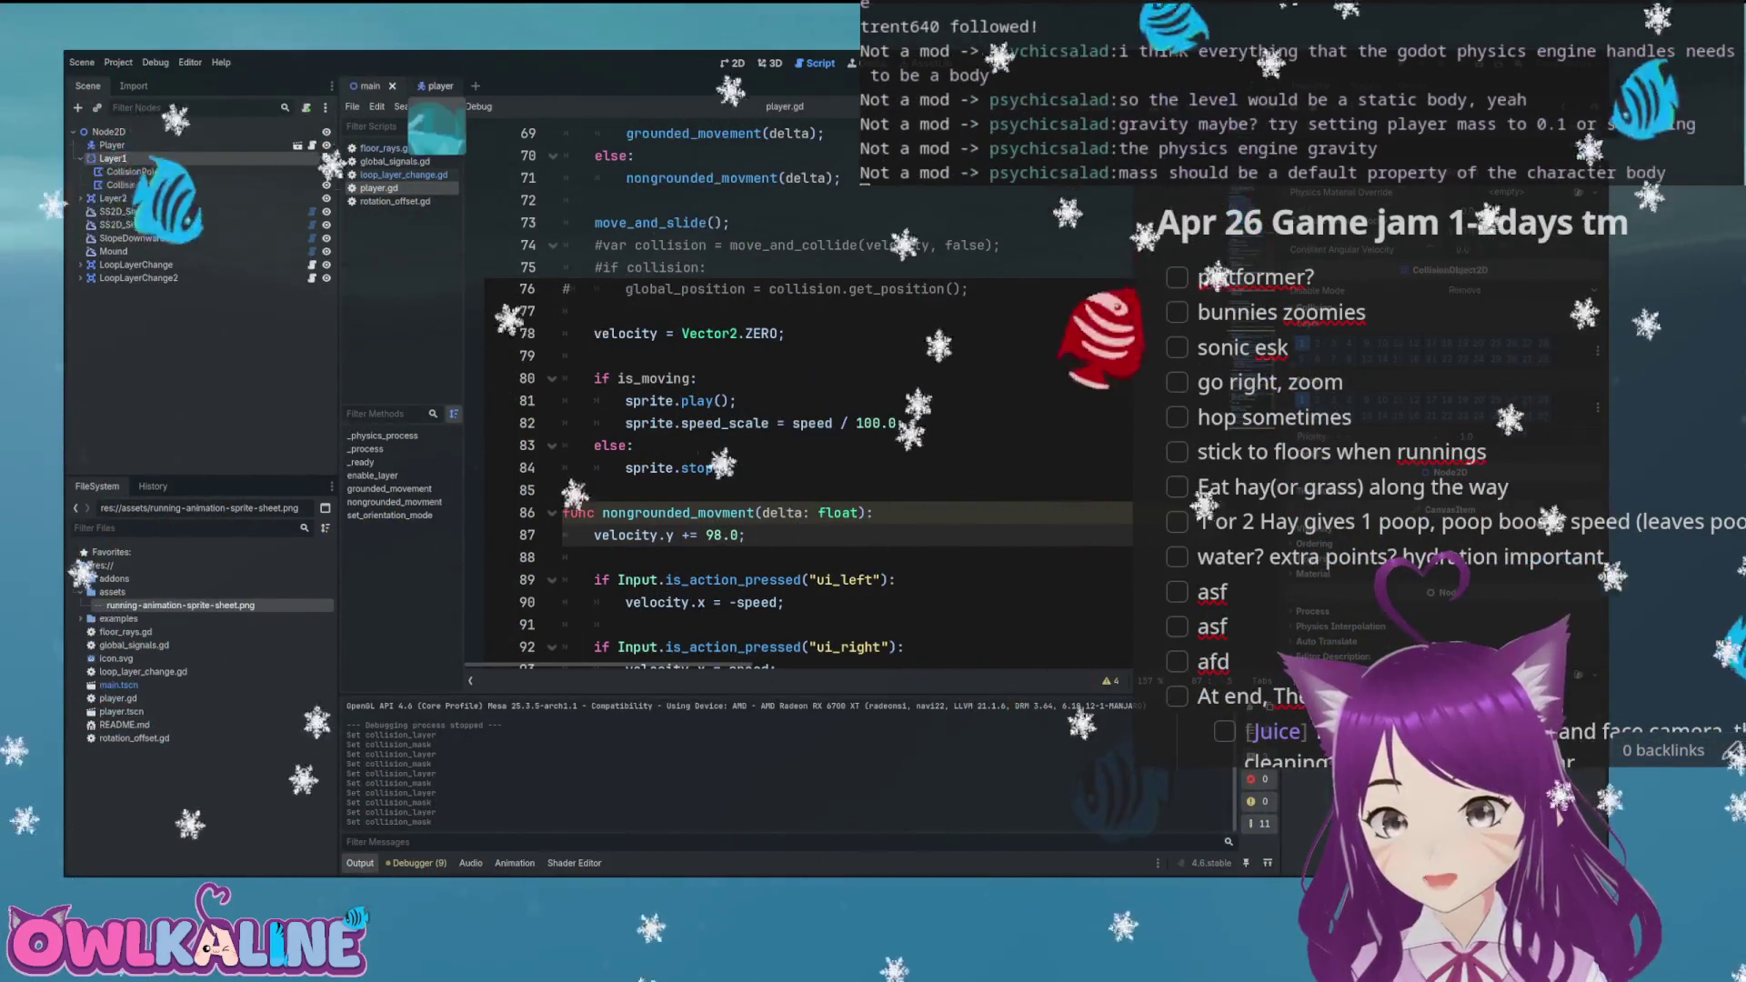
{"action": "key", "text": "ctrl+Tab"}
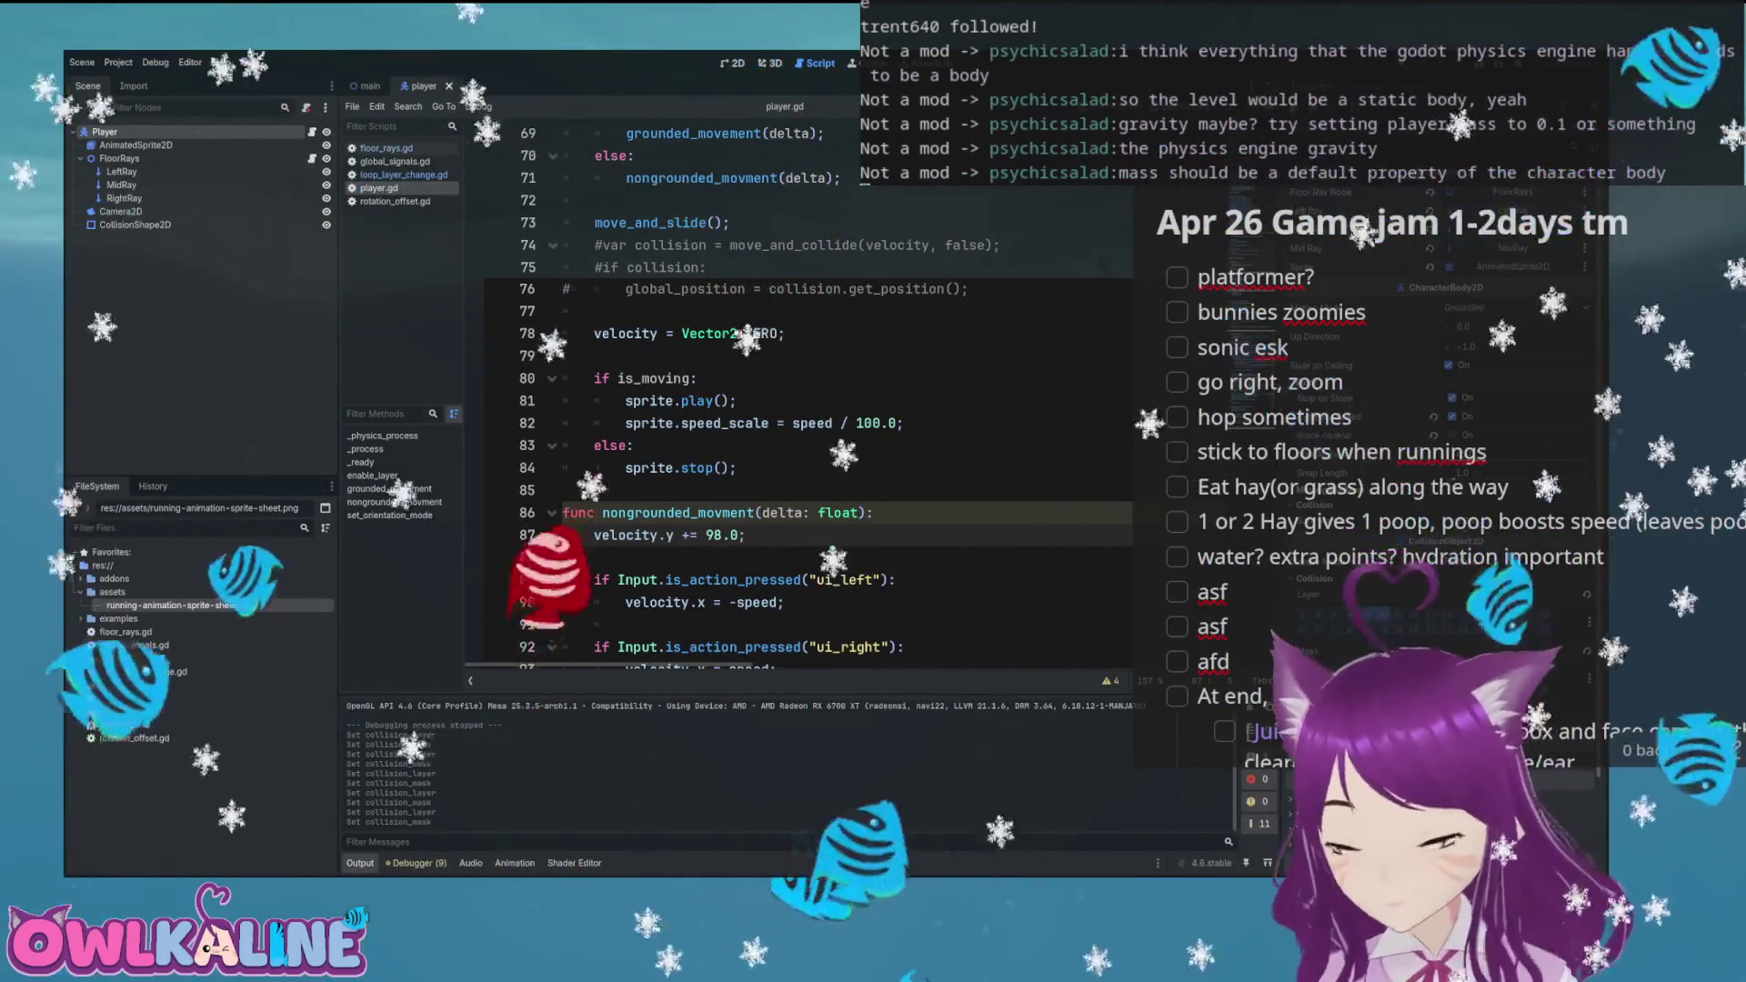
{"action": "scroll", "coordinate": [916, 415], "scroll_direction": "up", "scroll_amount": 10}
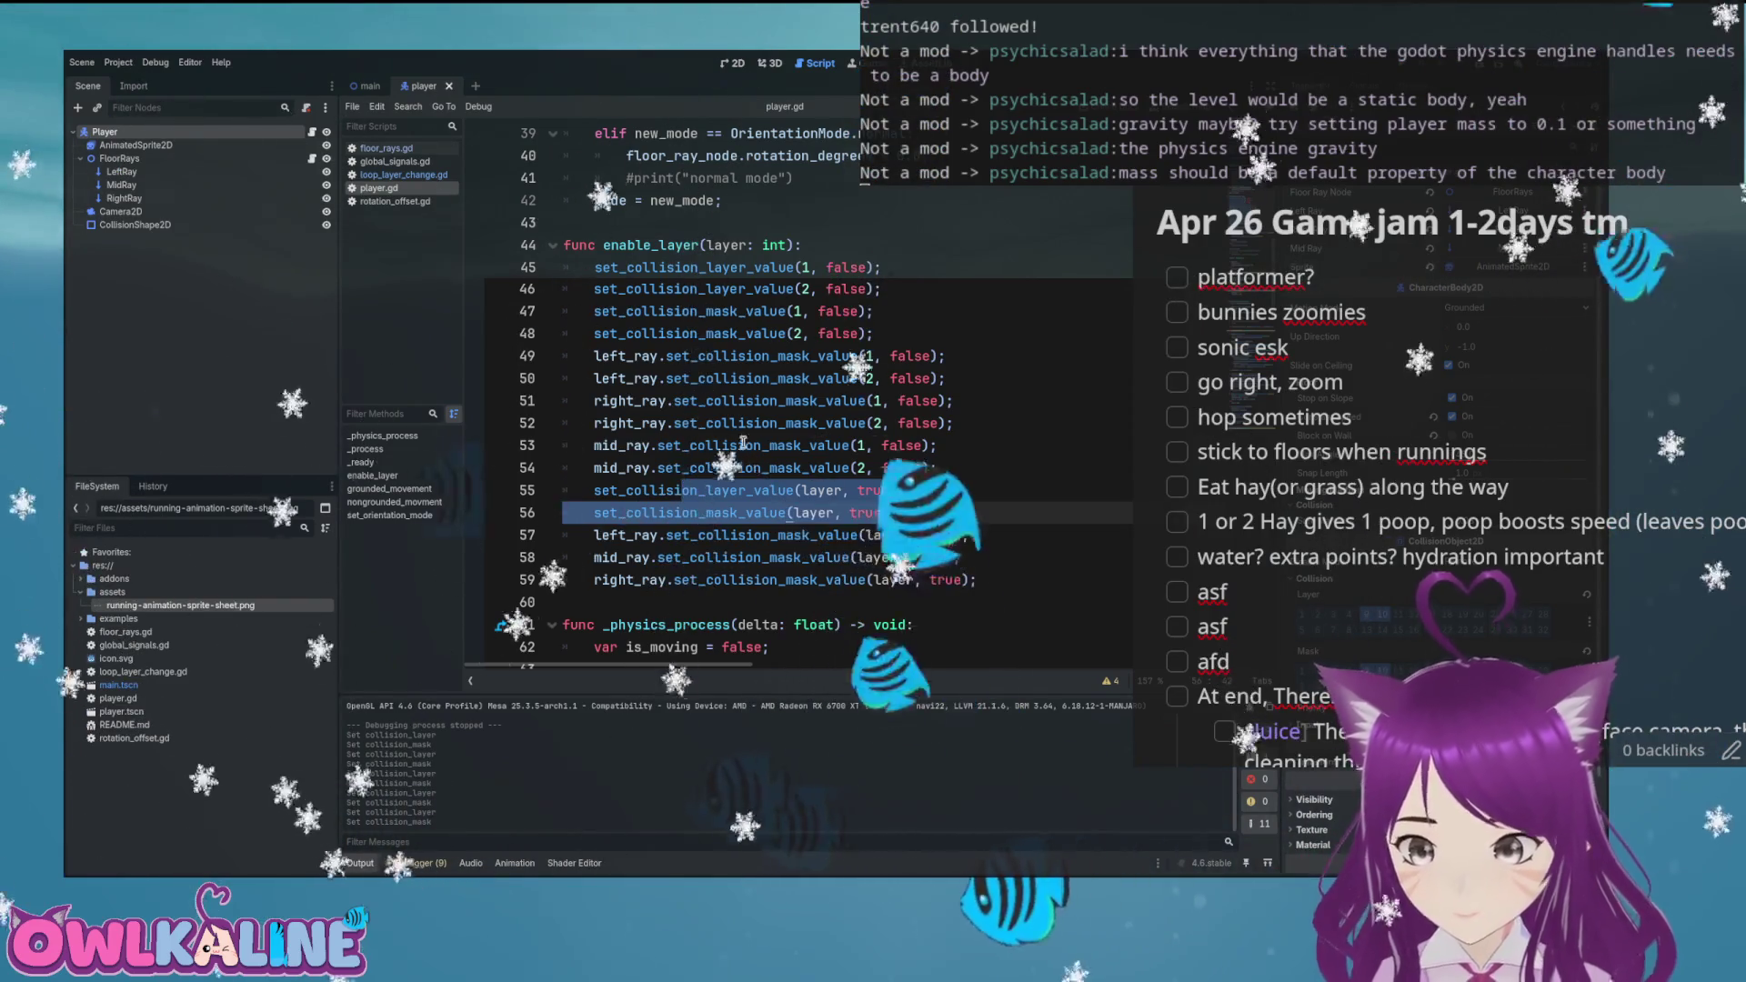
Comment out set_collision_layer_value on lines 45–46 and 55, save, and run the game
{"action": "left_click_drag", "start_coordinate": [595, 267], "coordinate": [673, 288]}
{"action": "key", "text": "ctrl+k"}
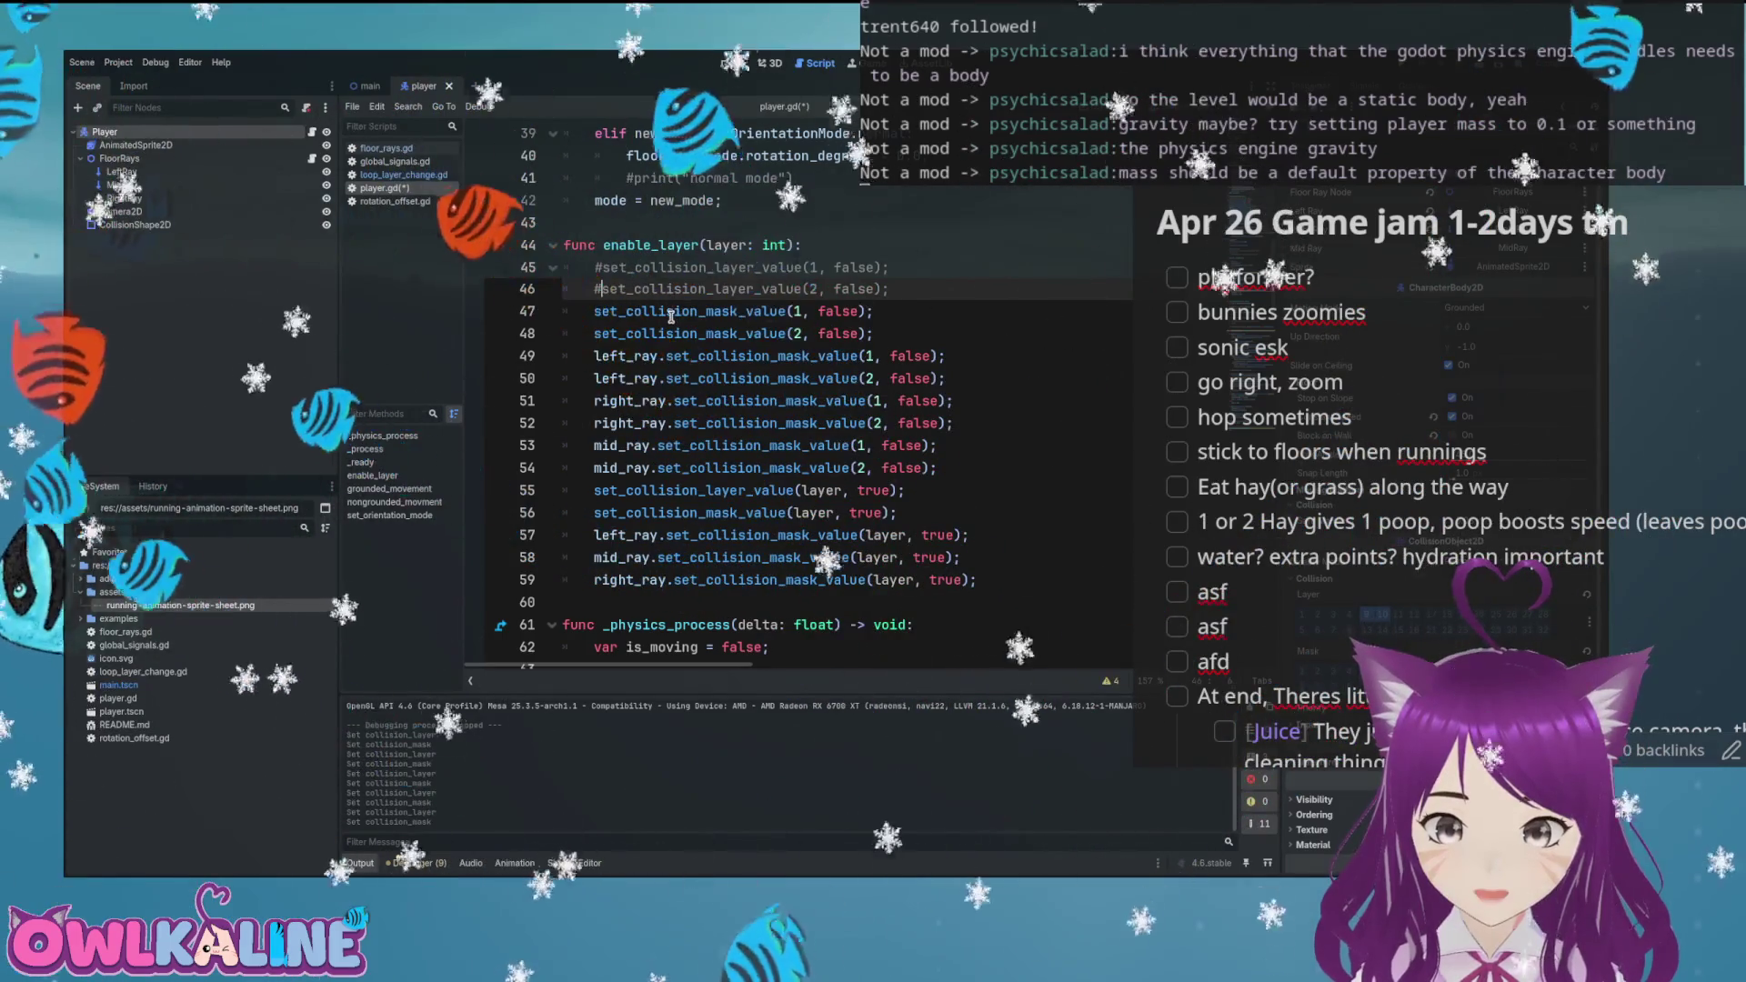
{"action": "left_click", "coordinate": [596, 490]}
{"action": "key", "text": "ctrl+k"}
{"action": "key", "text": "ctrl+s"}
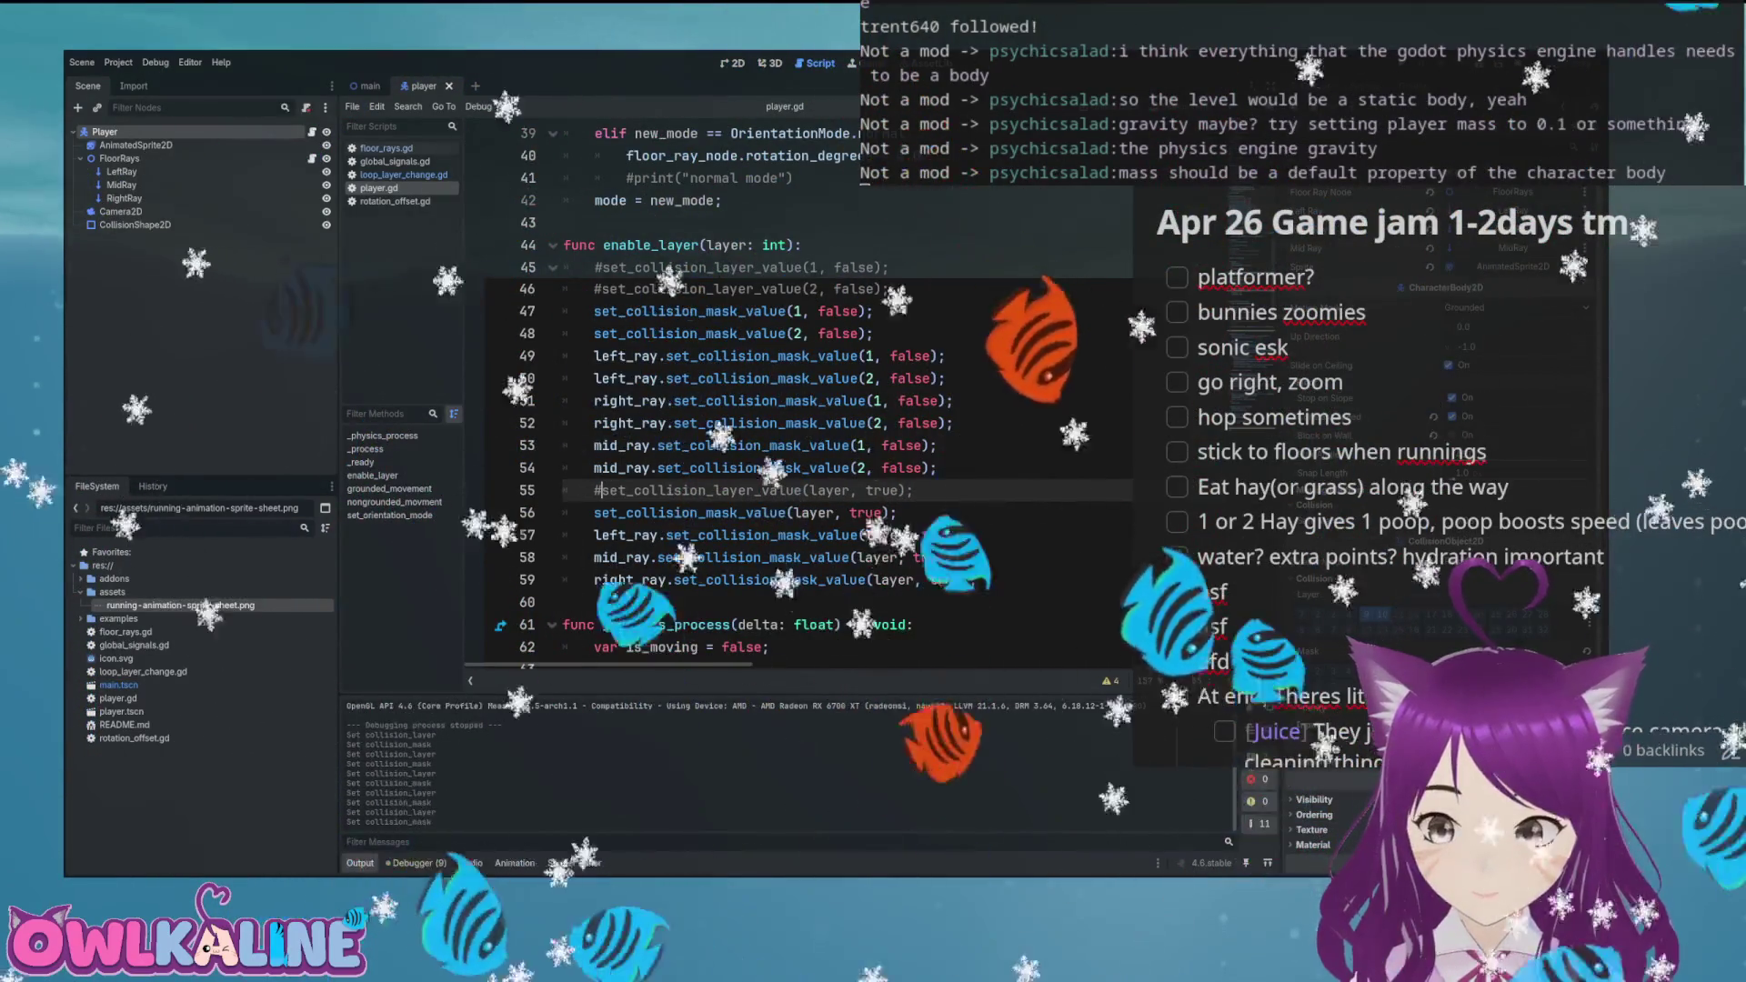
{"action": "key", "text": "F5"}
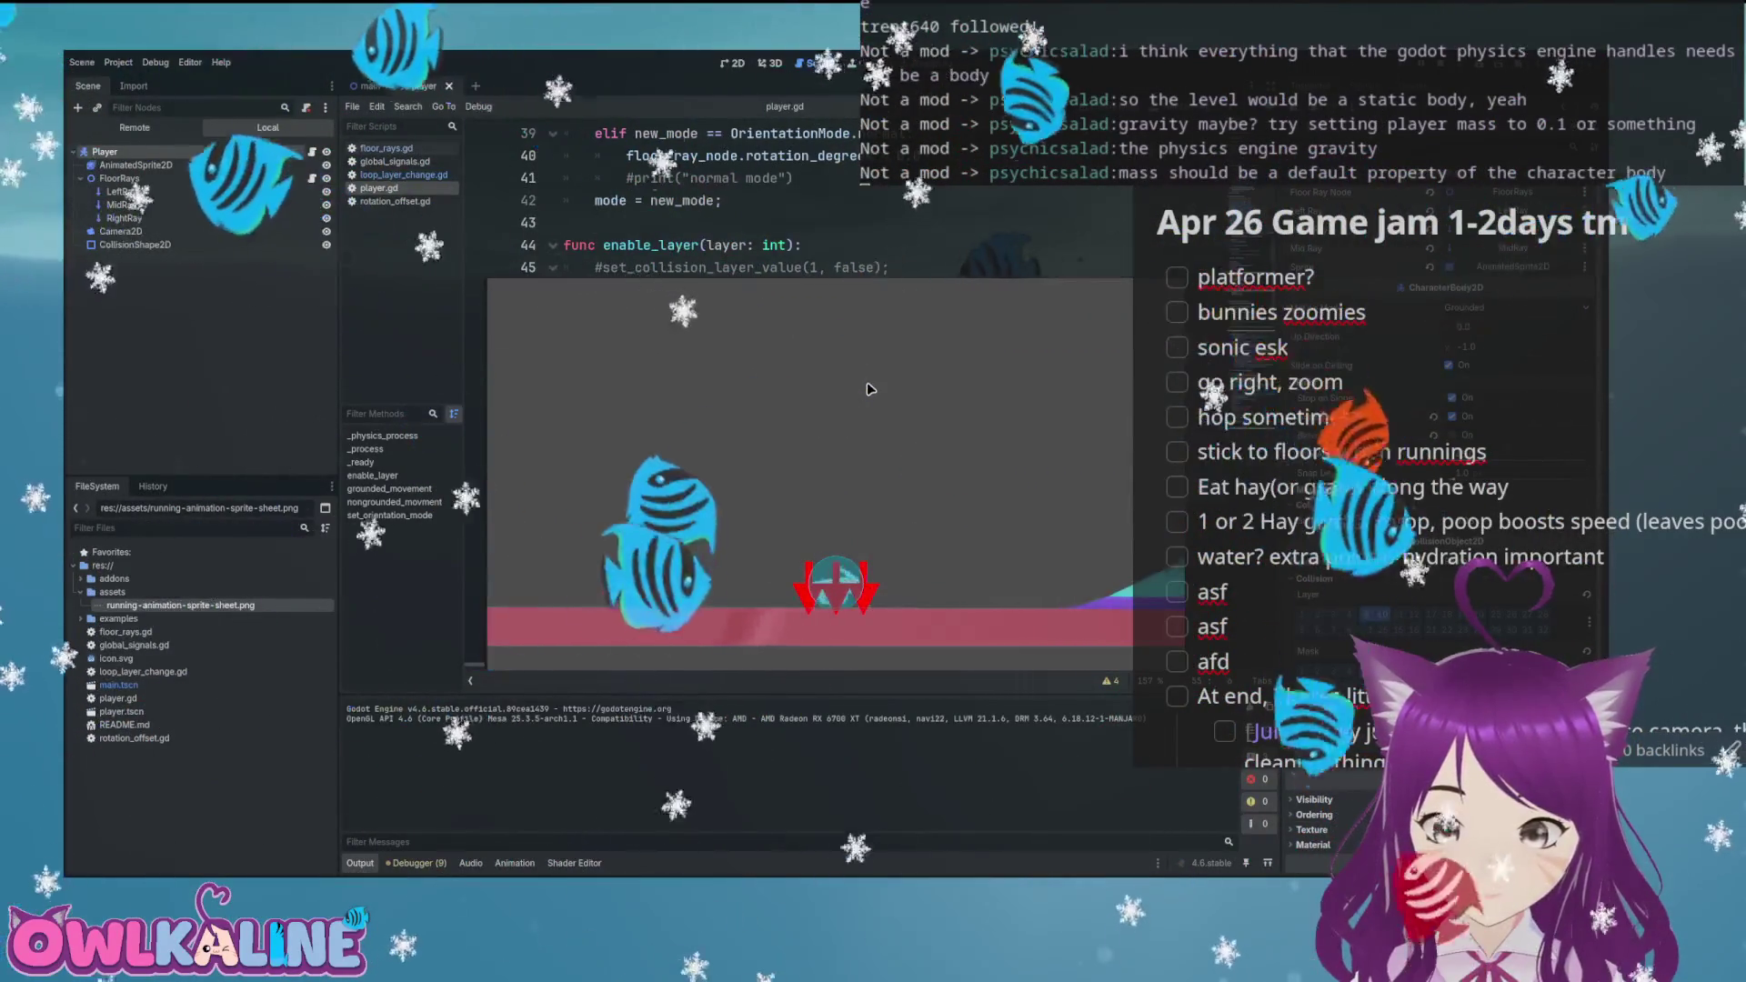
Run the bunny right onto the coloured slope and purple curved ground, then stop
{"action": "key", "text": "Right"}
{"action": "key", "text": "Right"}
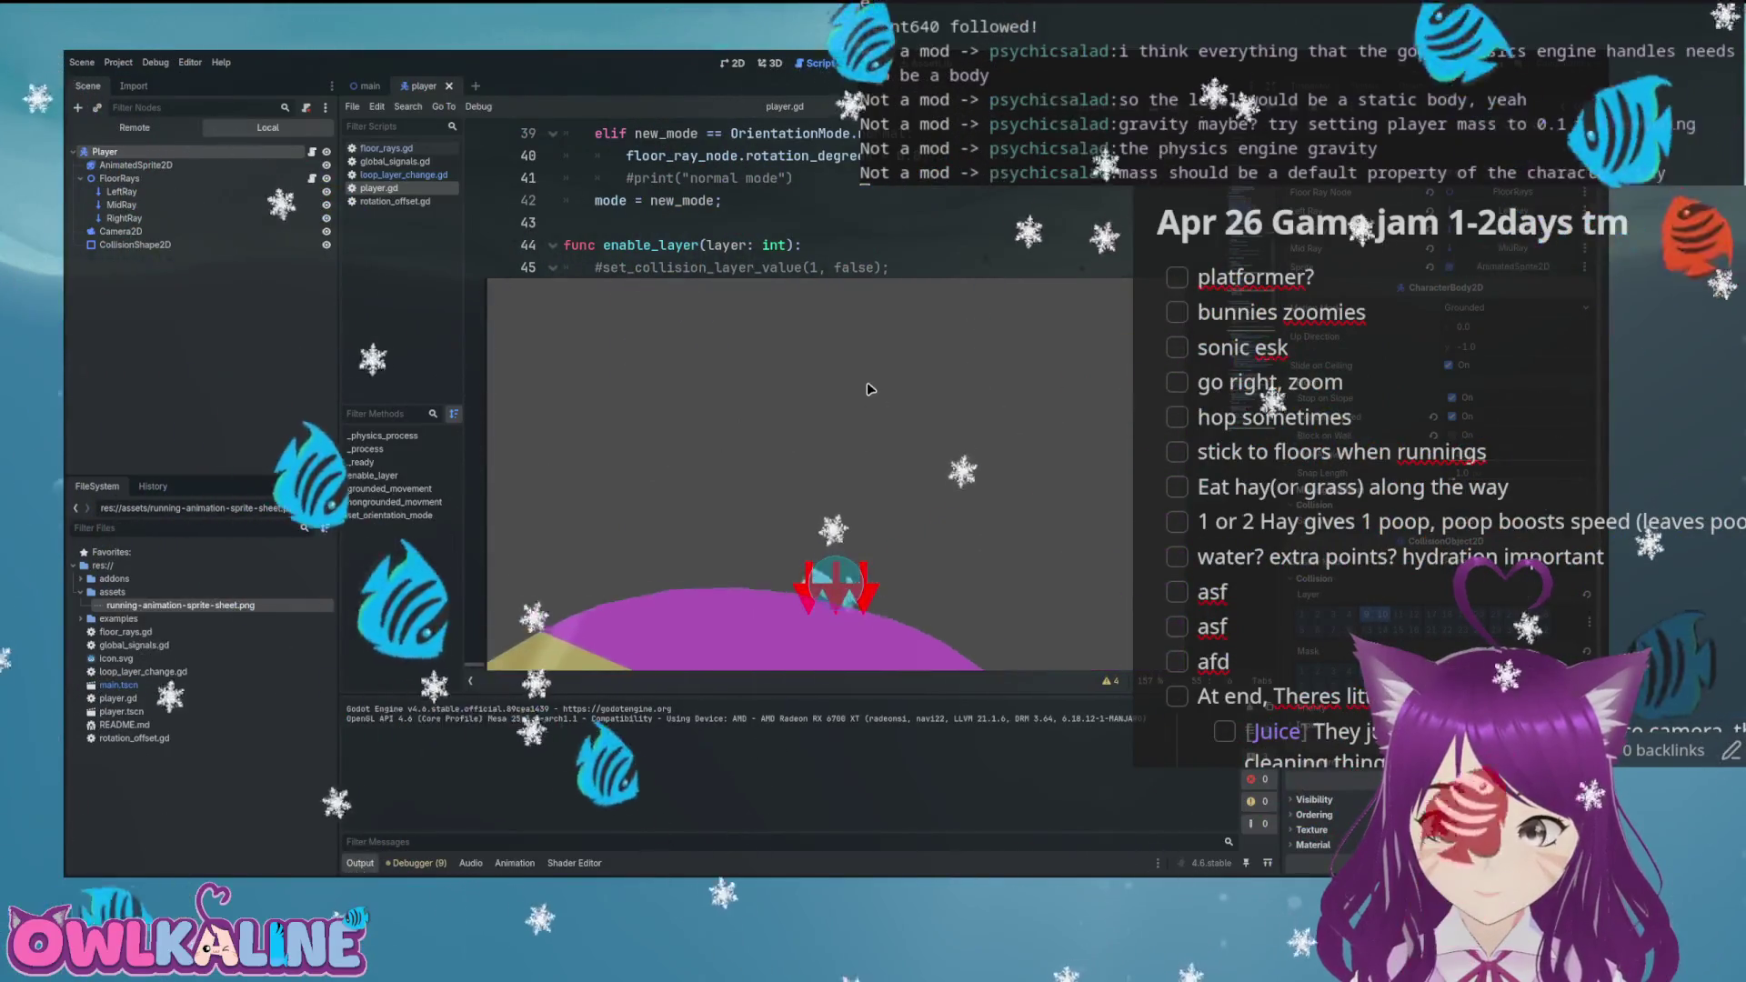
{"action": "key", "text": "Right"}
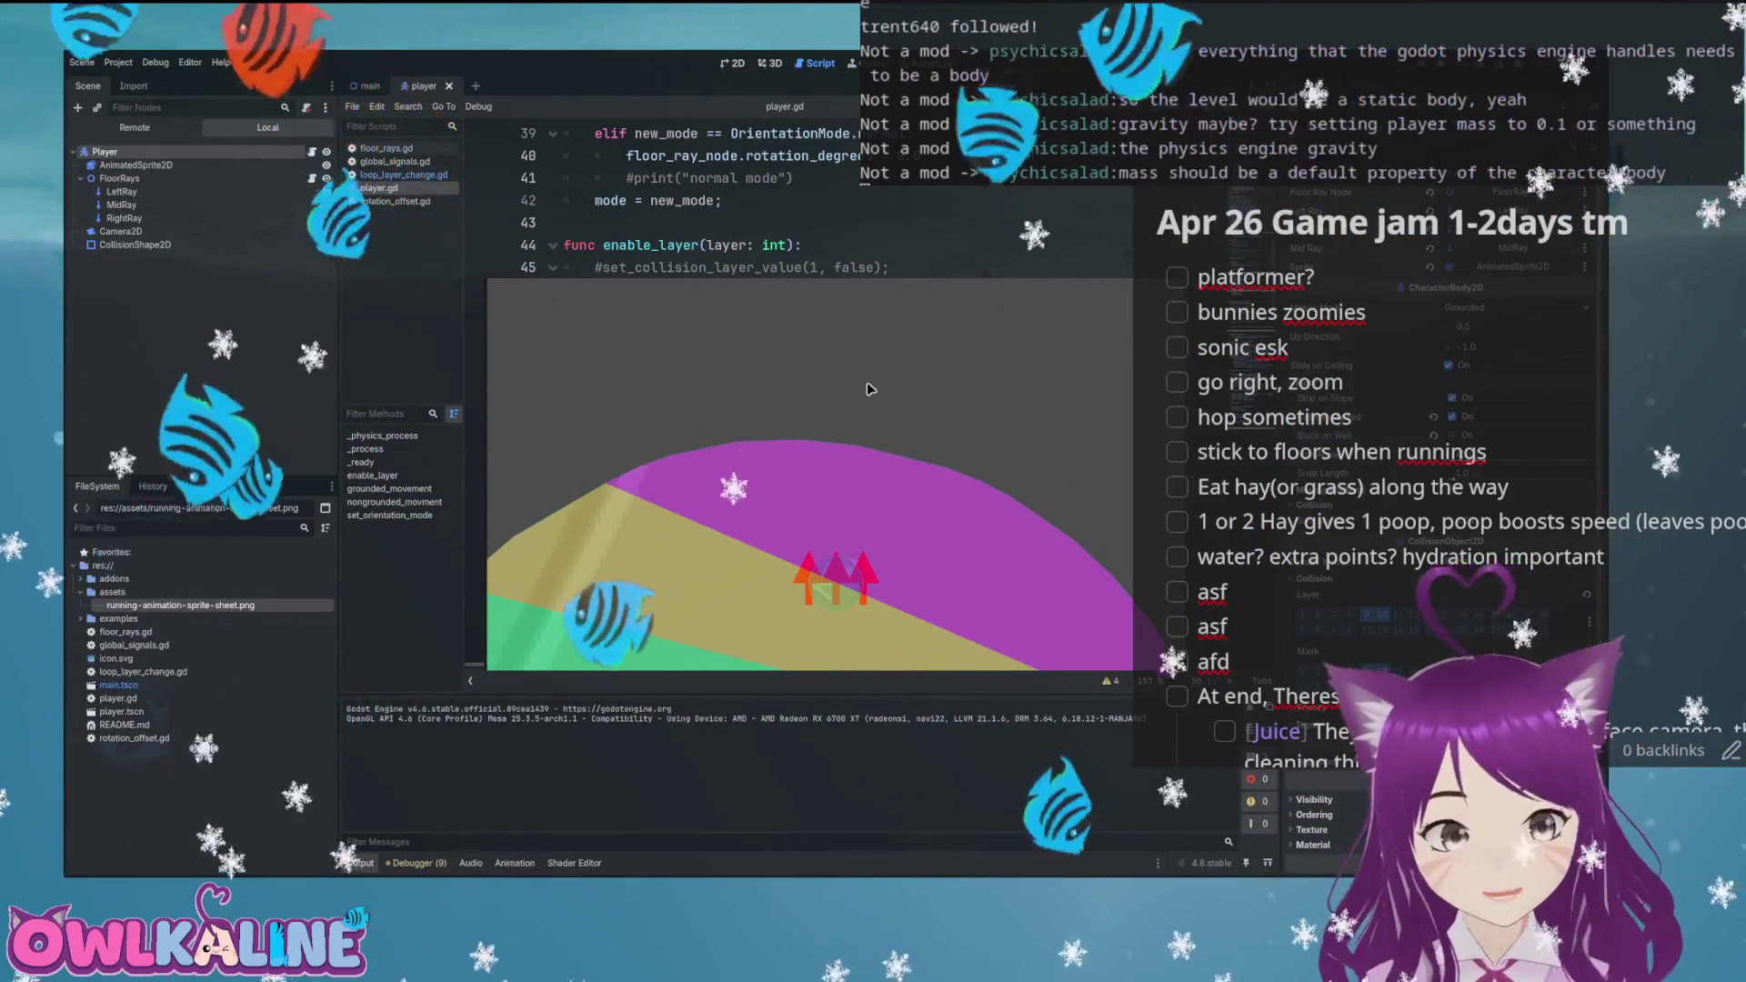
{"action": "key", "text": "F8"}
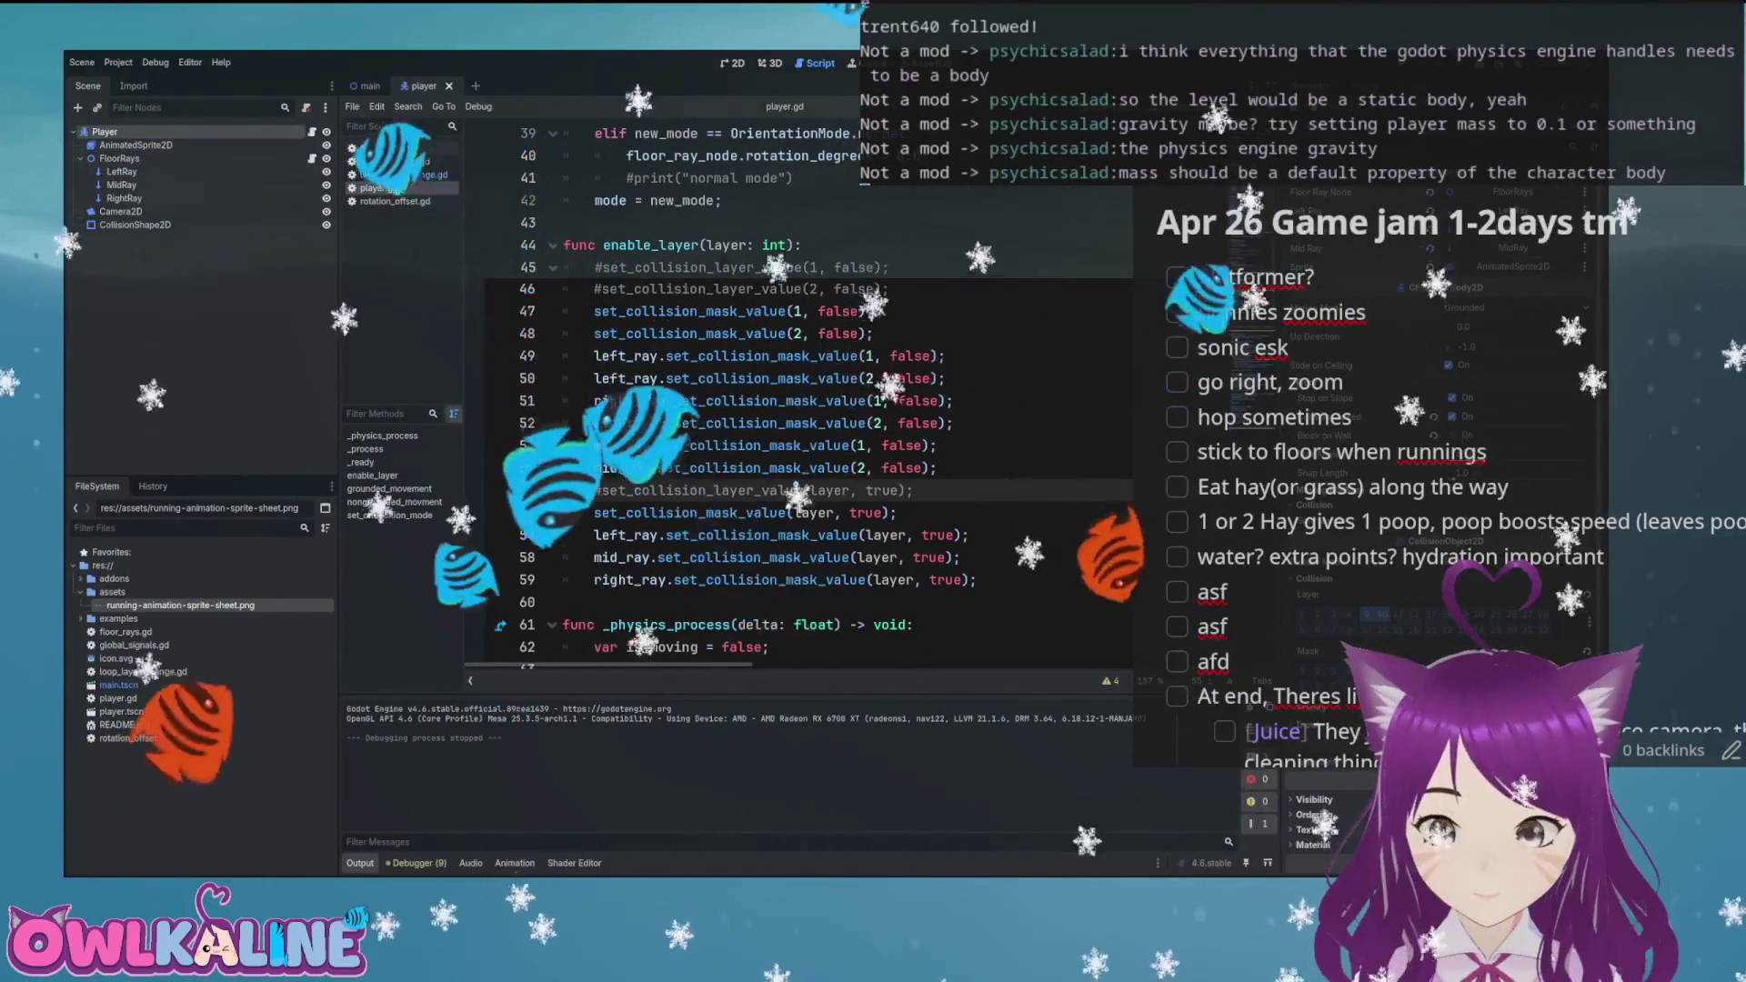
Enable an extra Collision Mask layer and retest, reaching the top of the purple hill
{"action": "left_click", "coordinate": [1302, 671]}
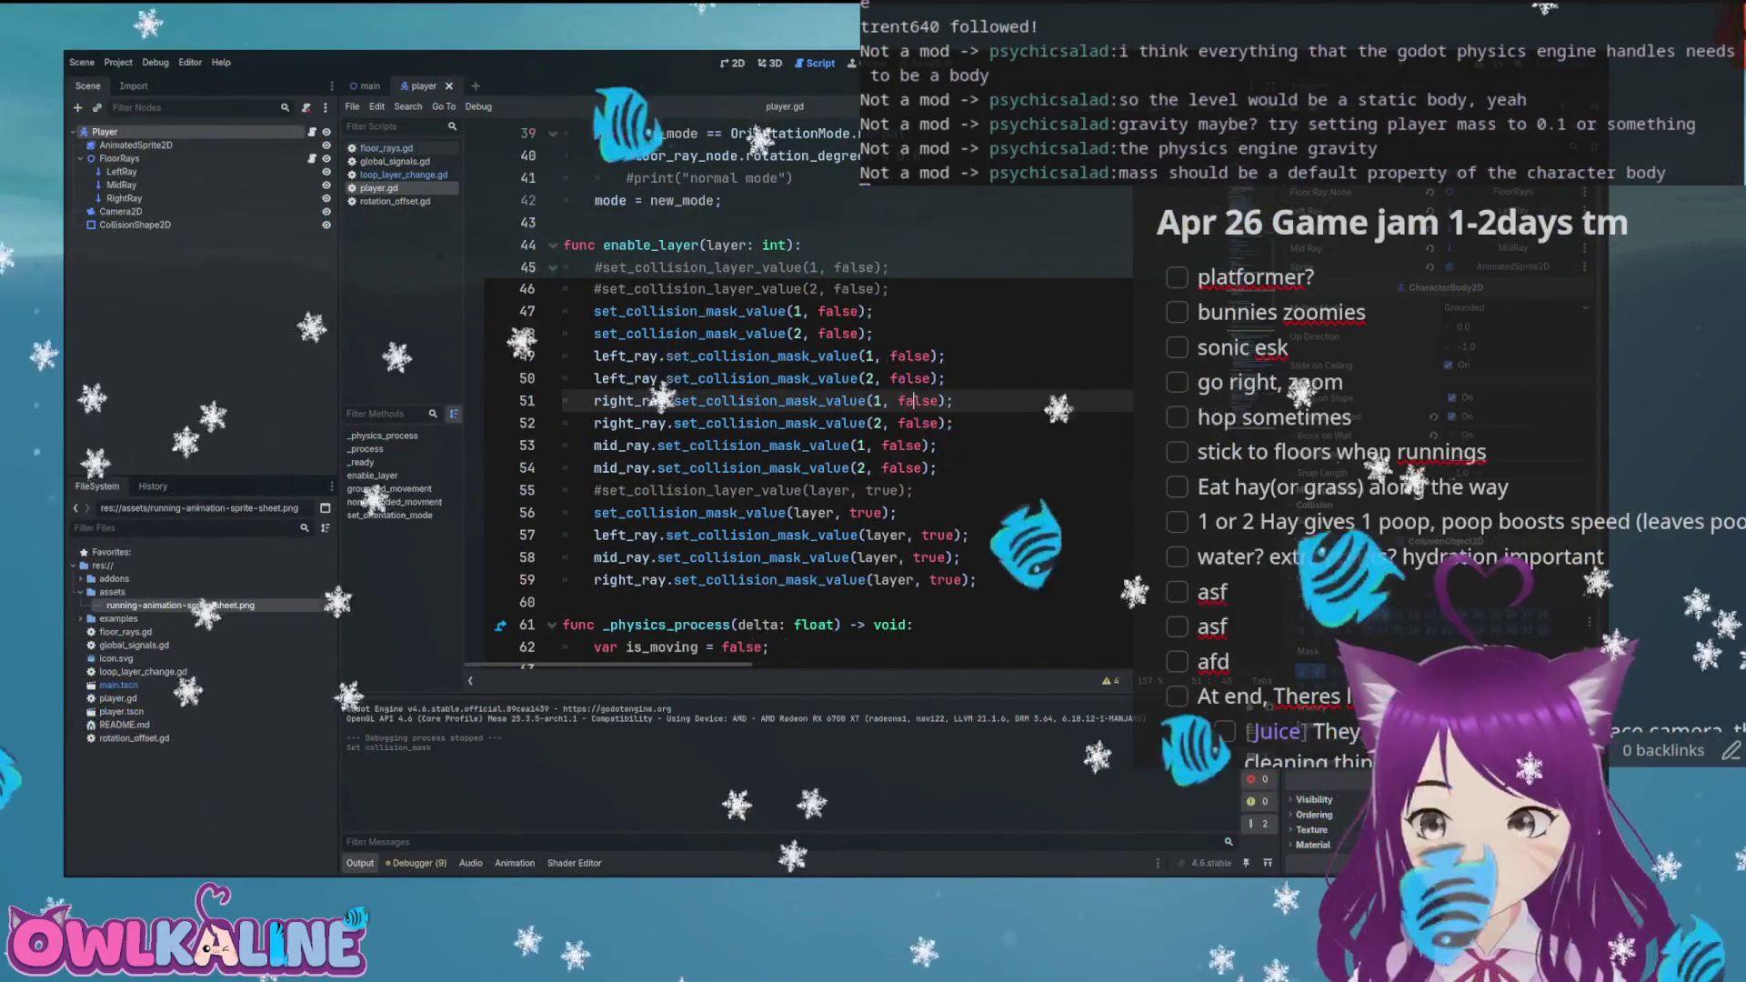
{"action": "key", "text": "F5"}
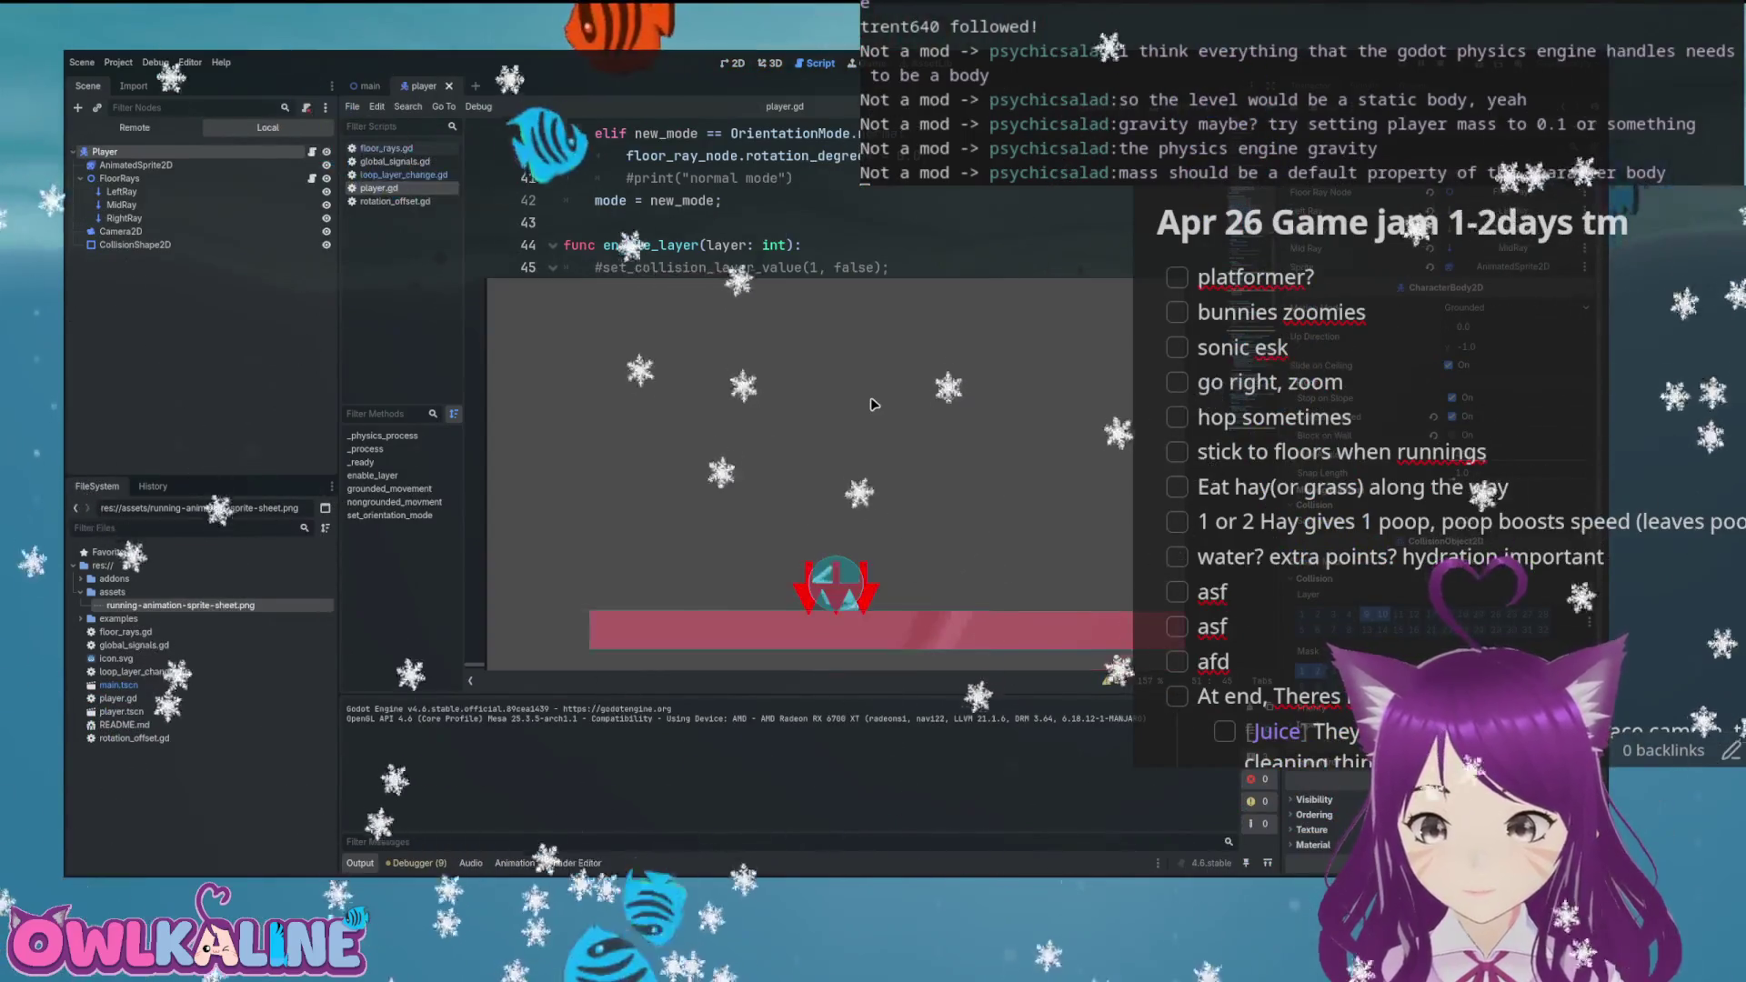
{"action": "key", "text": "Right"}
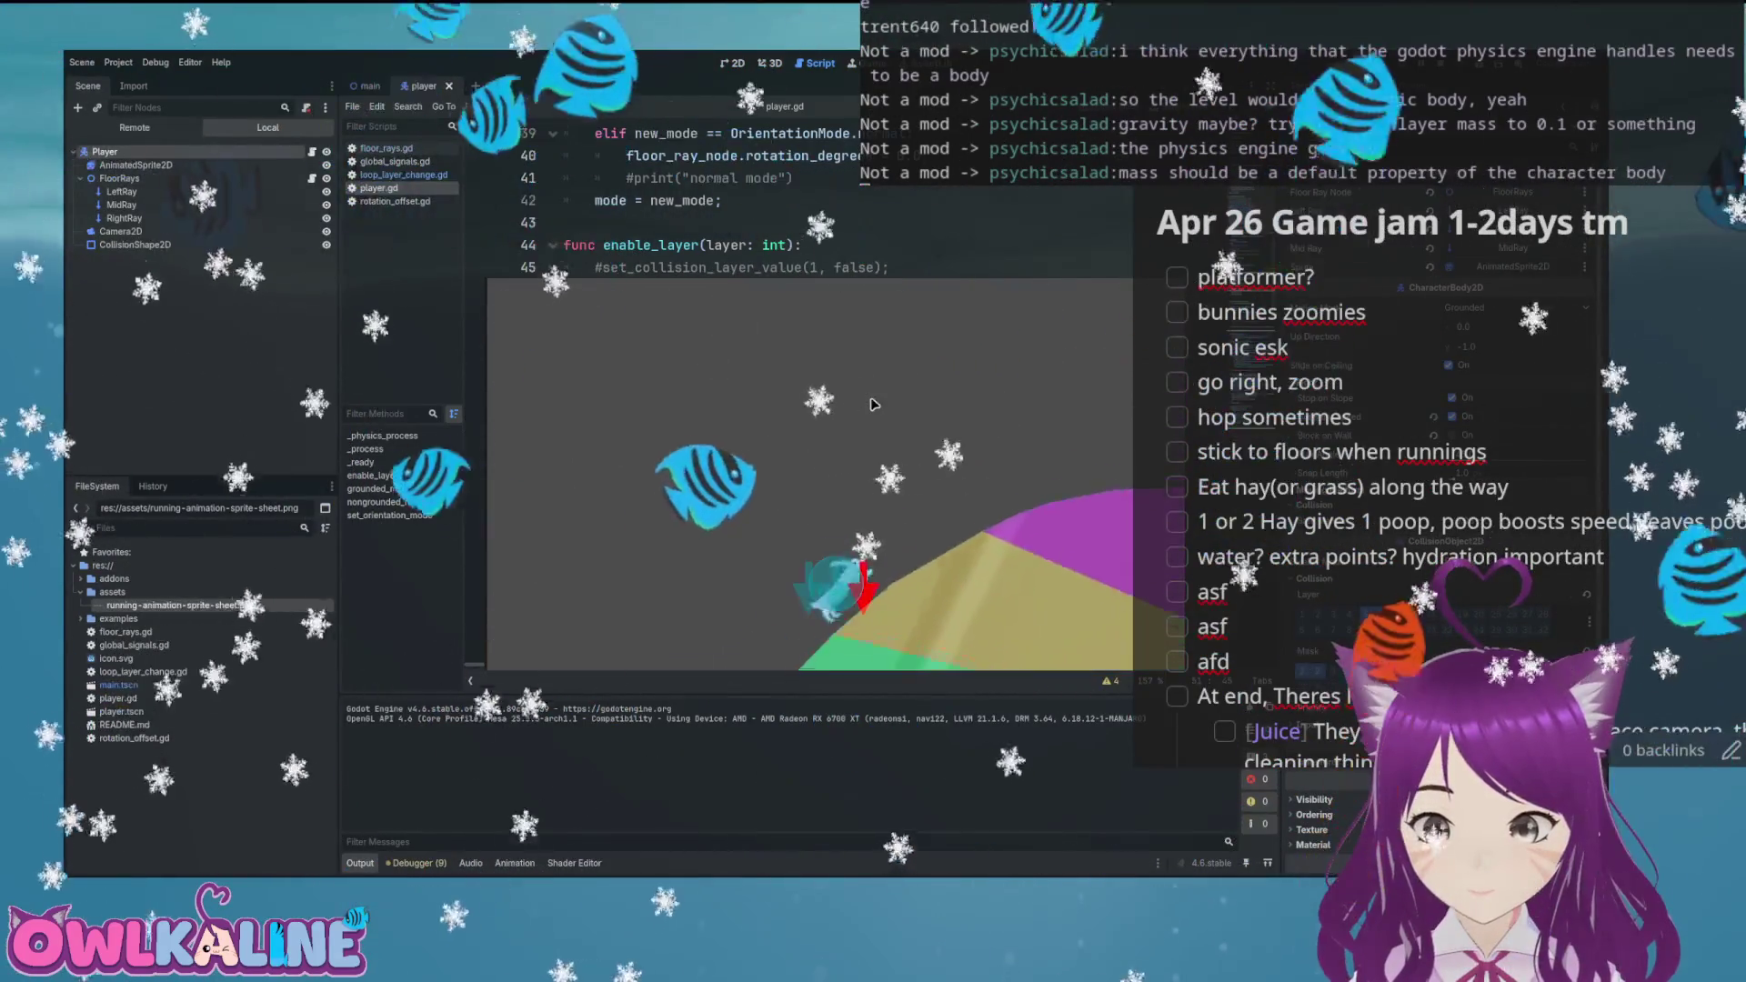
{"action": "key", "text": "Right"}
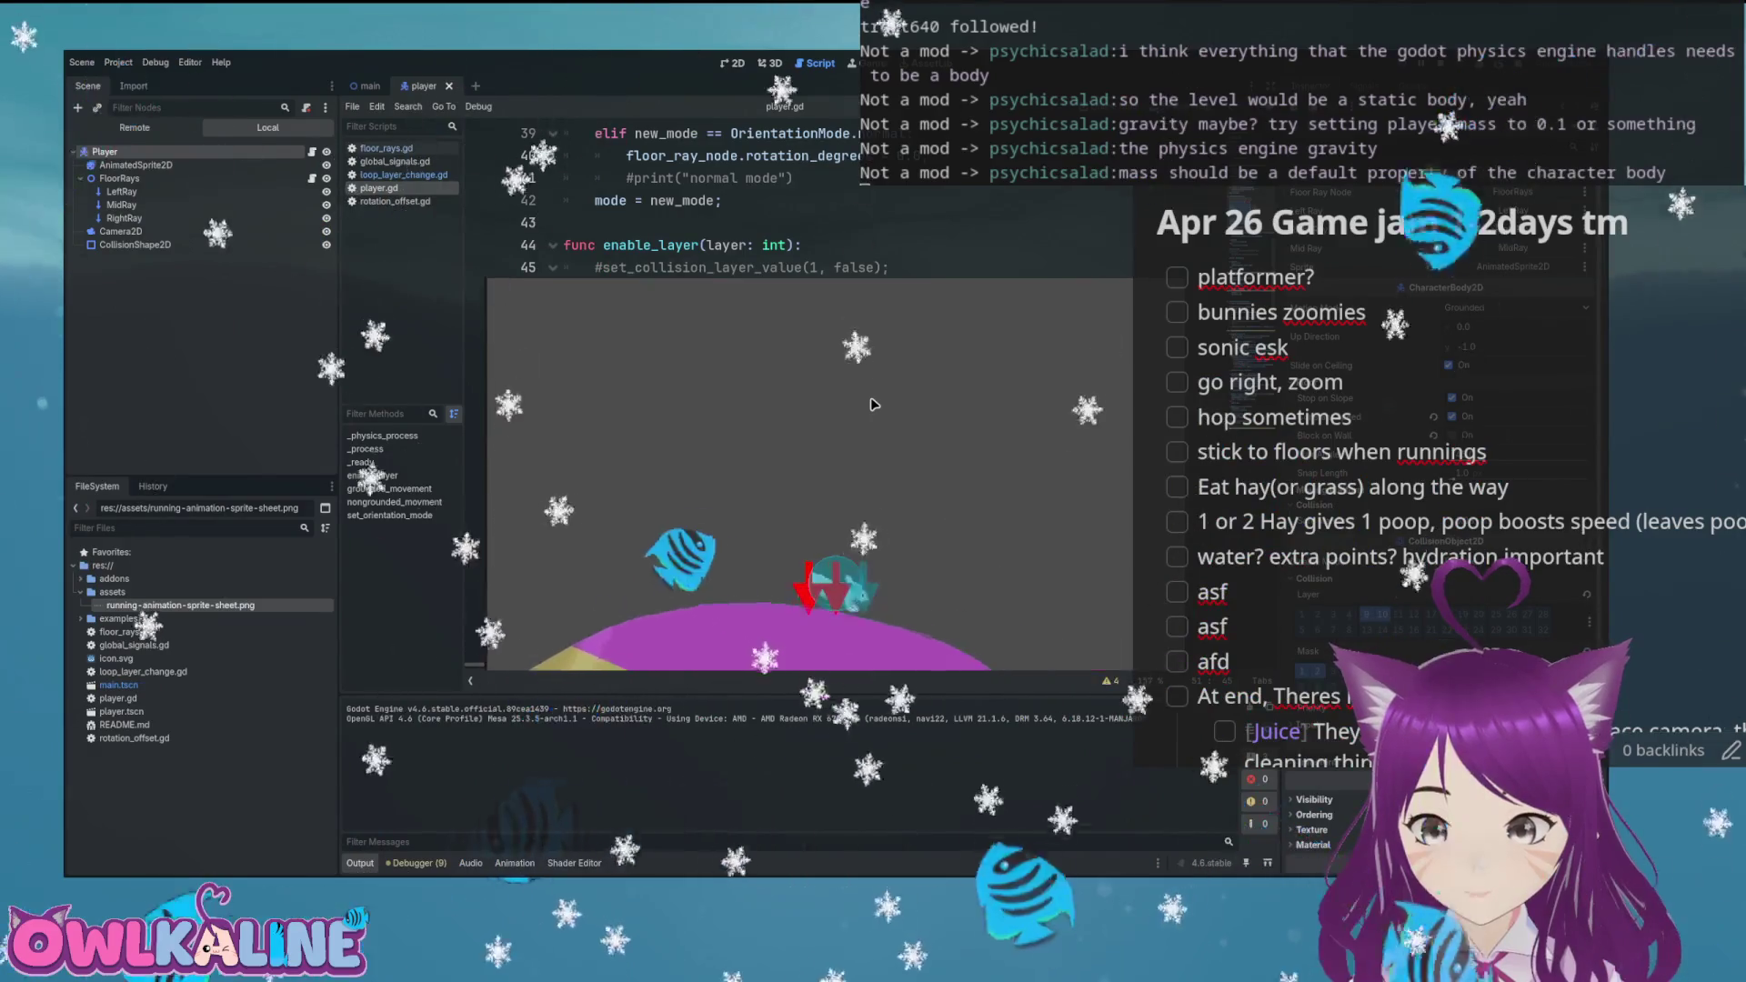
{"action": "key", "text": "Right"}
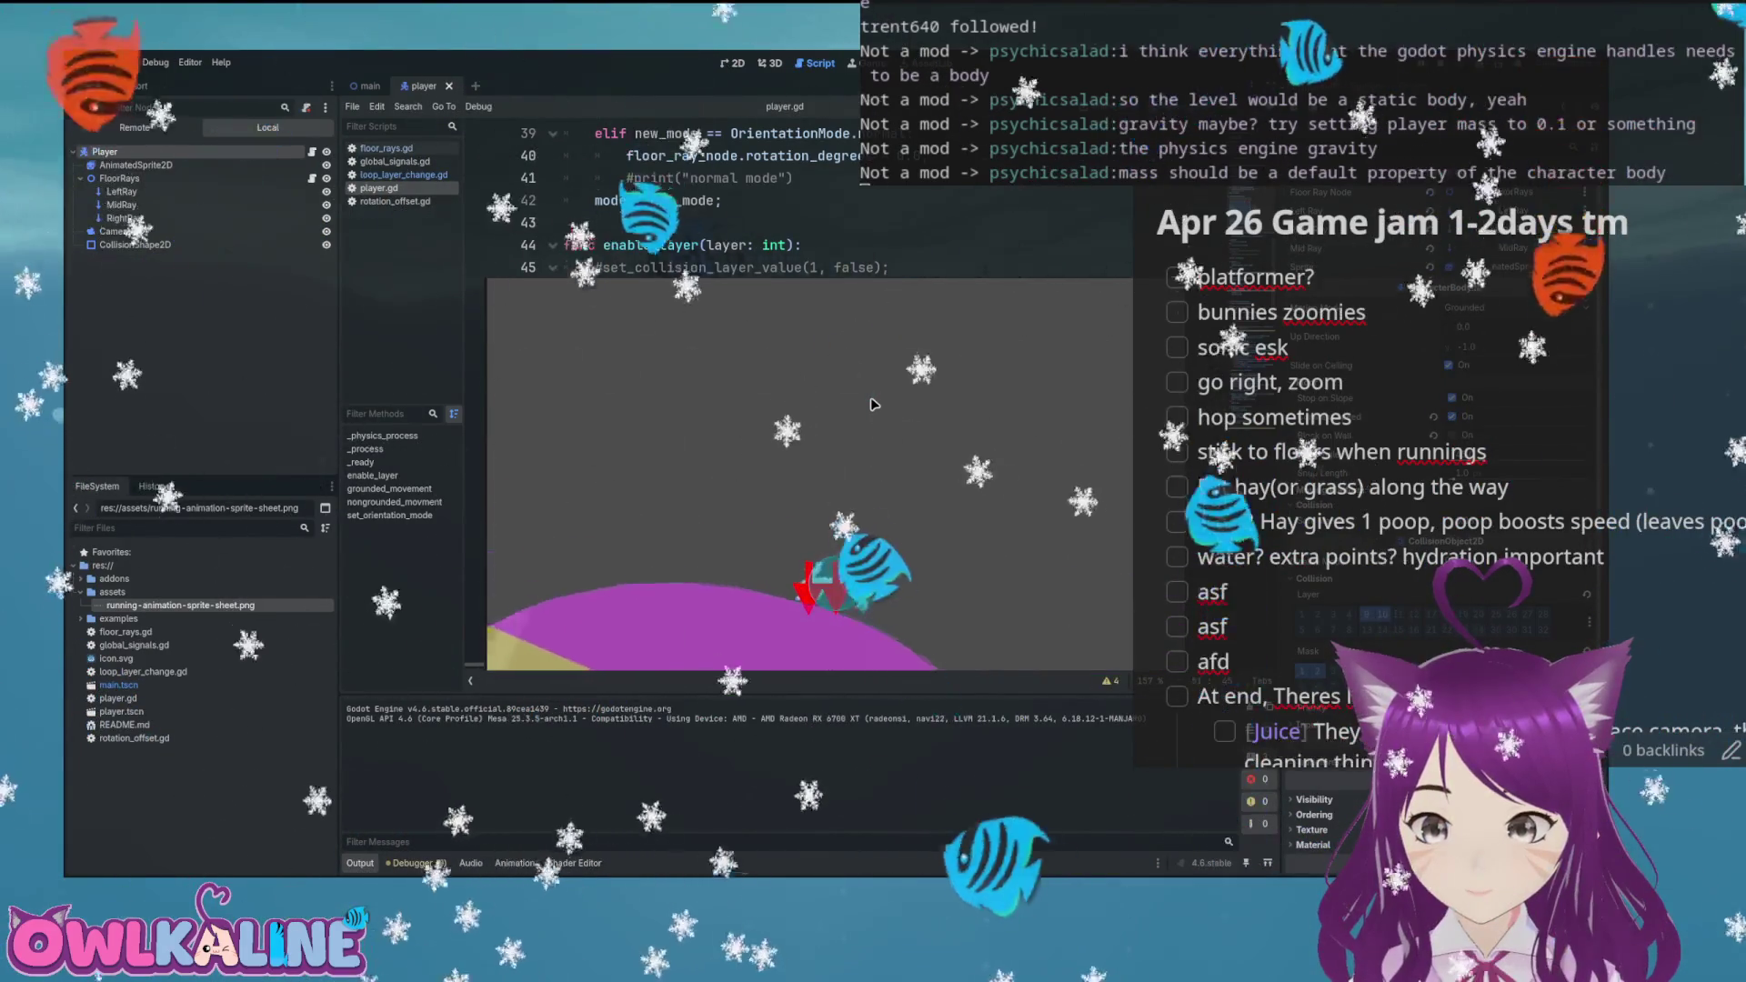
{"action": "key", "text": "F8"}
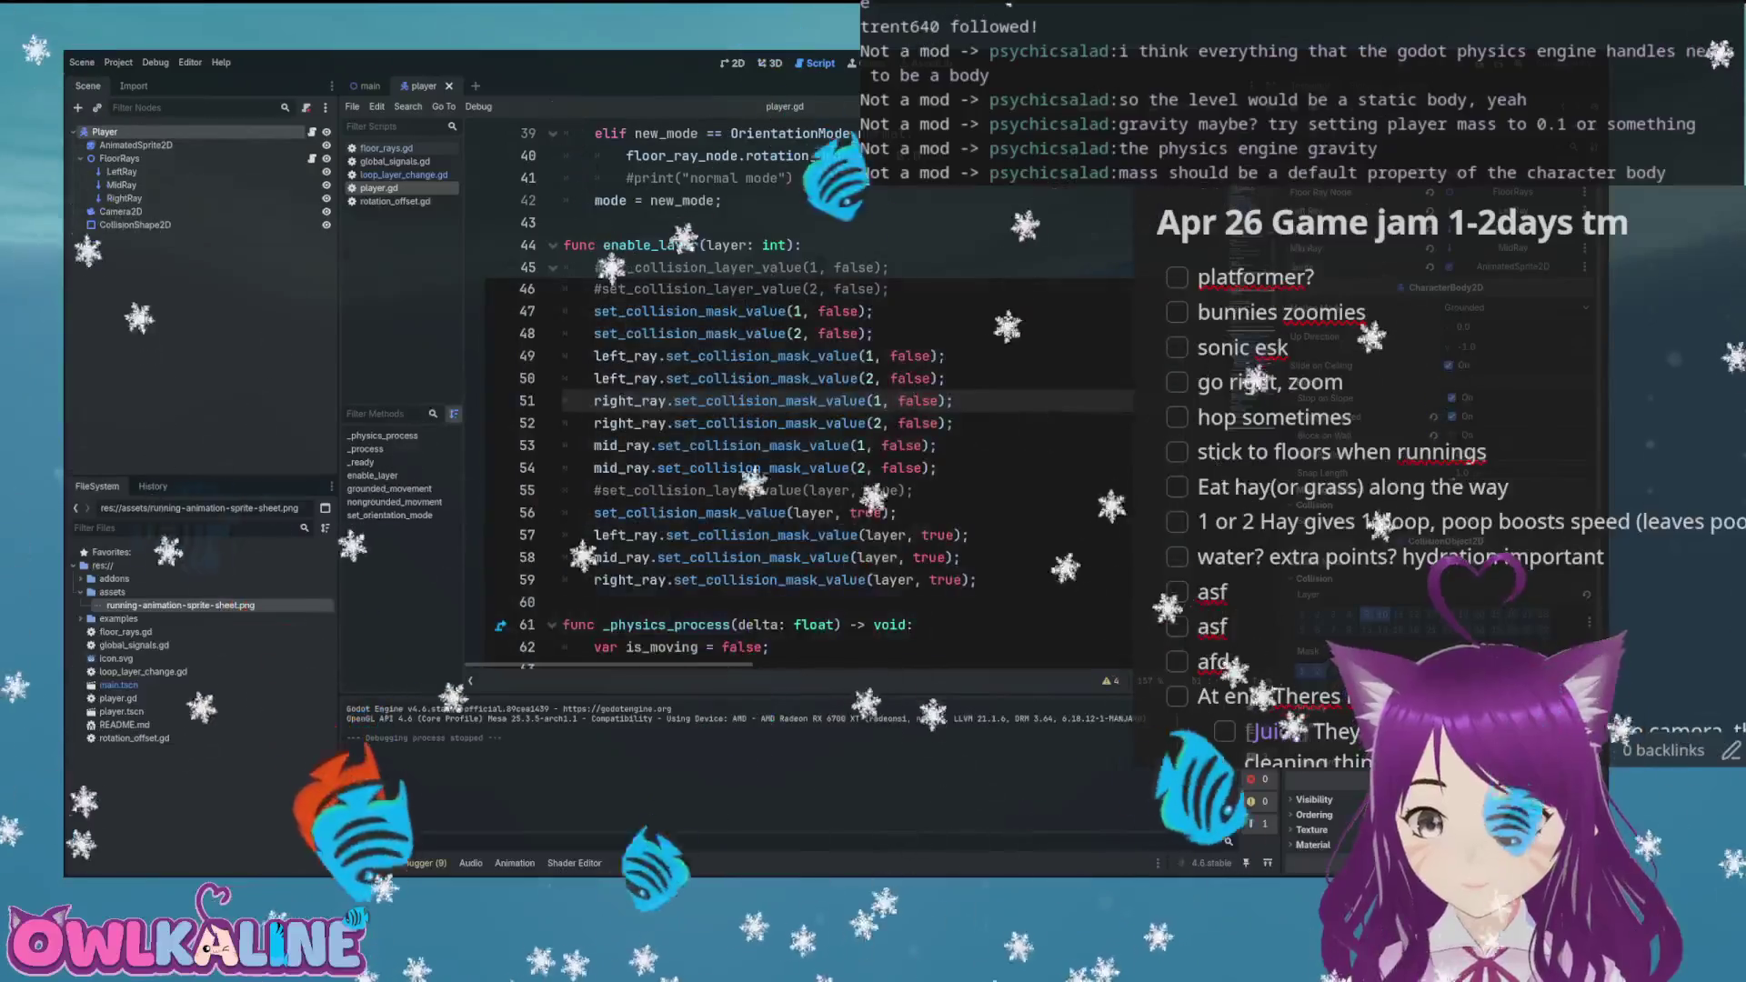
Relaunch the game, run the bunny up the ramp and over the rainbow arch, then stop it
{"action": "key", "text": "F5"}
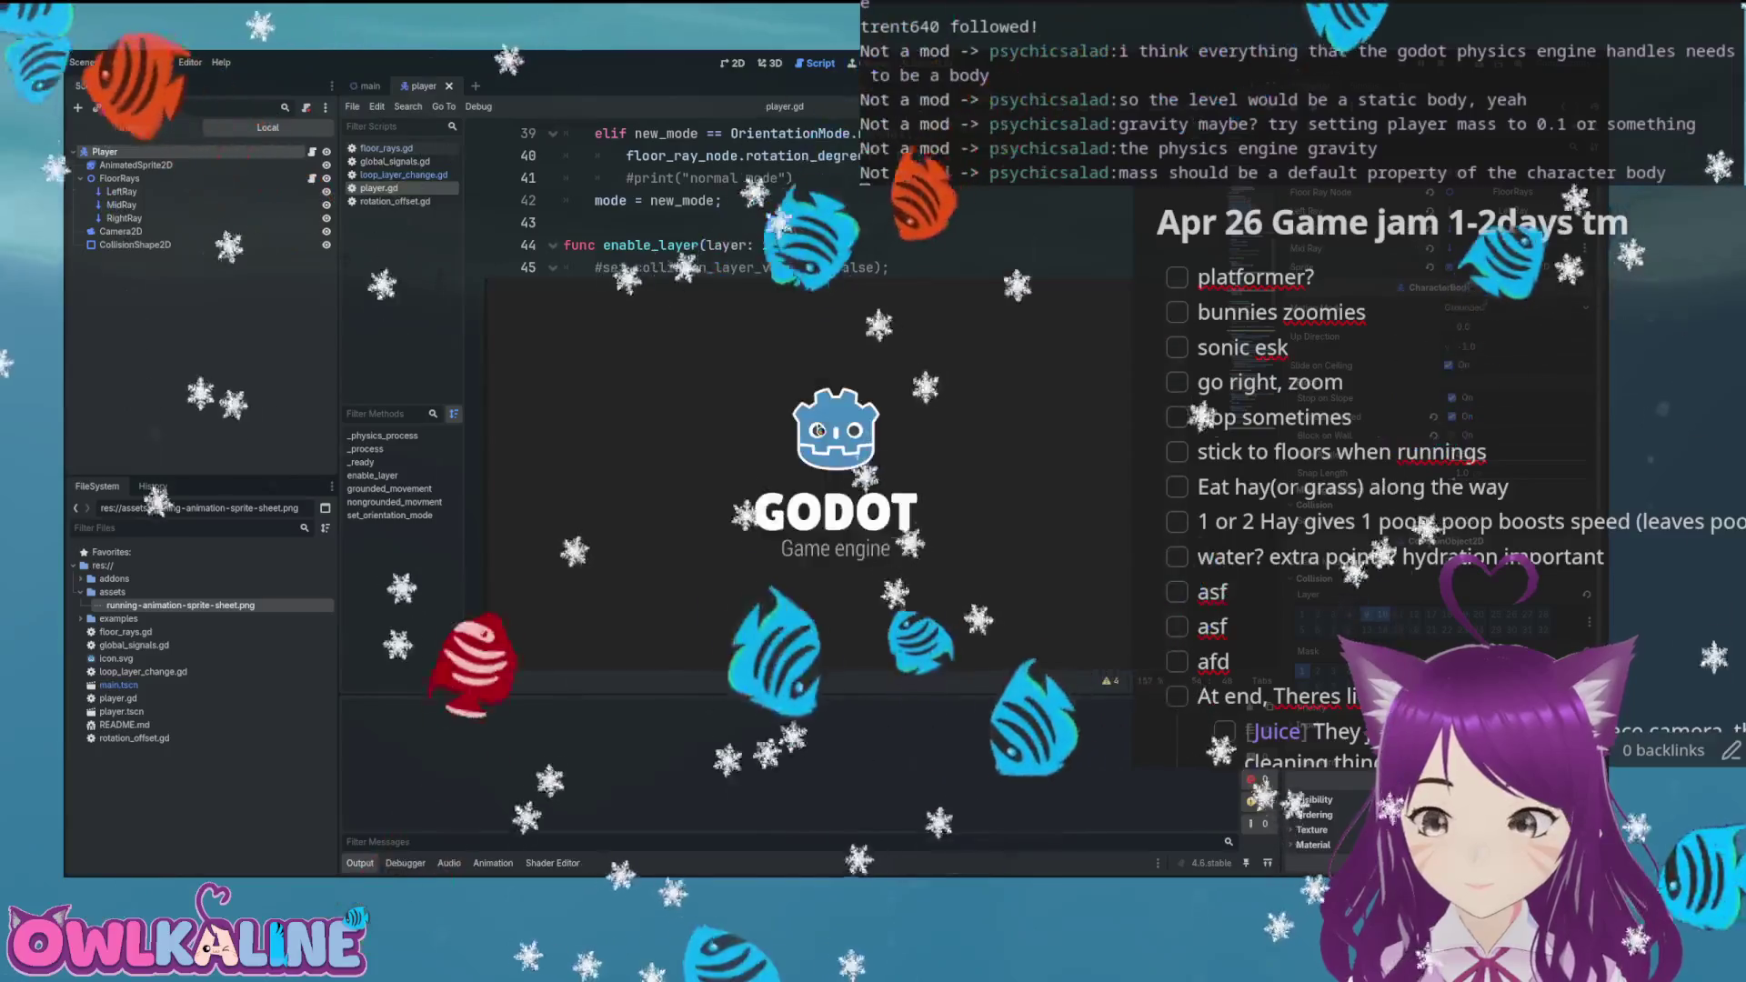
{"action": "key", "text": "Right"}
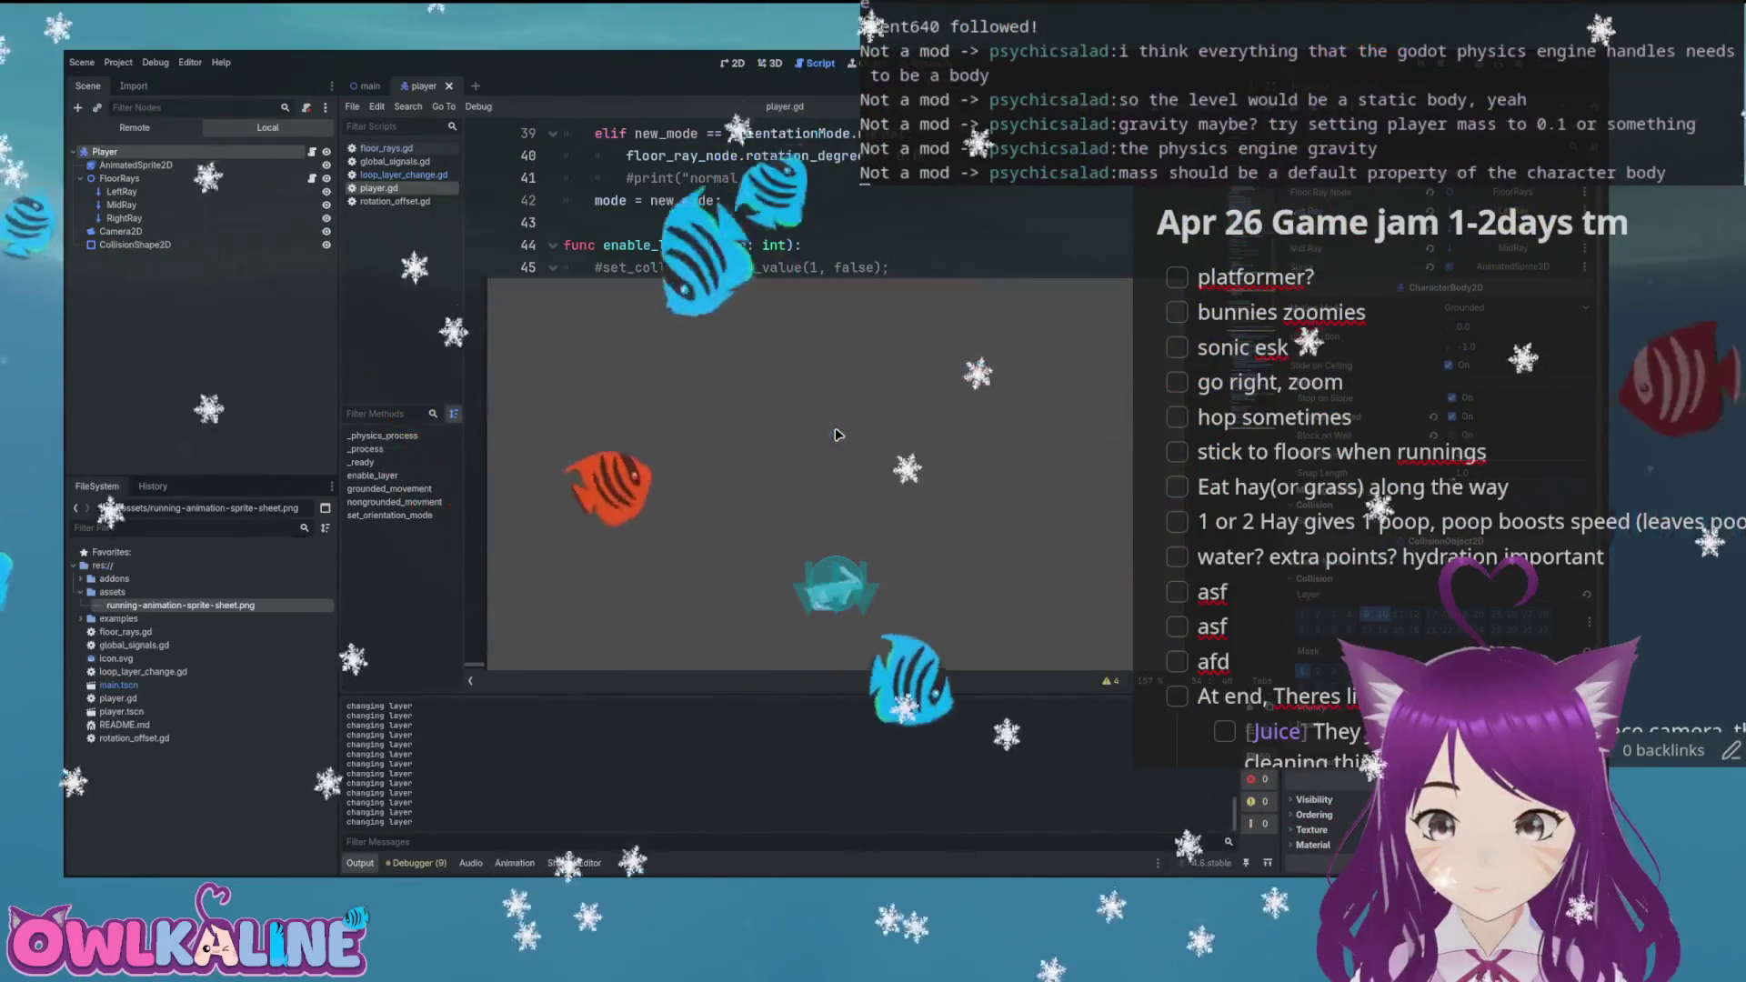
{"action": "key", "text": "F8"}
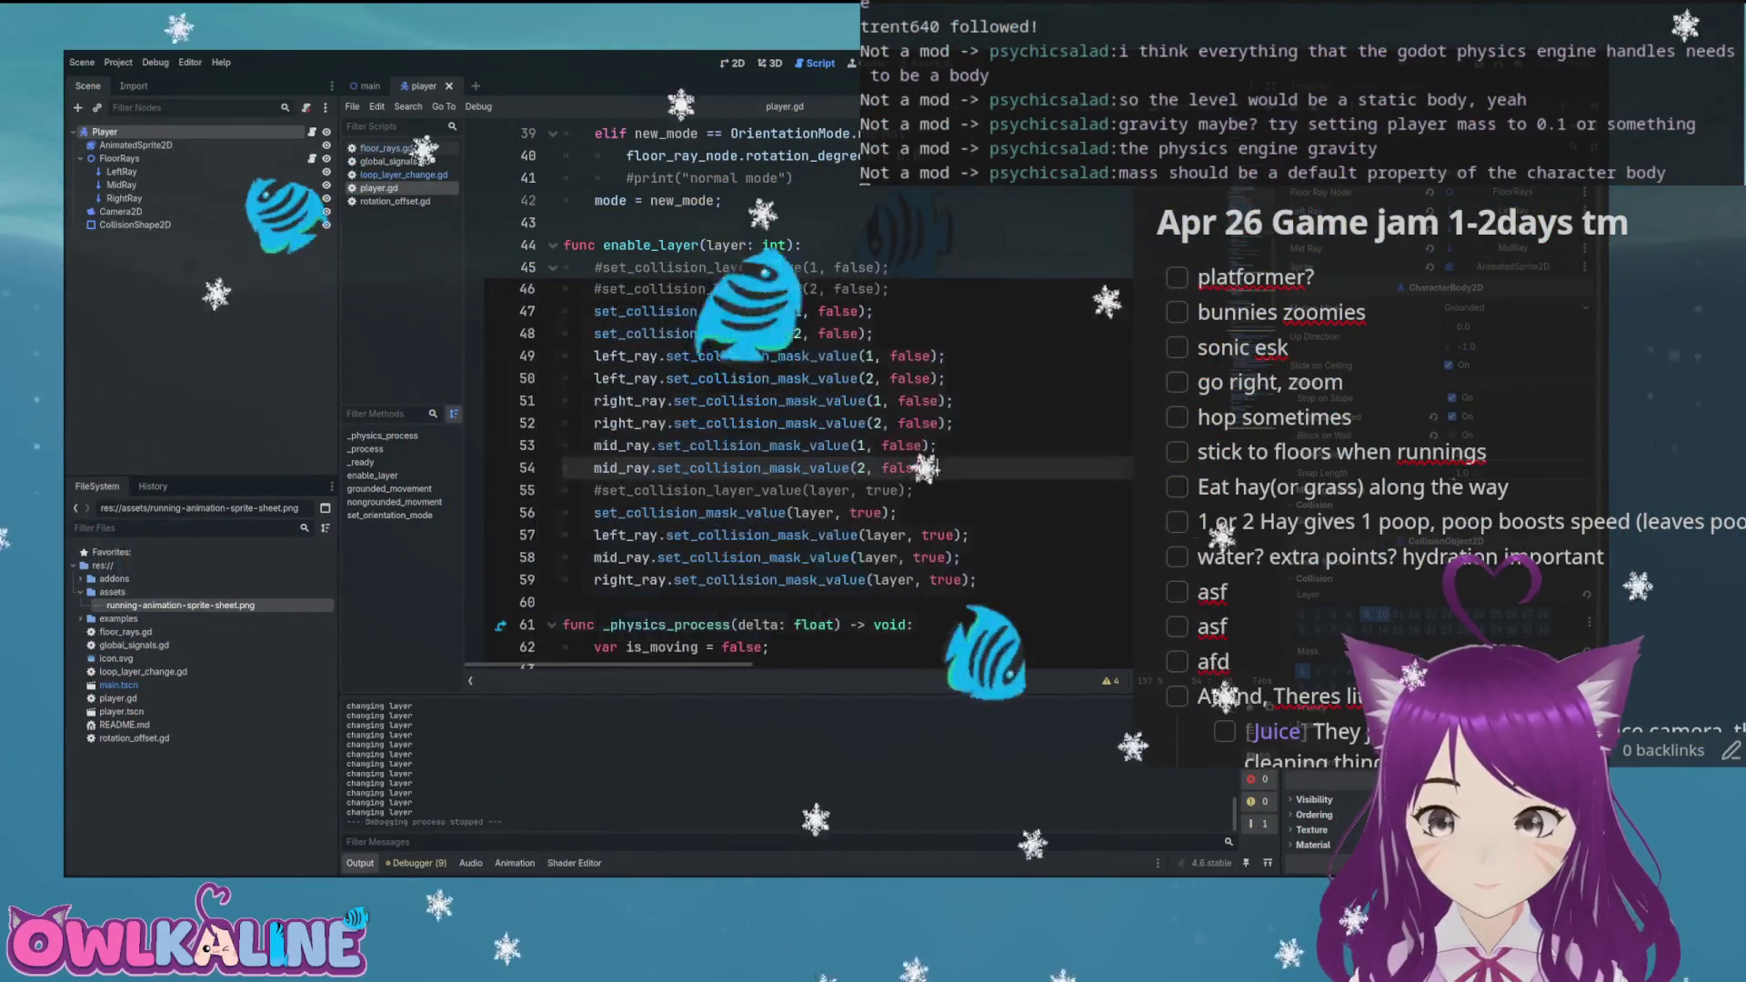
Run the bunny right over the slopes and around the rainbow loop, then stop and return to the main scene
{"action": "key", "text": "F5"}
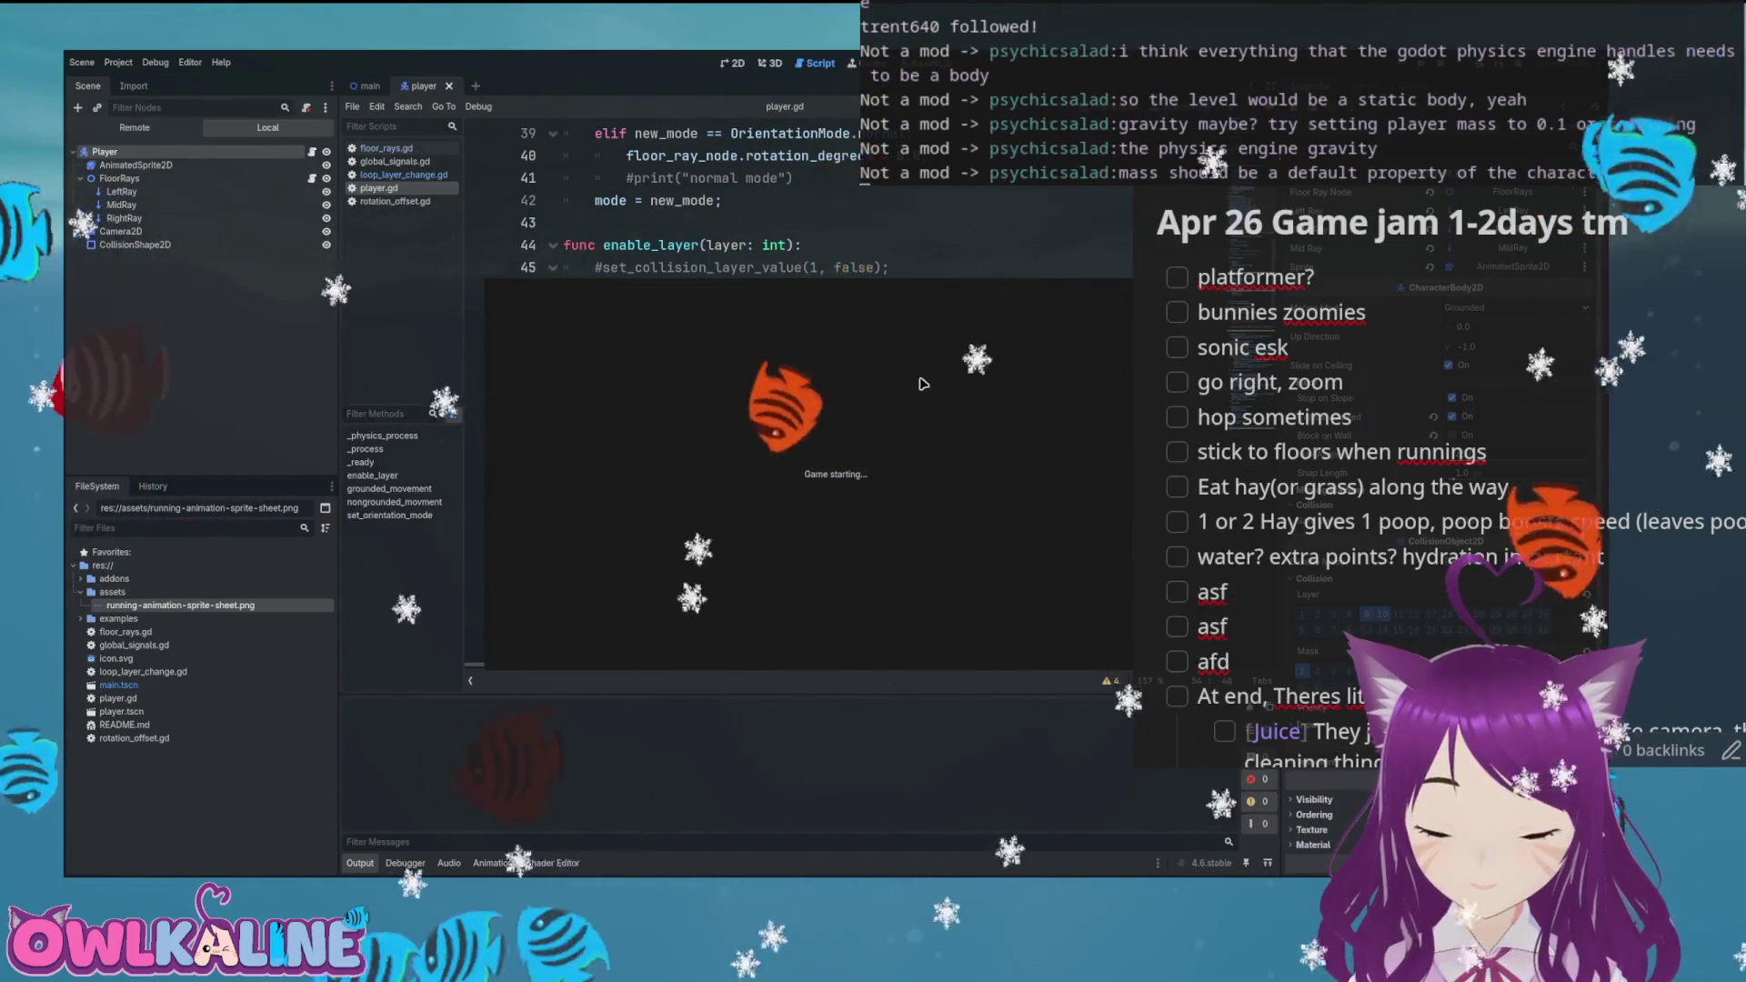
{"action": "key", "text": "Right"}
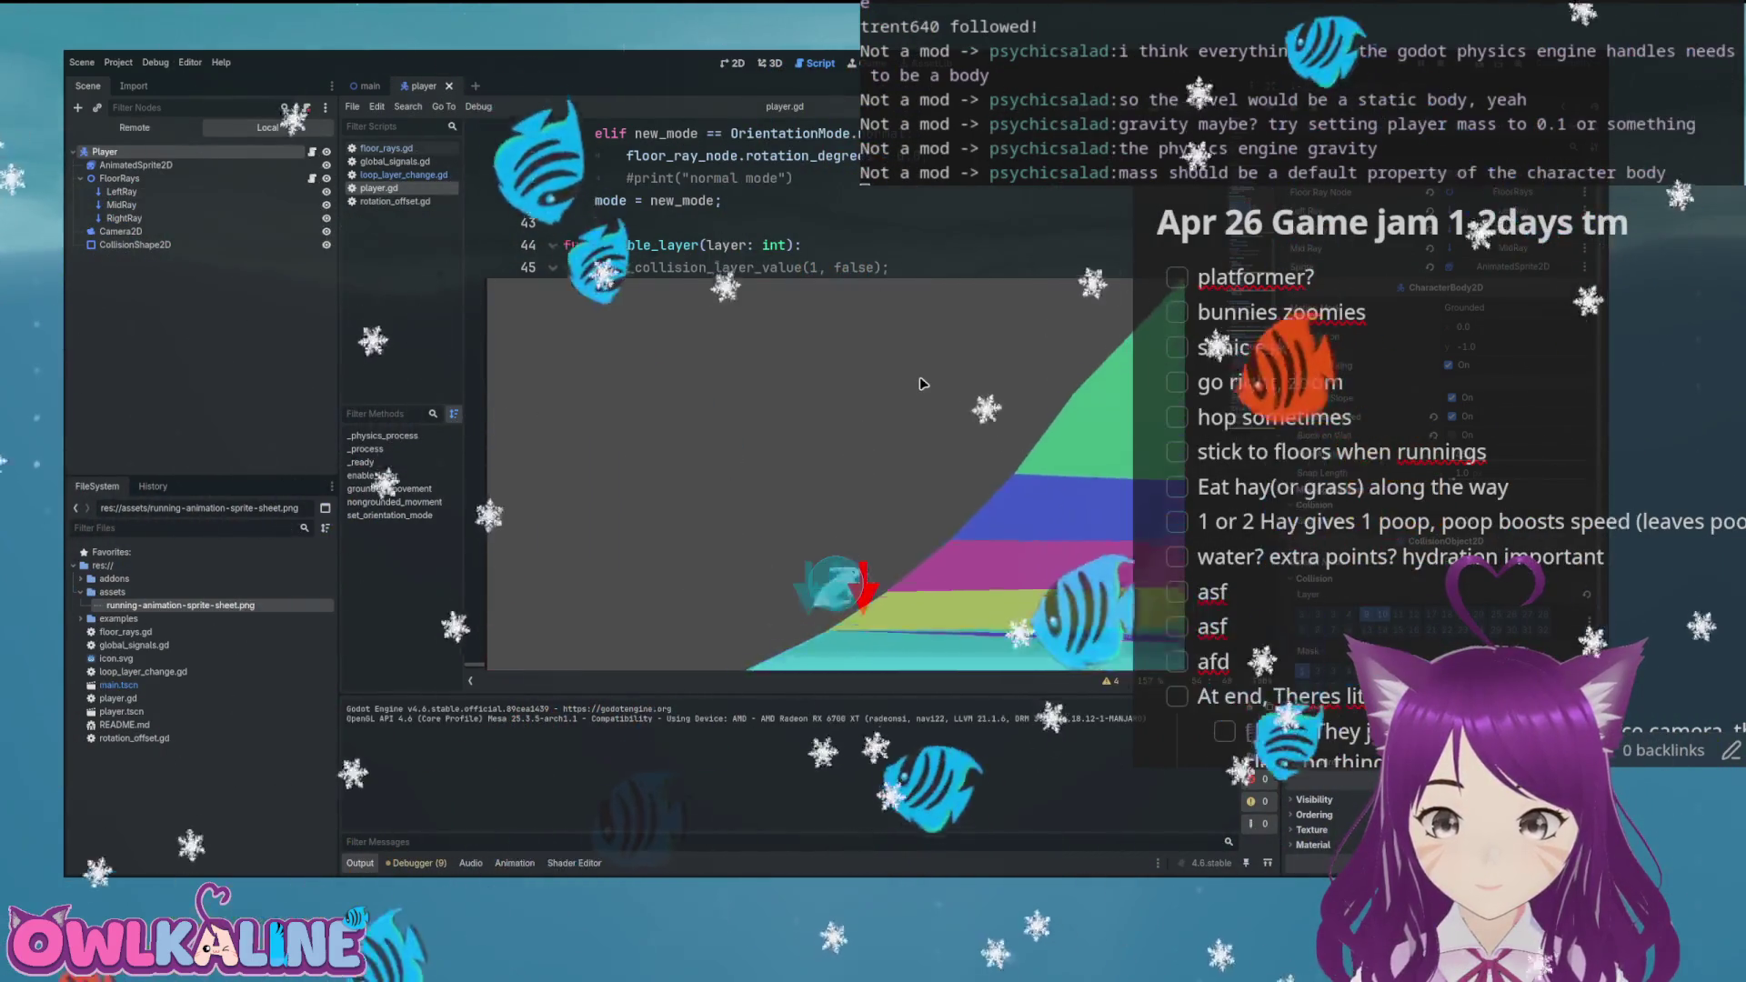
{"action": "key", "text": "Right"}
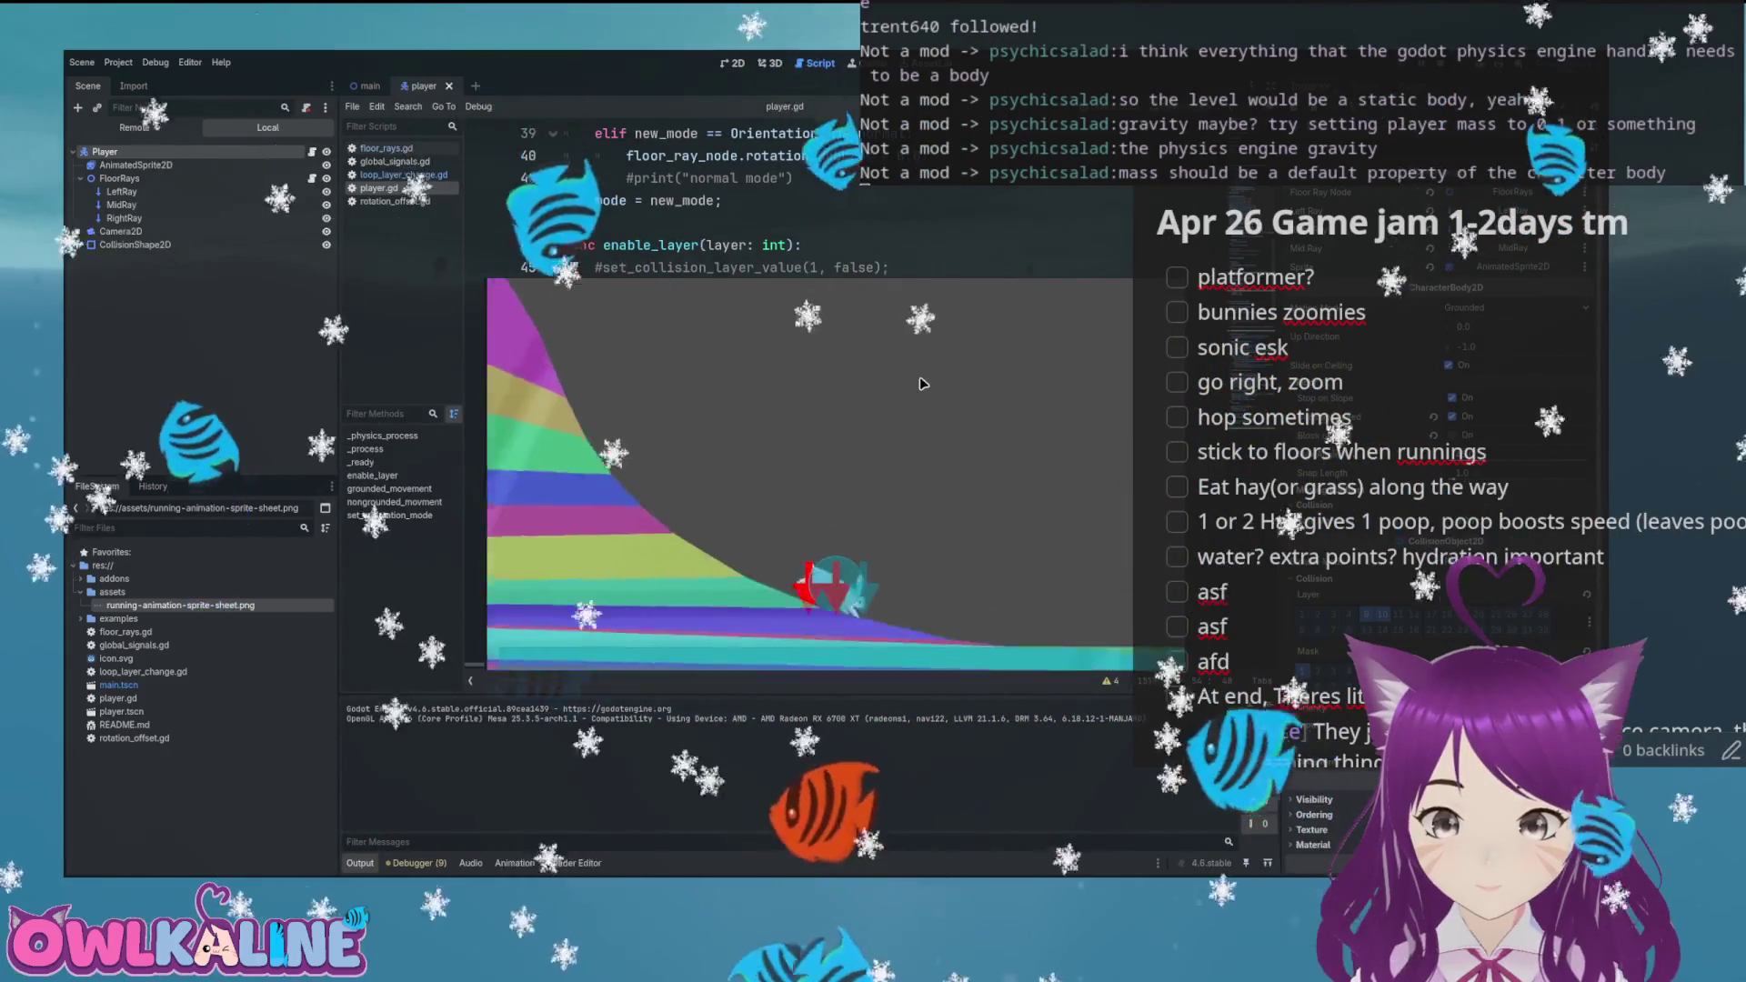
{"action": "key", "text": "Right"}
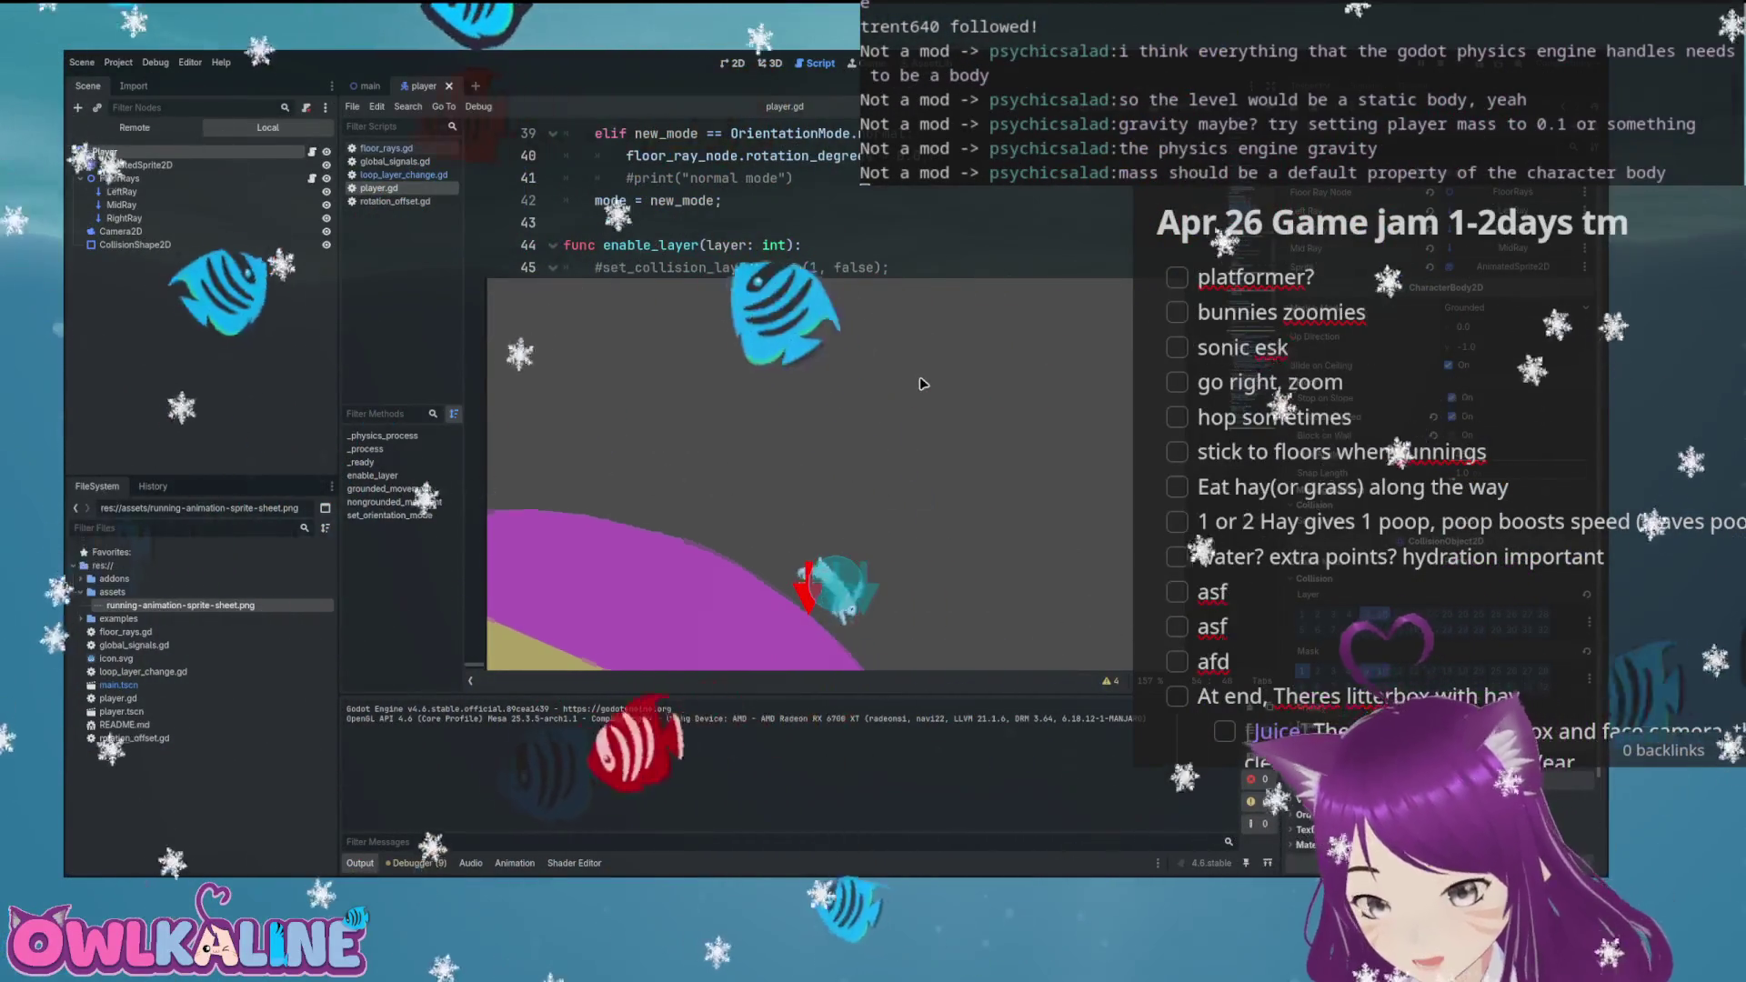
{"action": "key", "text": "Right"}
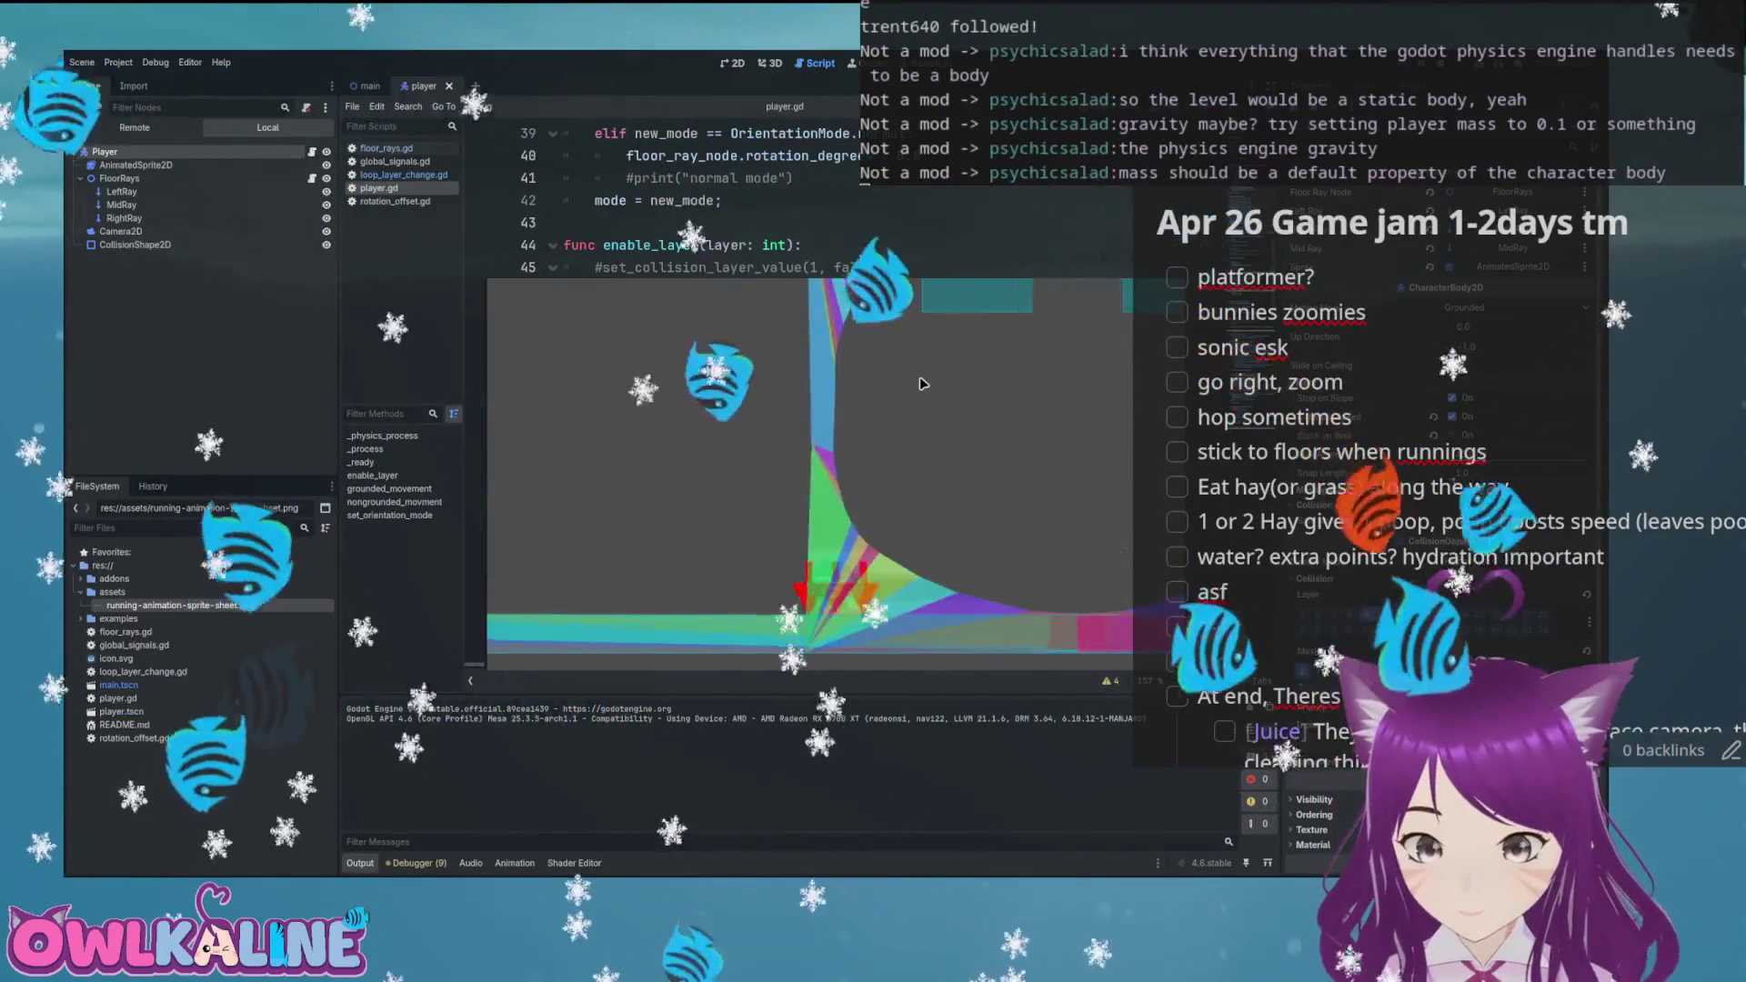
{"action": "key", "text": "Right"}
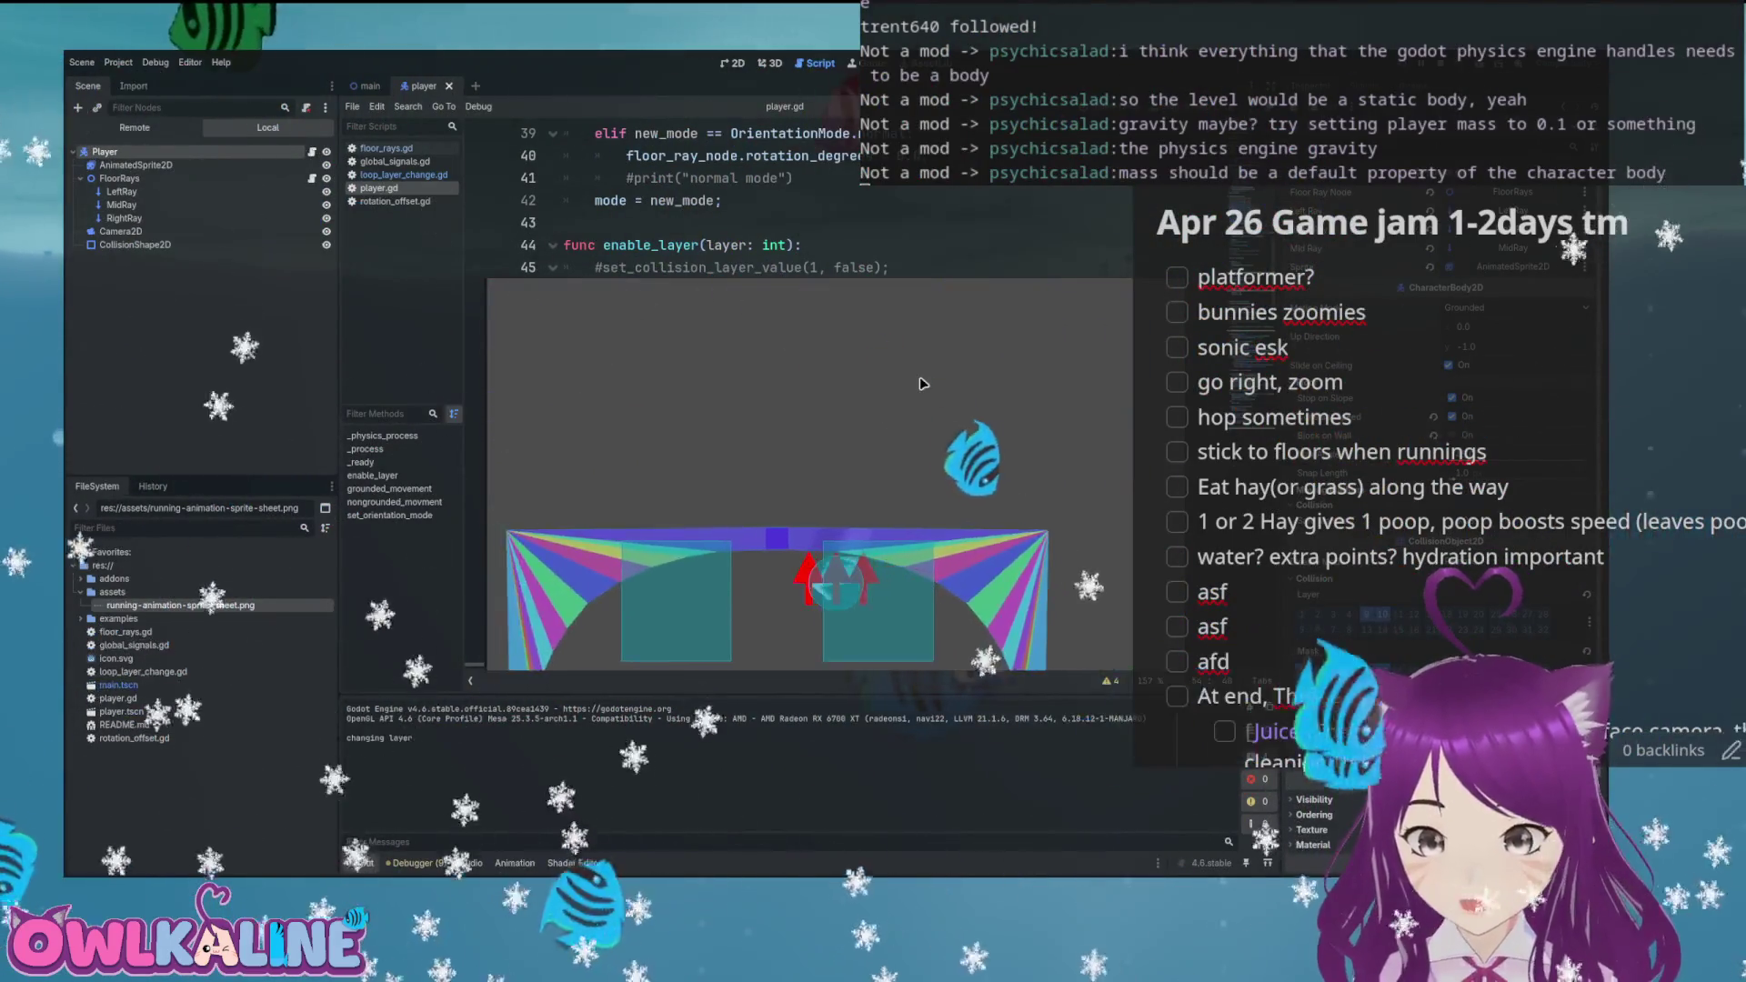
{"action": "key", "text": "Right"}
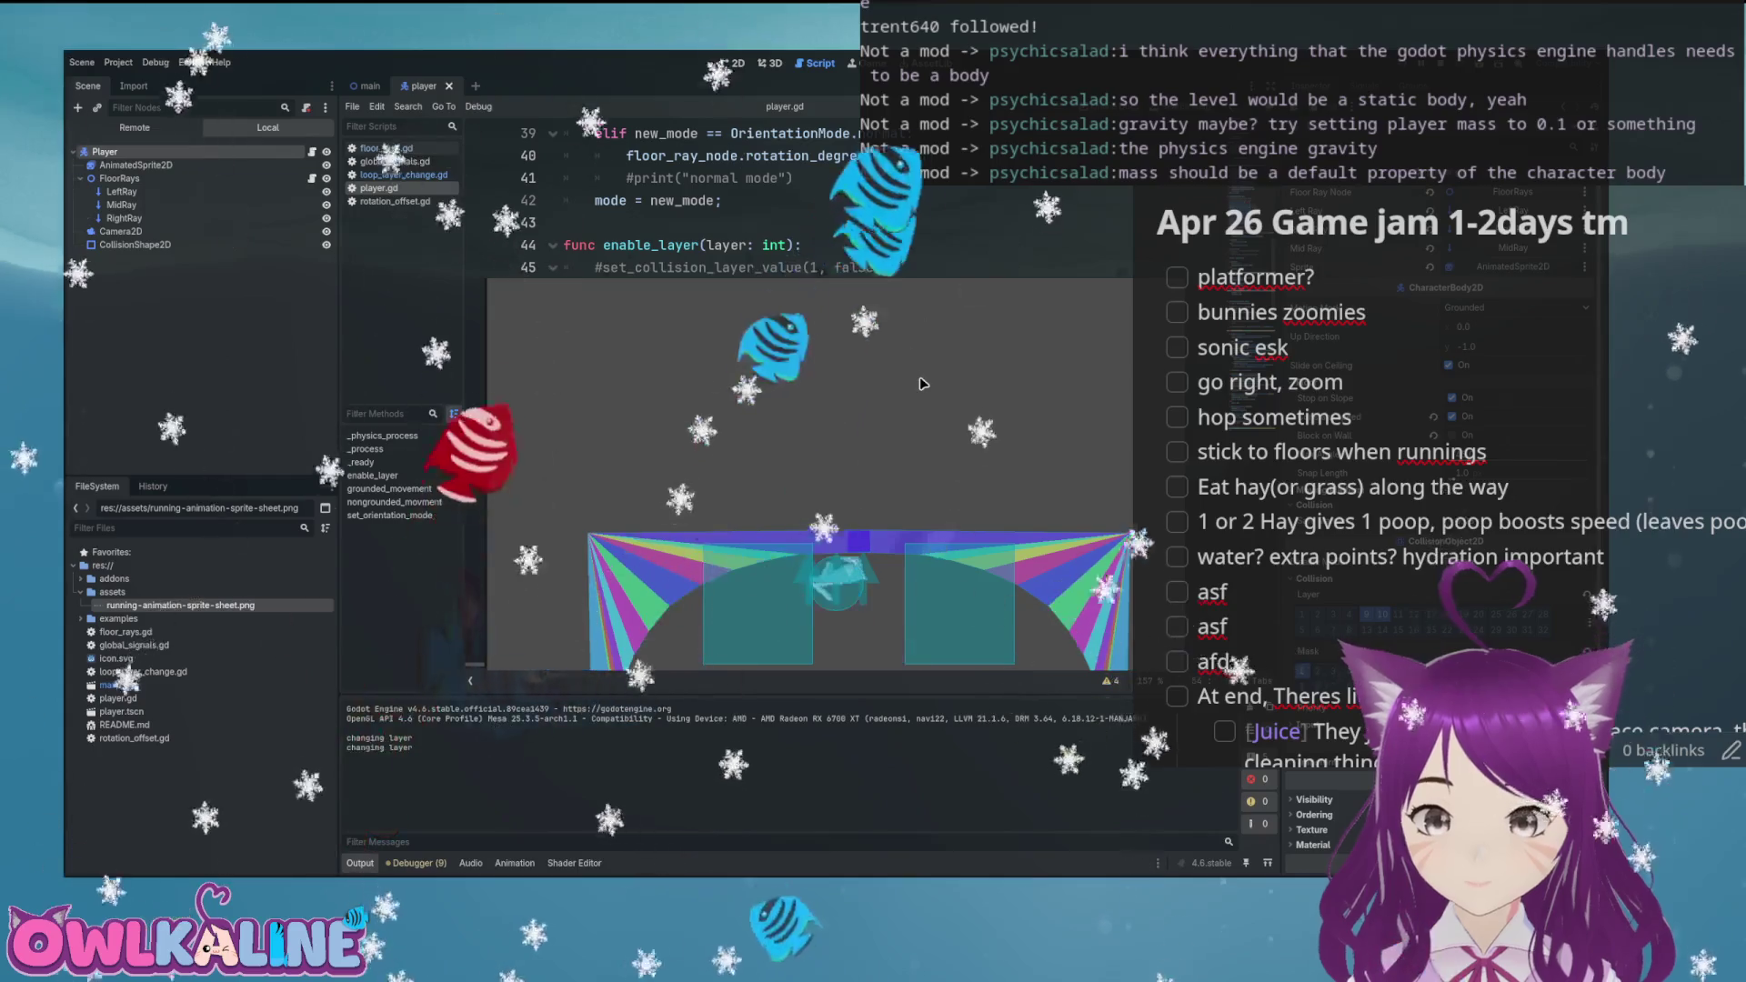
{"action": "key", "text": "Right"}
{"action": "key", "text": "Right"}
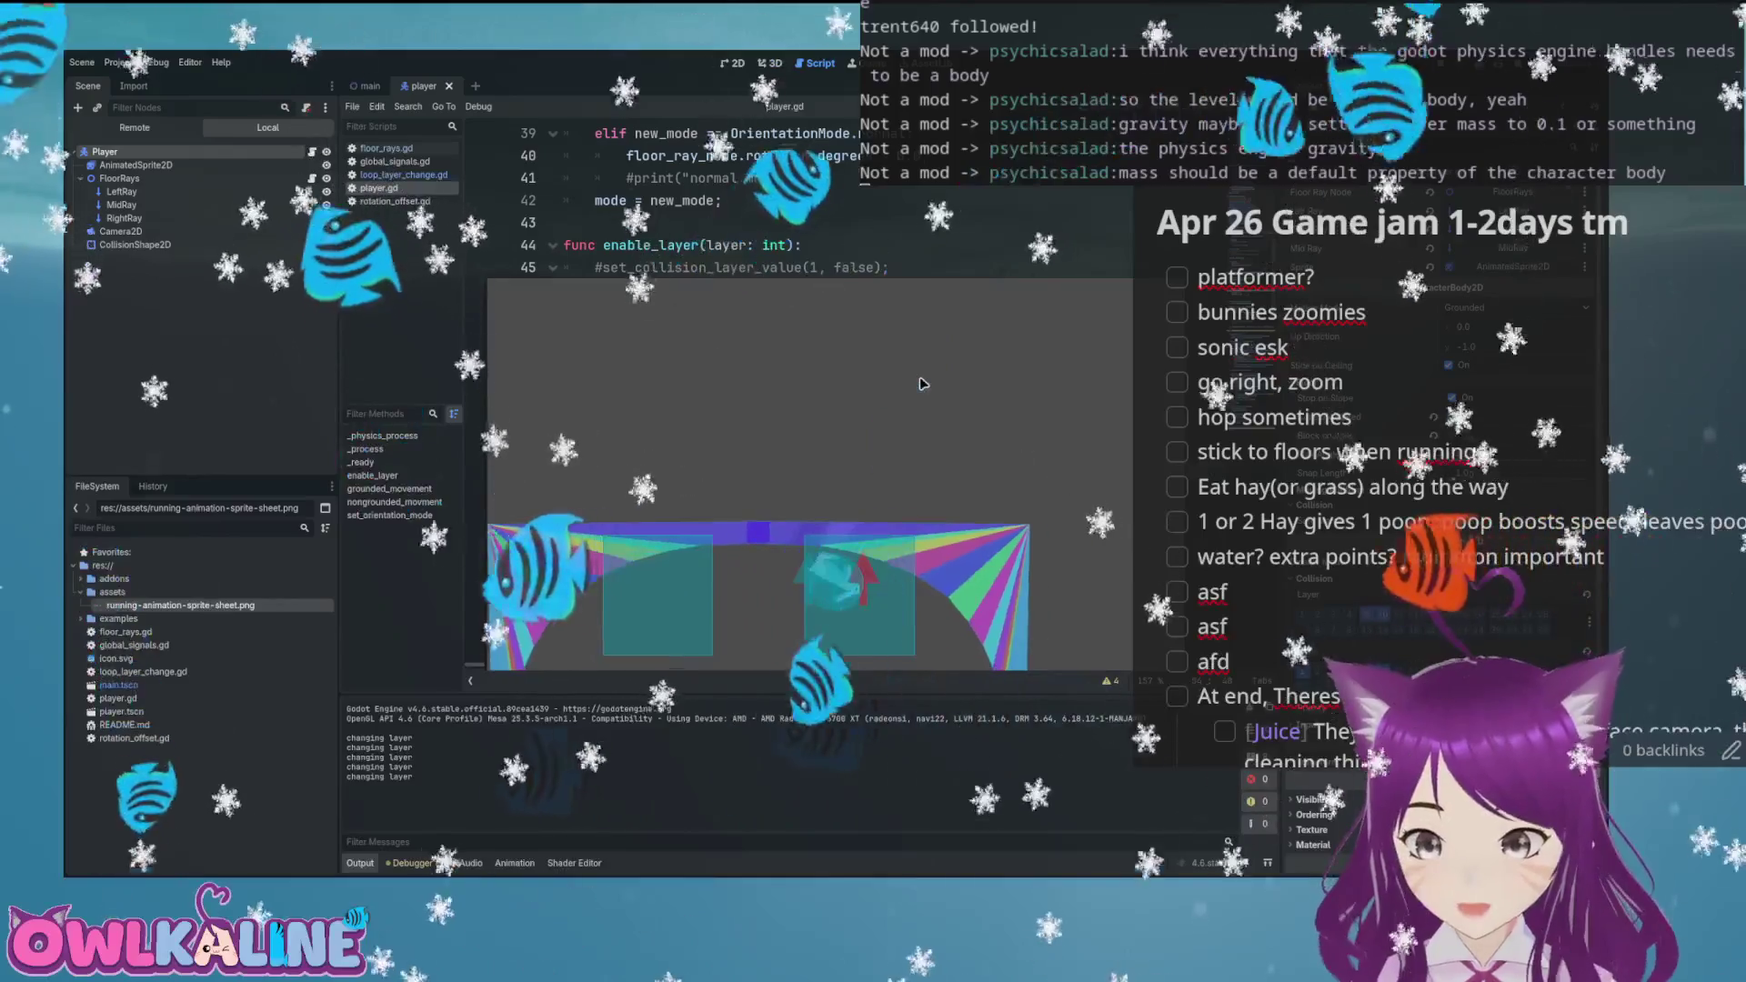
{"action": "key", "text": "Right"}
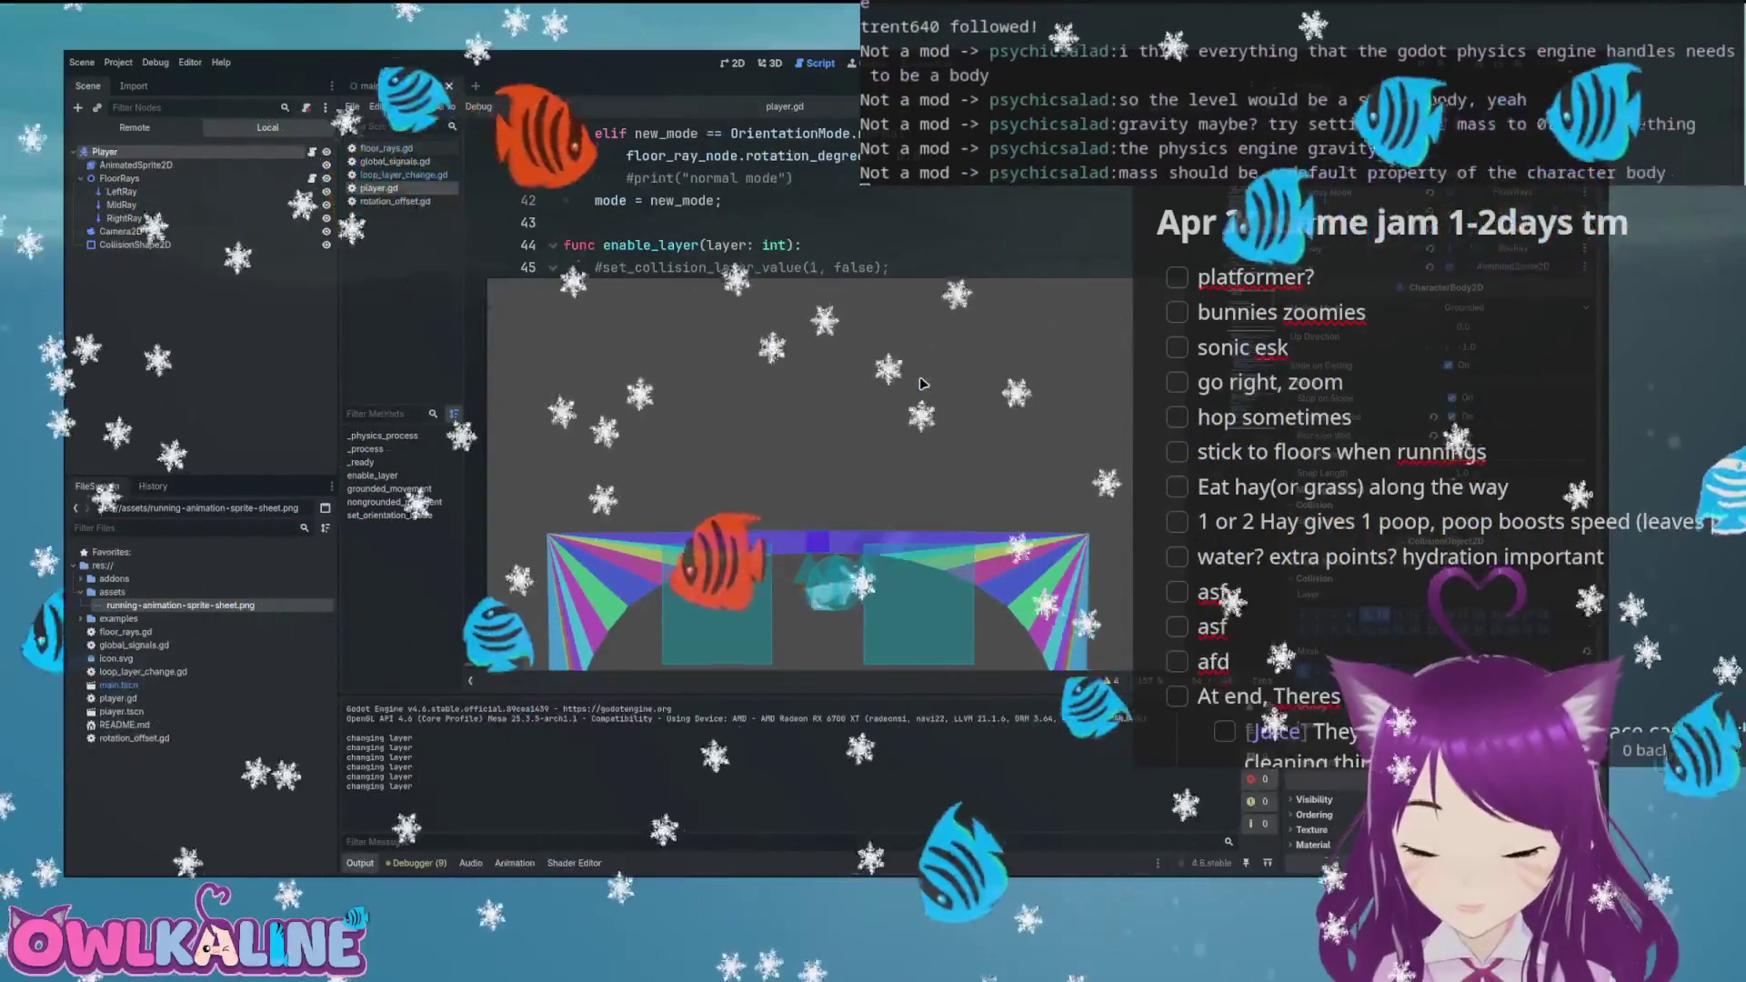
{"action": "key", "text": "Right"}
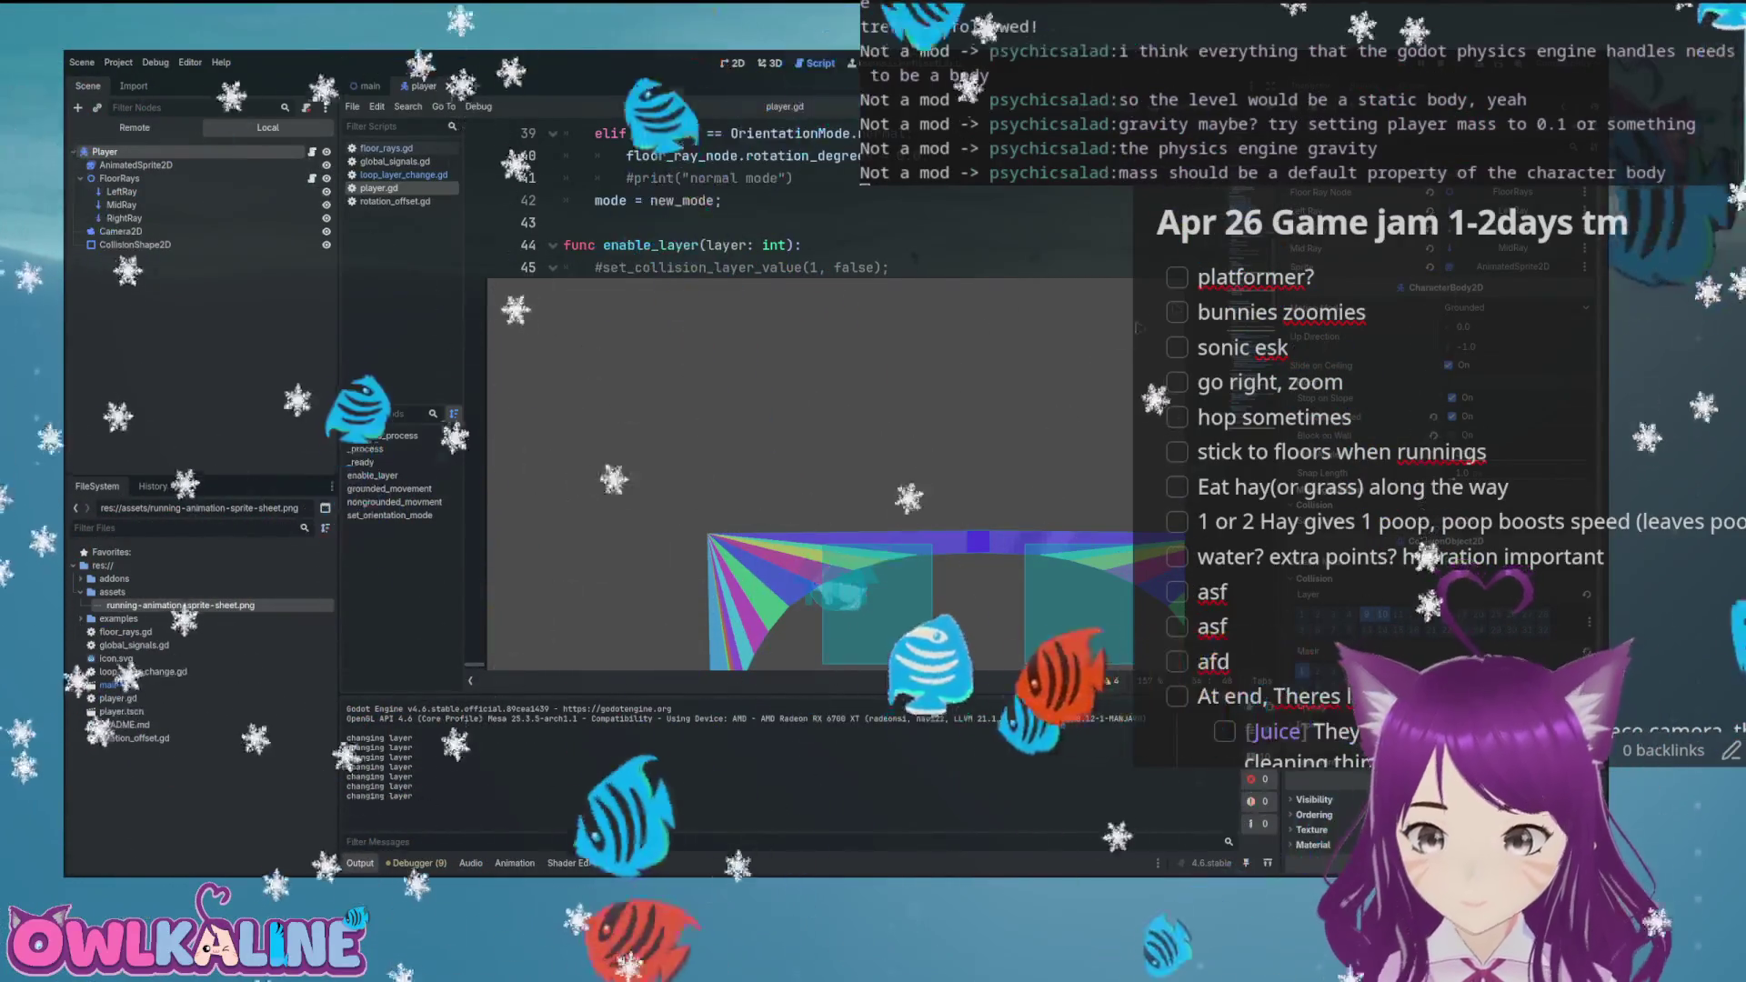
{"action": "key", "text": "F8"}
{"action": "key", "text": "ctrl+Tab"}
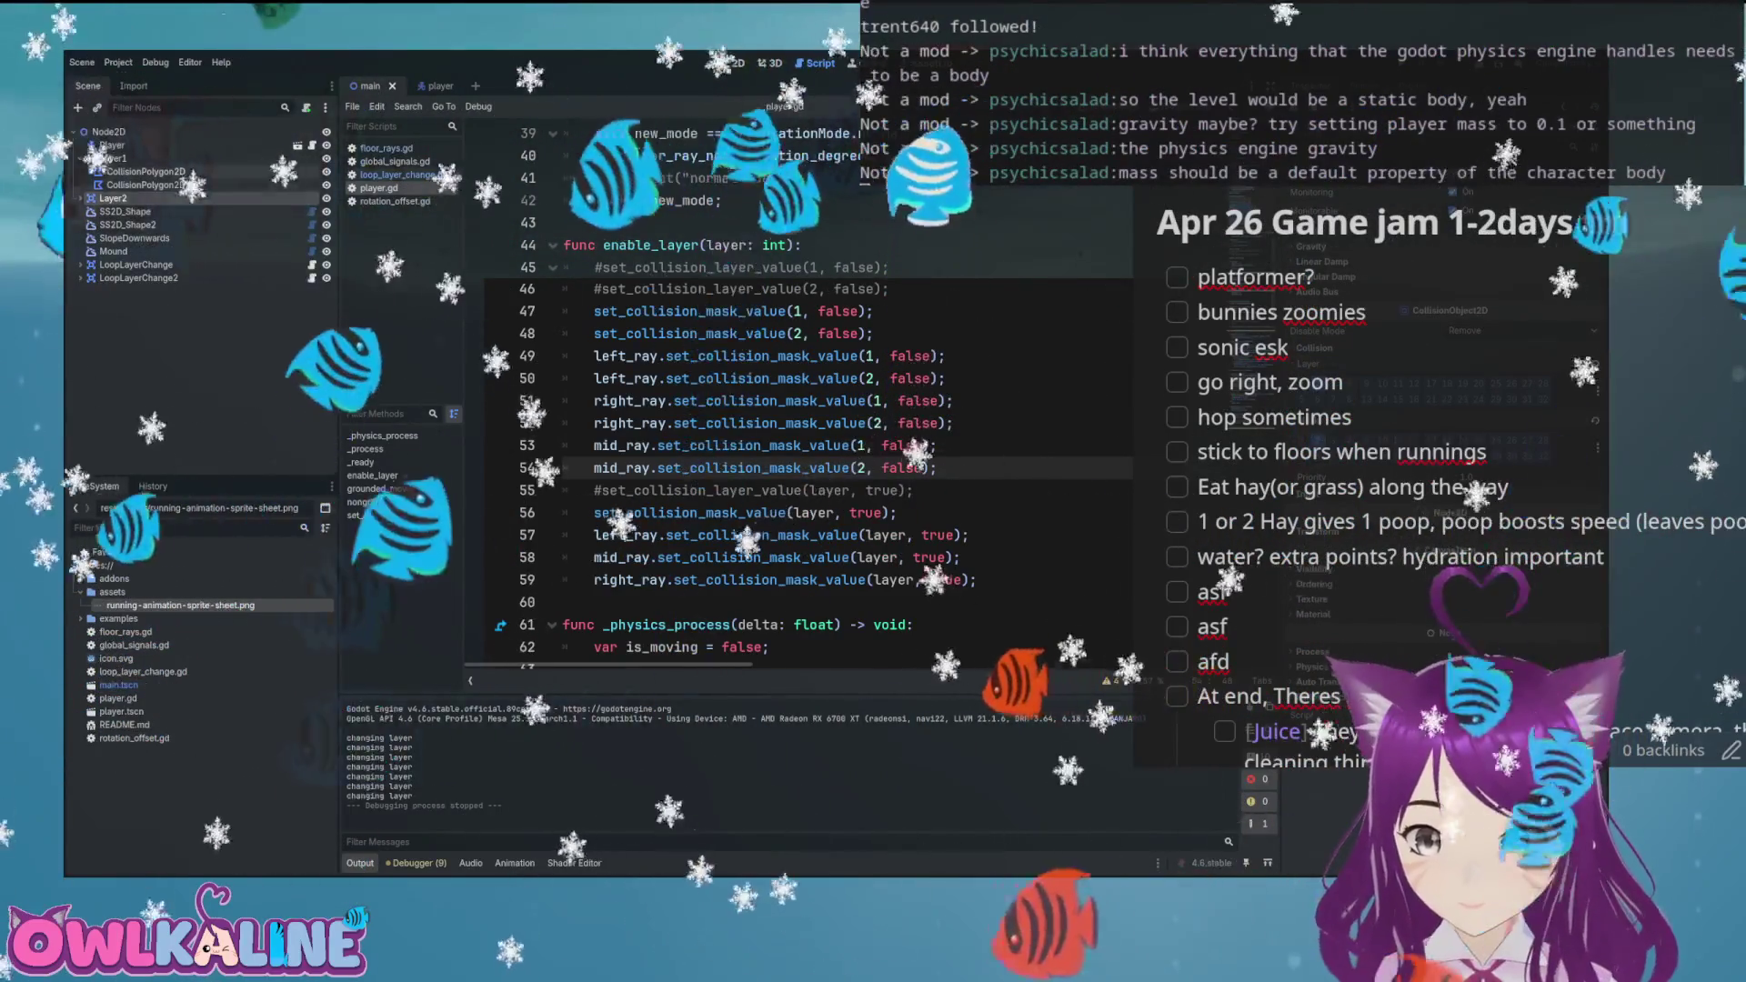
Inspect Layer2, LoopLayerChange and LoopLayerChange2's shape, then show the player scene in 2D
{"action": "left_click", "coordinate": [113, 198]}
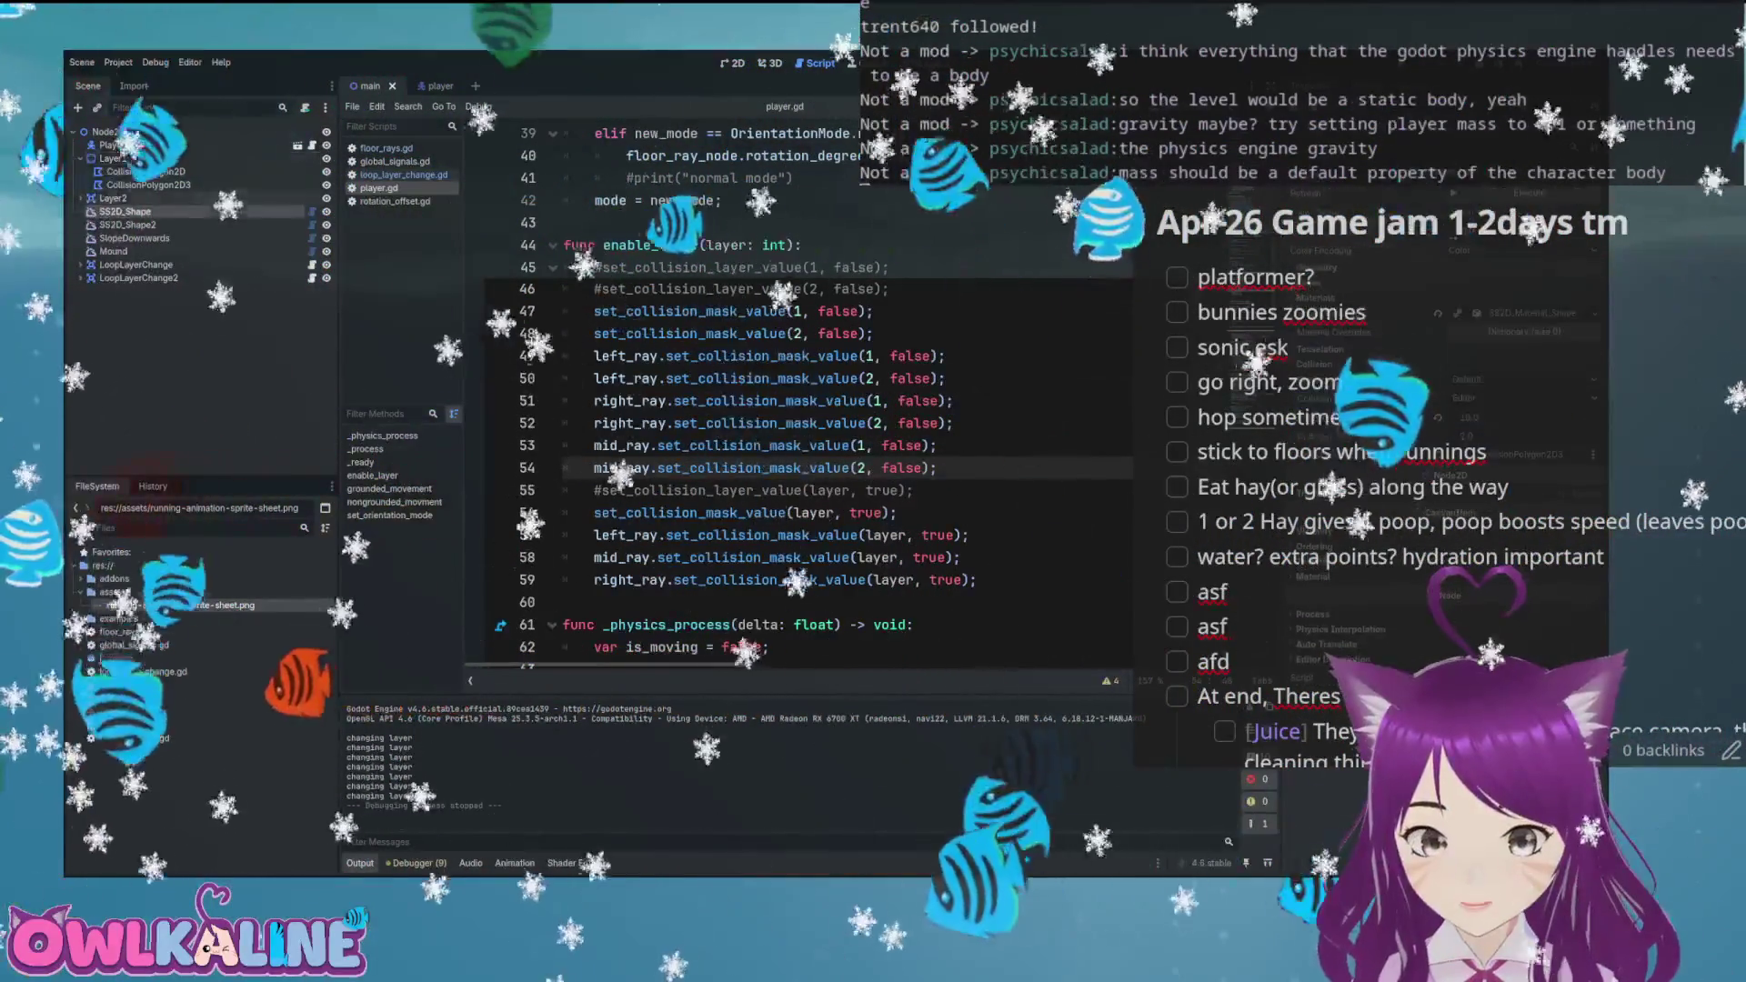
{"action": "left_click", "coordinate": [136, 265]}
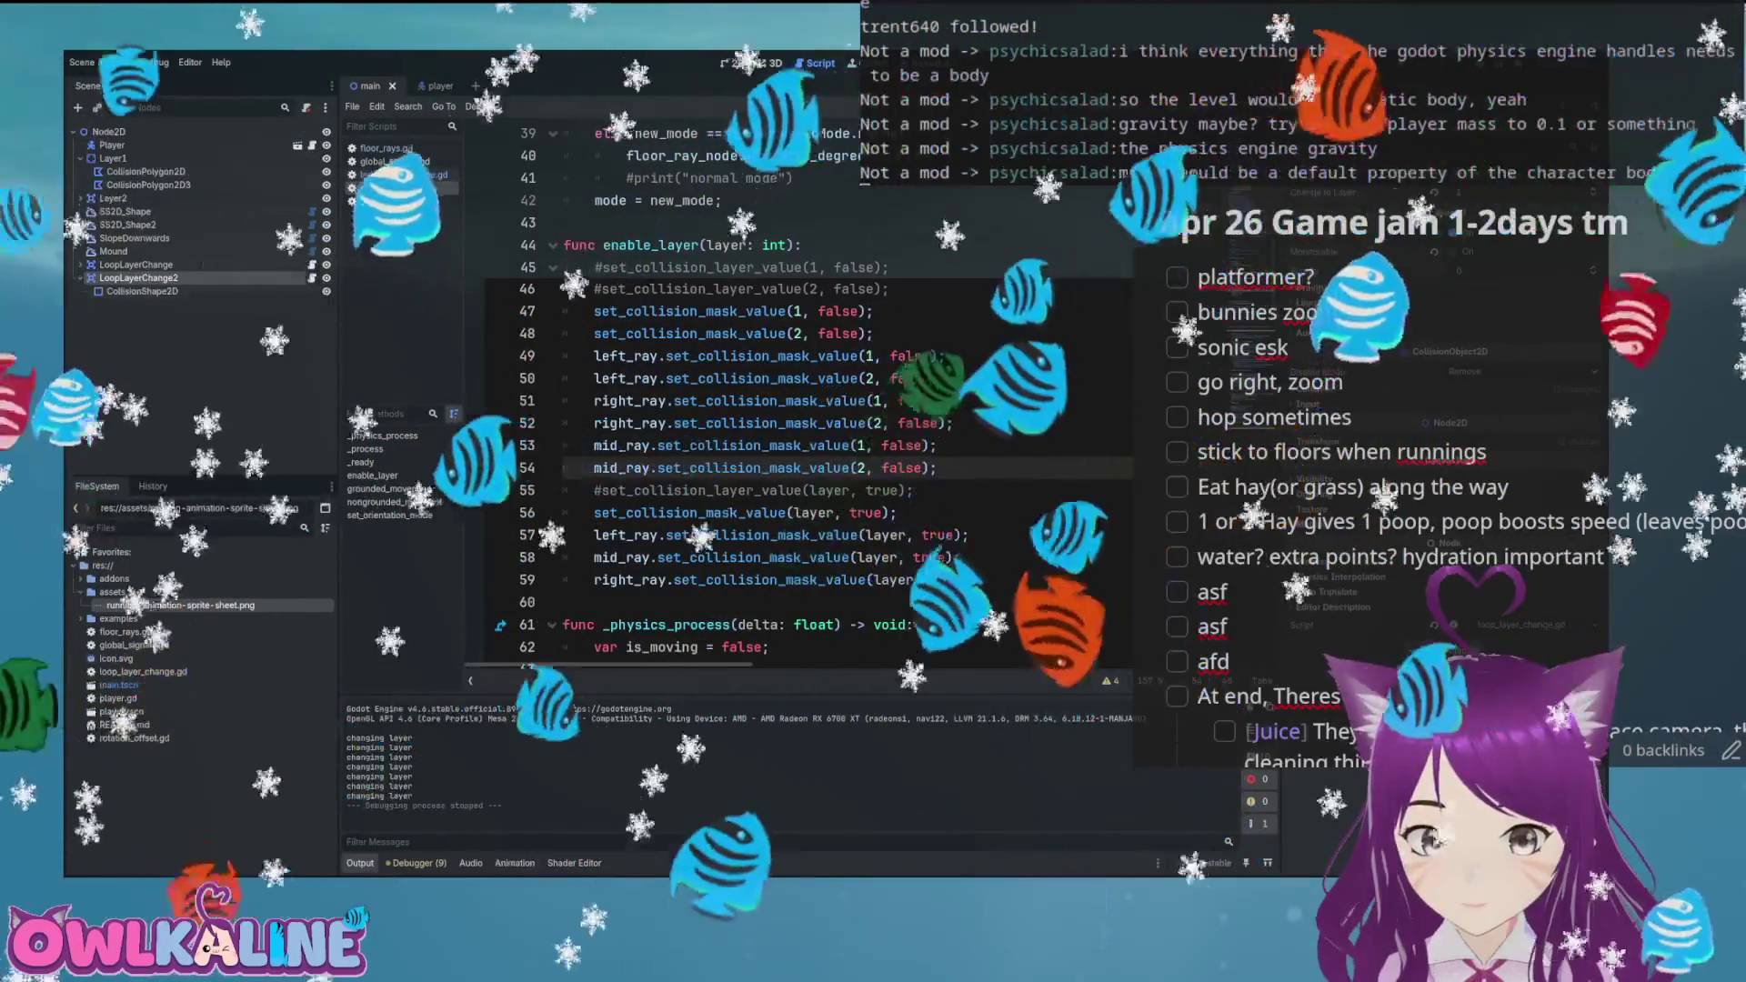
{"action": "key", "text": "Right"}
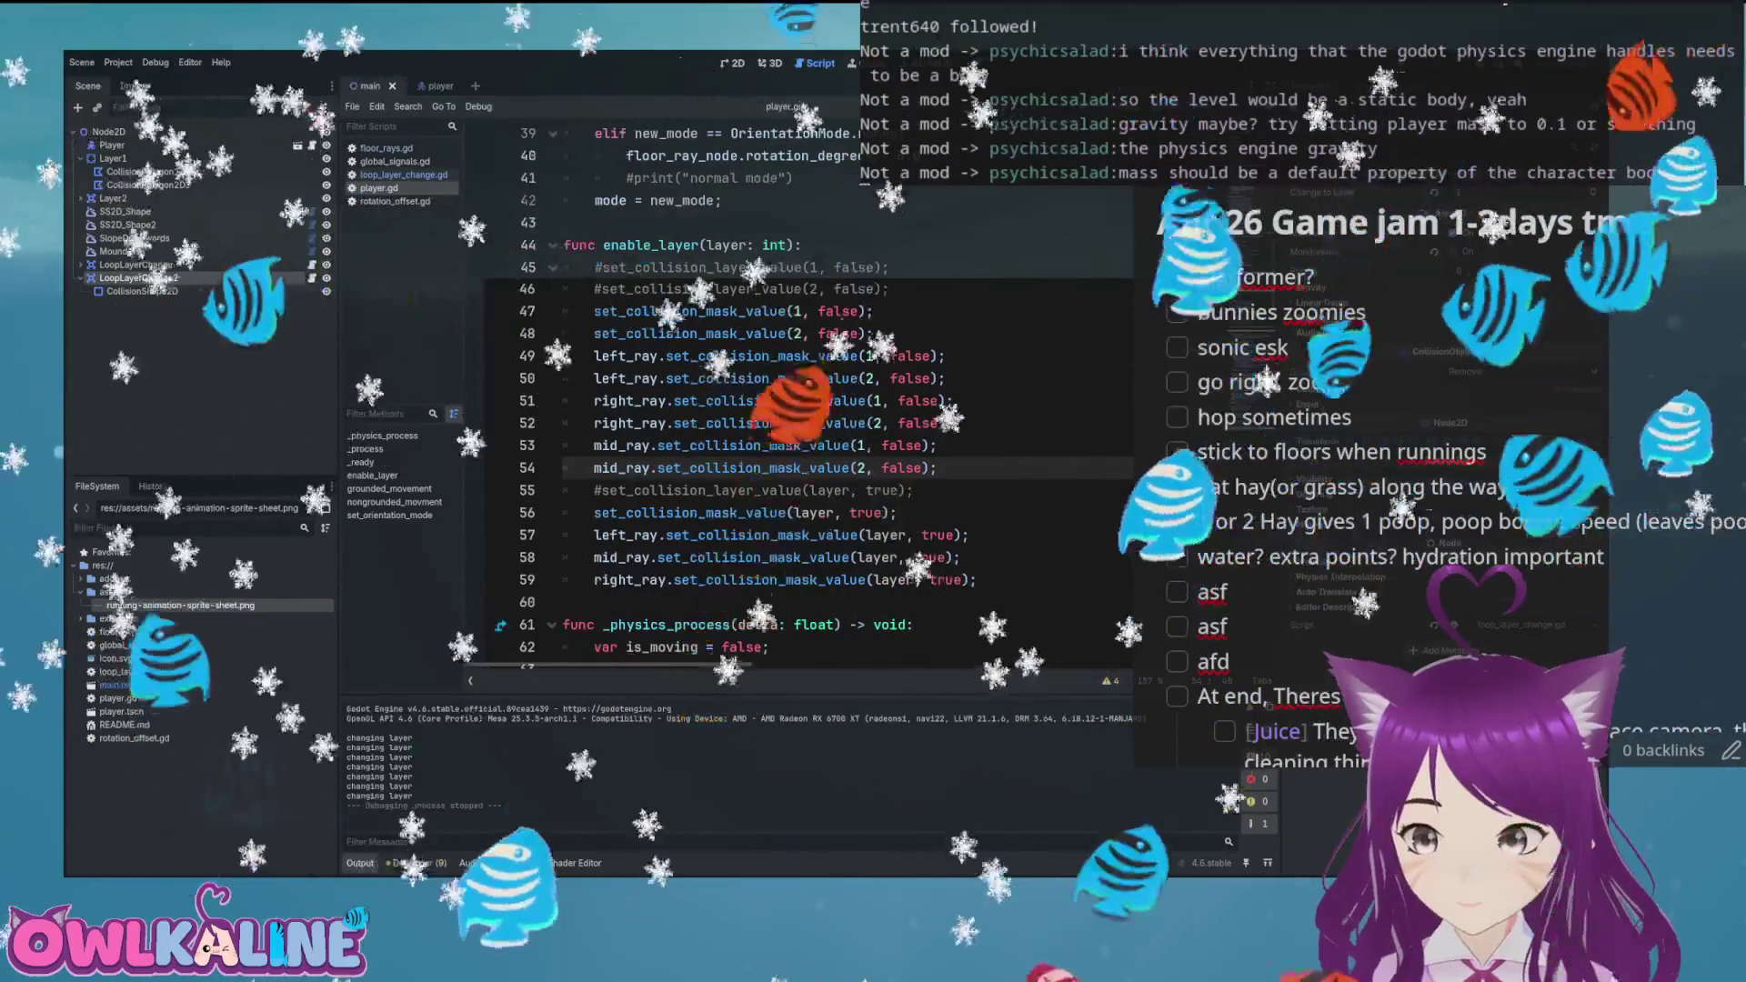
{"action": "key", "text": "ctrl+Tab"}
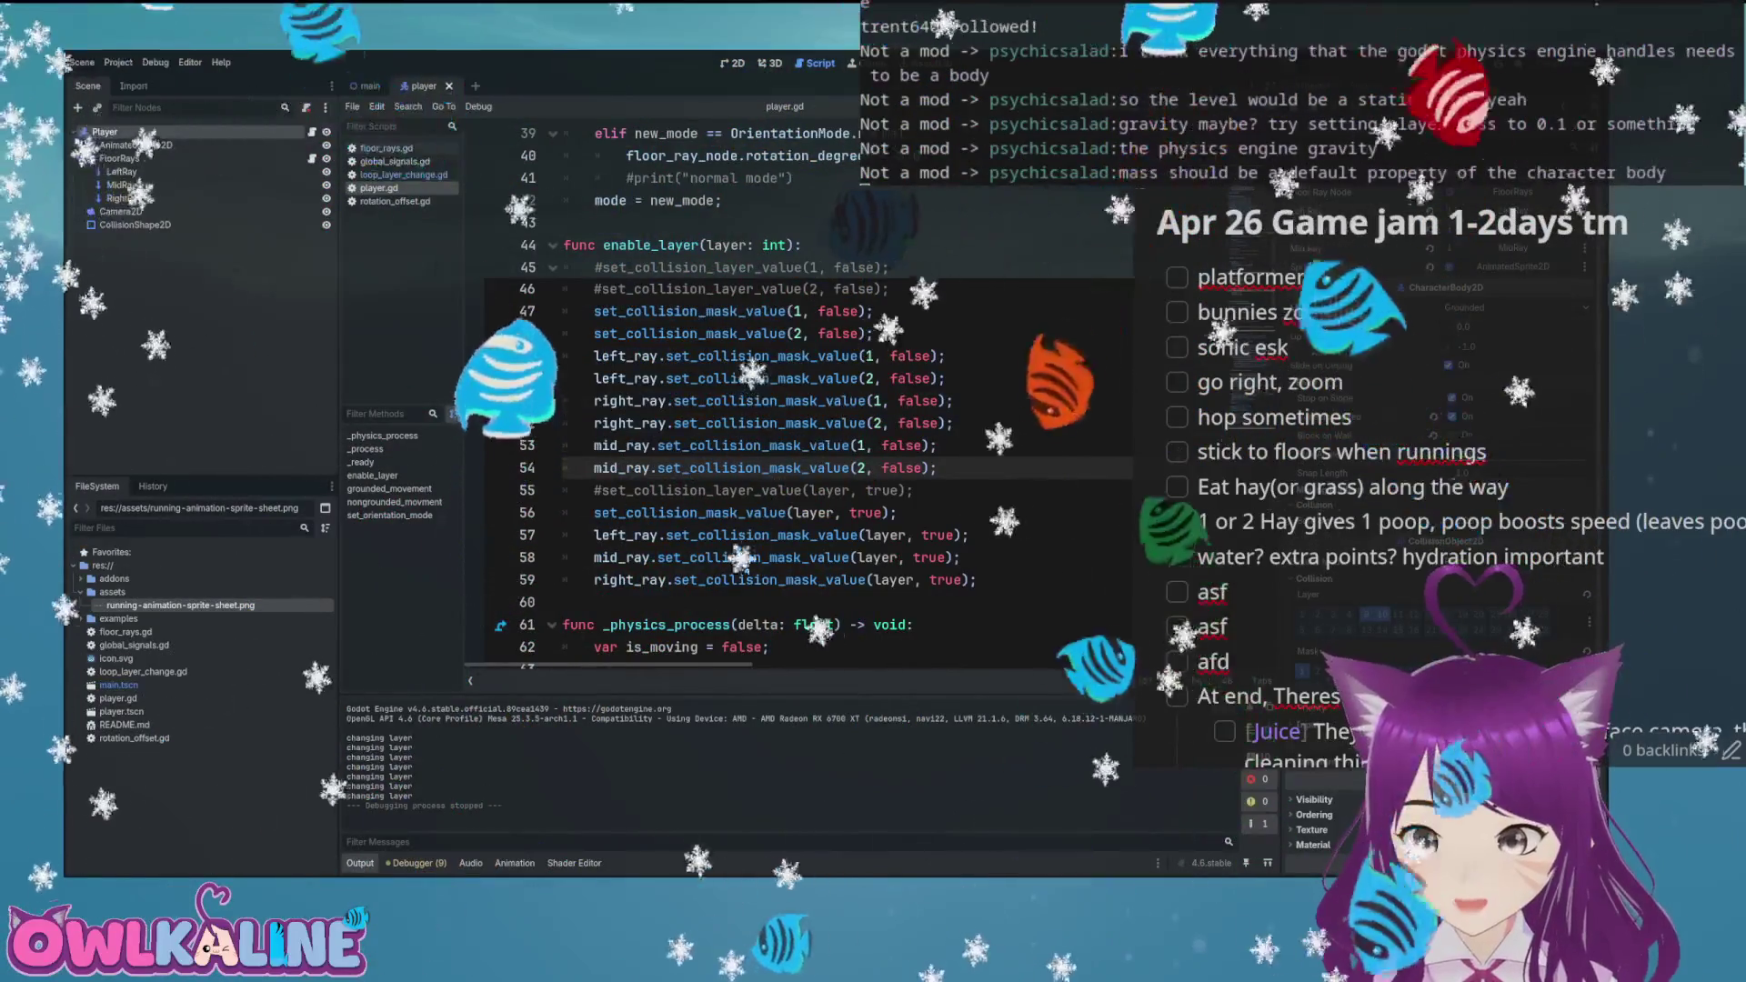
{"action": "key", "text": "ctrl+F1"}
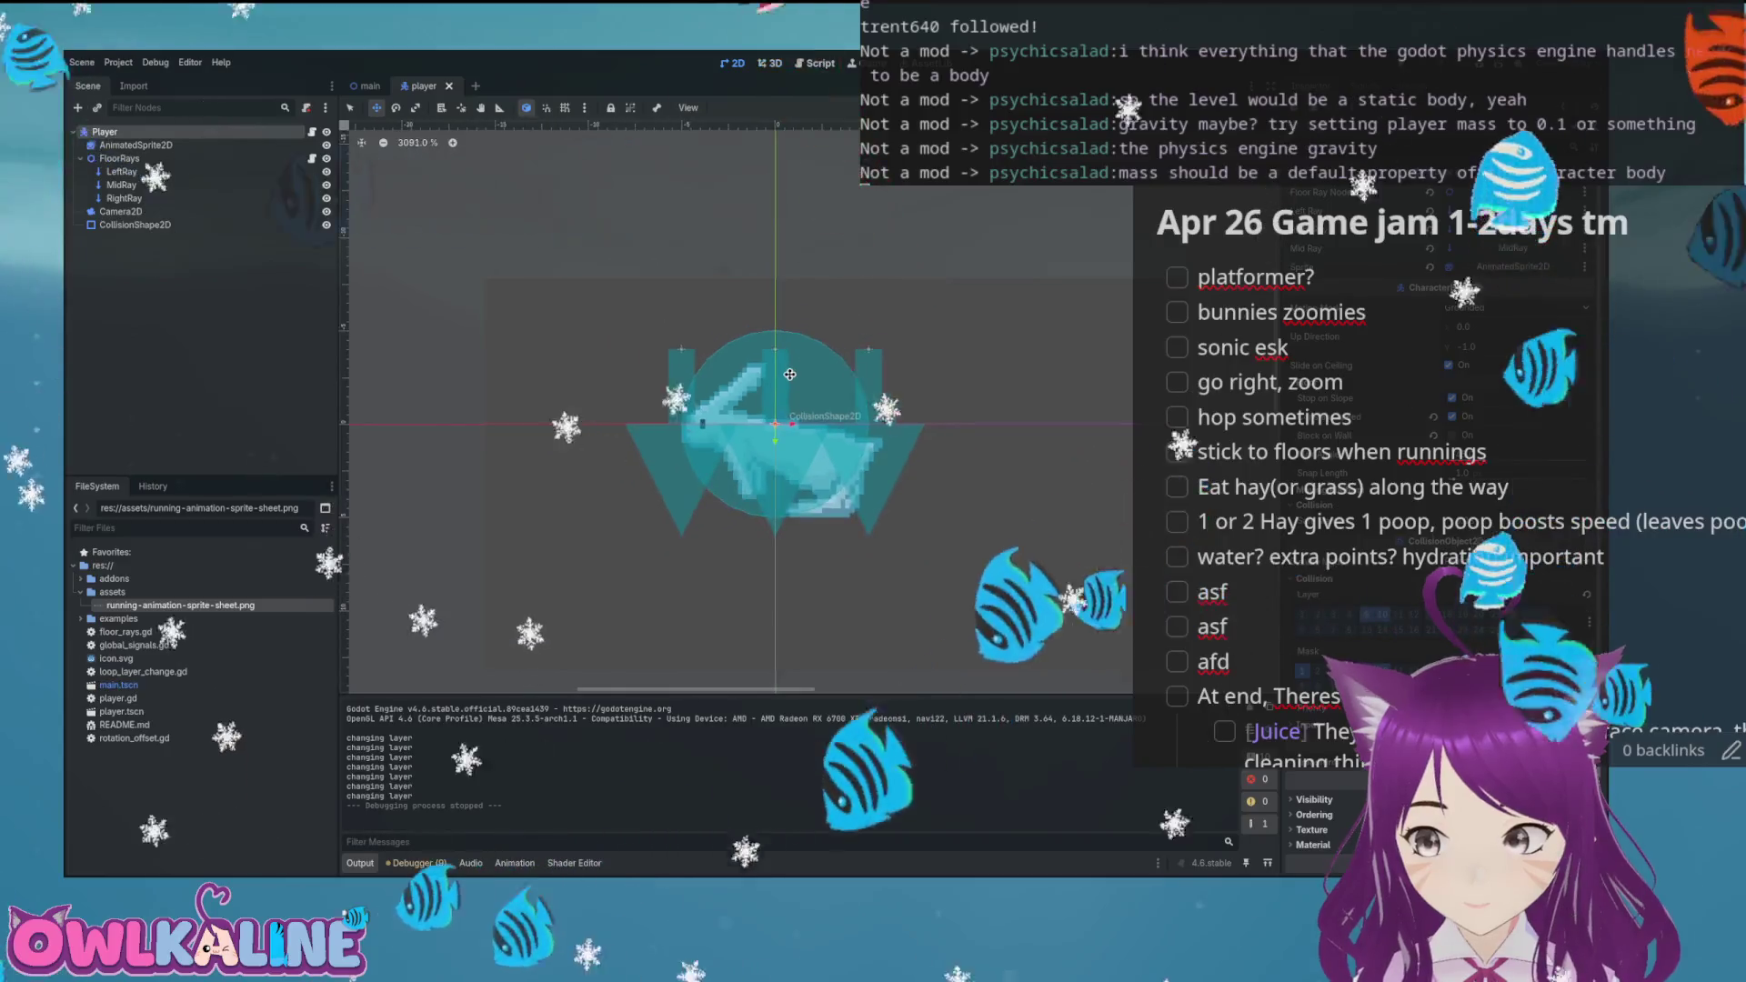
Zoom into the loop in the main scene and select the LoopLayerChange and LoopLayerChange2 areas
{"action": "key", "text": "ctrl+Tab"}
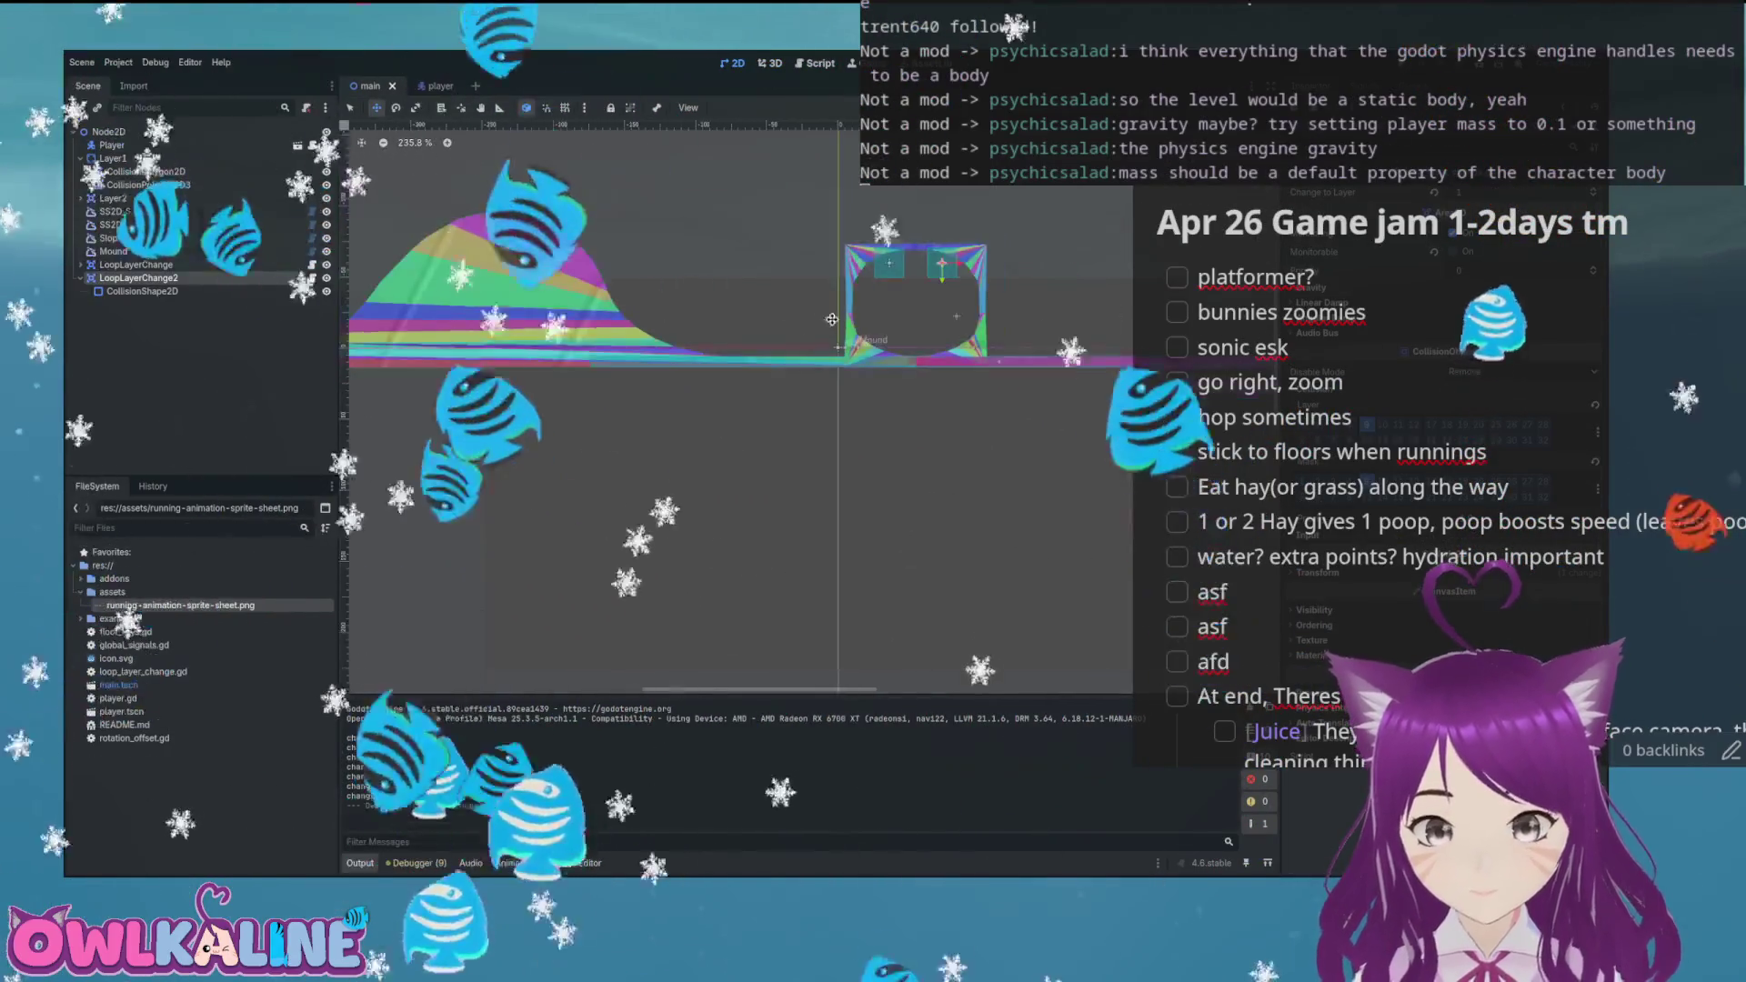
{"action": "scroll", "coordinate": [831, 319], "scroll_direction": "up", "scroll_amount": 15}
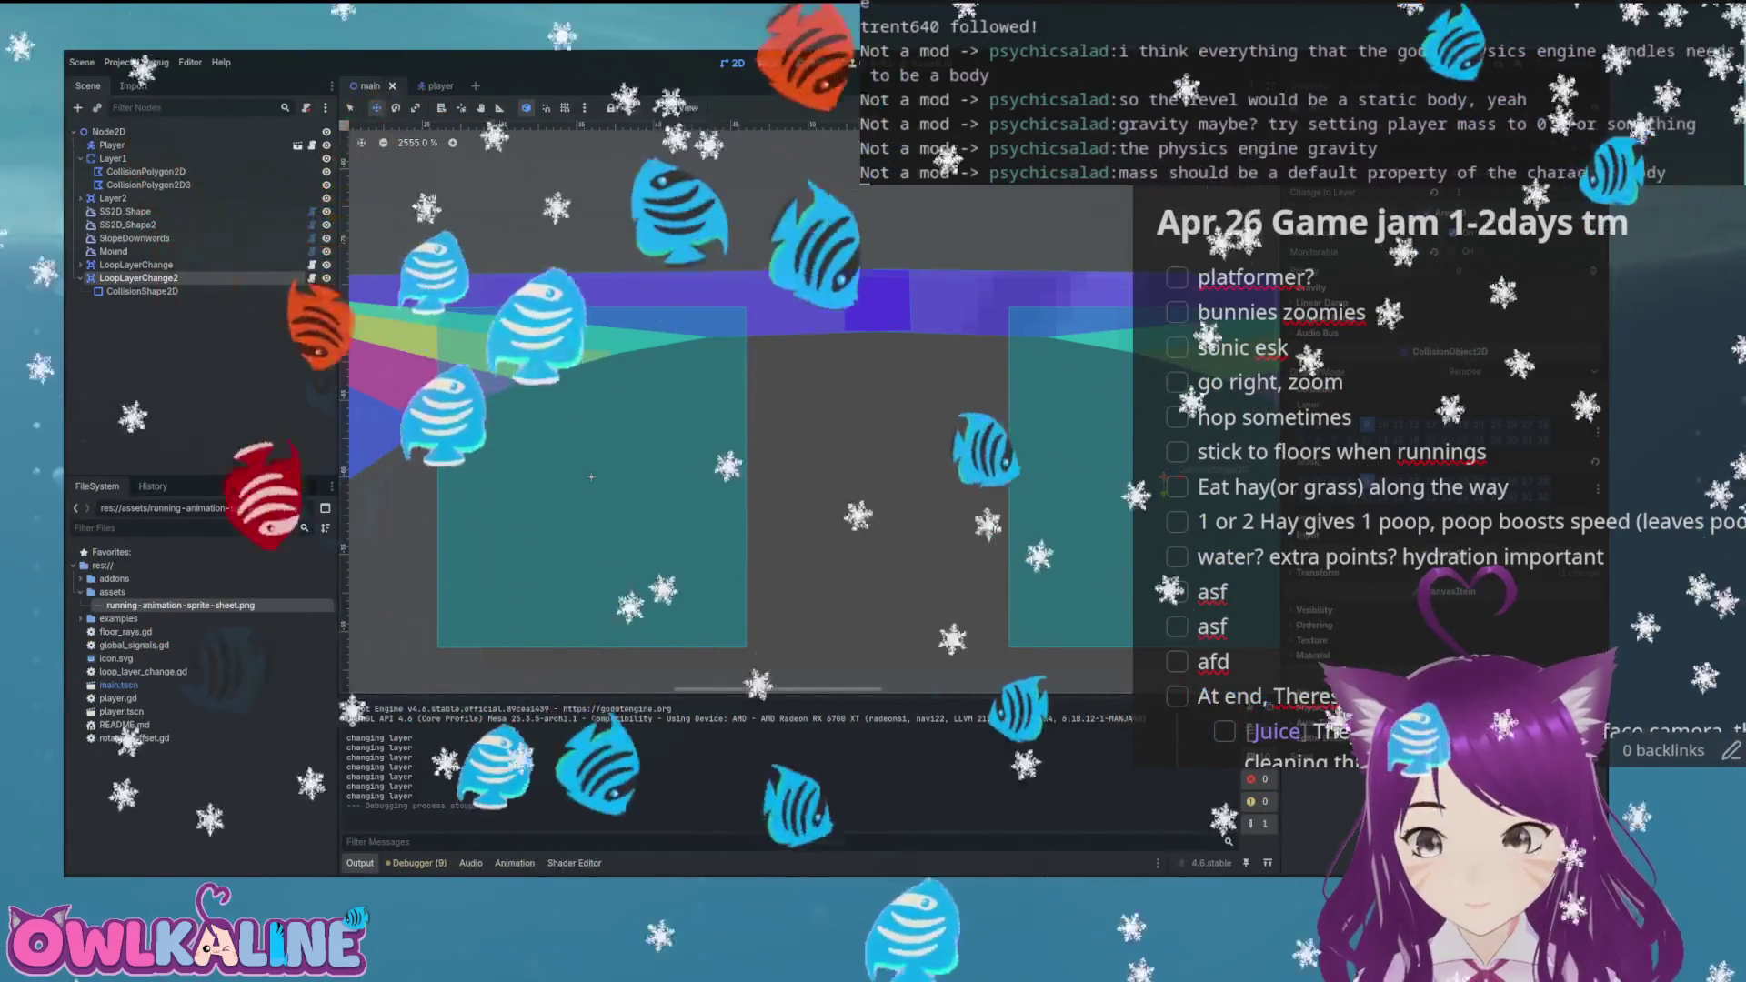
{"action": "left_click", "coordinate": [591, 476]}
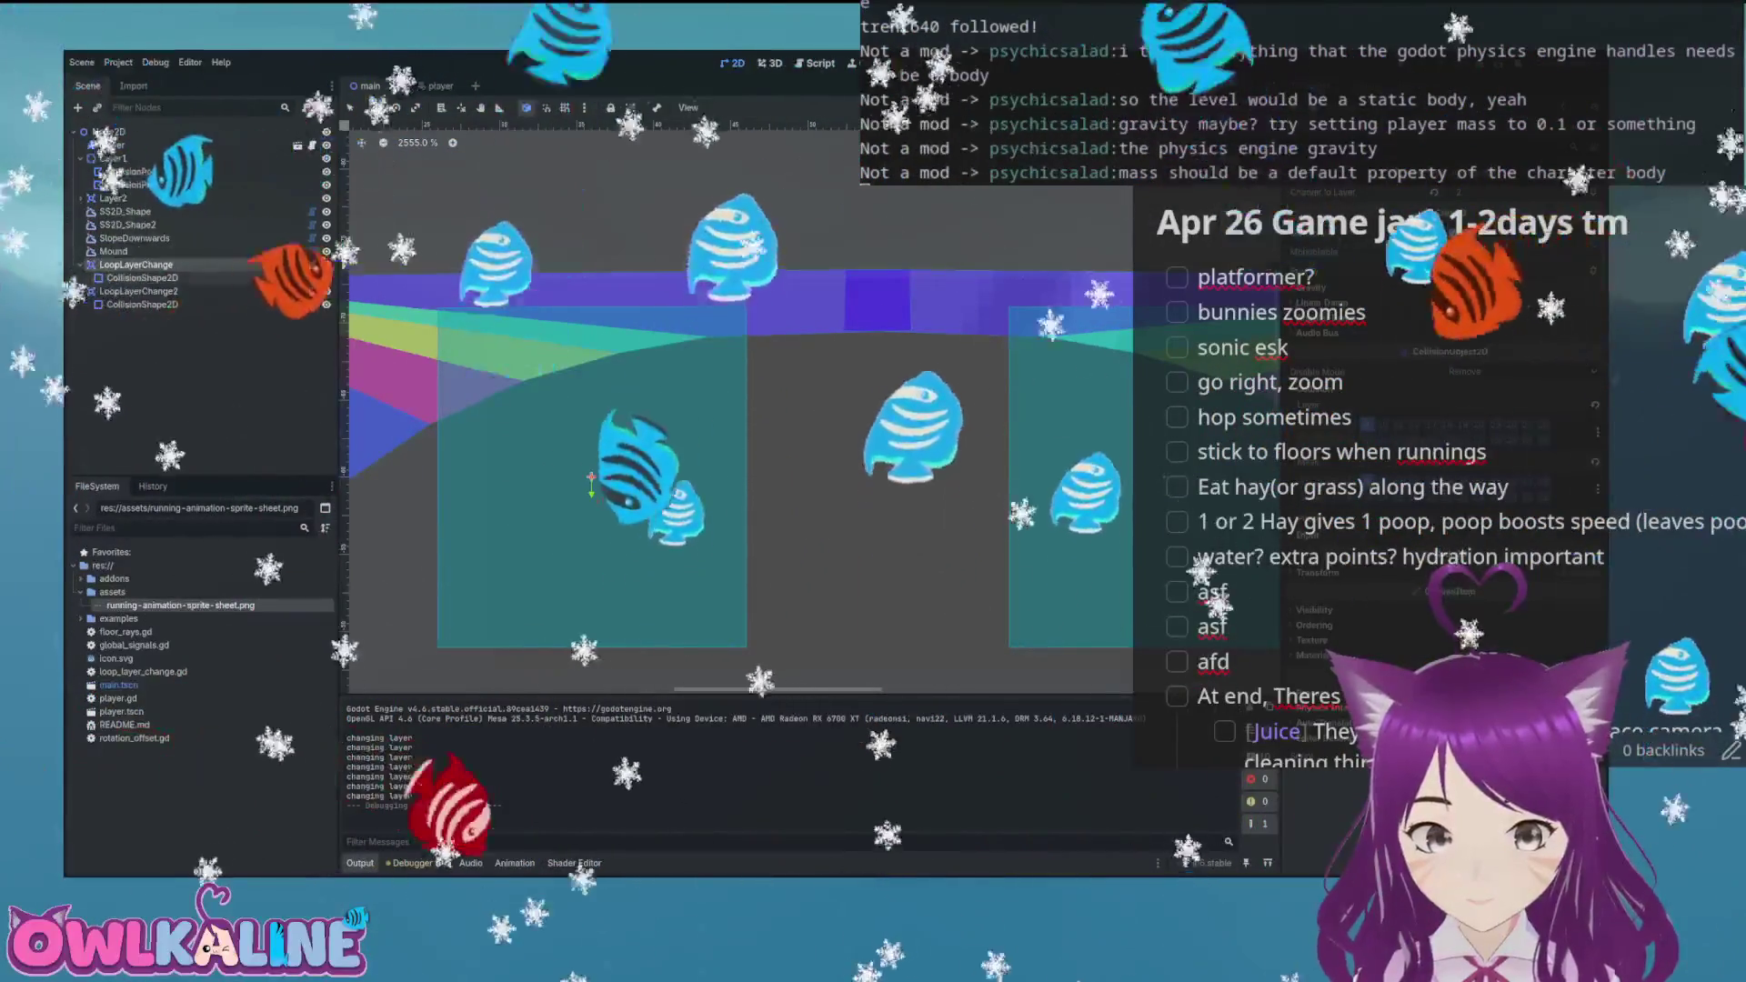
{"action": "left_click", "coordinate": [591, 477]}
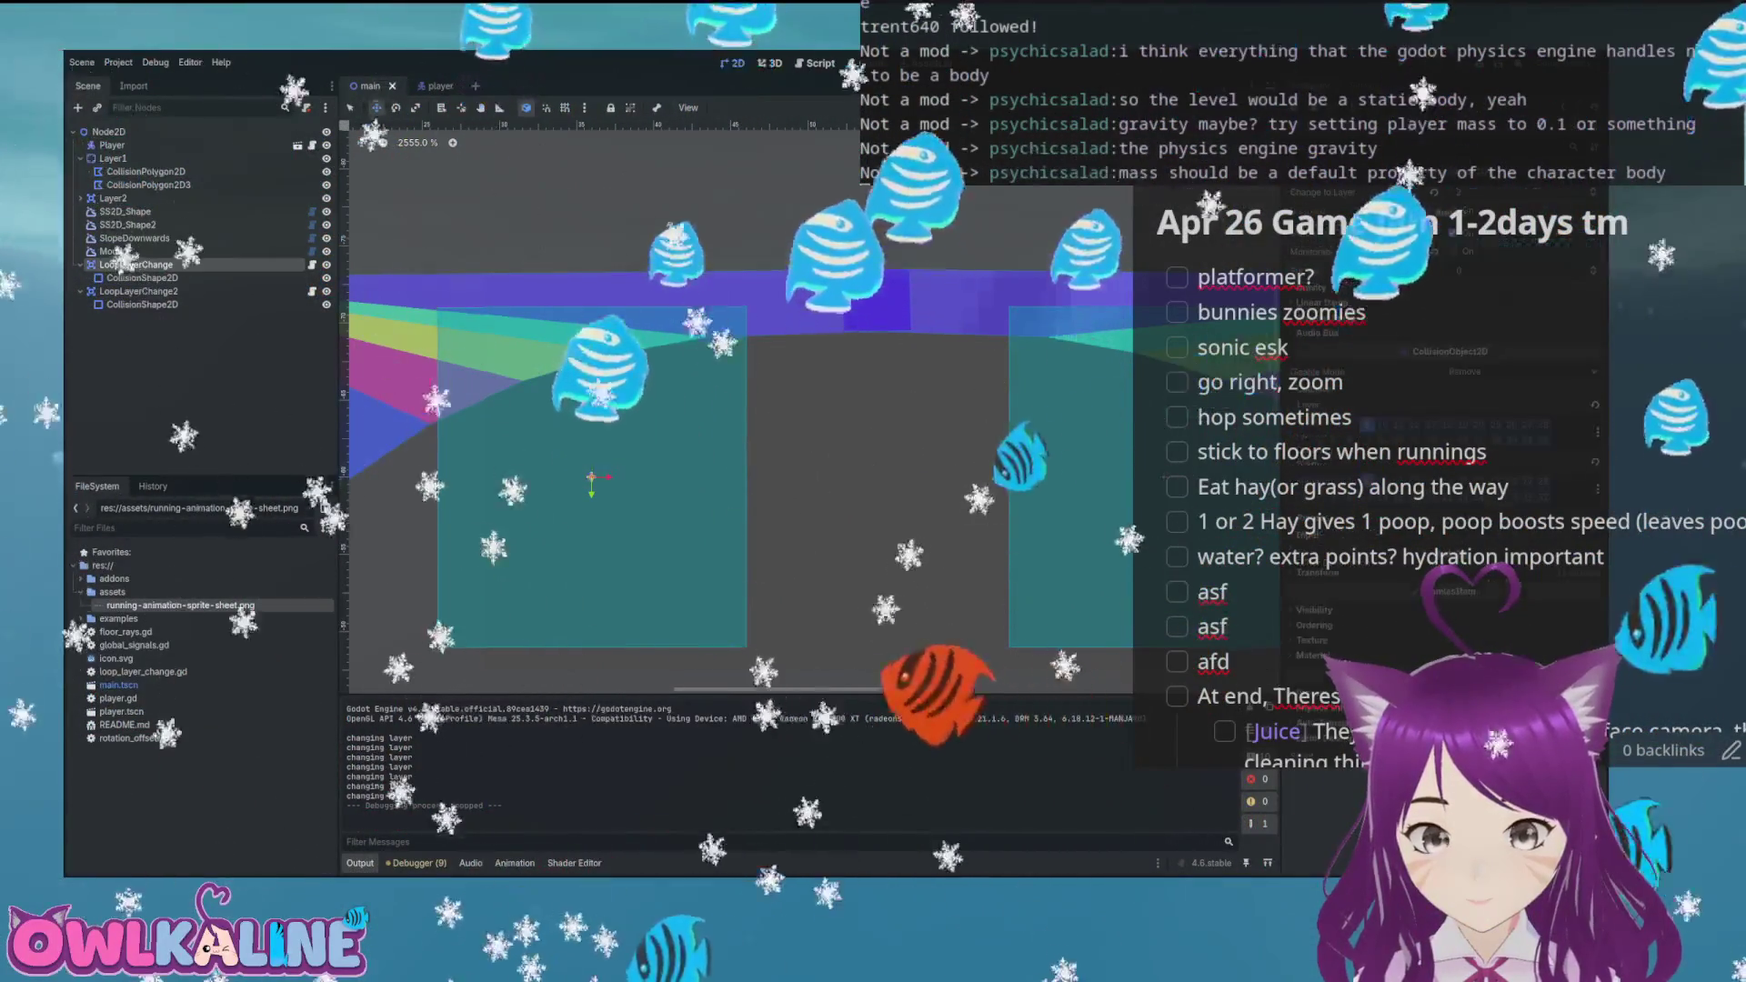
{"action": "left_click", "coordinate": [591, 476]}
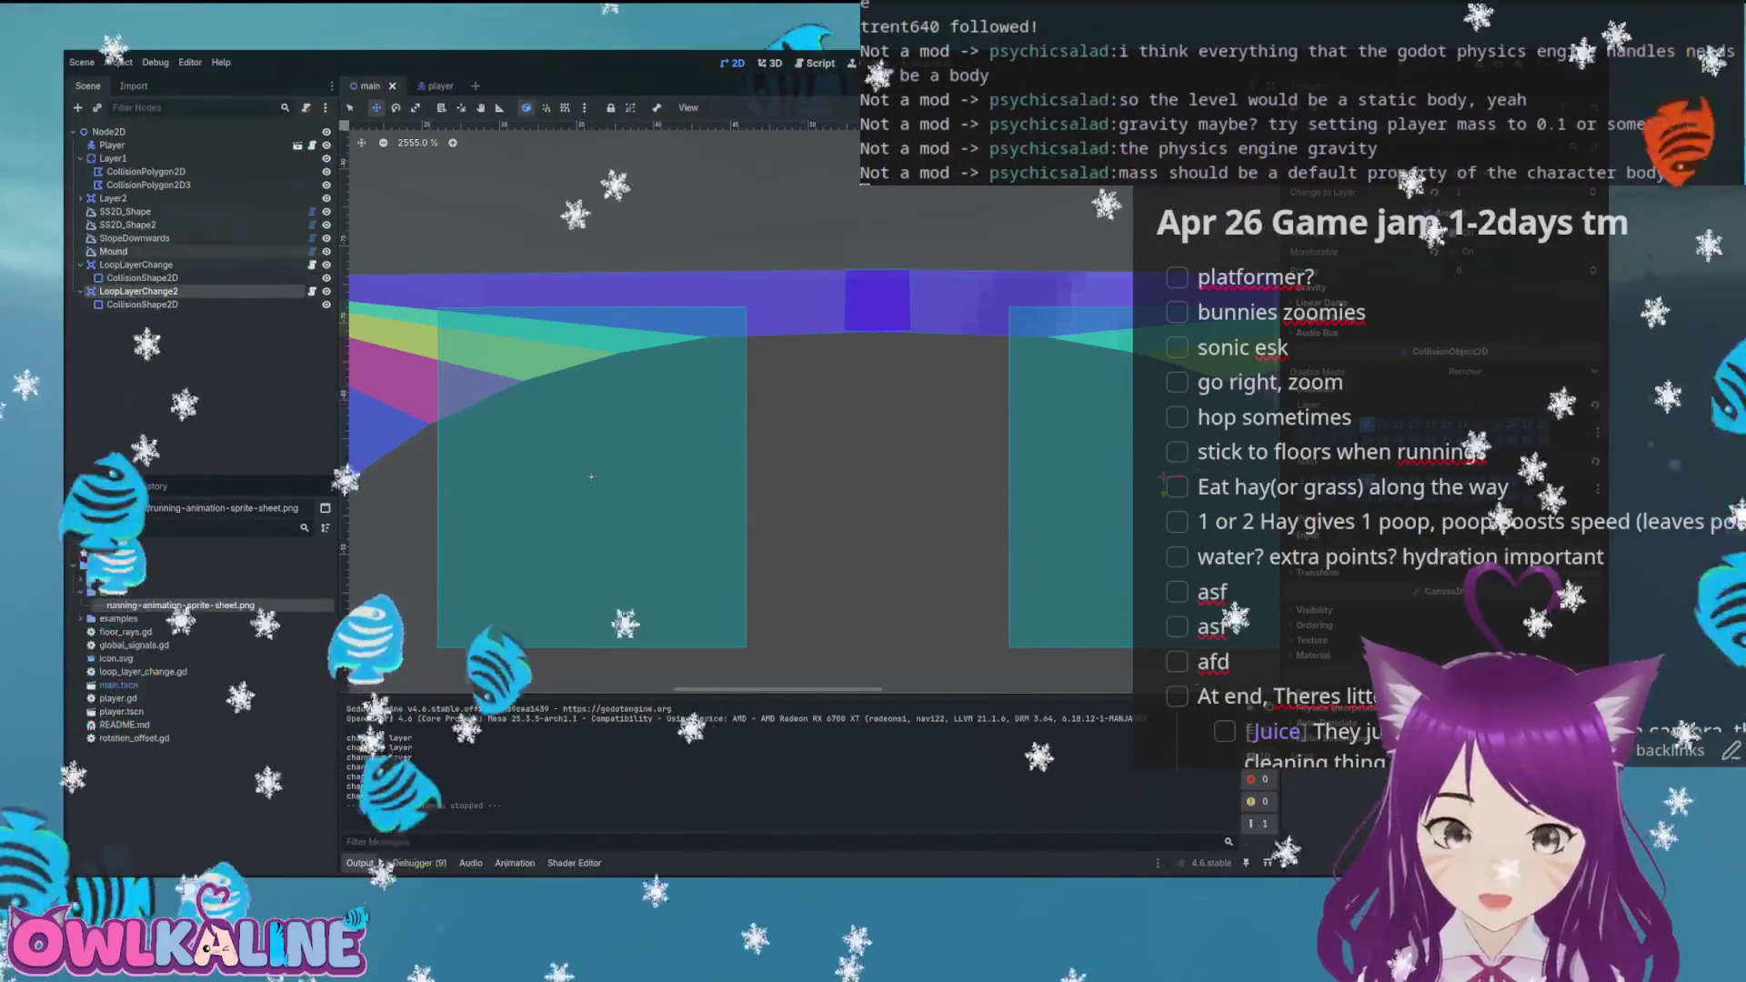
Centre the view on LoopLayerChange, then run a test of the loop and stop it
{"action": "scroll", "coordinate": [591, 477], "scroll_direction": "down", "scroll_amount": 5}
{"action": "left_click", "coordinate": [591, 477]}
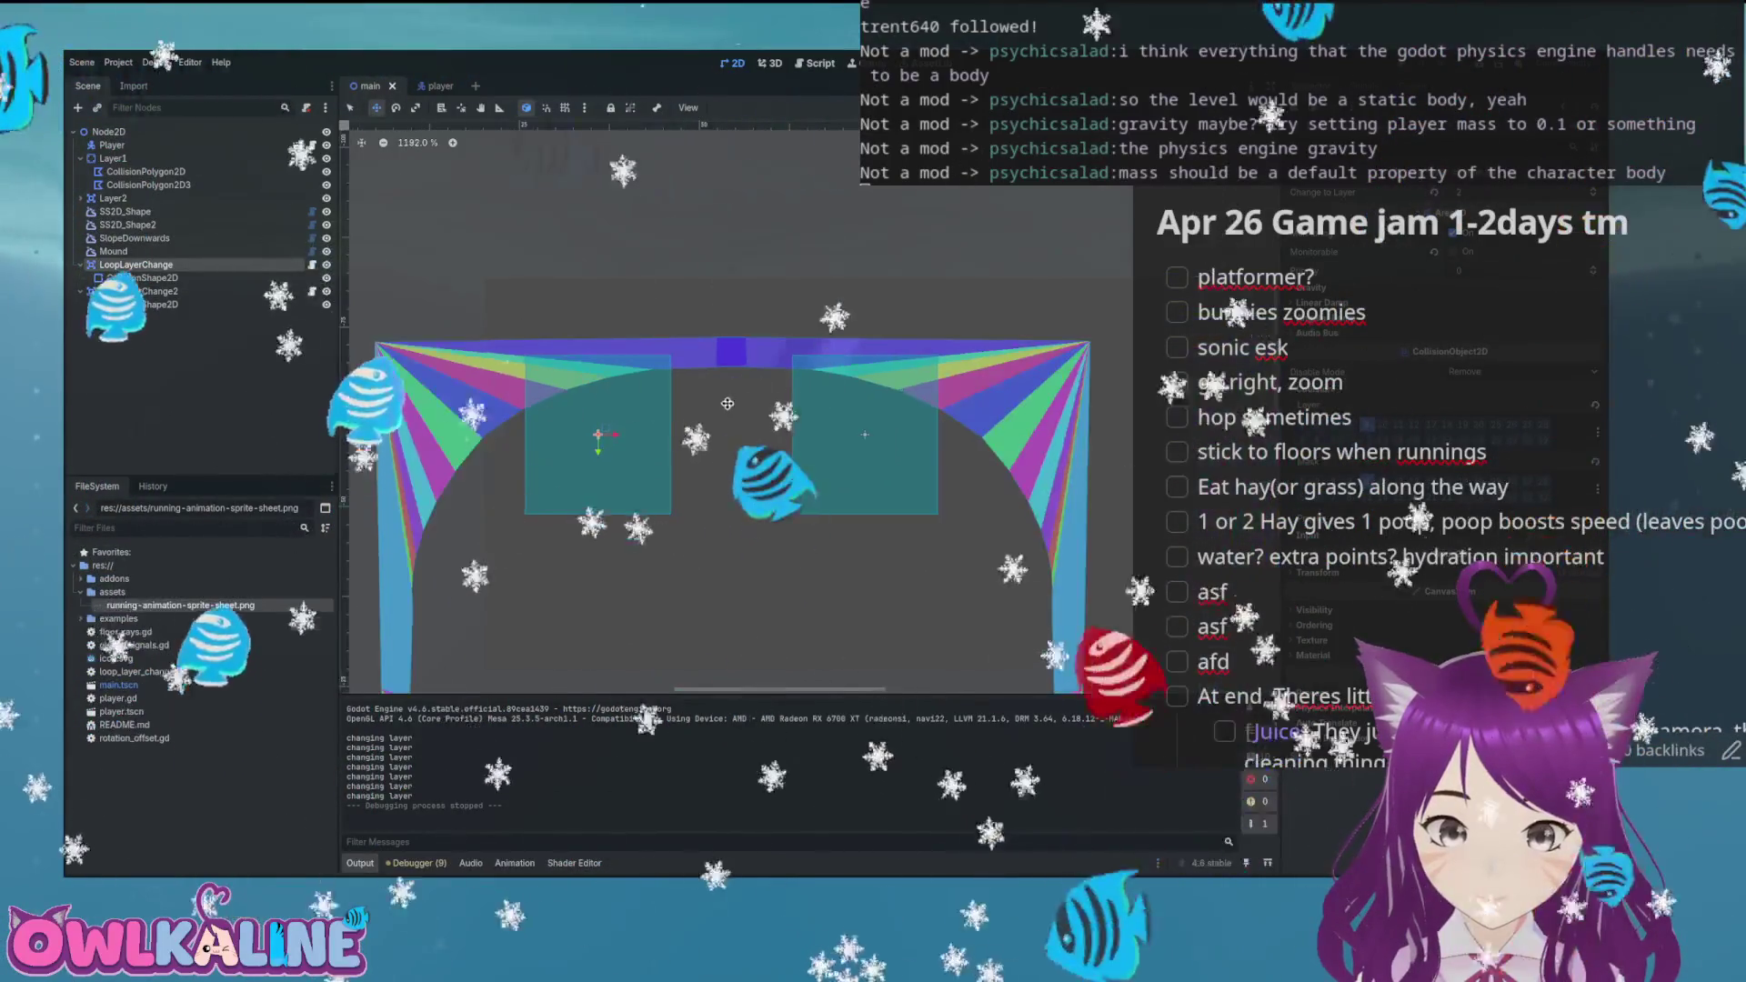
{"action": "key", "text": "f"}
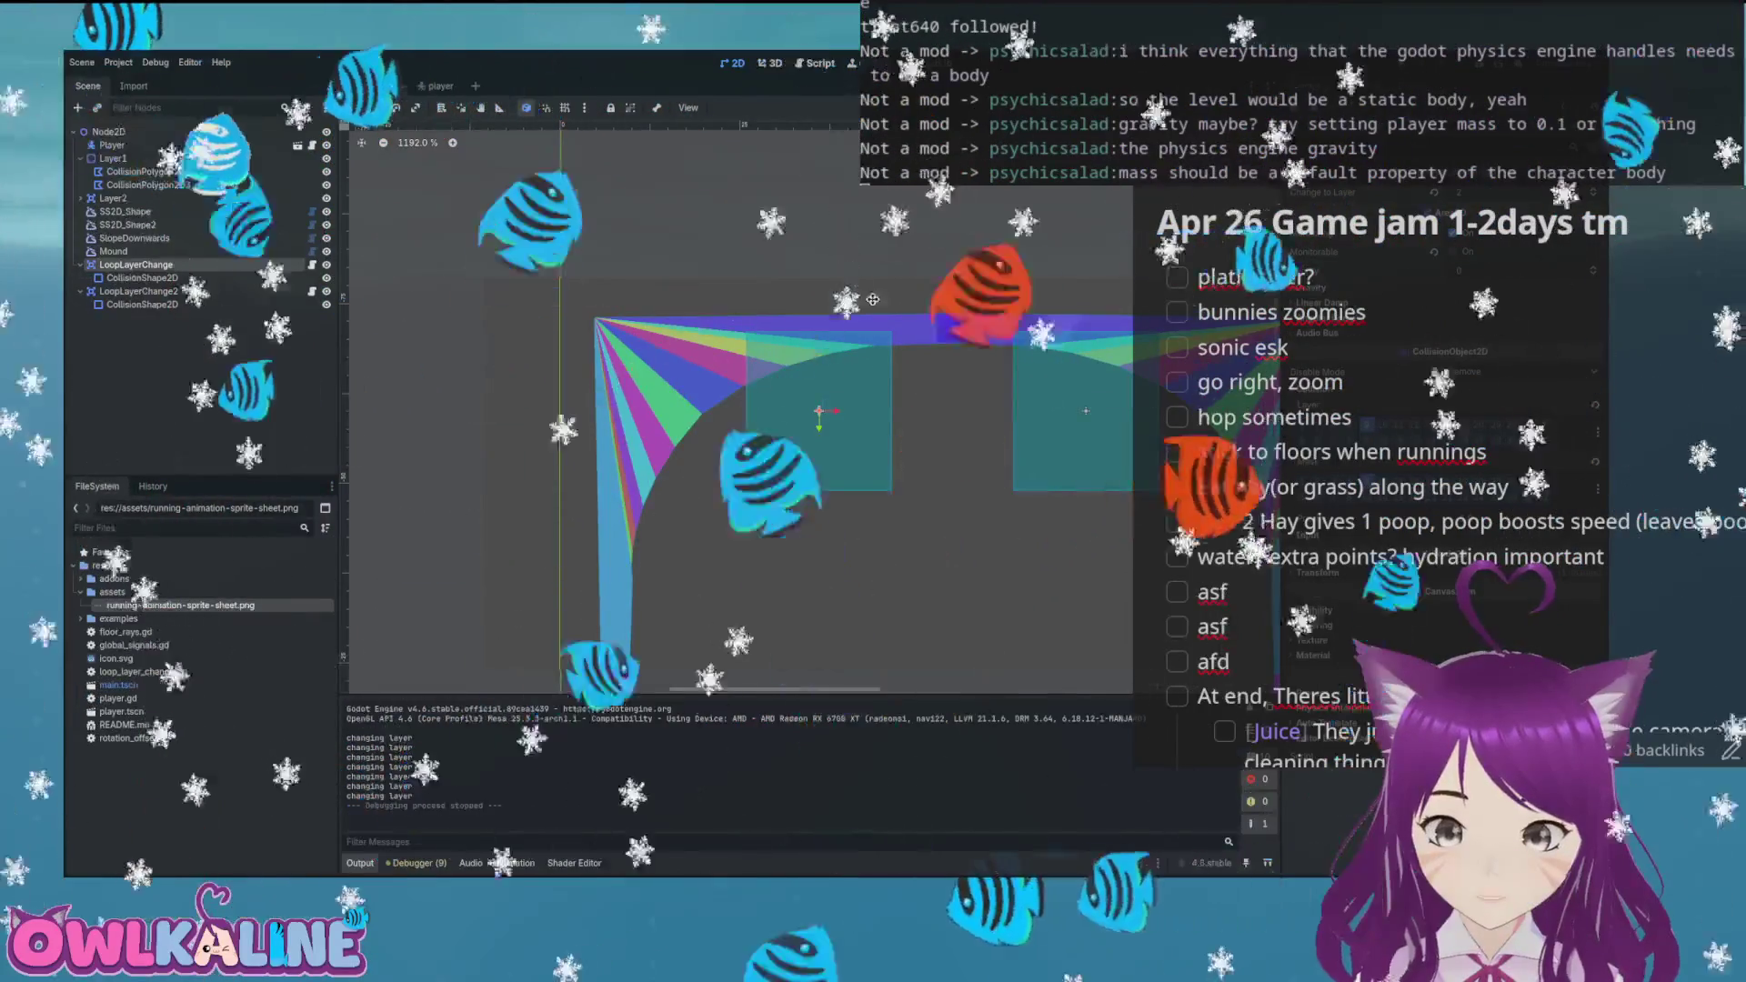
{"action": "key", "text": "F5"}
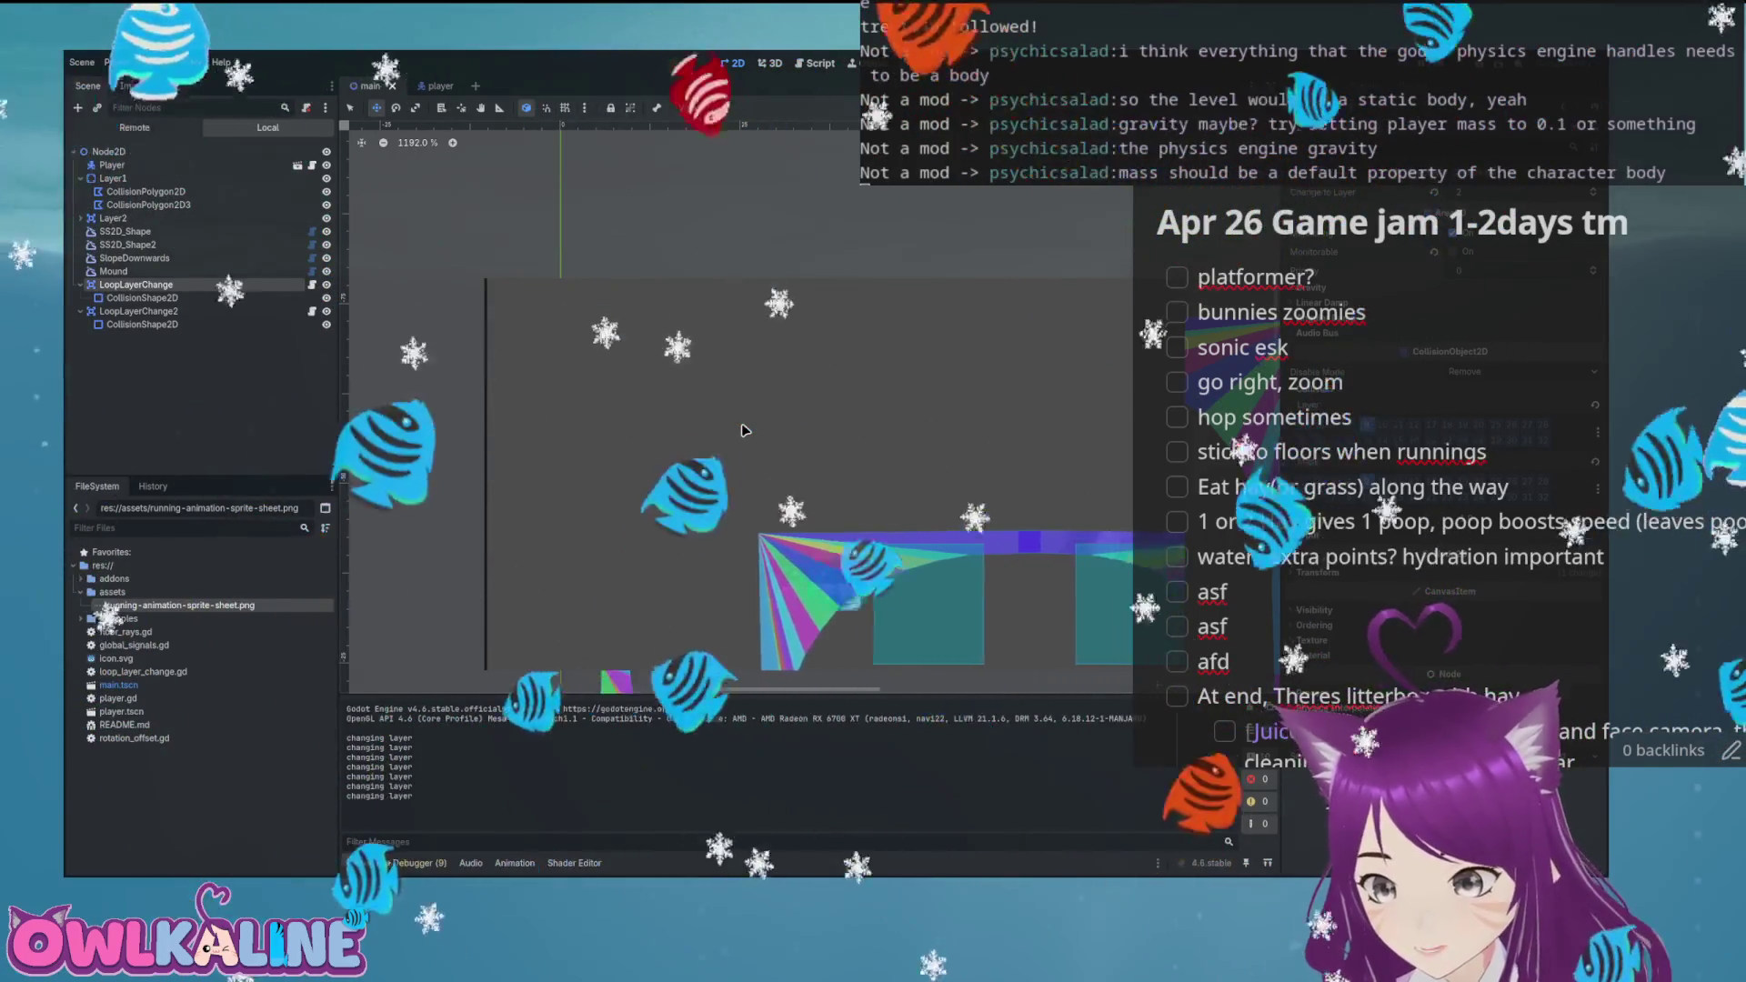
{"action": "key", "text": "F8"}
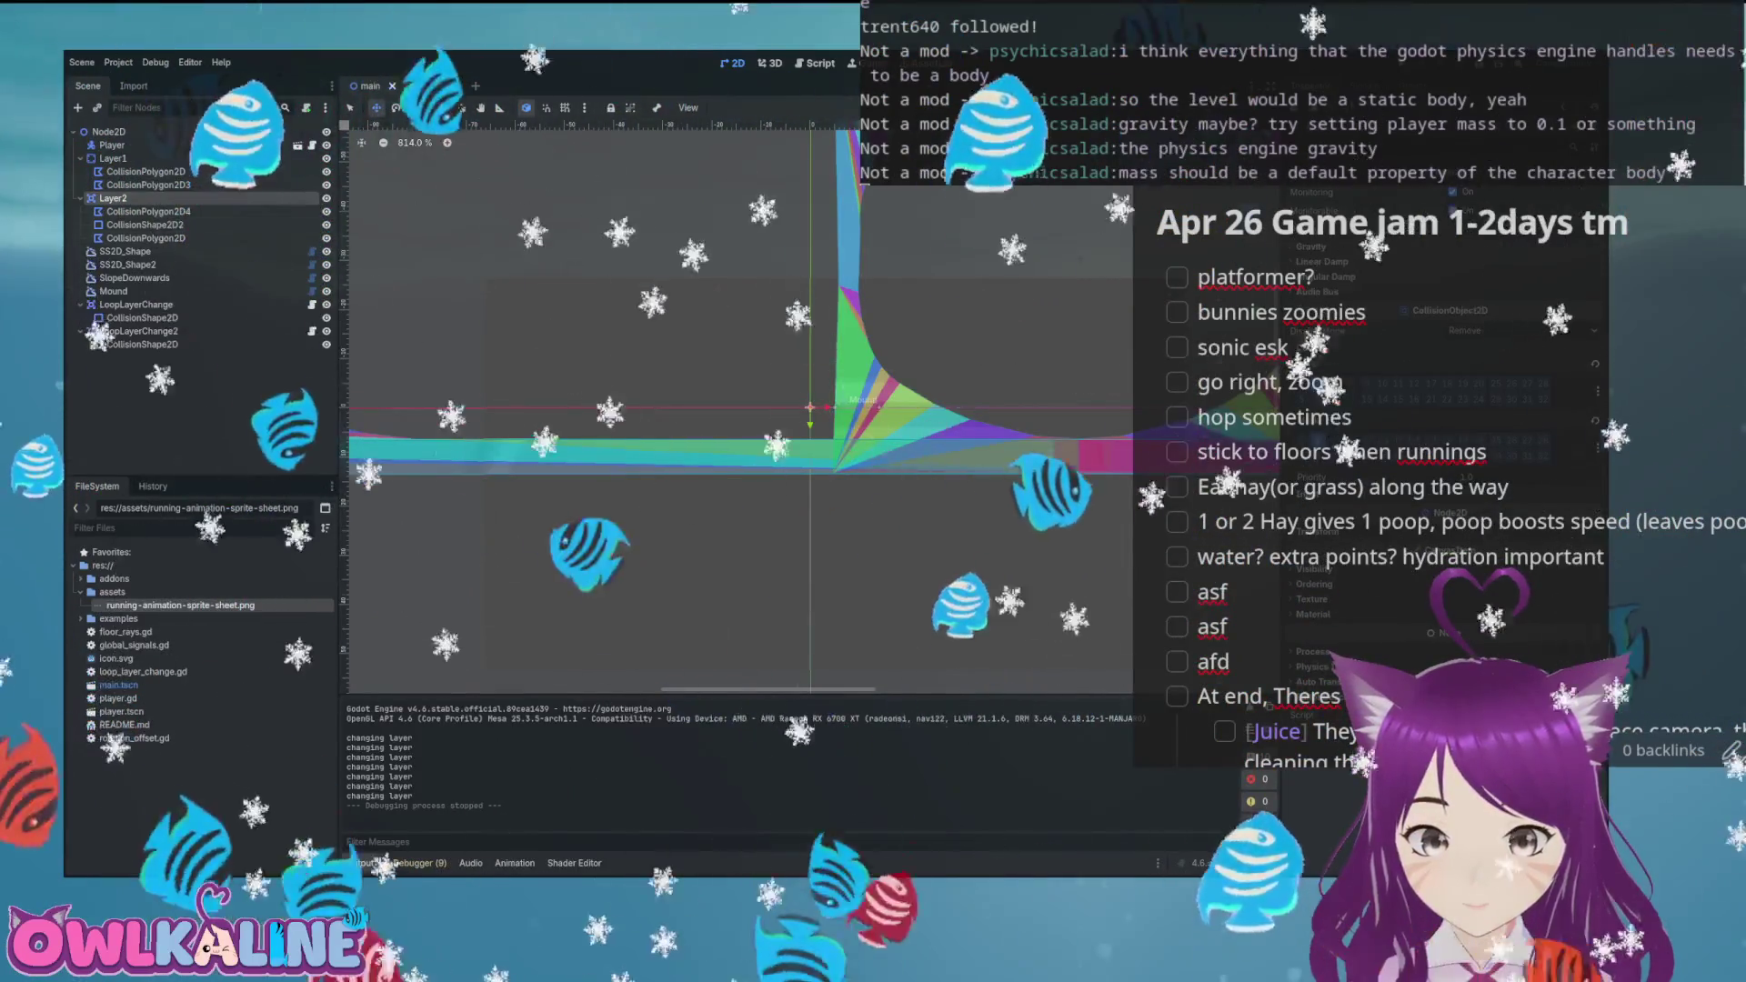
Check the loop's CollisionPolygon2D4 and the Layer2 body, then return to the player scene
{"action": "left_click", "coordinate": [148, 211]}
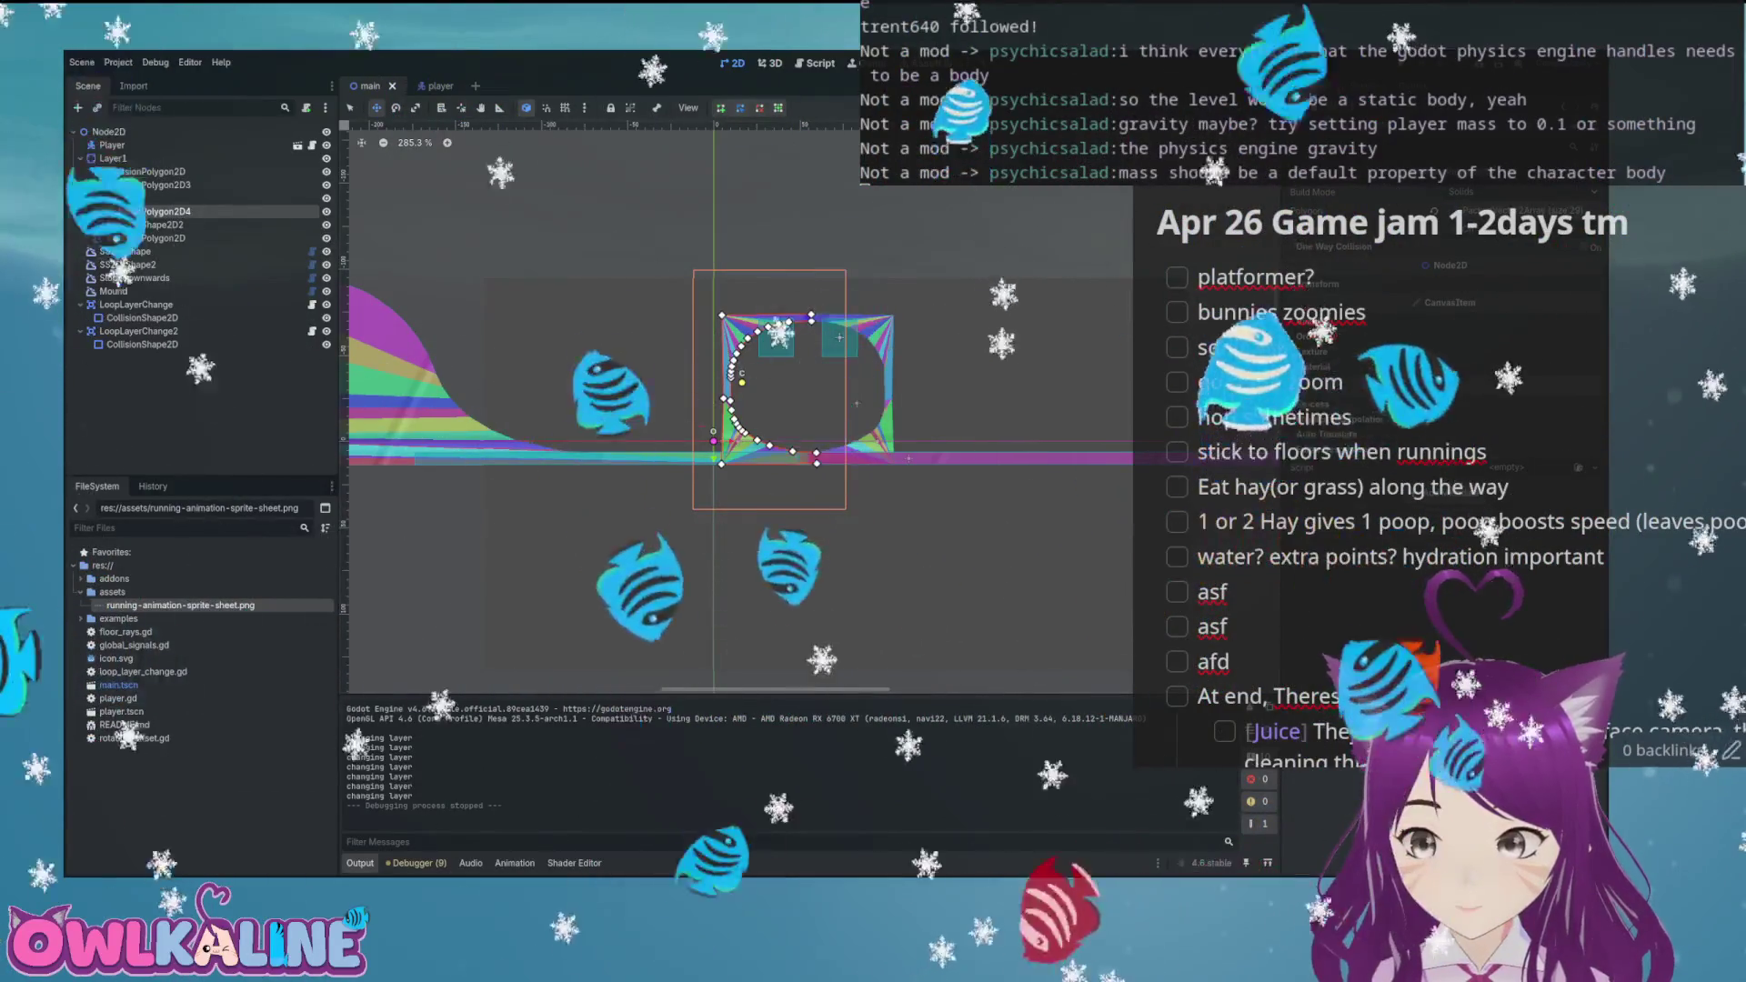
{"action": "left_click", "coordinate": [113, 197]}
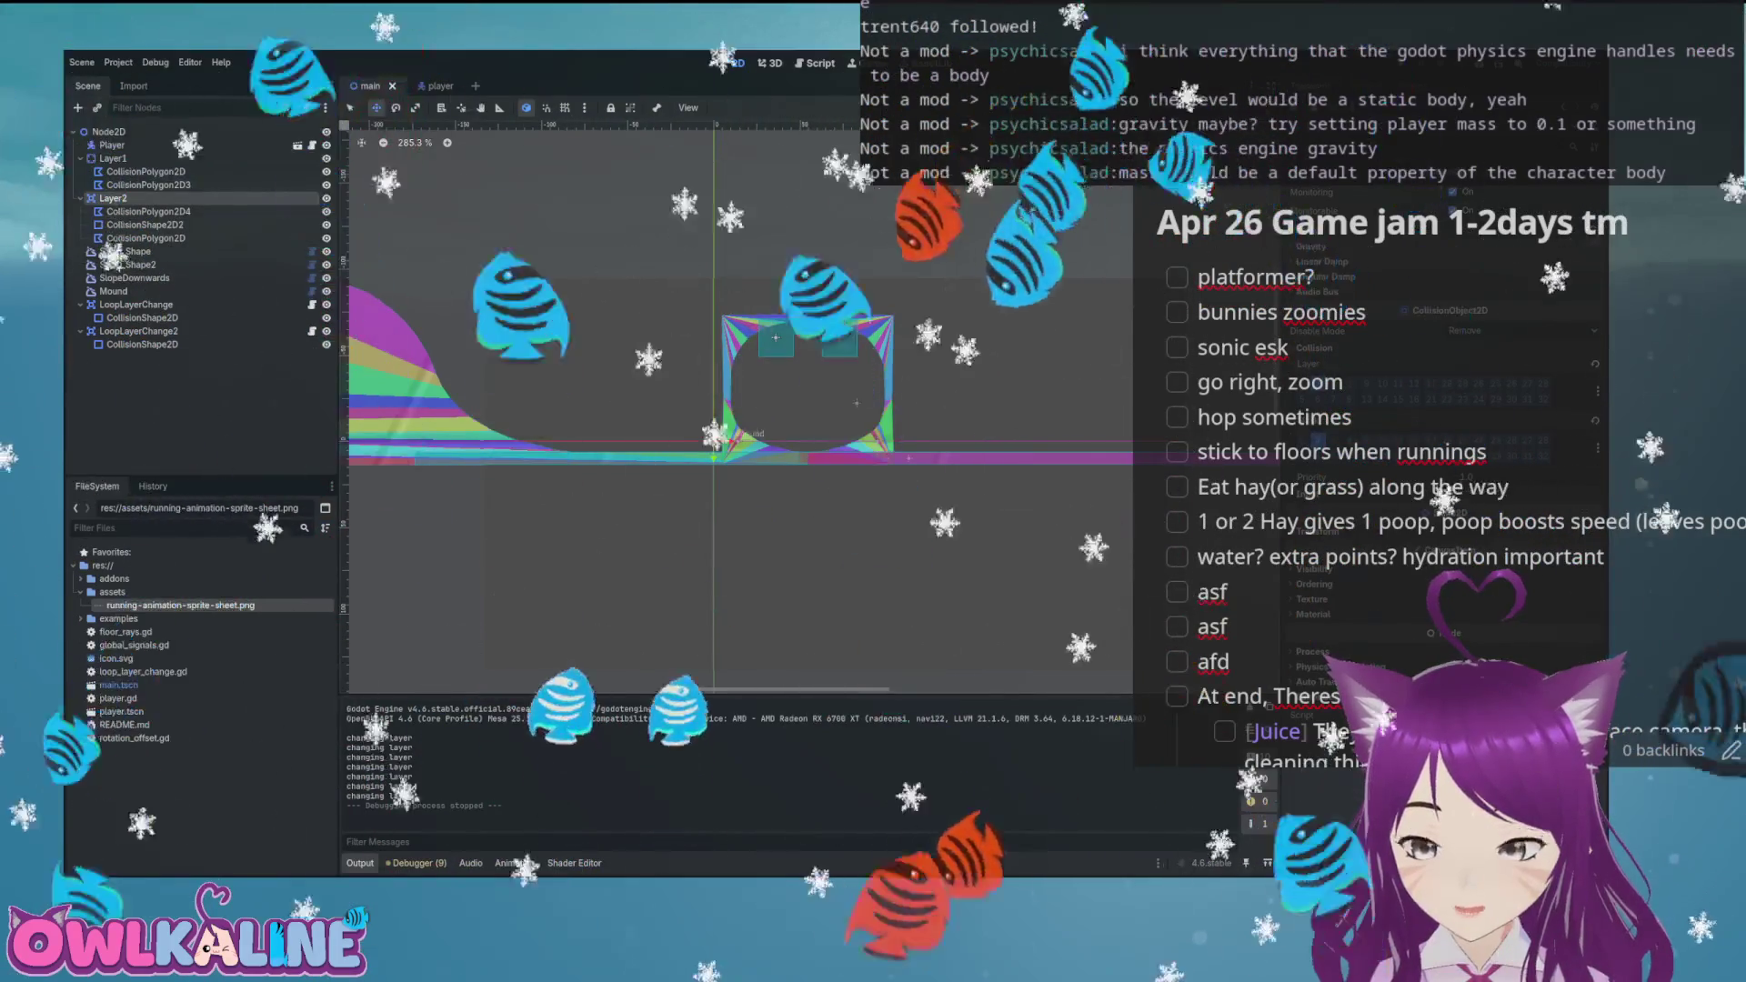
{"action": "key", "text": "ctrl+Tab"}
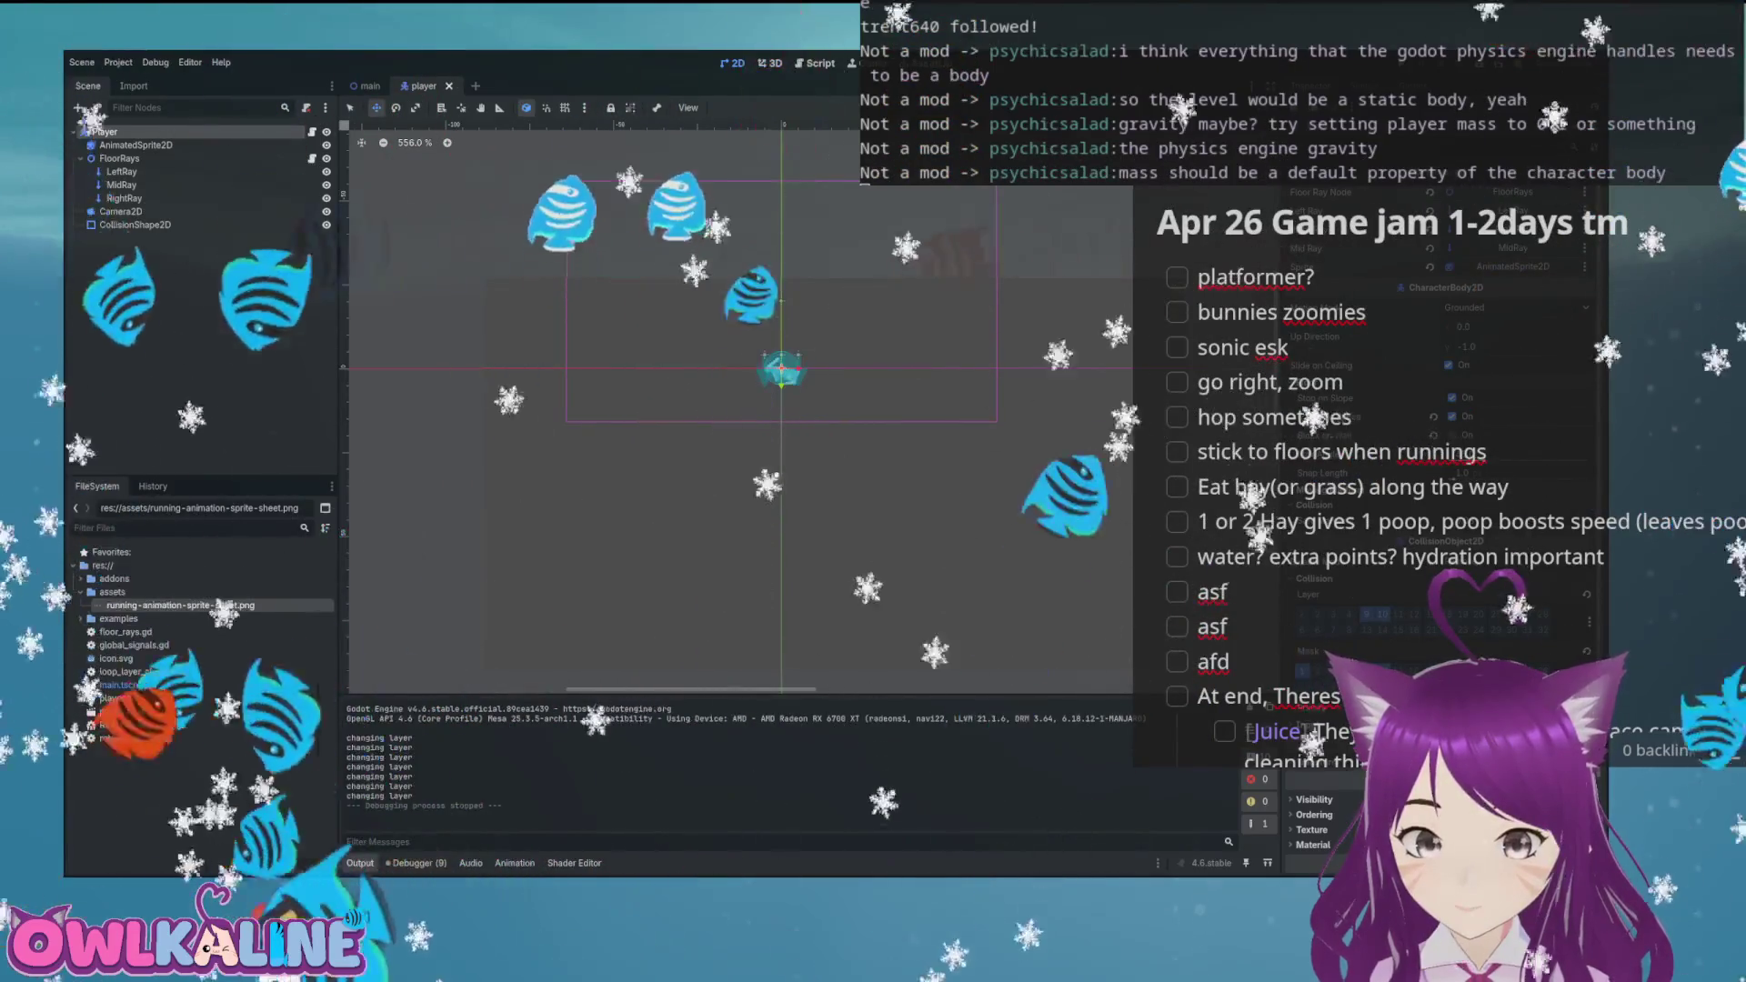
Open player.gd and select 'layer' in the set_collision_mask_value call on line 56
{"action": "key", "text": "ctrl+F3"}
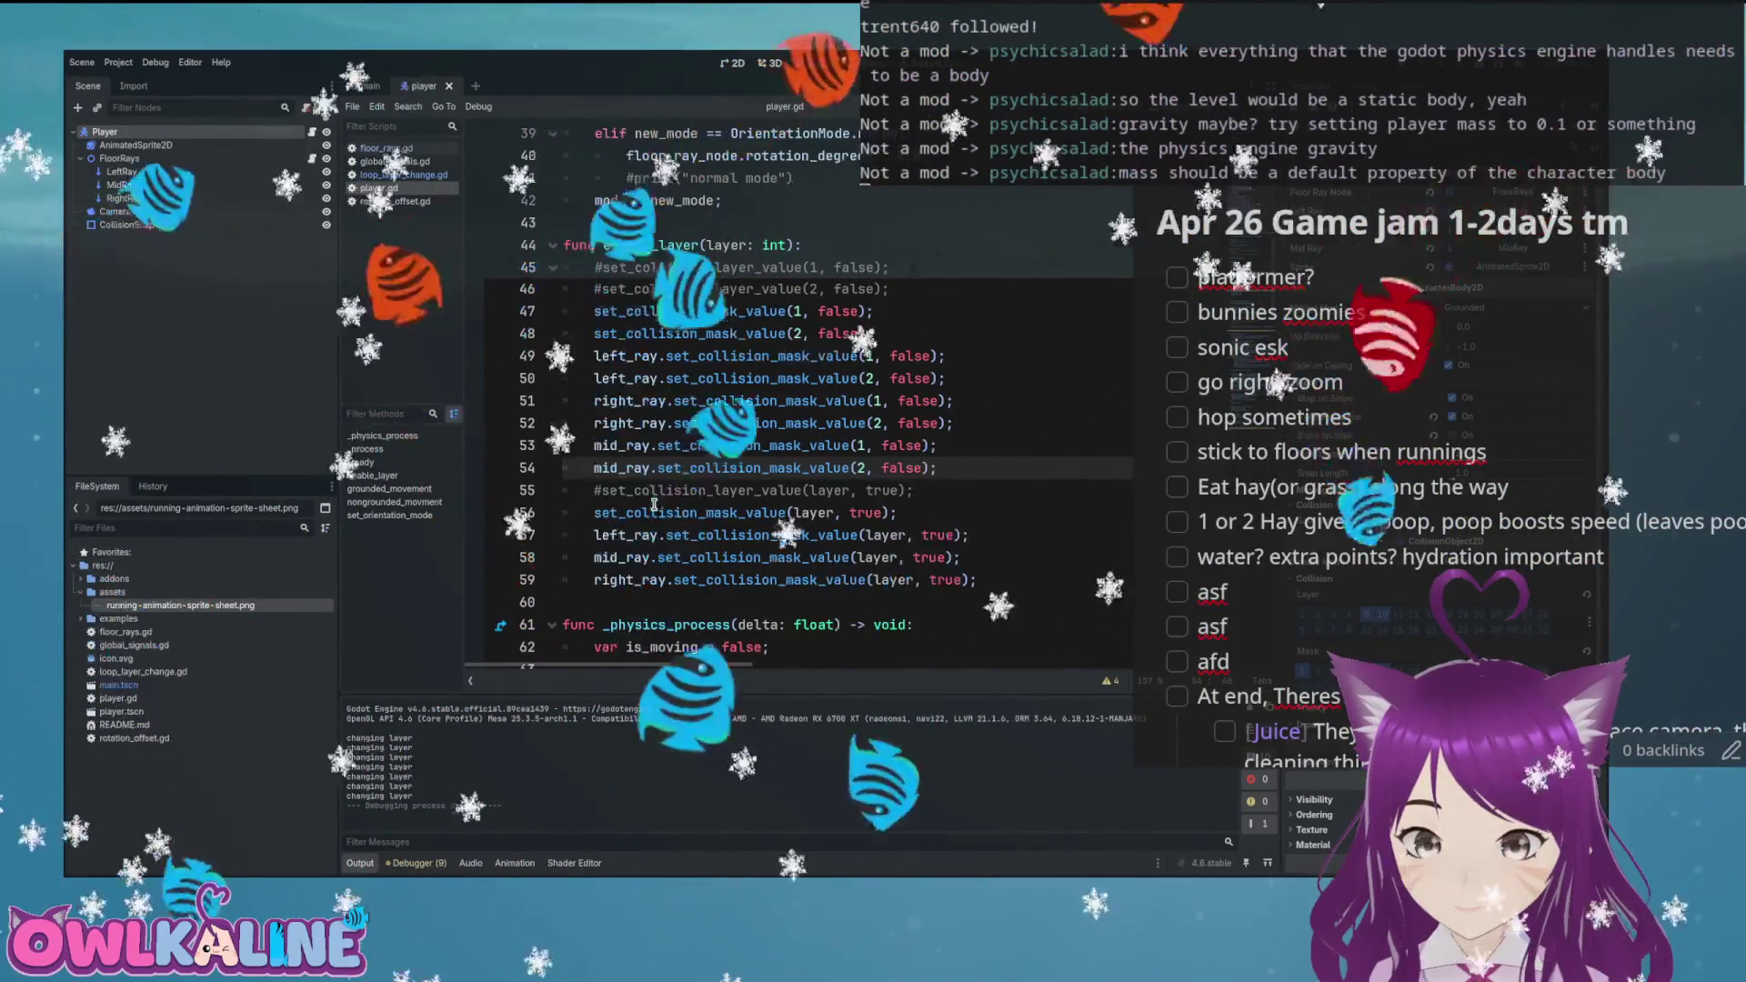
{"action": "left_click", "coordinate": [825, 512]}
{"action": "double_click", "coordinate": [825, 512]}
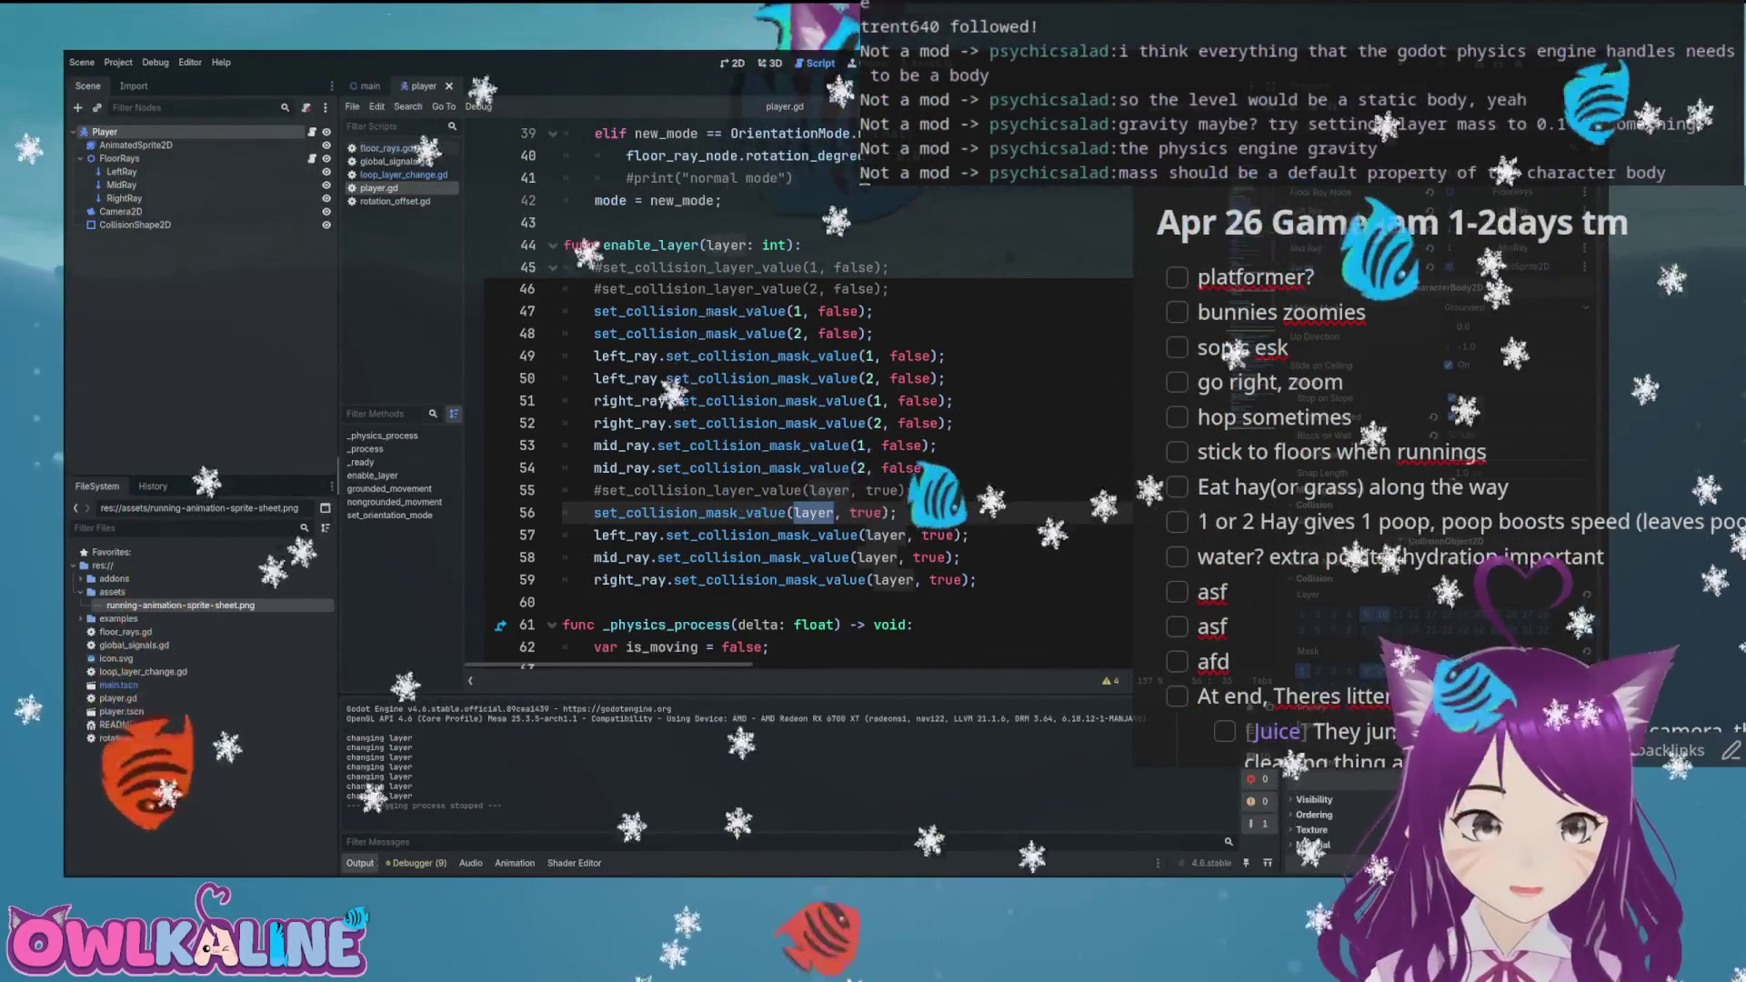
Change the Layer2 node's type to StaticBody2D in the main scene and run the game to test it
{"action": "key", "text": "ctrl+Tab"}
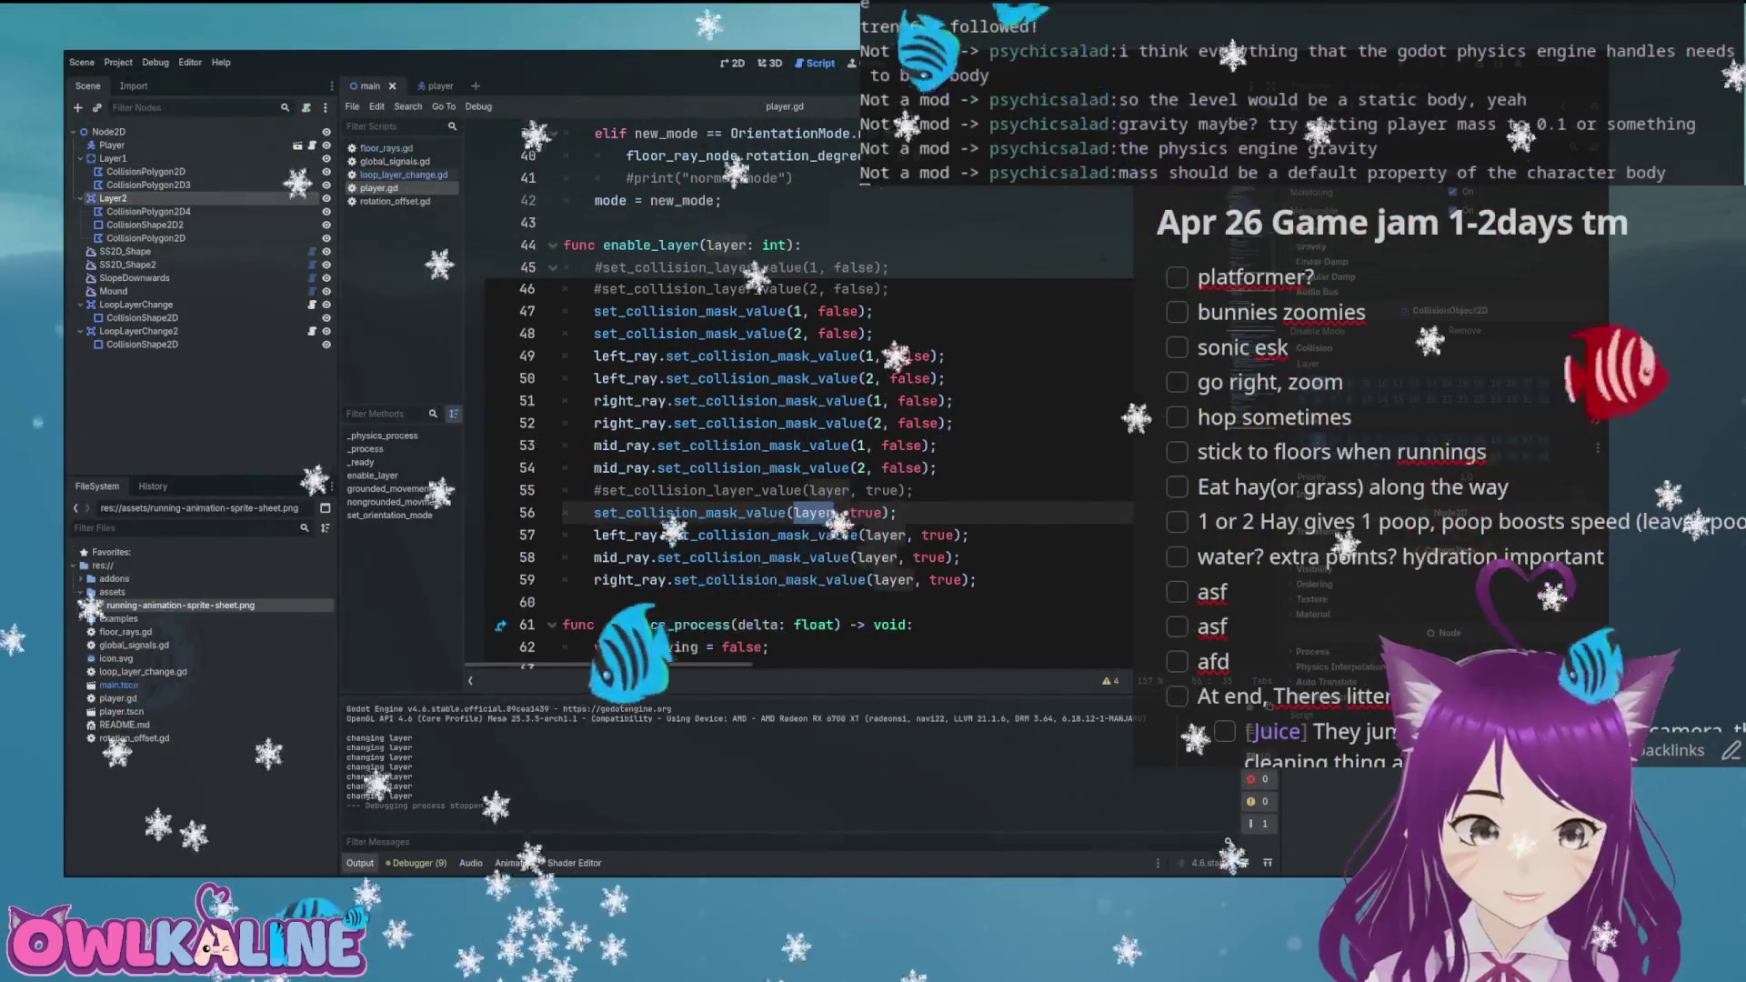
{"action": "key", "text": "ctrl+a"}
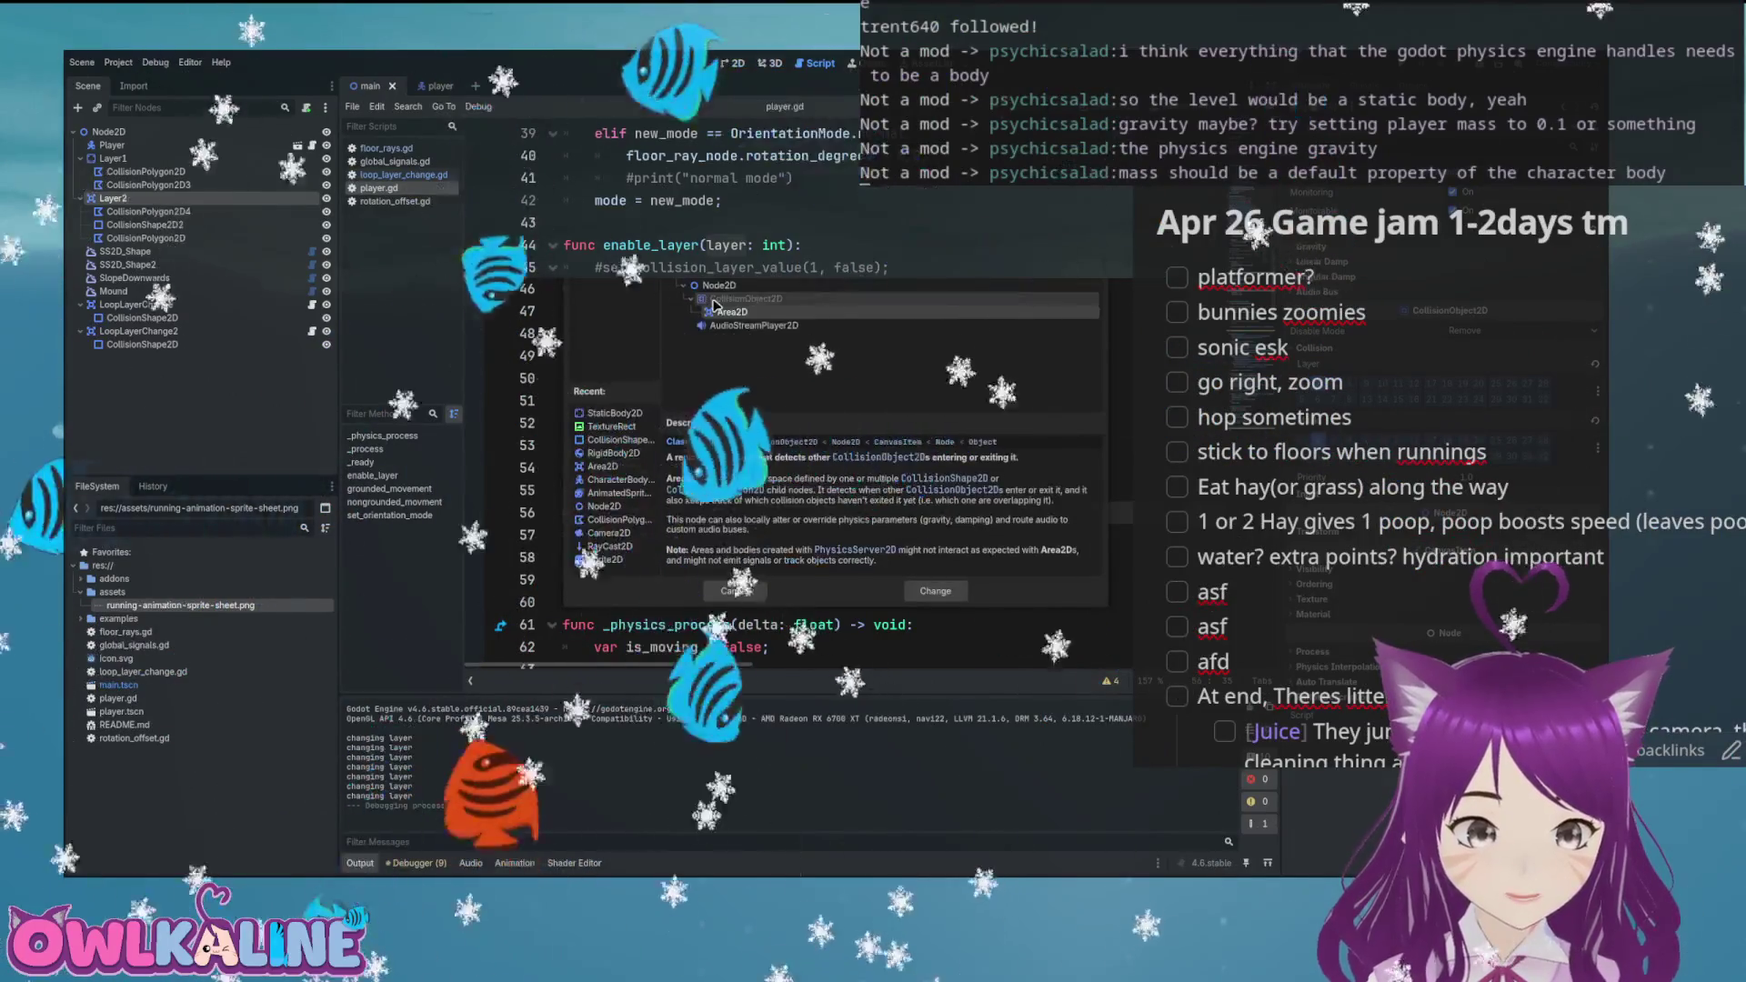
{"action": "key", "text": "BackSpace"}
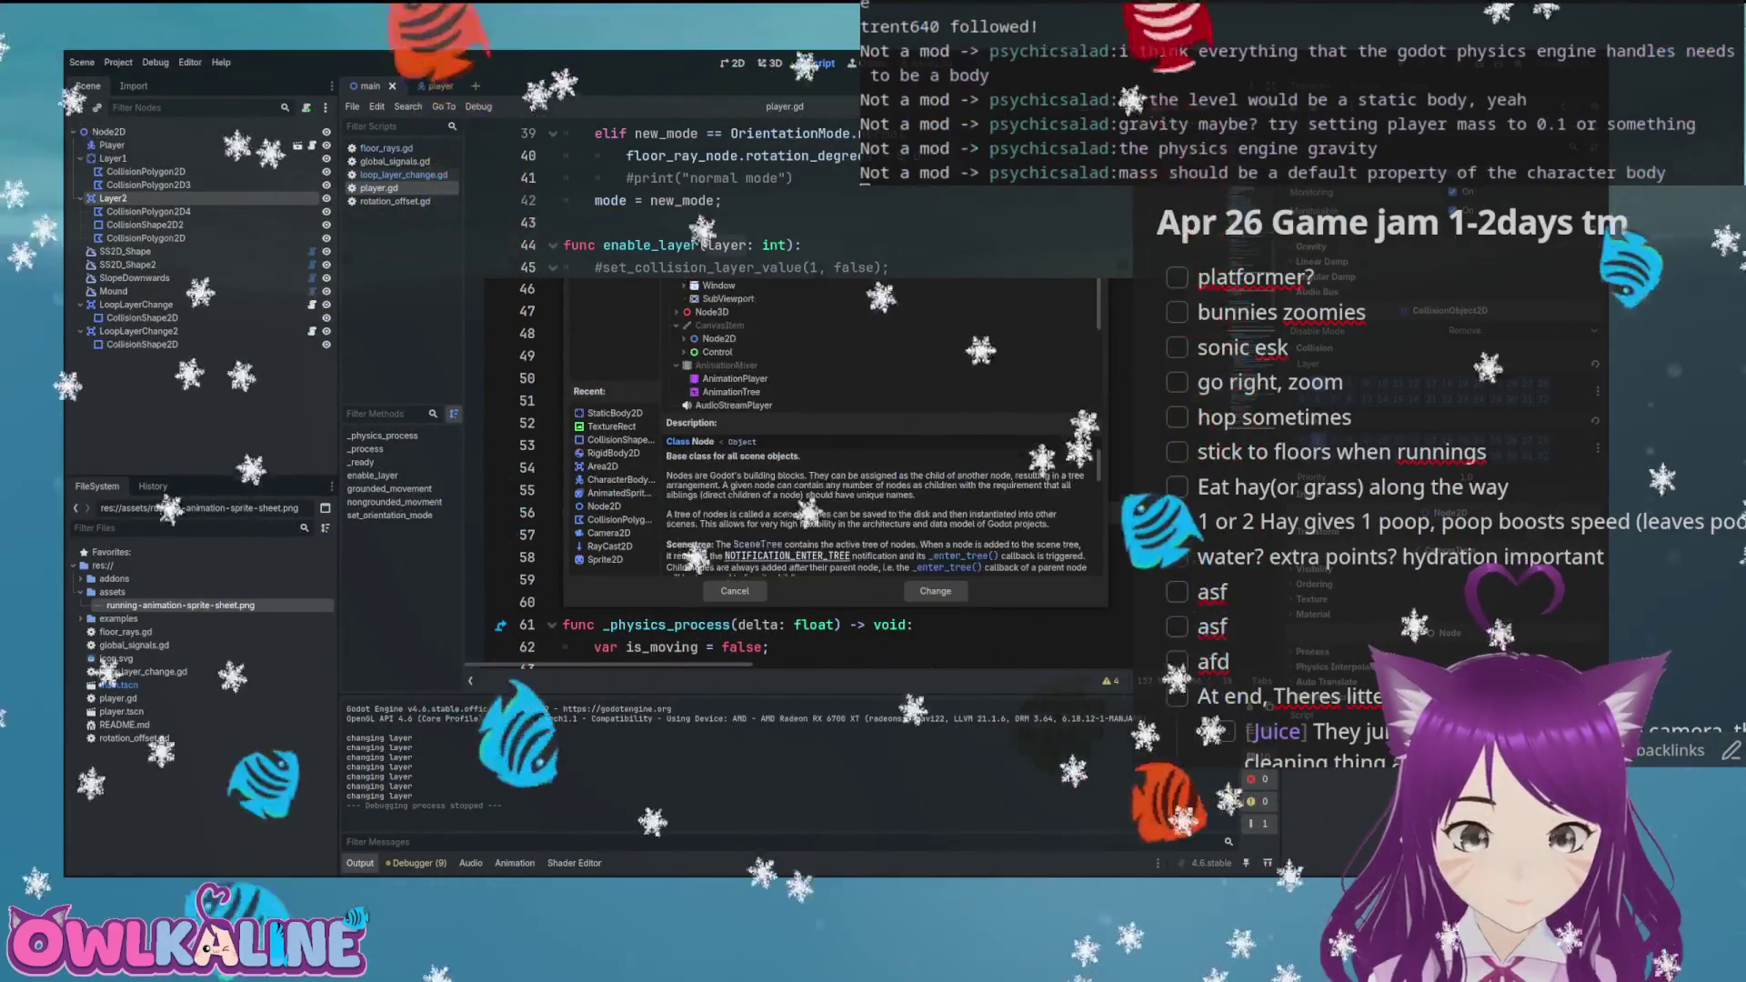
{"action": "left_click", "coordinate": [614, 413]}
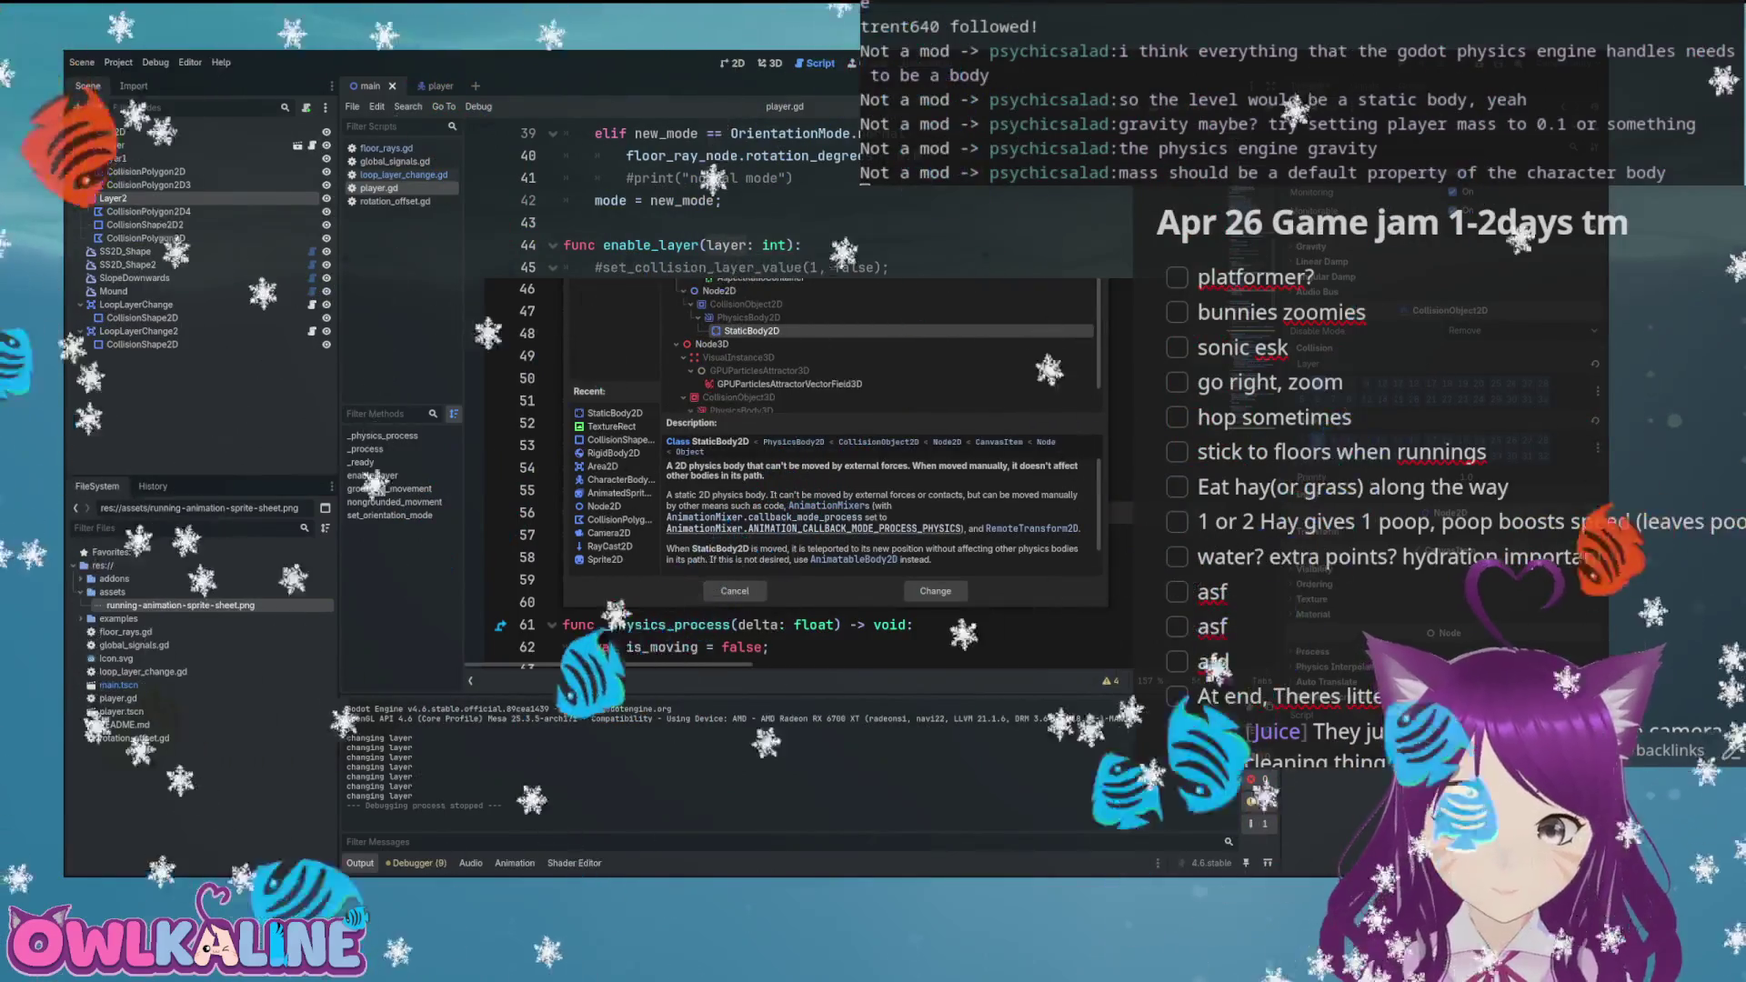
{"action": "key", "text": "Return"}
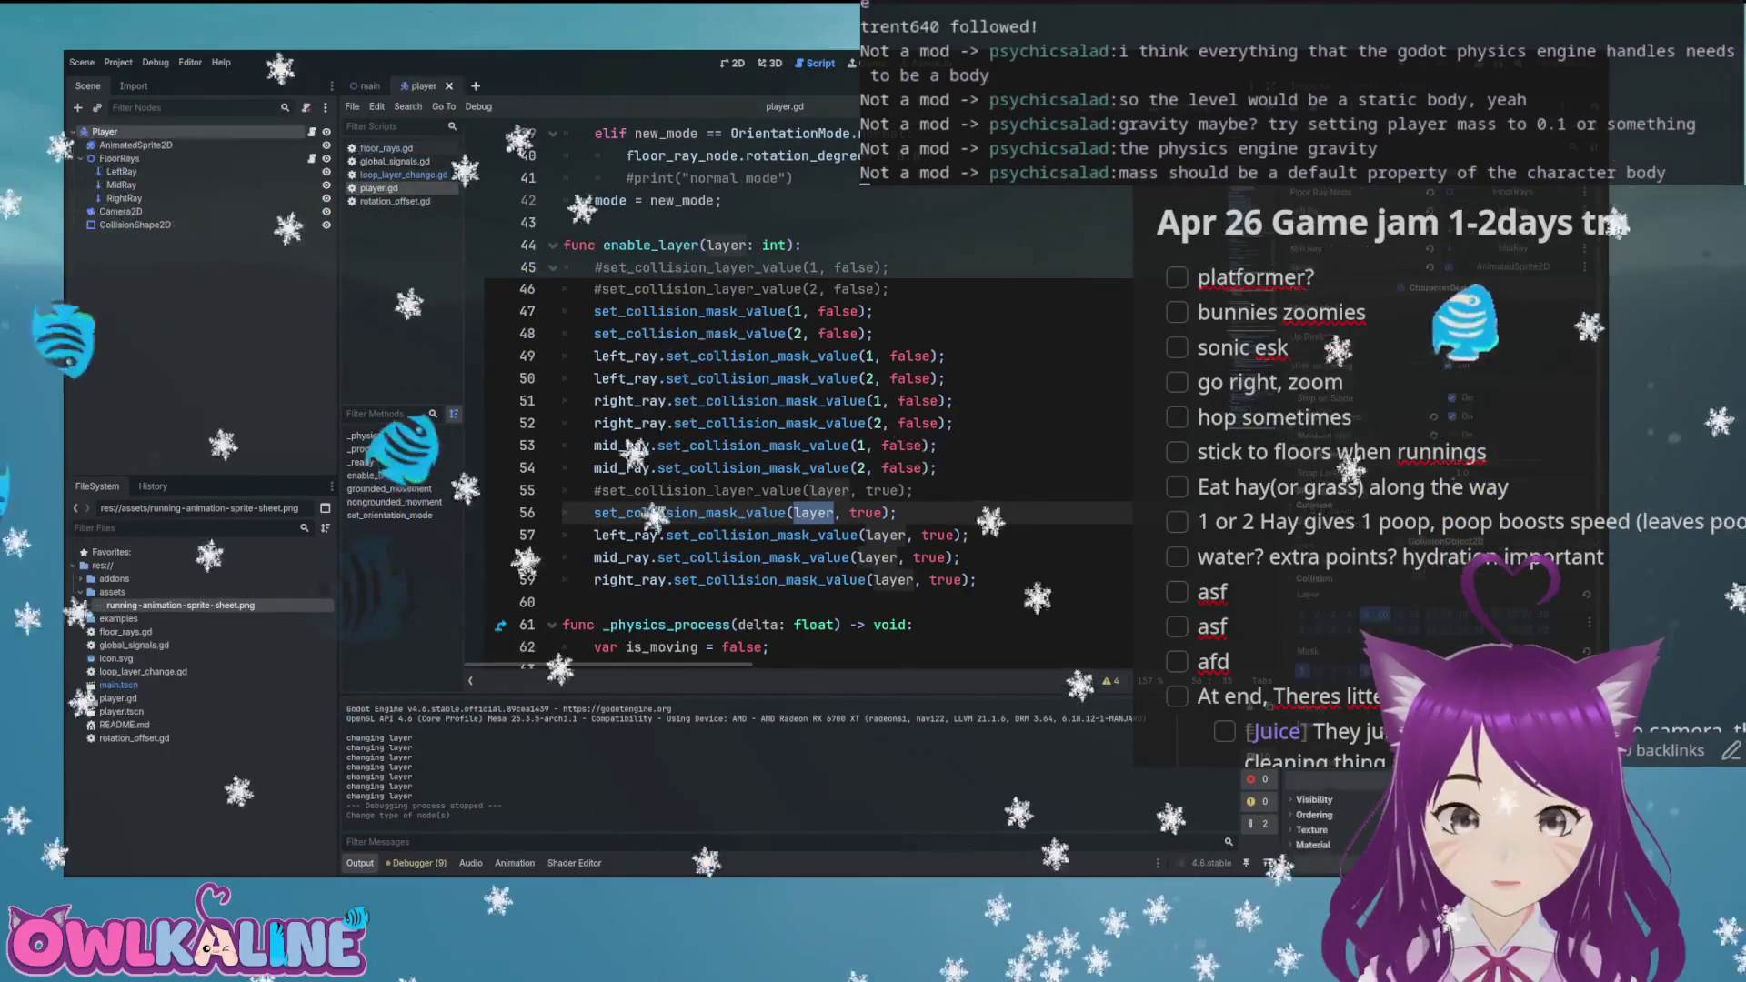
{"action": "key", "text": "F5"}
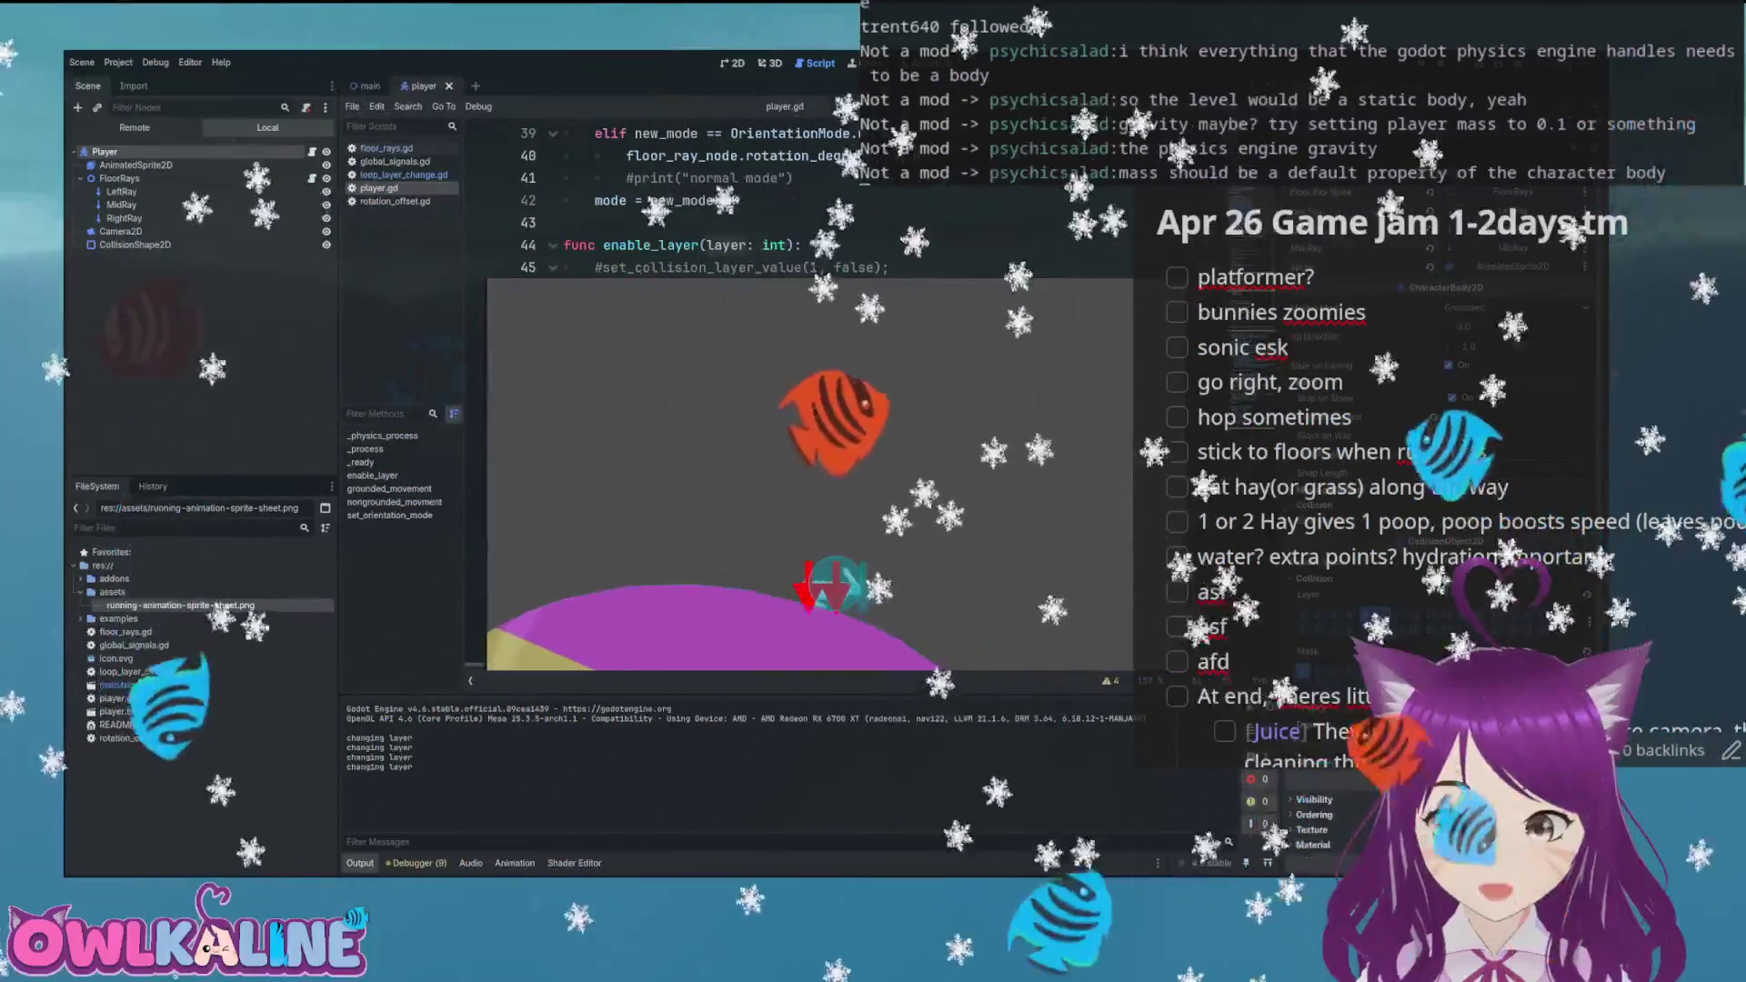
Stop the test run and put the cursor on line 46 of player.gd
{"action": "key", "text": "F8"}
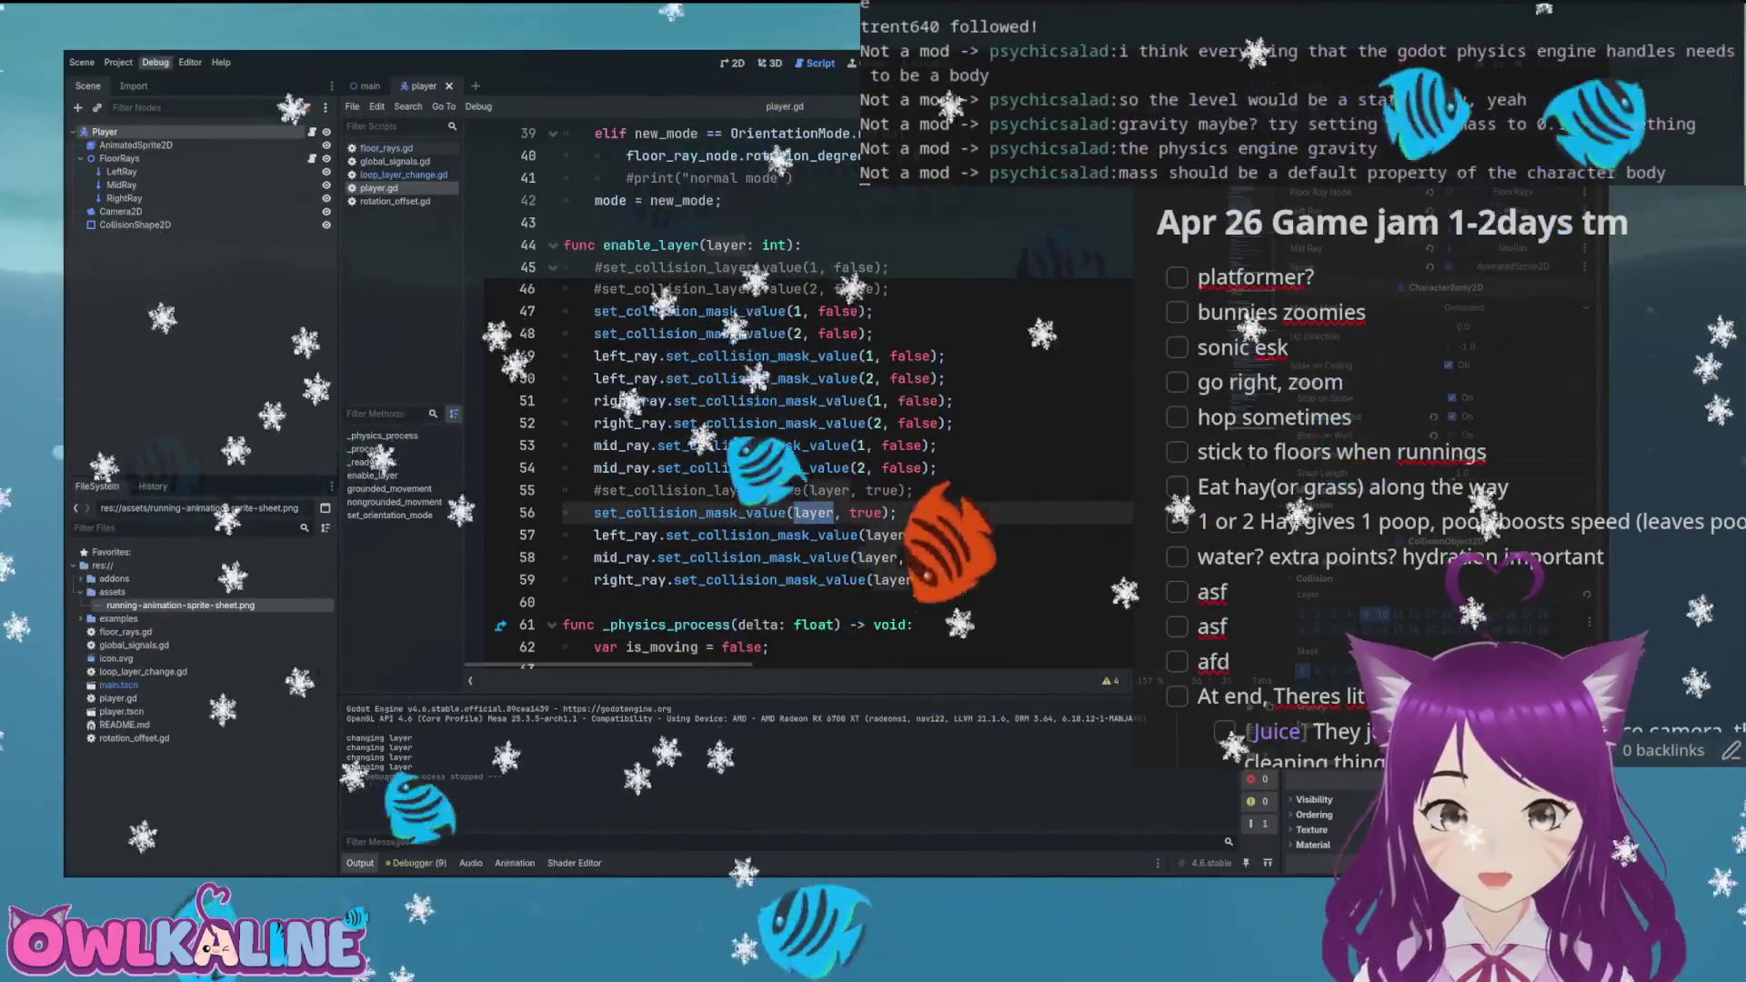
{"action": "left_click", "coordinate": [911, 286]}
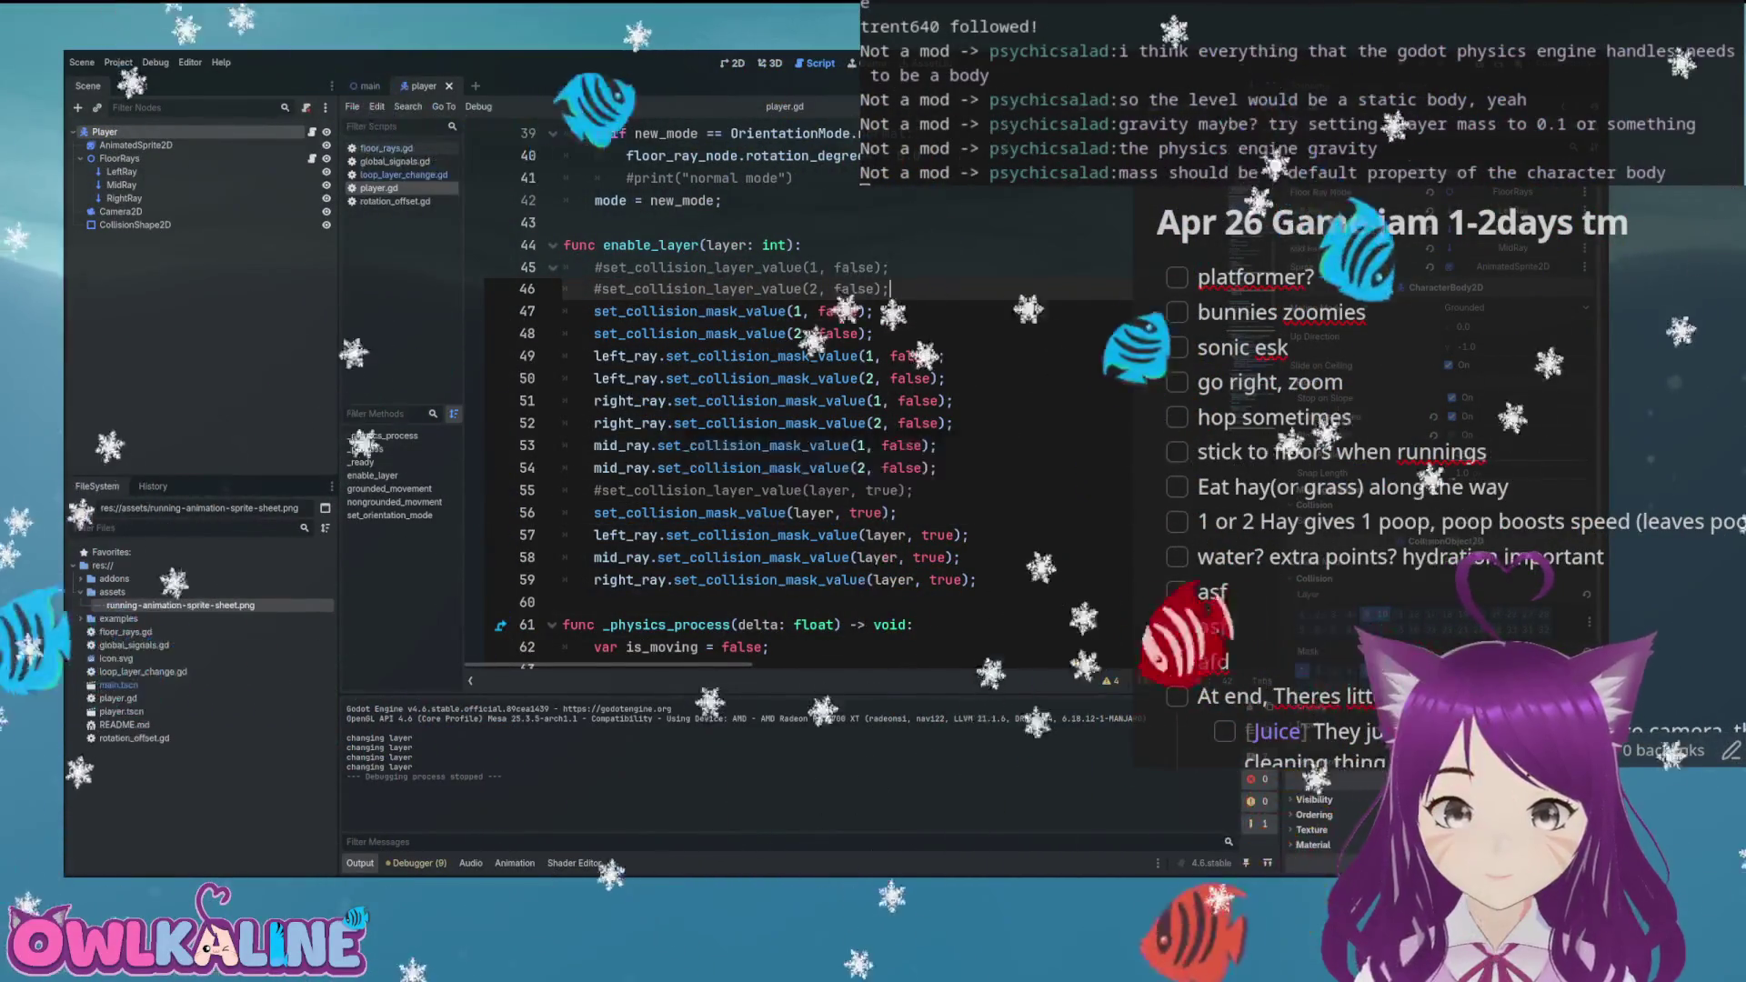
{"action": "key", "text": "F5"}
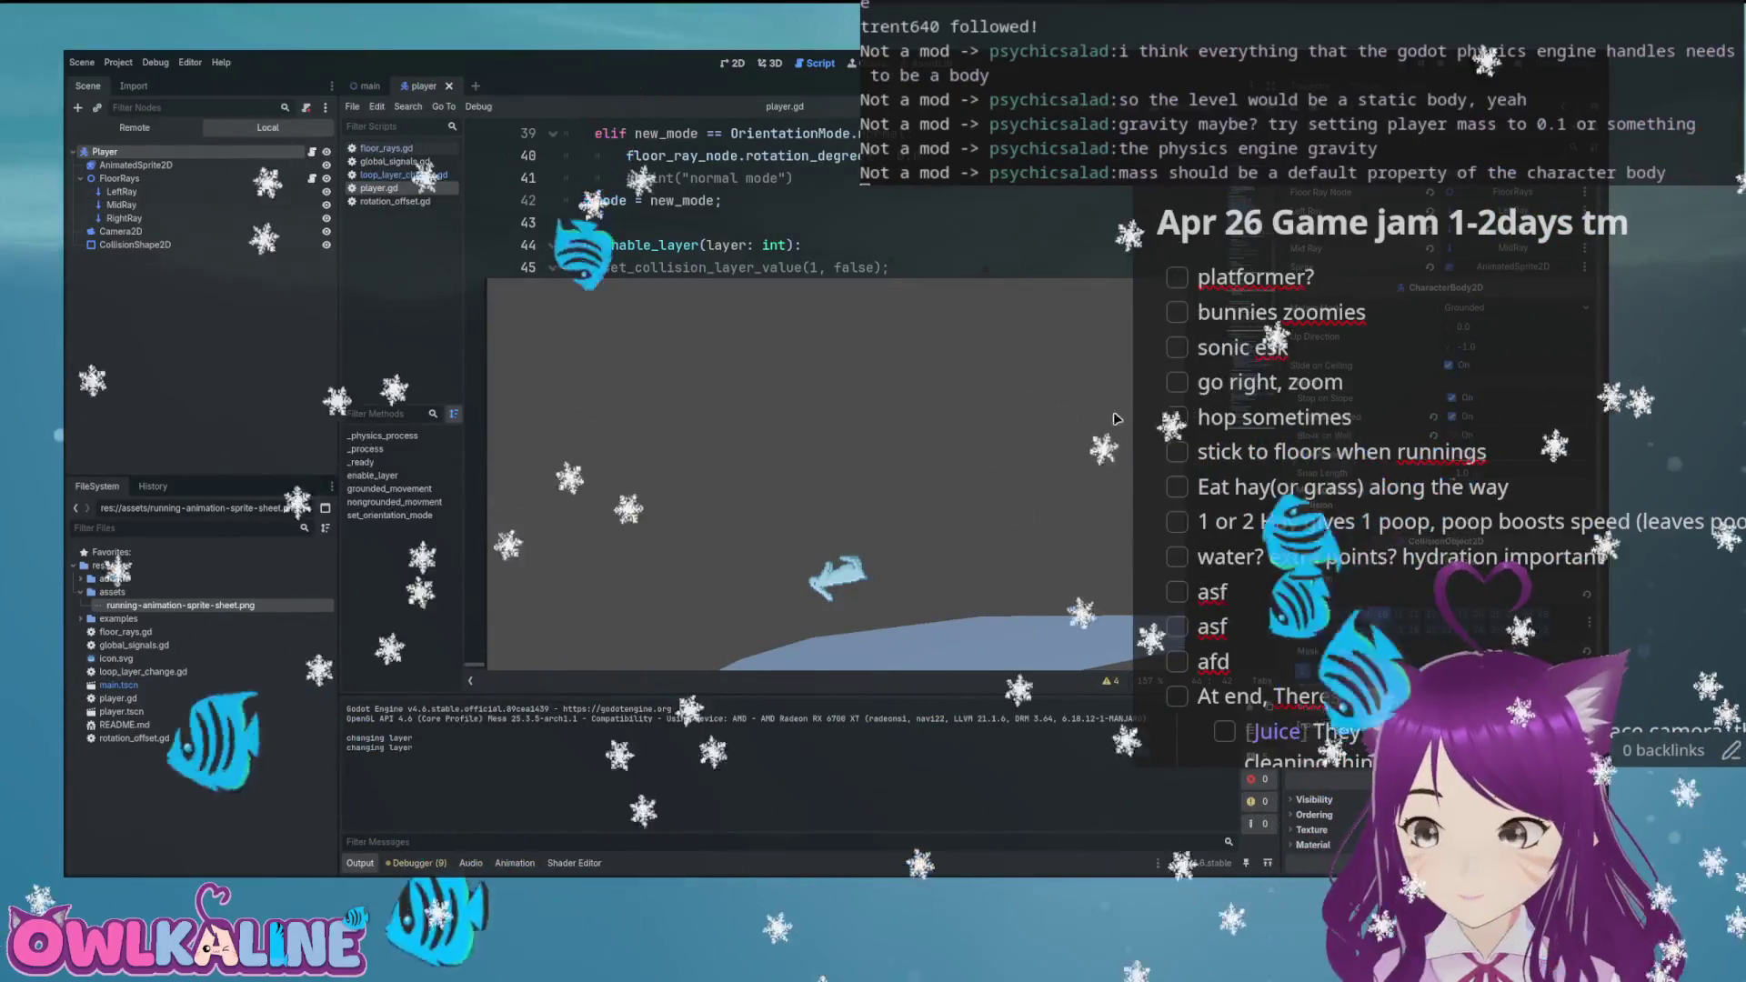
{"action": "key", "text": "F8"}
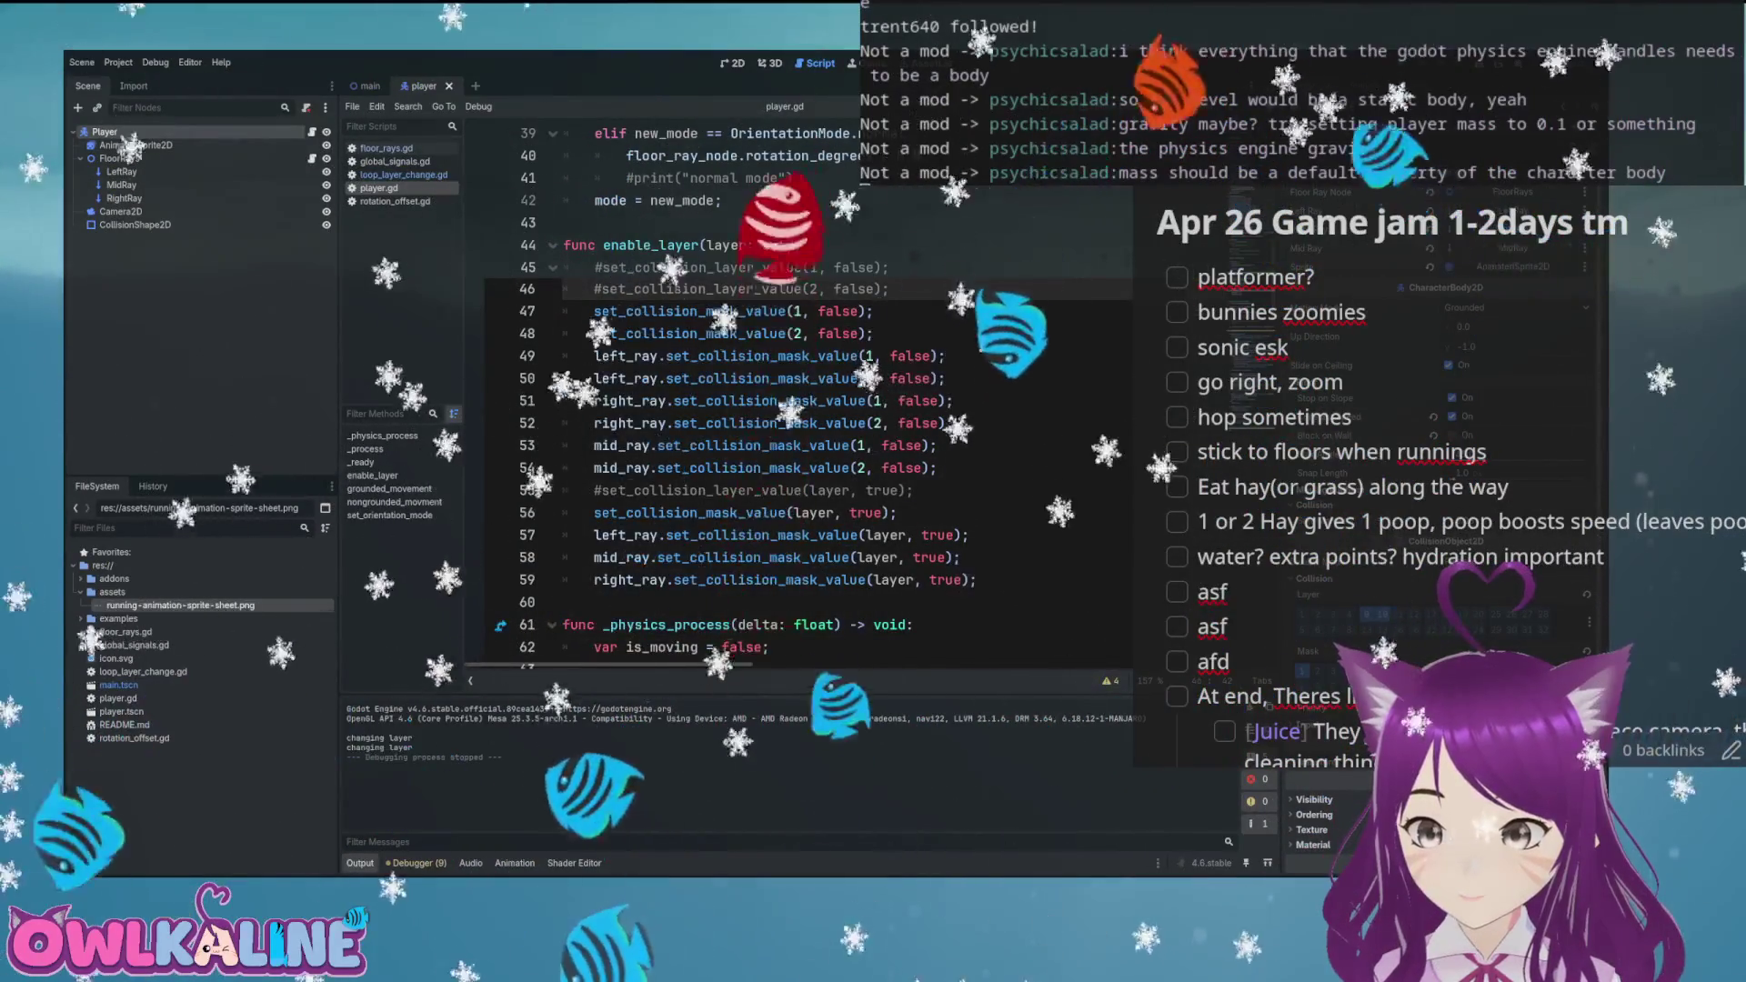
{"action": "scroll", "coordinate": [846, 382], "scroll_direction": "down", "scroll_amount": 1}
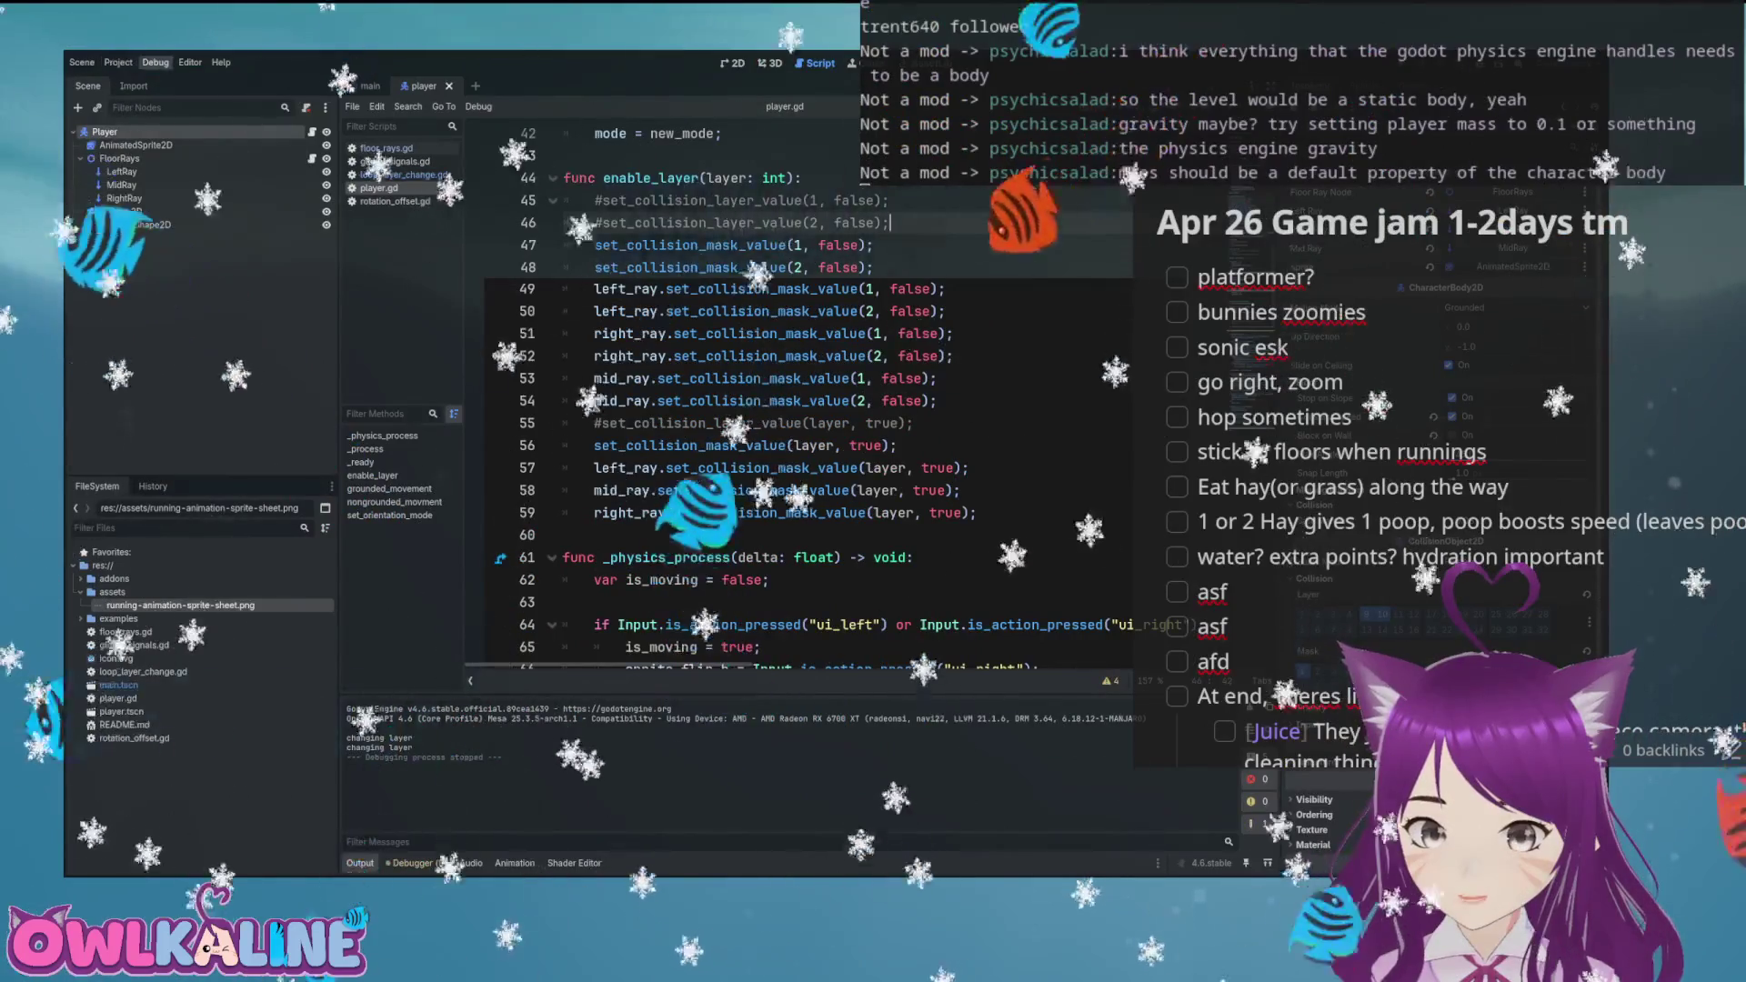
{"action": "left_click", "coordinate": [880, 288]}
{"action": "key", "text": "ctrl+s"}
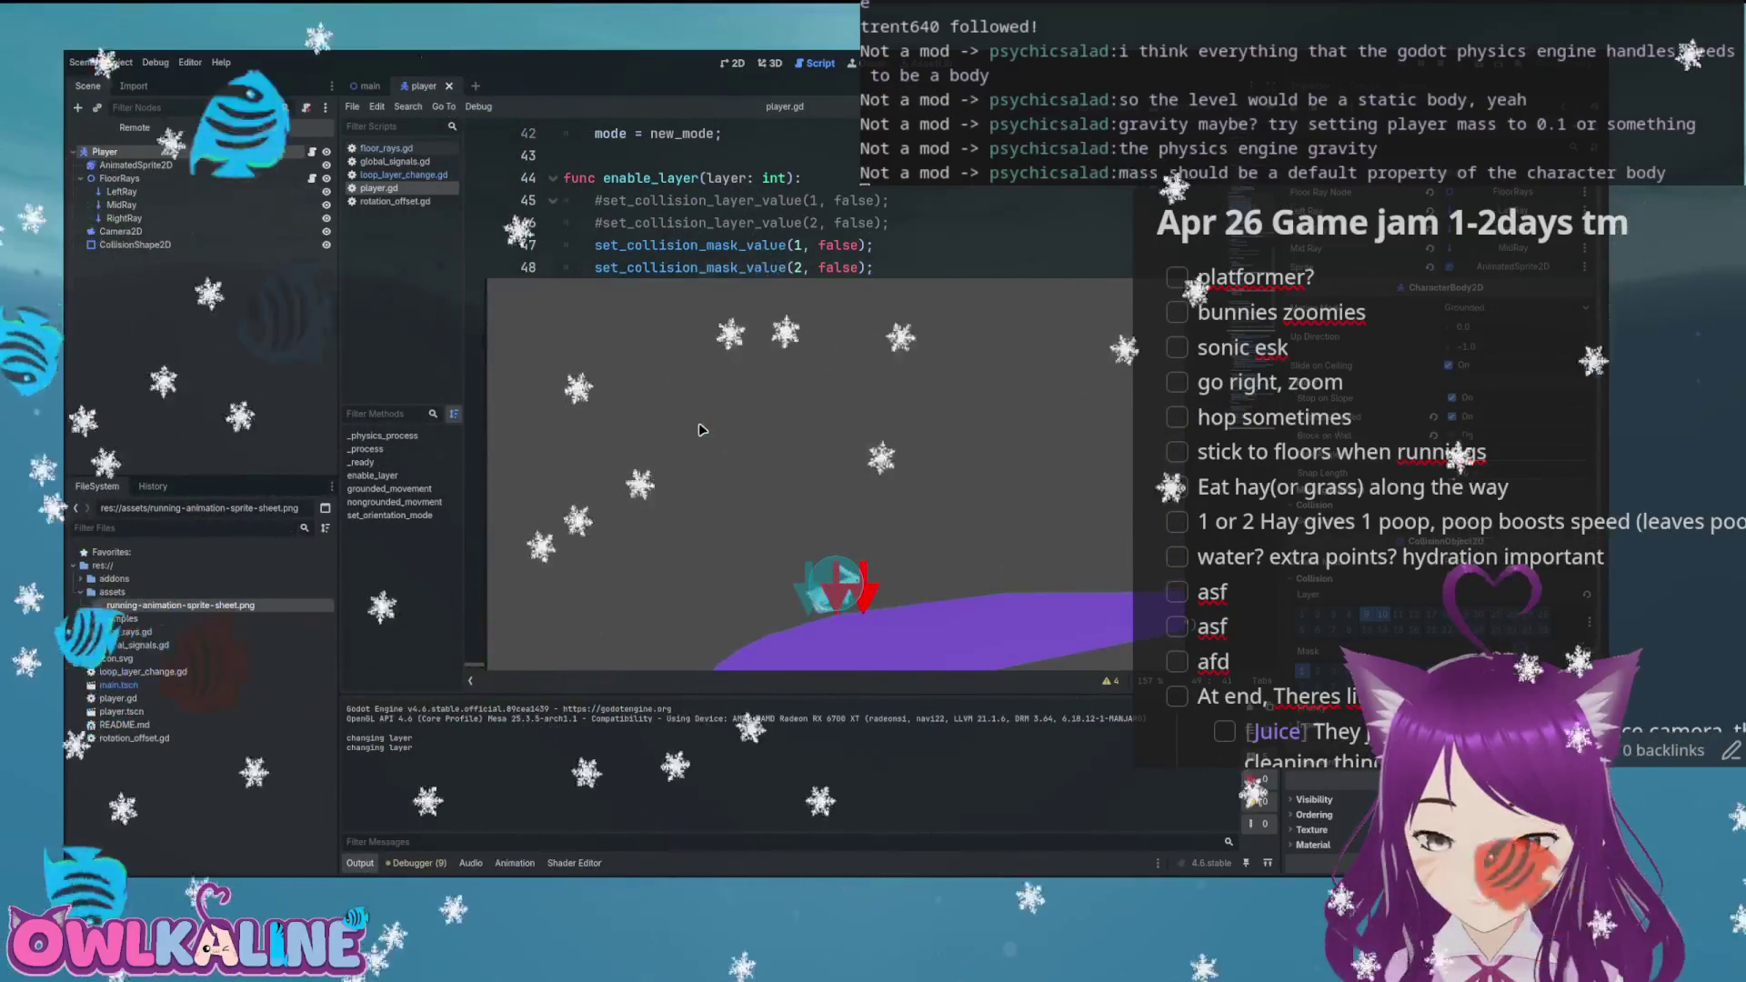
{"action": "key", "text": "F8"}
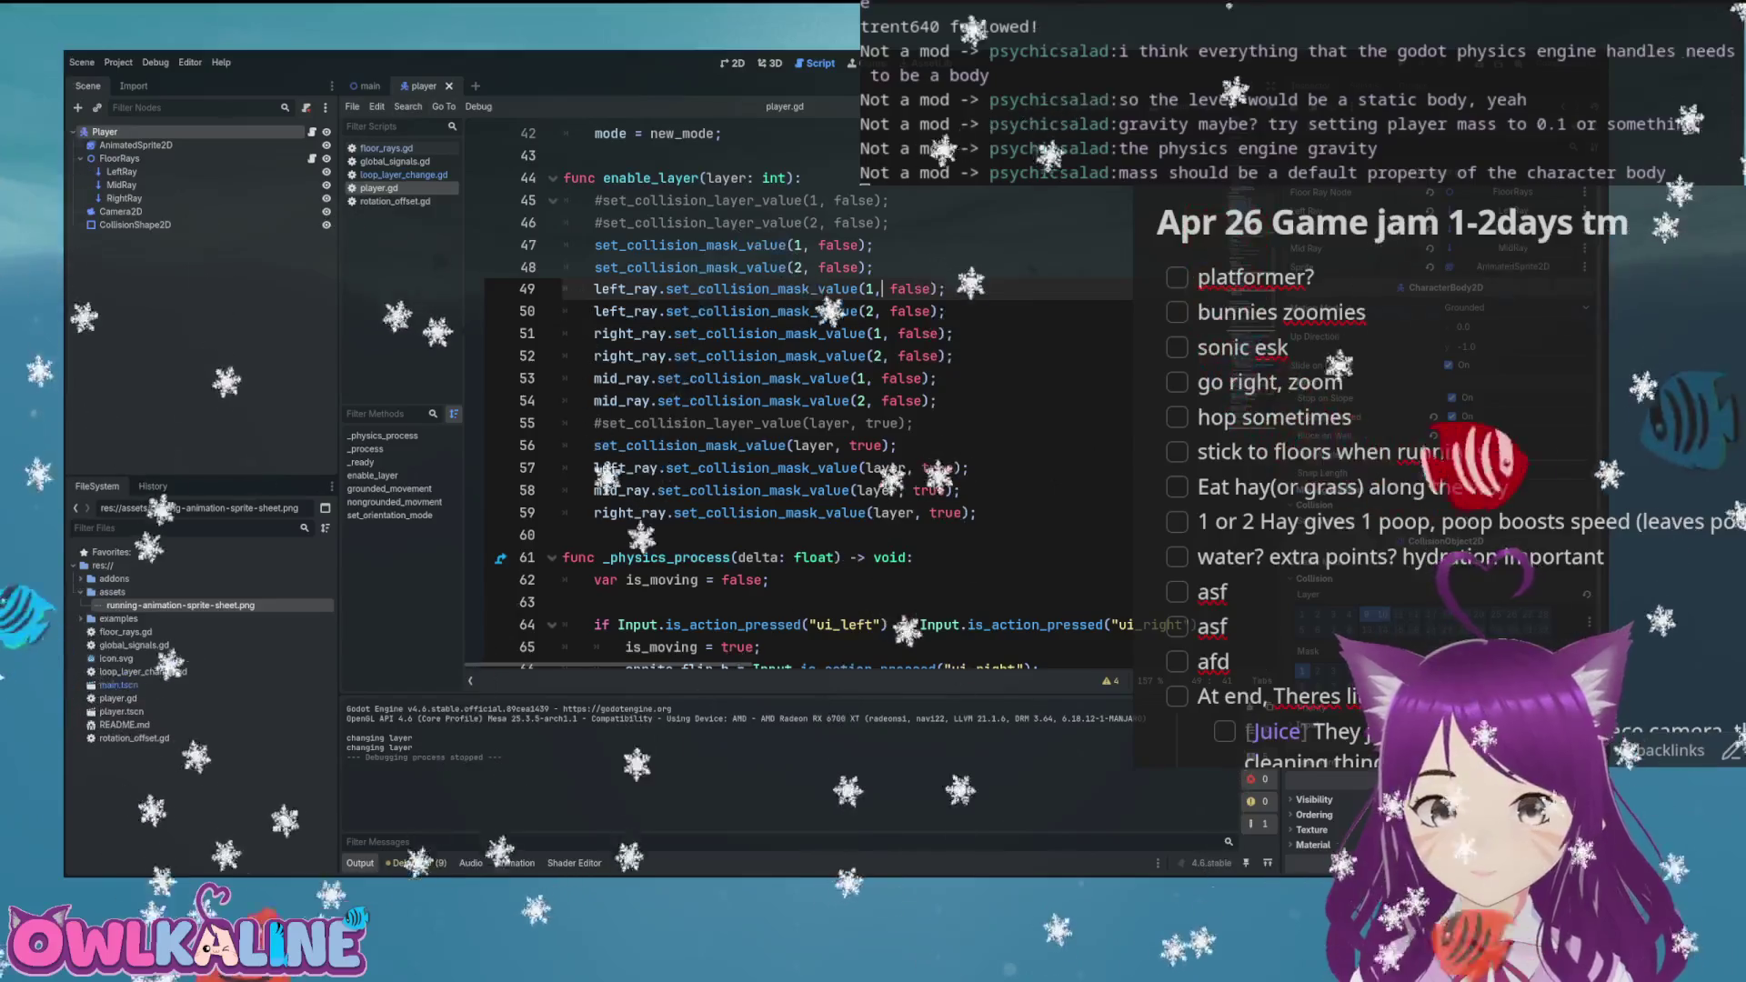
Select MidRay under FloorRays, nudge it down slightly, and run the game to test it
{"action": "left_click", "coordinate": [119, 159]}
{"action": "left_click", "coordinate": [732, 63]}
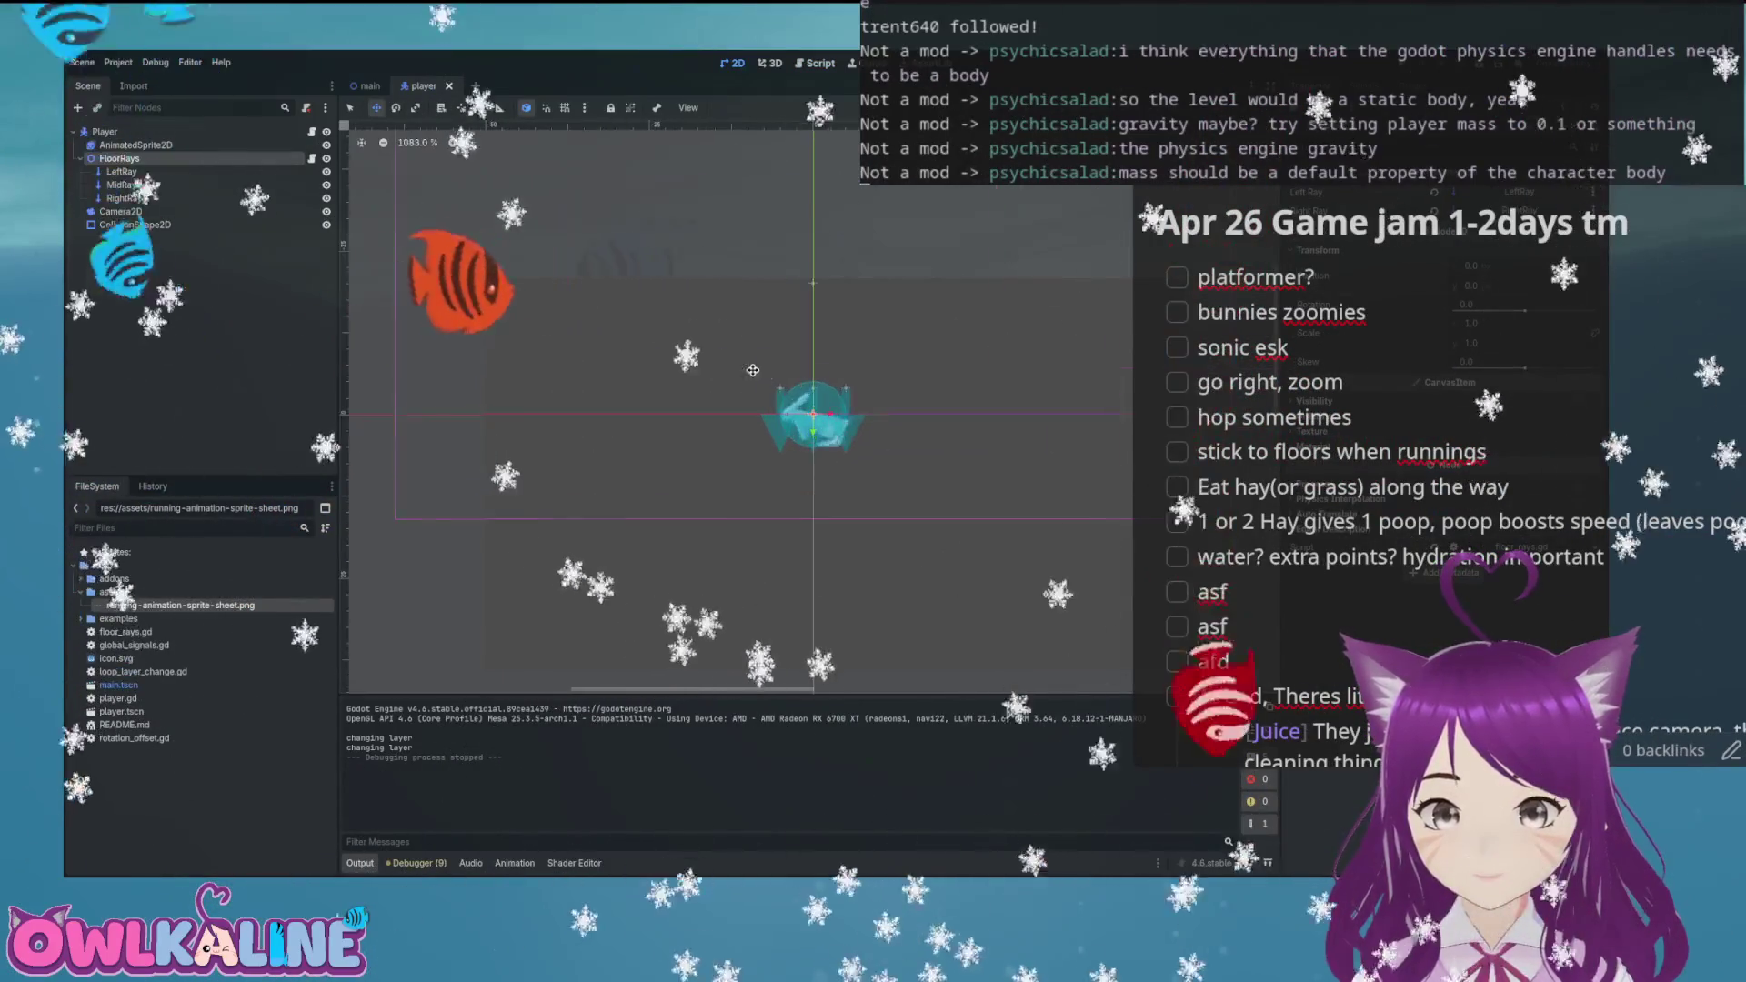
{"action": "scroll", "coordinate": [753, 370], "scroll_direction": "up", "scroll_amount": 9}
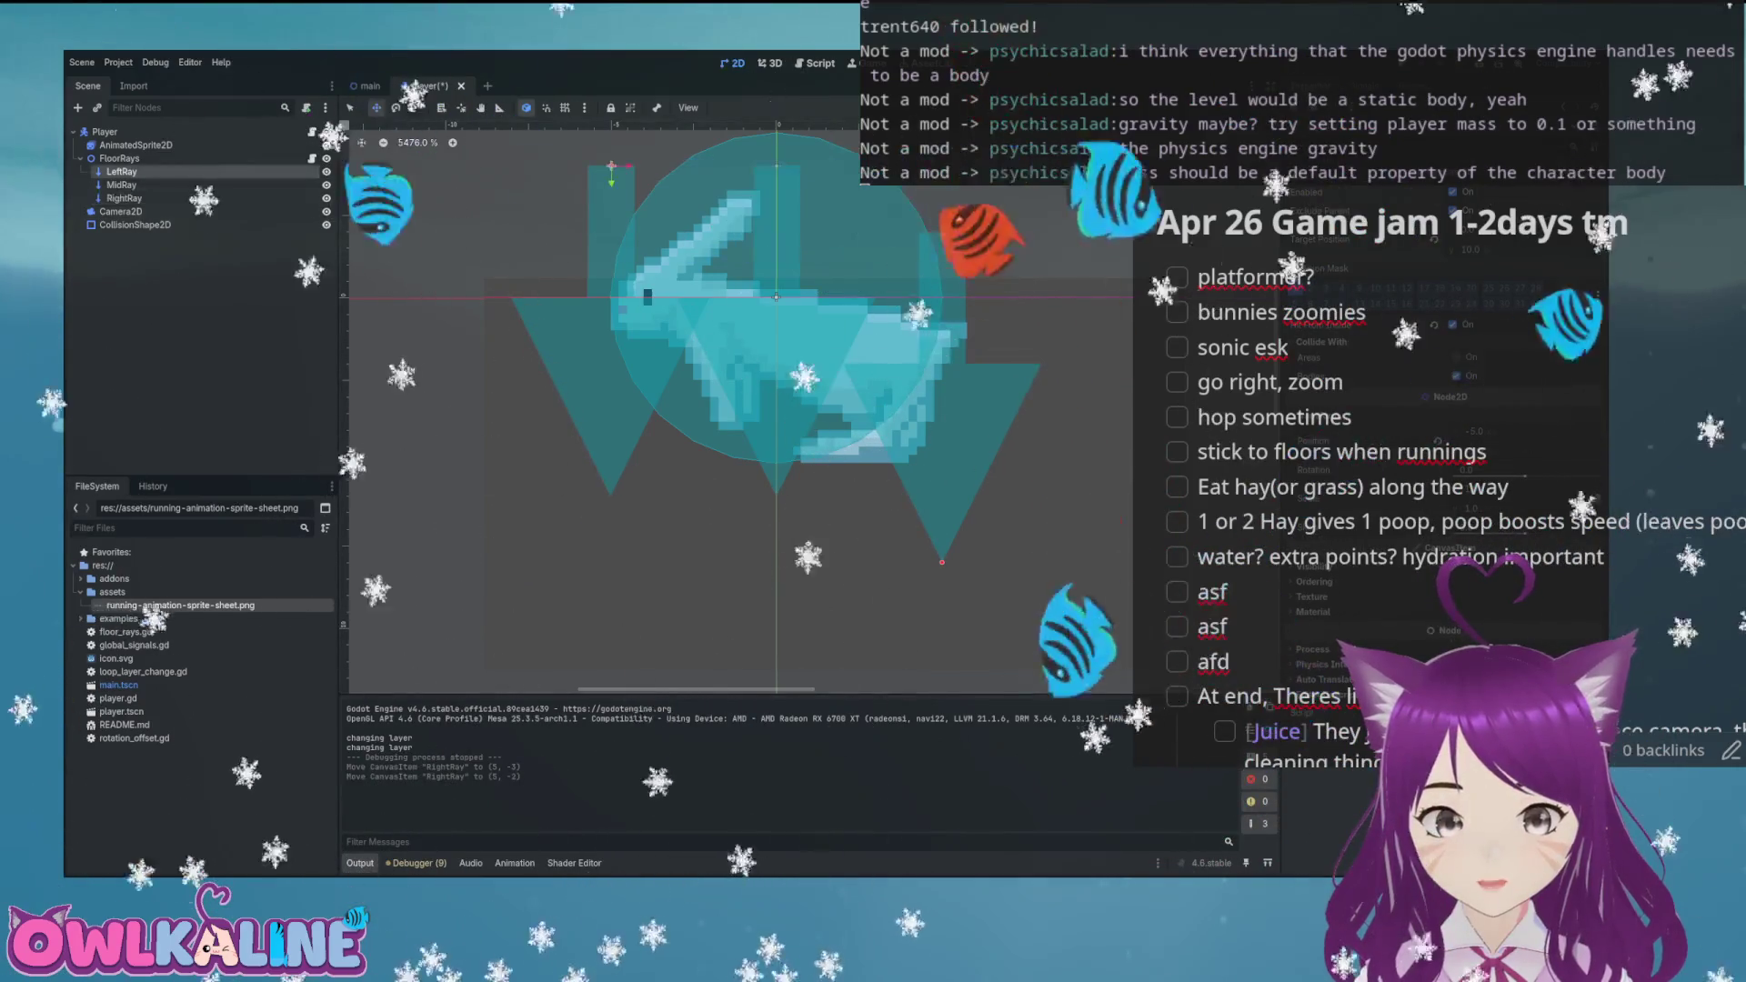
{"action": "left_click", "coordinate": [121, 185]}
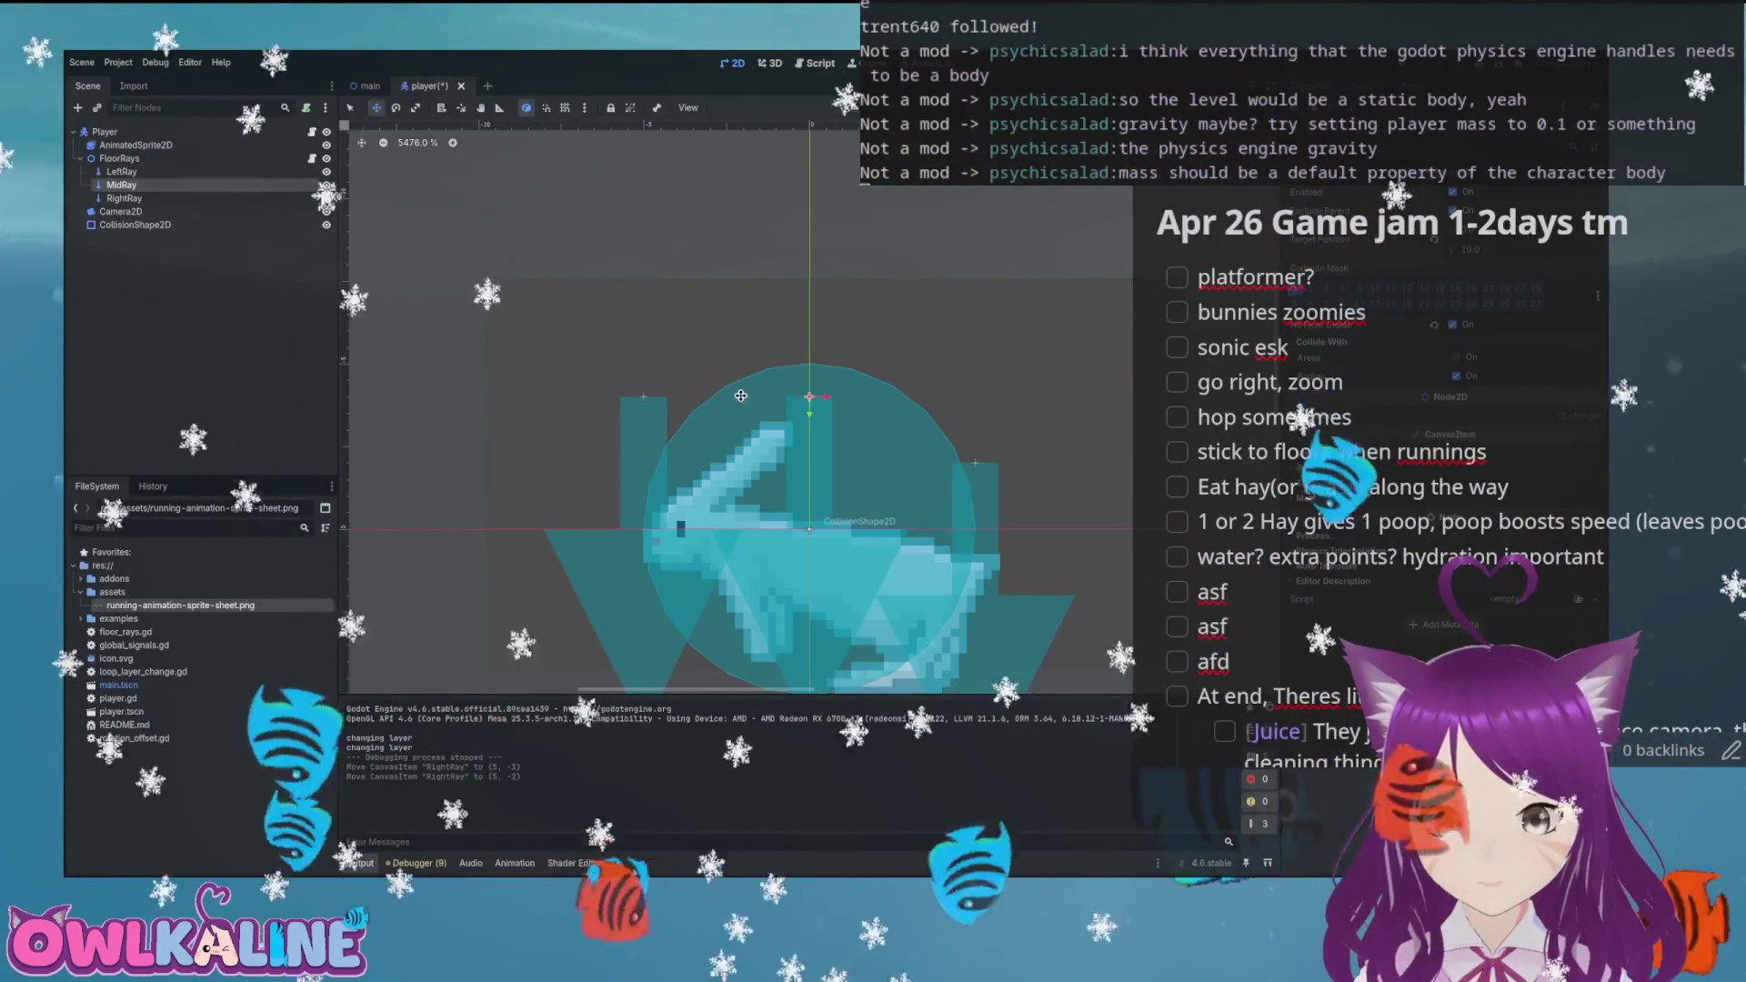
{"action": "scroll", "coordinate": [741, 409], "scroll_direction": "down", "scroll_amount": 3}
{"action": "key", "text": "Down"}
{"action": "key", "text": "Down"}
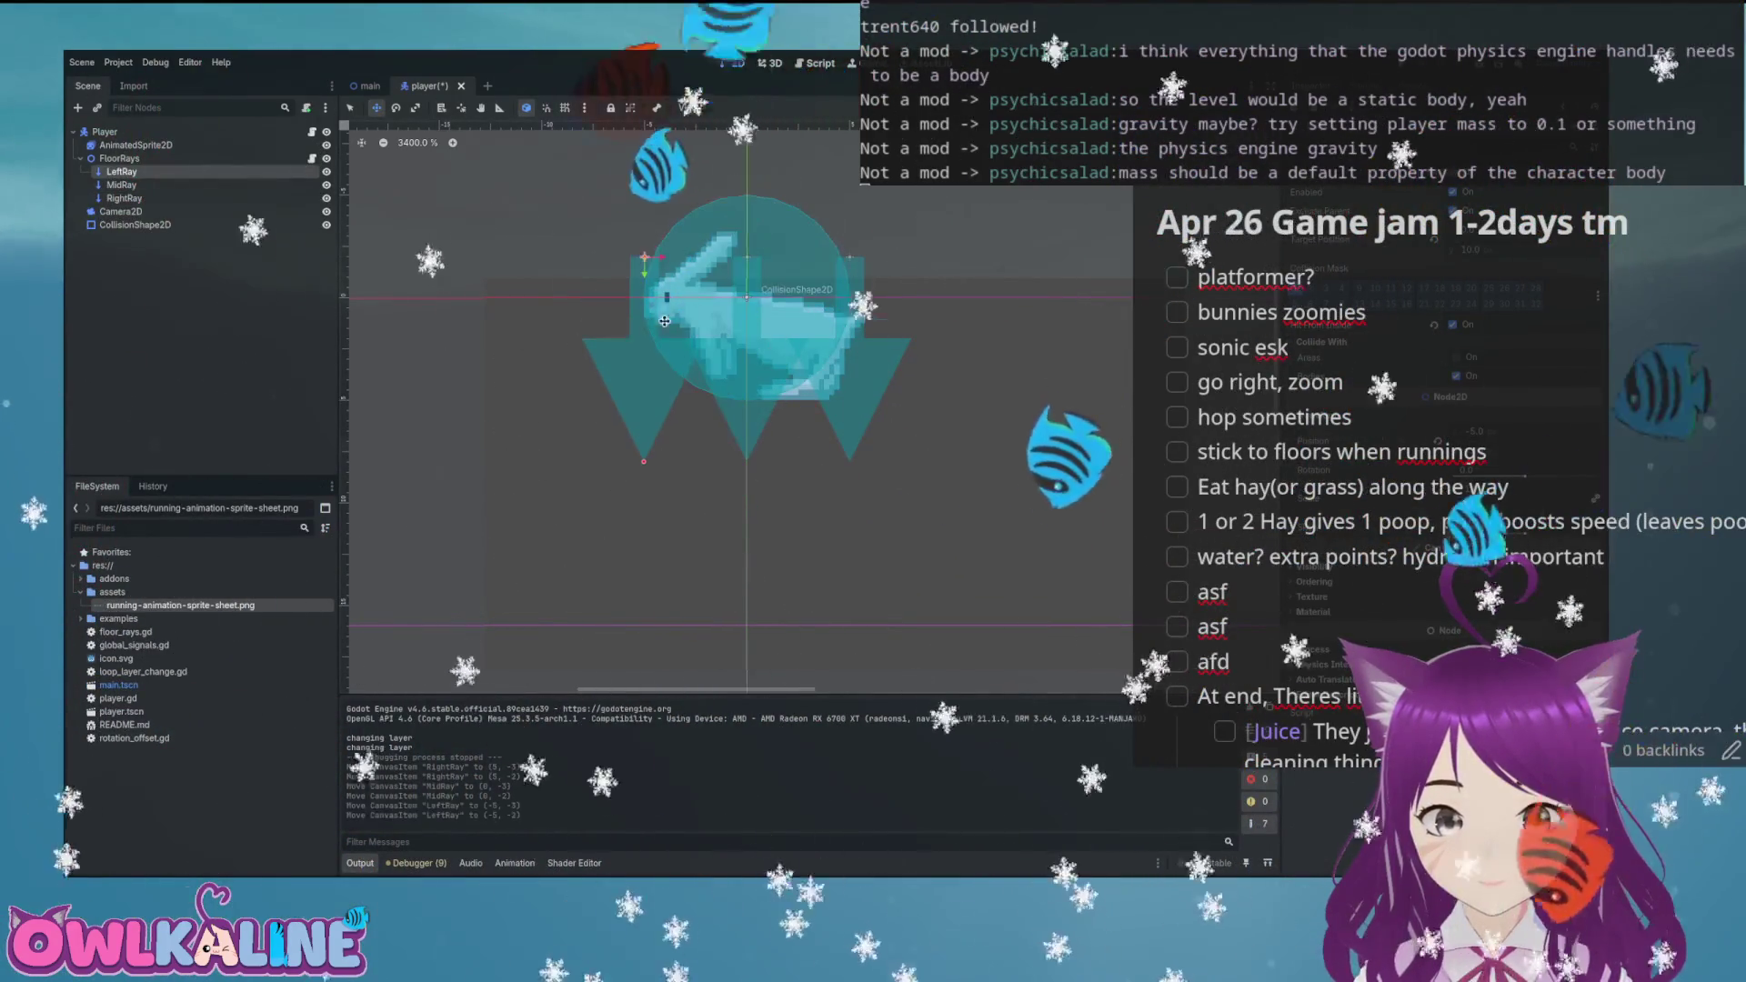
{"action": "key", "text": "F5"}
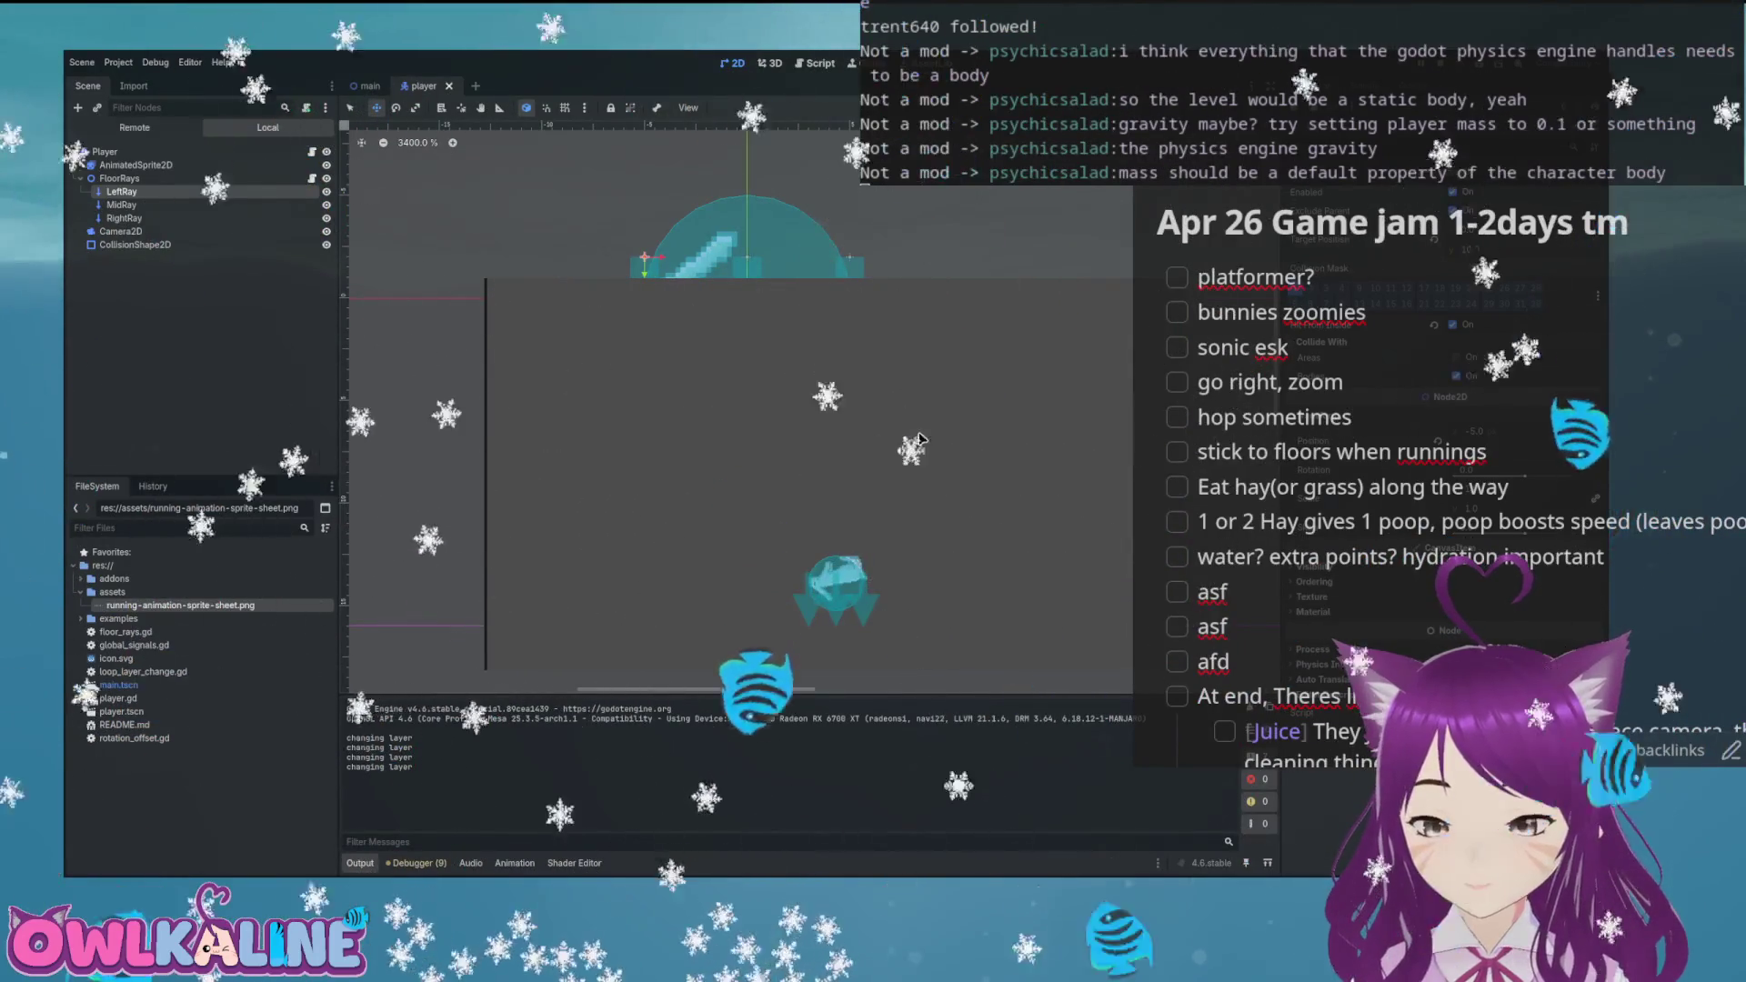
Restart the running game once, then stop it after testing the adjusted rays
{"action": "key", "text": "F5"}
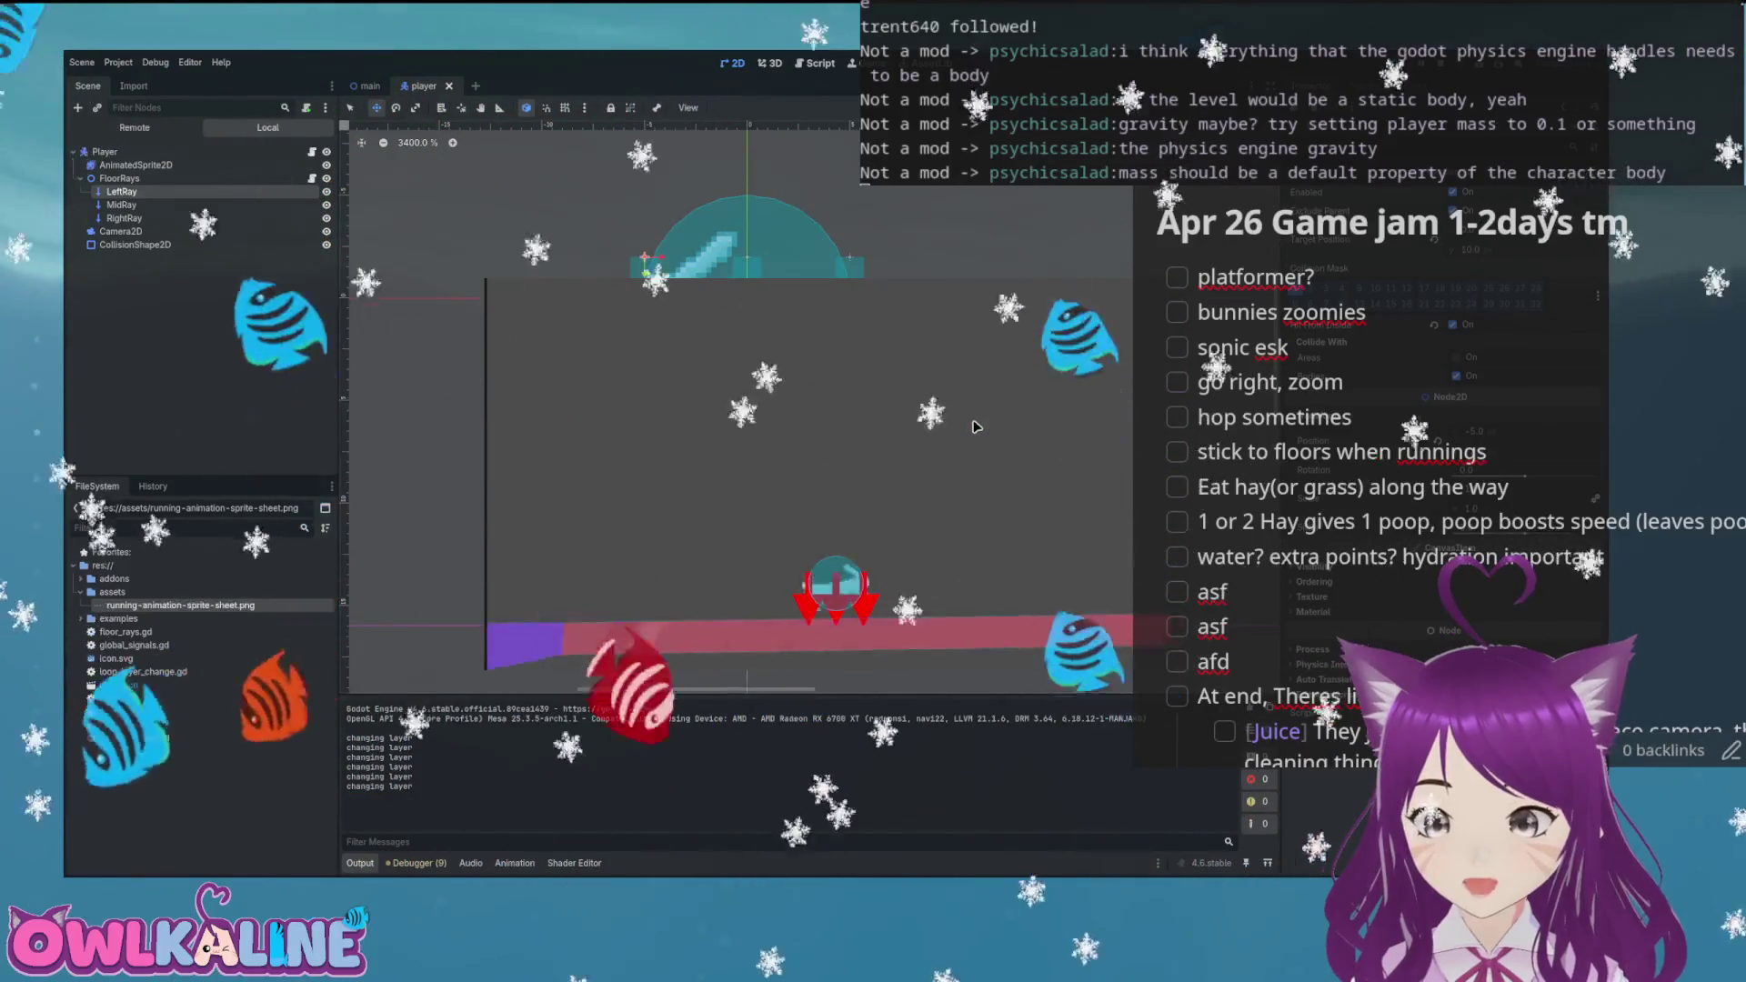
{"action": "key", "text": "F8"}
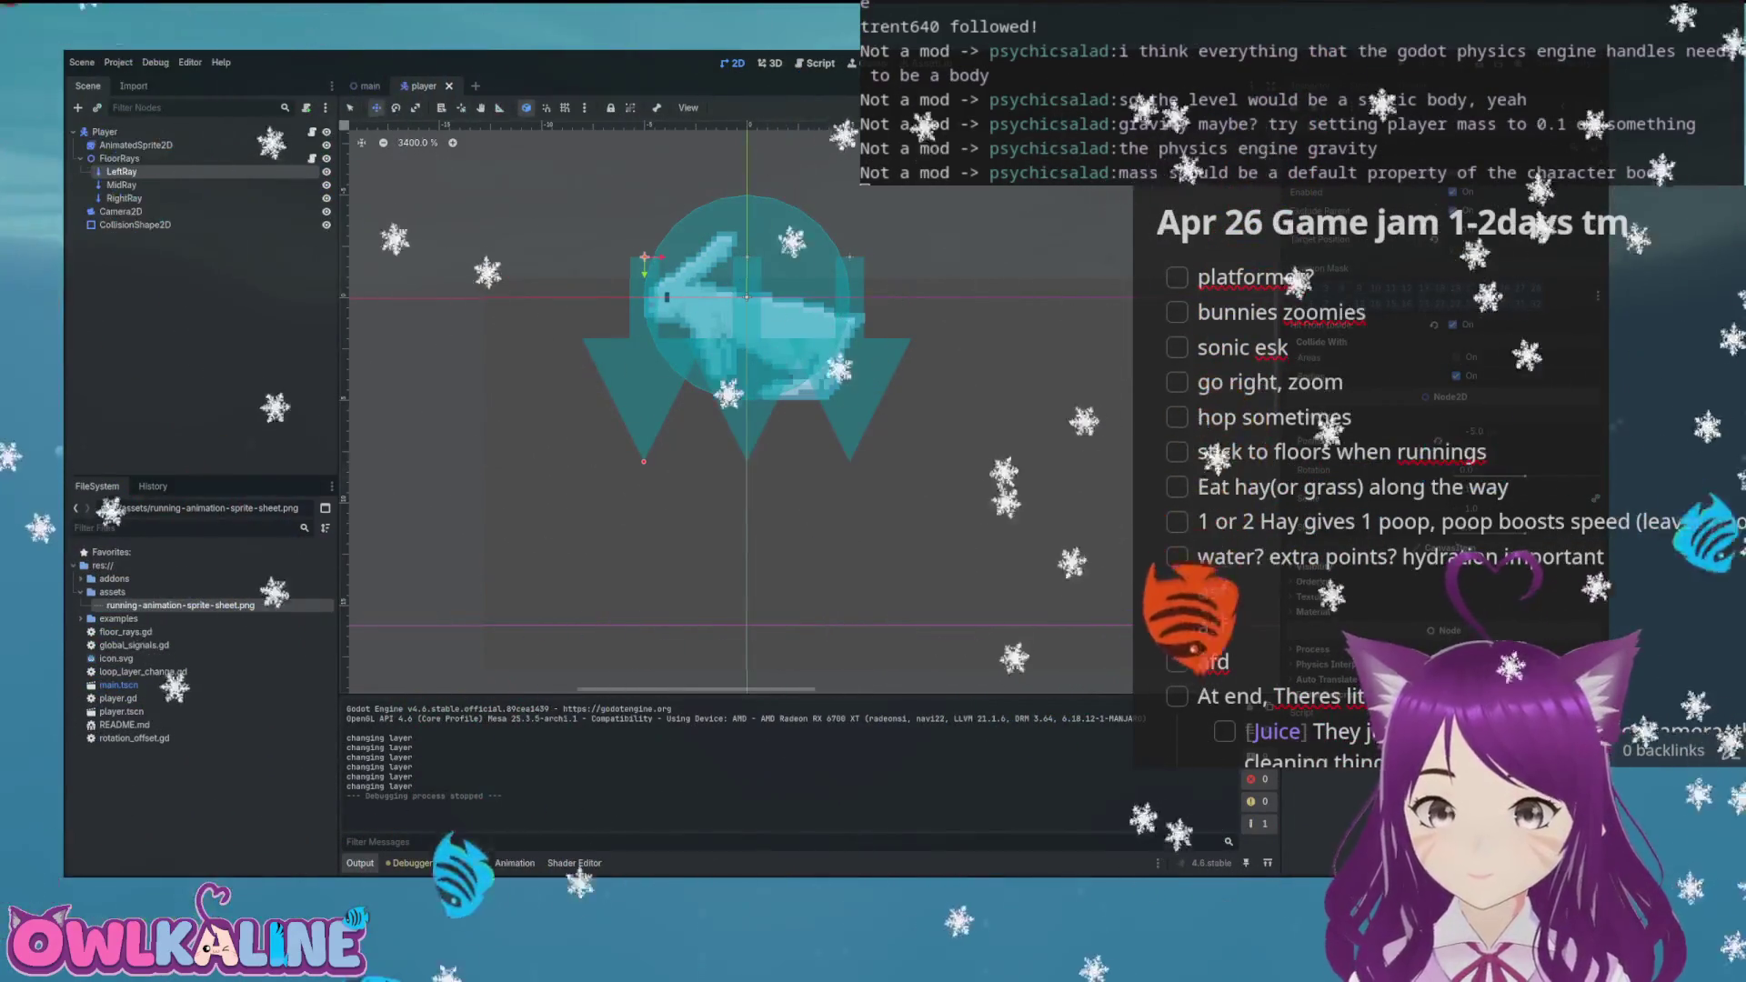
Play-test the bunny running along the floor with the lowered MidRay, then stop the game
{"action": "key", "text": "F5"}
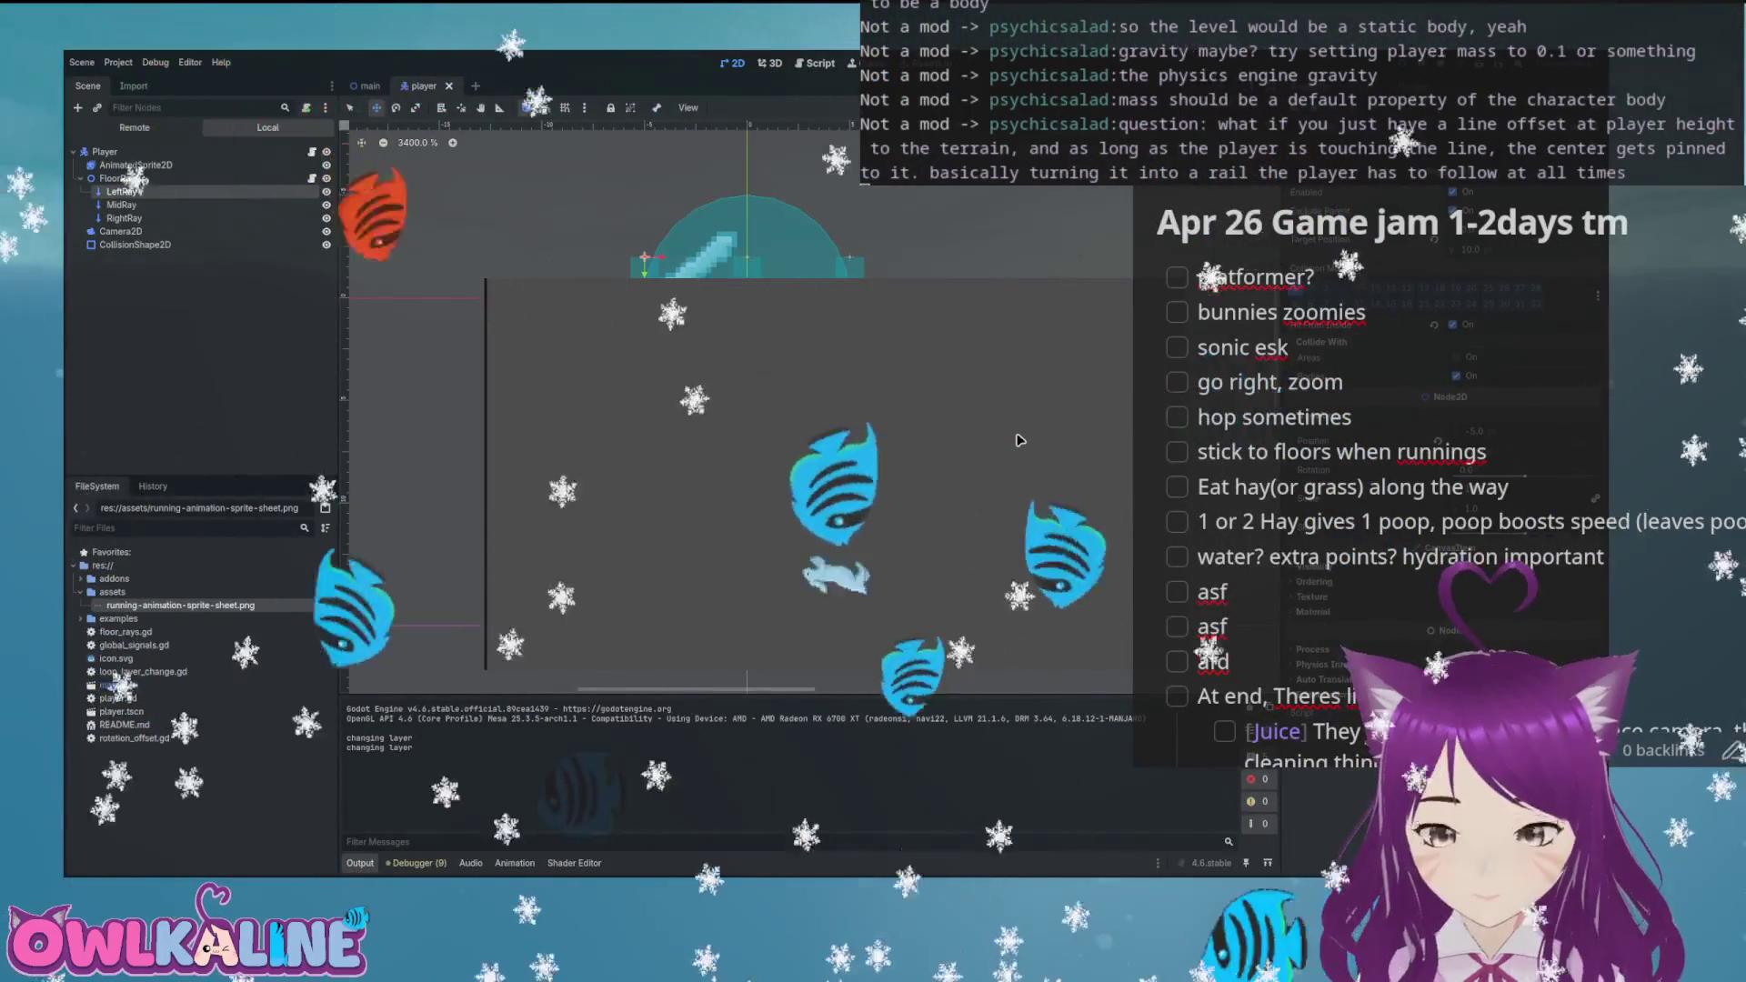
{"action": "key", "text": "Escape"}
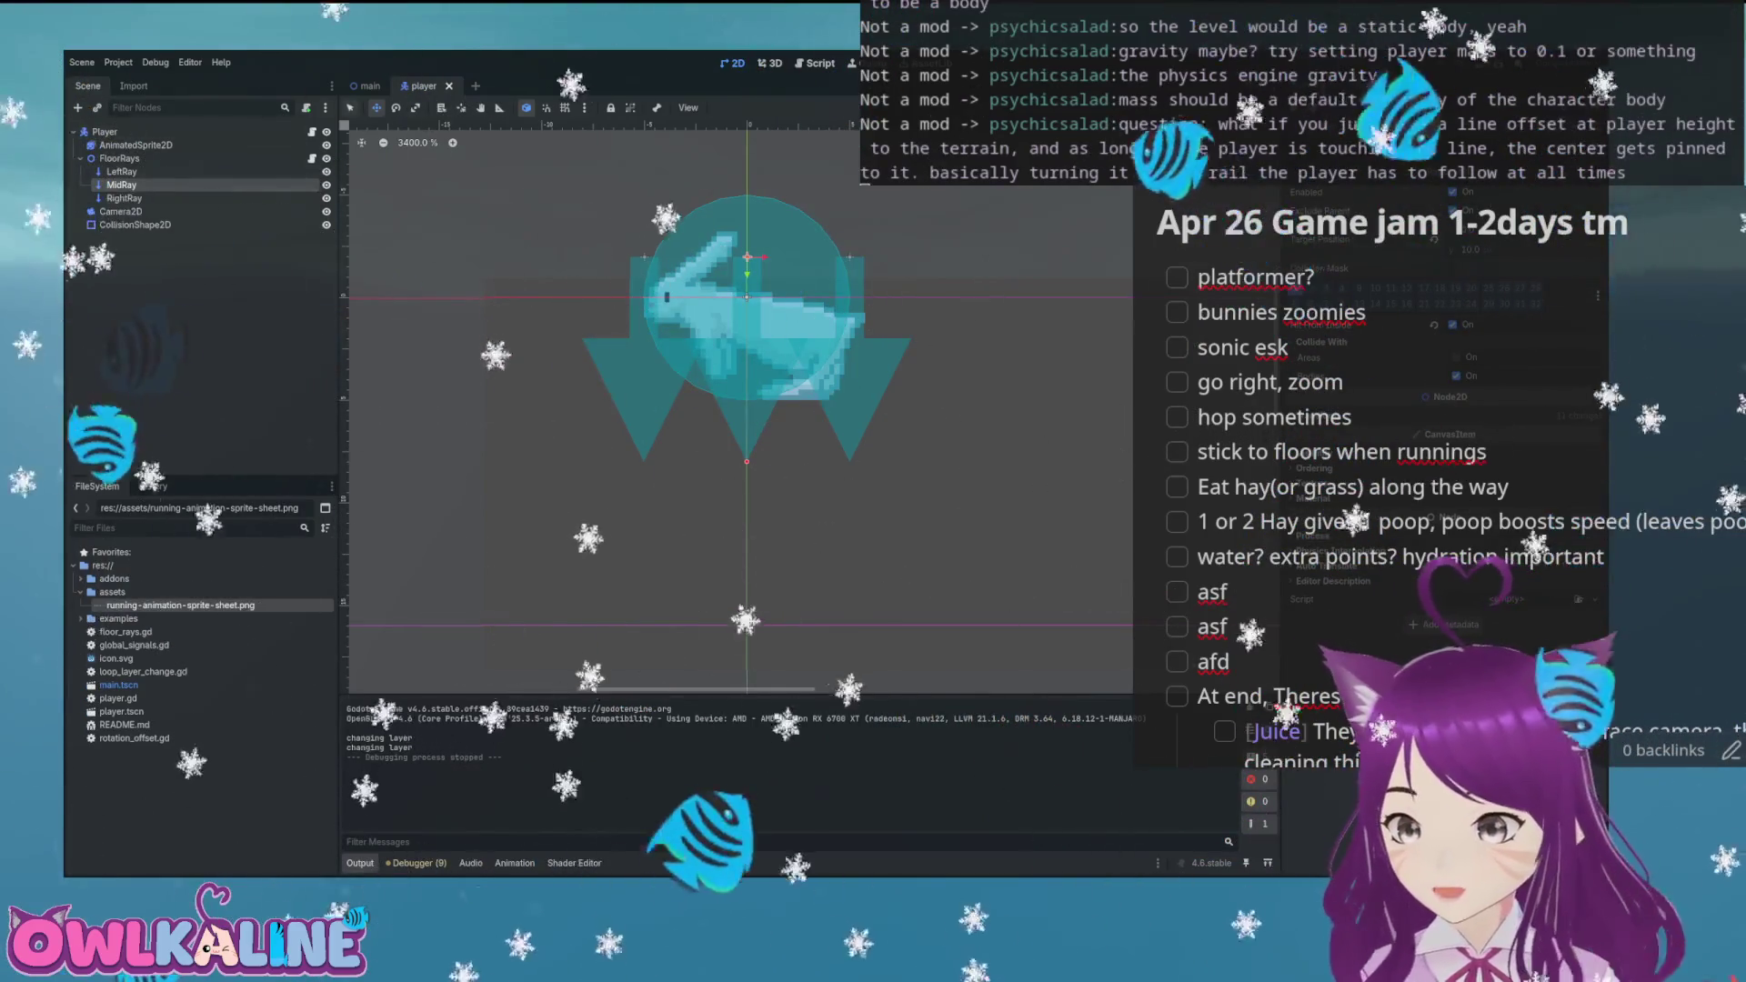
Switch back to the main level scene and zoom the viewport on the mound and floor
{"action": "key", "text": "ctrl+Tab"}
{"action": "scroll", "coordinate": [623, 329], "scroll_direction": "up", "scroll_amount": 6}
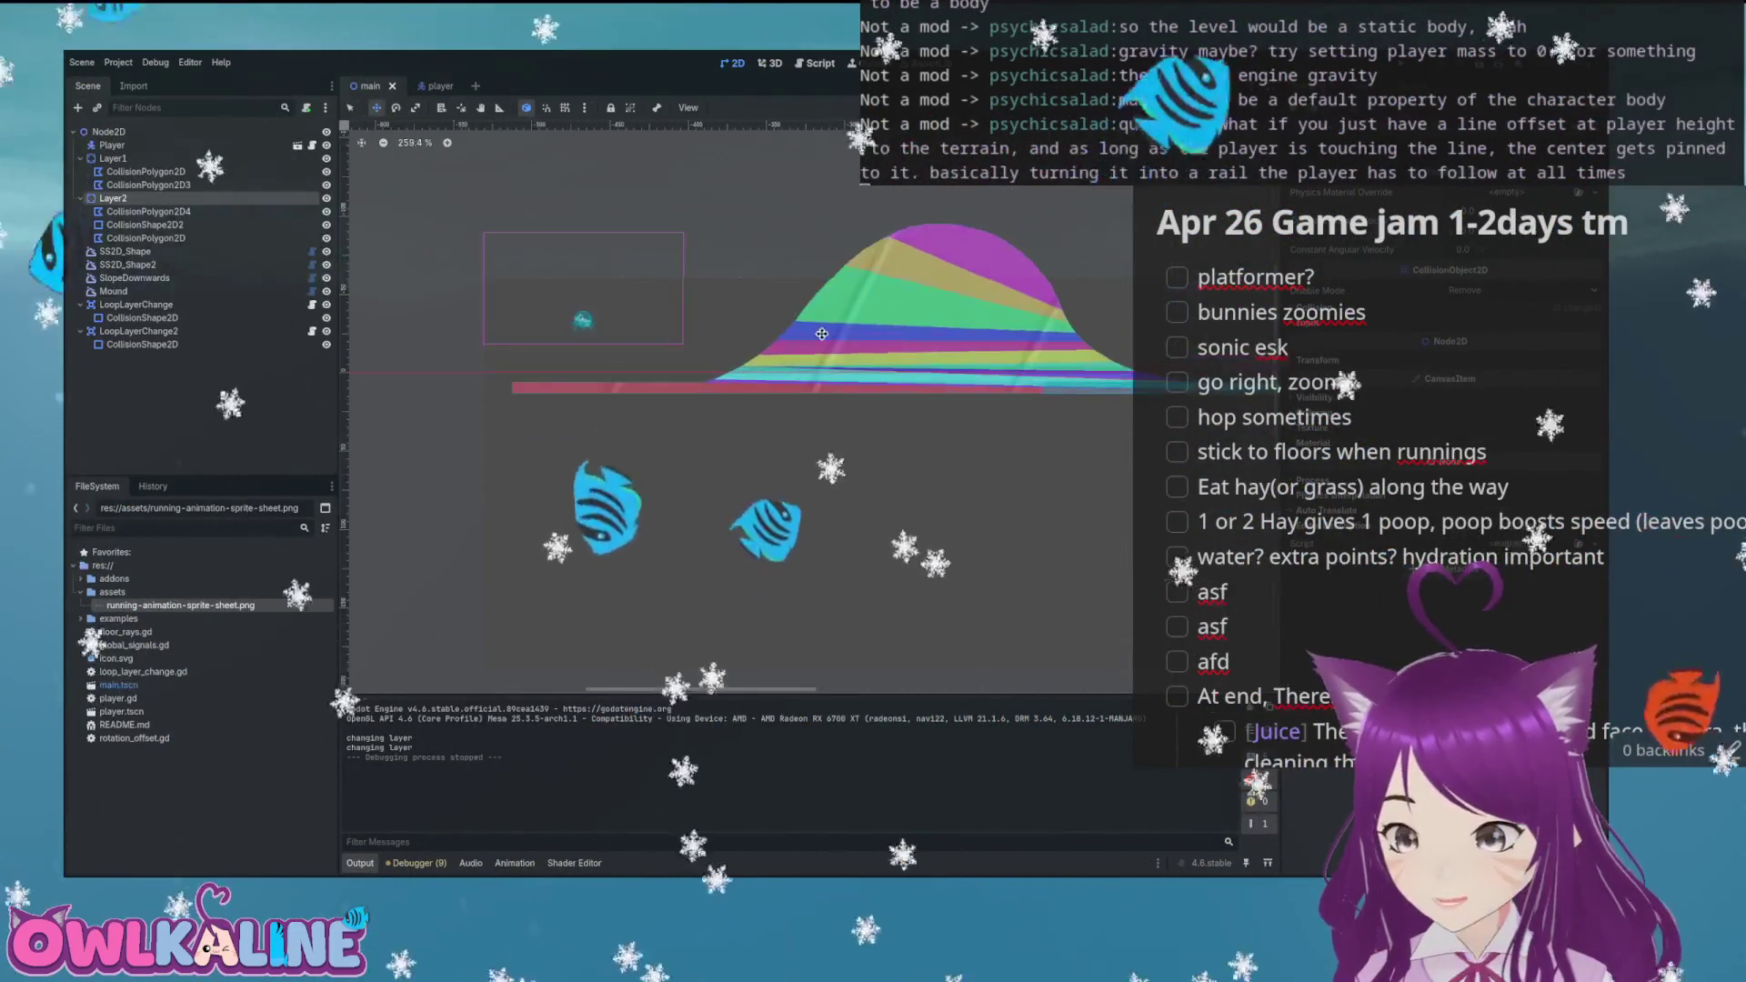
{"action": "scroll", "coordinate": [637, 345], "scroll_direction": "down", "scroll_amount": 2}
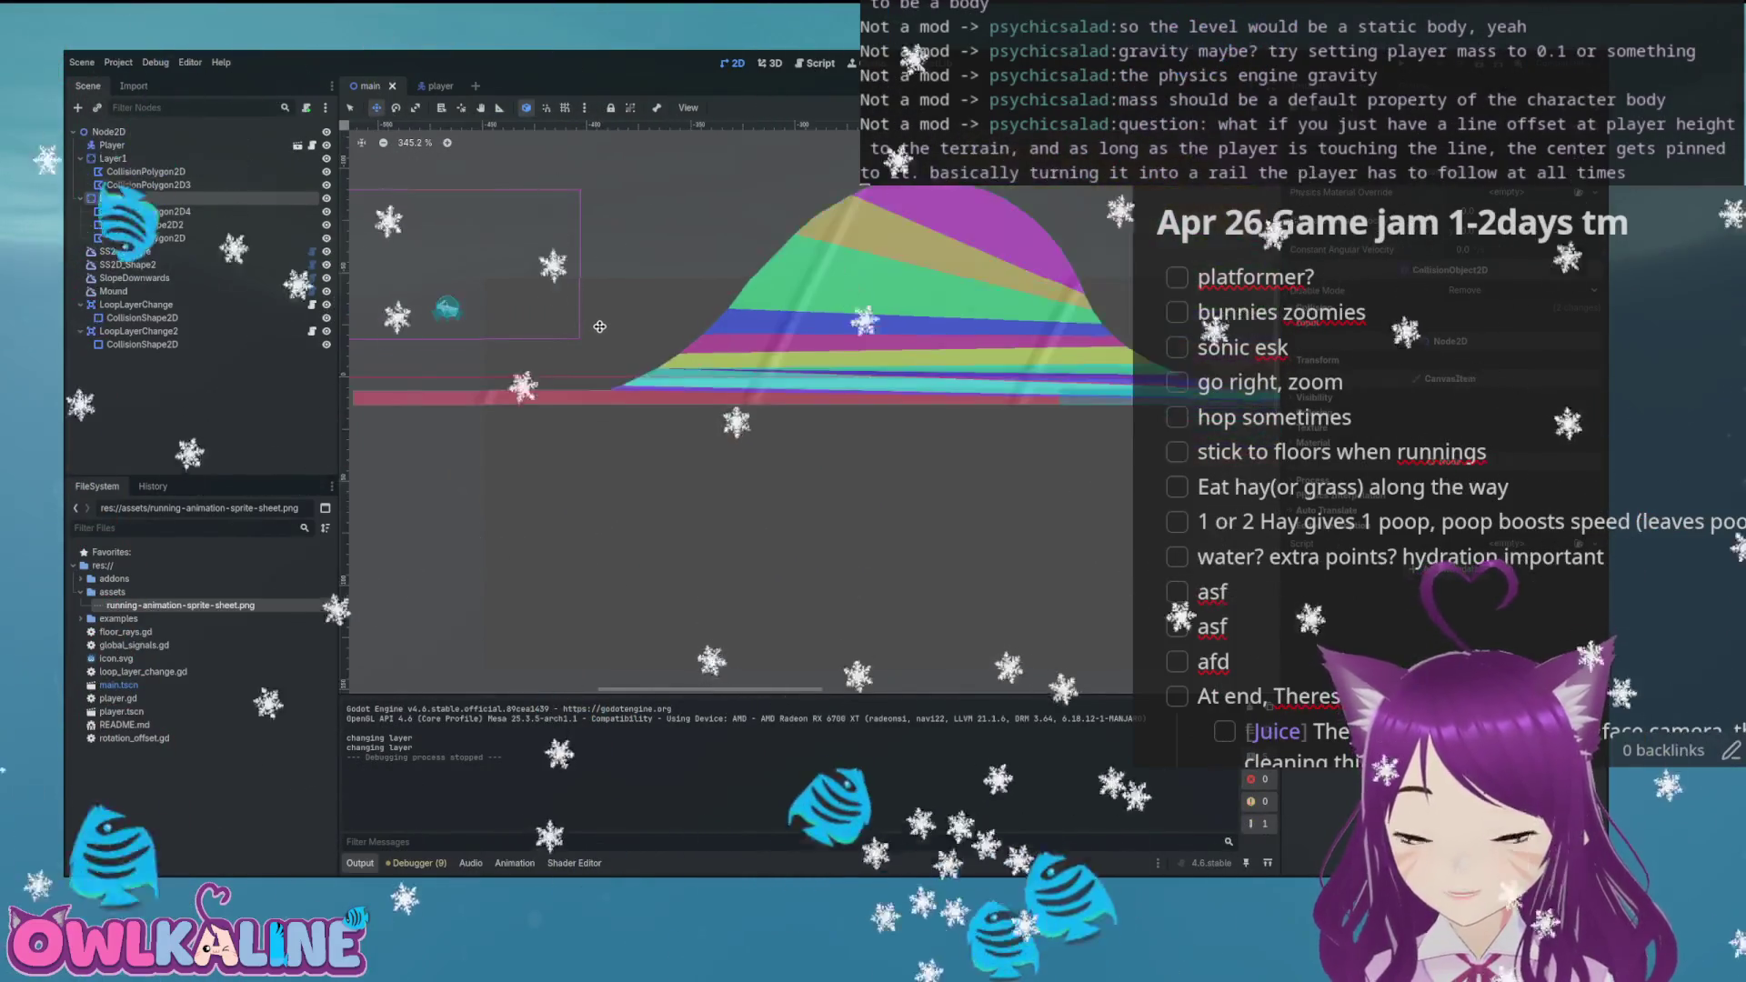
Pan and zoom along the level floor to inspect the mound and U-shaped loop
{"action": "left_click_drag", "start_coordinate": [541, 353], "coordinate": [403, 377]}
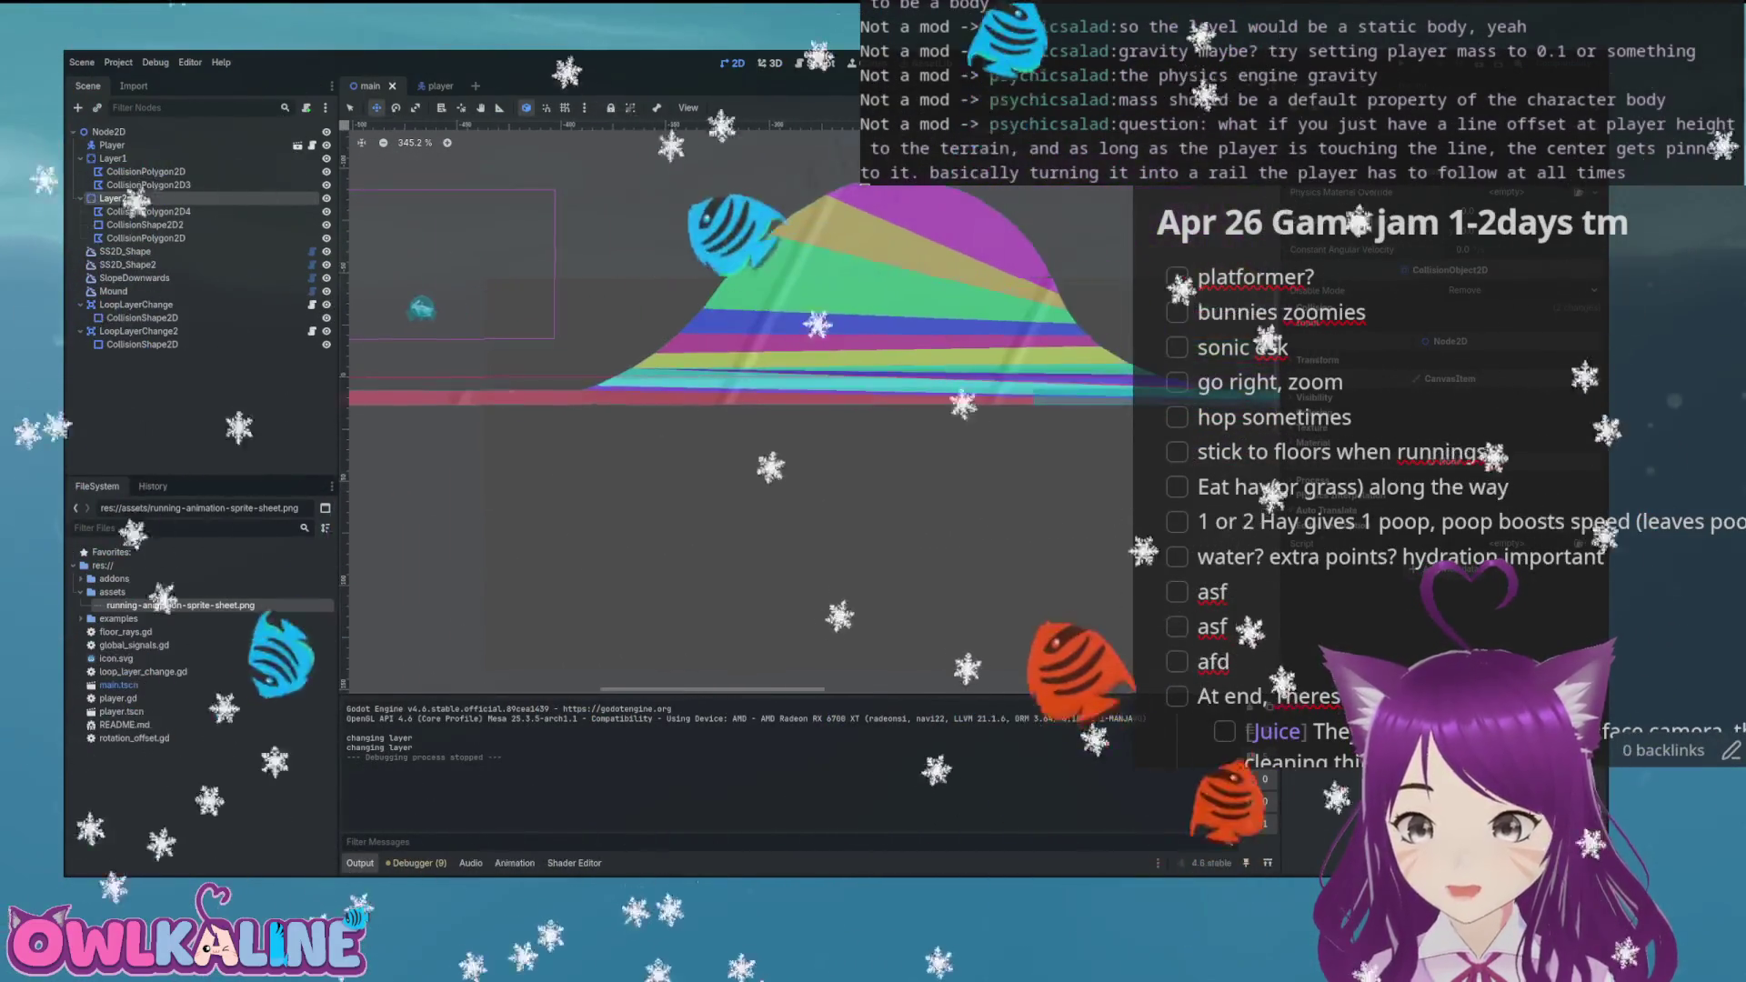
{"action": "left_click_drag", "start_coordinate": [910, 391], "coordinate": [409, 336]}
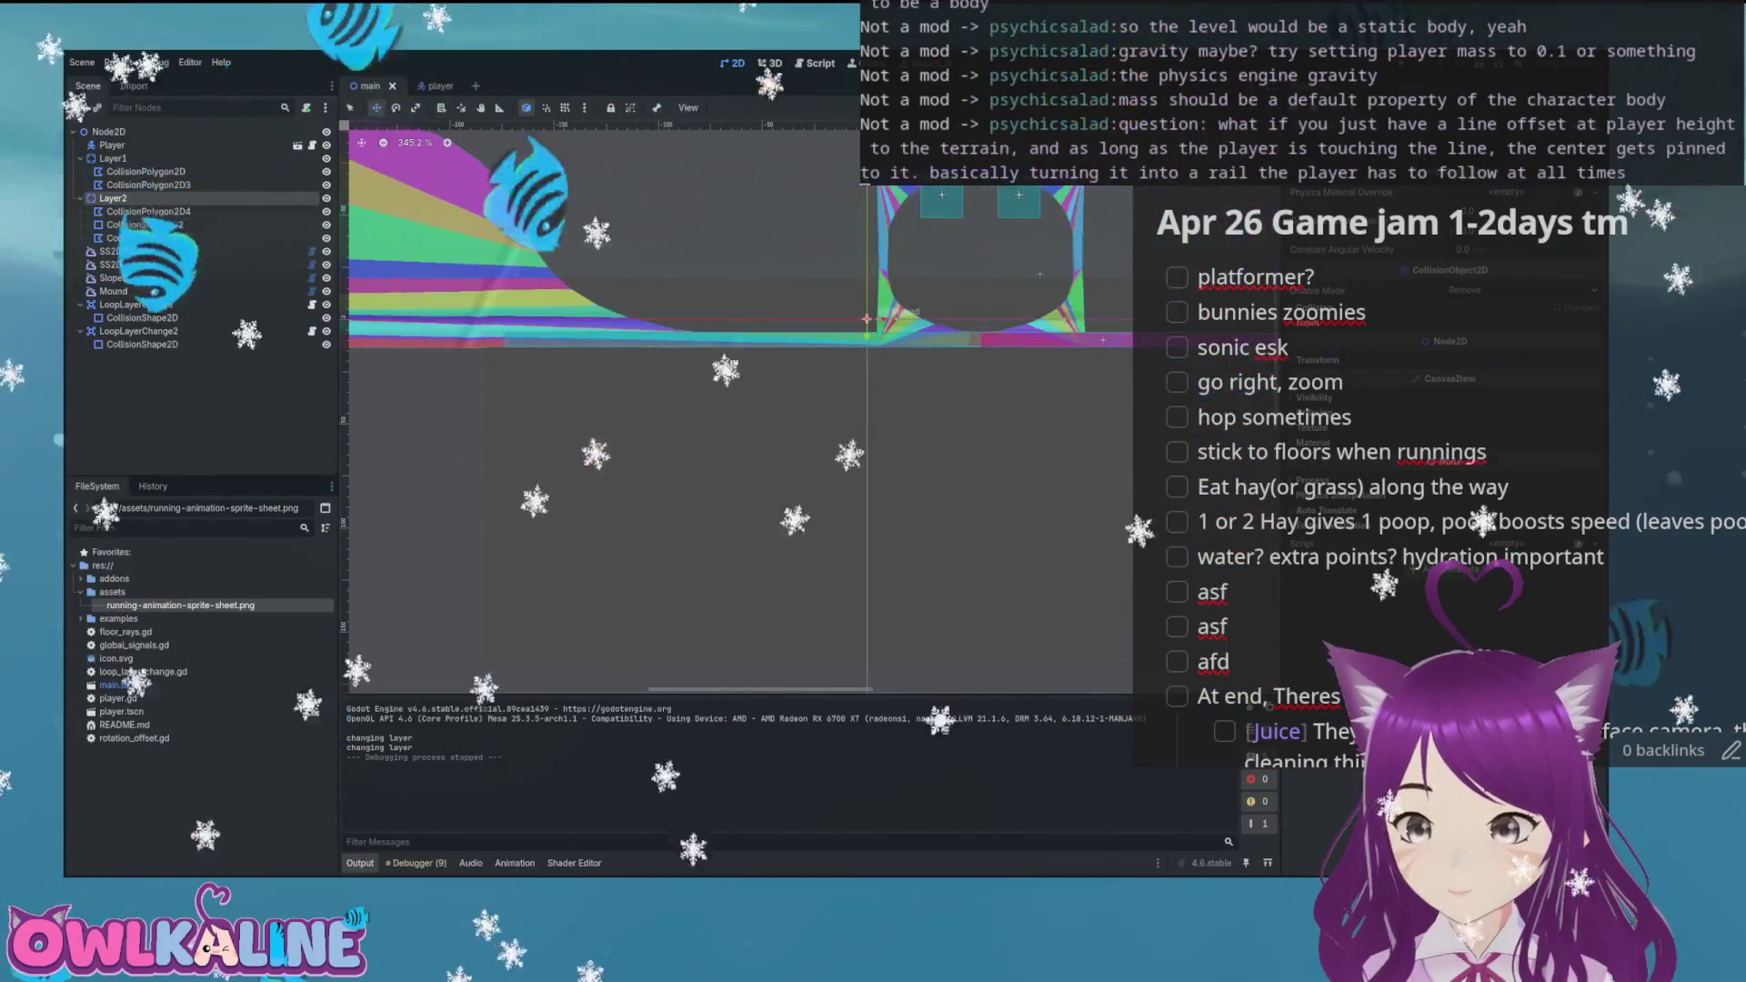
{"action": "left_click_drag", "start_coordinate": [1015, 313], "coordinate": [532, 285]}
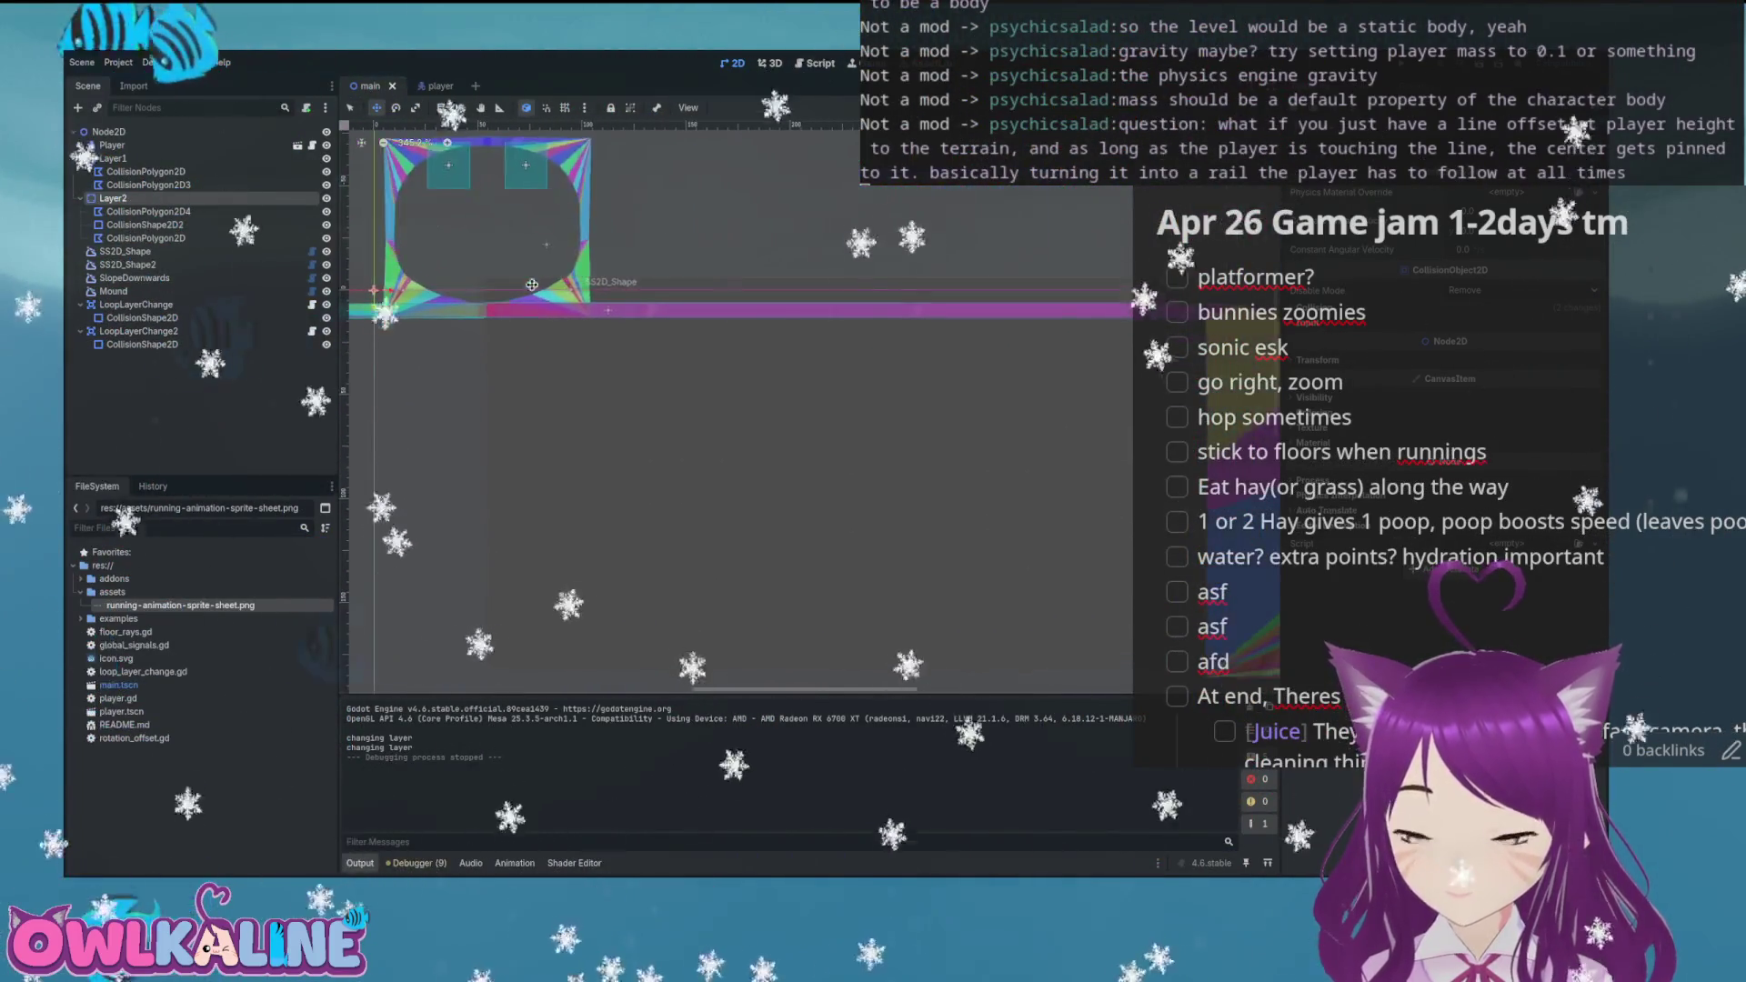
{"action": "left_click_drag", "start_coordinate": [994, 292], "coordinate": [507, 267]}
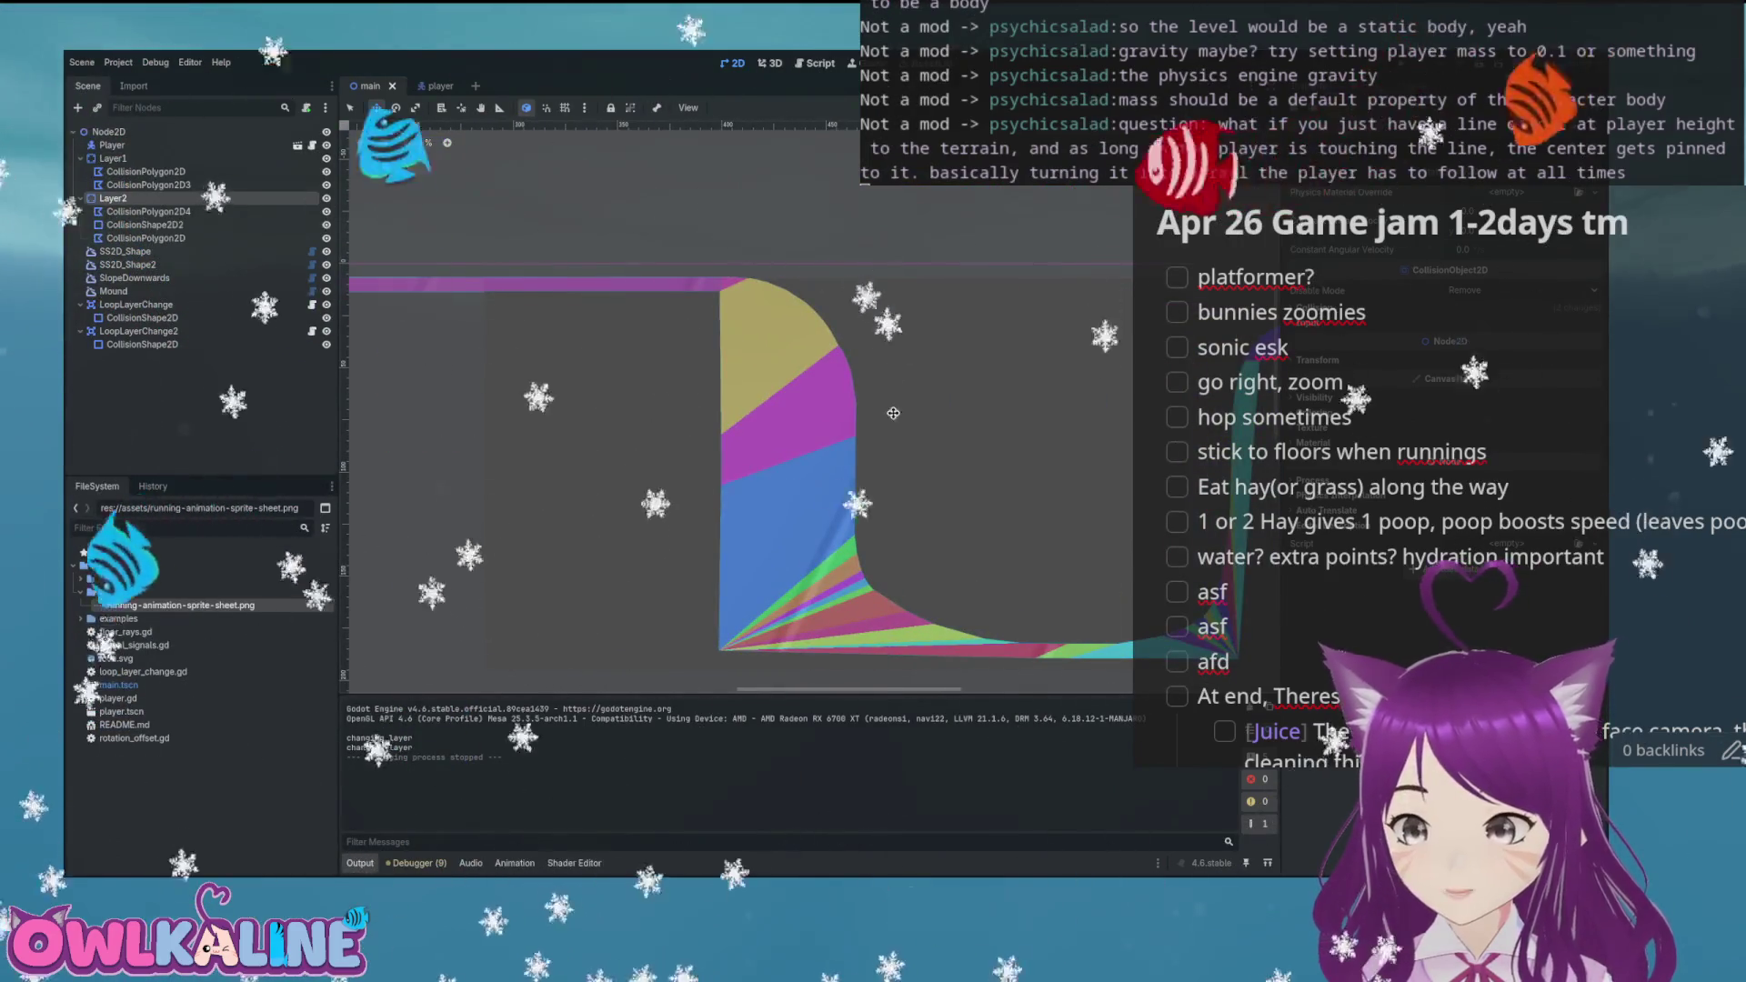
{"action": "mouse_move", "coordinate": [1265, 403]}
{"action": "left_mouse_down"}
{"action": "mouse_move", "coordinate": [1015, 430]}
{"action": "mouse_move", "coordinate": [878, 475]}
{"action": "left_mouse_up"}
{"action": "mouse_move", "coordinate": [1137, 362]}
{"action": "left_mouse_down"}
{"action": "mouse_move", "coordinate": [668, 364]}
{"action": "mouse_move", "coordinate": [675, 339]}
{"action": "mouse_move", "coordinate": [985, 489]}
{"action": "left_mouse_up"}
{"action": "scroll", "coordinate": [853, 350], "scroll_direction": "down", "scroll_amount": 6}
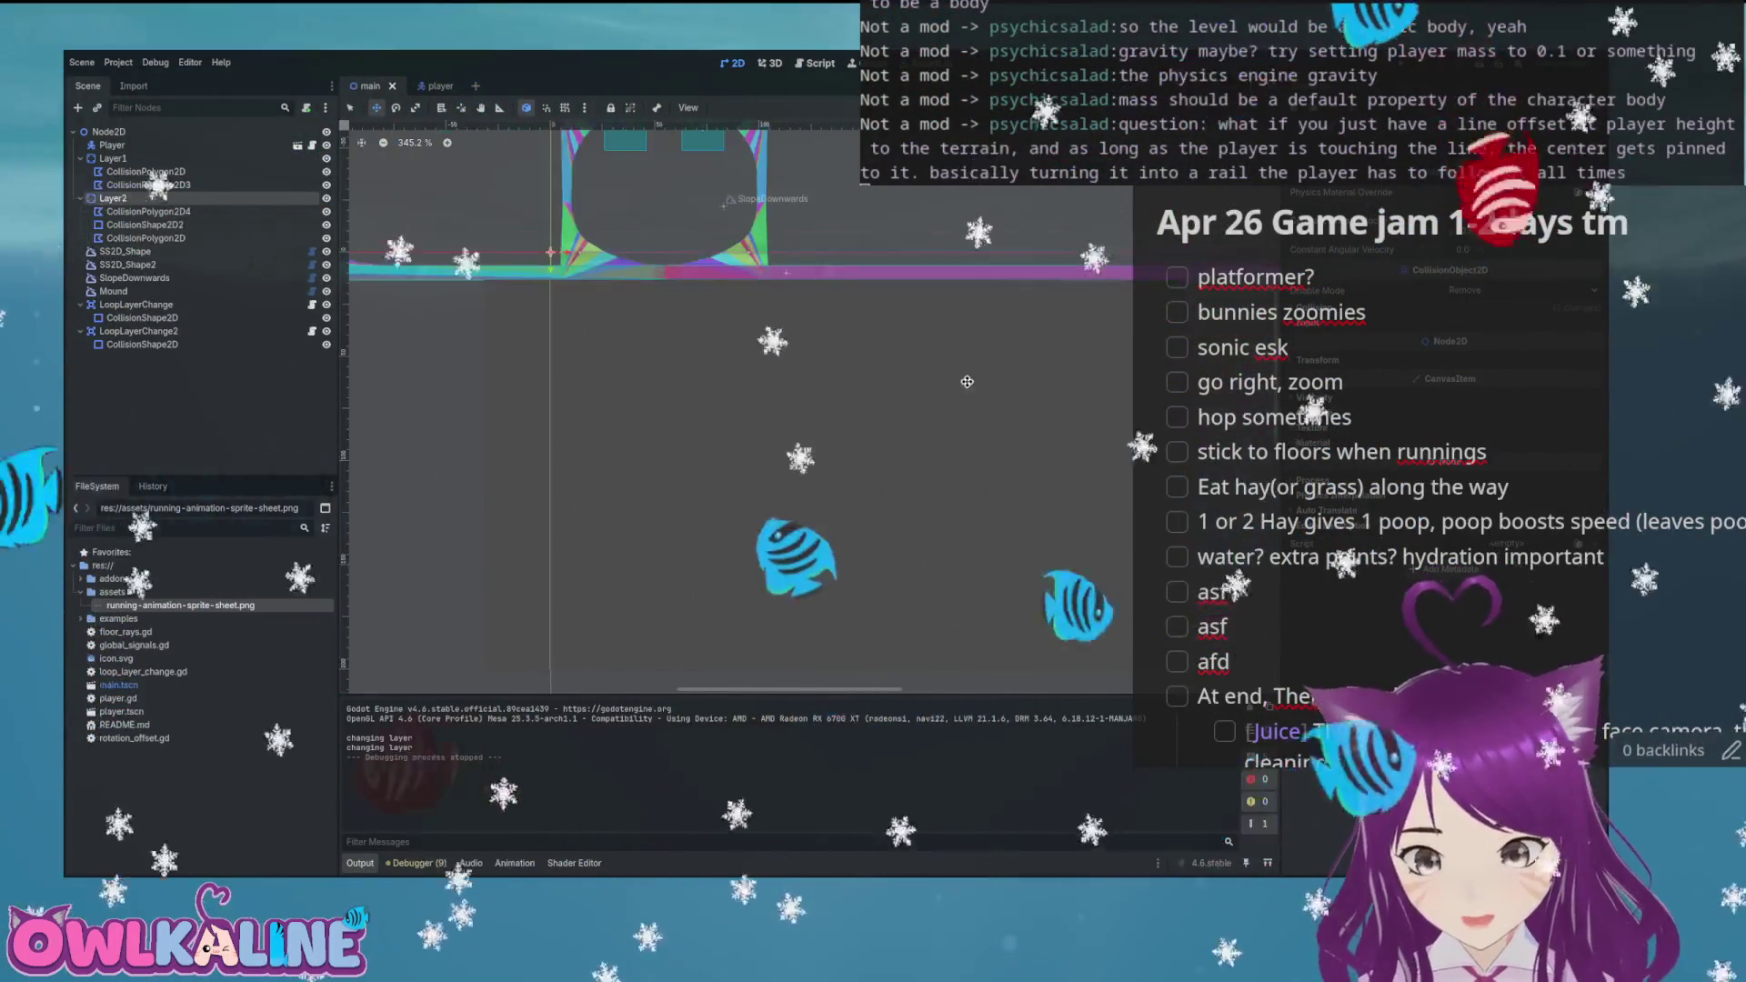
{"action": "mouse_move", "coordinate": [853, 350]}
{"action": "left_mouse_down"}
{"action": "mouse_move", "coordinate": [592, 374]}
{"action": "mouse_move", "coordinate": [503, 467]}
{"action": "left_mouse_up"}
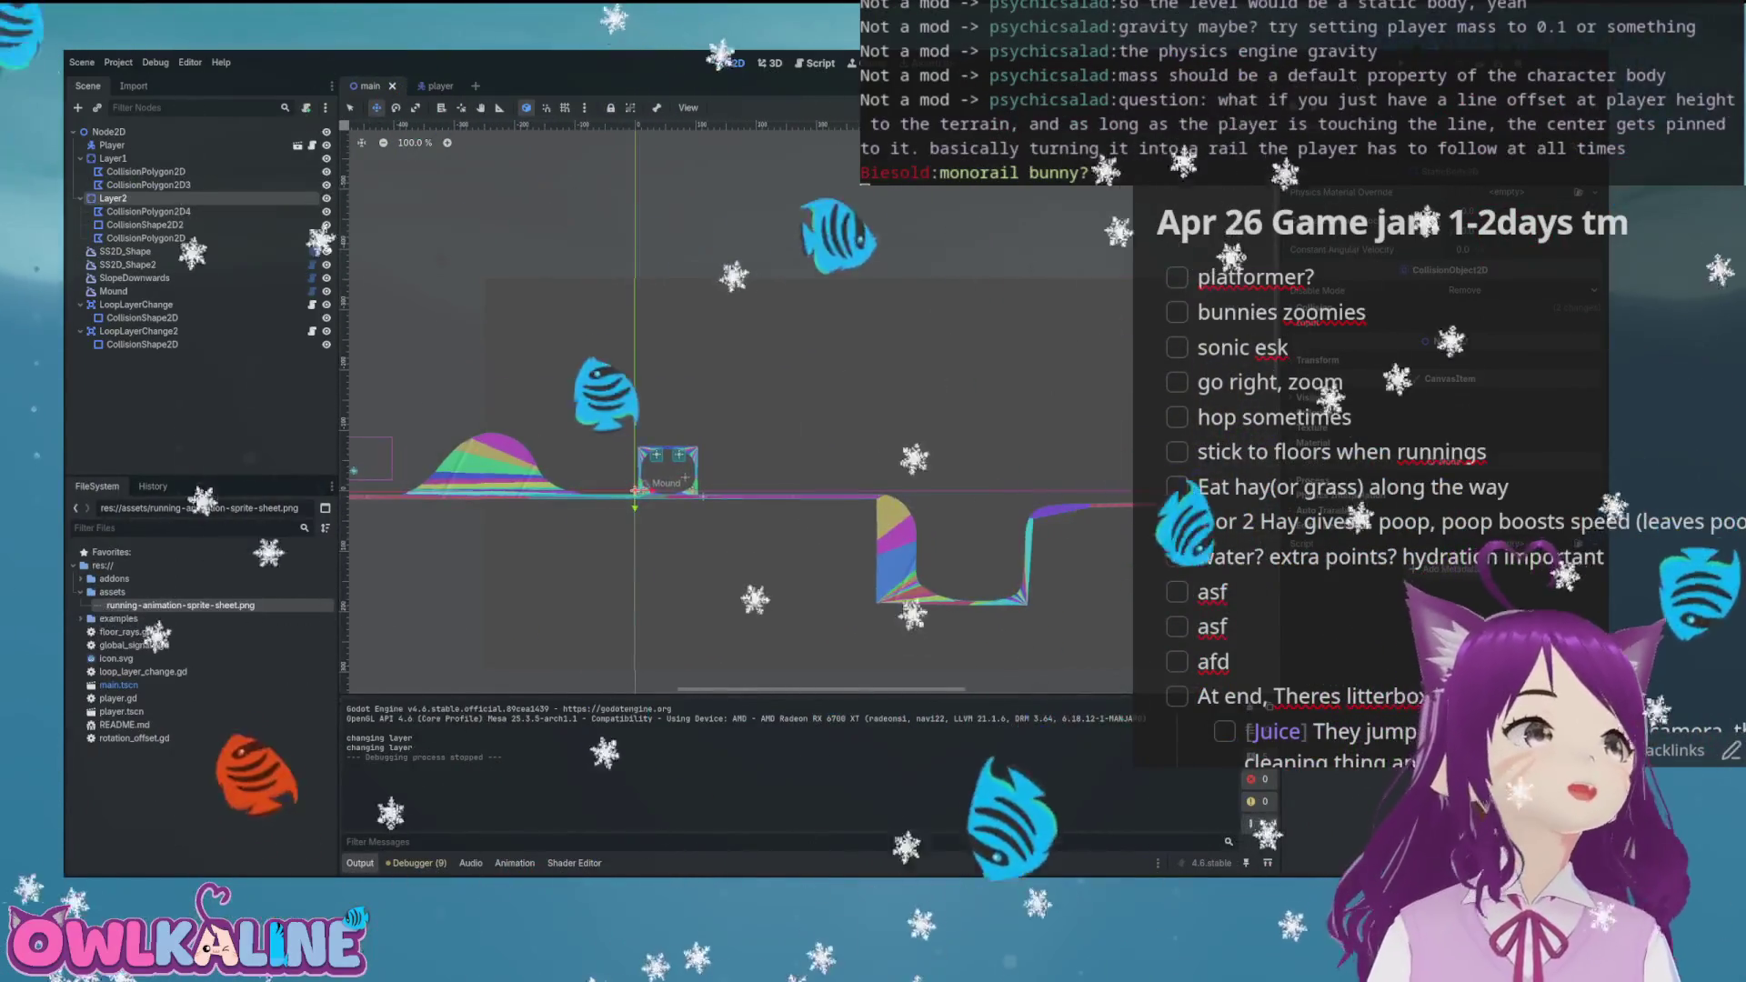
{"action": "scroll", "coordinate": [636, 492], "scroll_direction": "up", "scroll_amount": 10}
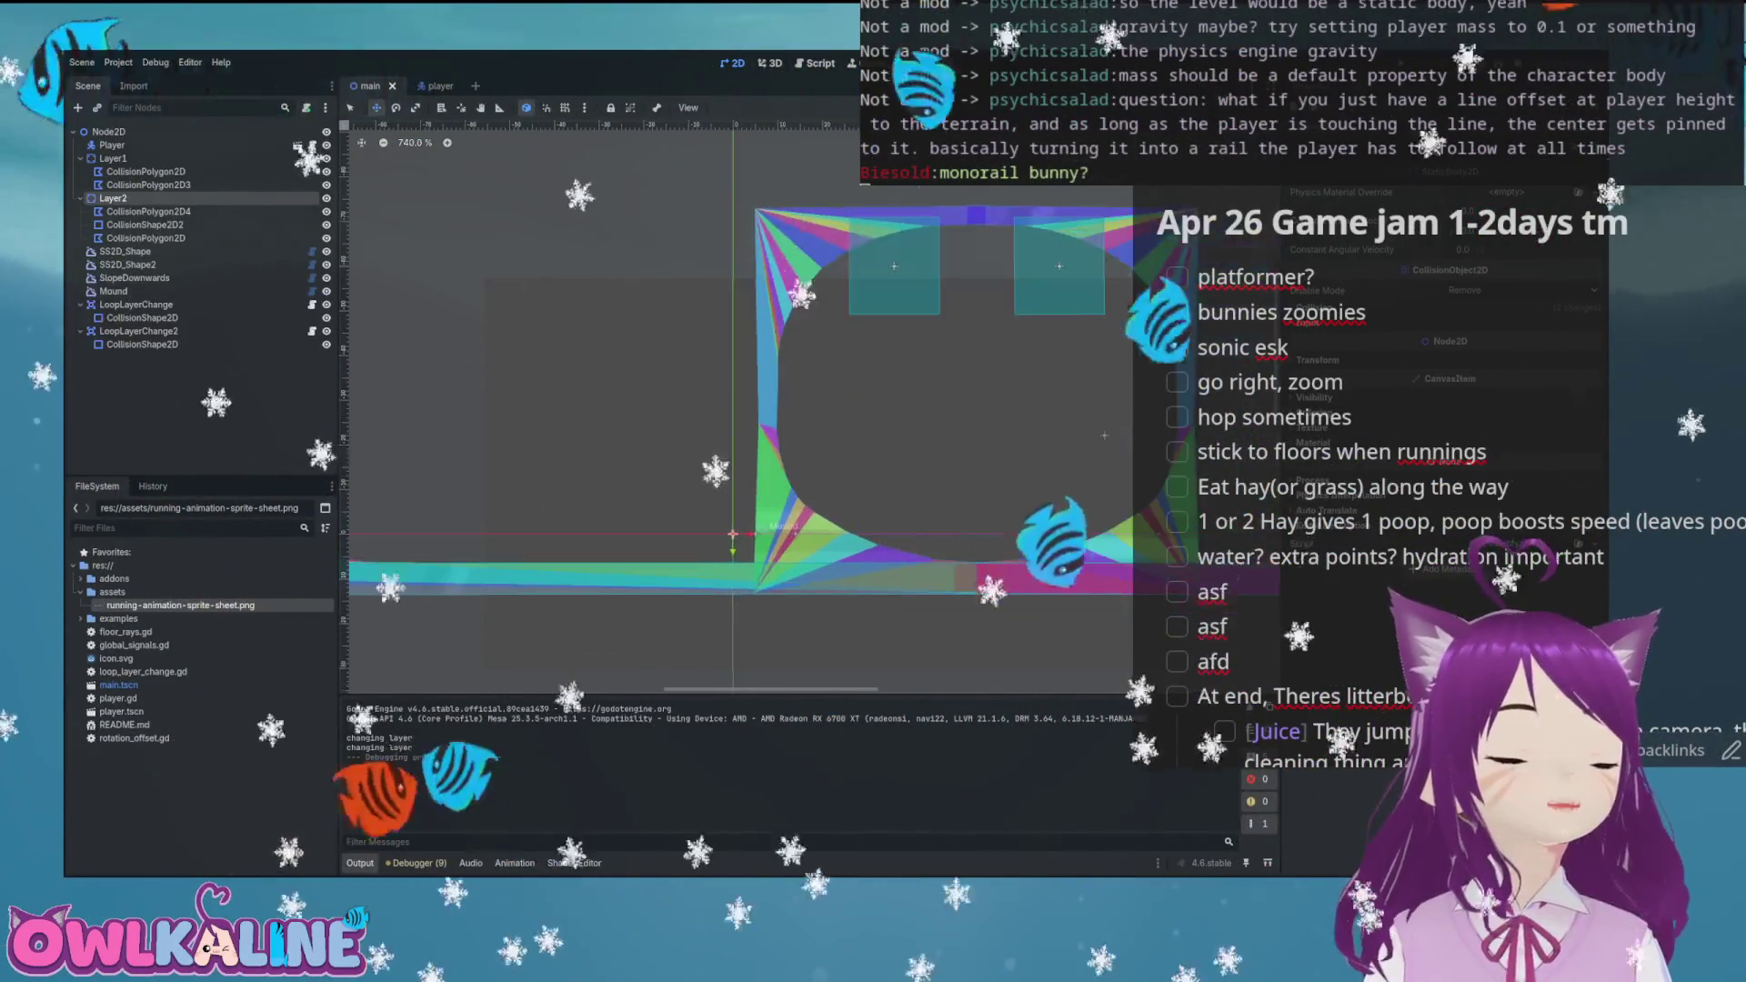
{"action": "left_click_drag", "start_coordinate": [520, 425], "coordinate": [395, 415]}
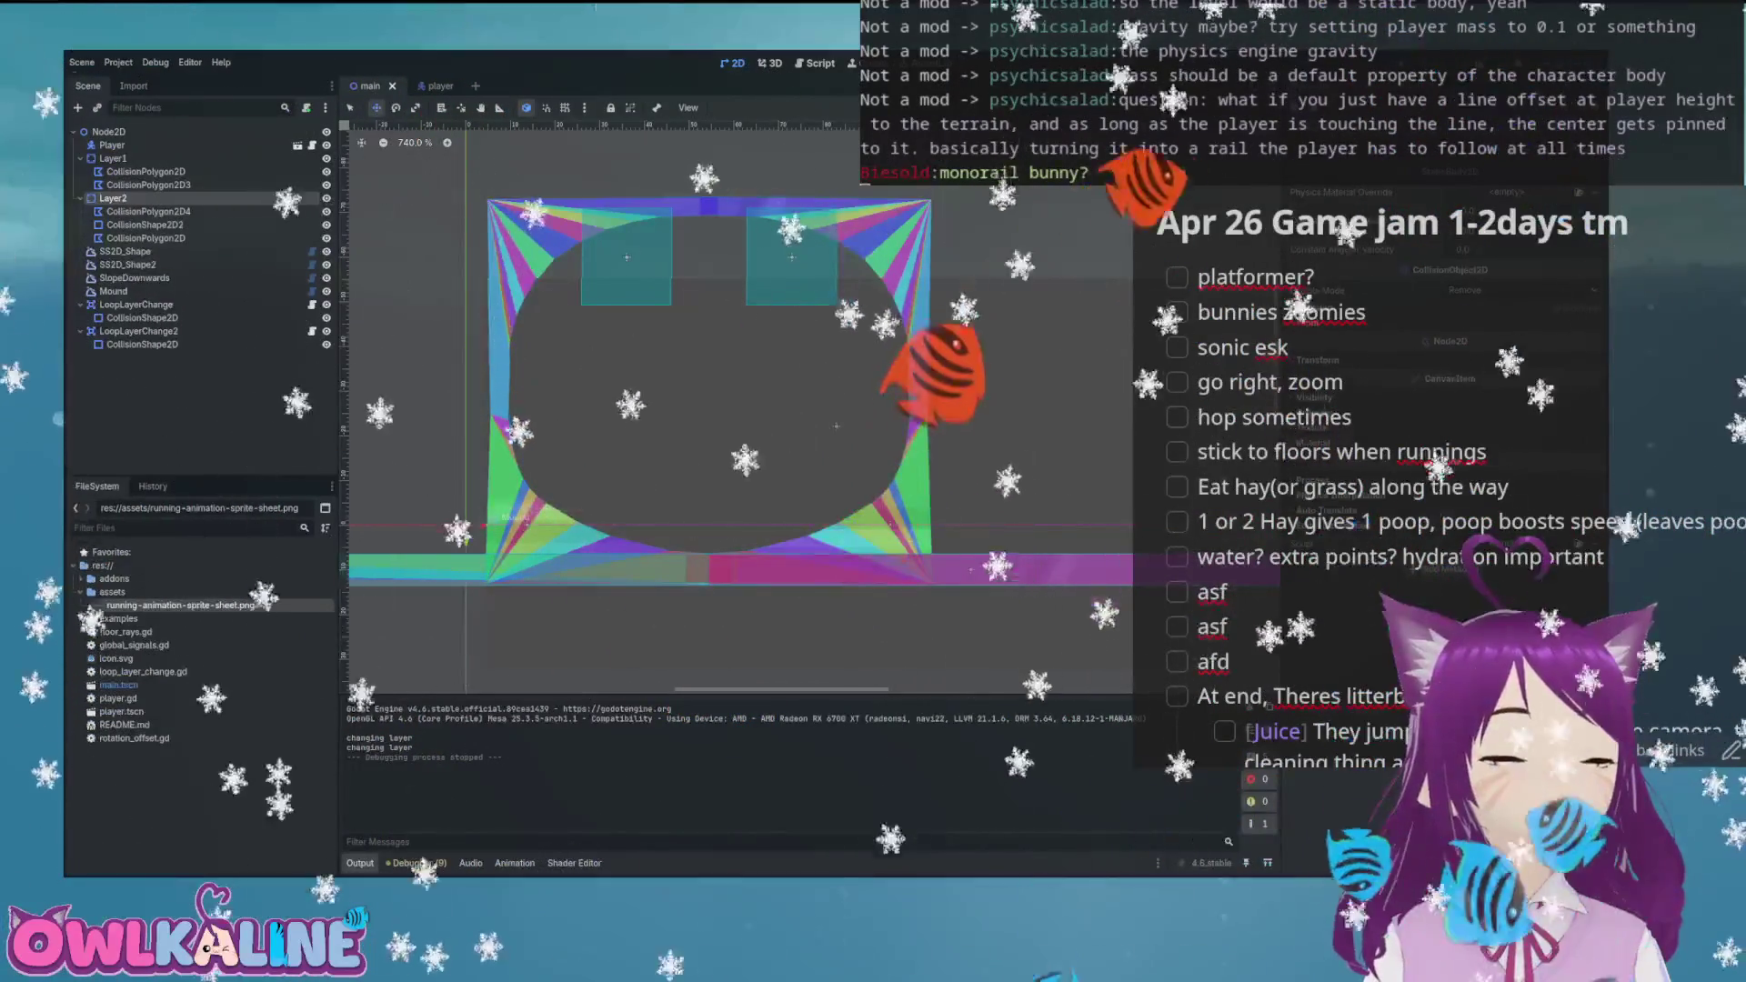
Zoom in on the bunny beside the striped mound, then switch to the player scene
{"action": "left_click_drag", "start_coordinate": [642, 359], "coordinate": [622, 230]}
{"action": "scroll", "coordinate": [816, 296], "scroll_direction": "down", "scroll_amount": 7}
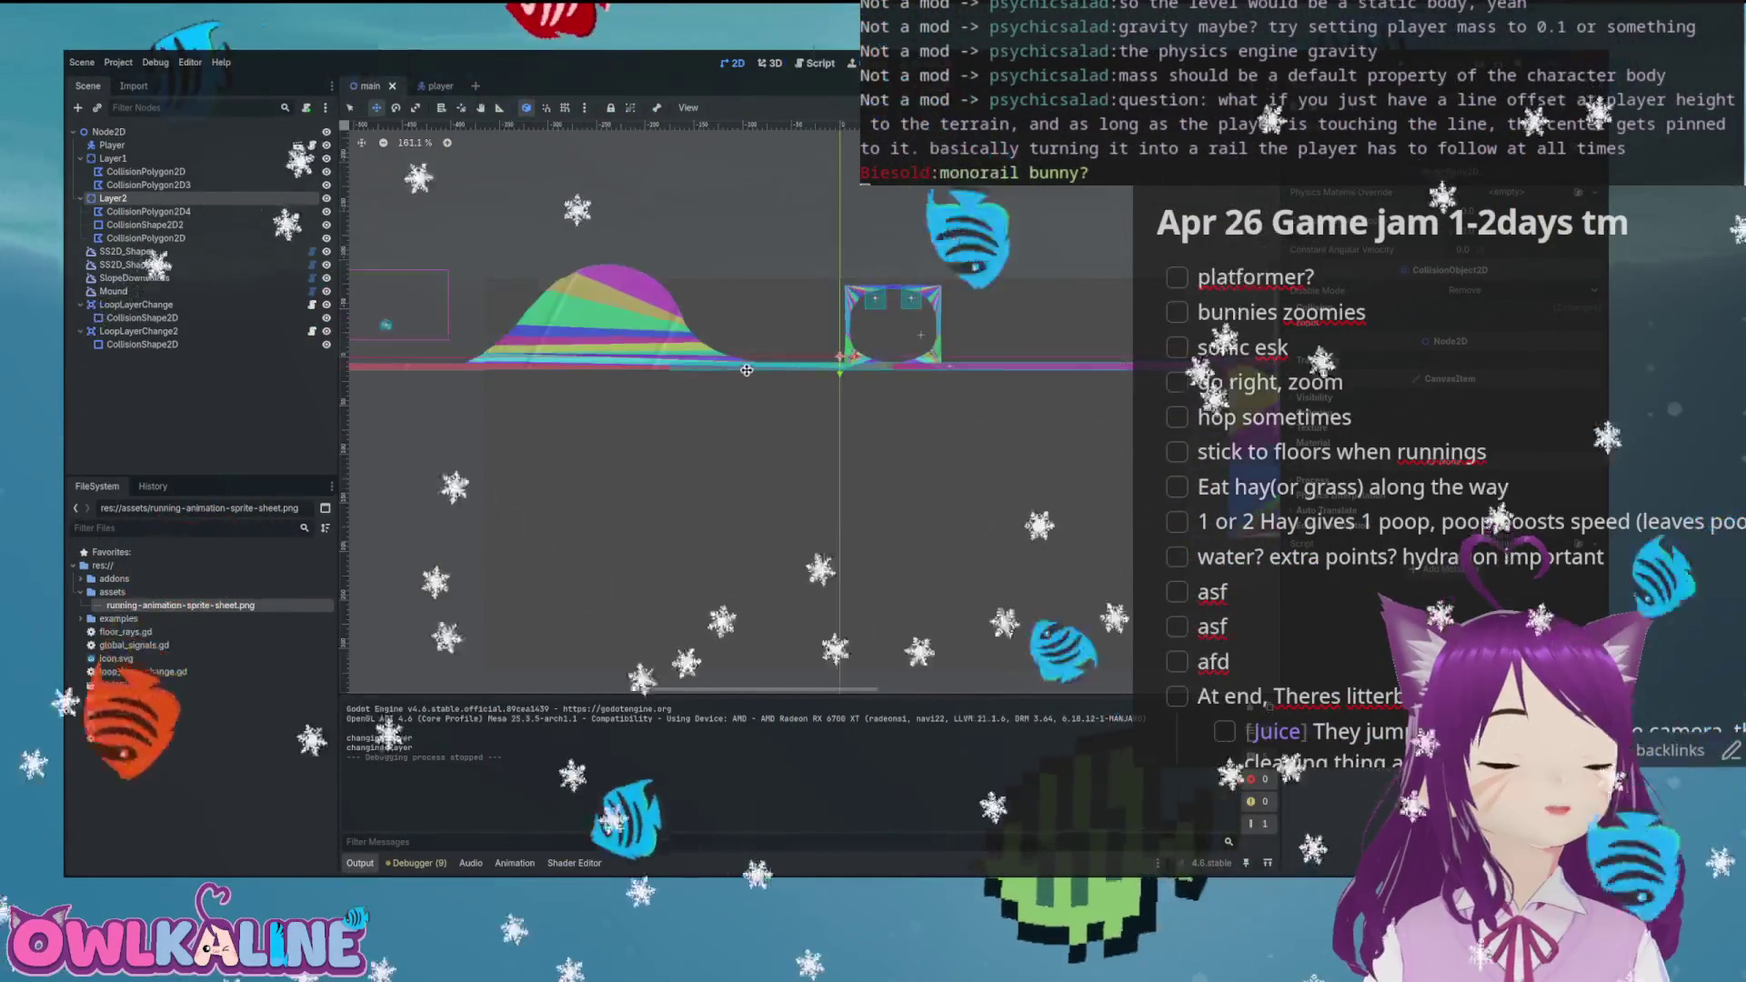
{"action": "scroll", "coordinate": [950, 355], "scroll_direction": "up", "scroll_amount": 6}
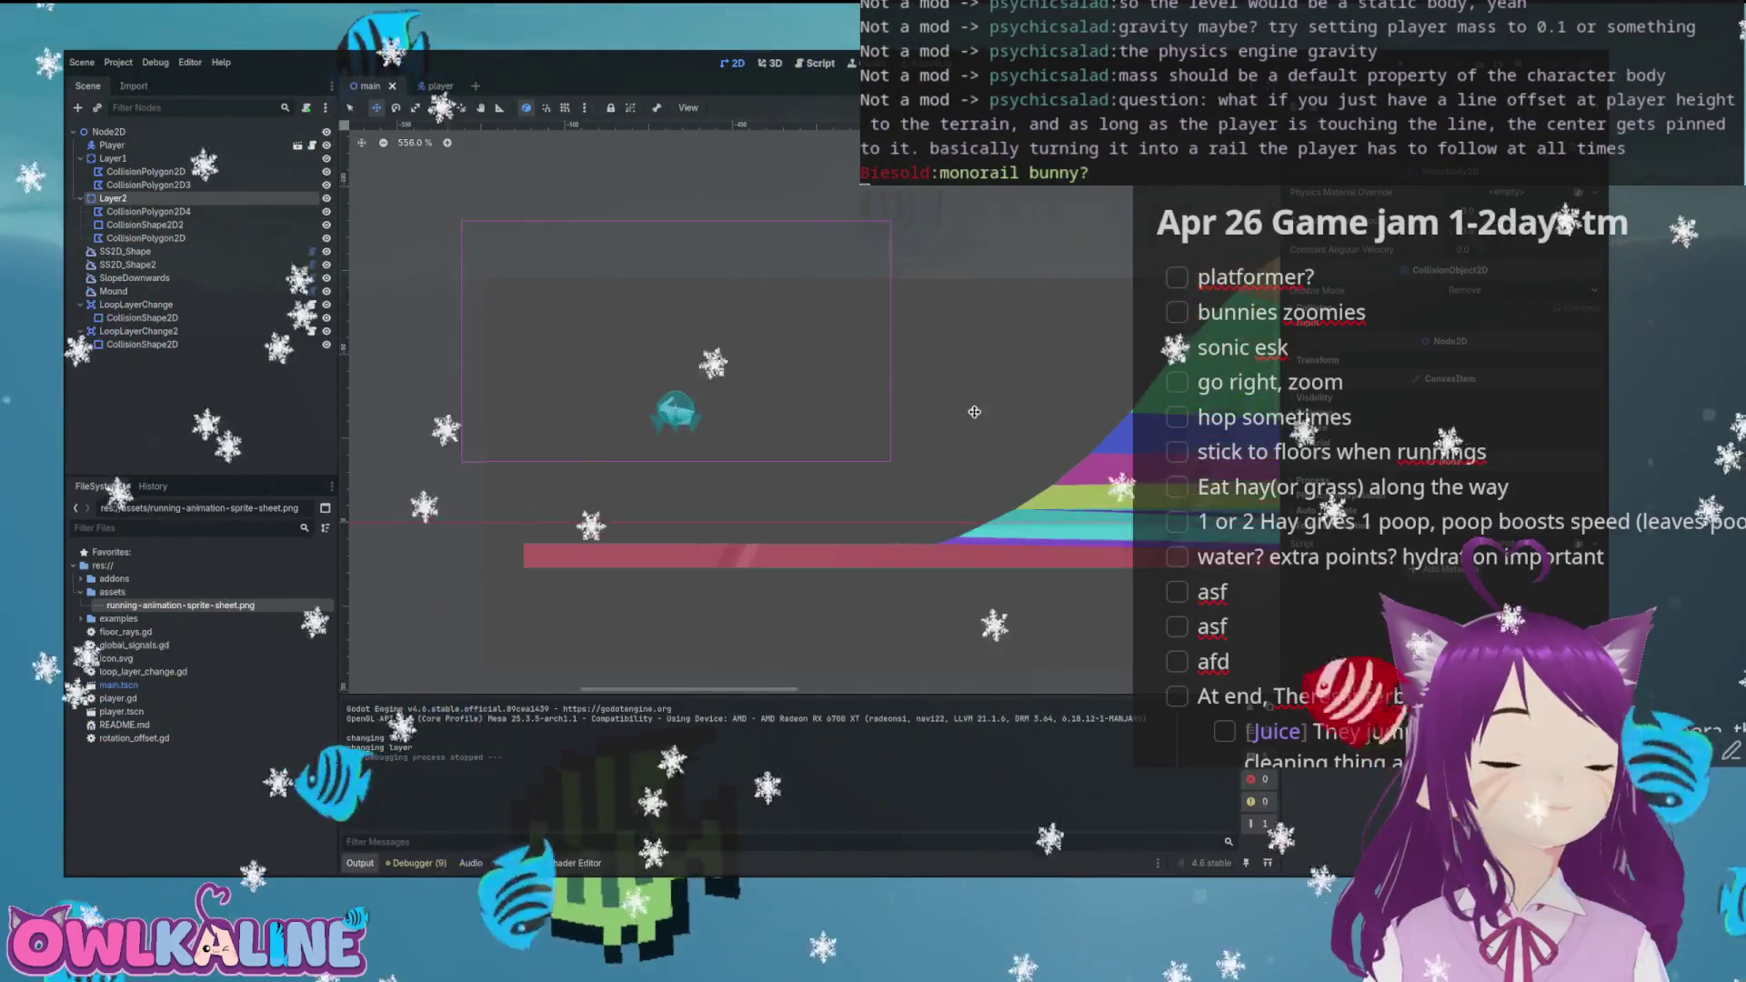
{"action": "scroll", "coordinate": [693, 347], "scroll_direction": "down", "scroll_amount": 4}
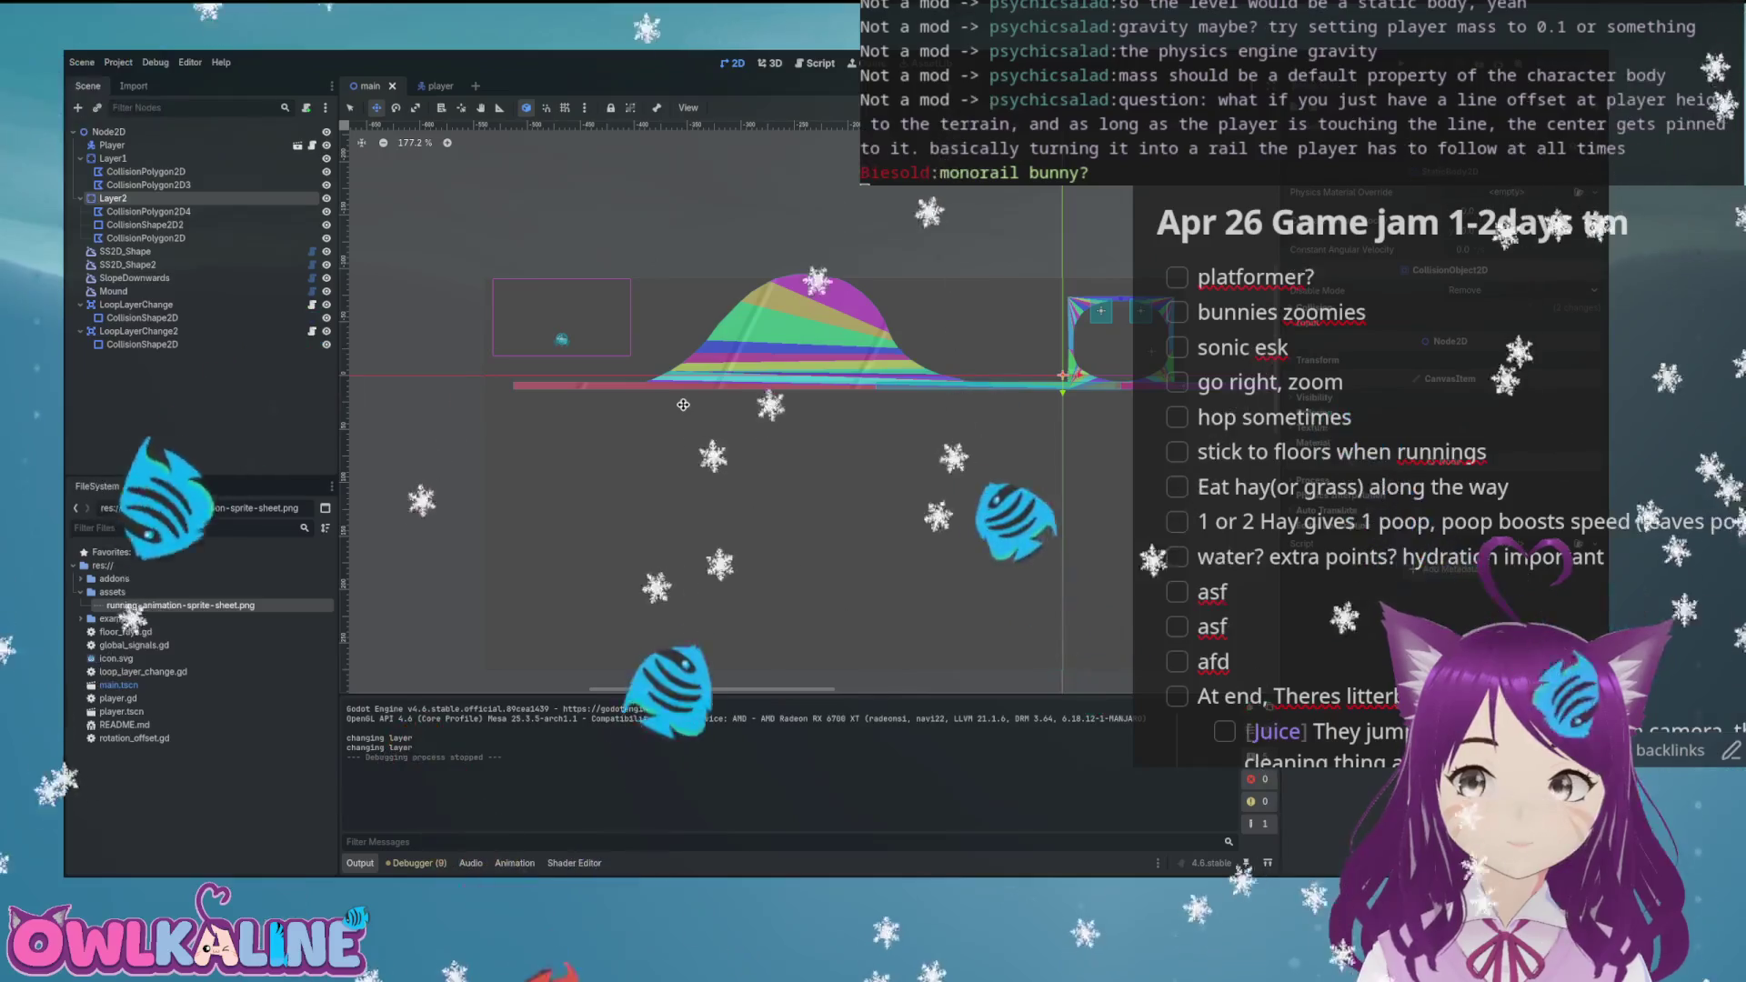
{"action": "scroll", "coordinate": [678, 408], "scroll_direction": "up", "scroll_amount": 6}
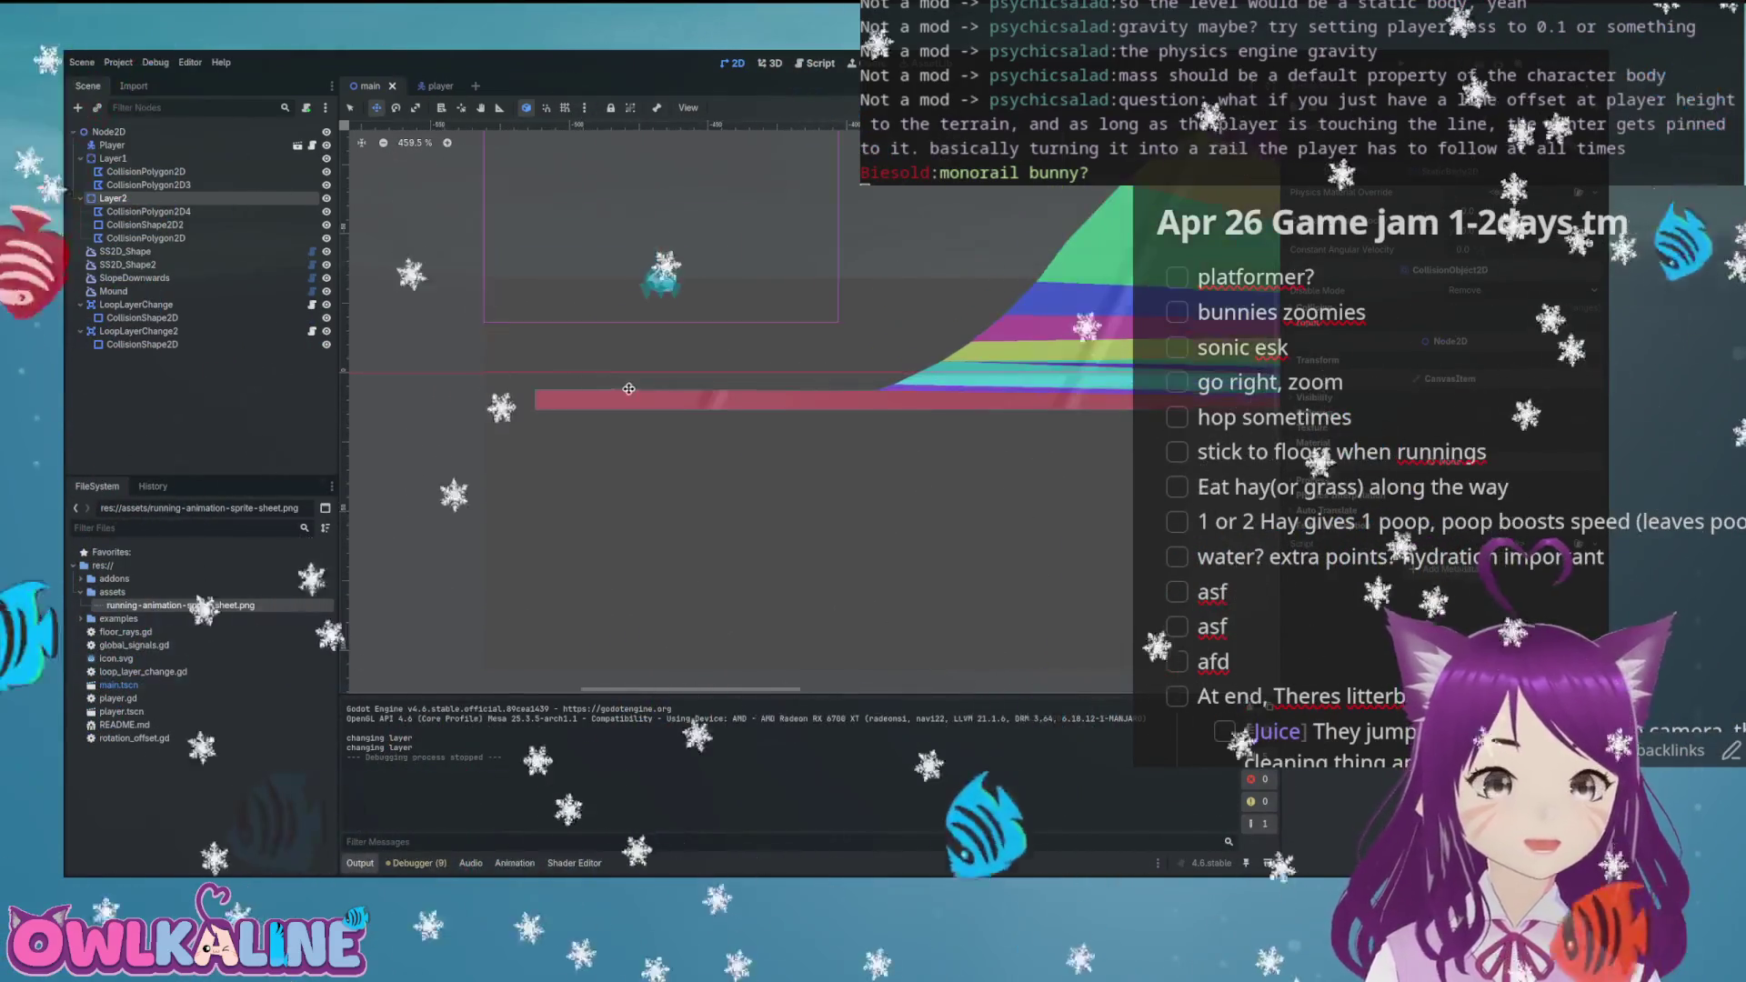
{"action": "scroll", "coordinate": [529, 387], "scroll_direction": "down", "scroll_amount": 5}
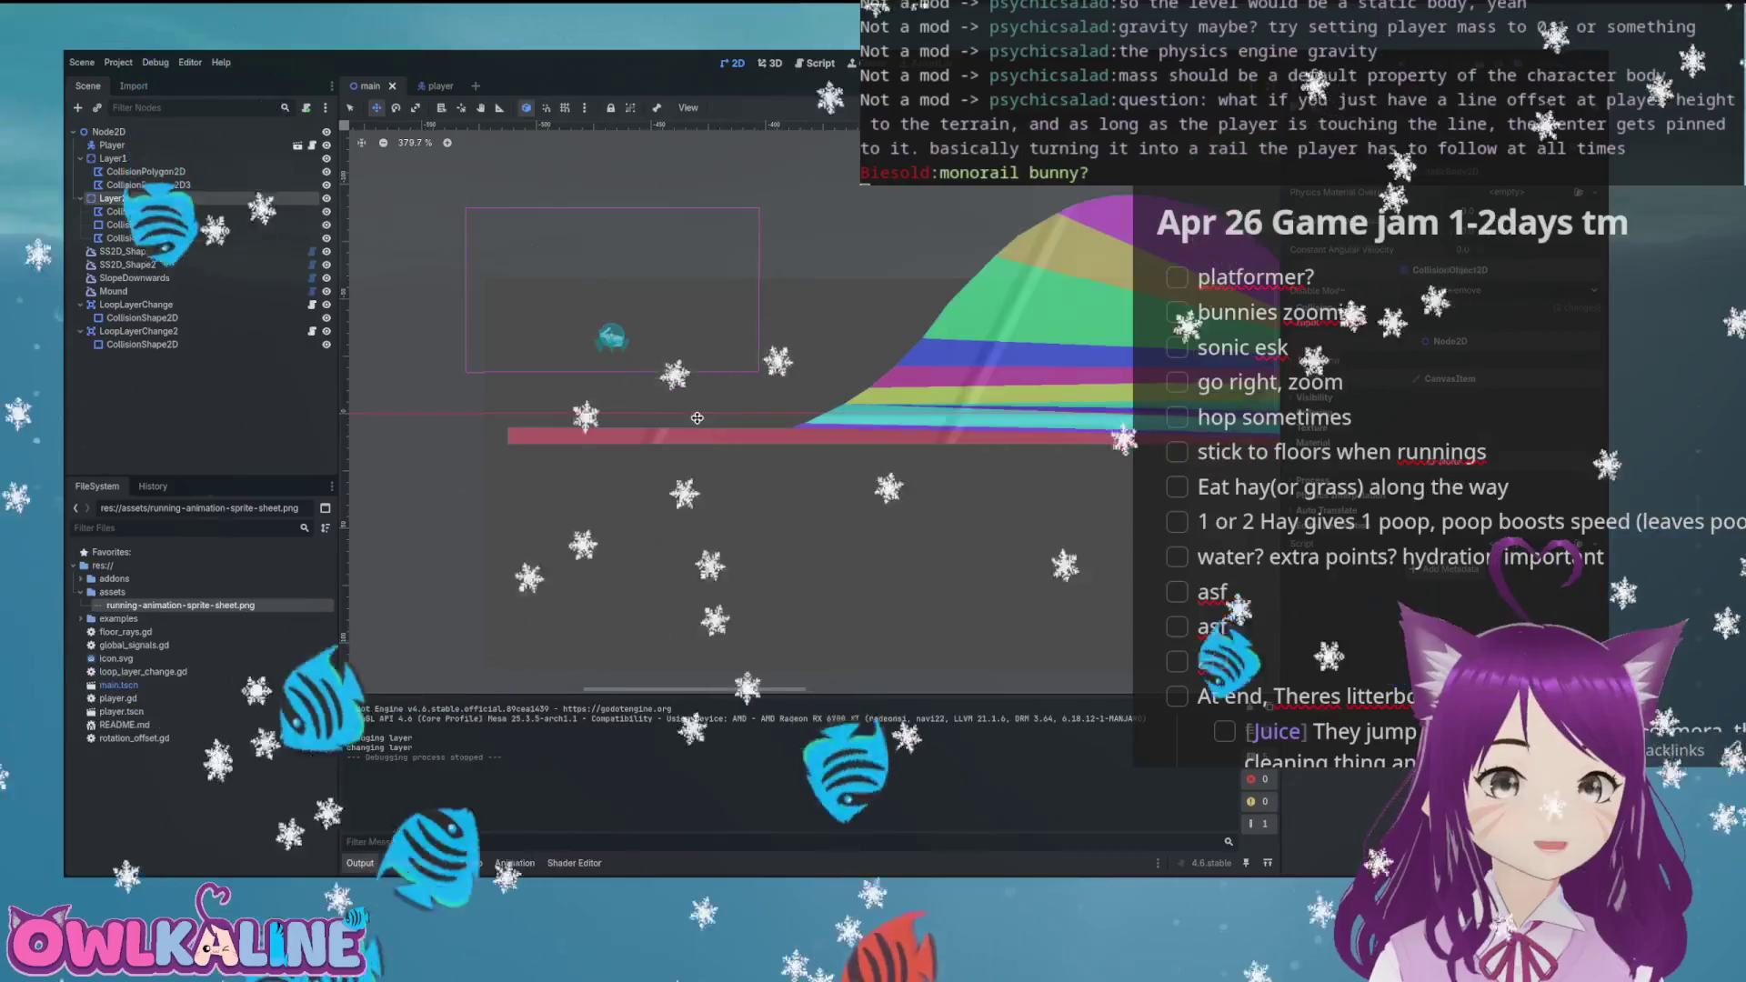
{"action": "scroll", "coordinate": [755, 423], "scroll_direction": "down", "scroll_amount": 2}
{"action": "left_click_drag", "start_coordinate": [997, 445], "coordinate": [592, 416]}
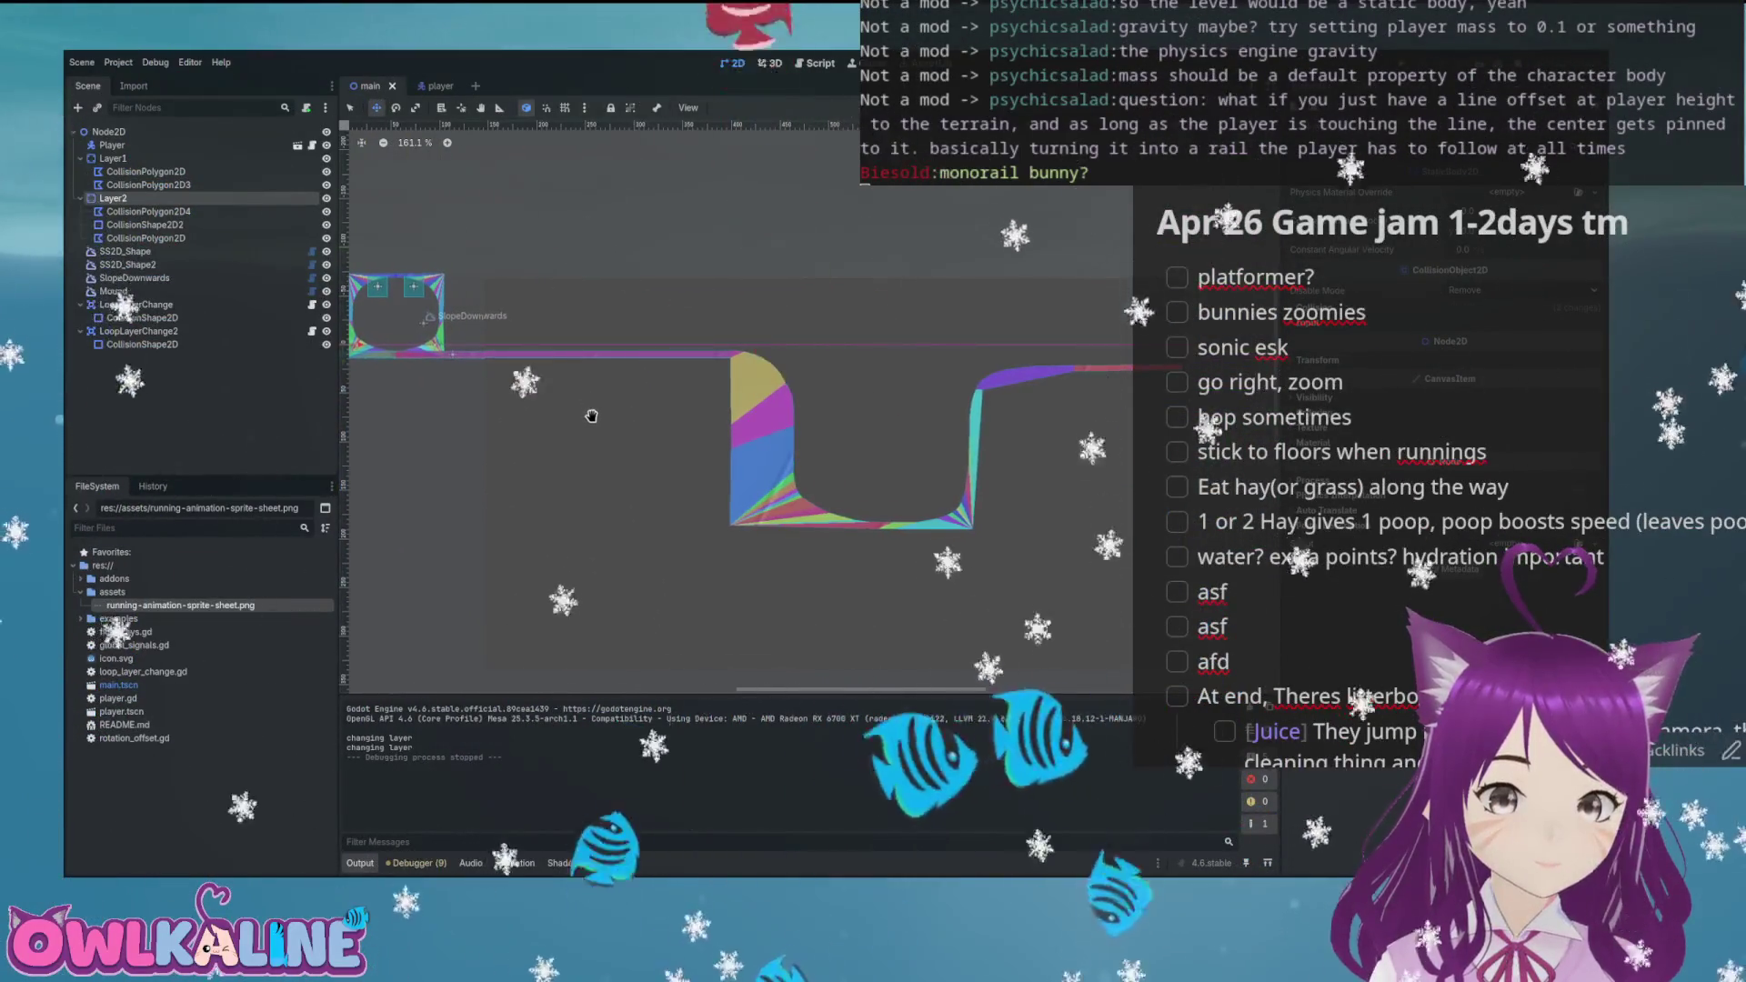
{"action": "left_click_drag", "start_coordinate": [763, 425], "coordinate": [697, 406]}
{"action": "scroll", "coordinate": [698, 406], "scroll_direction": "up", "scroll_amount": 3}
{"action": "scroll", "coordinate": [698, 407], "scroll_direction": "up", "scroll_amount": 13}
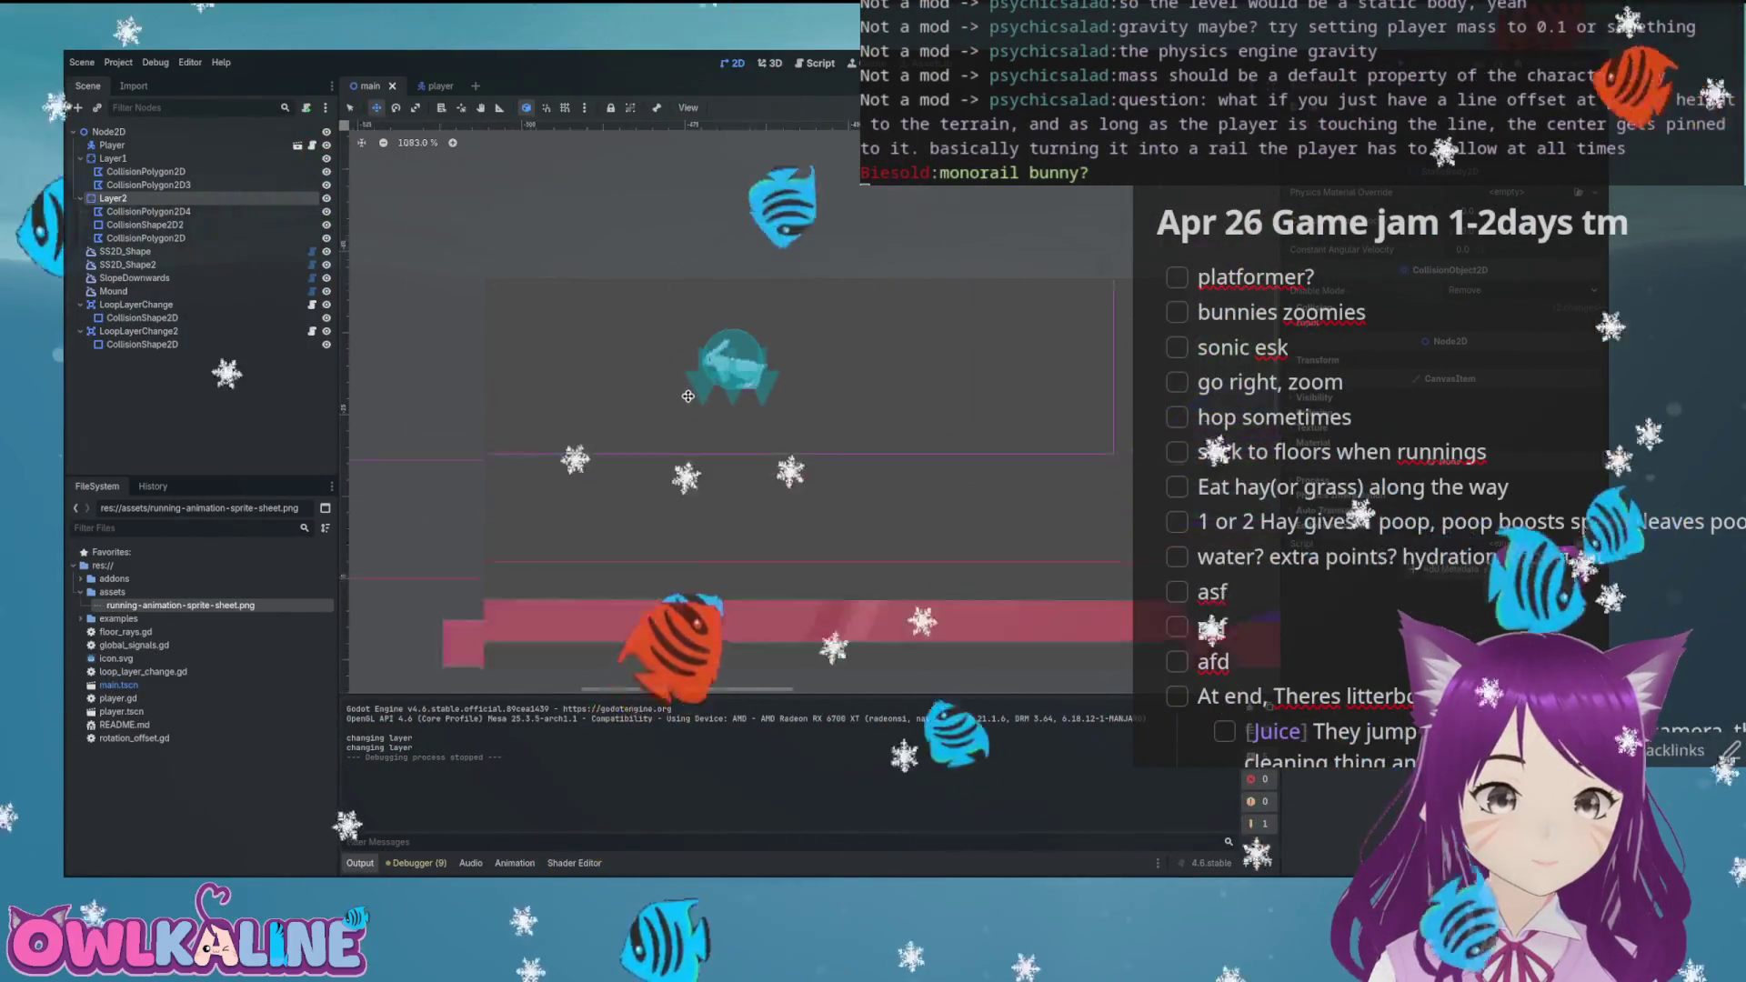
{"action": "left_click_drag", "start_coordinate": [738, 394], "coordinate": [688, 407]}
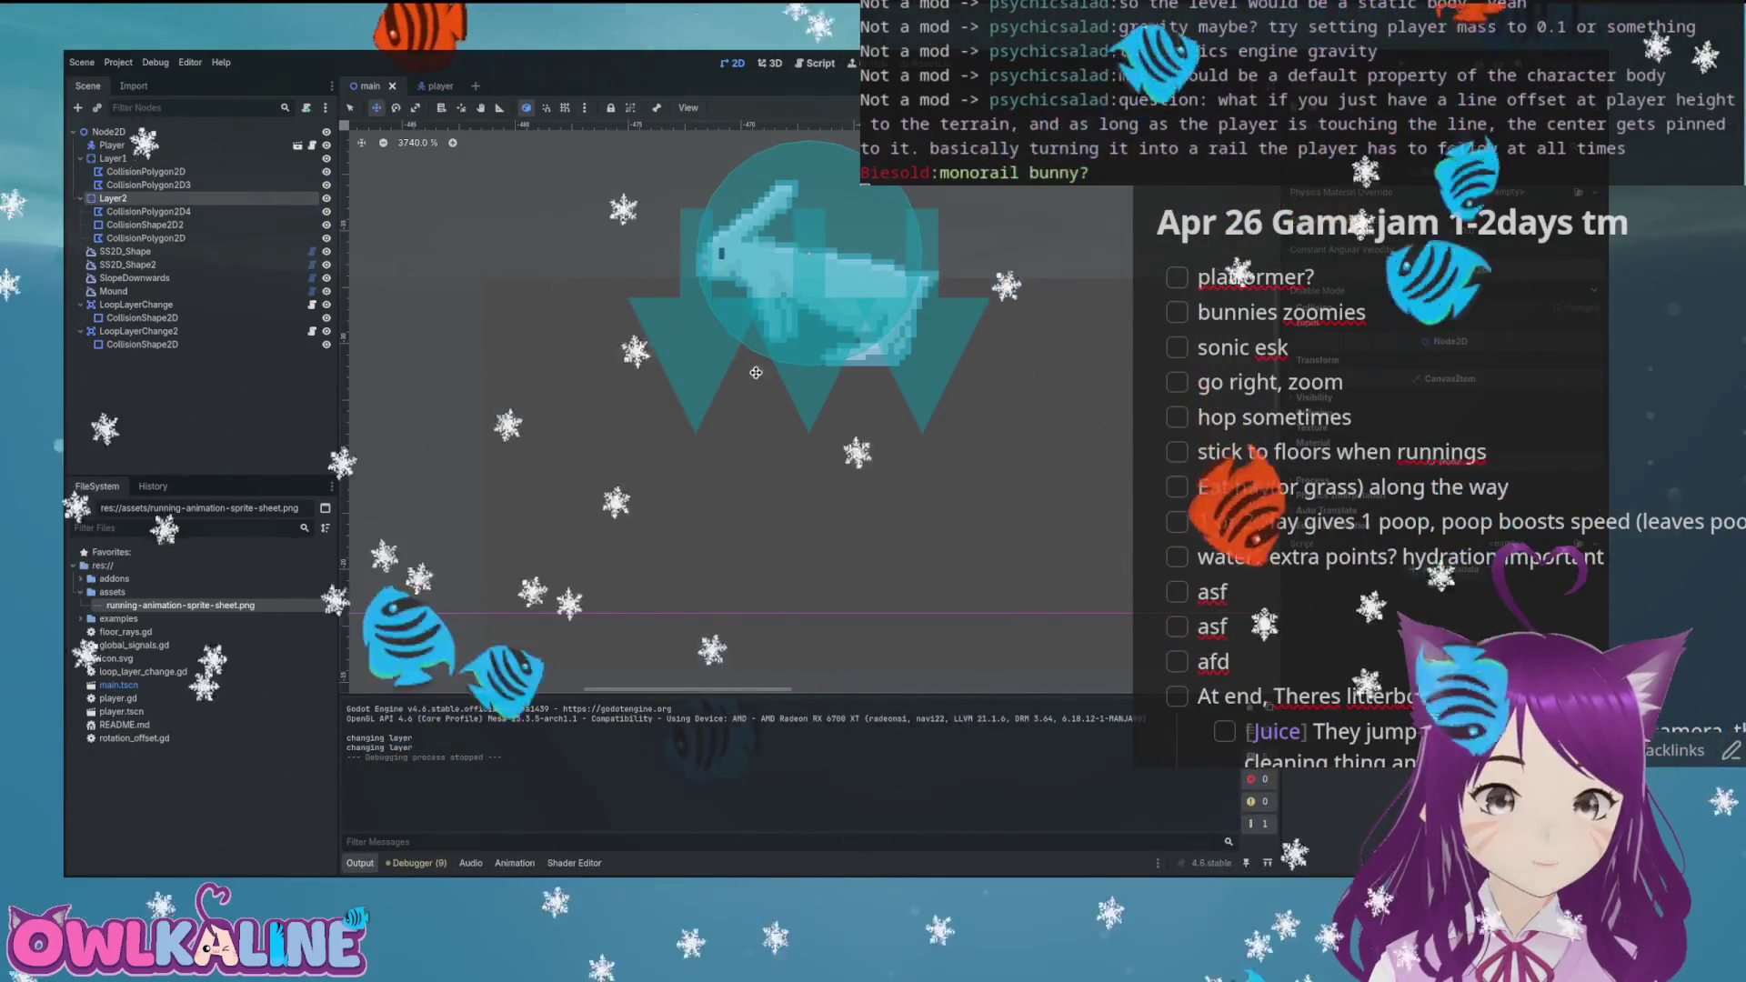
{"action": "left_click", "coordinate": [436, 86]}
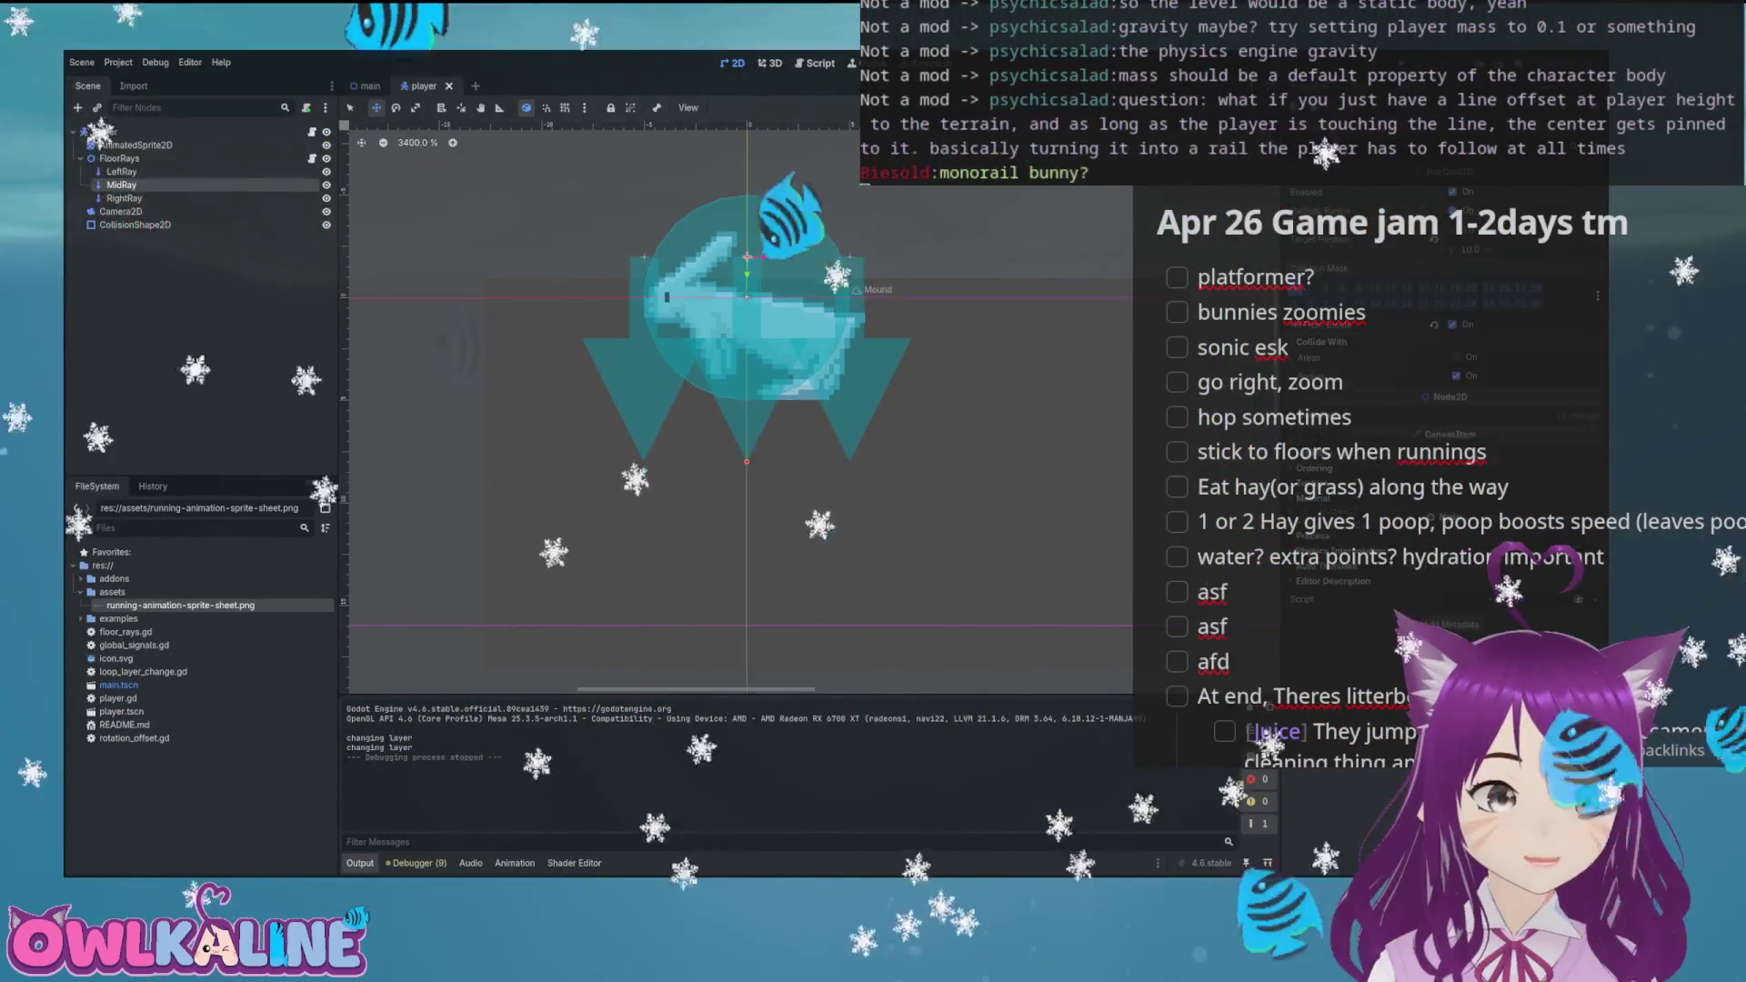
Move the AnimatedSprite2D slightly lower, save the player scene, and run a test
{"action": "left_click", "coordinate": [136, 144]}
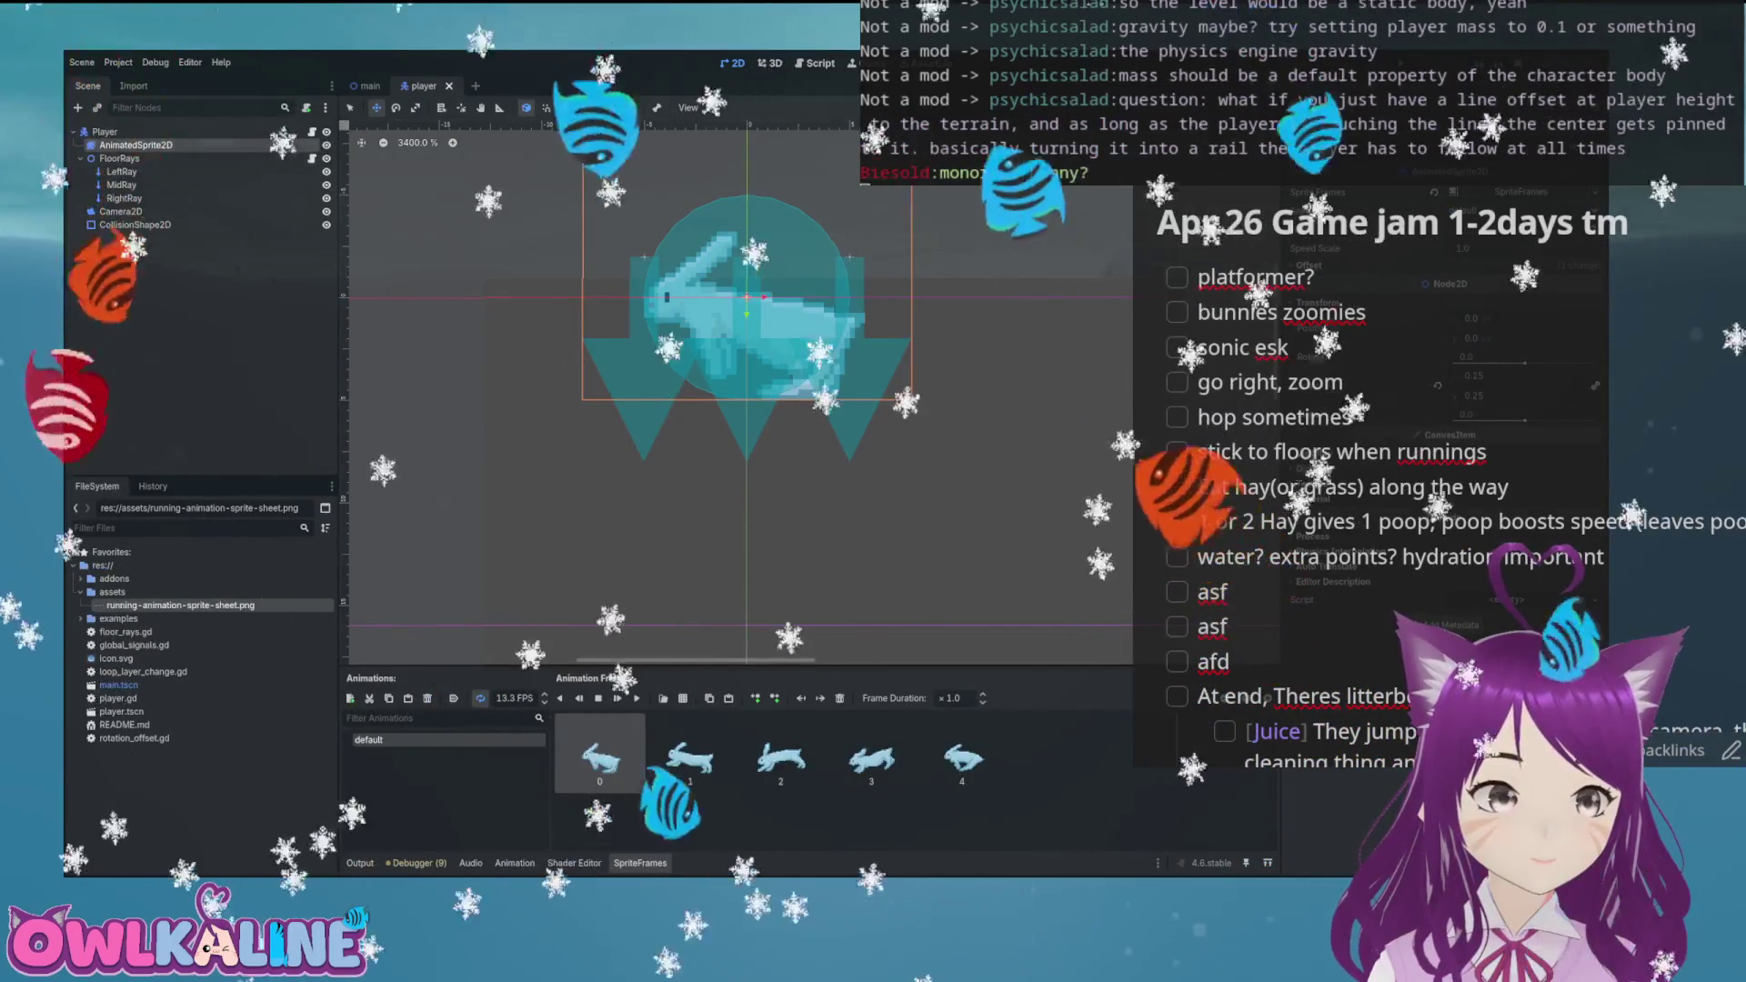
{"action": "left_click_drag", "start_coordinate": [747, 313], "coordinate": [747, 335]}
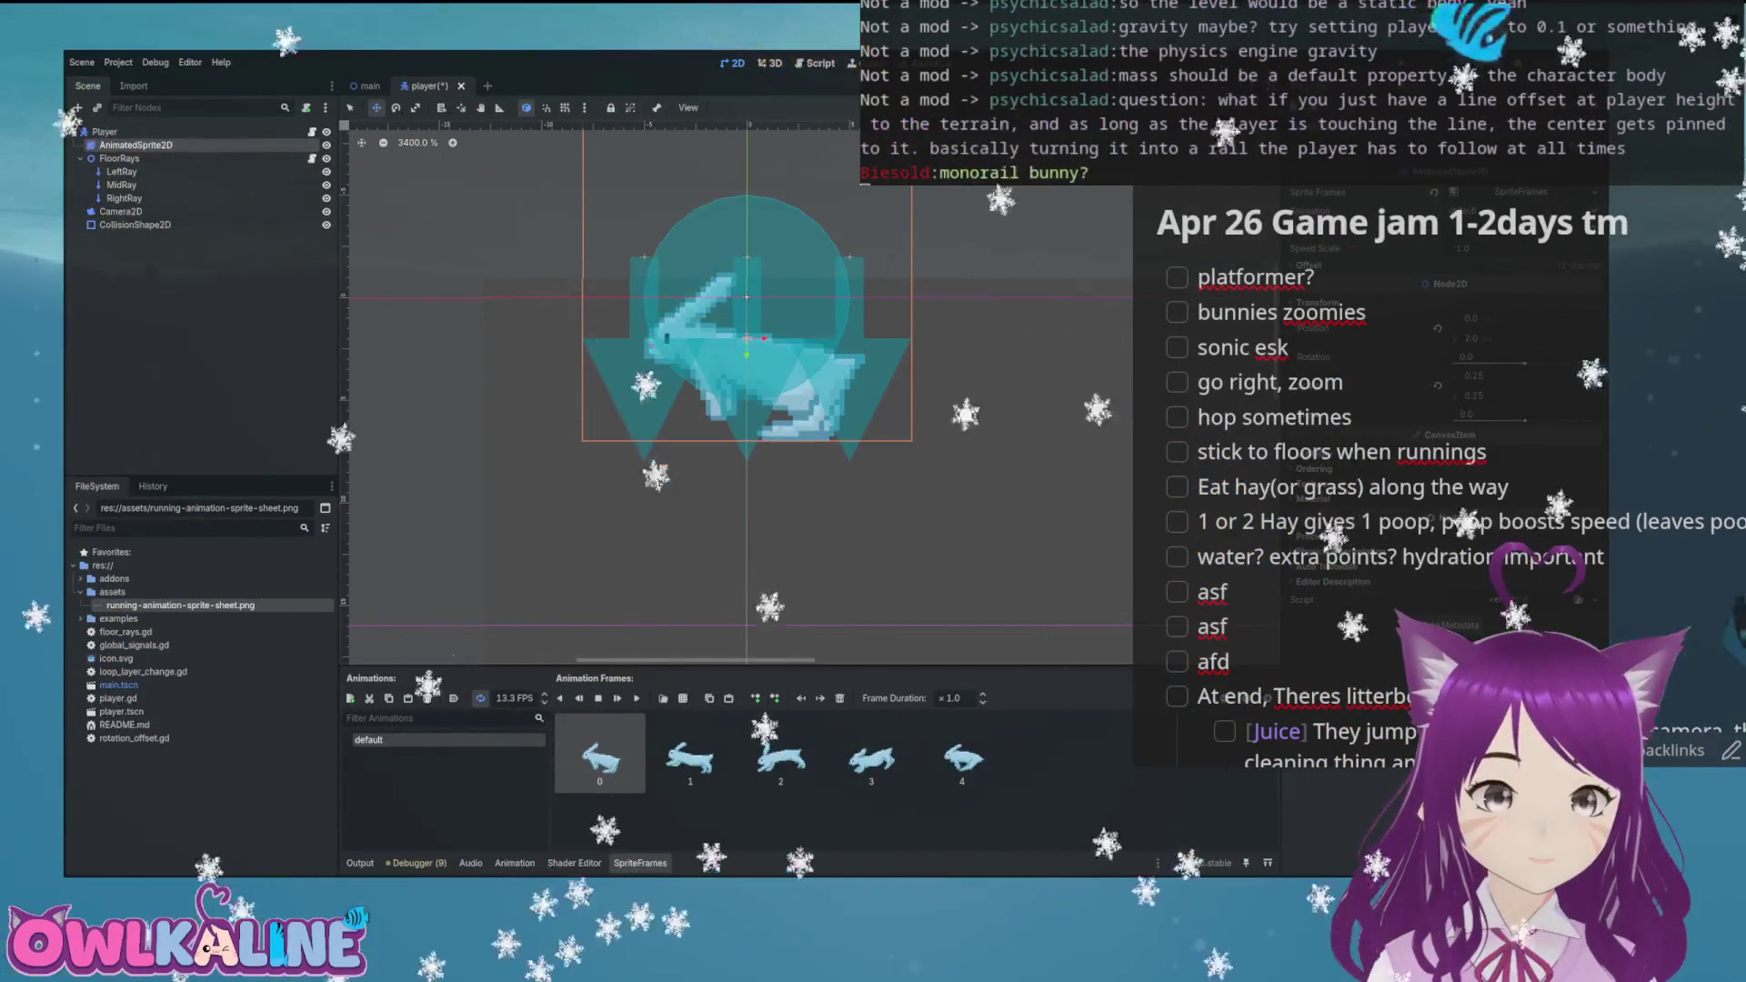
{"action": "key", "text": "ctrl+s"}
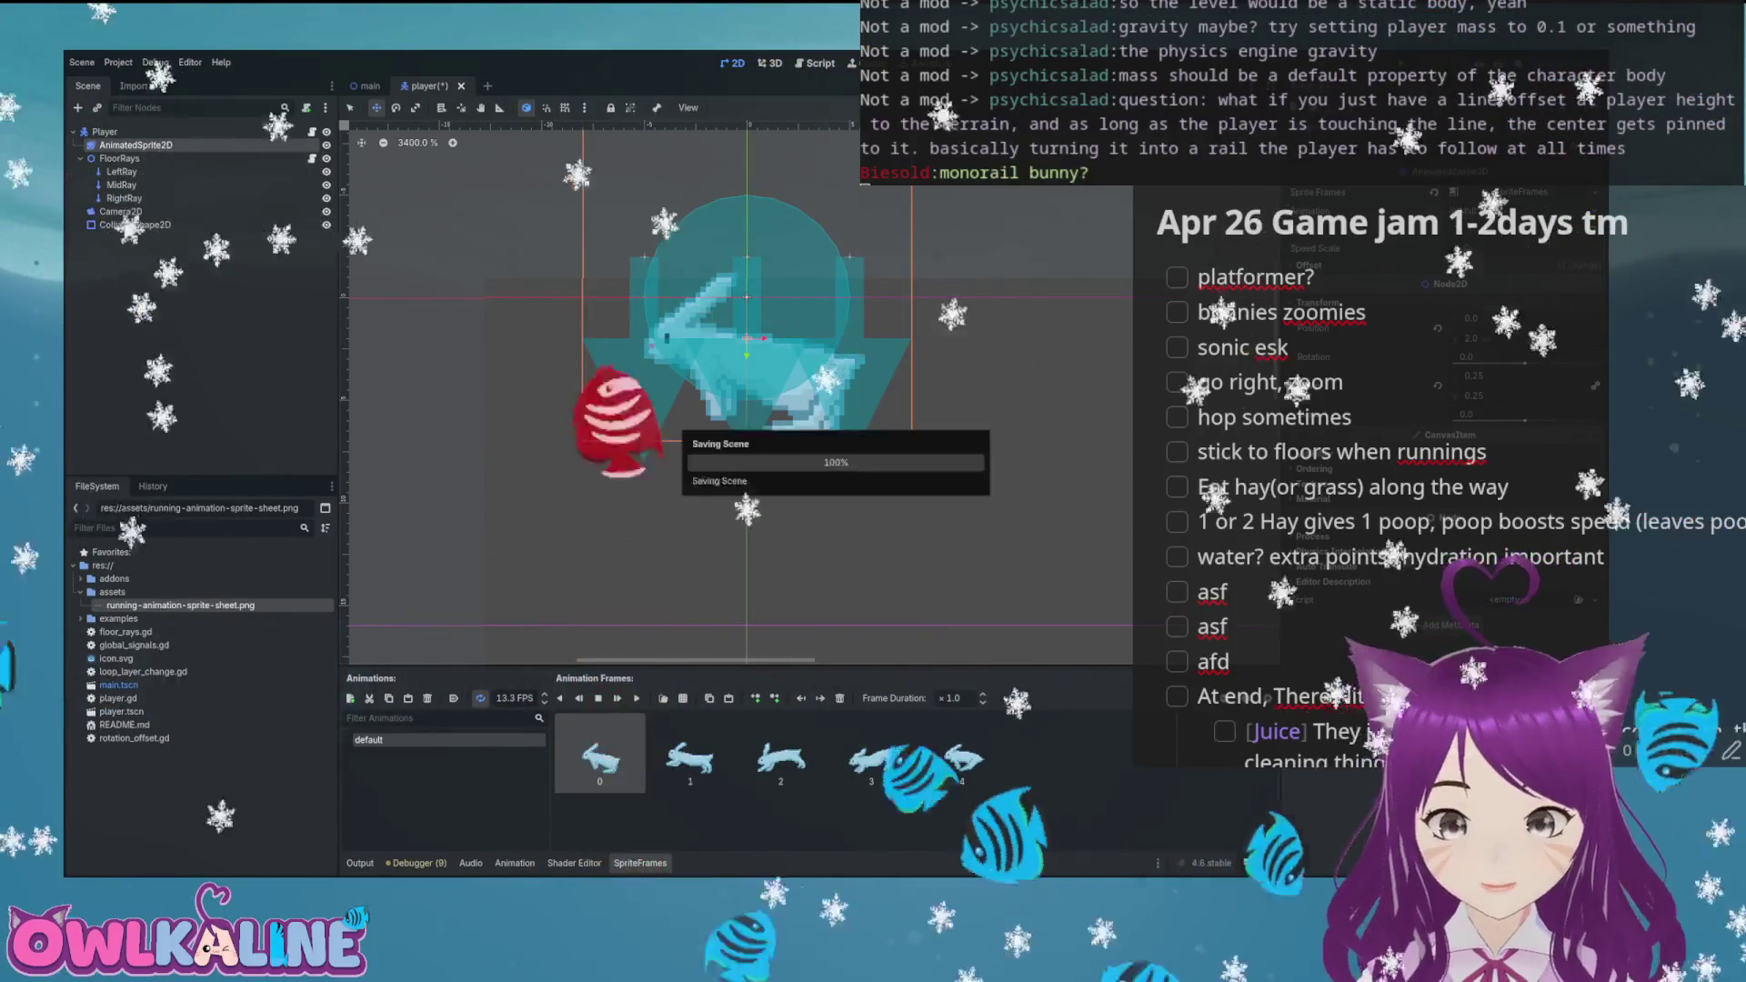
{"action": "key", "text": "F5"}
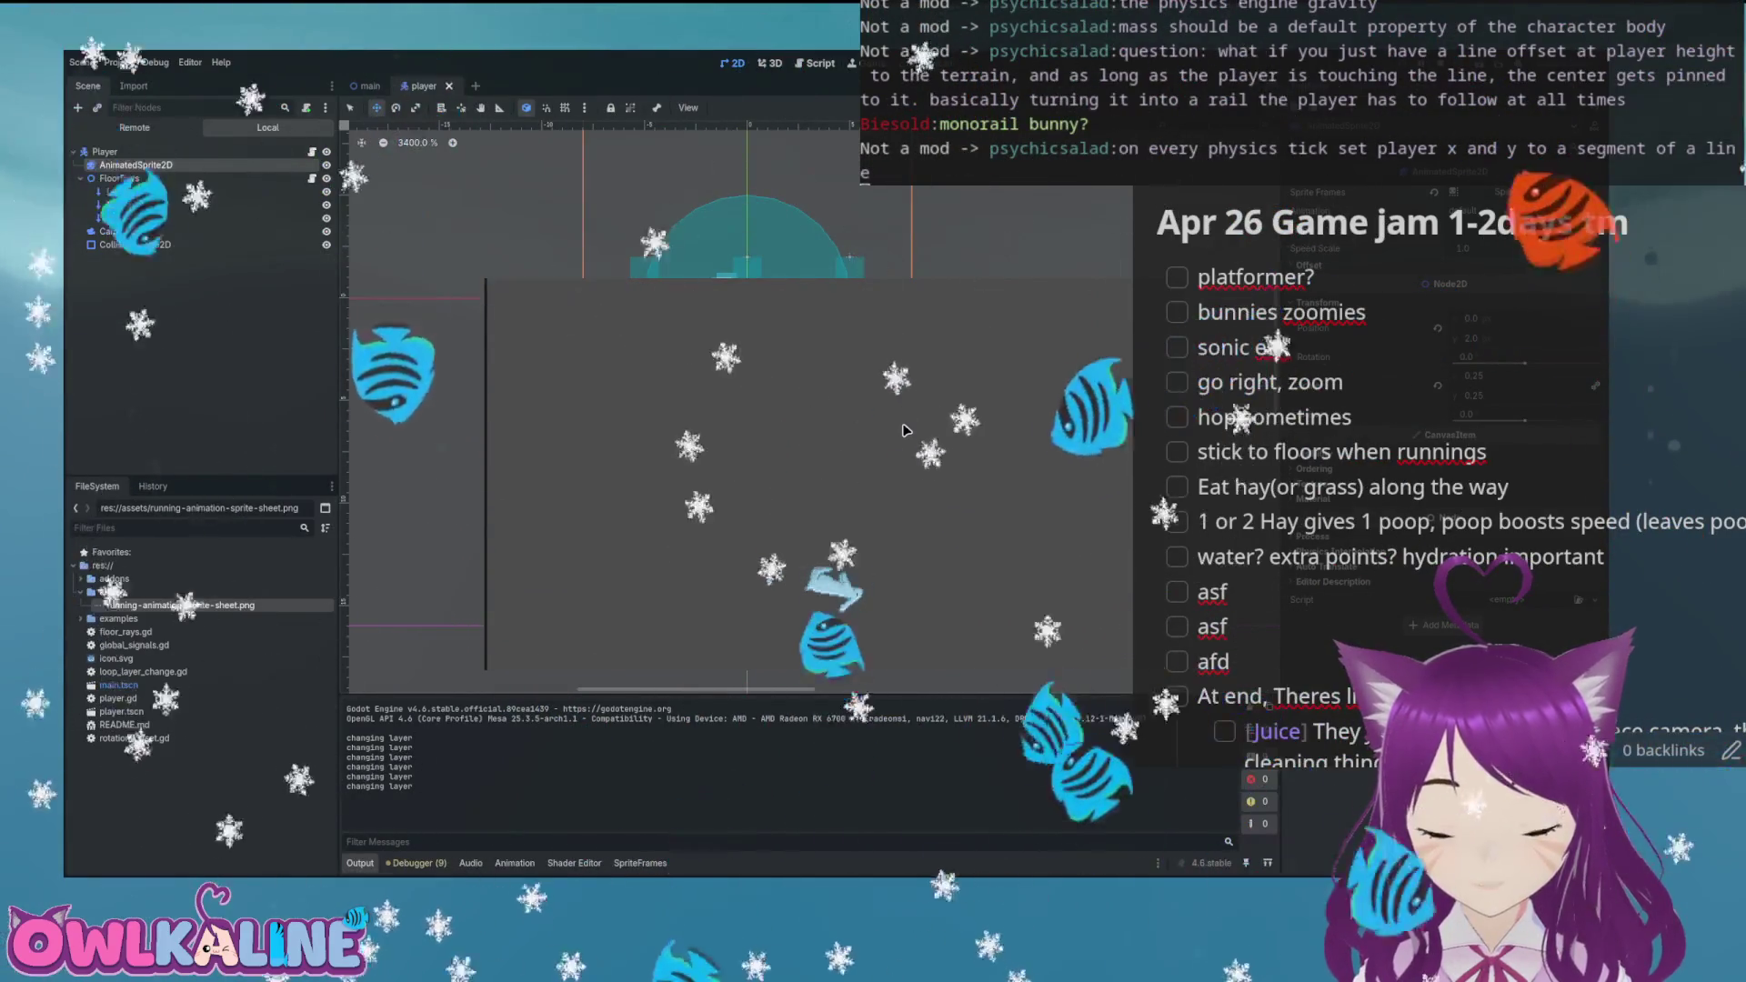
Set the AnimatedSprite2D offset Y to 3 and run the game again to check it
{"action": "key", "text": "F5"}
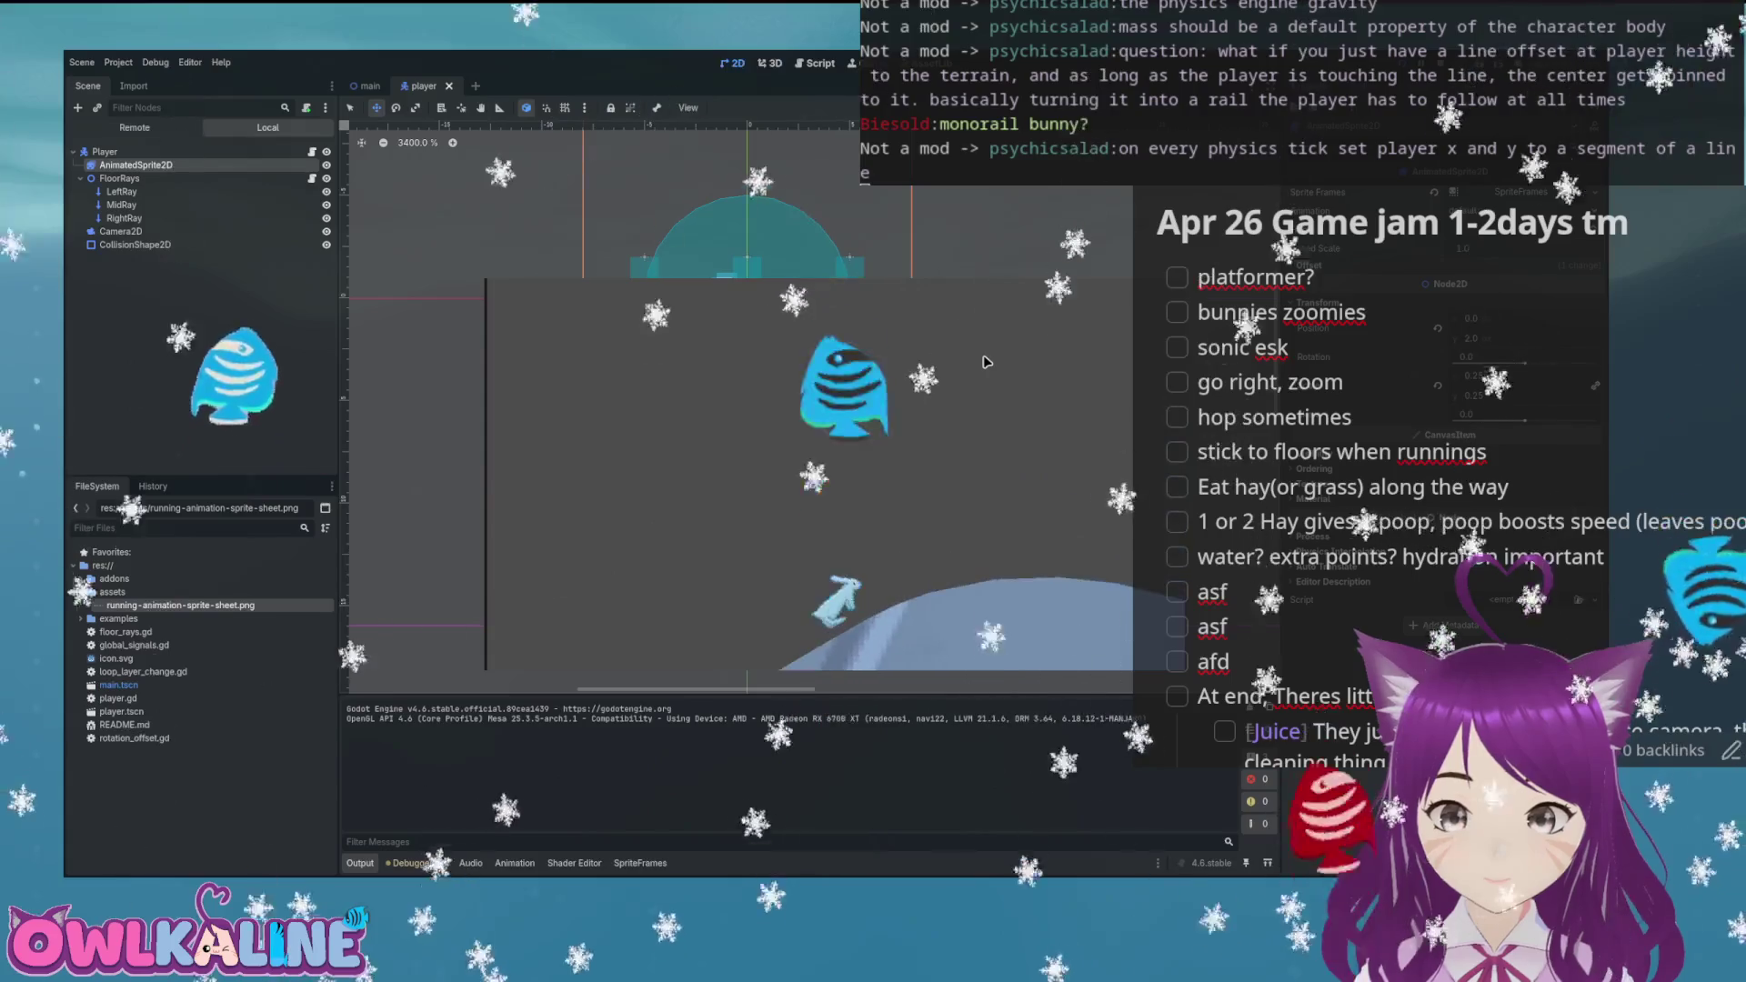
{"action": "key", "text": "F8"}
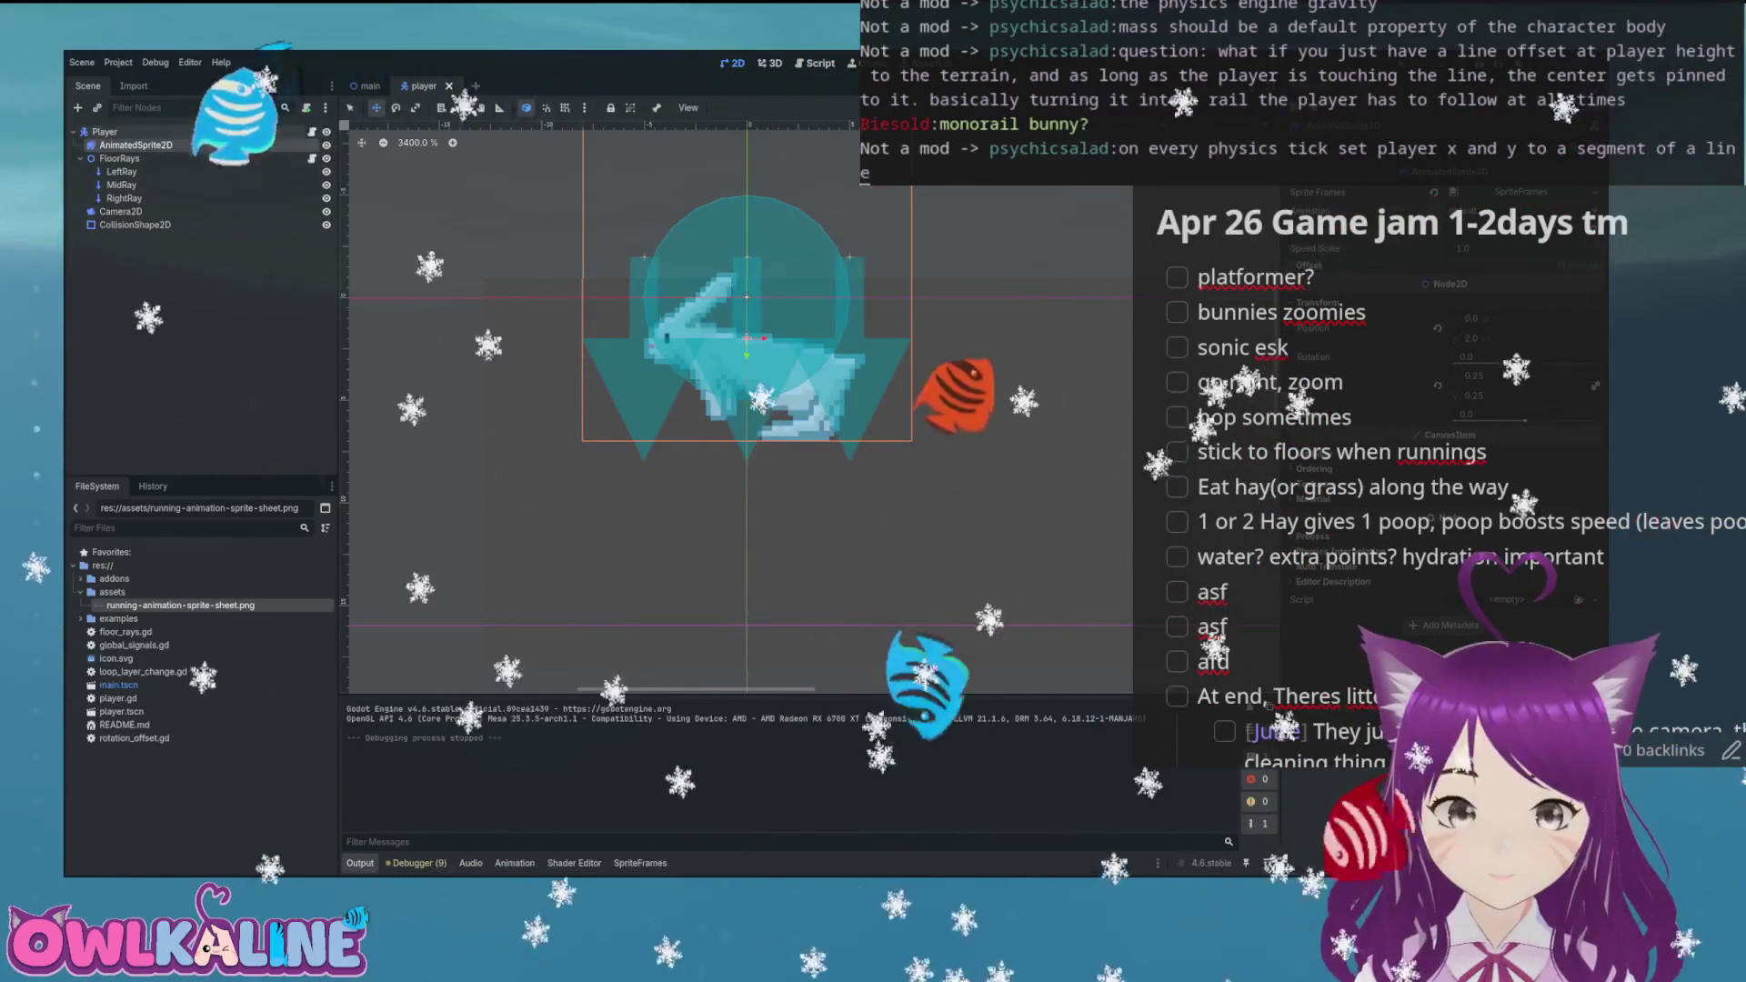
{"action": "type", "text": "3"}
{"action": "key", "text": "Return"}
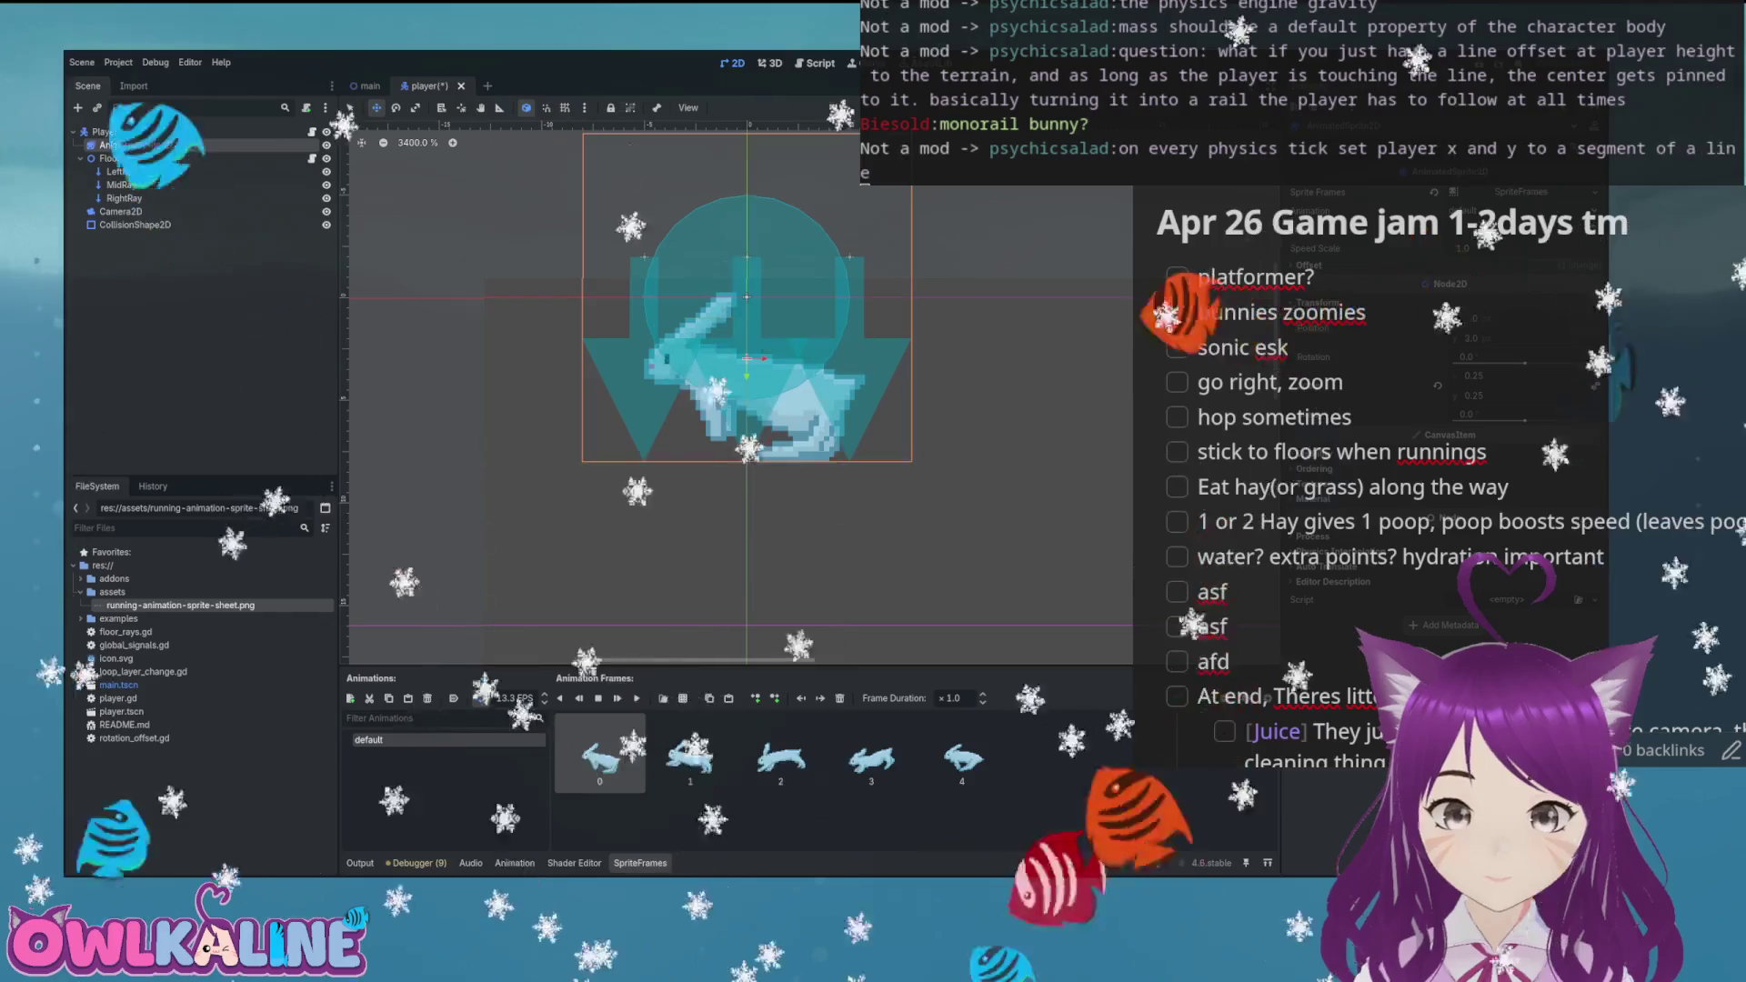
{"action": "key", "text": "F5"}
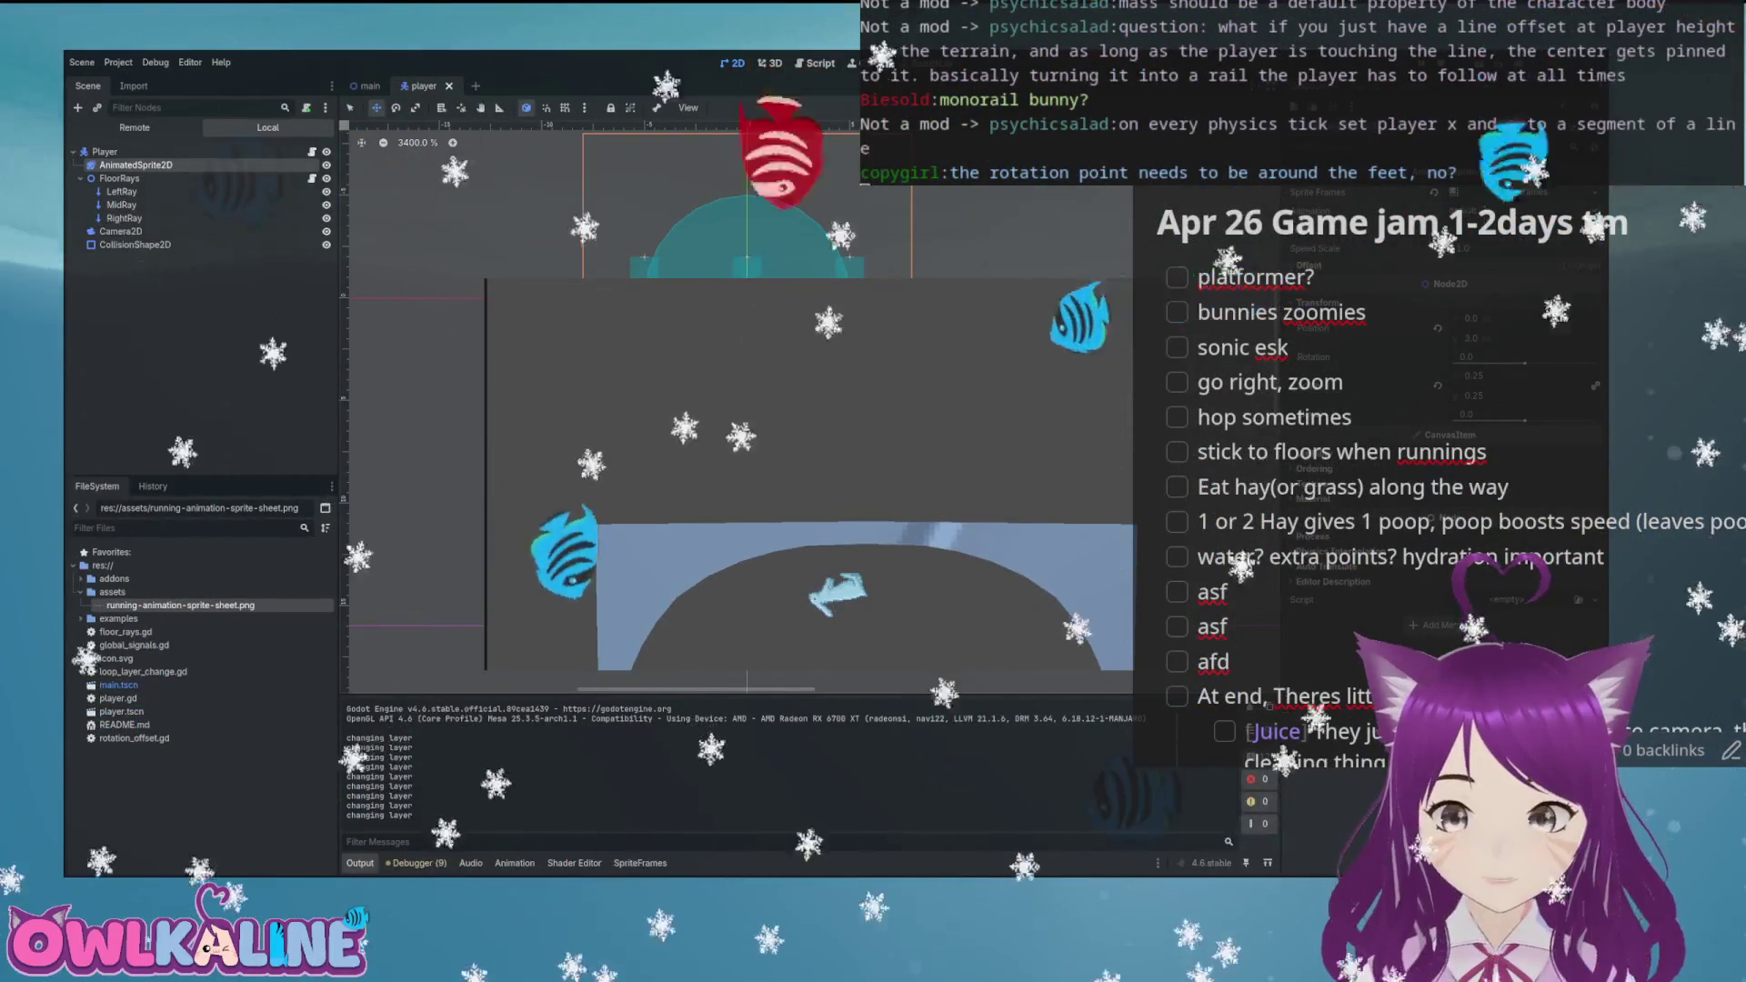
{"action": "key", "text": "F8"}
Nudge the bunny sprite to (0, 1), save, and test it in game
{"action": "key", "text": "Up"}
{"action": "key", "text": "Up"}
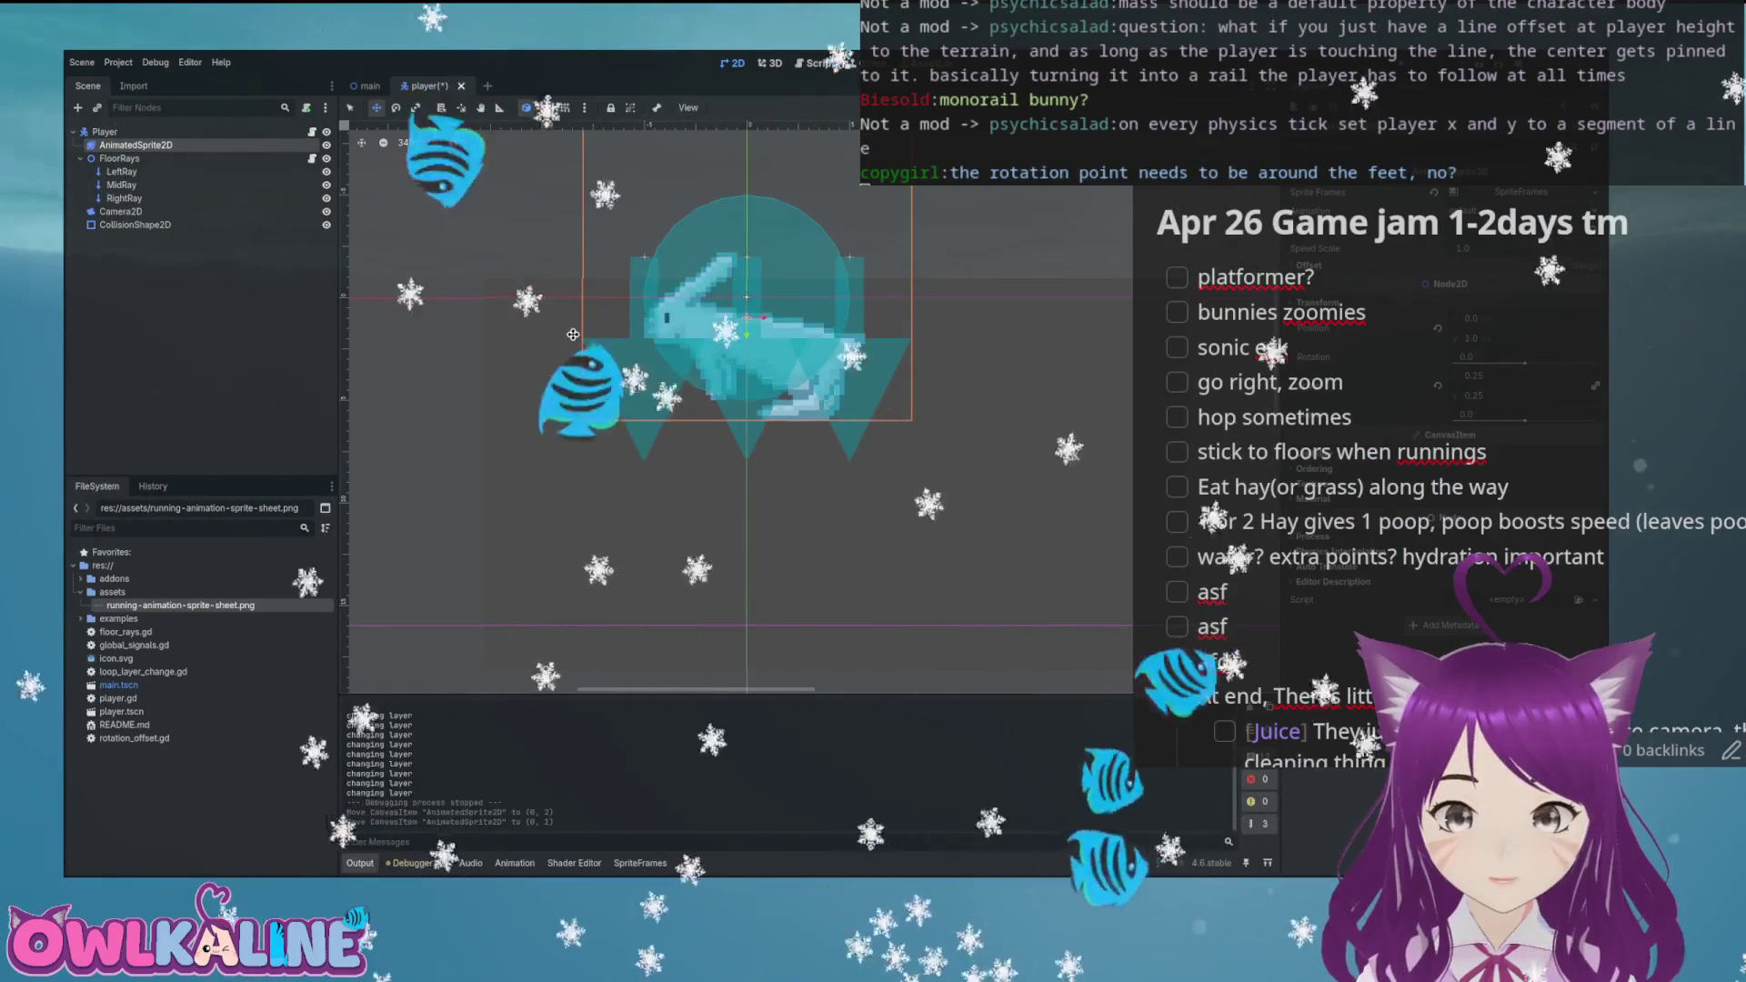
{"action": "key", "text": "Up"}
{"action": "key", "text": "Down"}
{"action": "key", "text": "ctrl+s"}
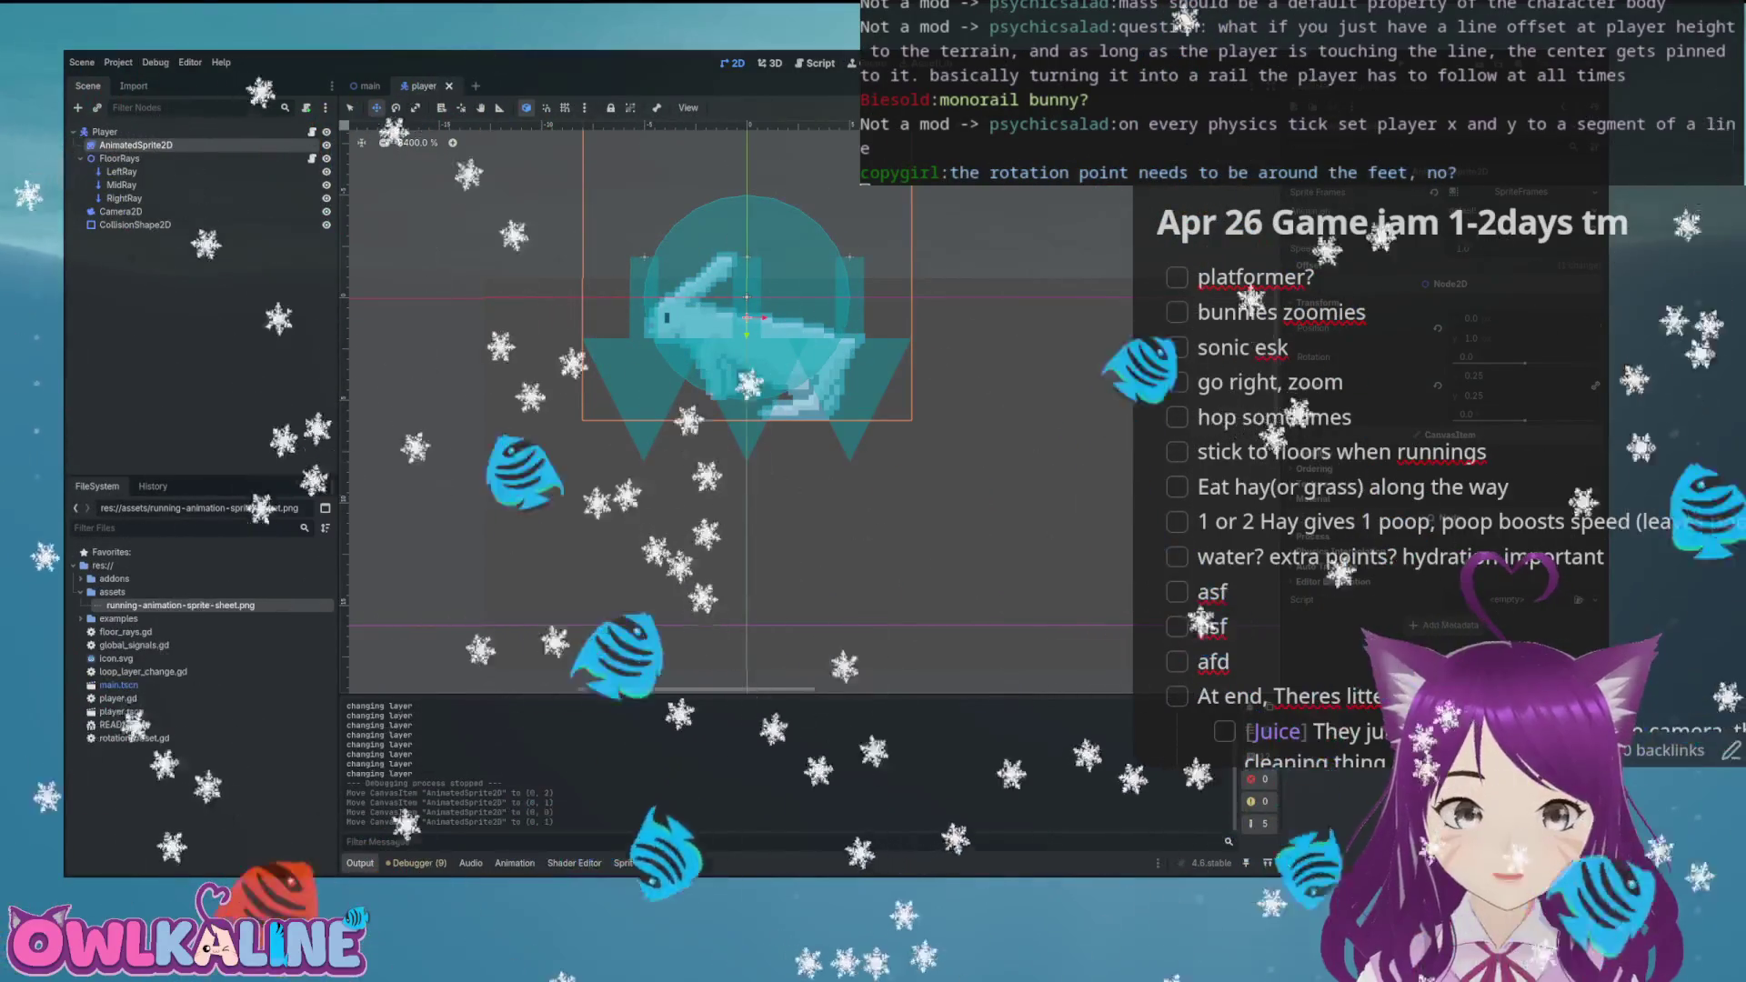
{"action": "key", "text": "F5"}
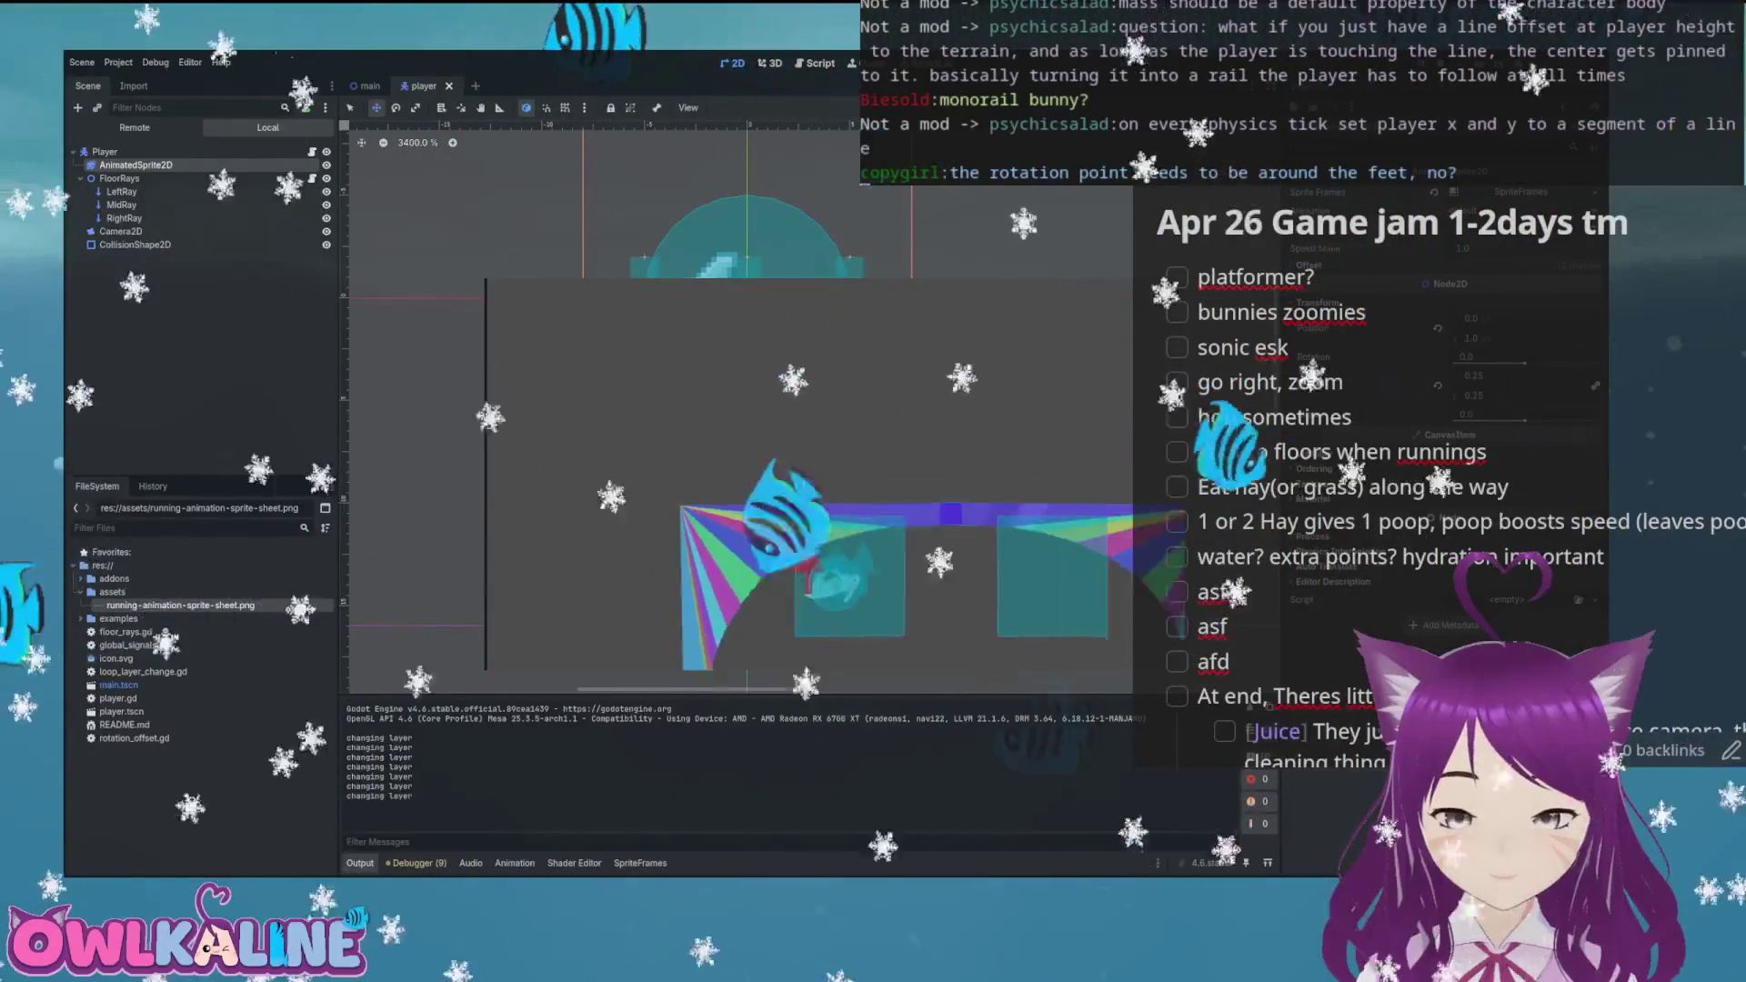
{"action": "key", "text": "F8"}
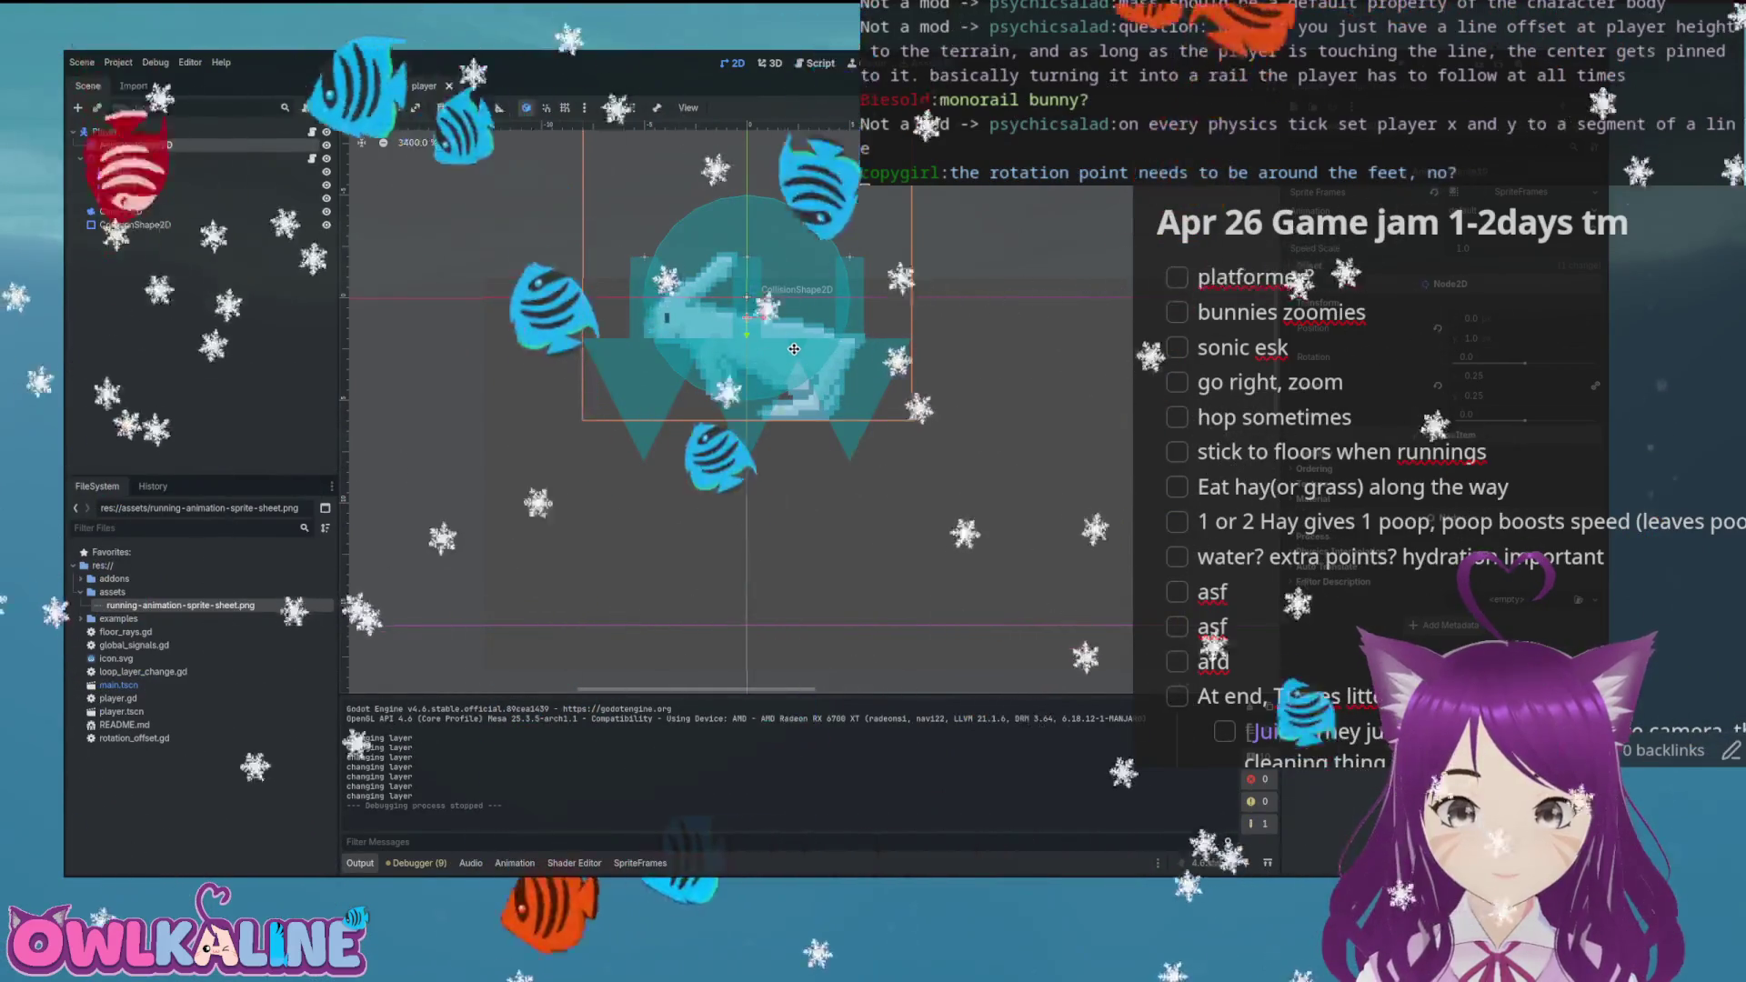
Nudge the sprite down to (0, 3), save, and view the bunny's running animation frames
{"action": "key", "text": "Down"}
{"action": "key", "text": "Down"}
{"action": "key", "text": "ctrl+s"}
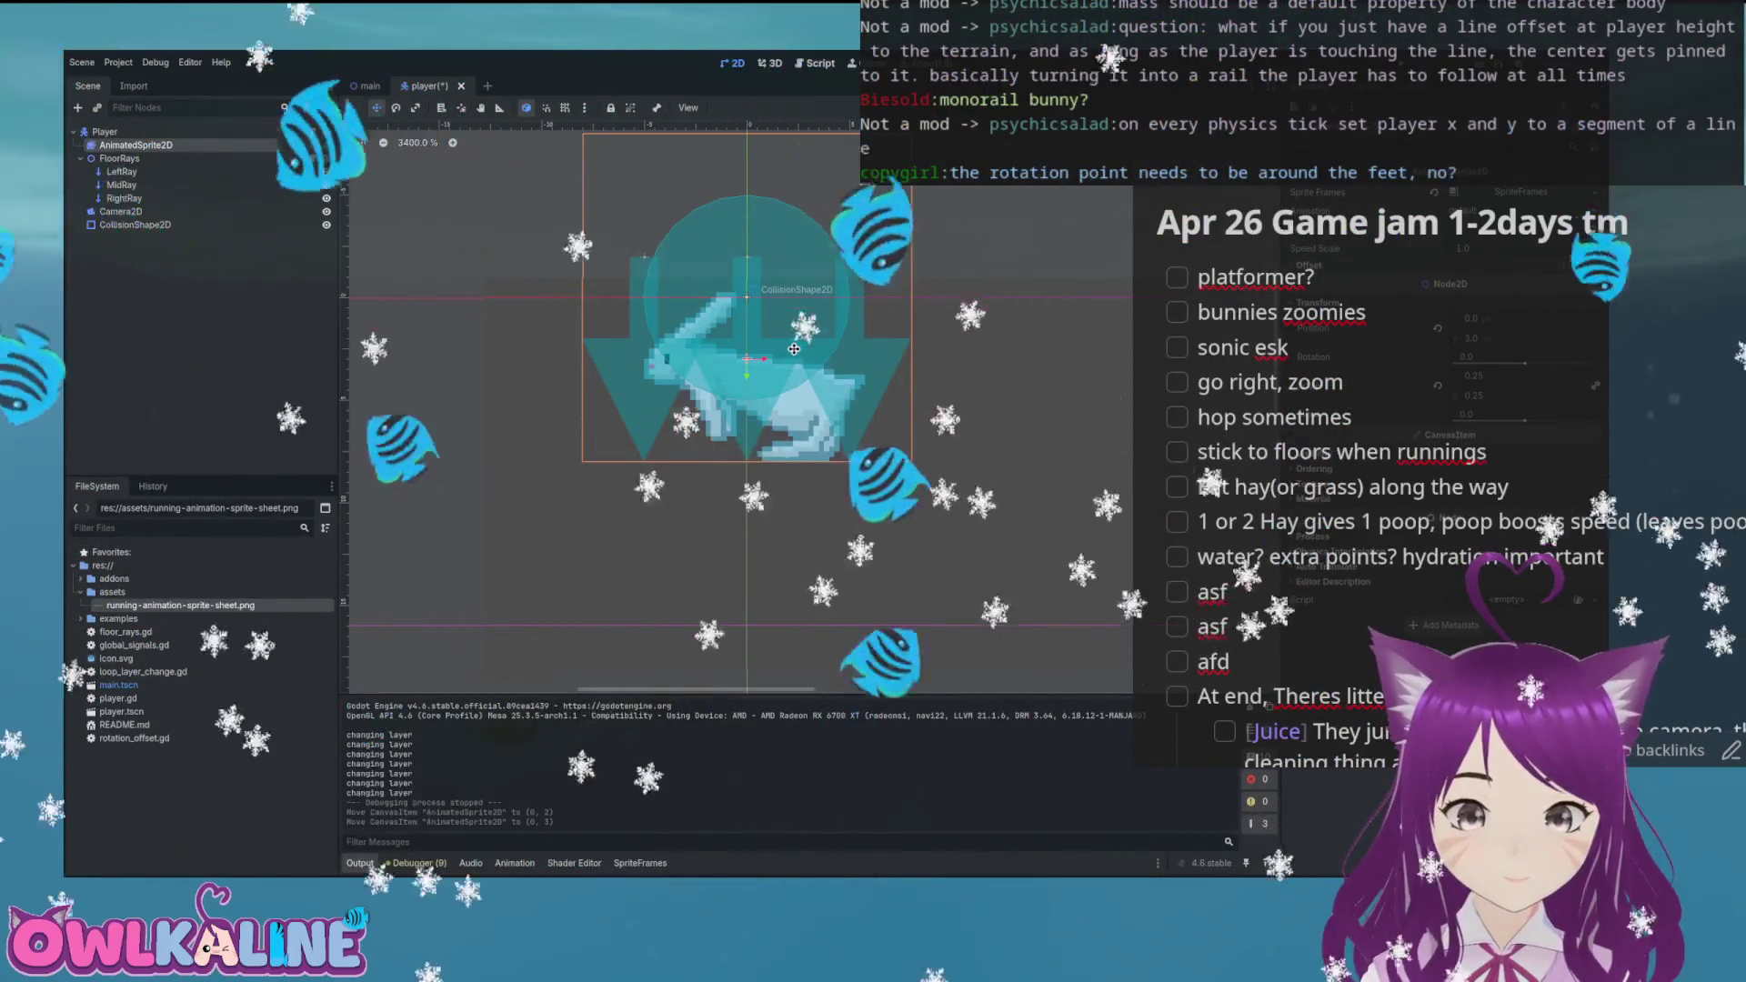
{"action": "left_click", "coordinate": [858, 297]}
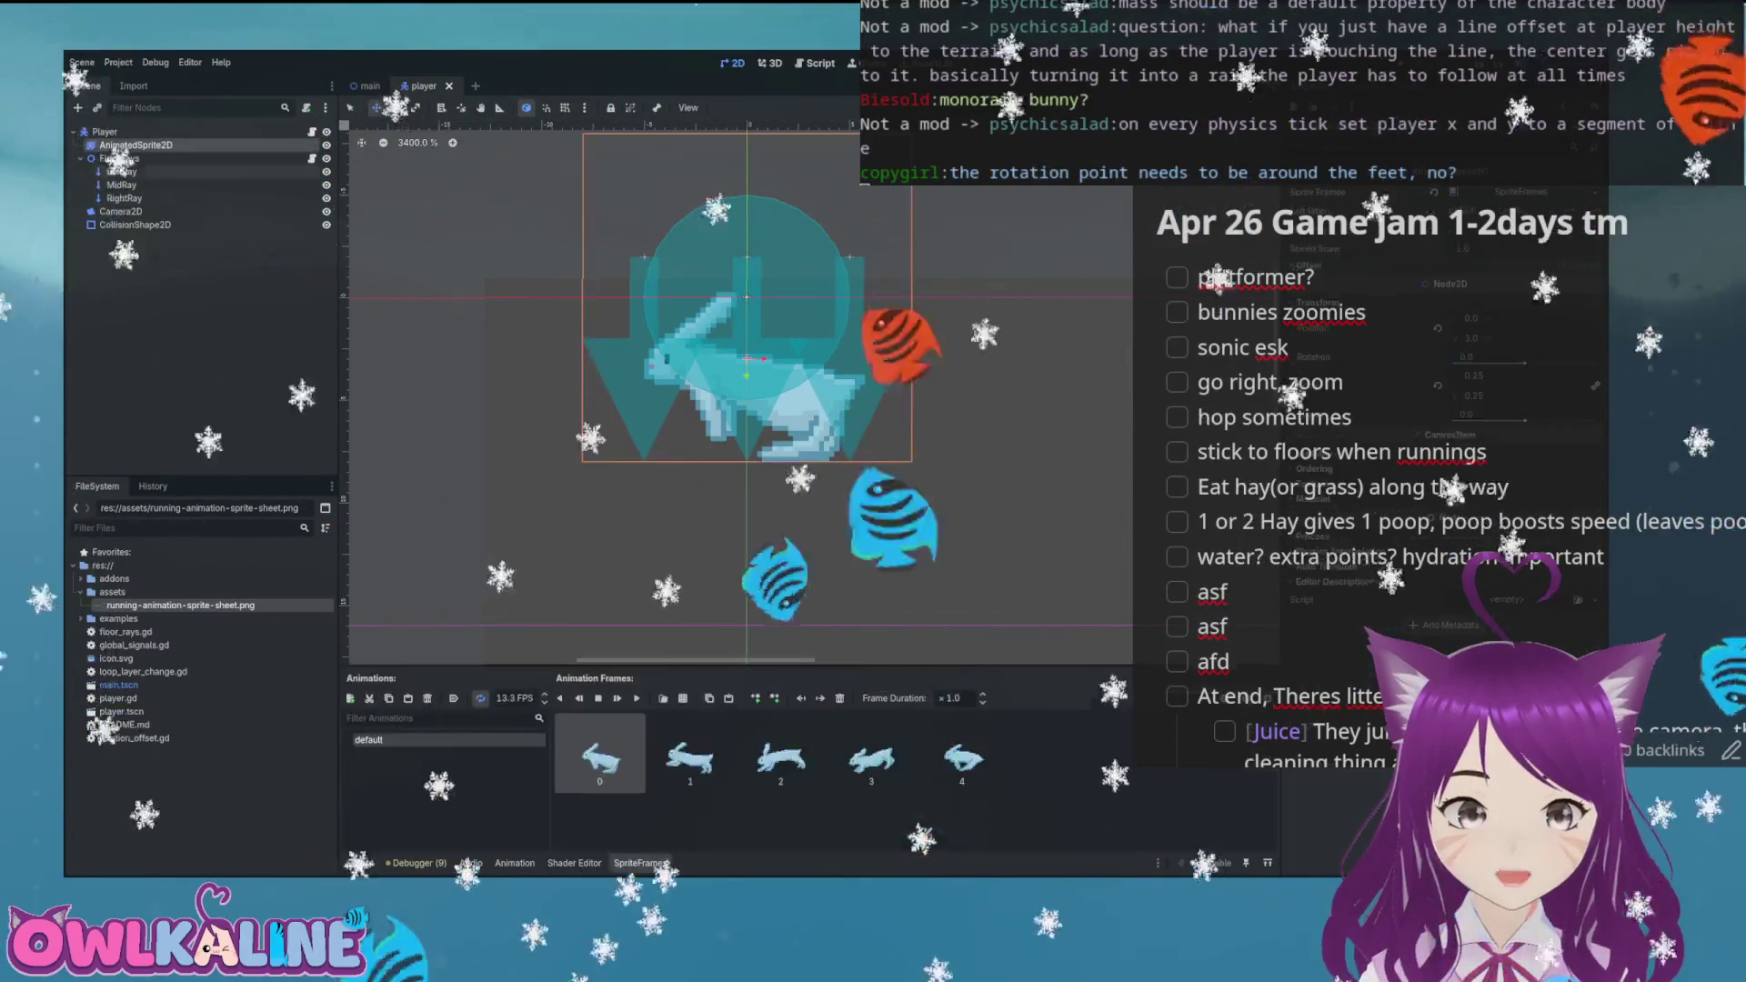
{"action": "scroll", "coordinate": [762, 331], "scroll_direction": "up", "scroll_amount": 3}
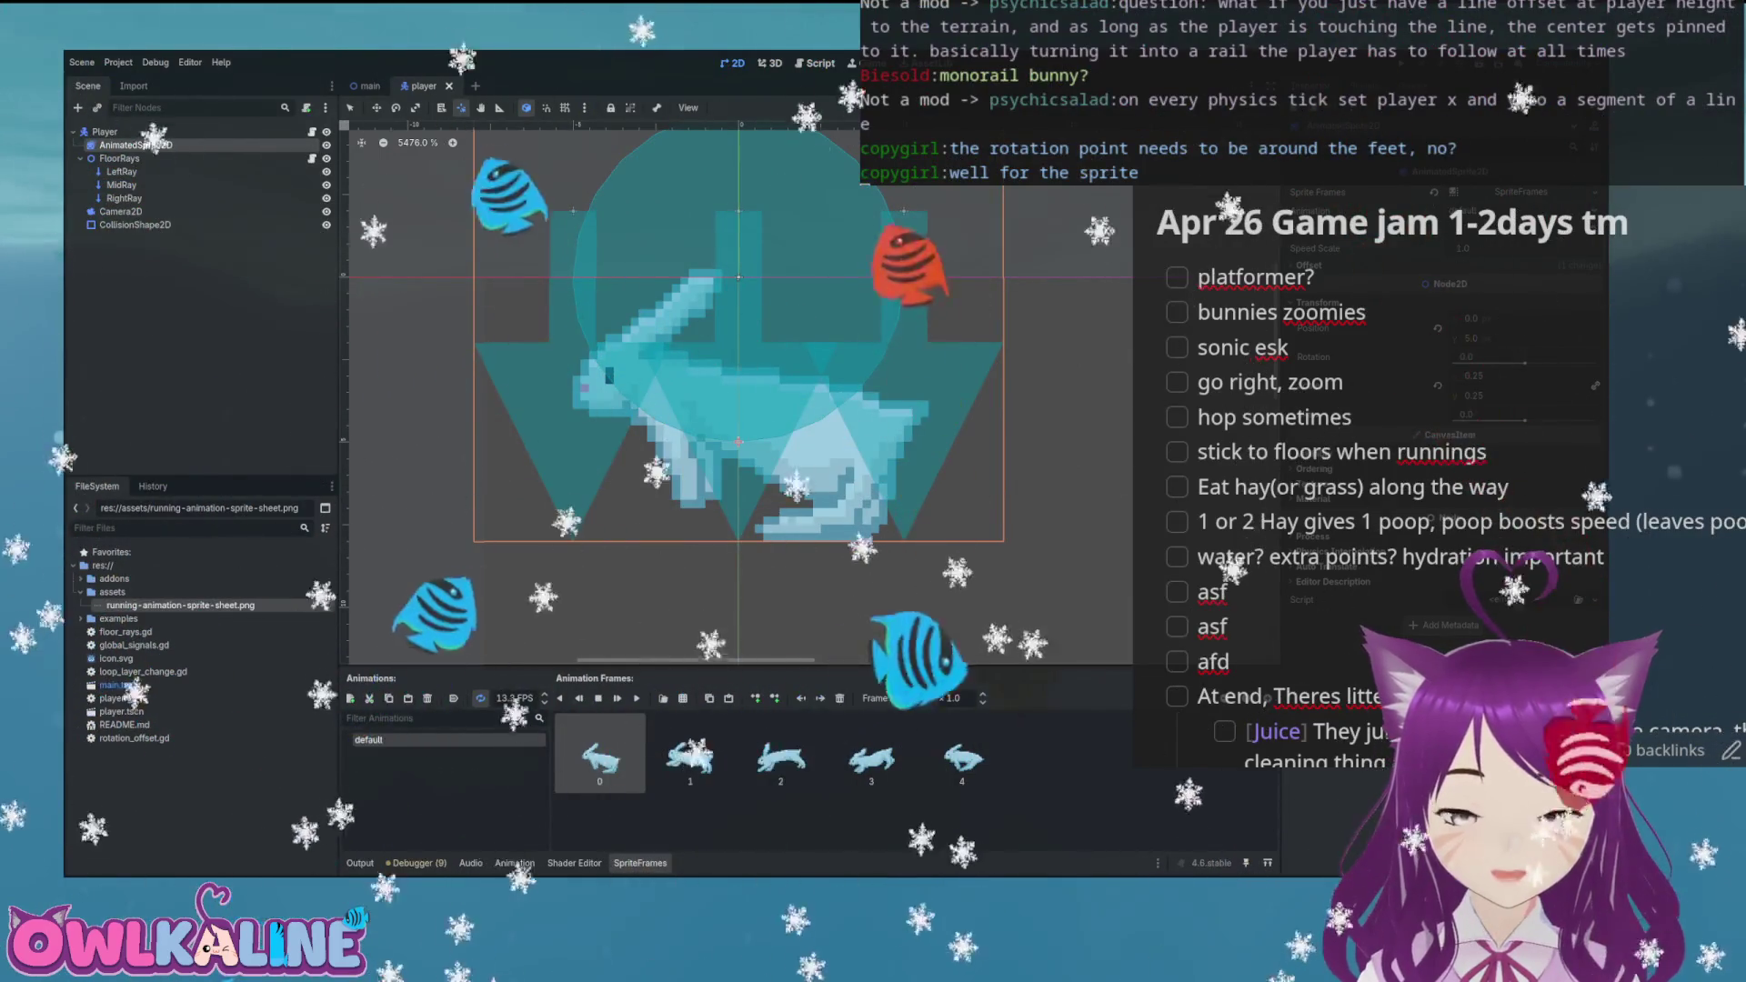
Play-test the bunny running right over the slopes
{"action": "key", "text": "F5"}
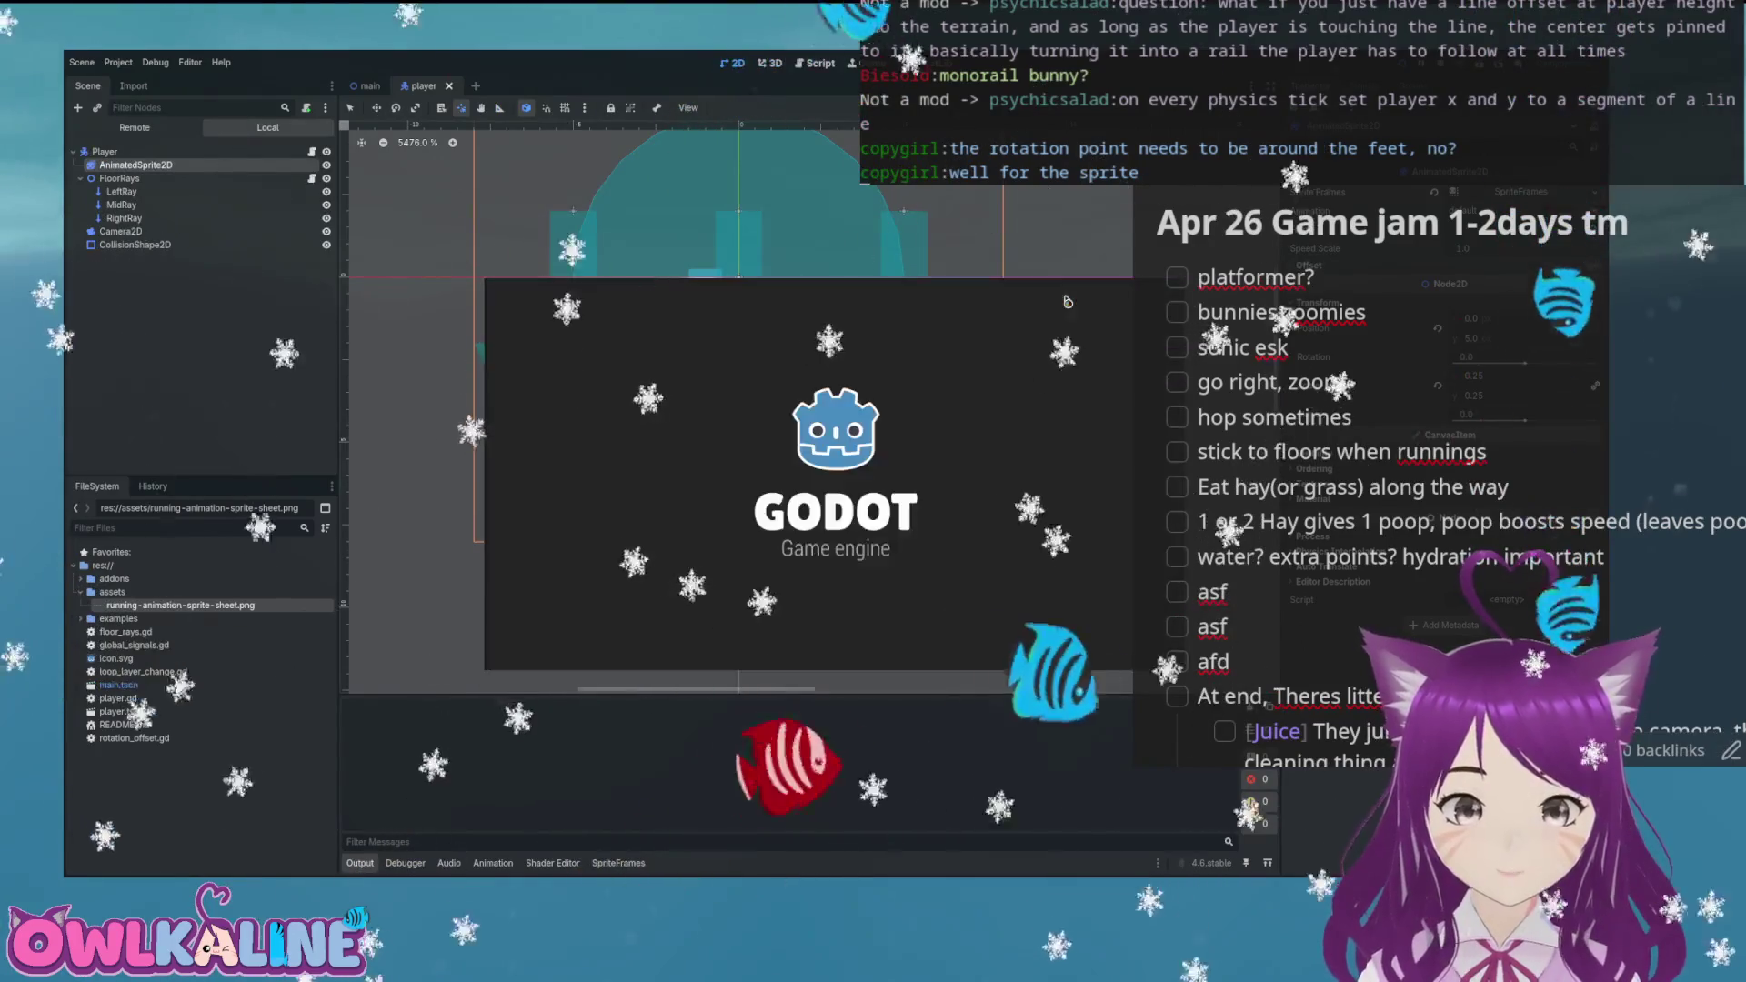
{"action": "key", "text": "Right"}
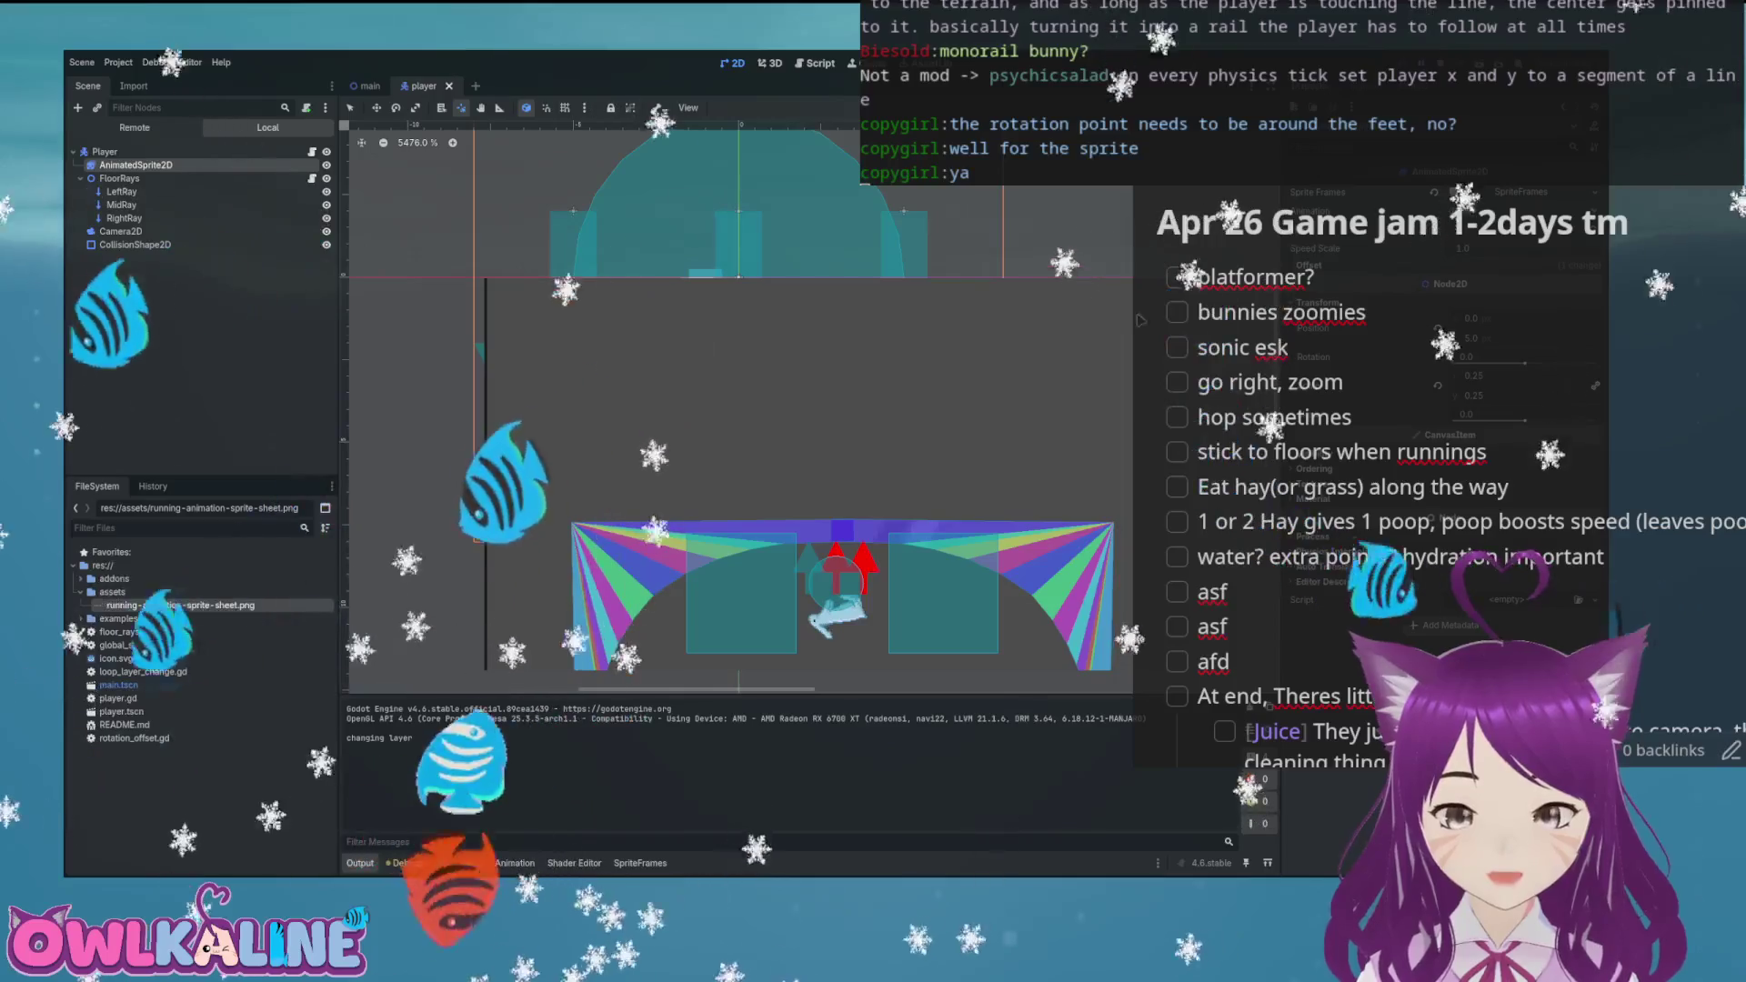
{"action": "key", "text": "F8"}
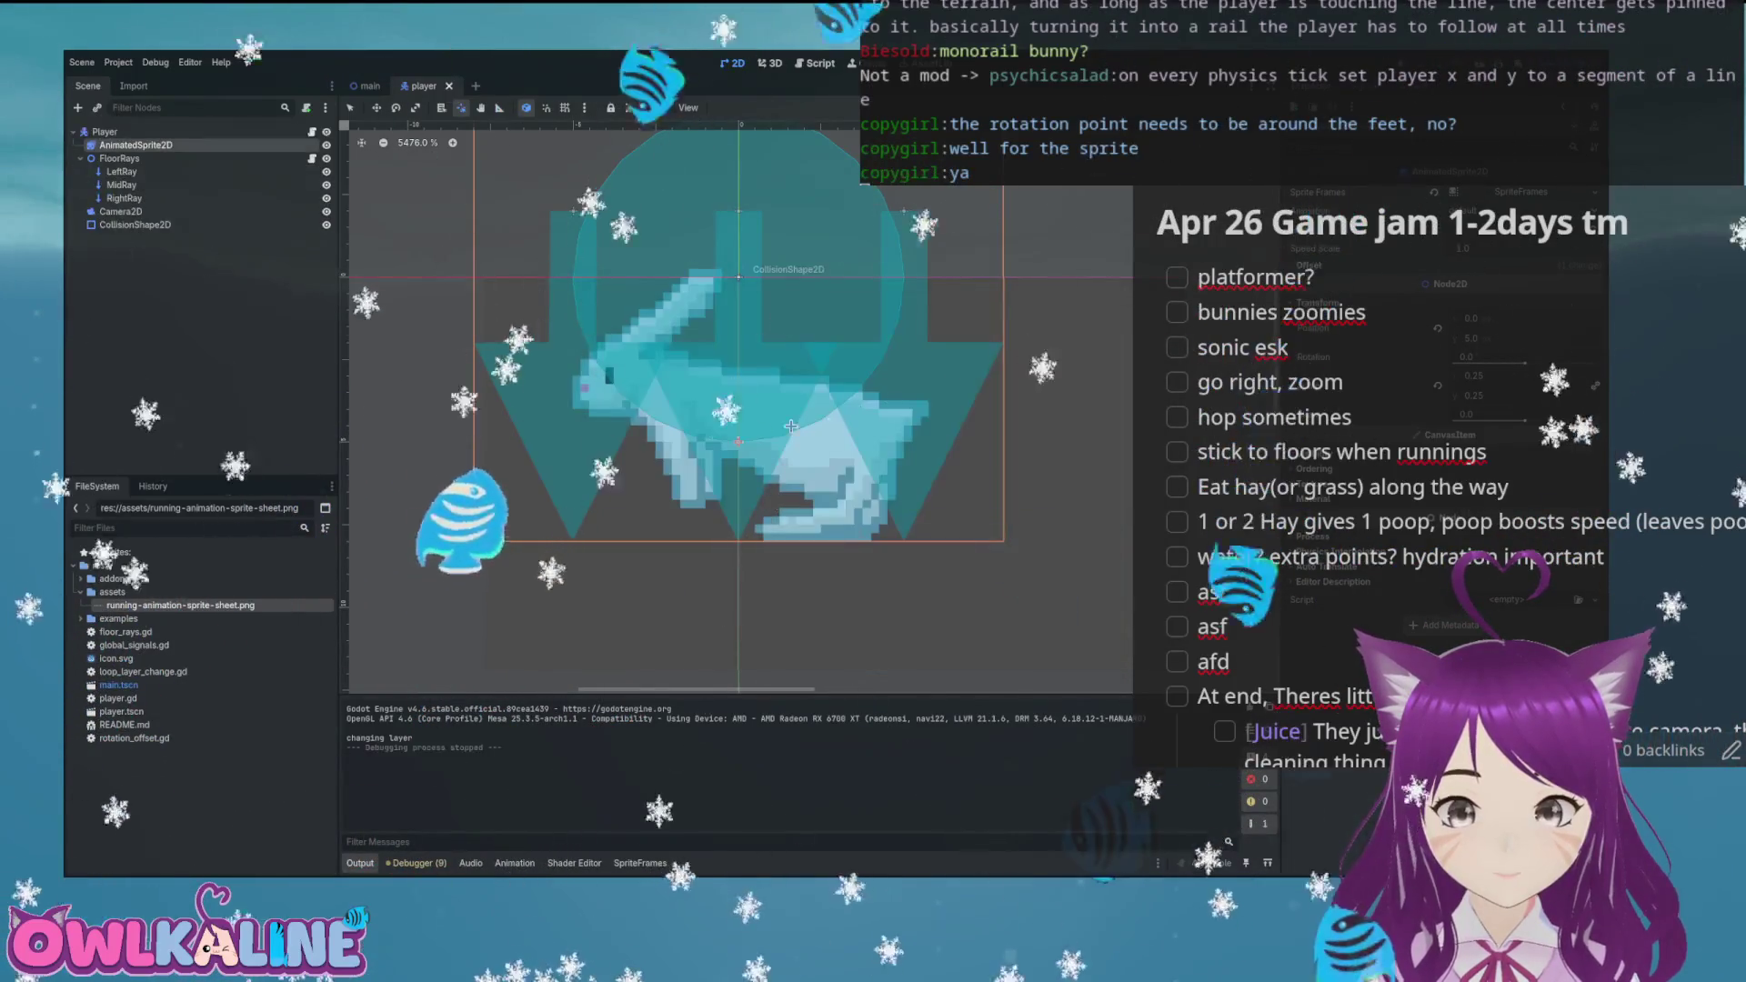
Reset the AnimatedSprite2D pivot offset to (0, 0) and rerun the game to test rotation
{"action": "key", "text": "v"}
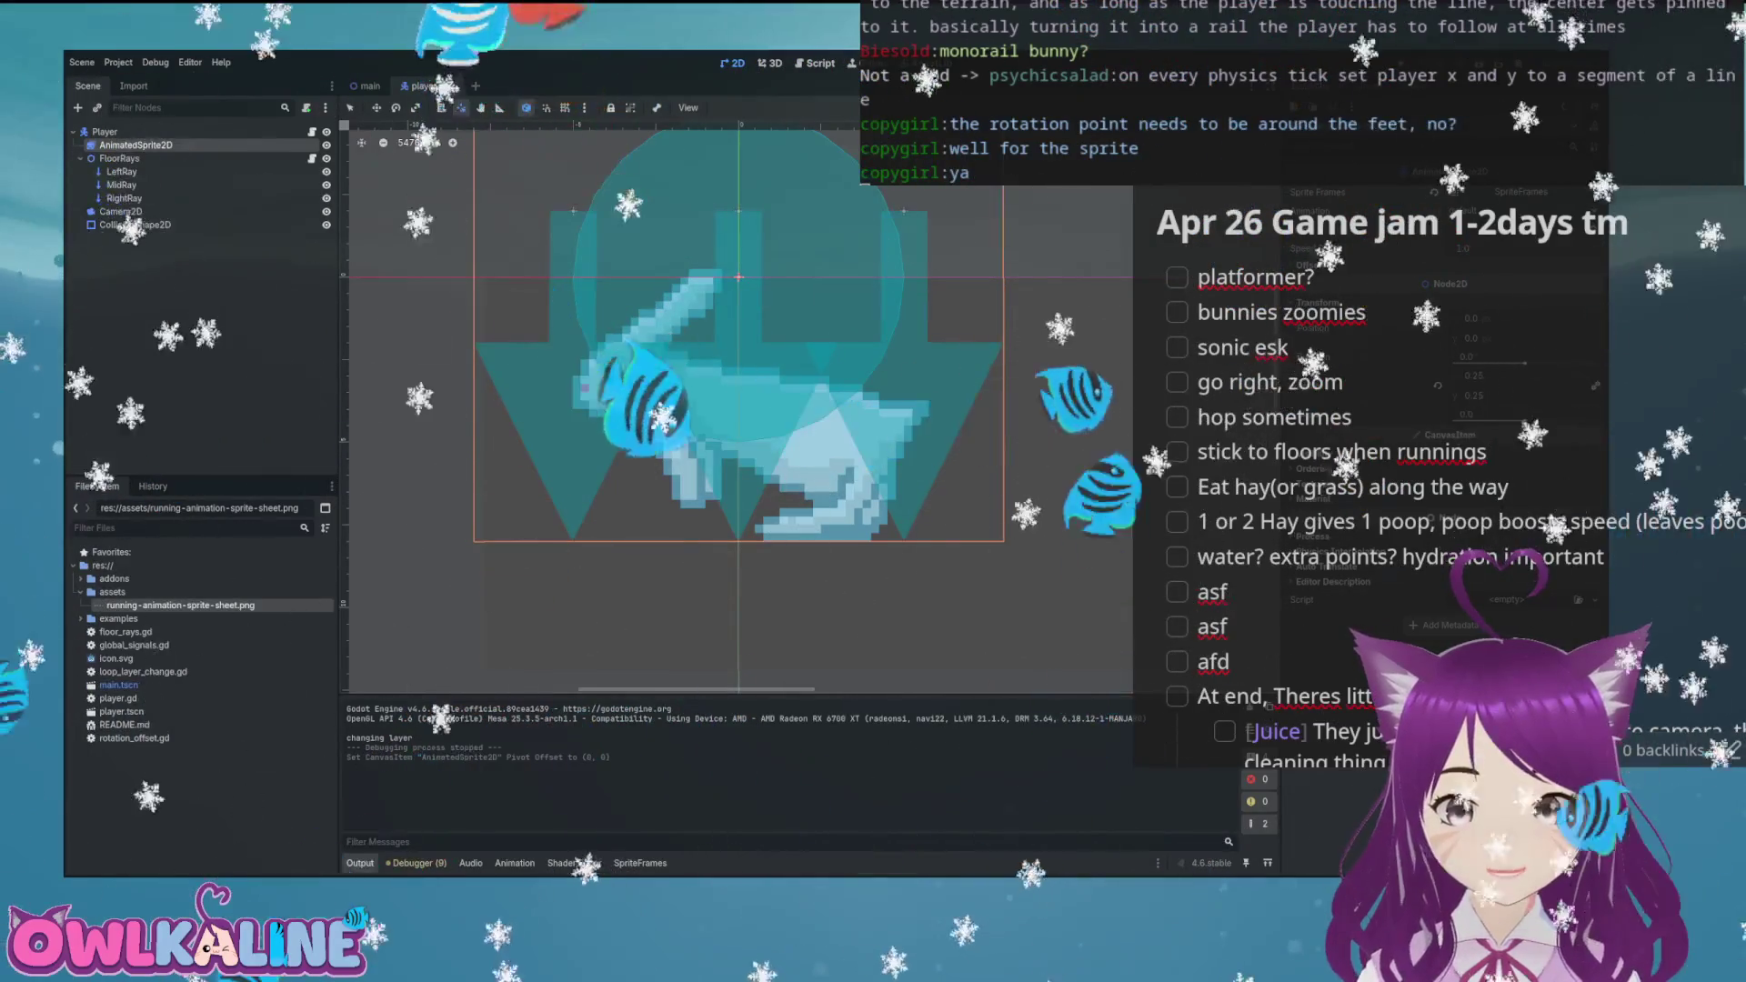
{"action": "key", "text": "F5"}
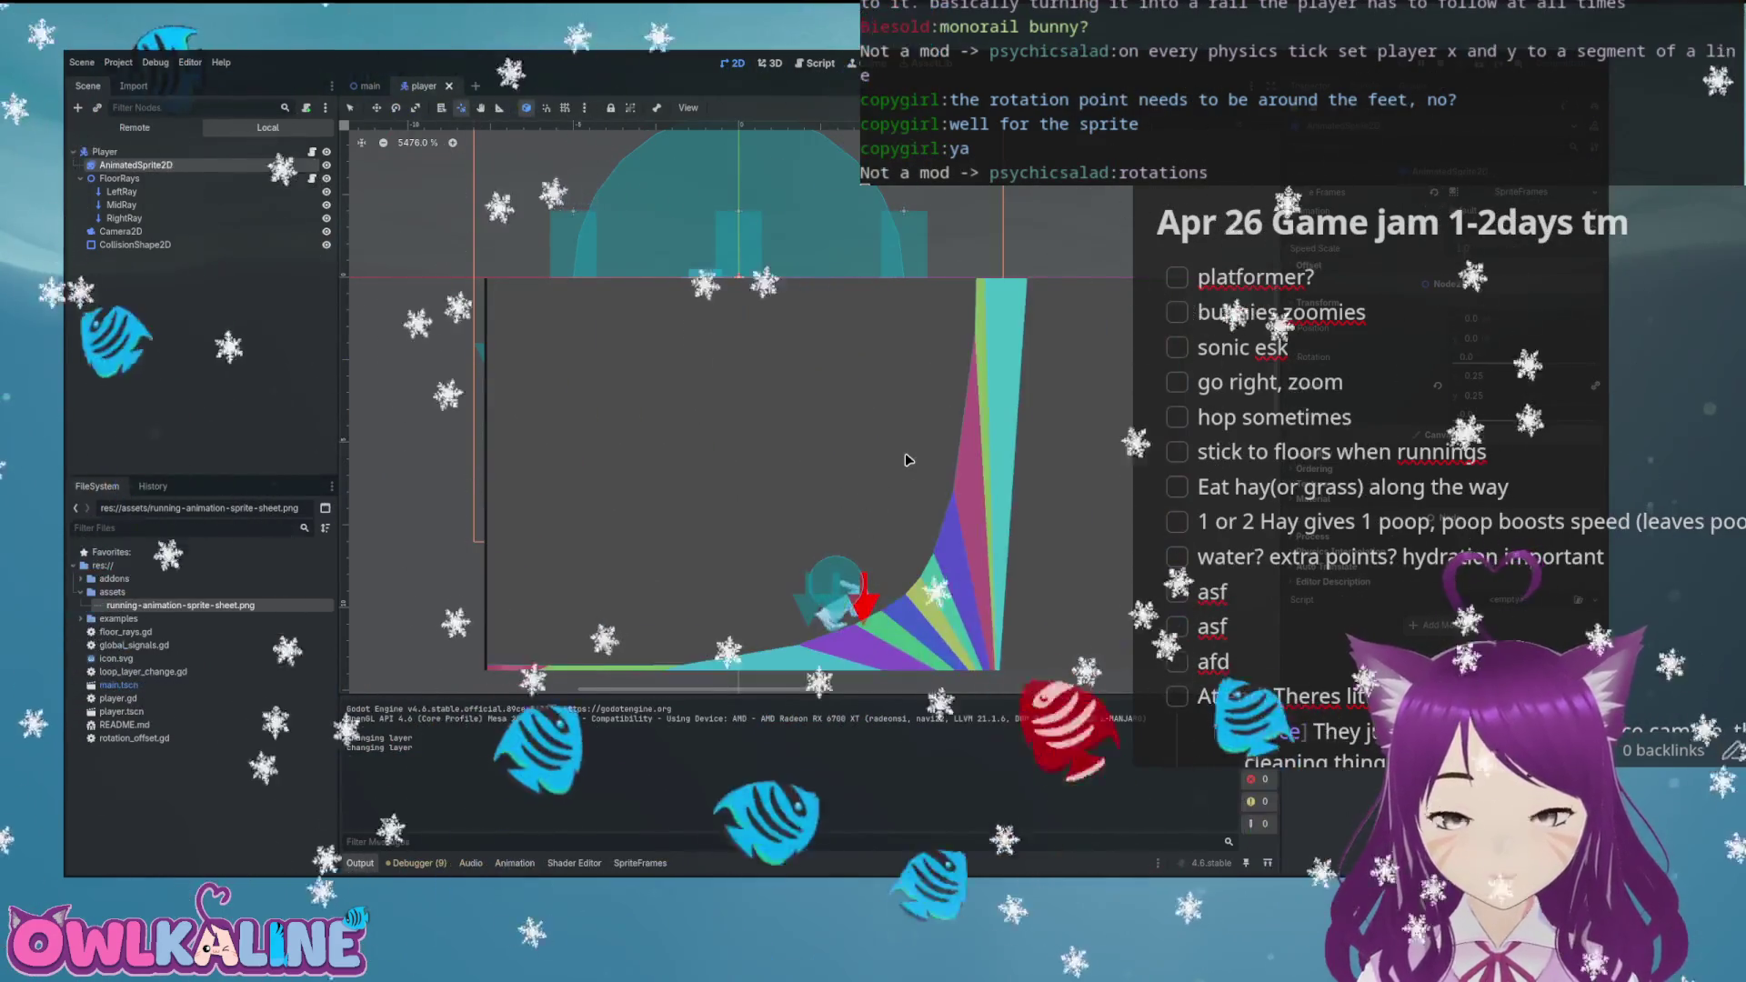
{"action": "key", "text": "F8"}
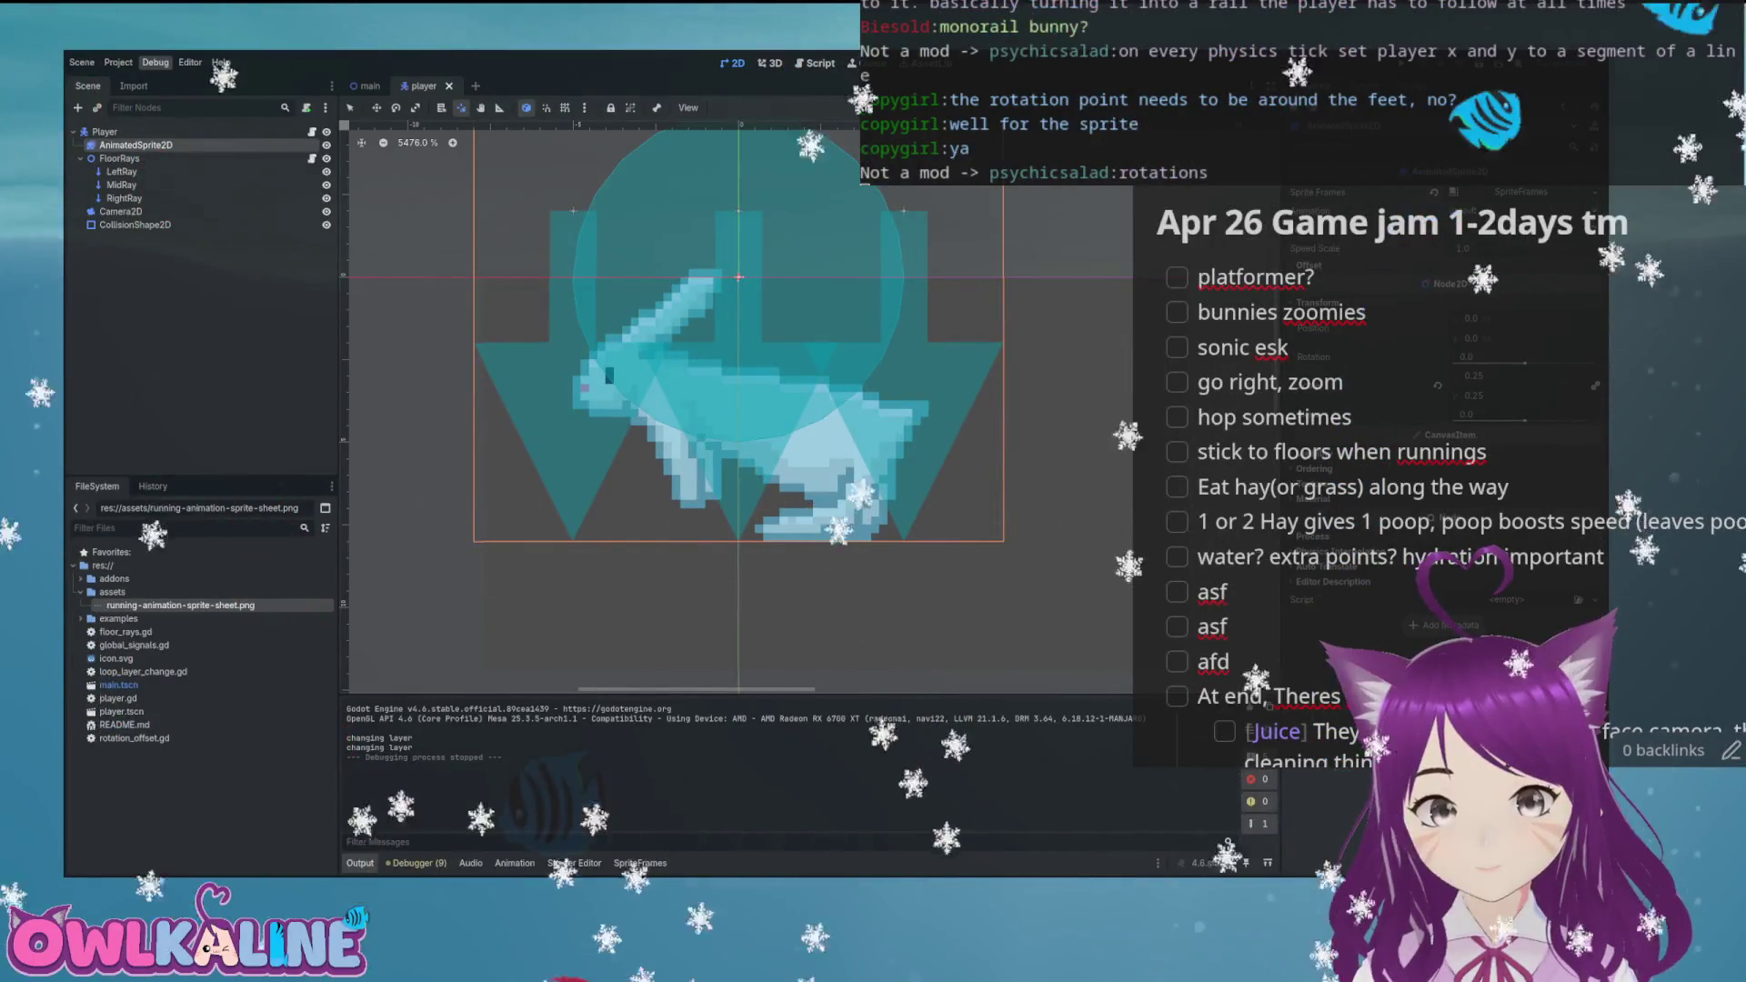
{"action": "key", "text": "F5"}
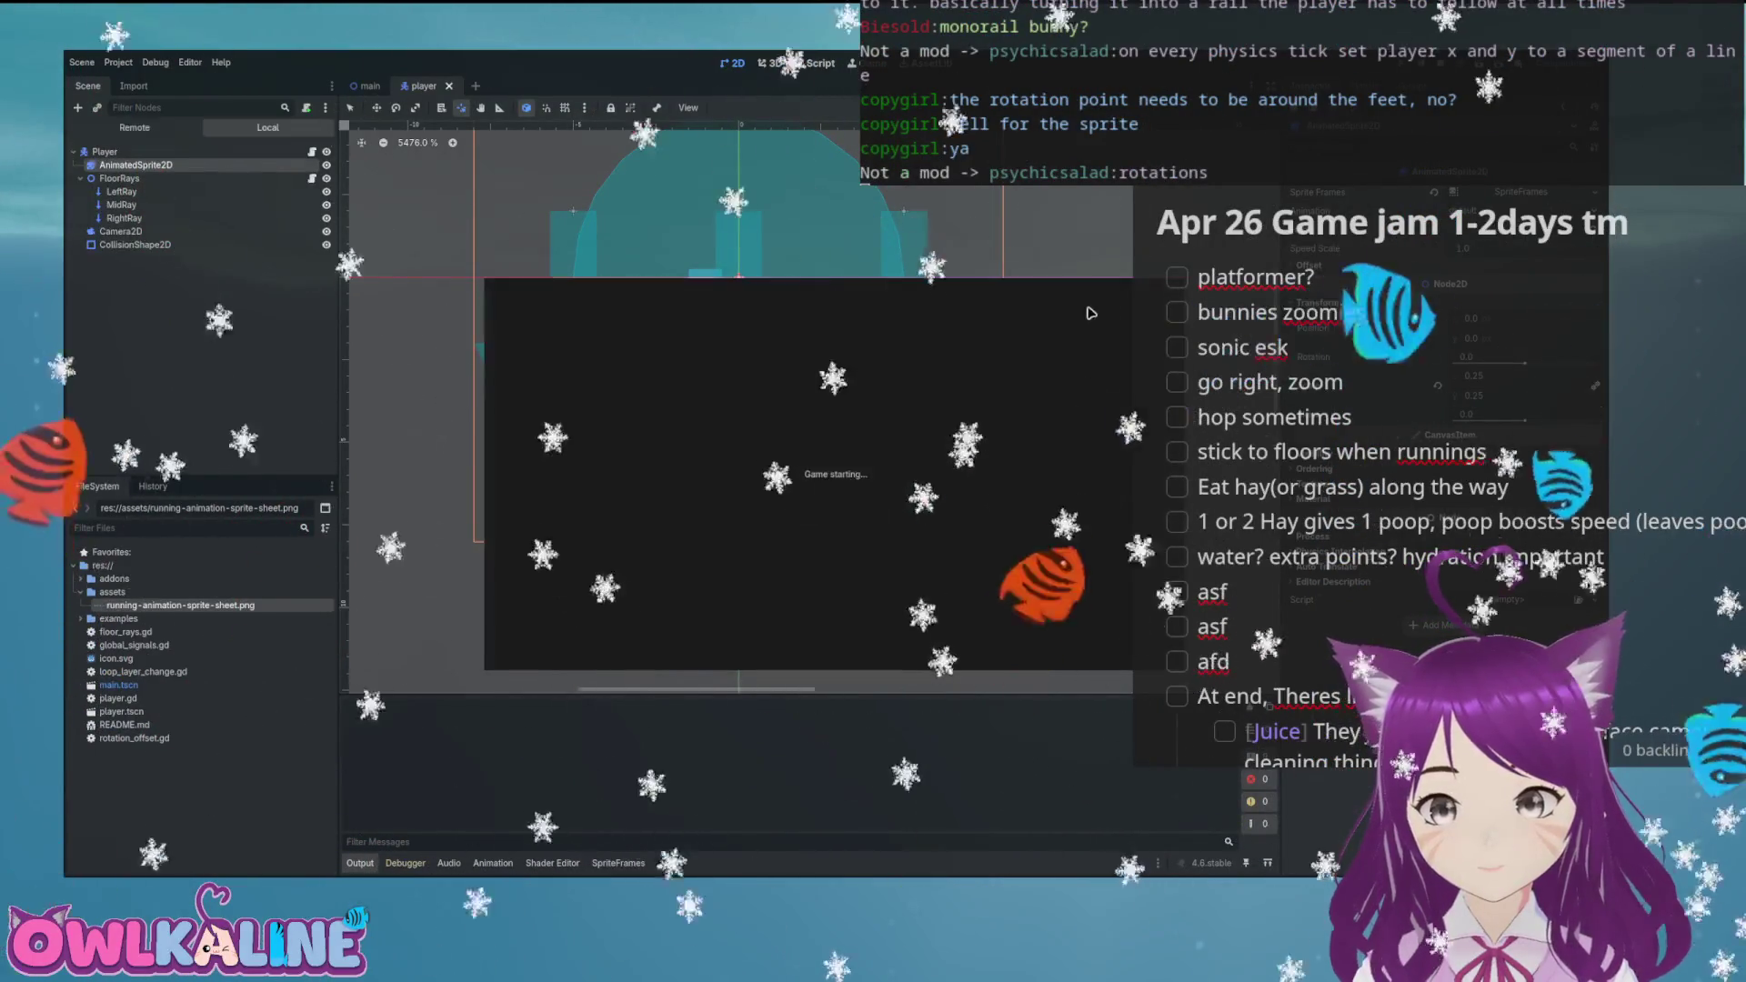
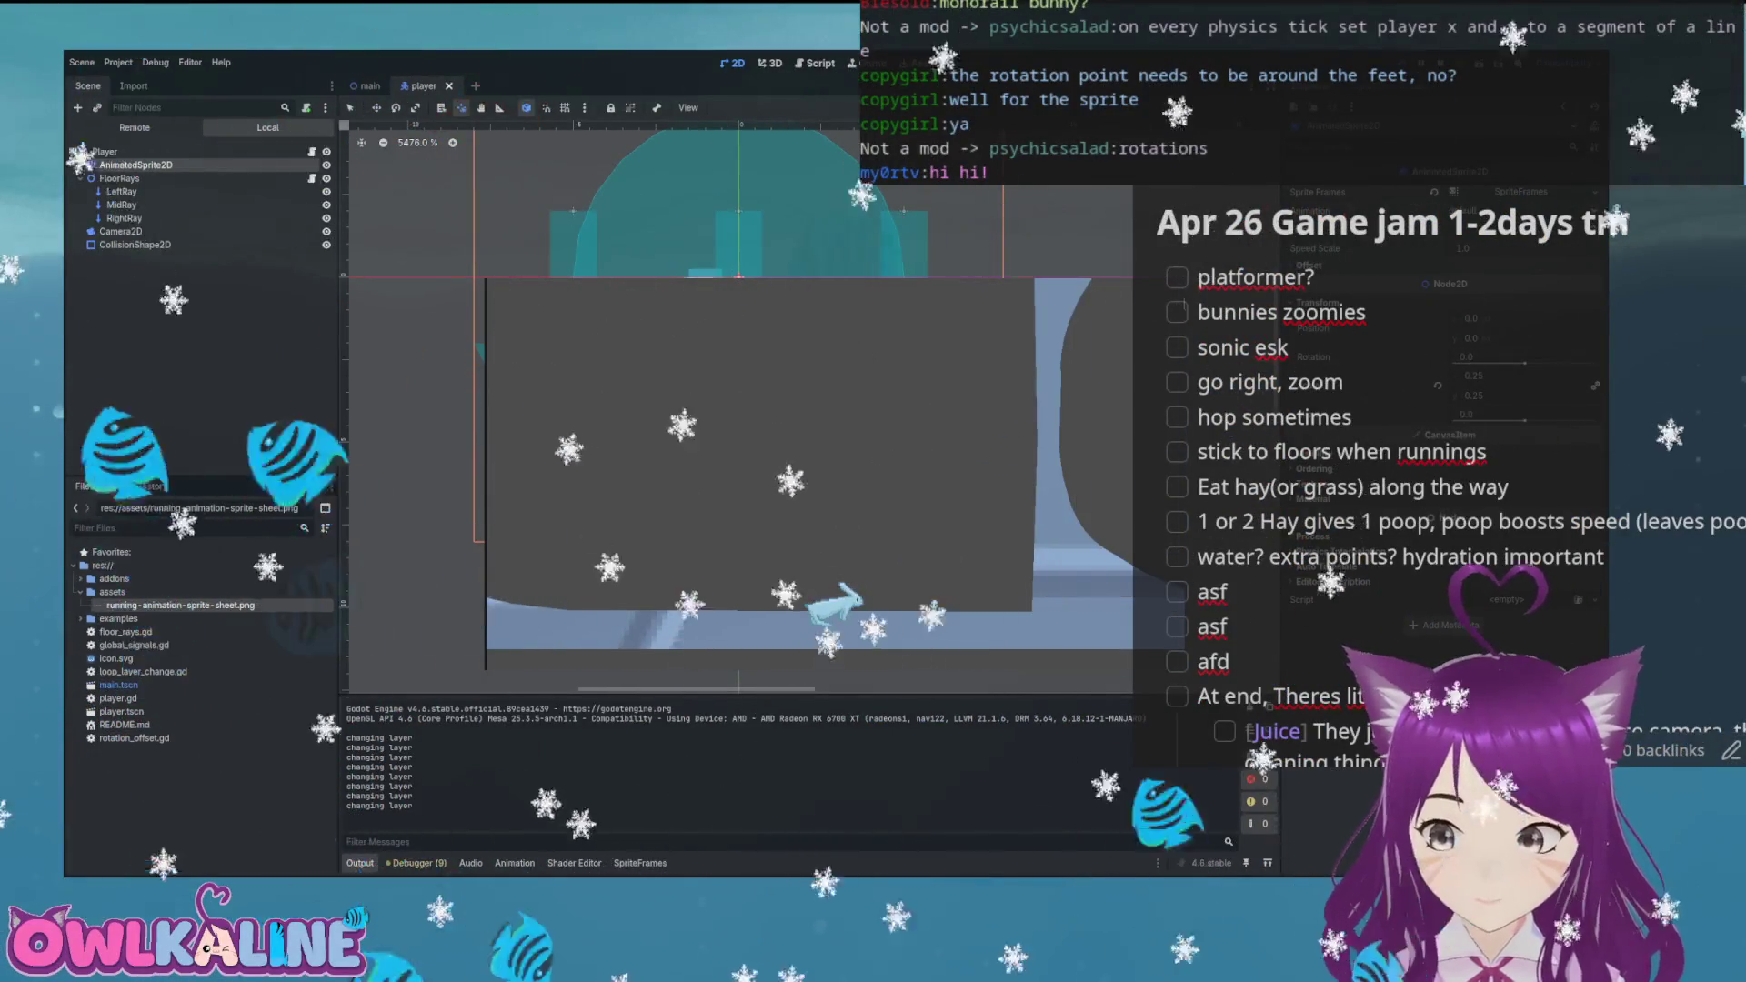
Stop the running game and zoom around the bunny sprite and its collision shapes in the player scene
{"action": "key", "text": "F8"}
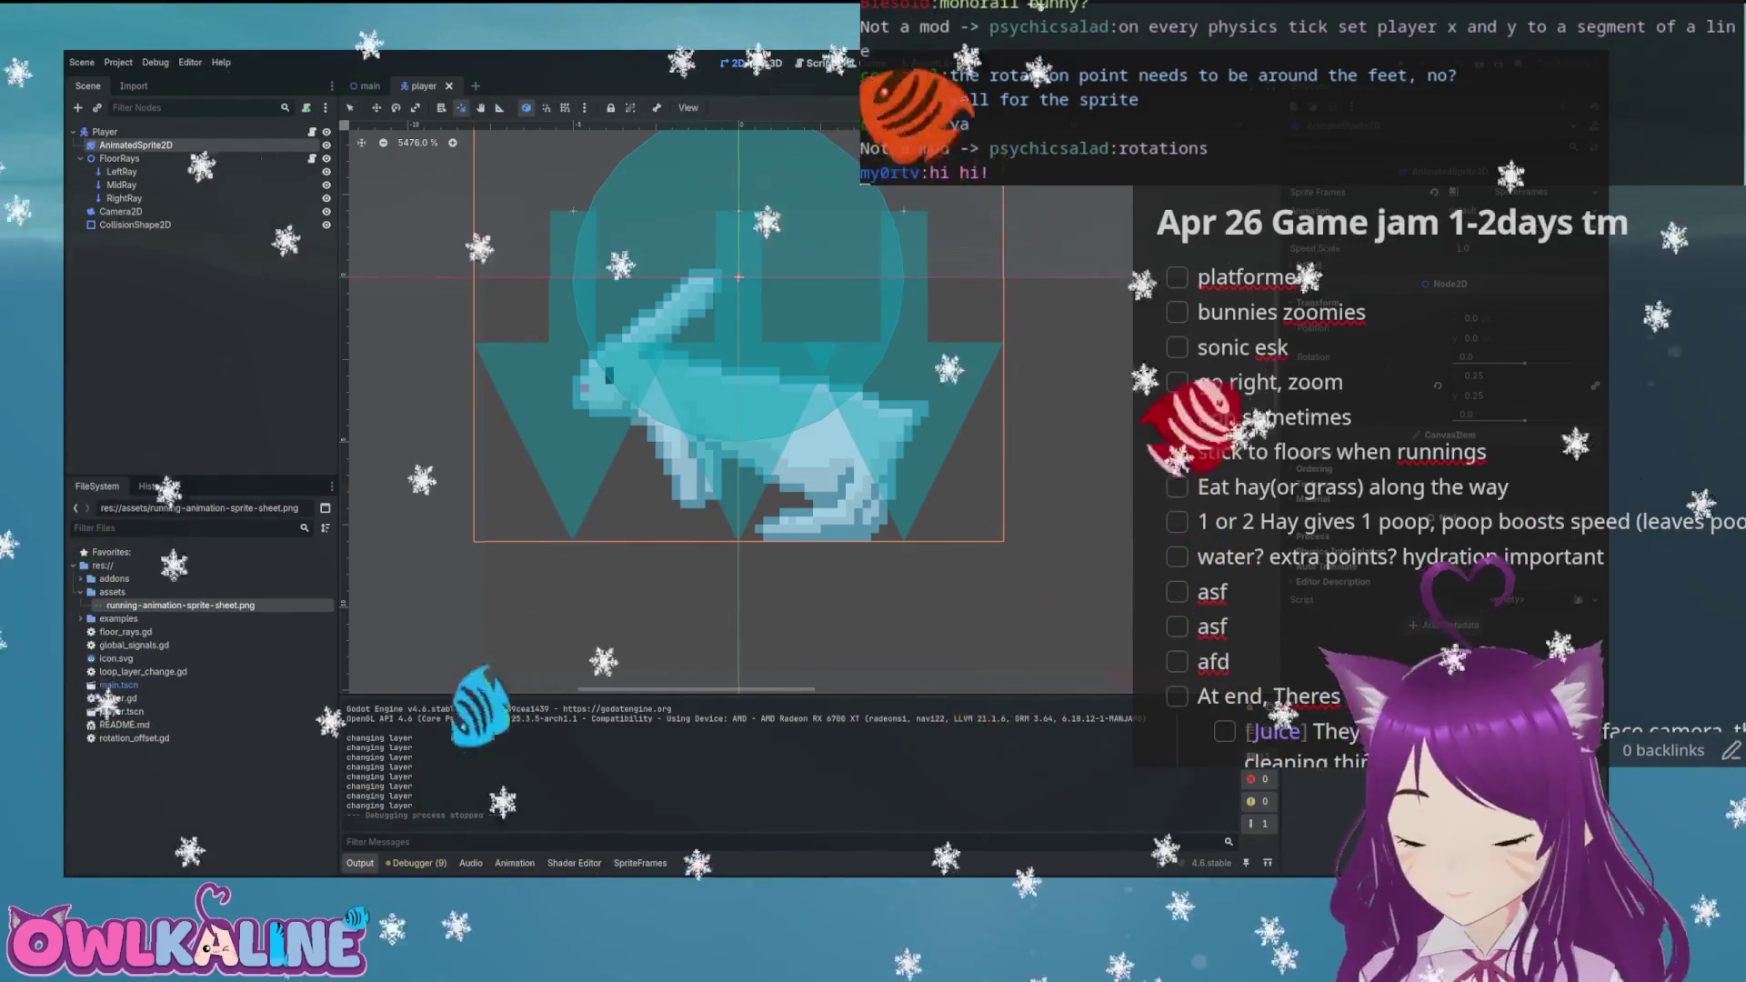
{"action": "scroll", "coordinate": [832, 488], "scroll_direction": "down", "scroll_amount": 3}
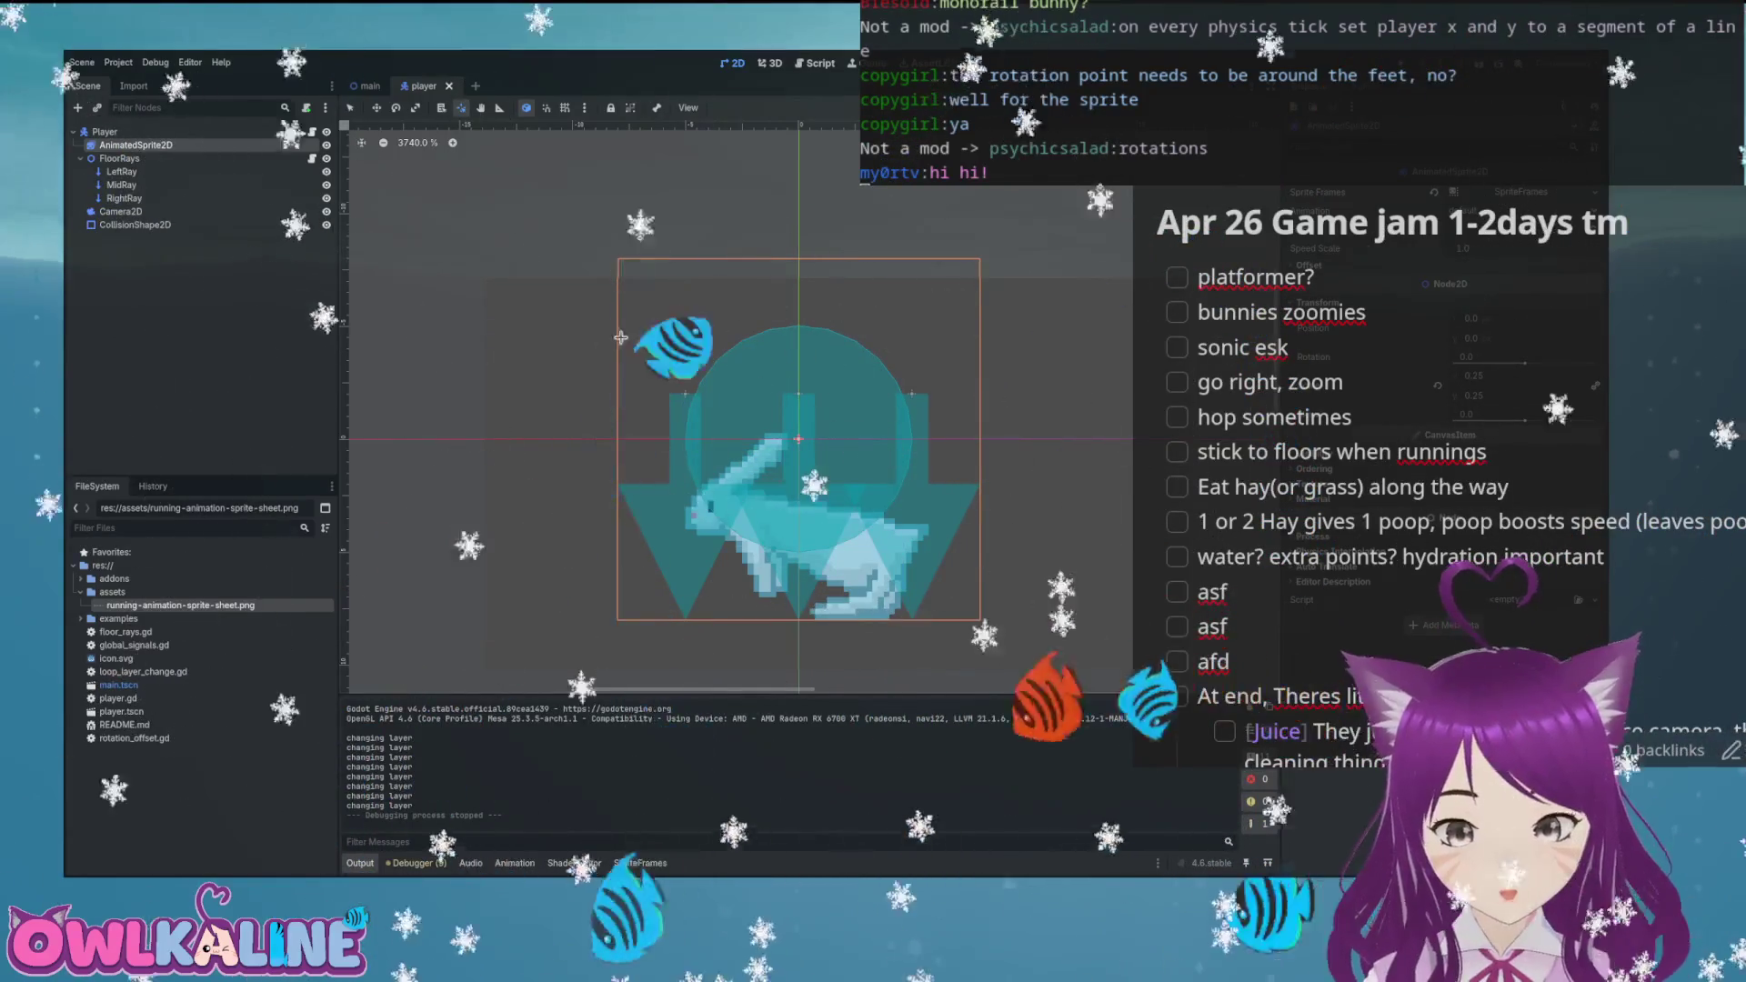
{"action": "scroll", "coordinate": [542, 320], "scroll_direction": "down", "scroll_amount": 3}
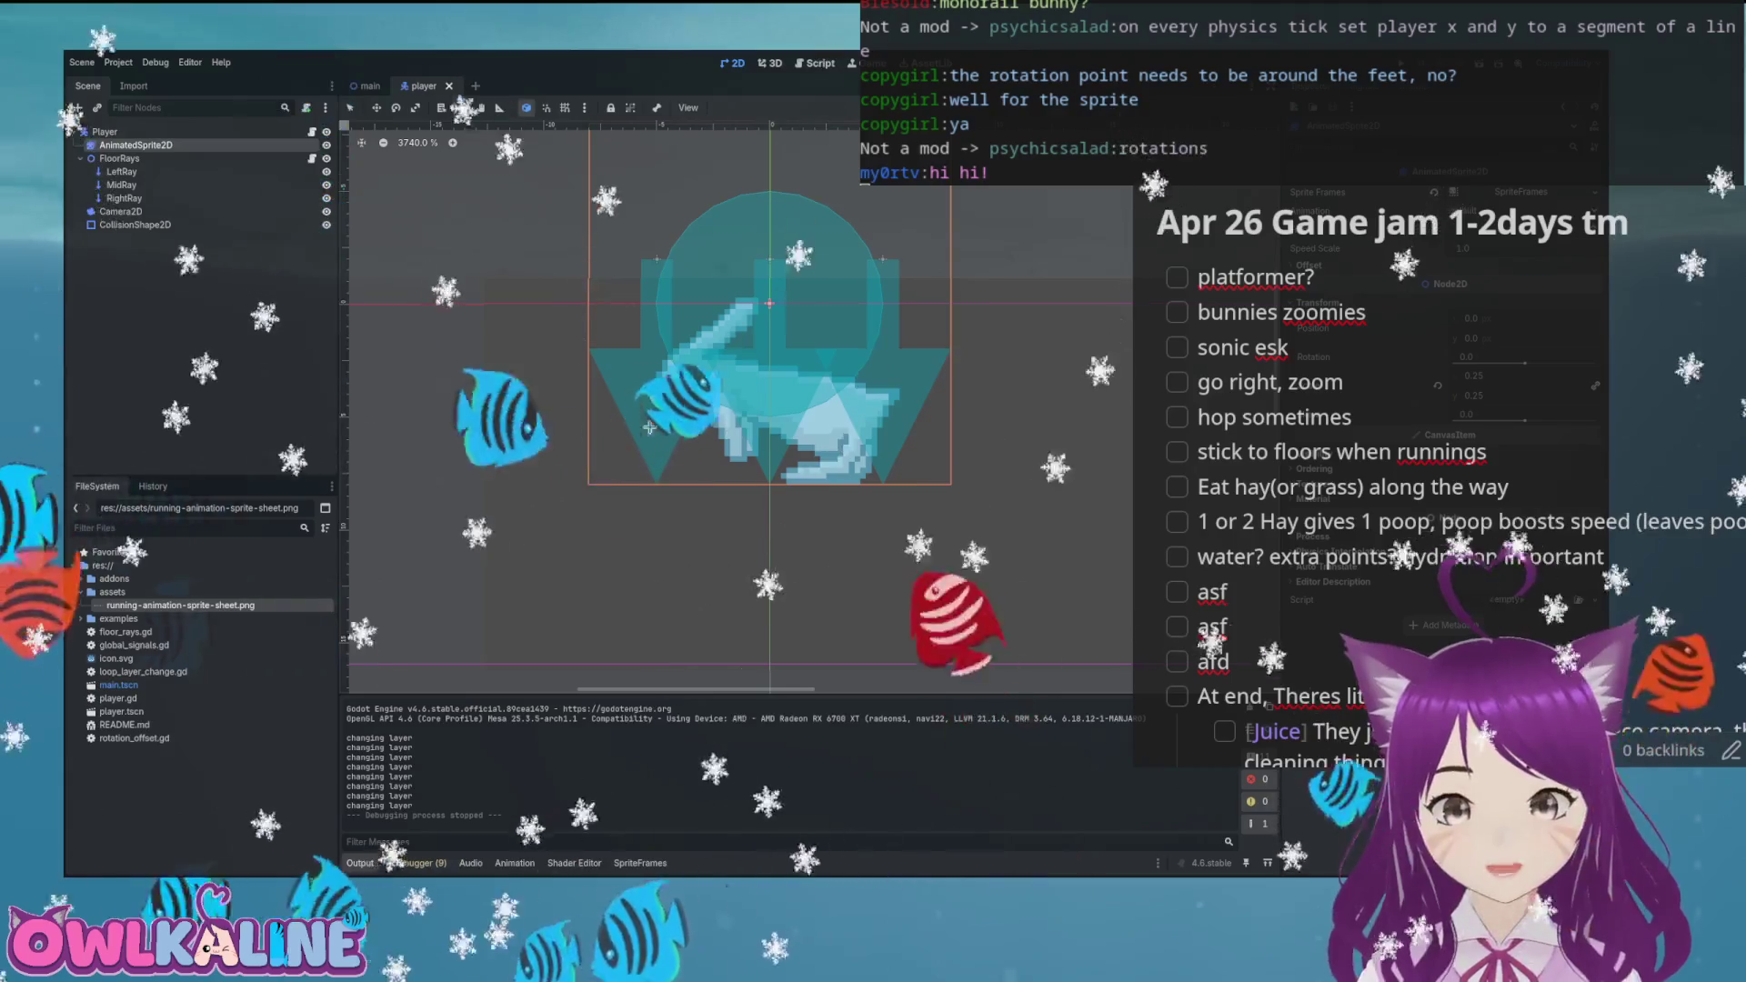
{"action": "scroll", "coordinate": [1010, 385], "scroll_direction": "up", "scroll_amount": 2}
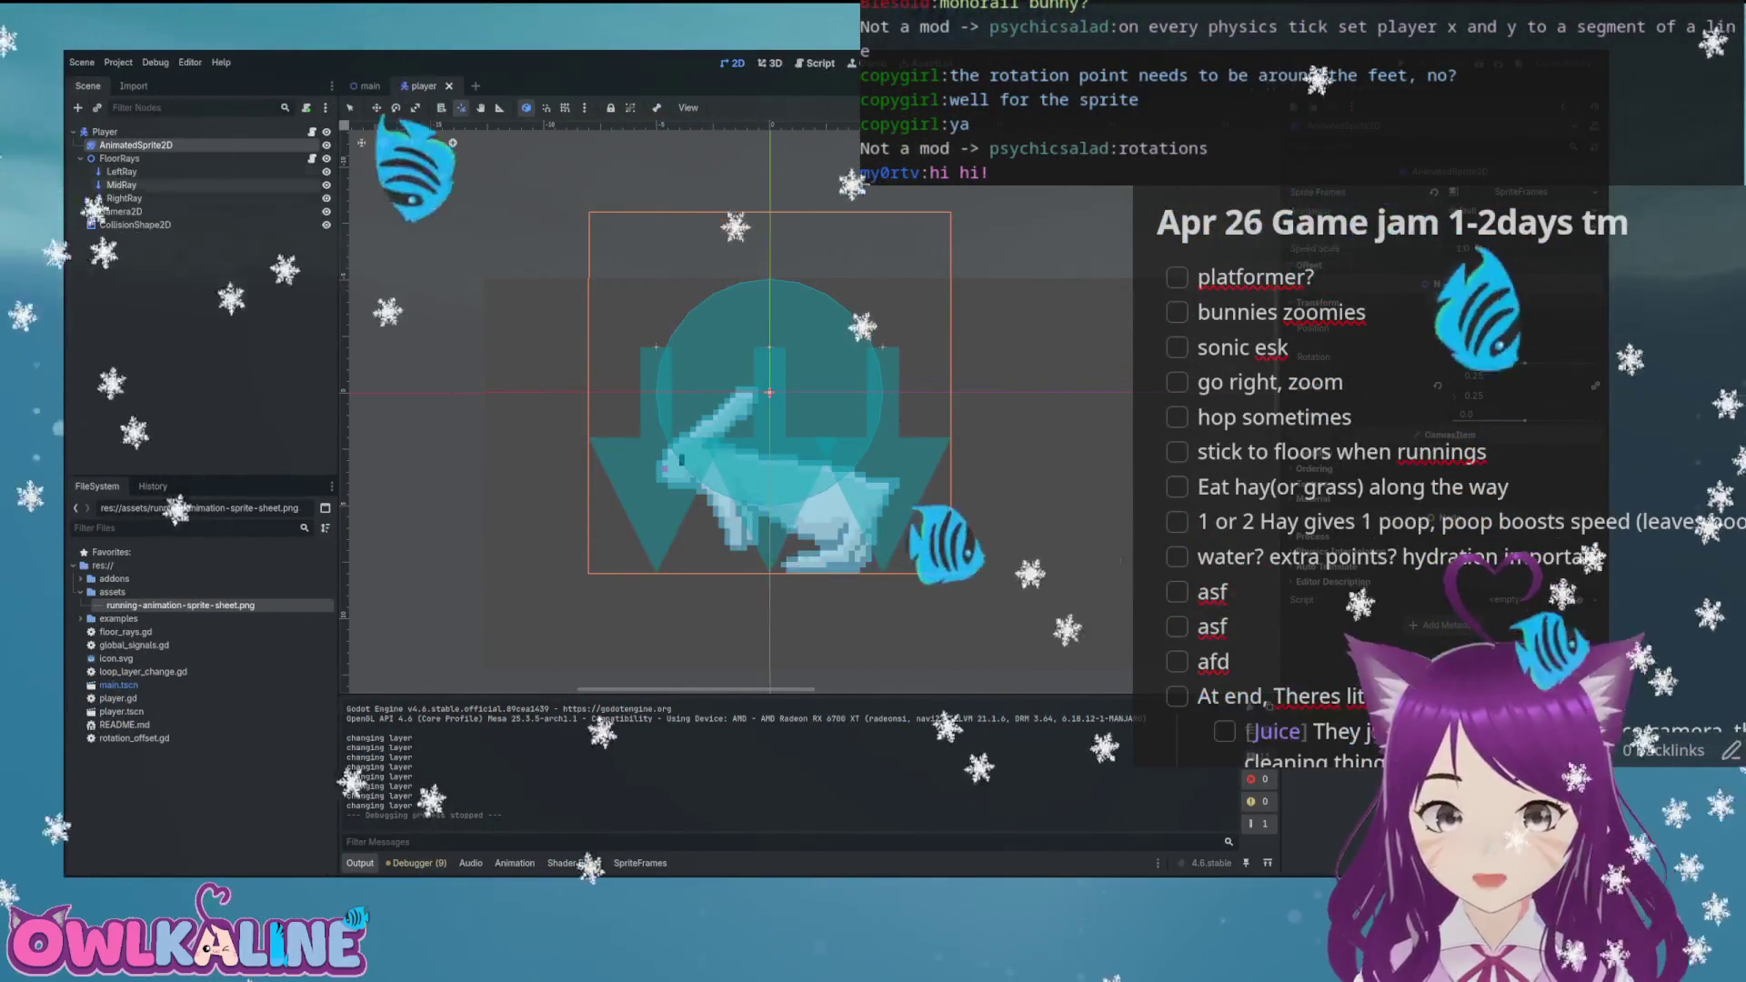
Run the game from the player script and drive the bunny left off the floor, then right toward the slope
{"action": "key", "text": "ctrl+F3"}
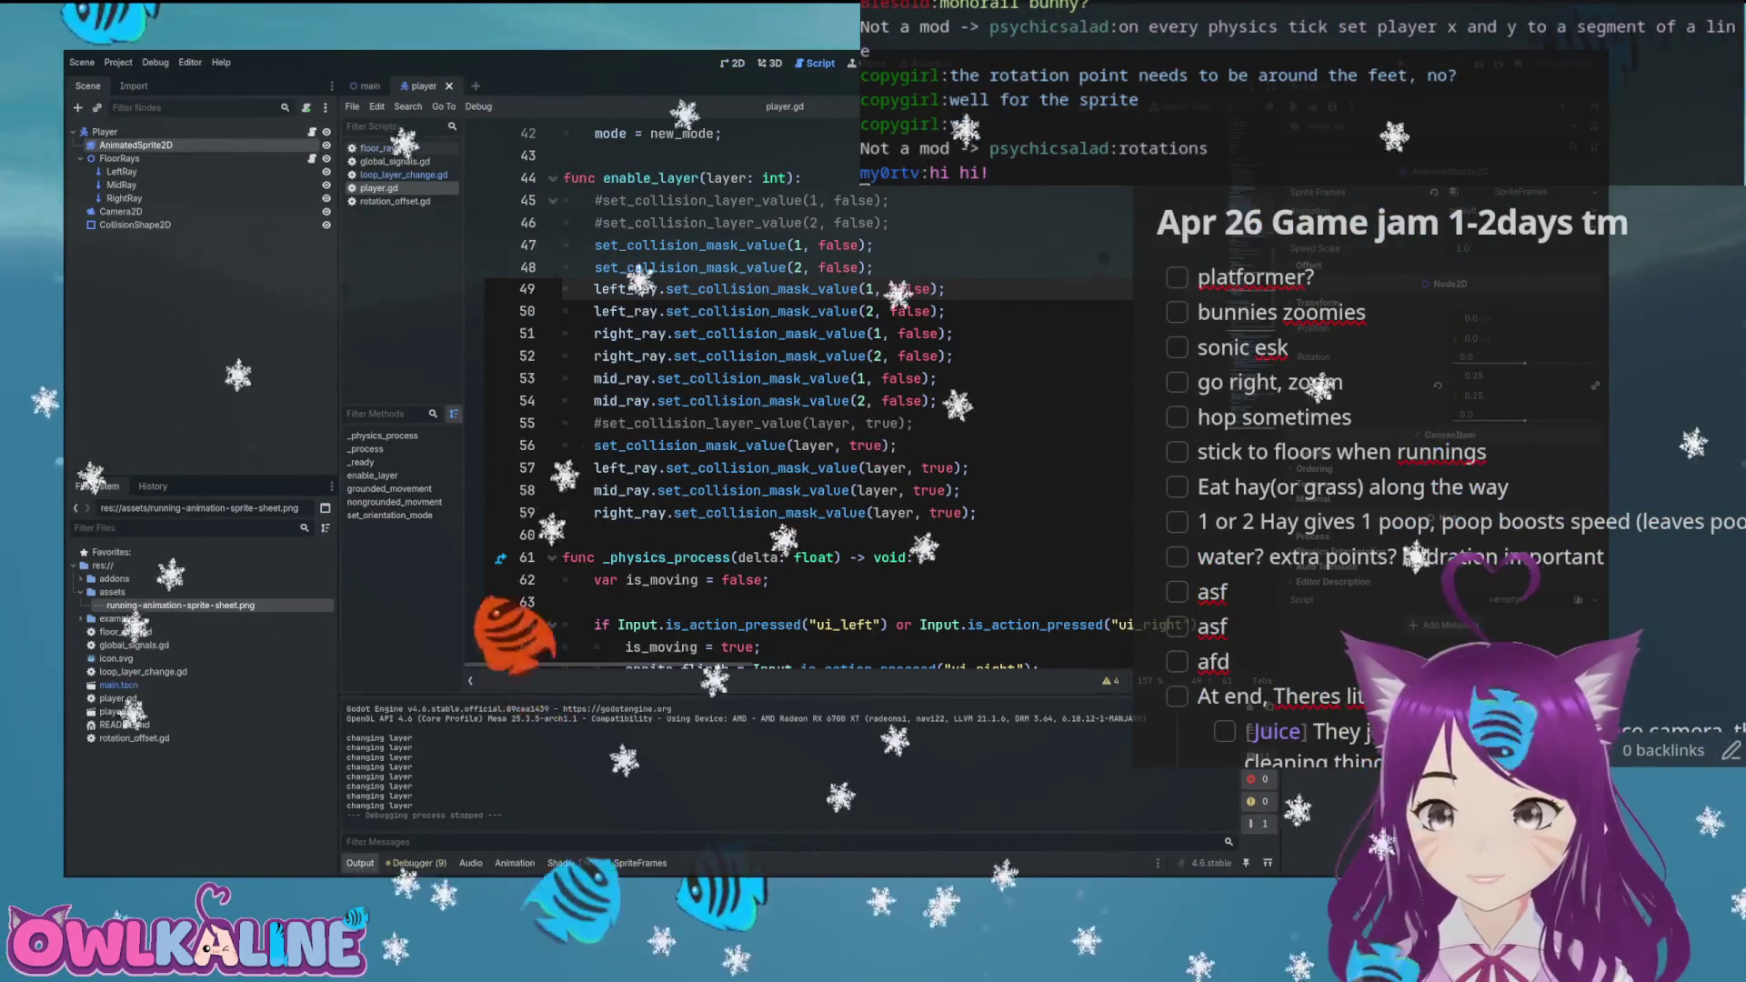
{"action": "key", "text": "F5"}
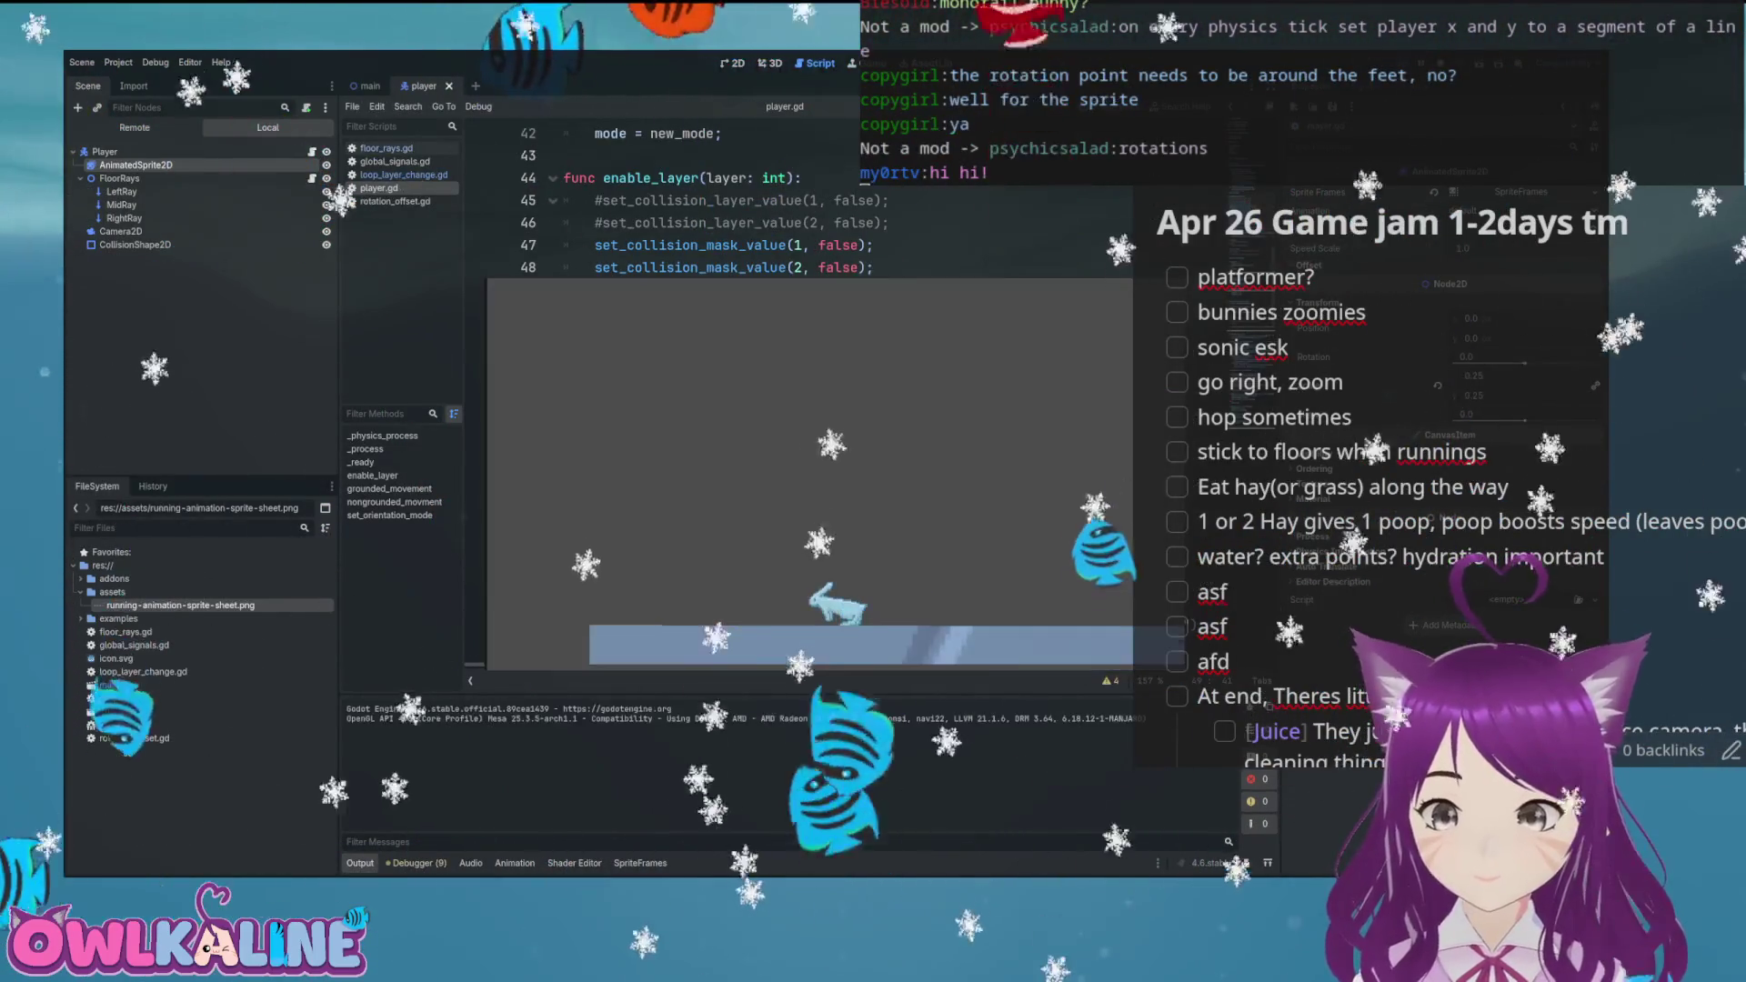
{"action": "key", "text": "Left"}
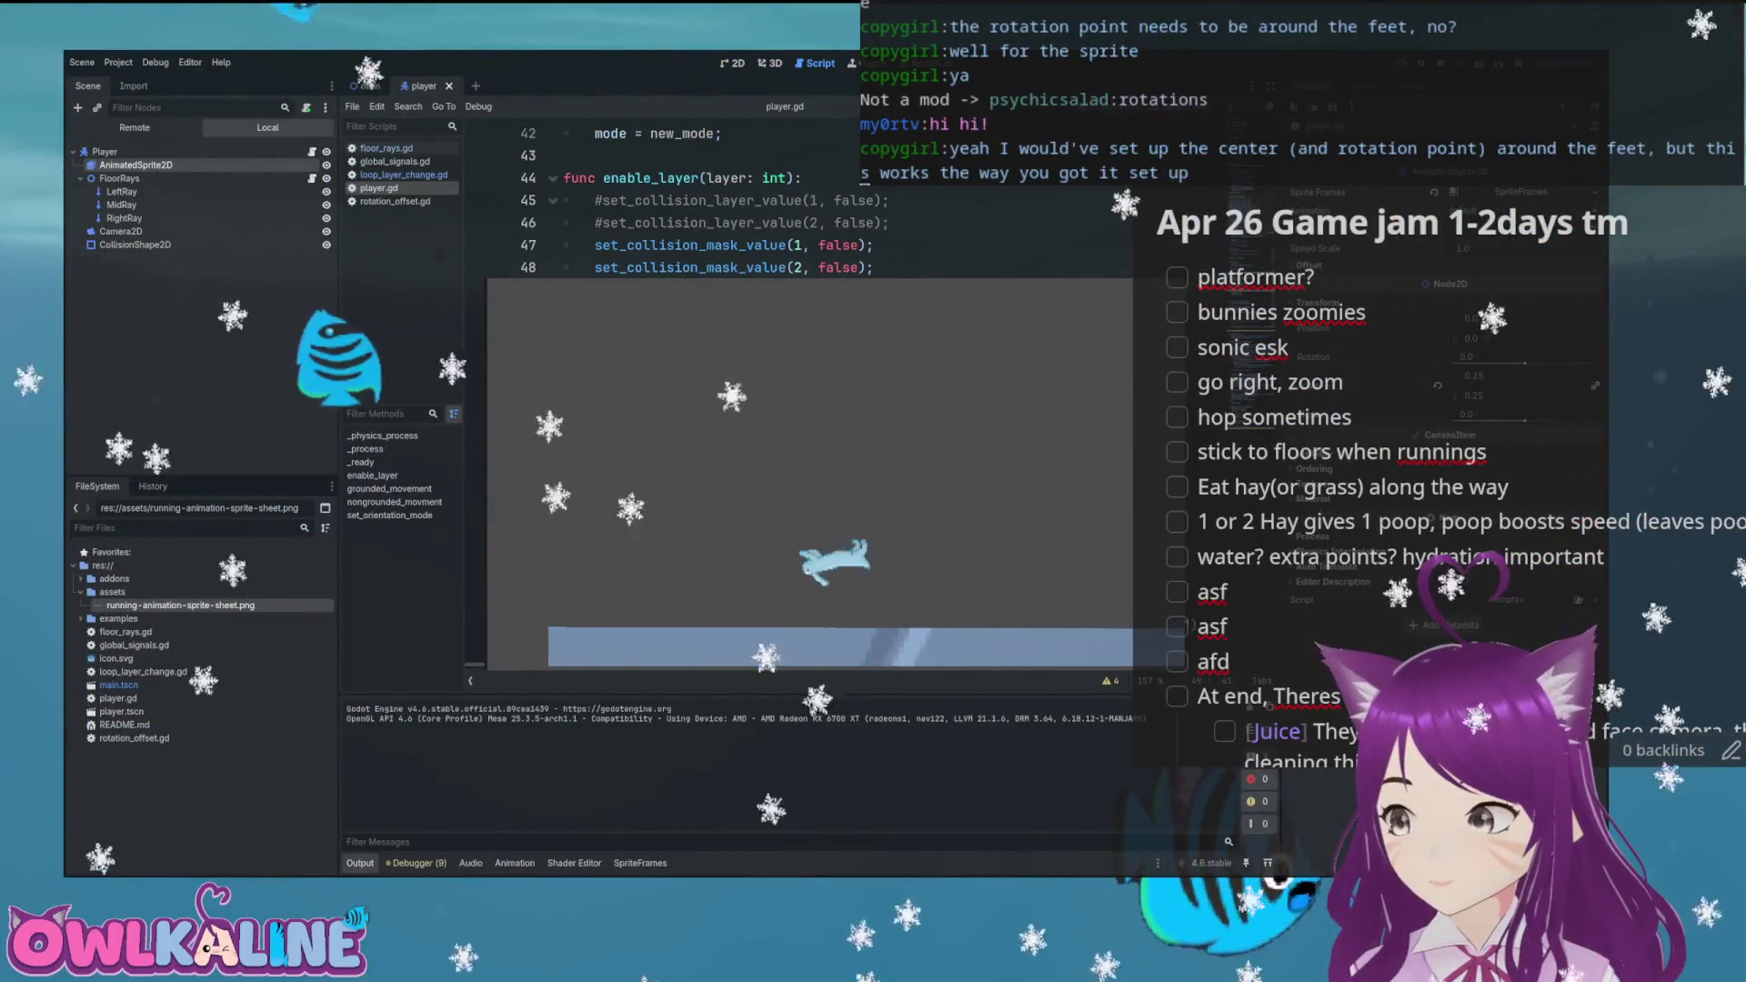
{"action": "key", "text": "Left"}
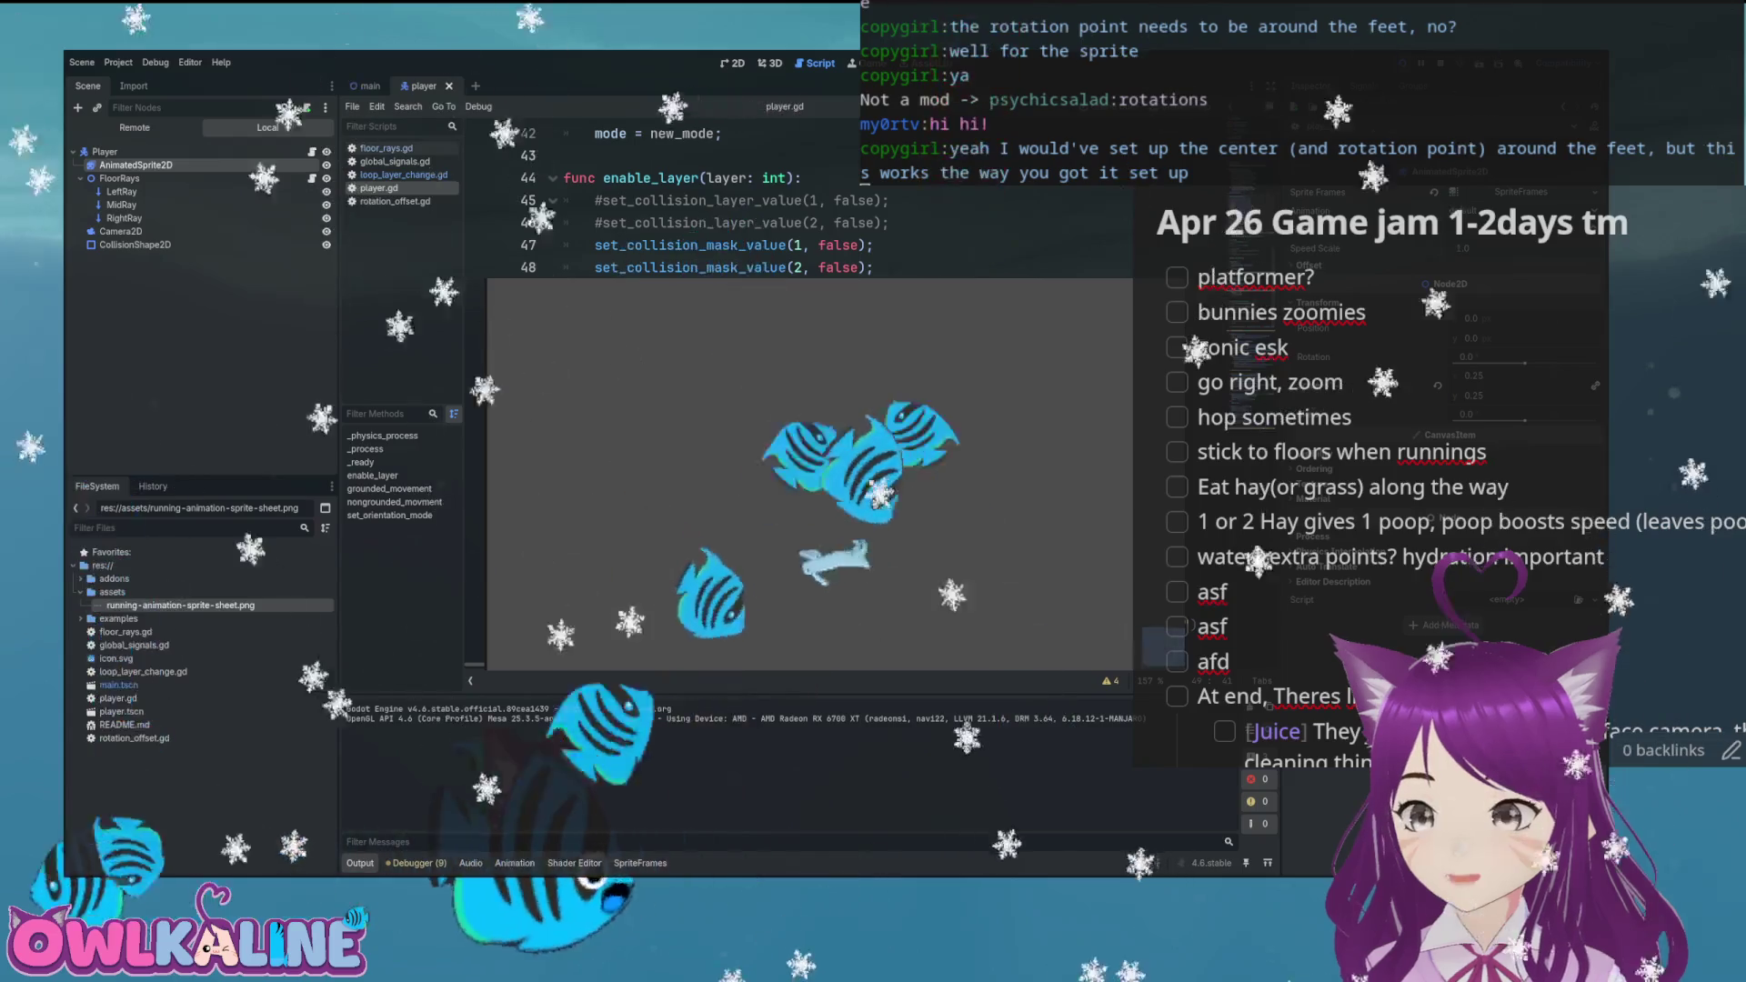
{"action": "key", "text": "Left"}
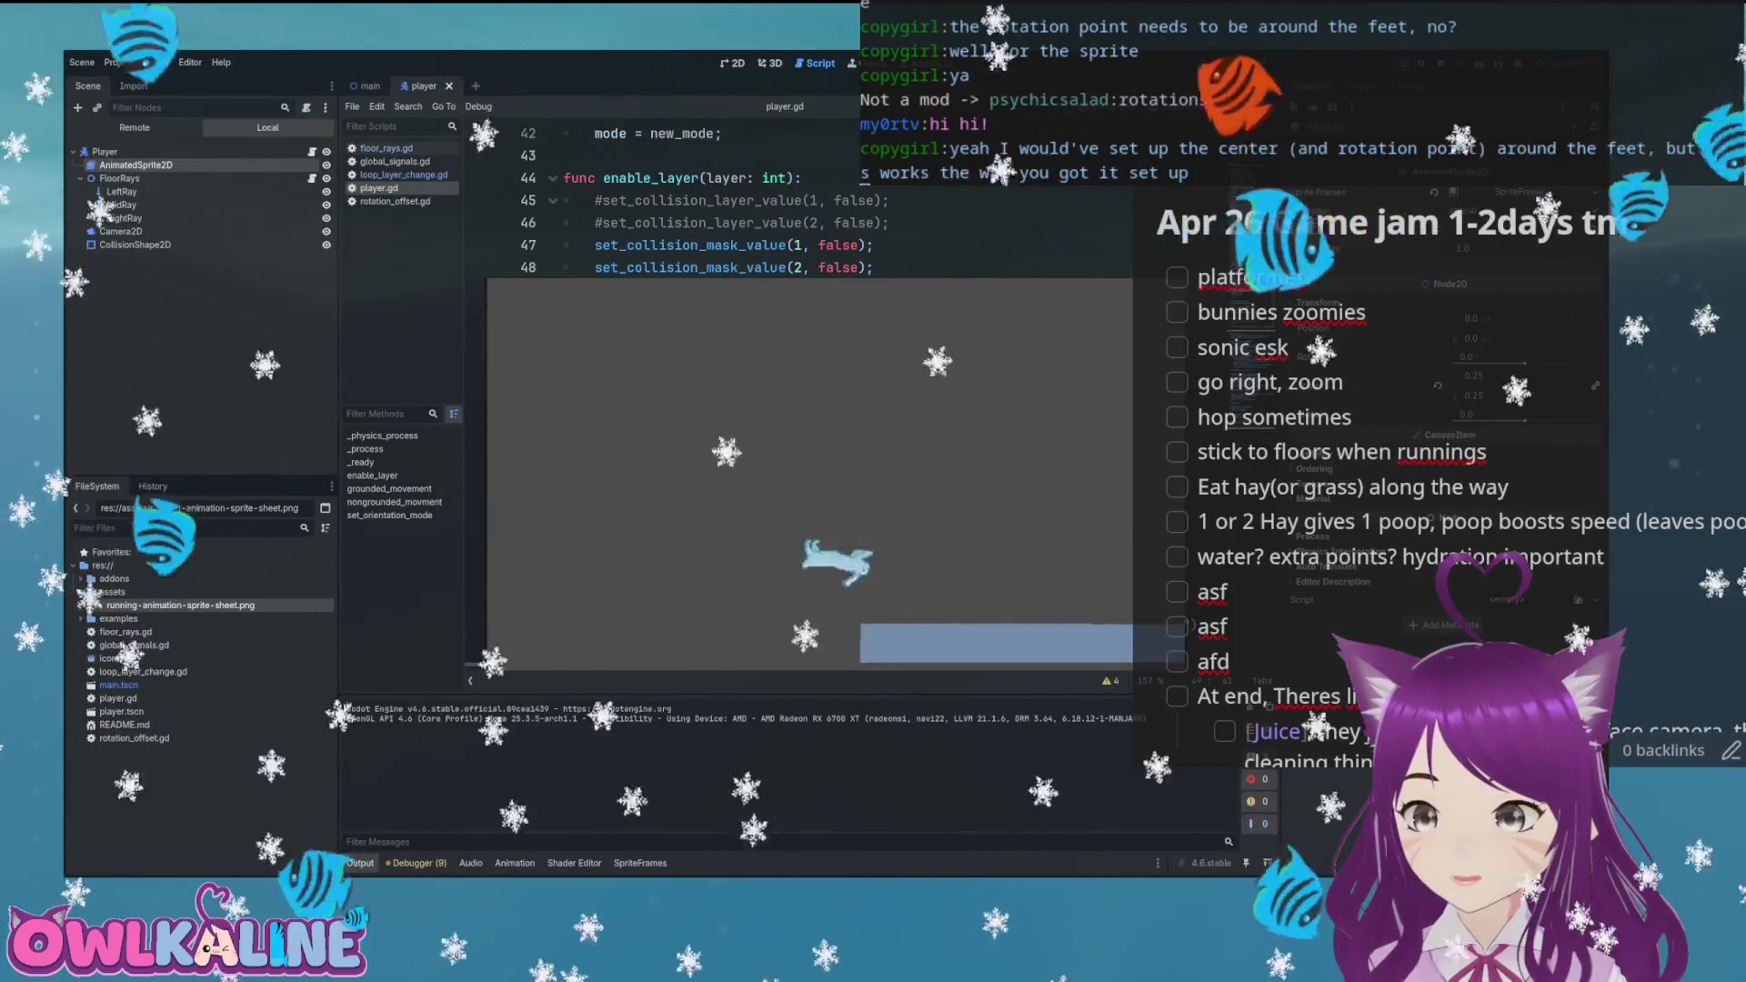
{"action": "key", "text": "Left"}
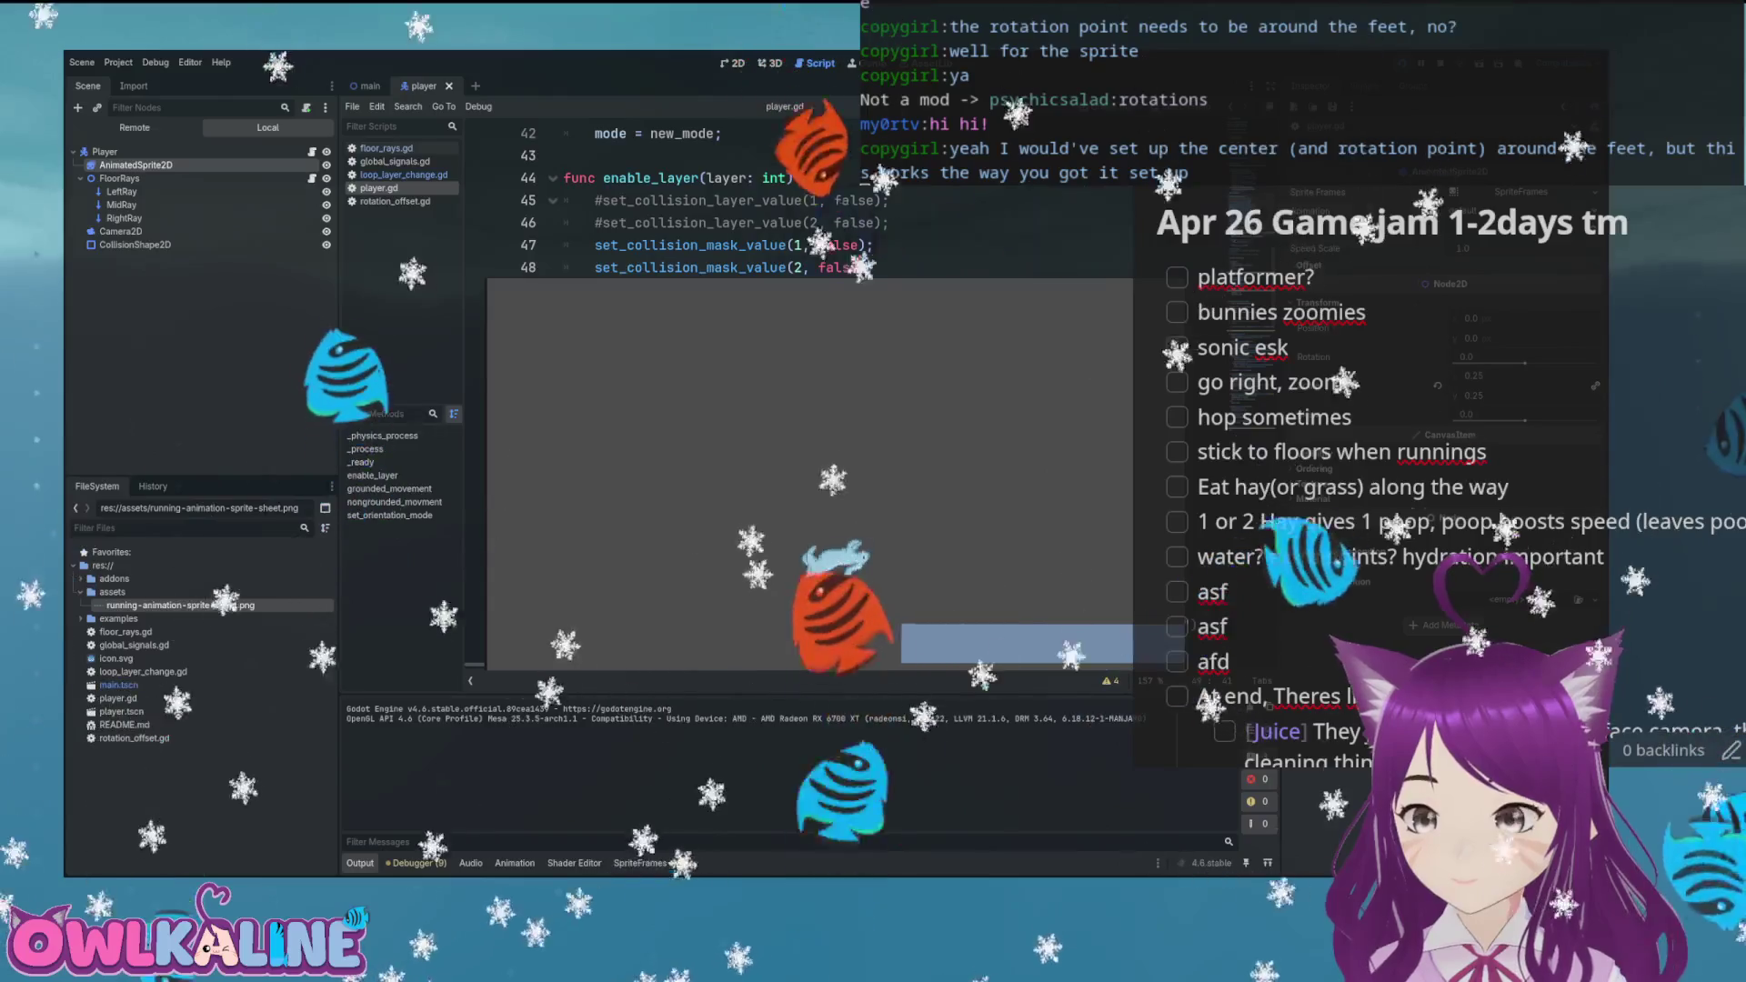
{"action": "key", "text": "Left"}
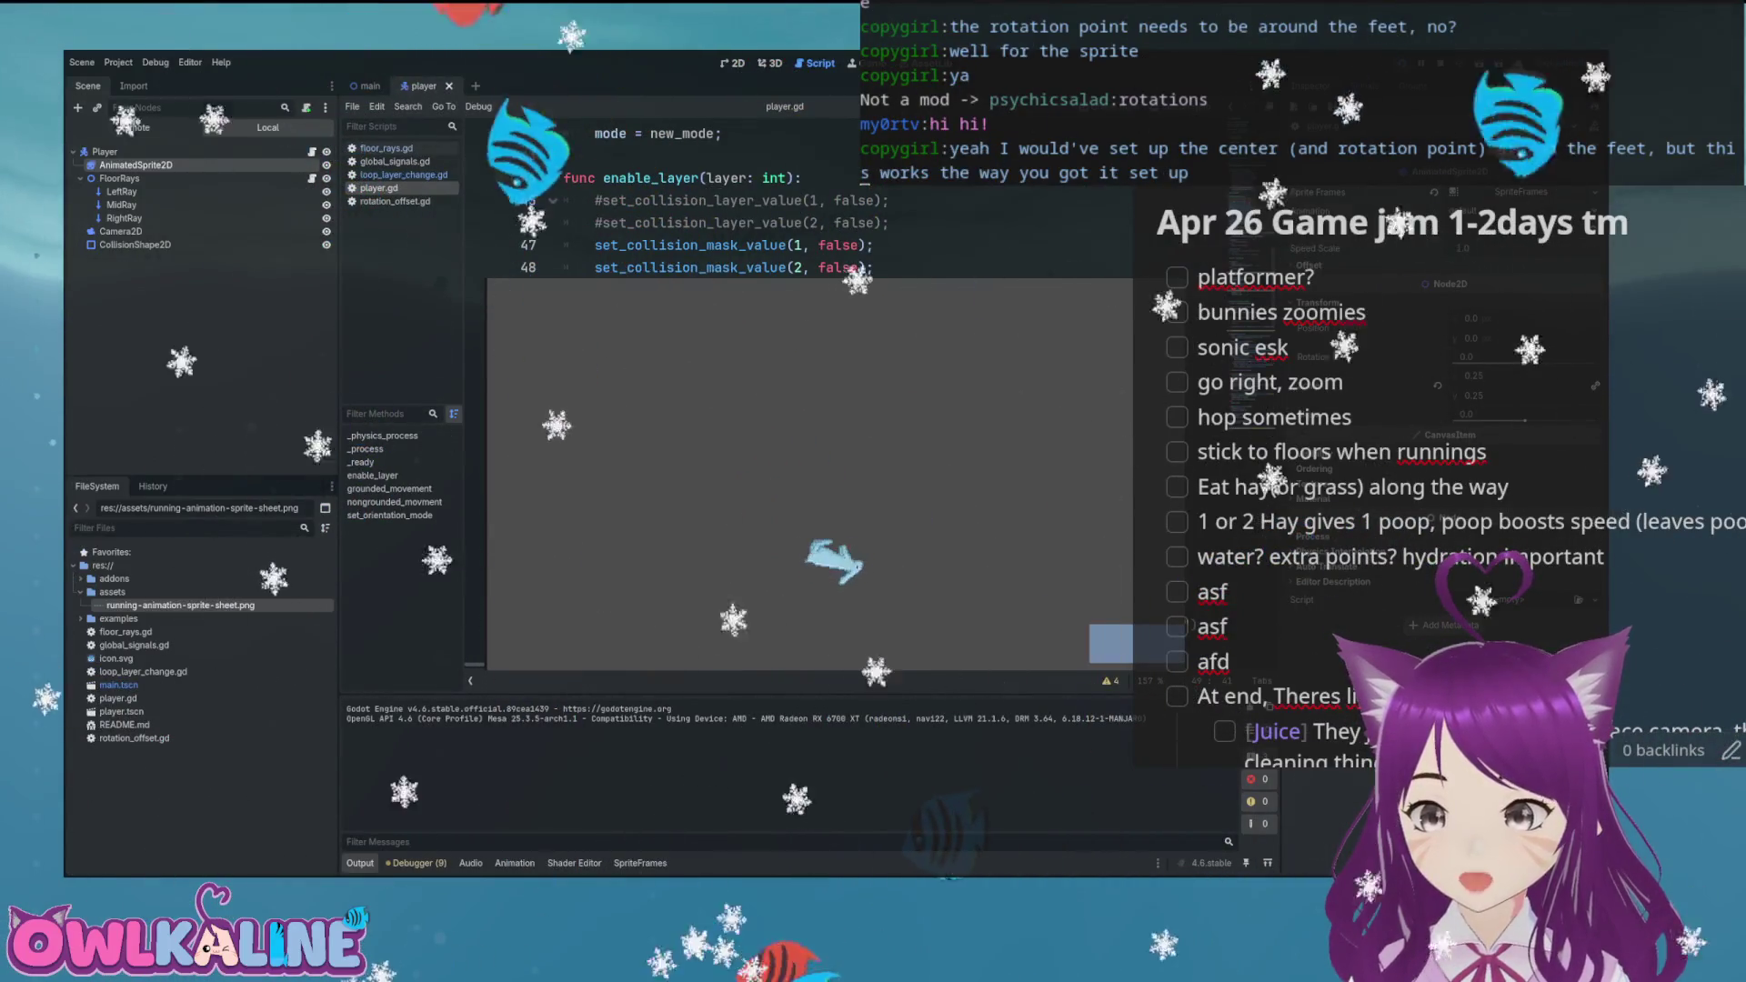
{"action": "key", "text": "Right"}
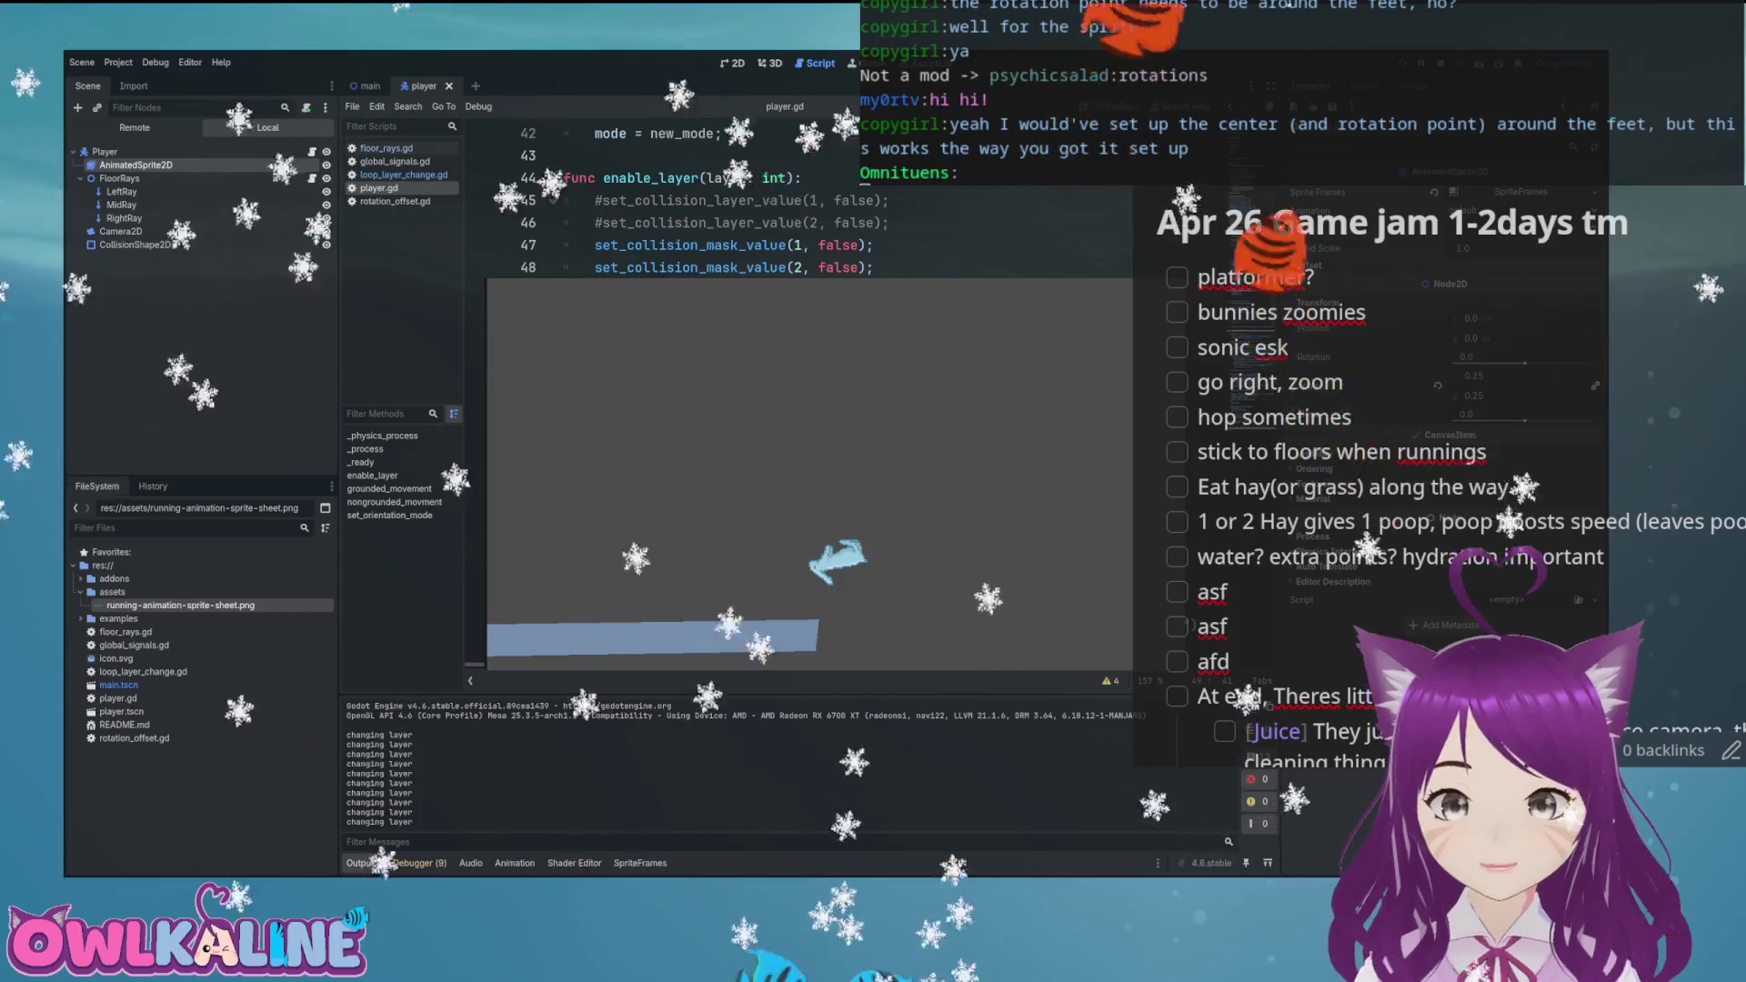
Stop the game and return to the 2D view of the player scene
{"action": "key", "text": "F8"}
{"action": "key", "text": "ctrl+F1"}
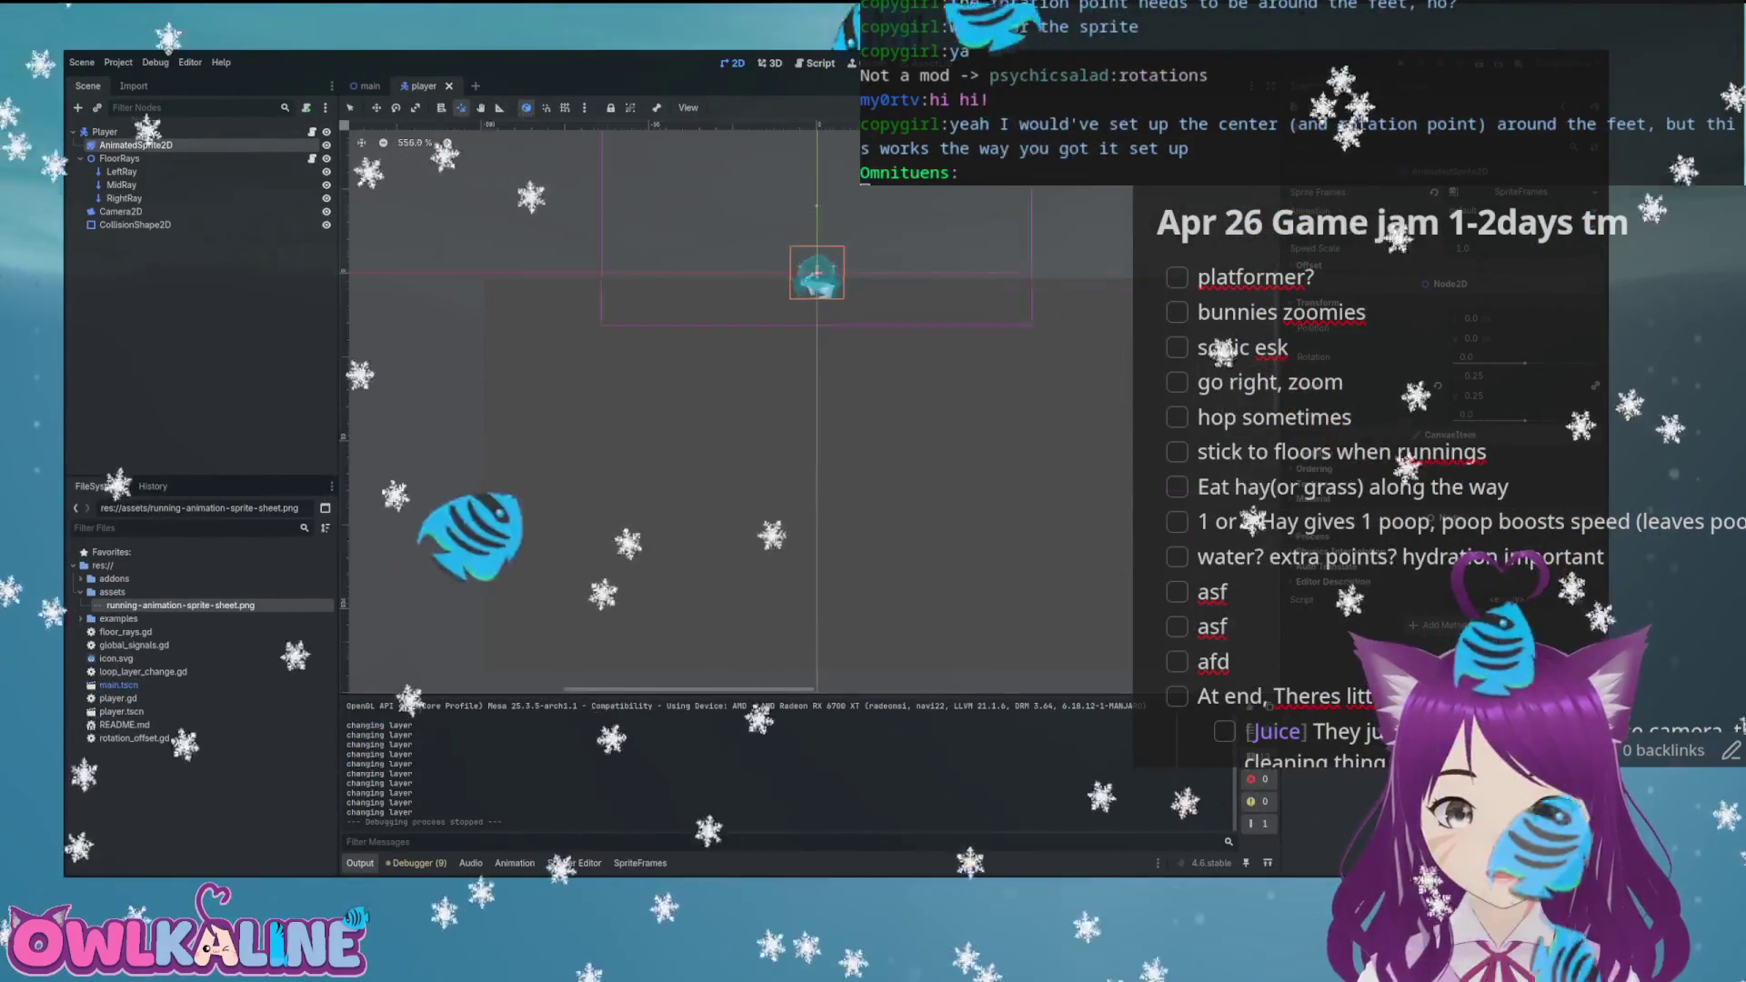
{"action": "scroll", "coordinate": [818, 382], "scroll_direction": "up", "scroll_amount": 3}
Inspect the rainbow mound in the main level scene, then go back to player.gd
{"action": "key", "text": "ctrl+Tab"}
{"action": "scroll", "coordinate": [783, 311], "scroll_direction": "down", "scroll_amount": 15}
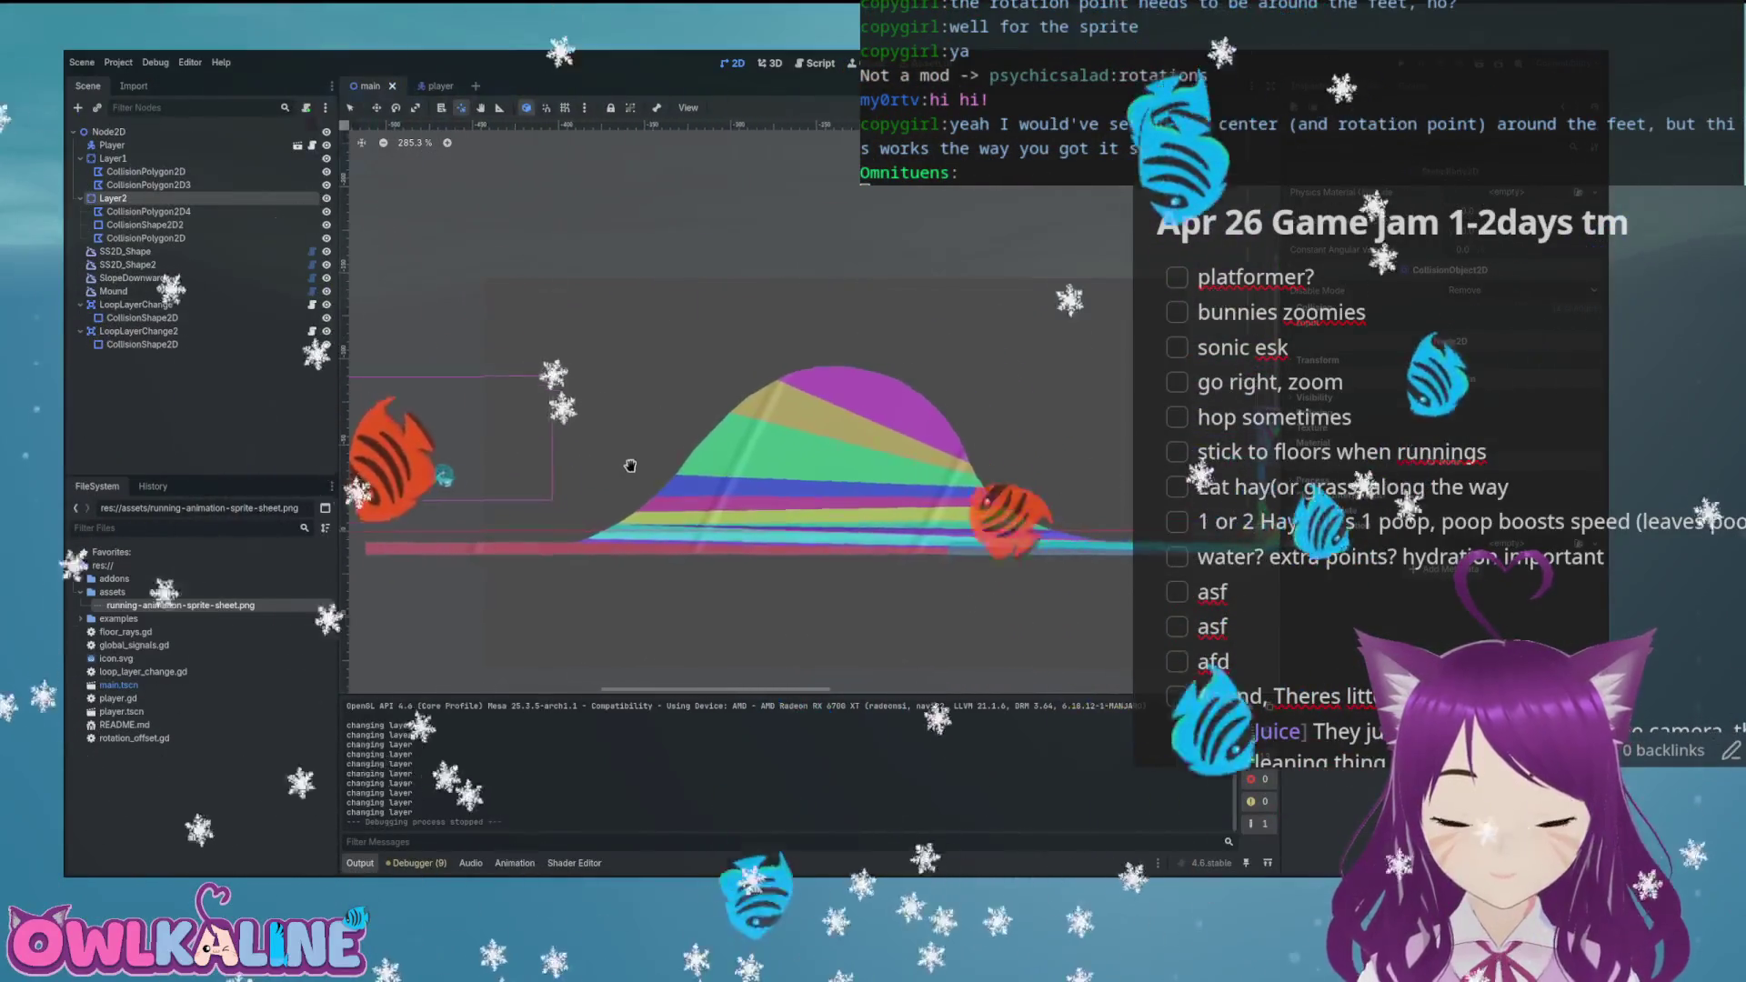
{"action": "scroll", "coordinate": [630, 465], "scroll_direction": "right", "scroll_amount": 10}
{"action": "scroll", "coordinate": [593, 394], "scroll_direction": "down", "scroll_amount": 2}
{"action": "scroll", "coordinate": [759, 400], "scroll_direction": "down", "scroll_amount": 5}
{"action": "scroll", "coordinate": [773, 317], "scroll_direction": "up", "scroll_amount": 7}
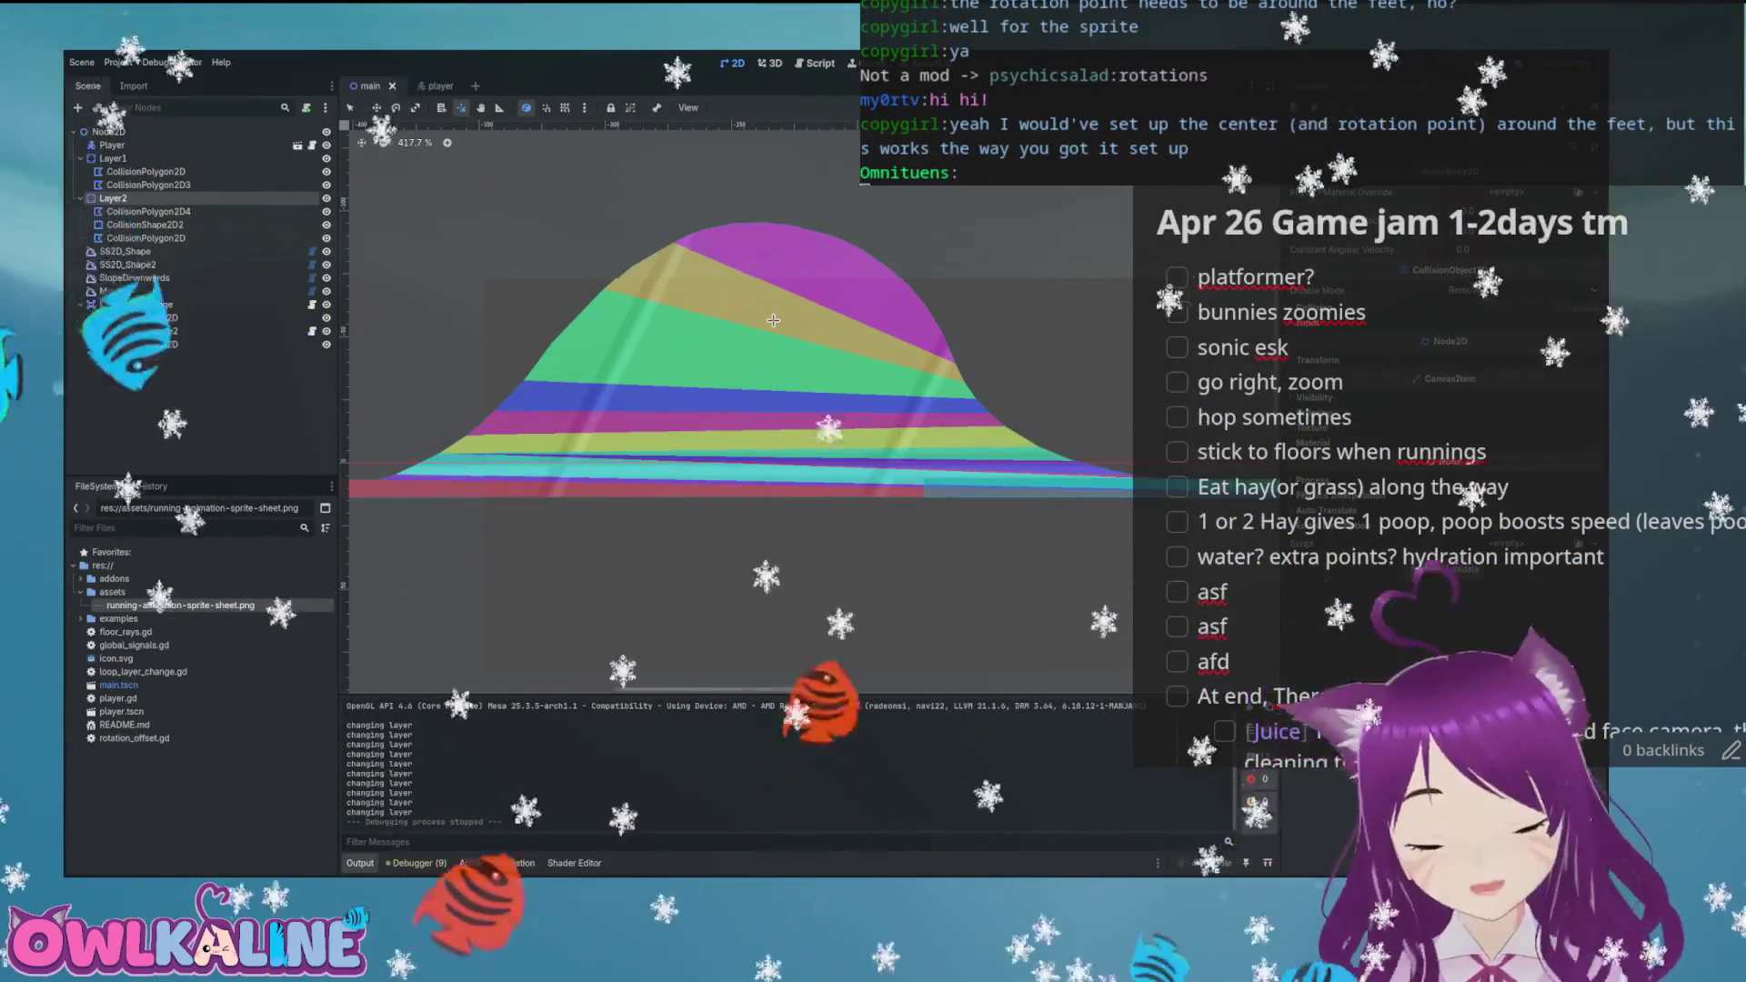
{"action": "key", "text": "ctrl+Tab"}
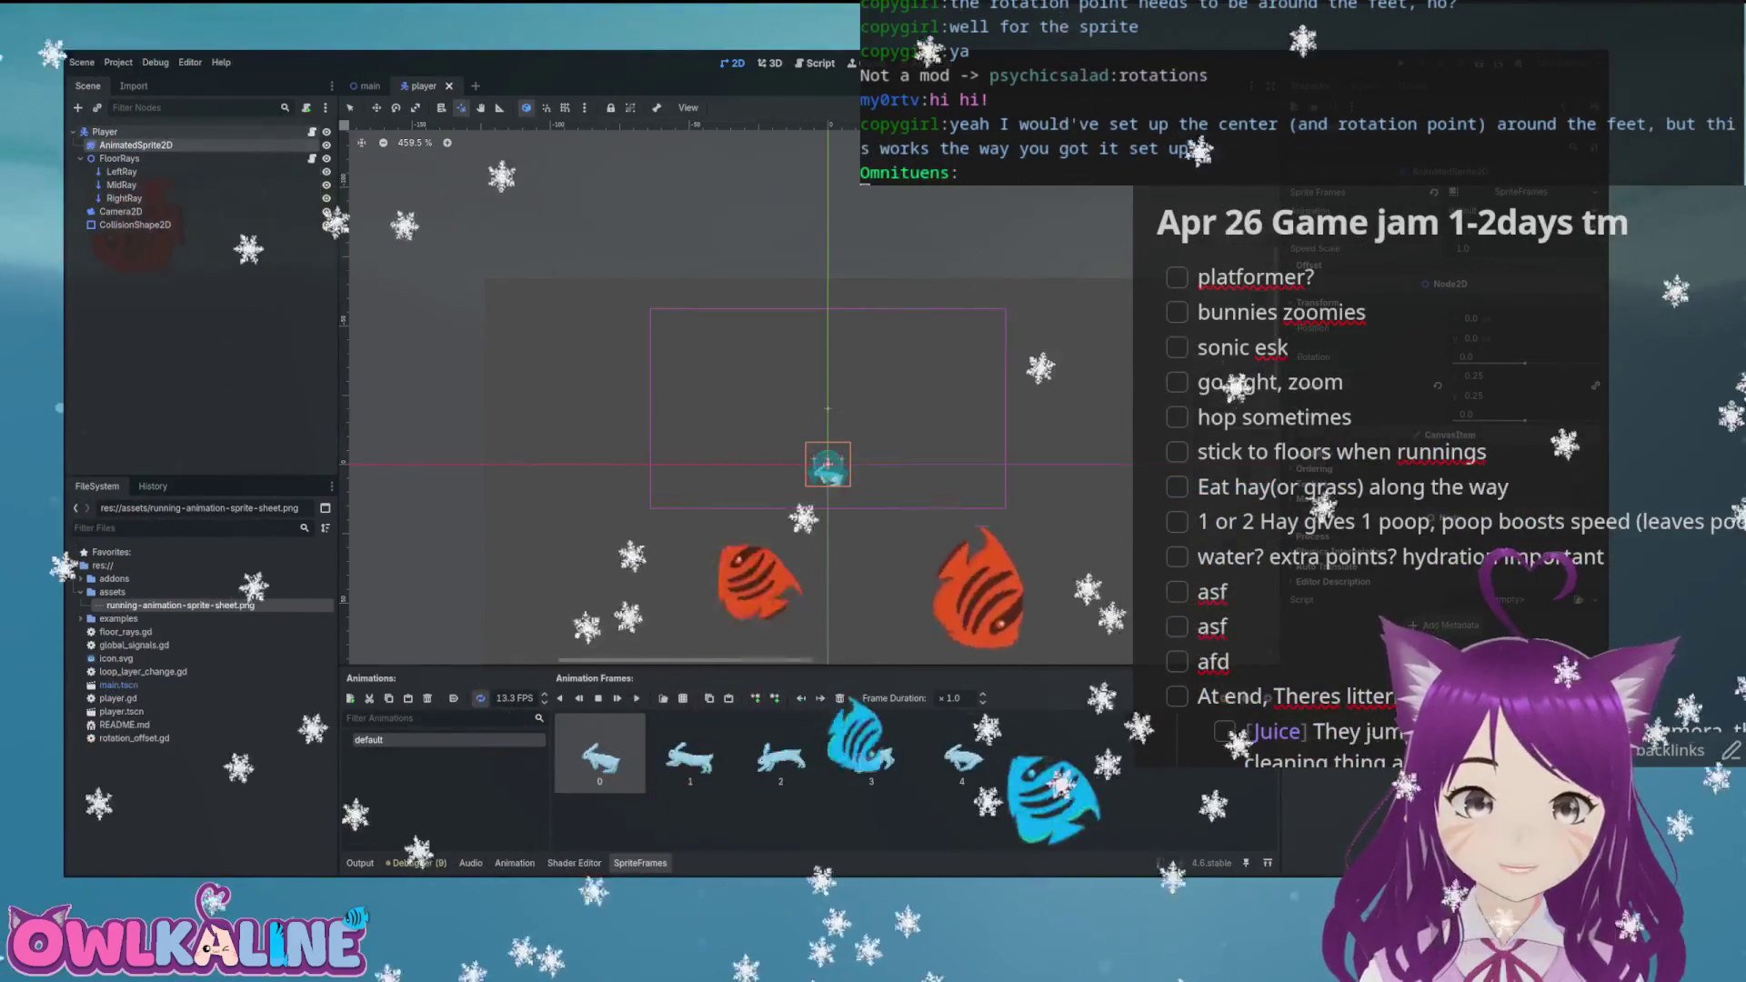
{"action": "key", "text": "ctrl+F3"}
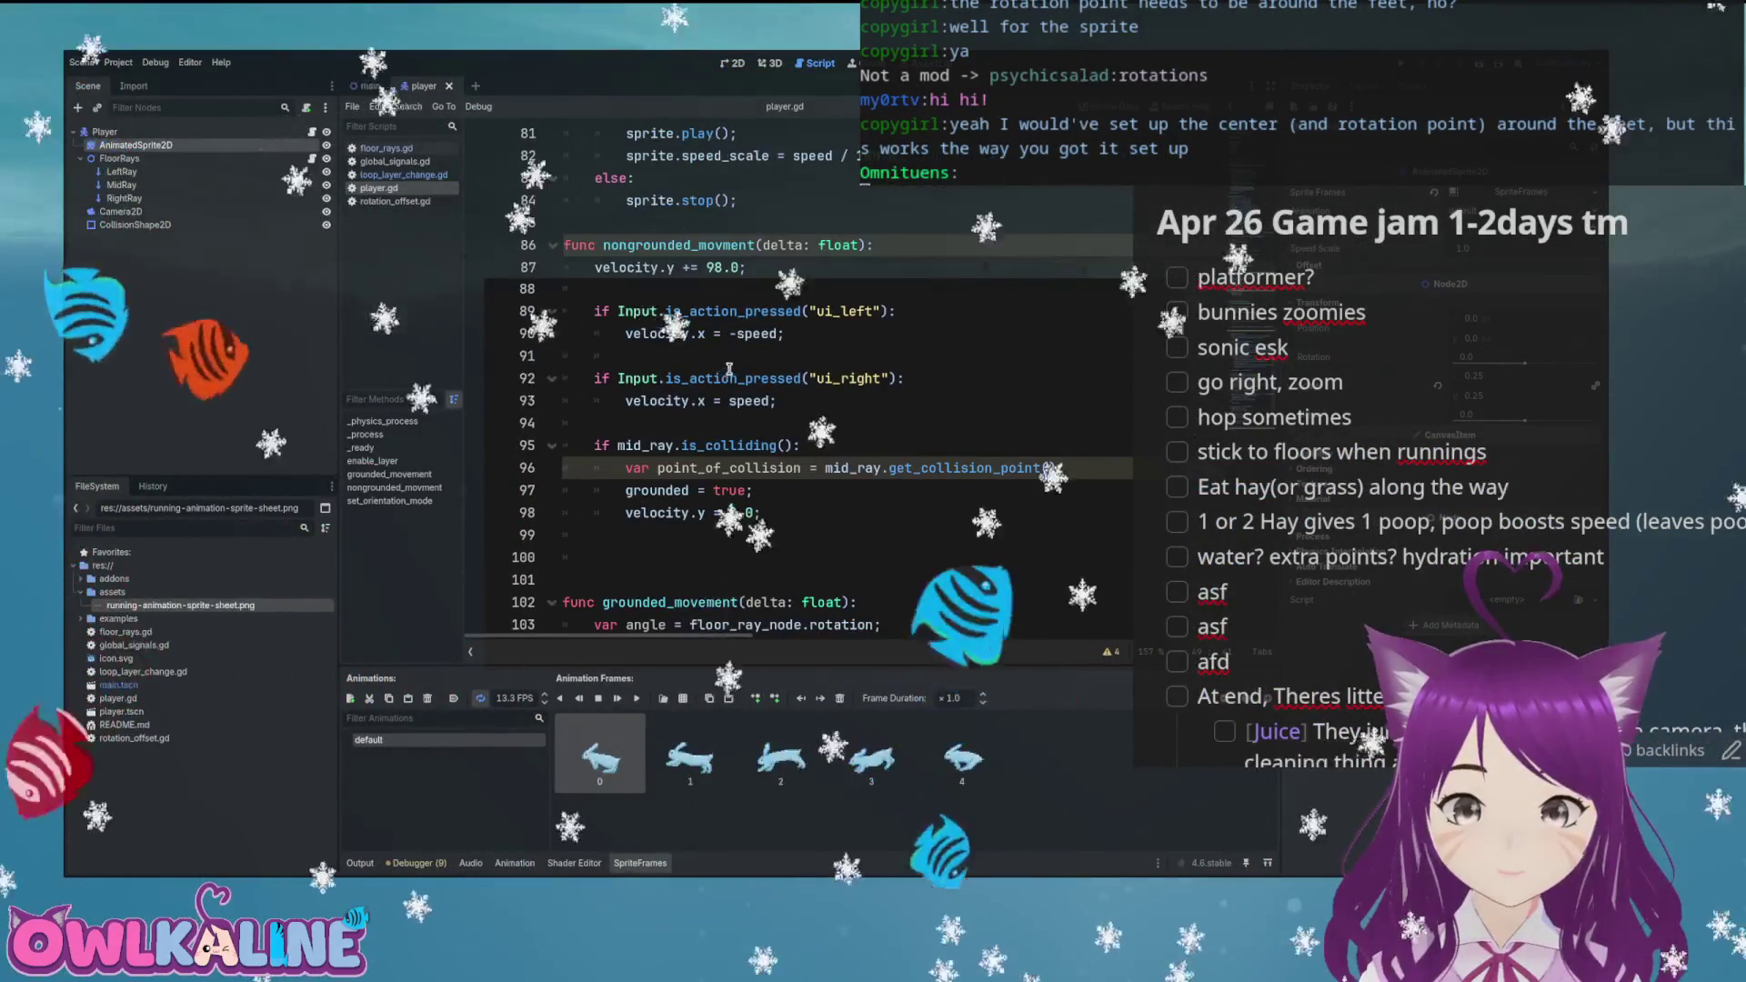
Move the commented grounded, set_orientation_mode and return lines below no_rays_have_collision and uncomment them
{"action": "scroll", "coordinate": [729, 370], "scroll_direction": "down", "scroll_amount": 7}
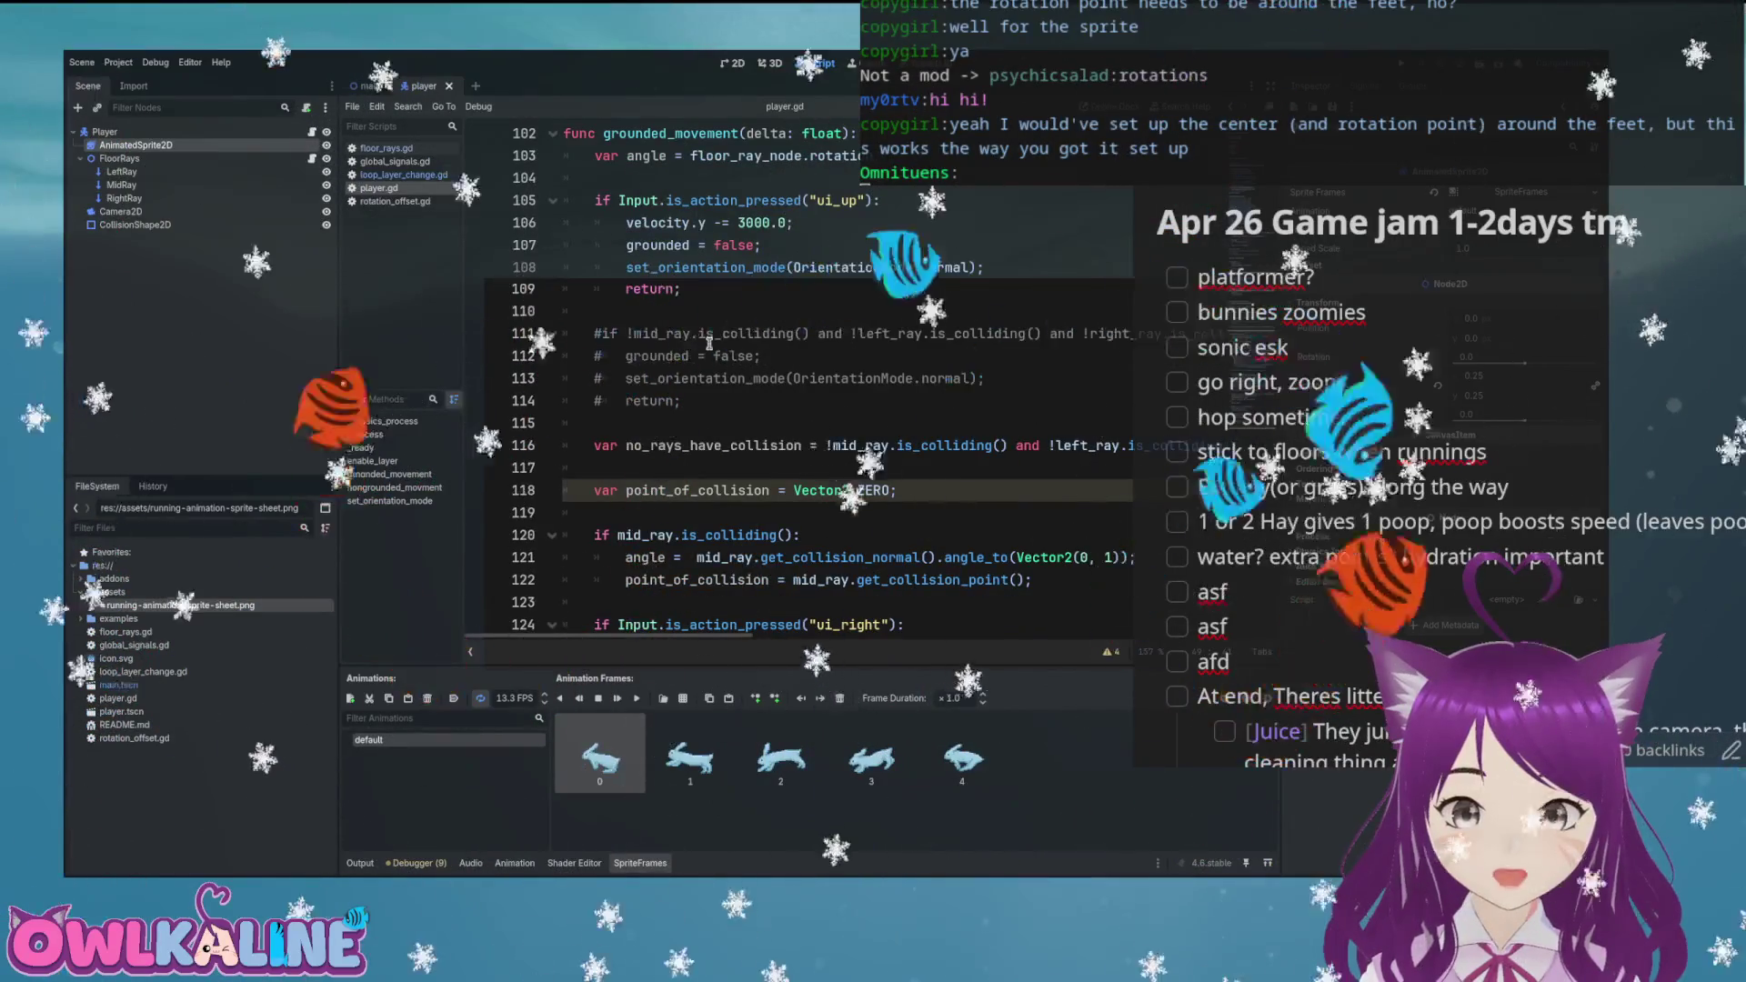
{"action": "scroll", "coordinate": [651, 399], "scroll_direction": "down", "scroll_amount": 1}
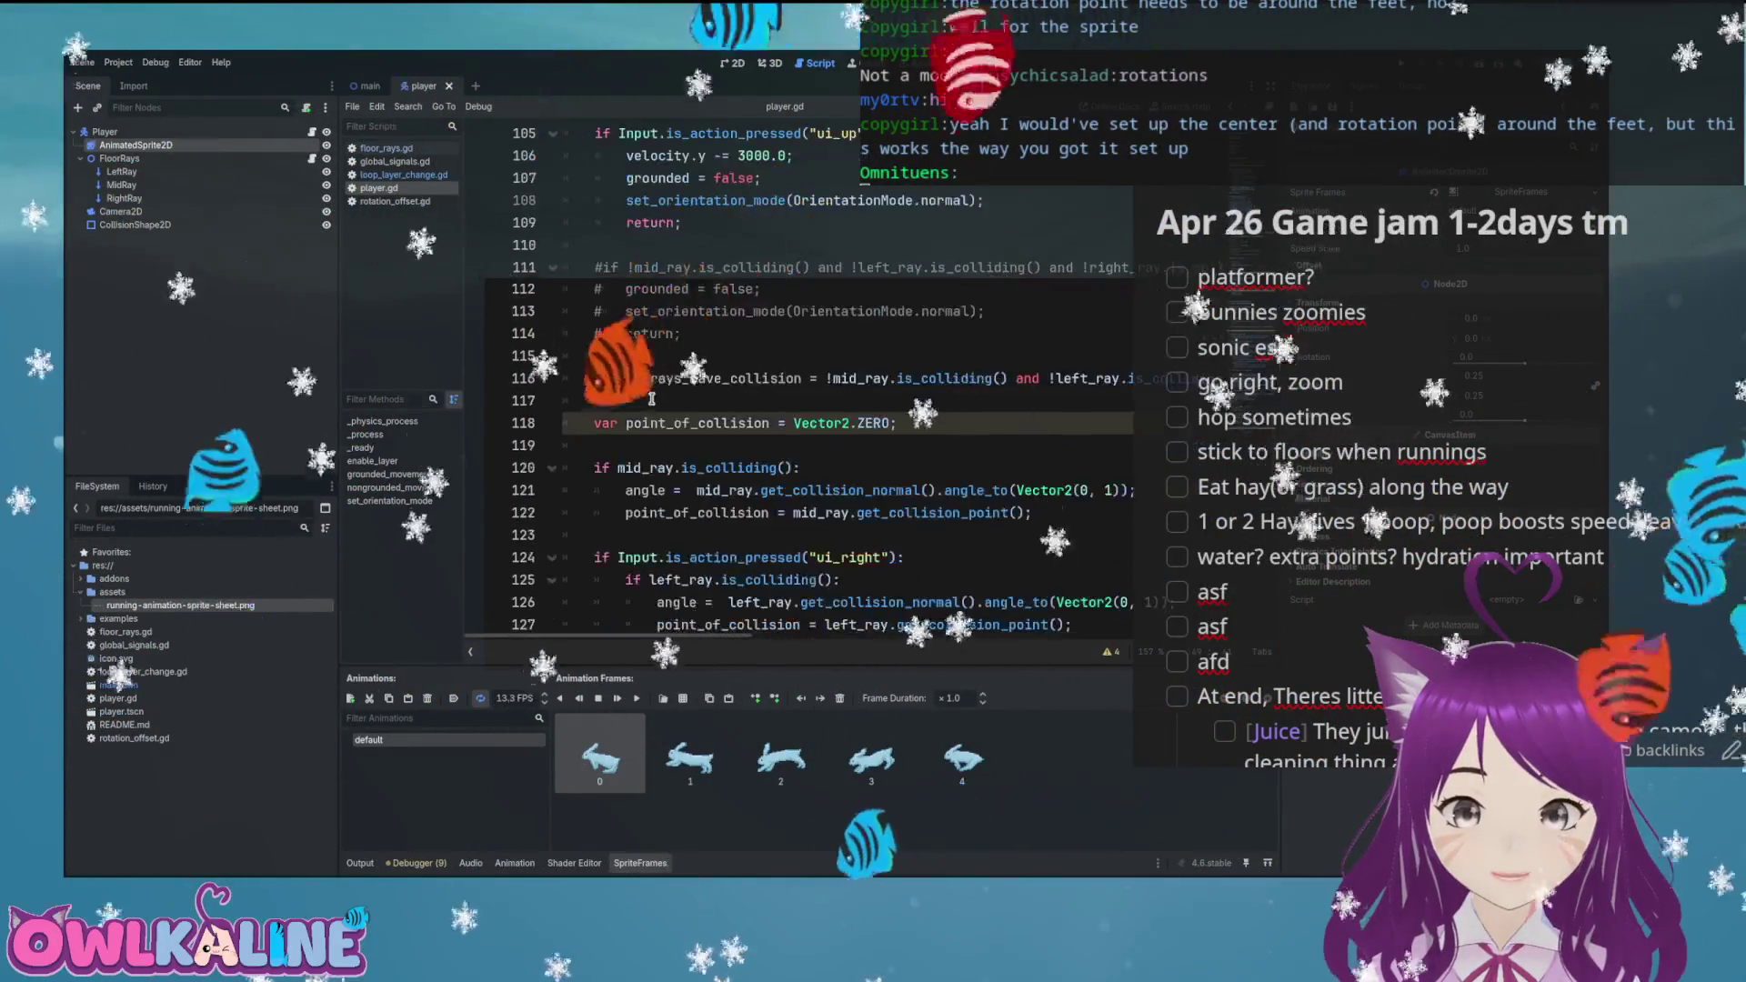
{"action": "key", "text": "Return"}
{"action": "key", "text": "Return"}
{"action": "key", "text": "Up"}
{"action": "key", "text": "Up"}
{"action": "key", "text": "Up"}
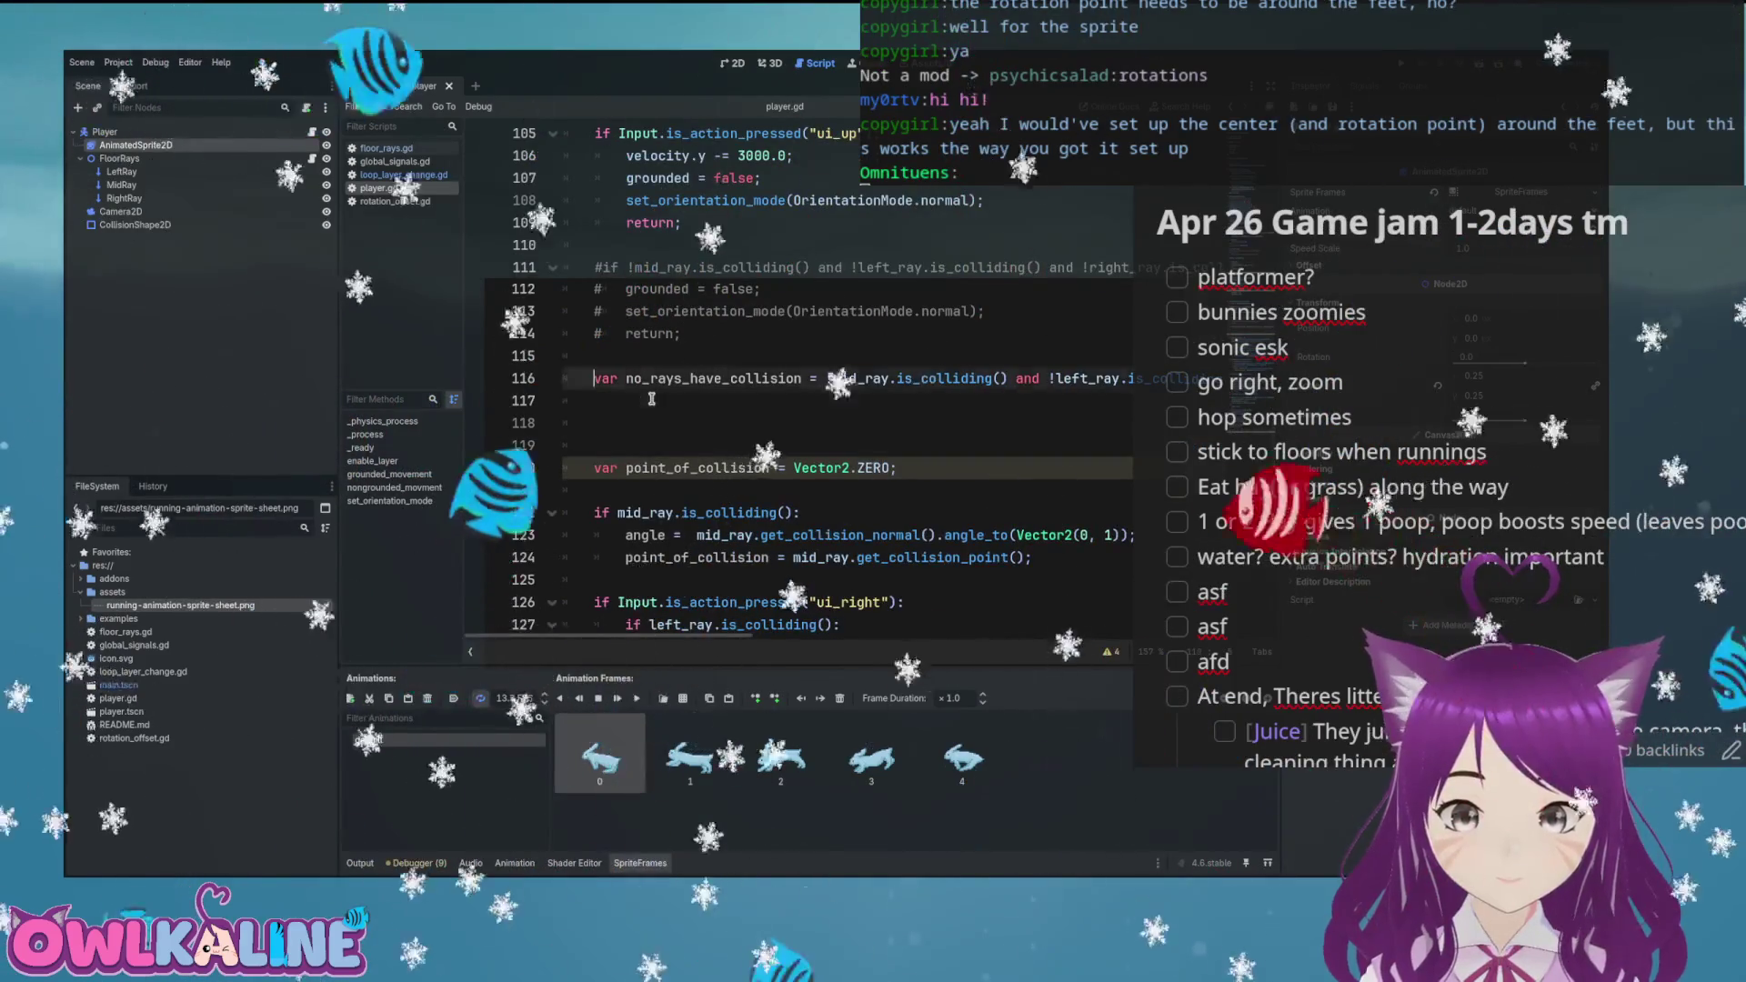
{"action": "key", "text": "shift+Up"}
{"action": "key", "text": "shift+Up"}
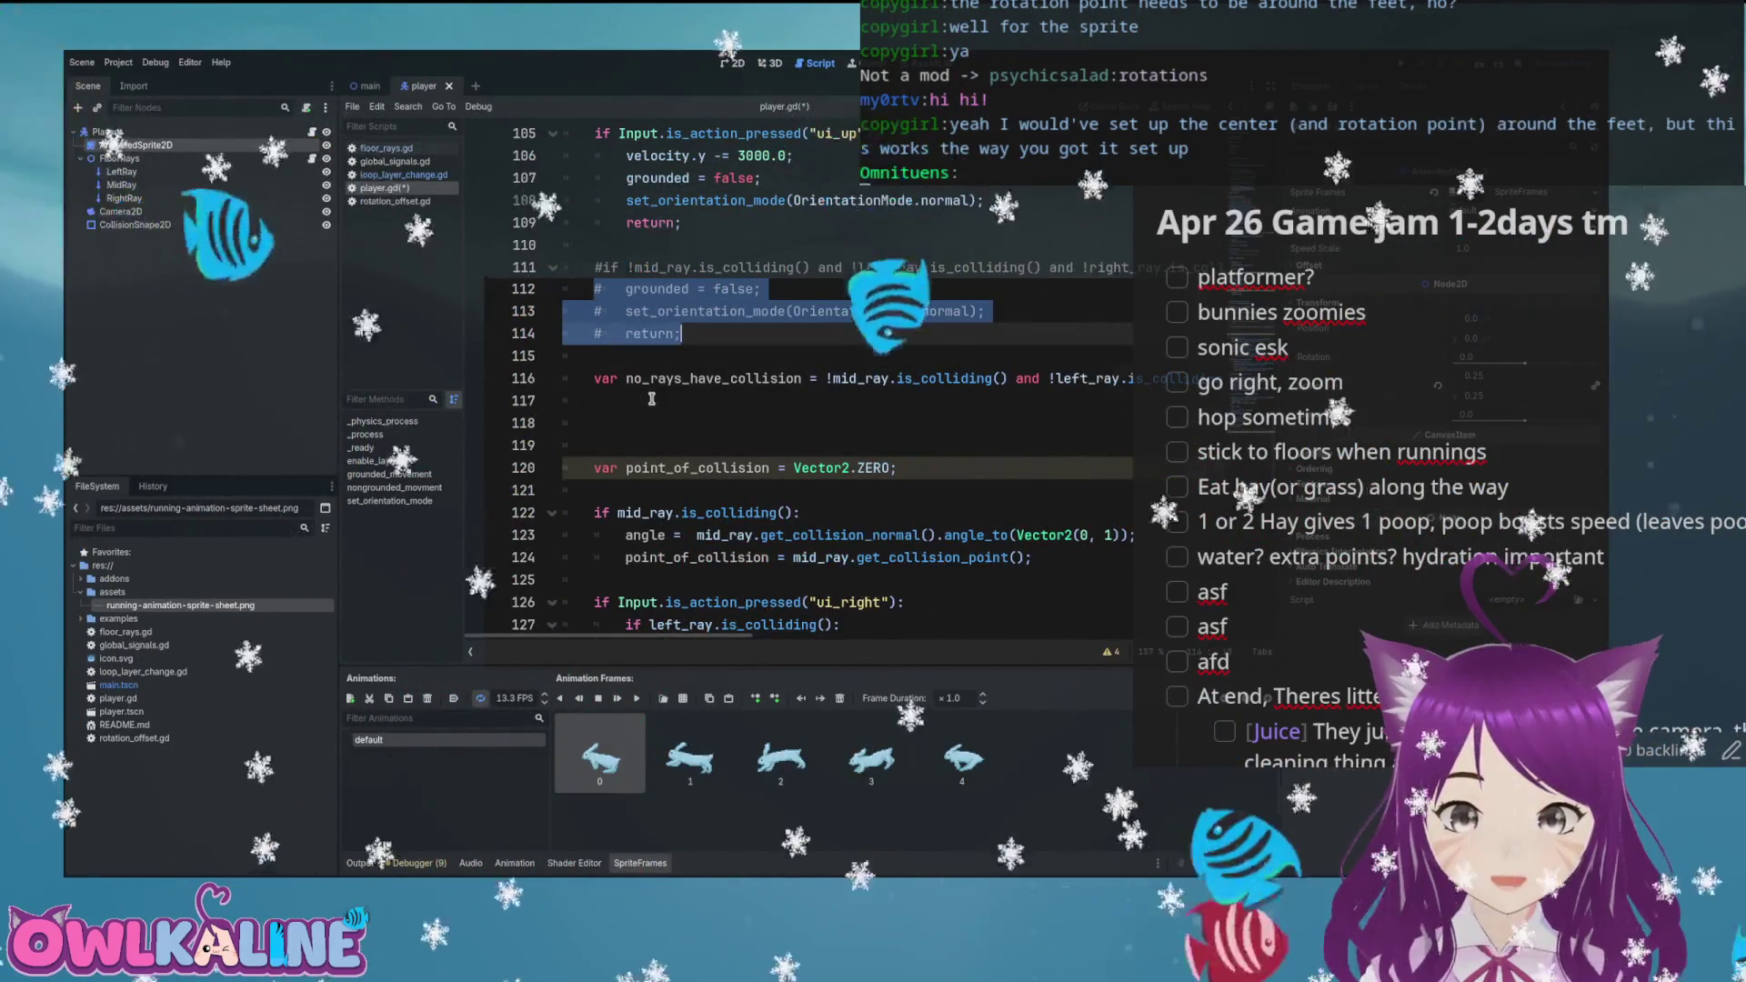
{"action": "key", "text": "alt+Down"}
{"action": "key", "text": "alt+Down"}
{"action": "key", "text": "alt+Down"}
{"action": "key", "text": "ctrl+k"}
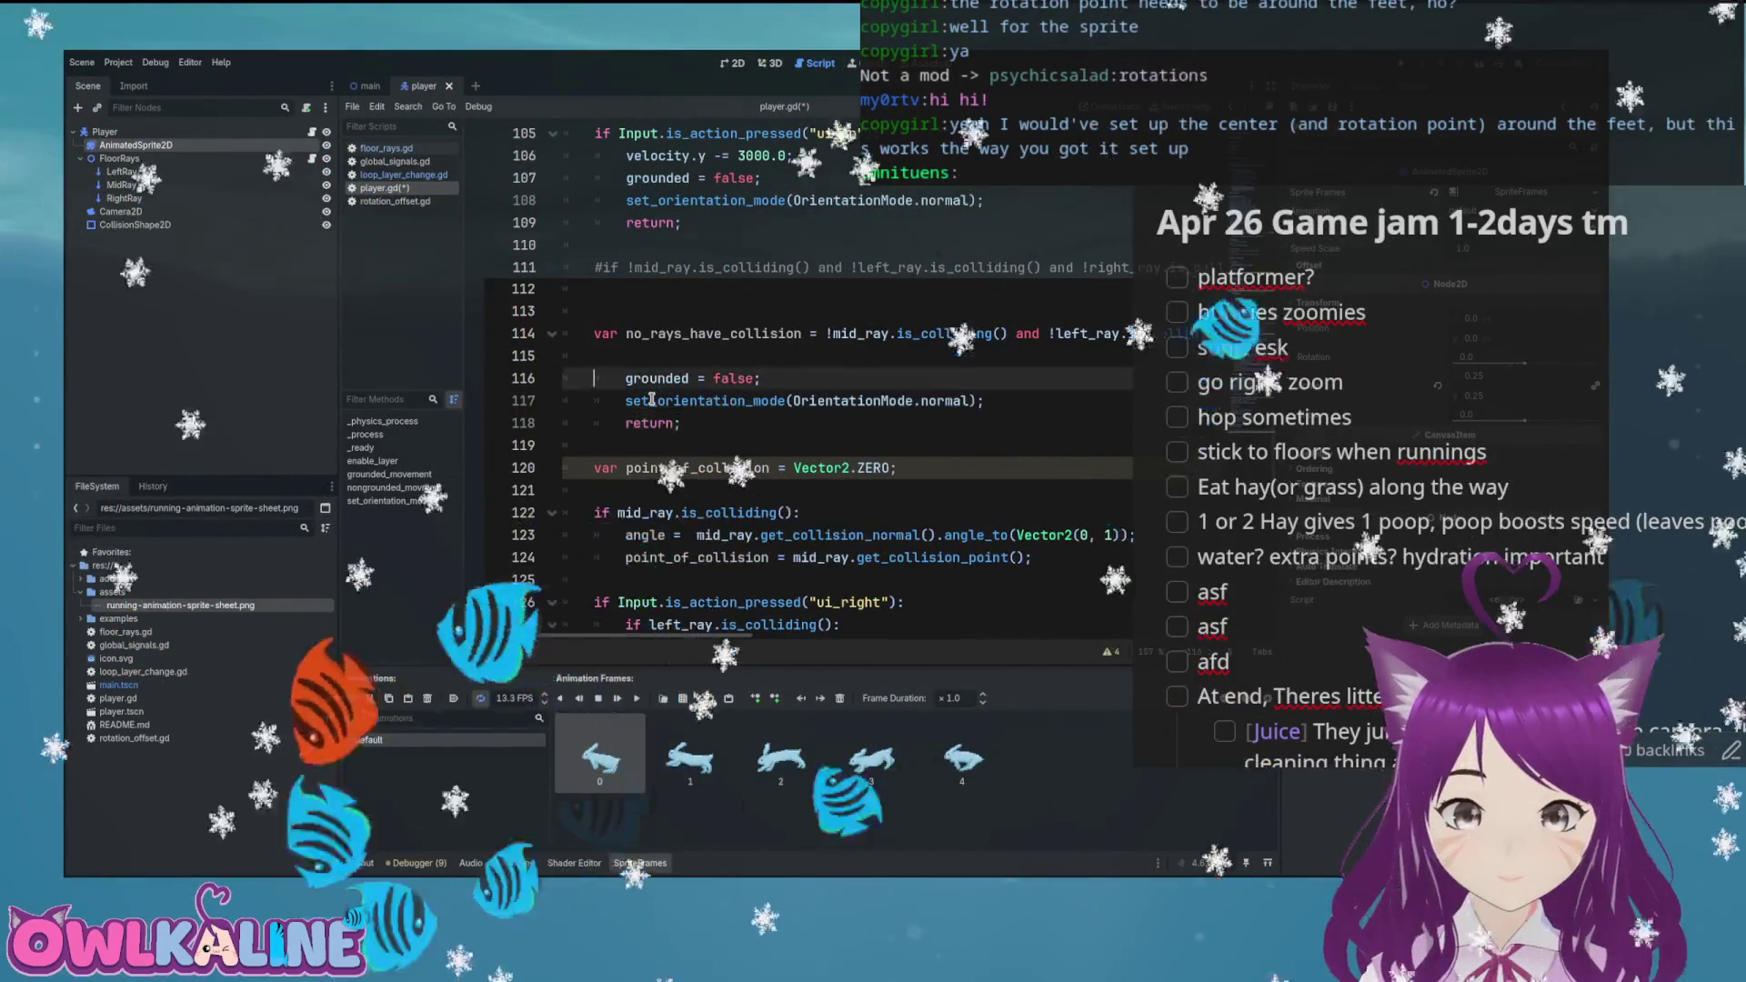
Wrap those lines in 'if no_rays_have_collision:', save player.gd and run the scene to test
{"action": "key", "text": "Up"}
{"action": "type", "text": "uf"}
{"action": "key", "text": "BackSpace"}
{"action": "key", "text": "BackSpace"}
{"action": "key", "text": "BackSpace"}
{"action": "type", "text": "if no"}
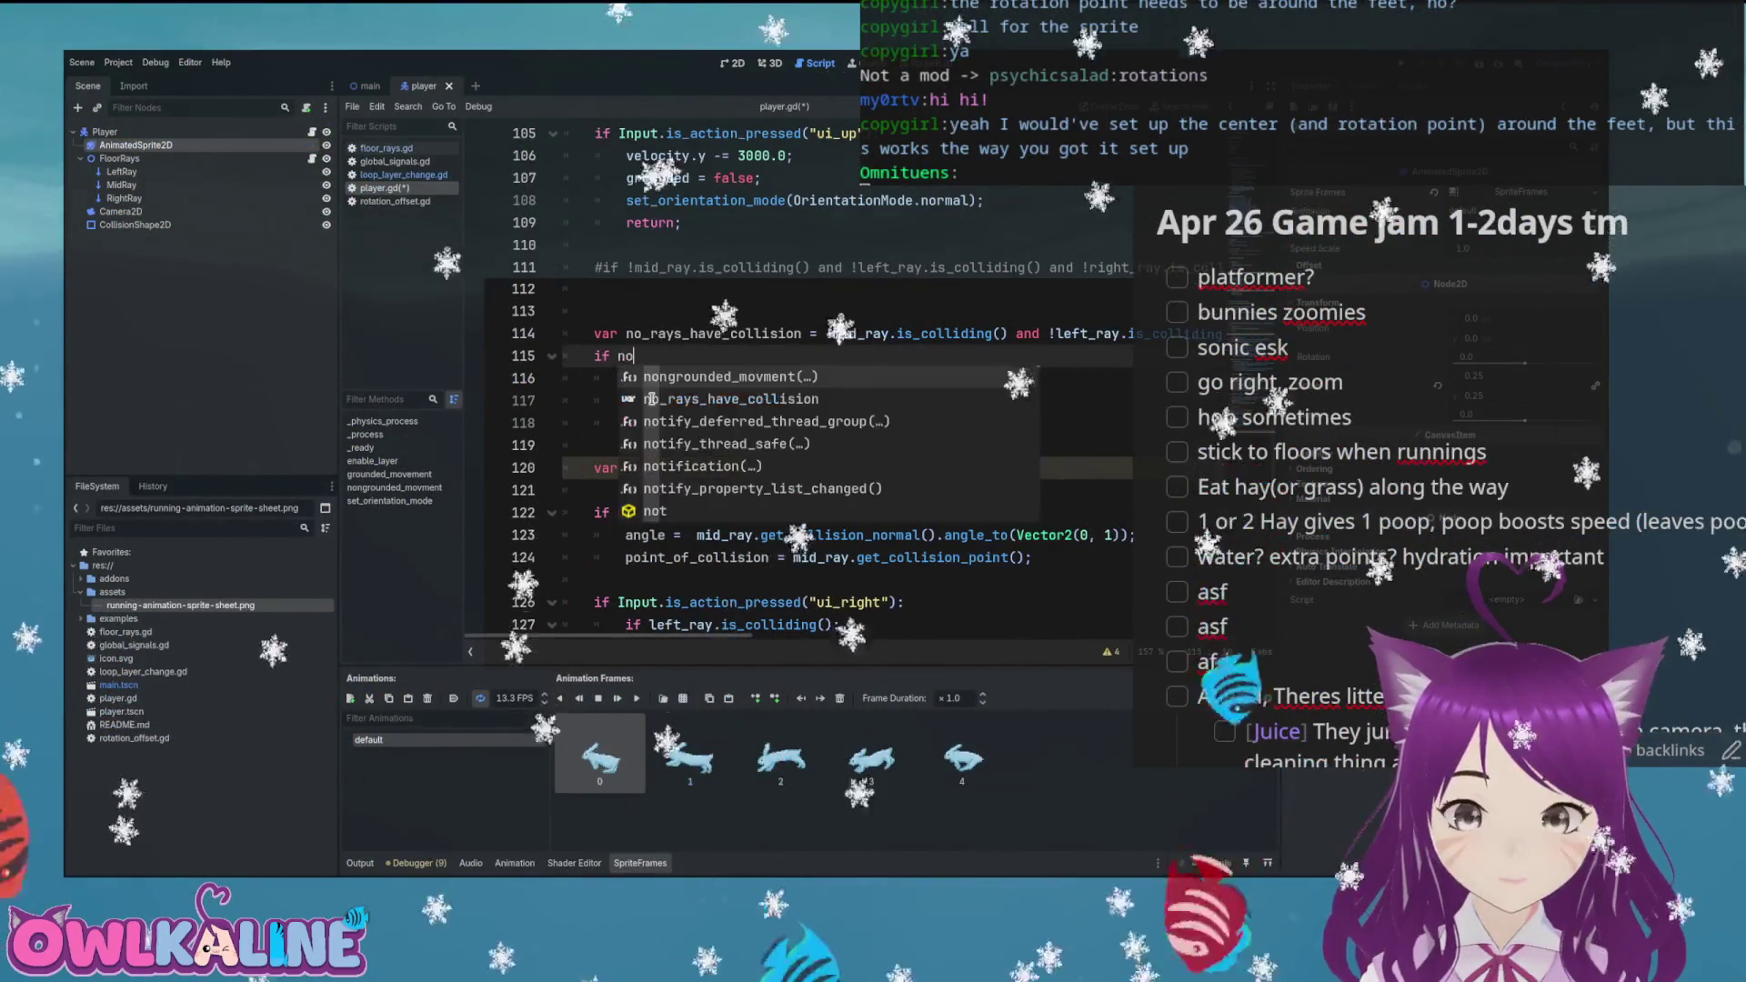
{"action": "key", "text": "Return"}
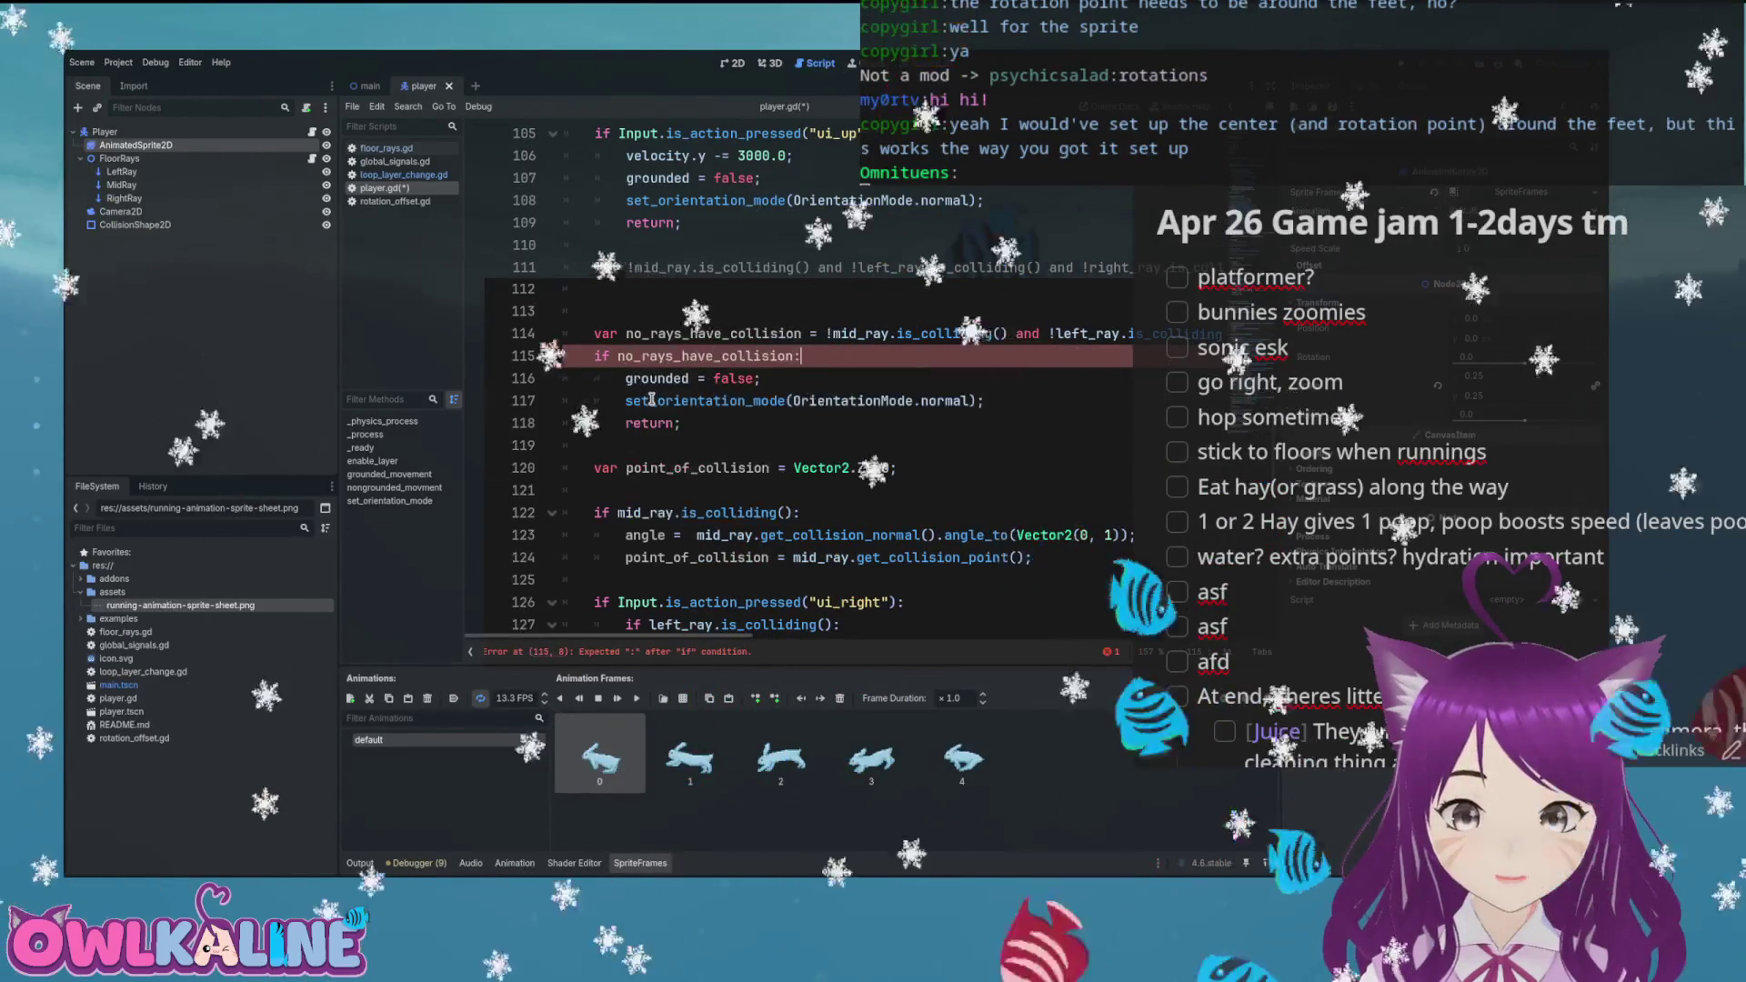
{"action": "type", "text": ":"}
{"action": "key", "text": "ctrl+s"}
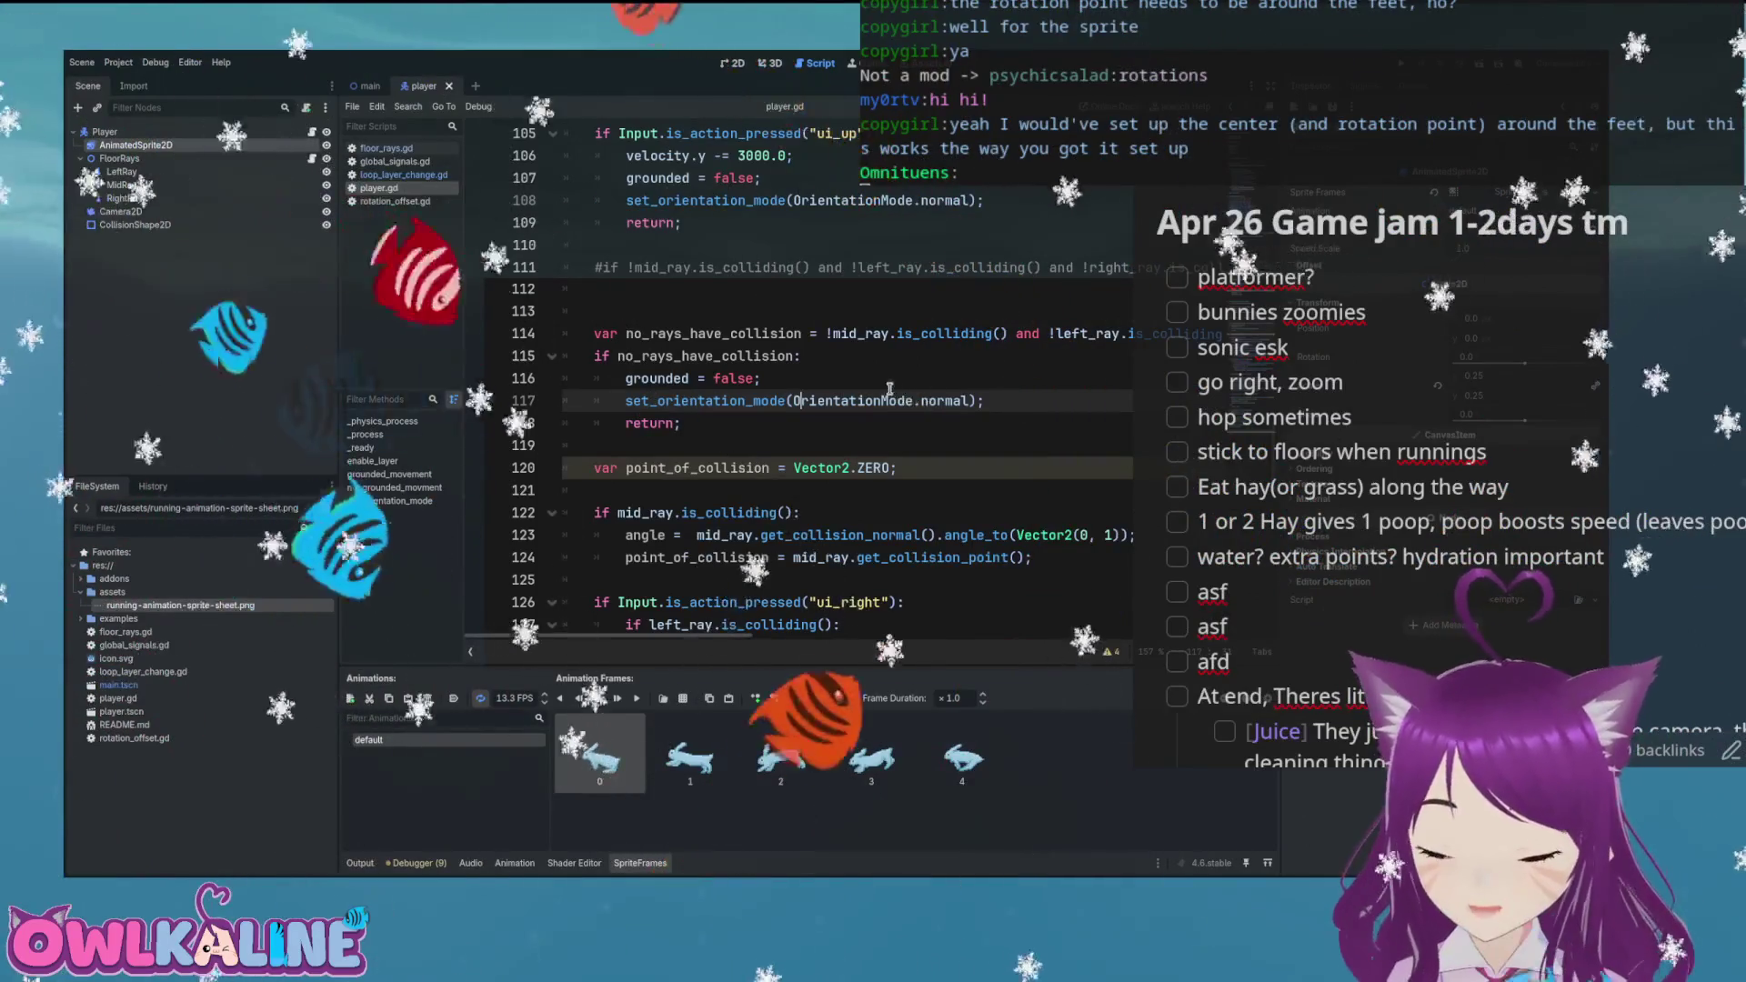
{"action": "left_click", "coordinate": [701, 356]}
{"action": "key", "text": "F6"}
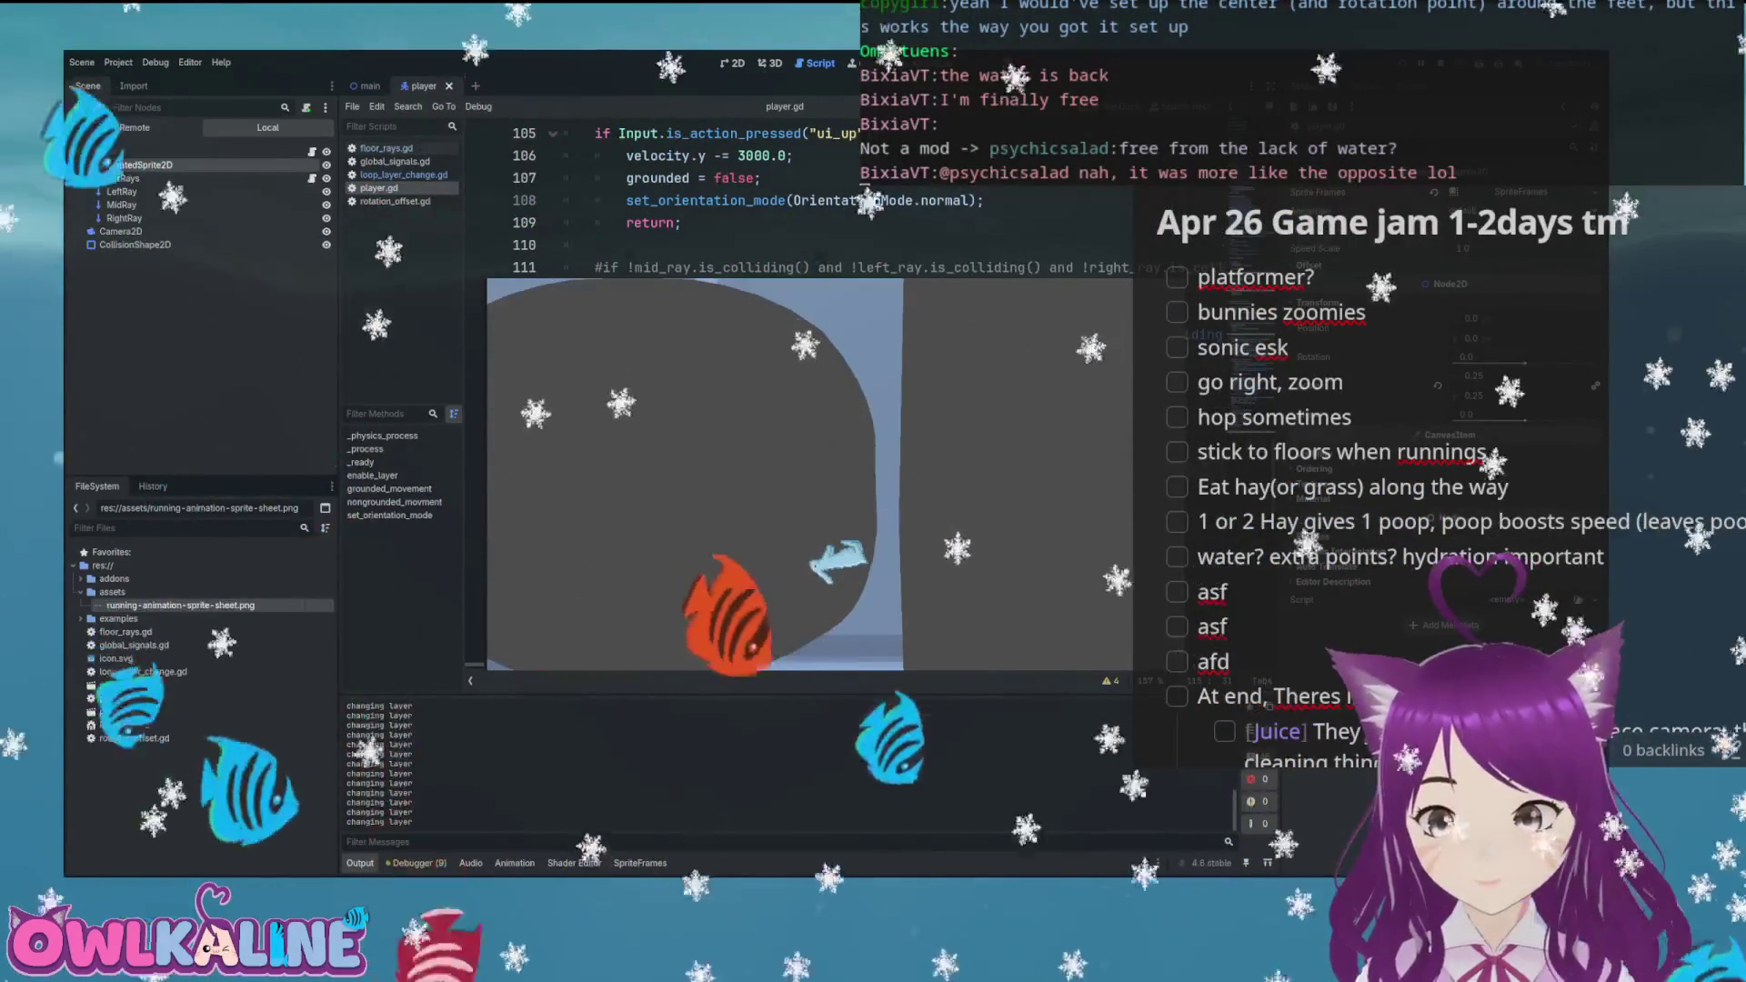
{"action": "key", "text": "F8"}
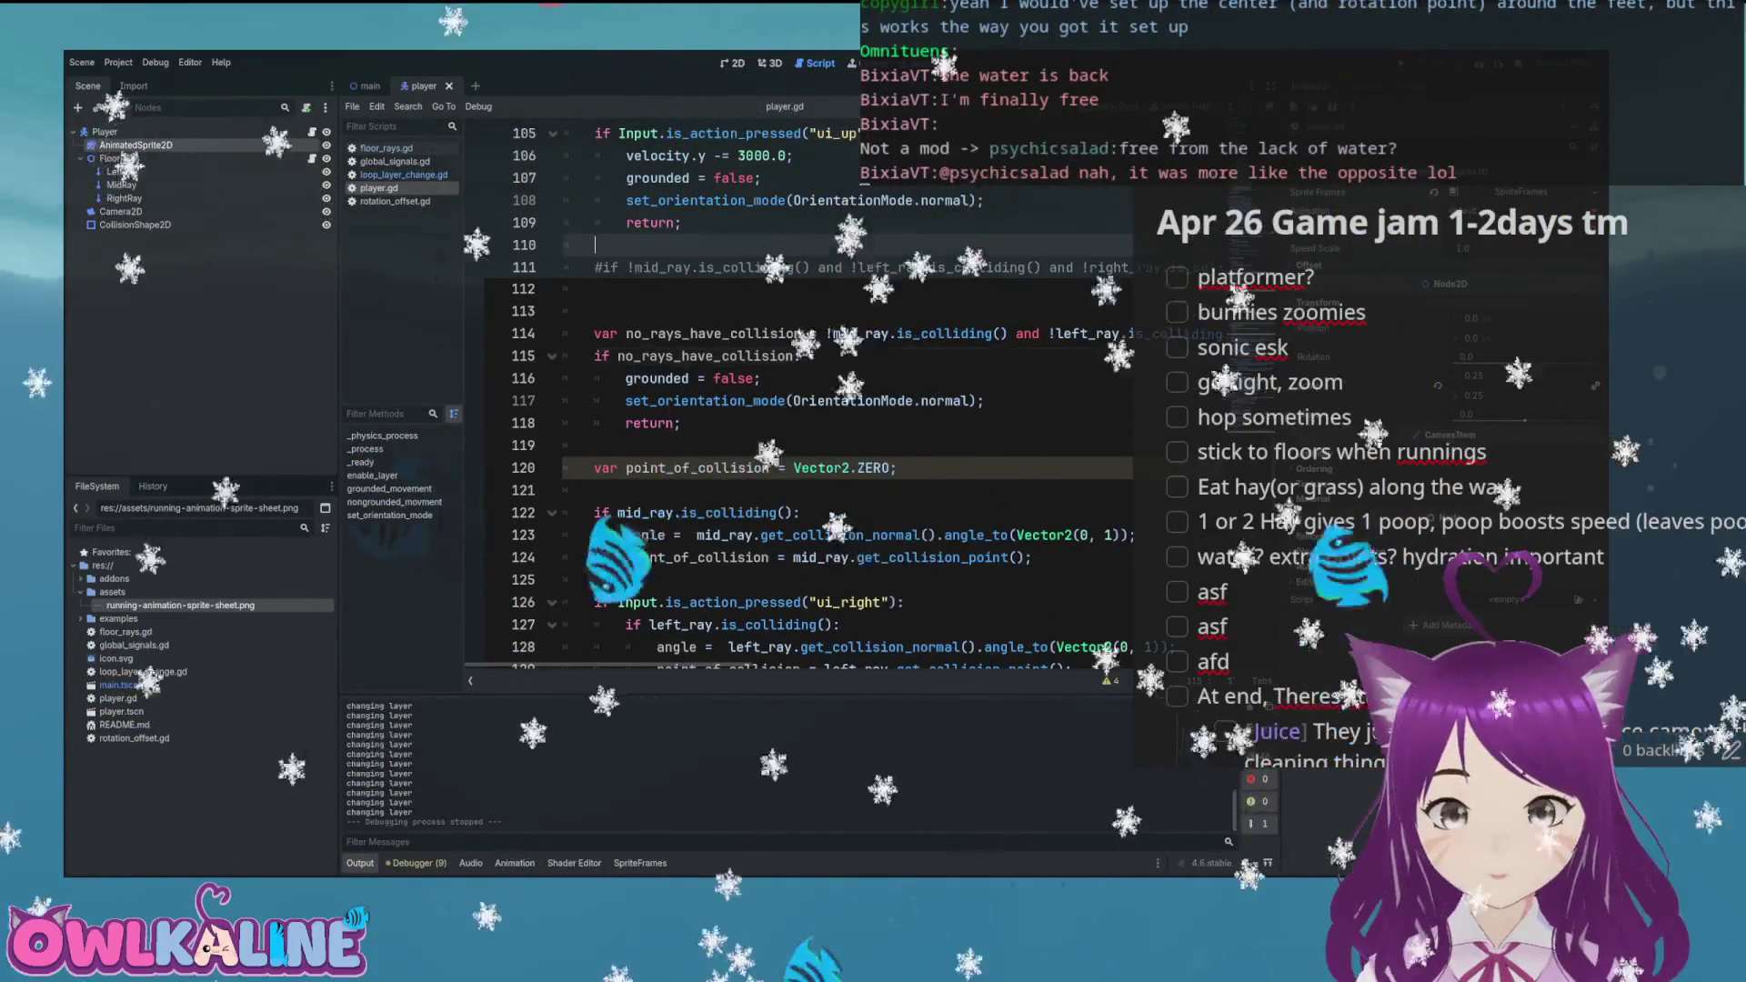
Run the game, drive the bunny up the rainbow ramp into the loop, then stop it
{"action": "key", "text": "F5"}
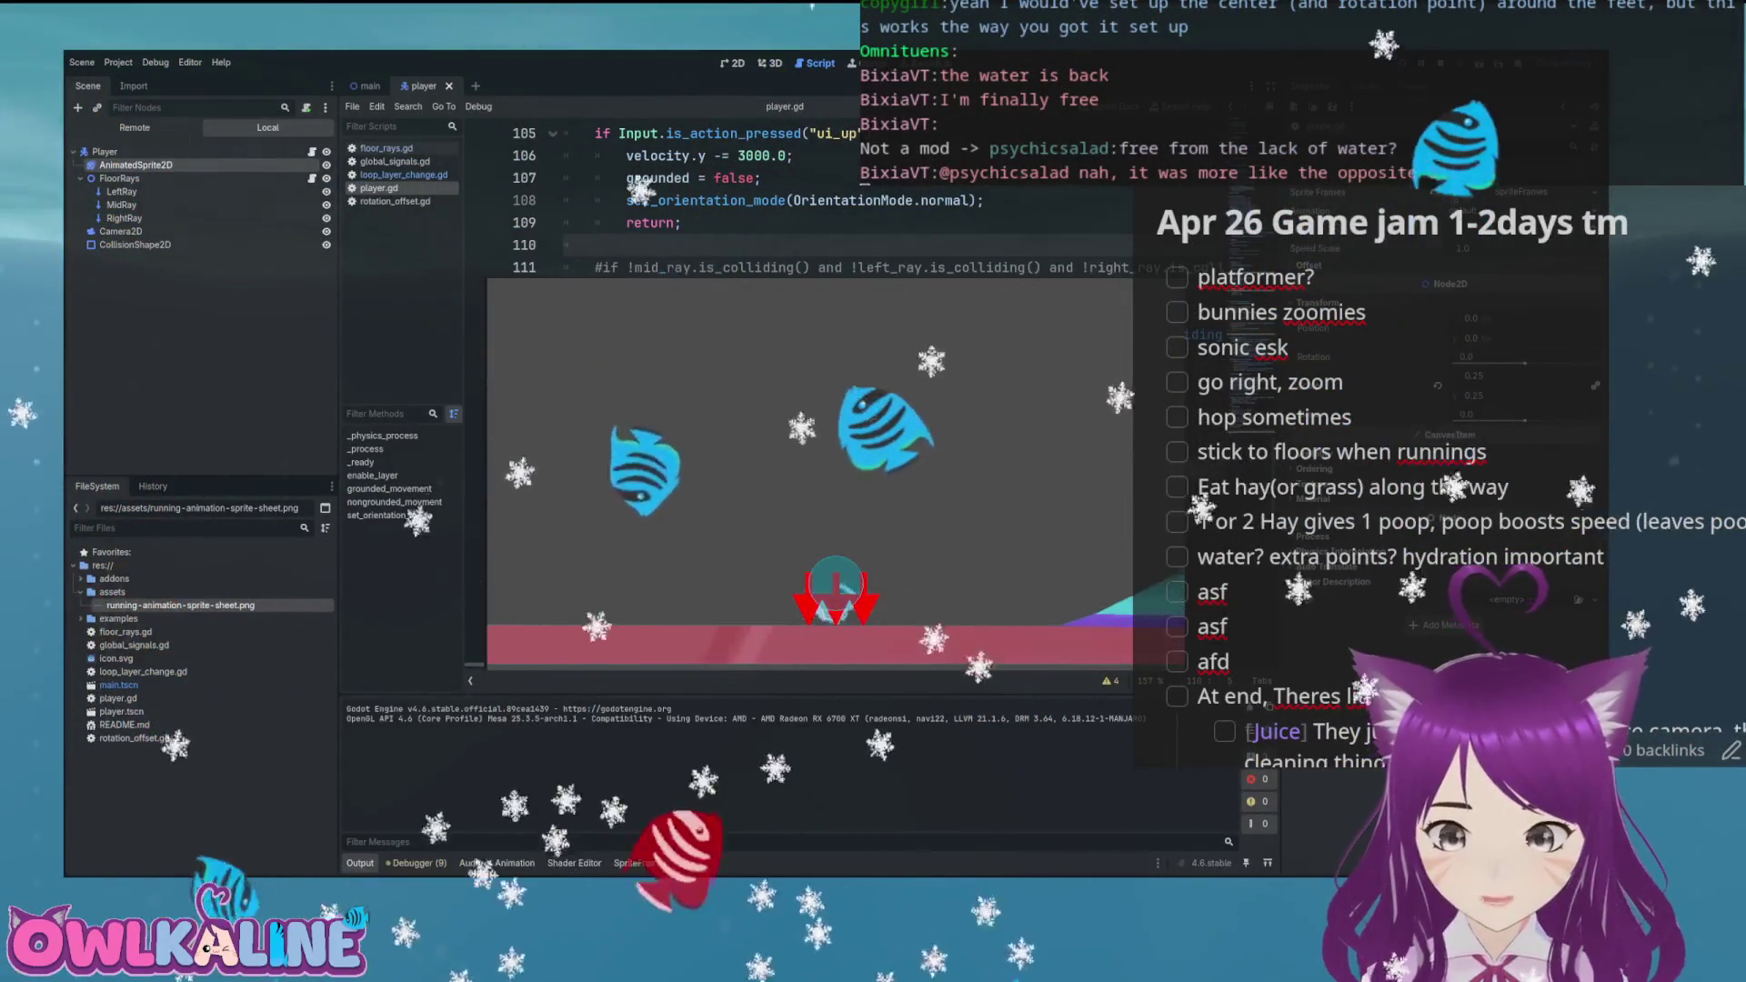
{"action": "key", "text": "Right"}
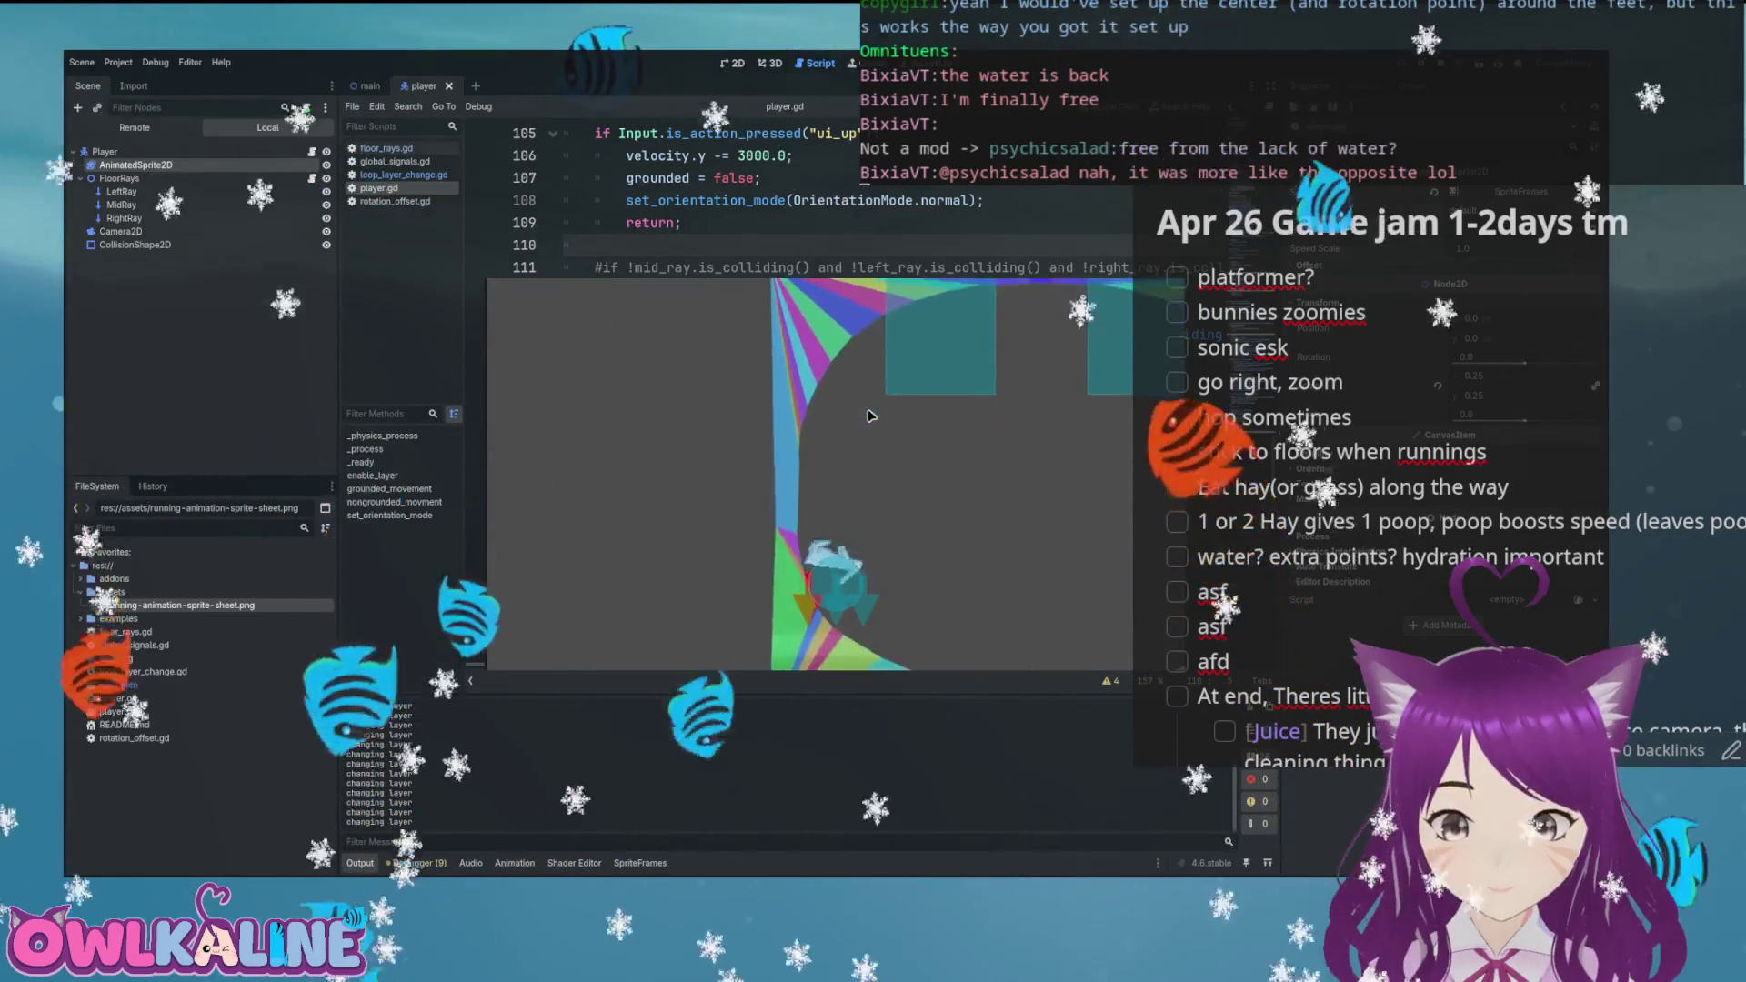
{"action": "key", "text": "F8"}
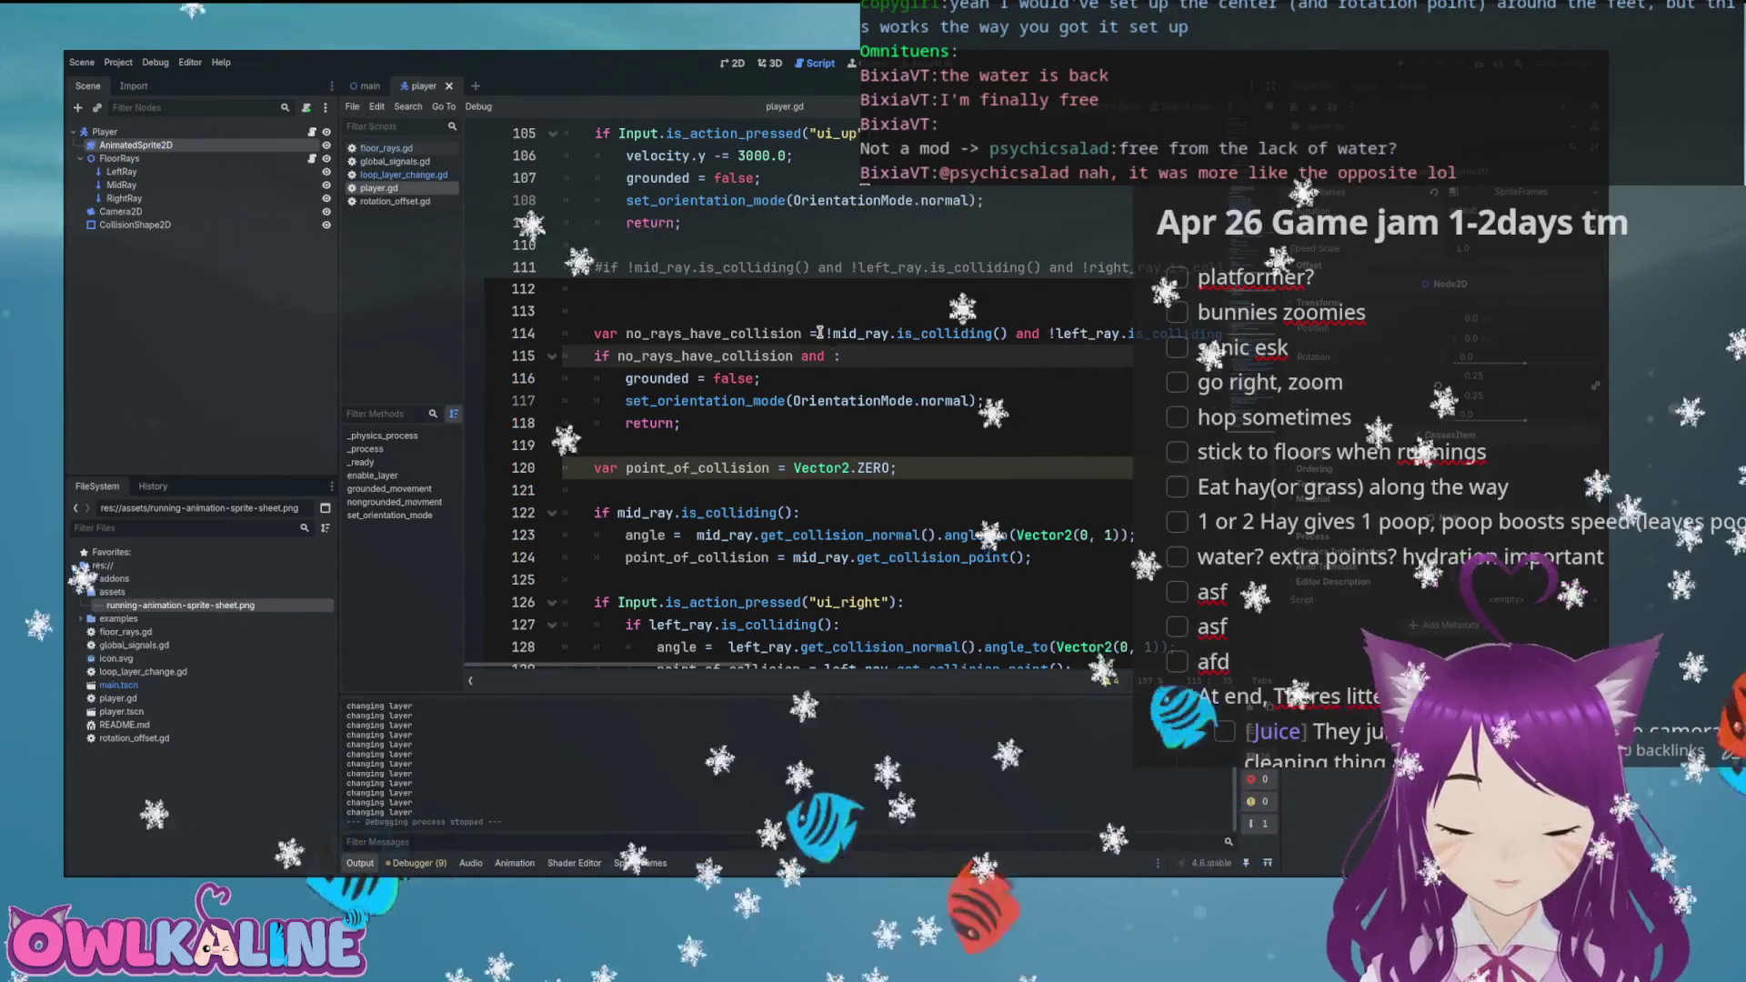
Add 'mode != OrientationMode.upsidedown' to the line 115 condition, then run the game
{"action": "type", "text": "mode != o"}
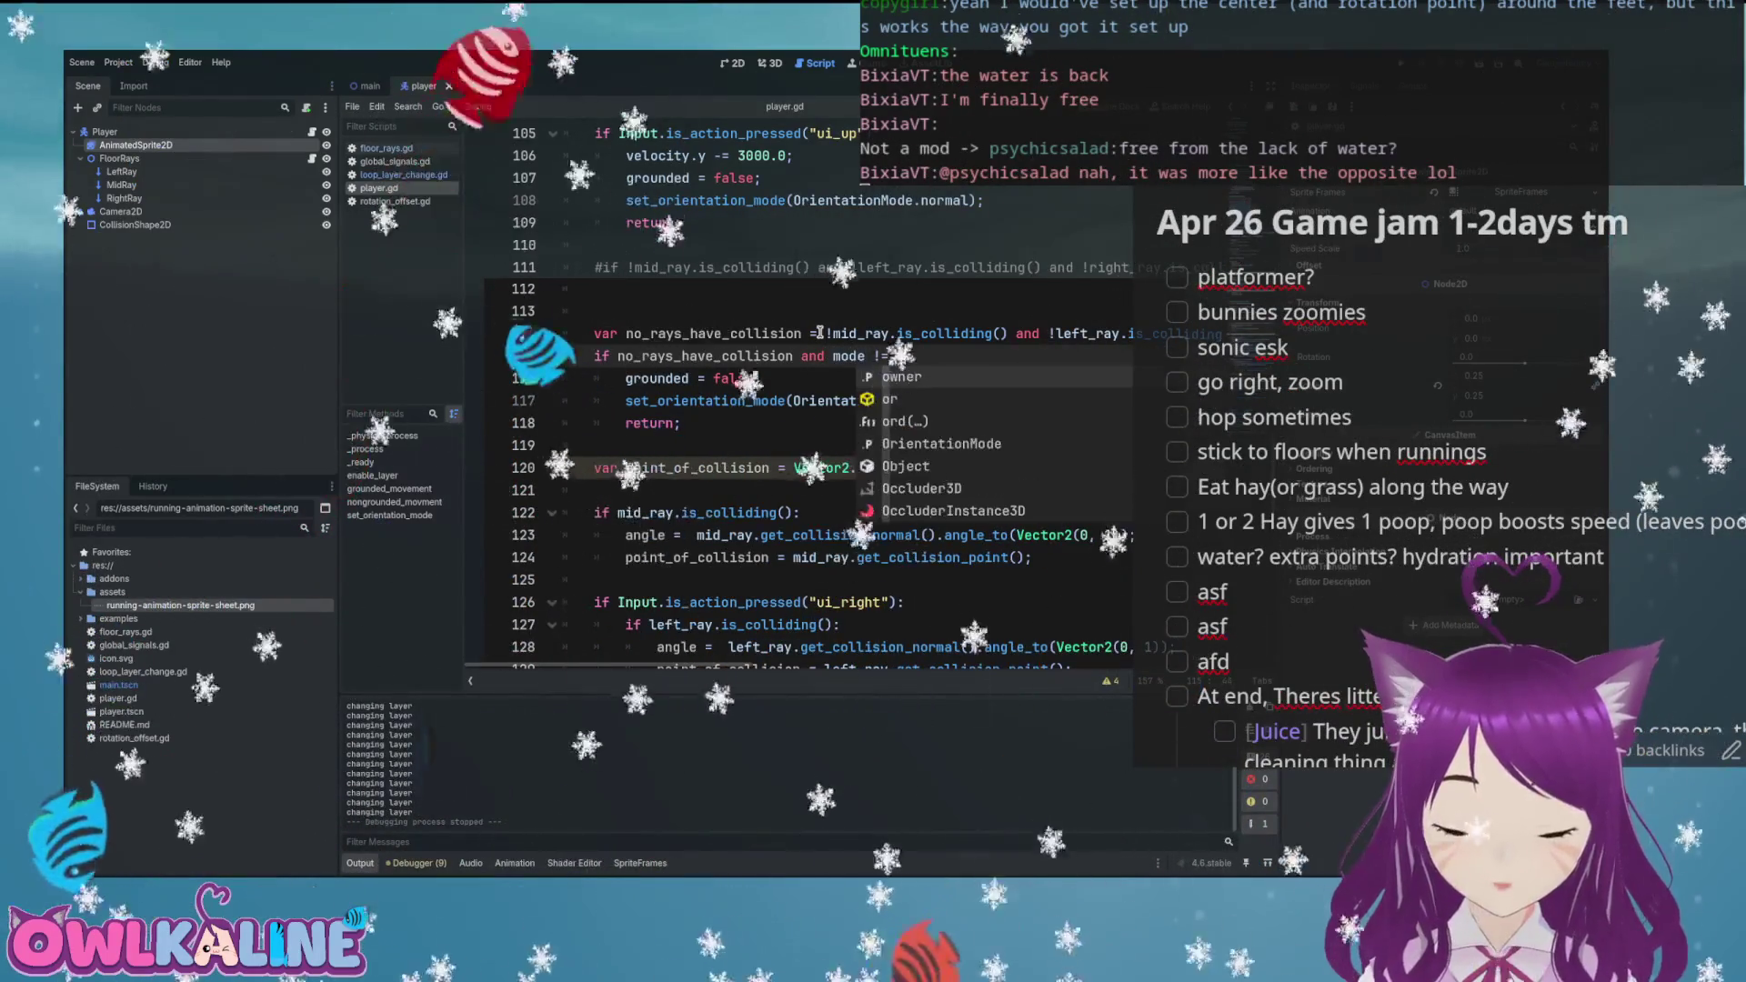
{"action": "type", "text": "ientationMode."}
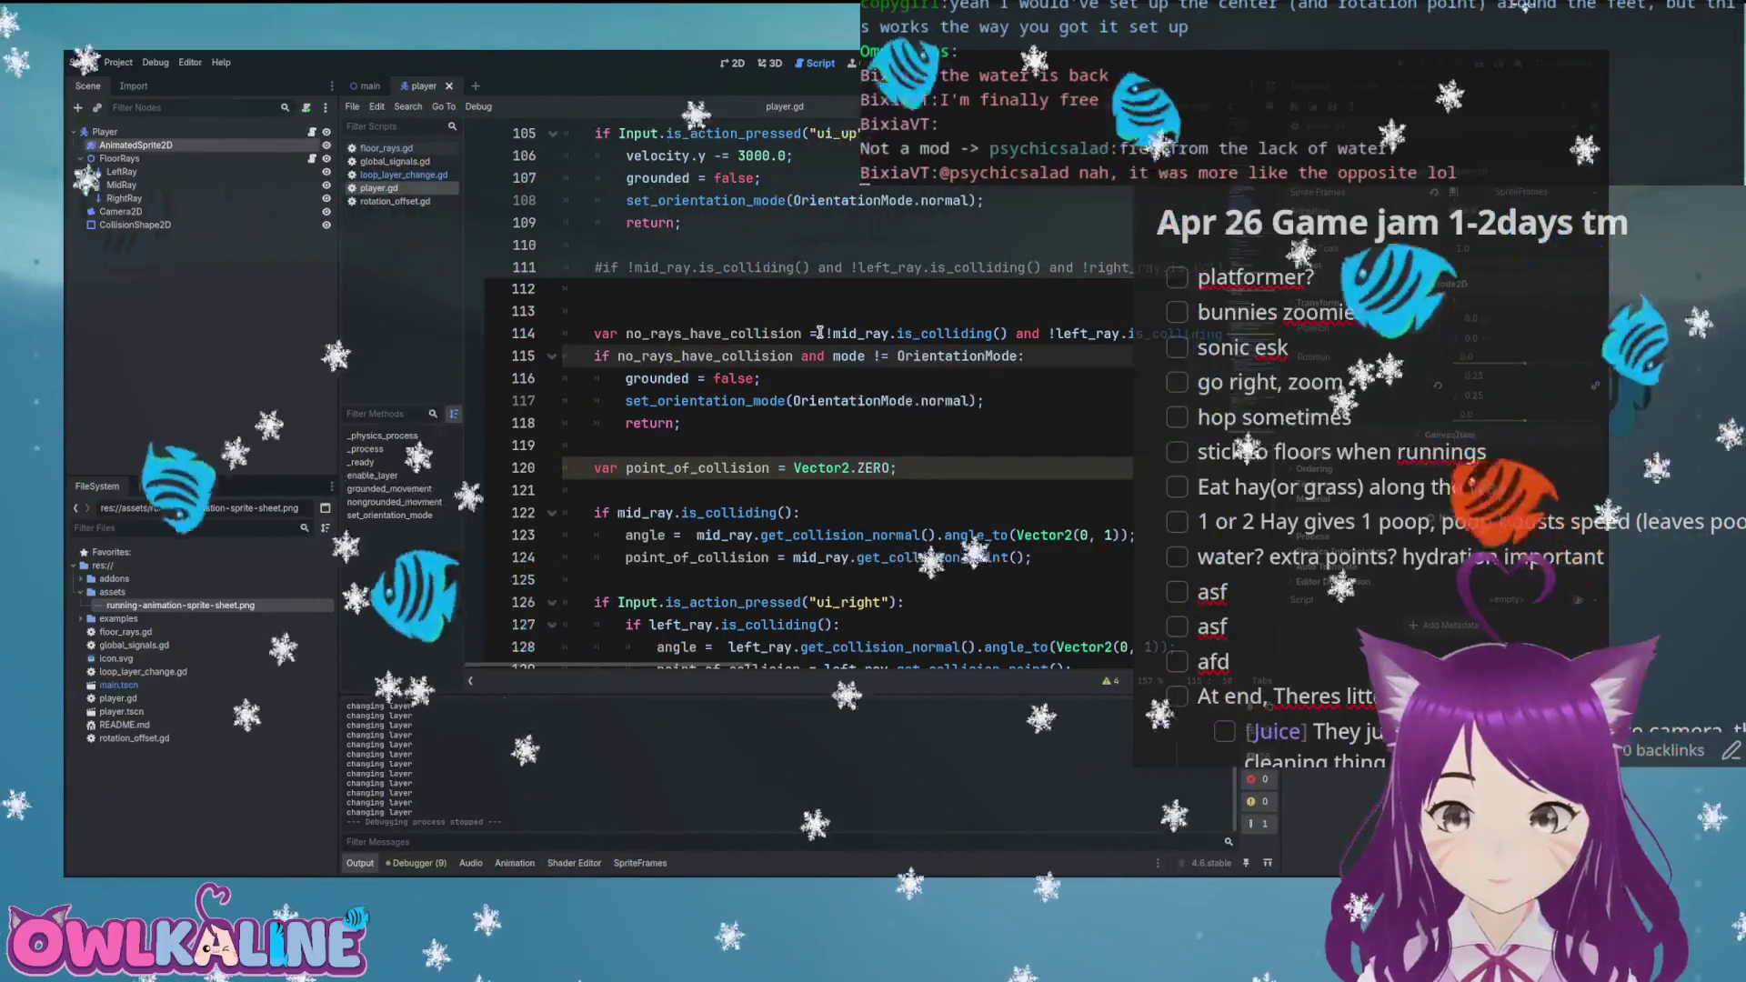
{"action": "type", "text": "upd"}
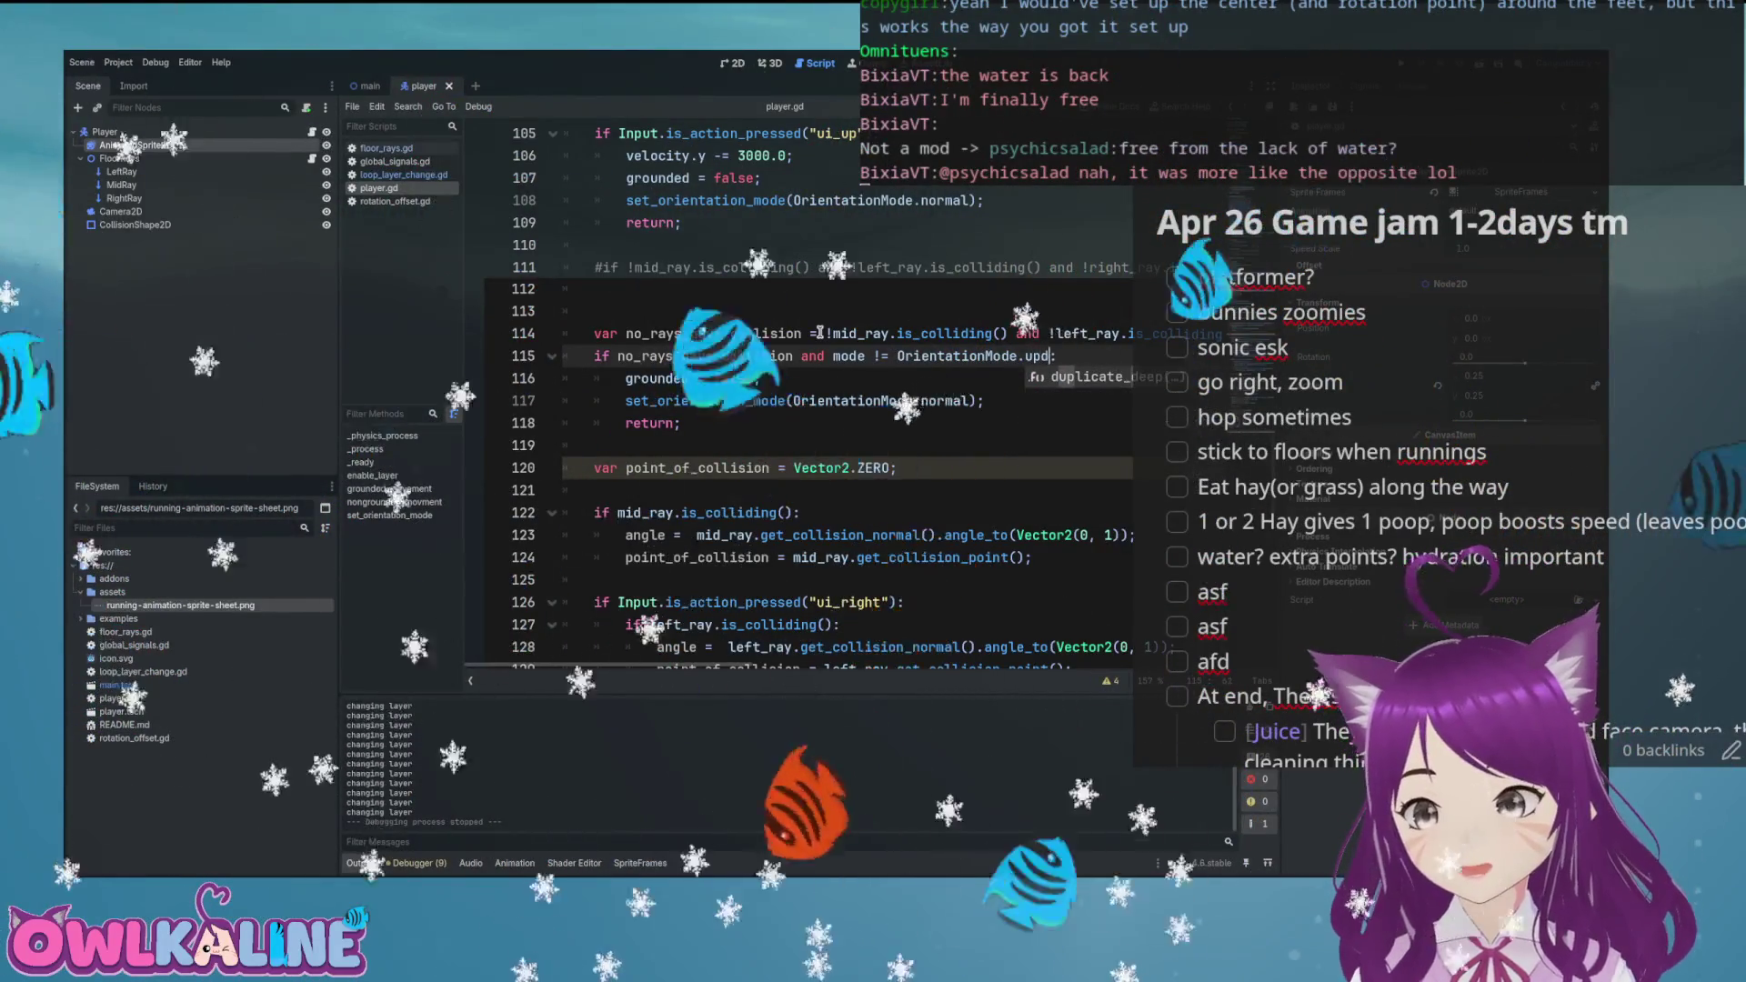
{"action": "key", "text": "BackSpace"}
{"action": "type", "text": "sidedown"}
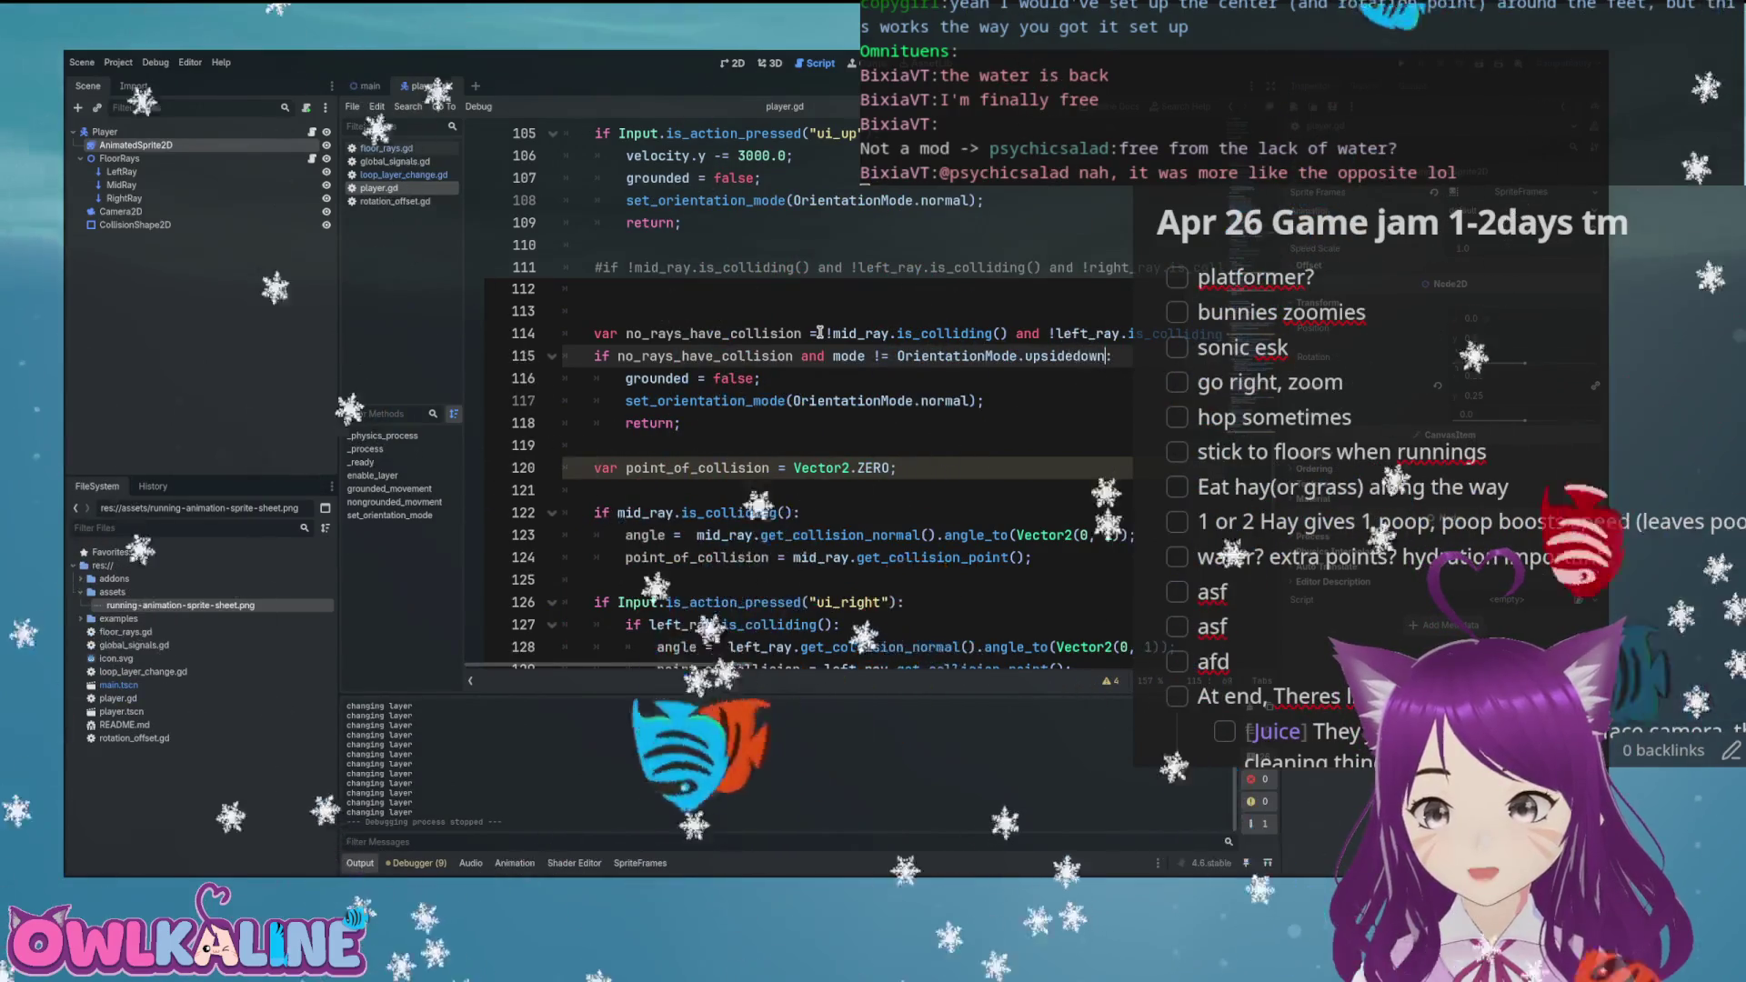
{"action": "left_click", "coordinate": [928, 356]}
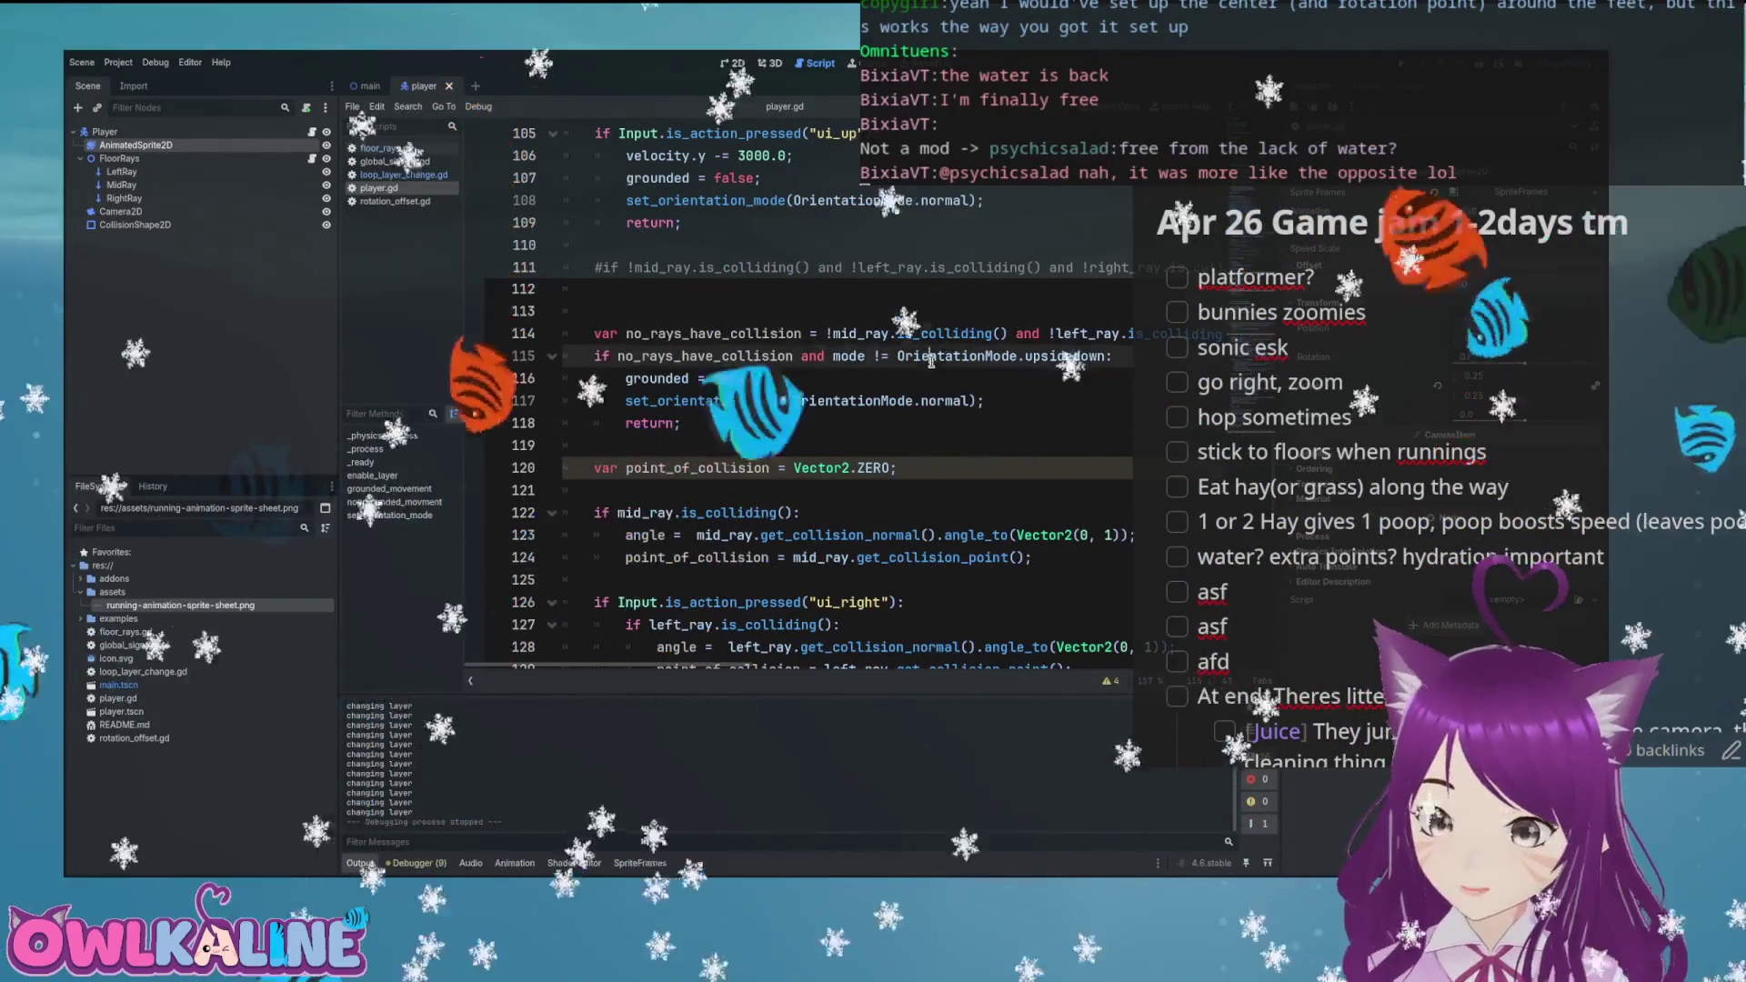
{"action": "key", "text": "F5"}
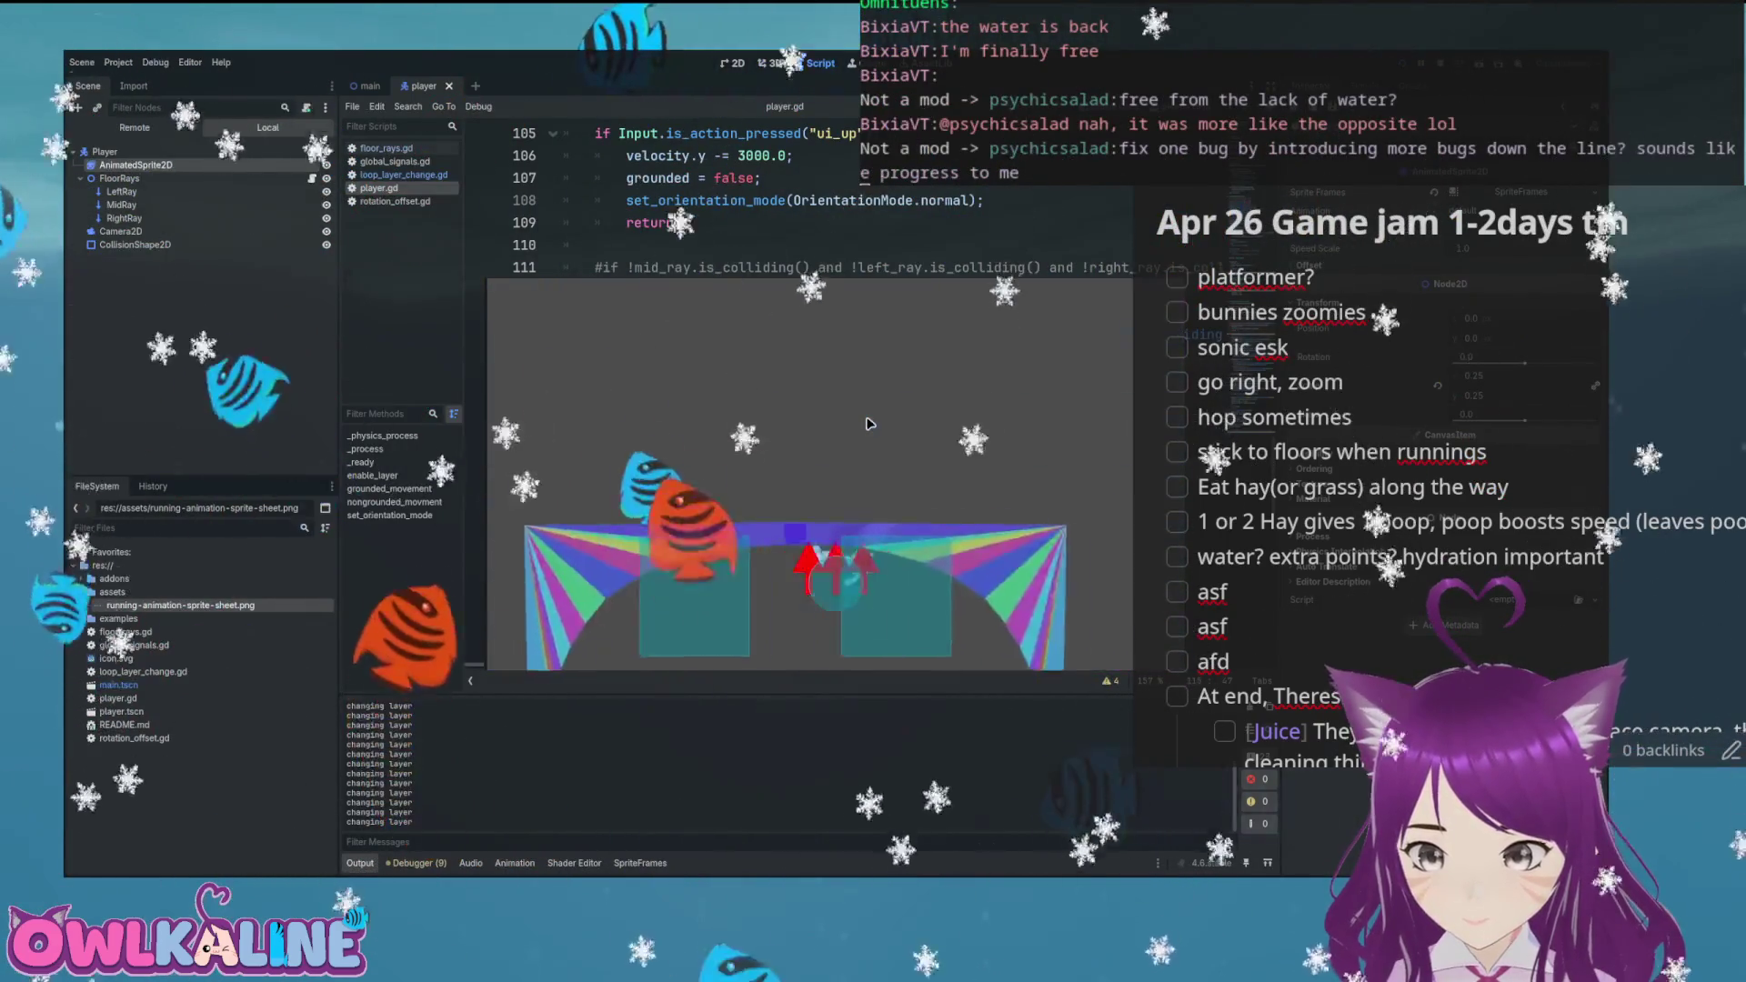
Stop and relaunch the game, run the bunny up the loop's wall, then stop again
{"action": "key", "text": "F8"}
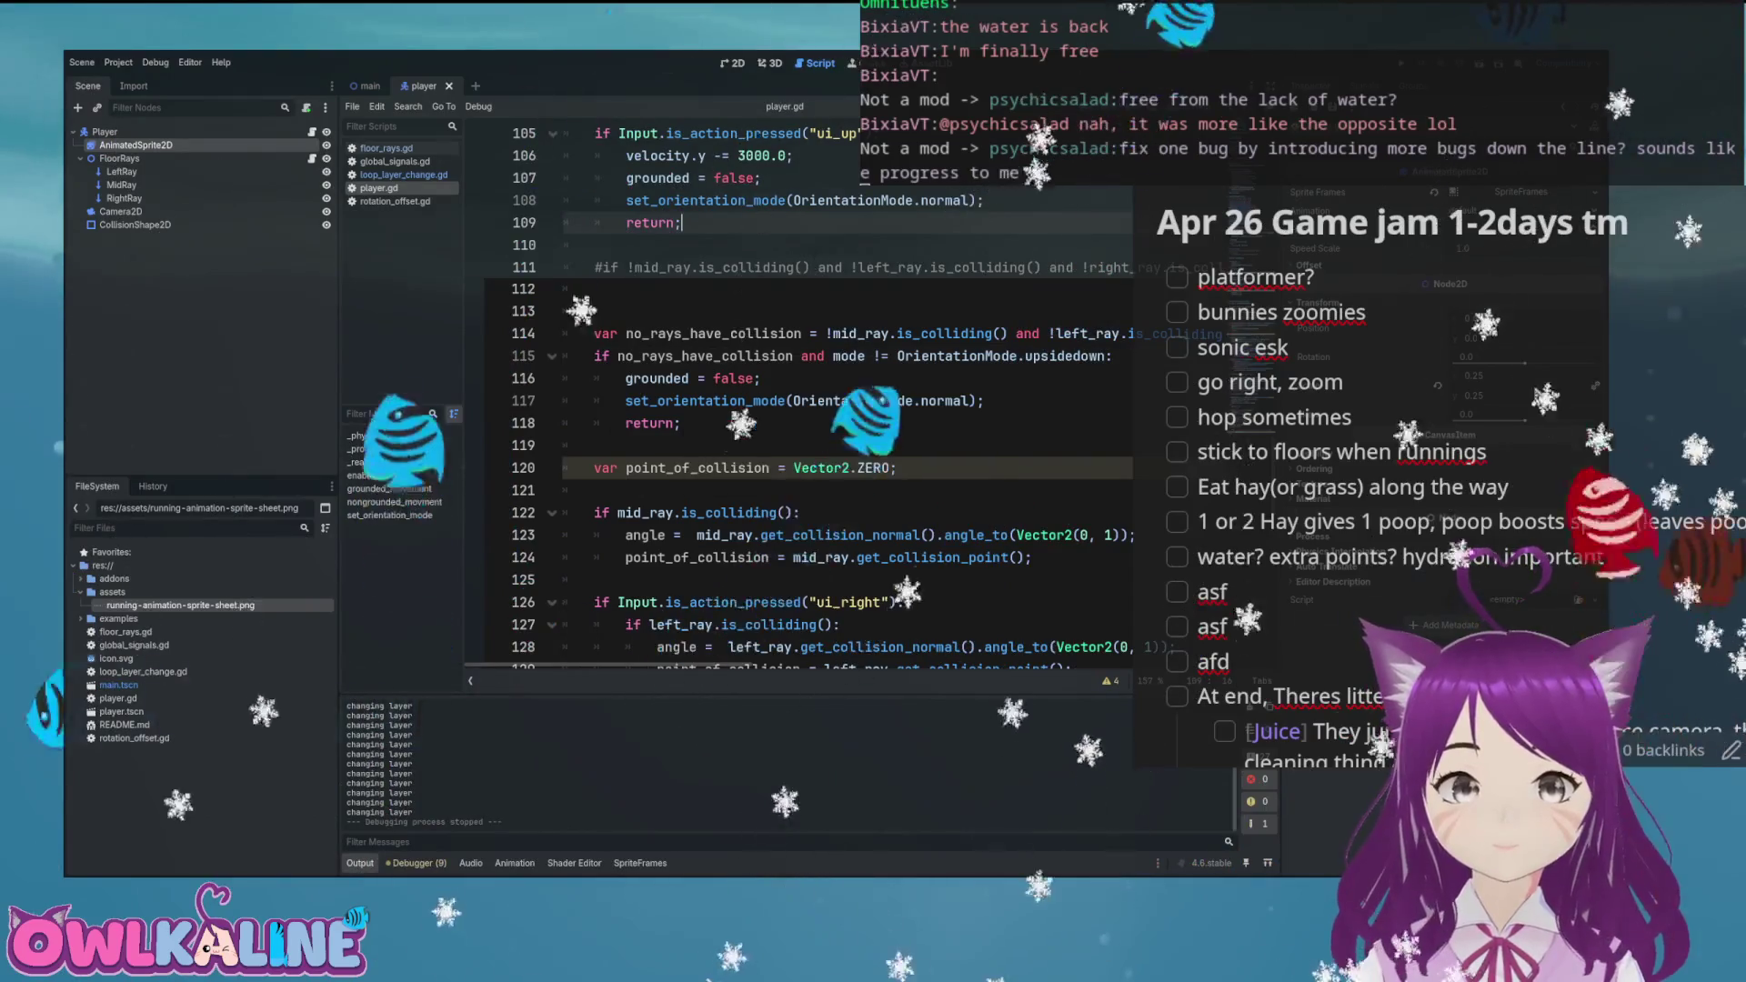
{"action": "key", "text": "F5"}
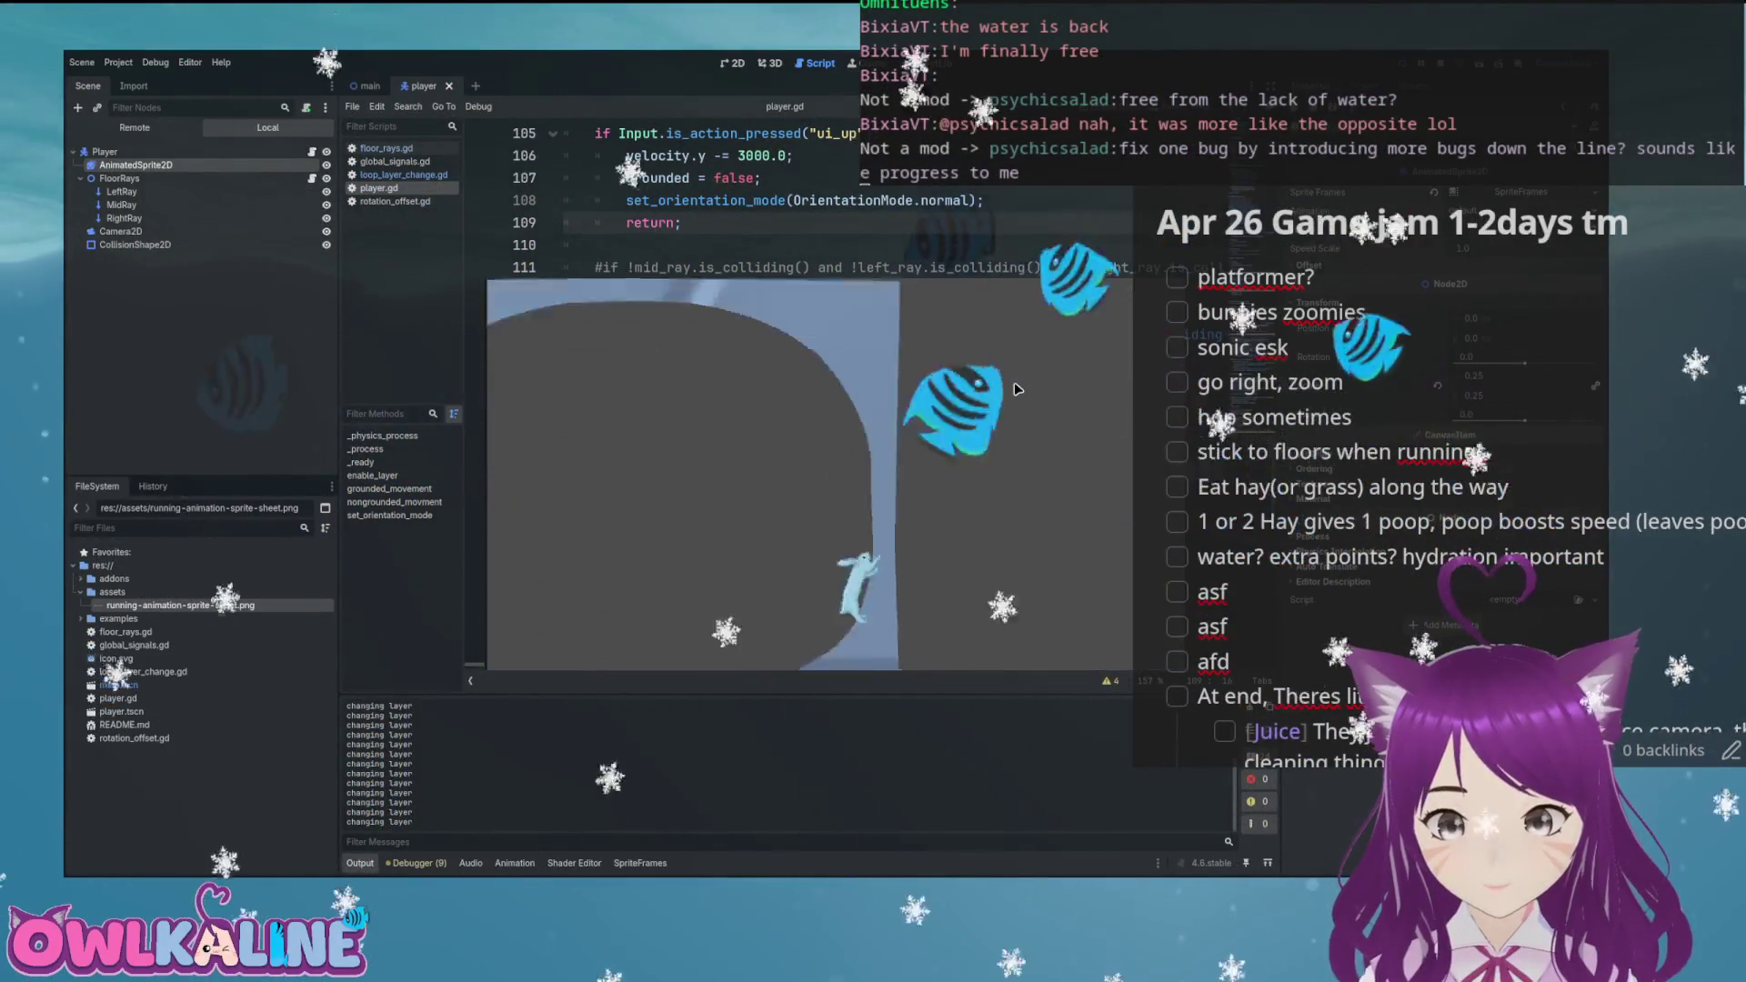
{"action": "key", "text": "F8"}
Replace sprite.stop() on line 84 with sprite.pause(), save player.gd and run the game
{"action": "scroll", "coordinate": [801, 378], "scroll_direction": "up", "scroll_amount": 4}
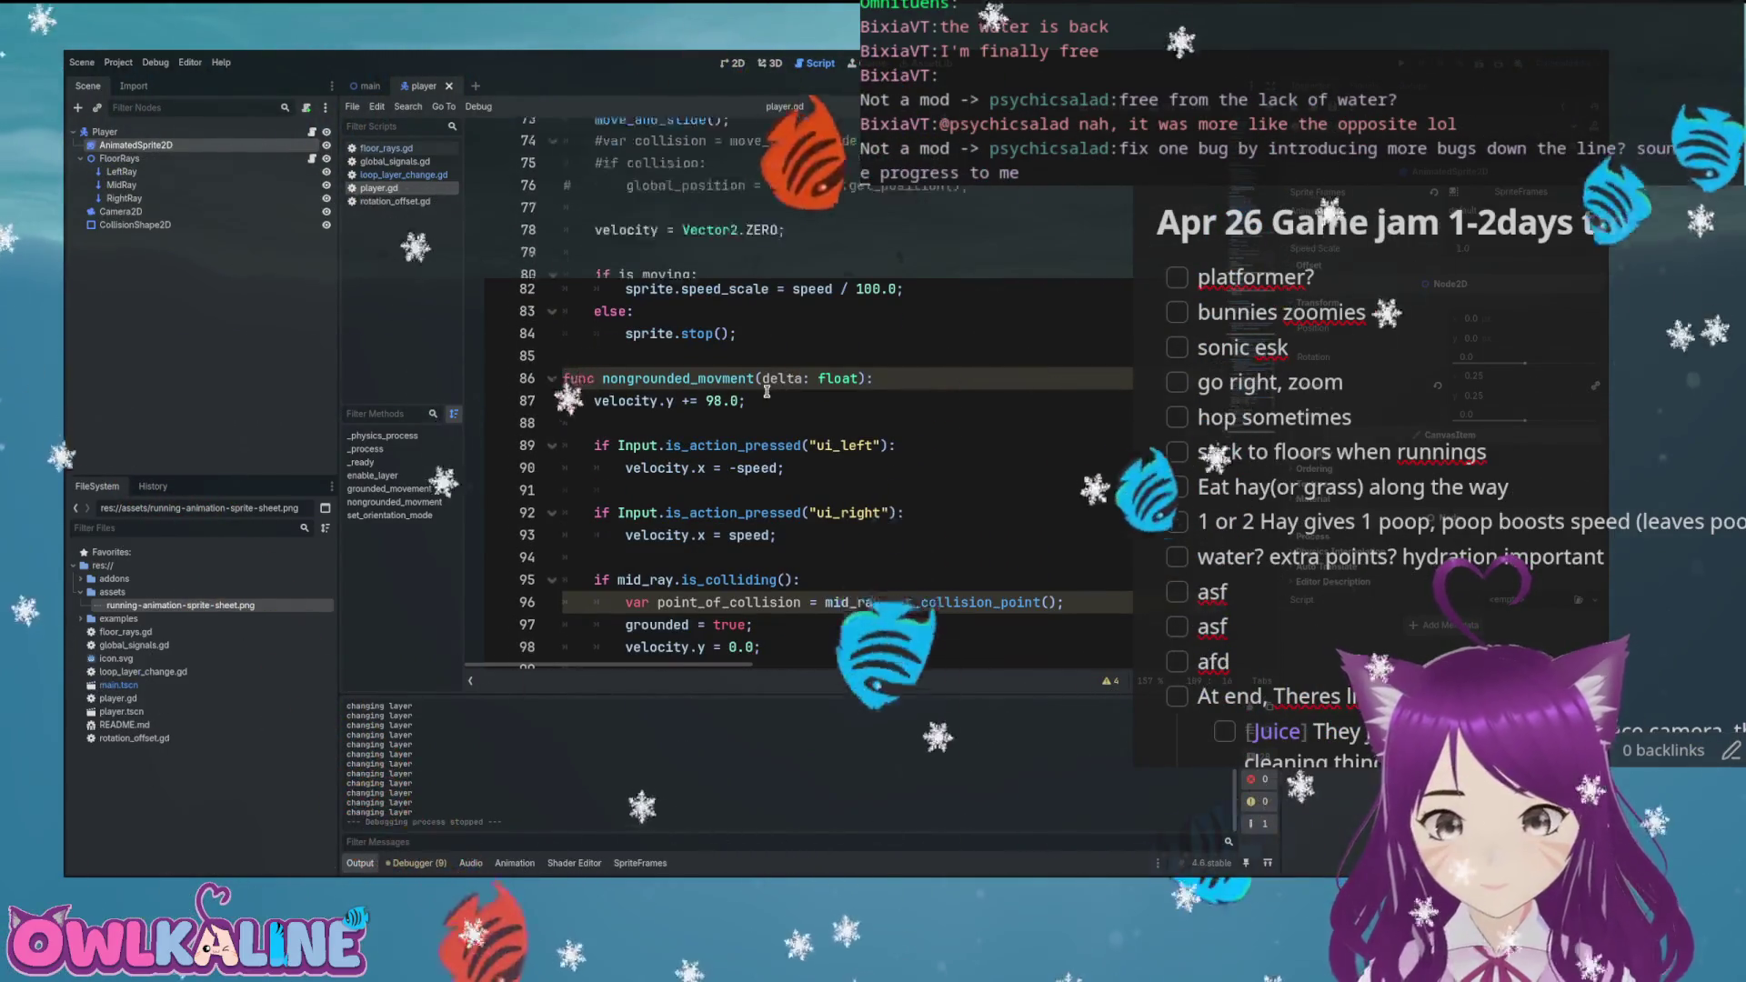
{"action": "scroll", "coordinate": [767, 391], "scroll_direction": "up", "scroll_amount": 3}
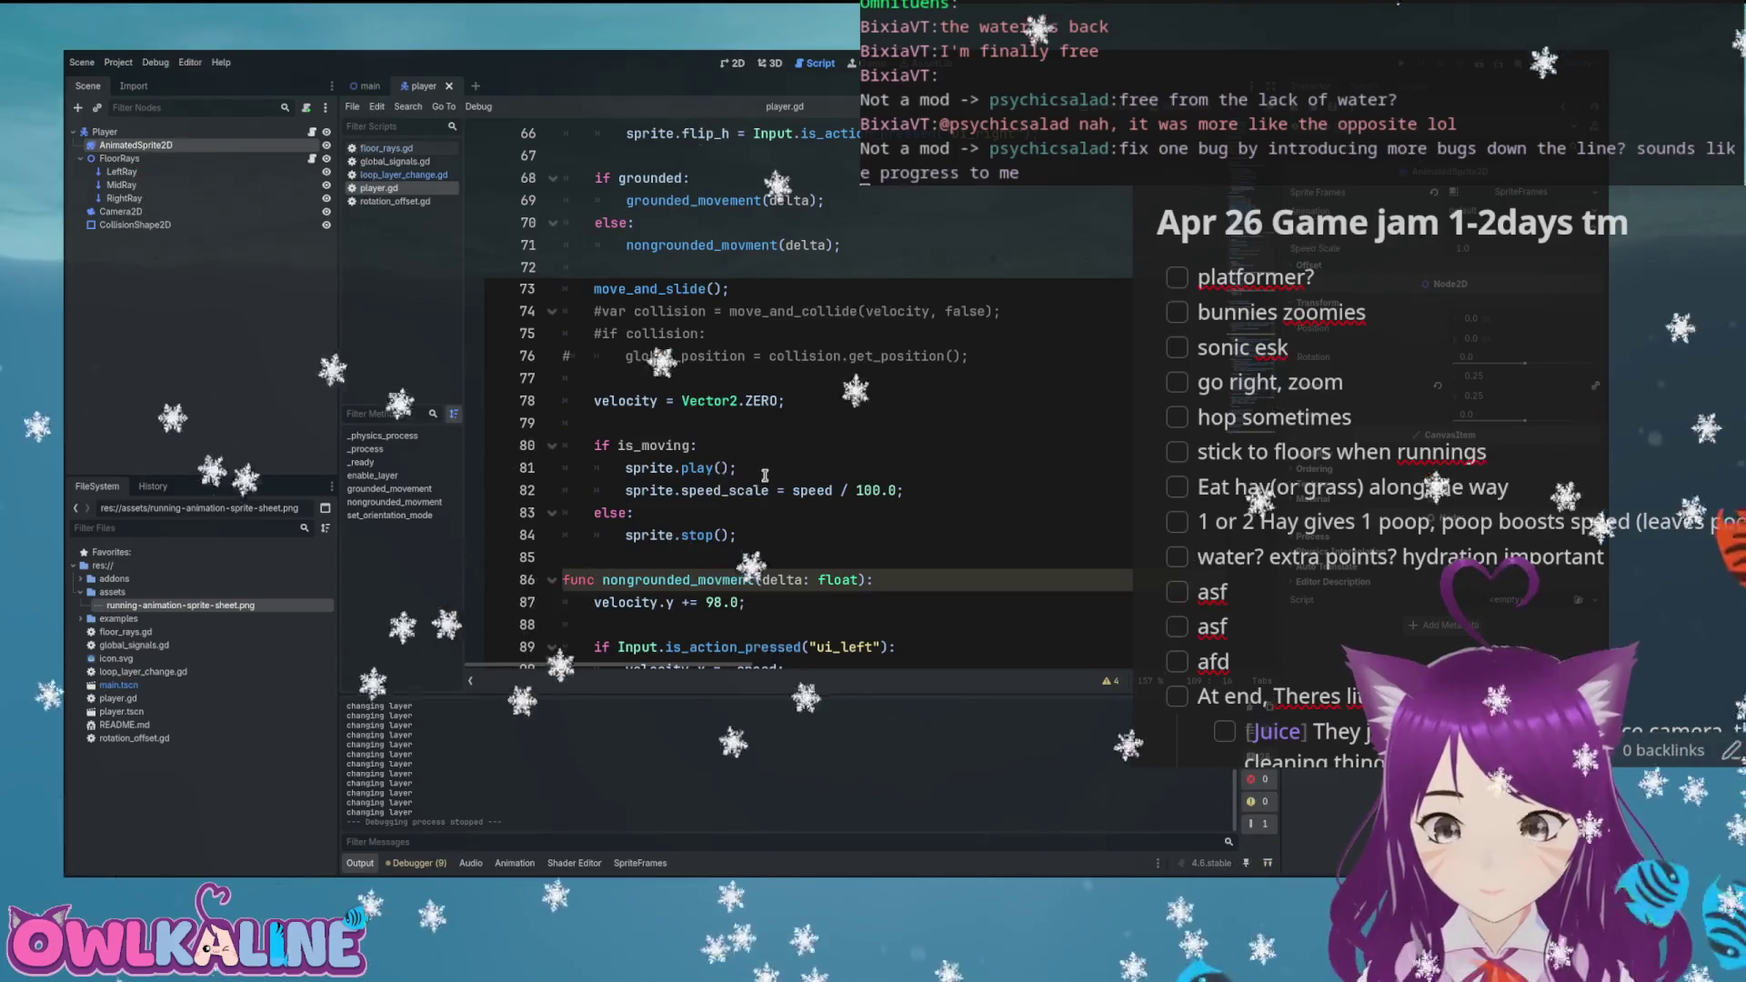
{"action": "scroll", "coordinate": [727, 490], "scroll_direction": "up", "scroll_amount": 1}
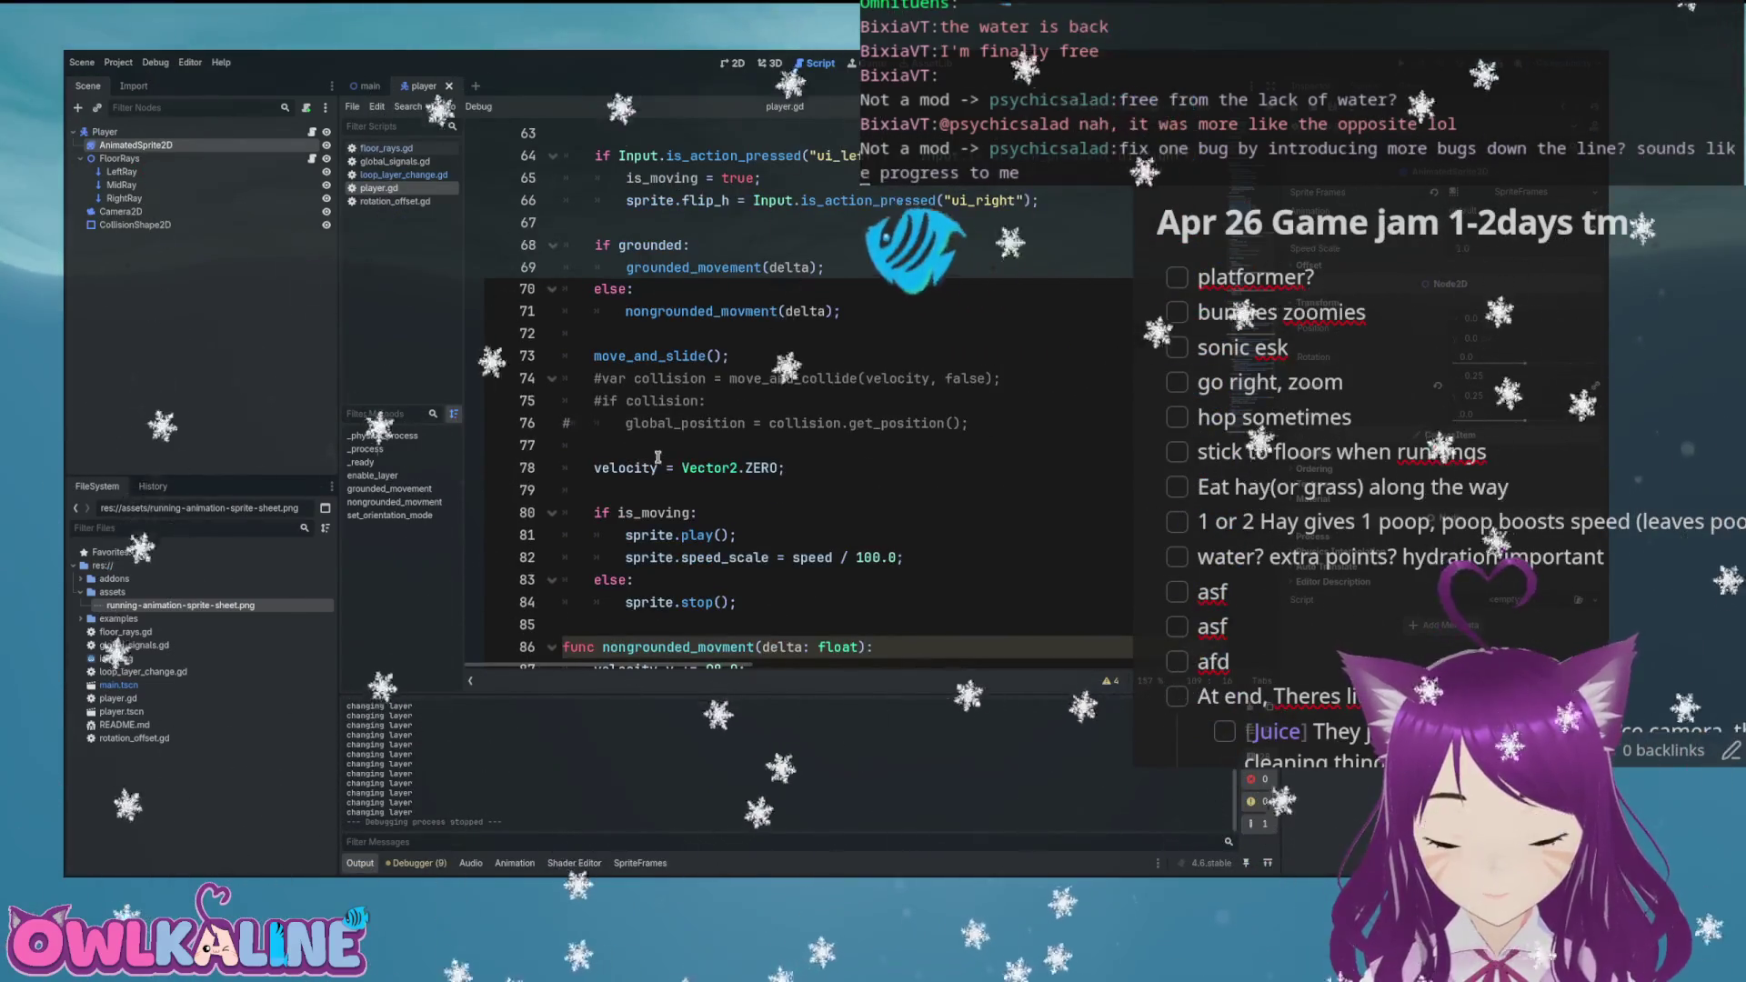
{"action": "scroll", "coordinate": [655, 395], "scroll_direction": "up", "scroll_amount": 3}
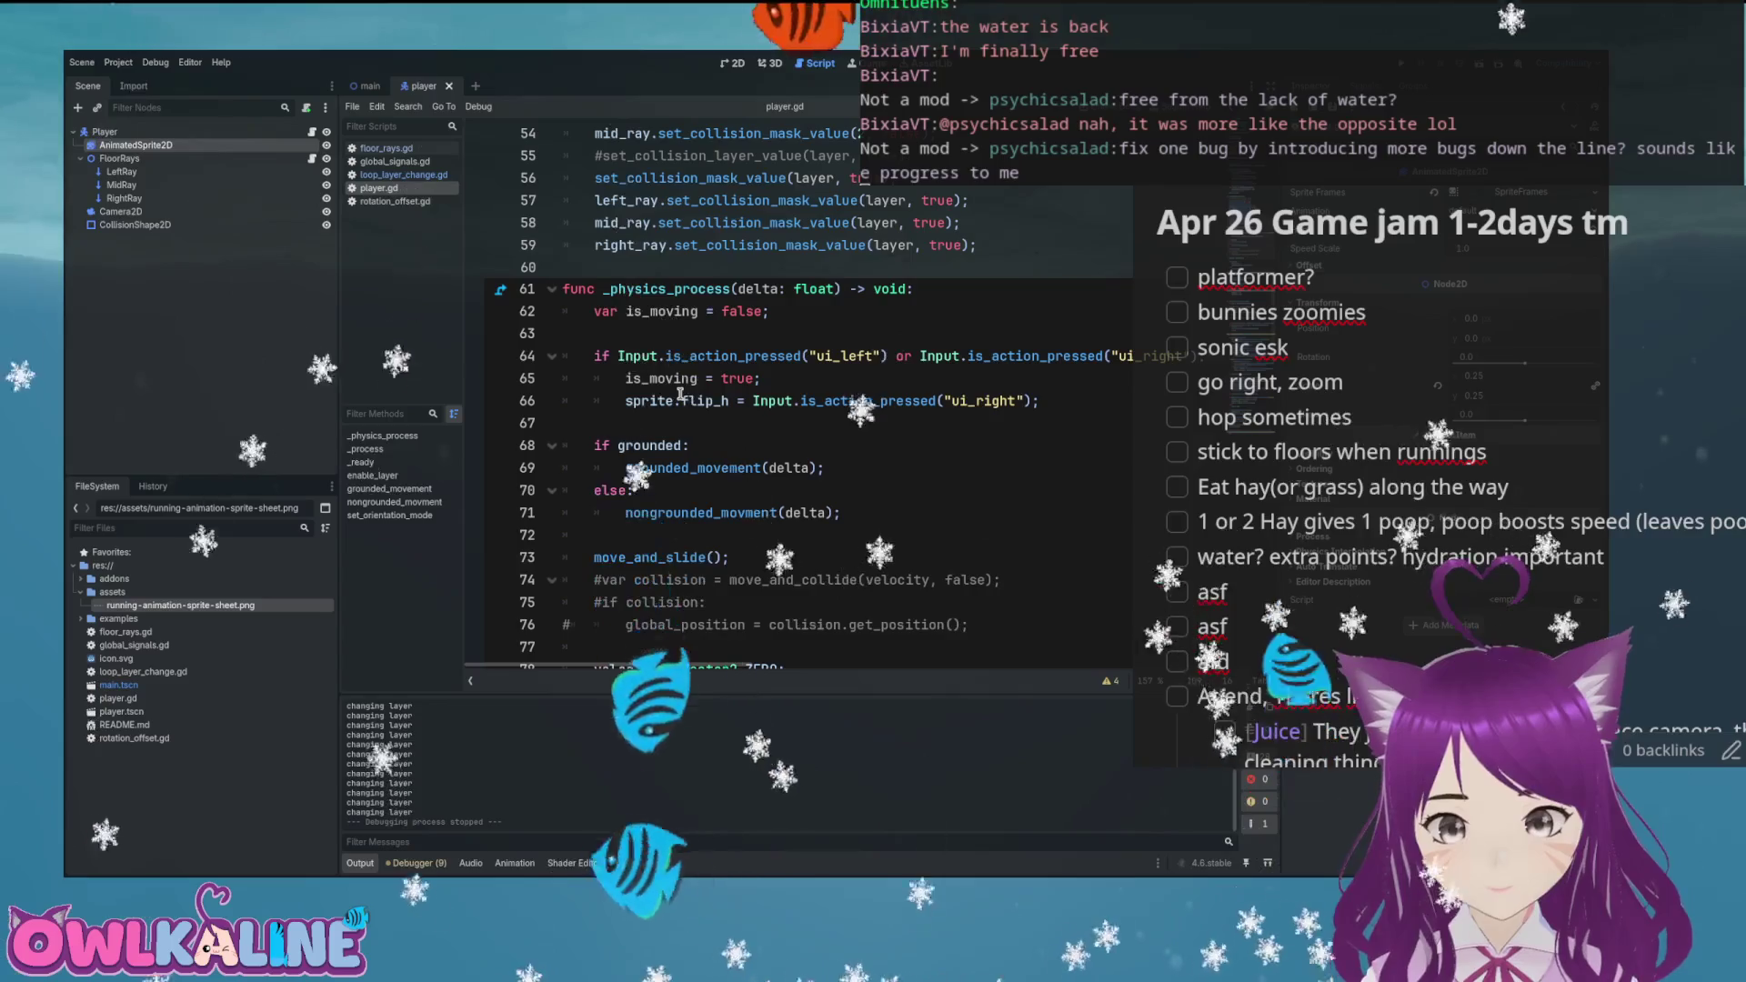
{"action": "scroll", "coordinate": [684, 441], "scroll_direction": "down", "scroll_amount": 5}
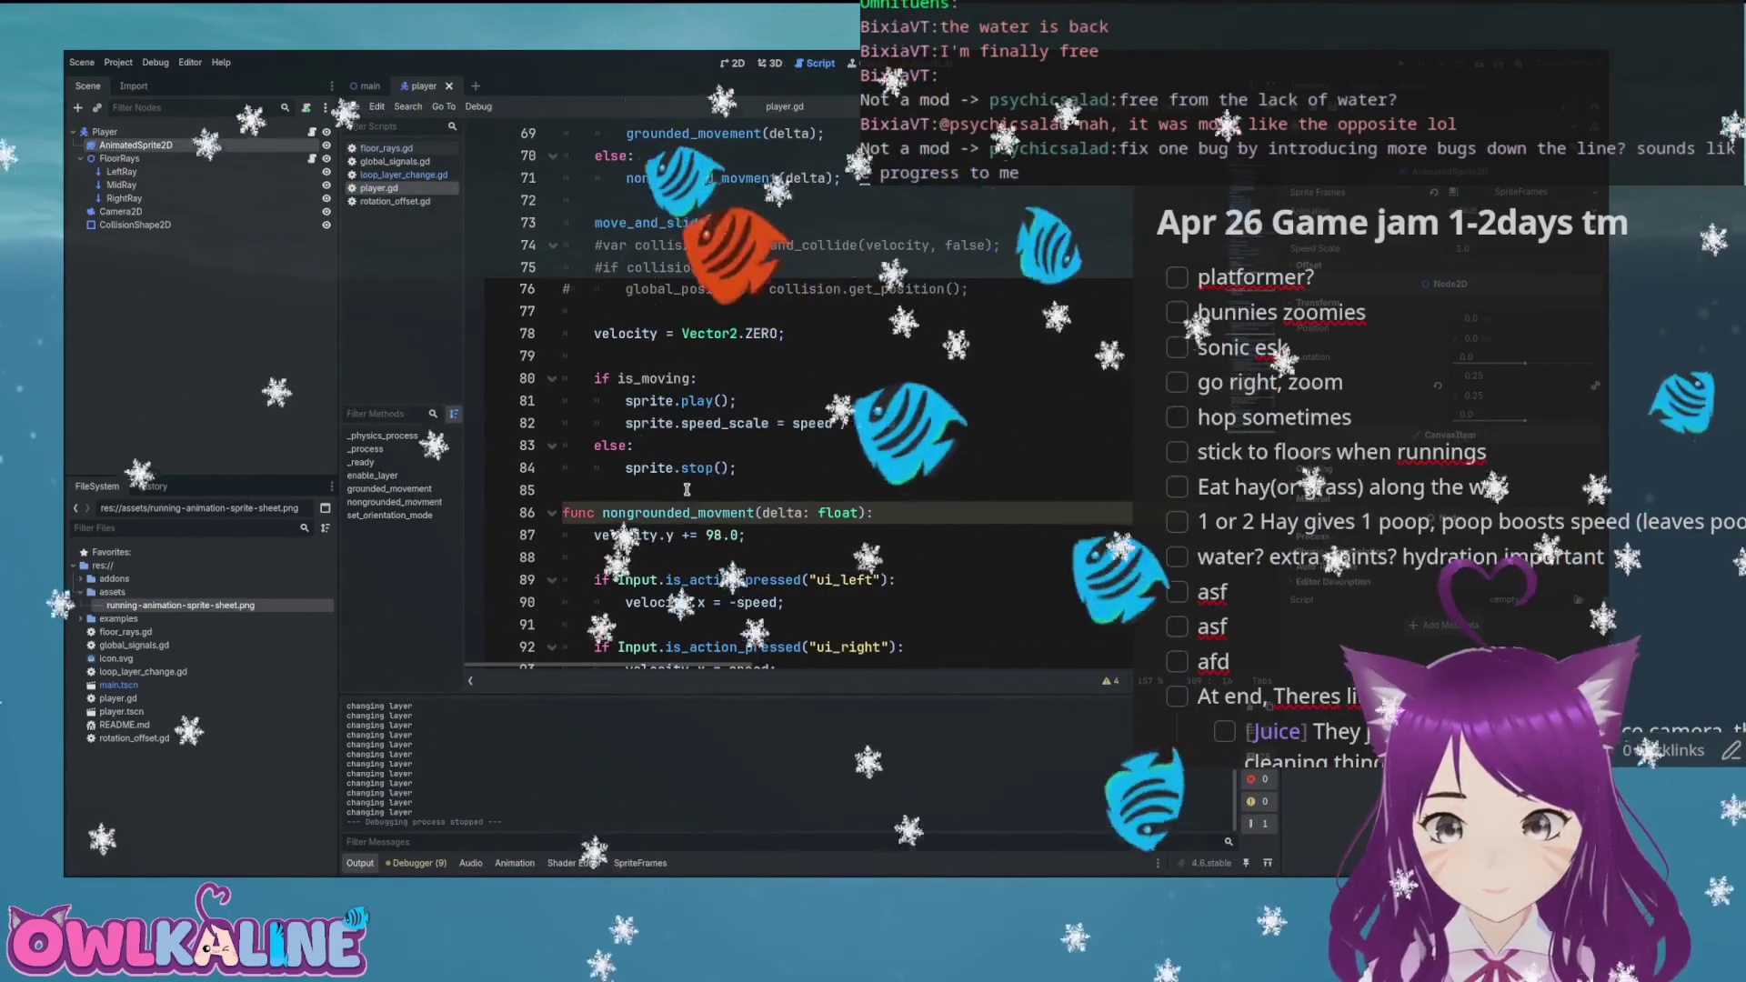
{"action": "double_click", "coordinate": [688, 467]}
{"action": "type", "text": "po"}
{"action": "key", "text": "BackSpace"}
{"action": "type", "text": "ause"}
{"action": "key", "text": "ctrl+s"}
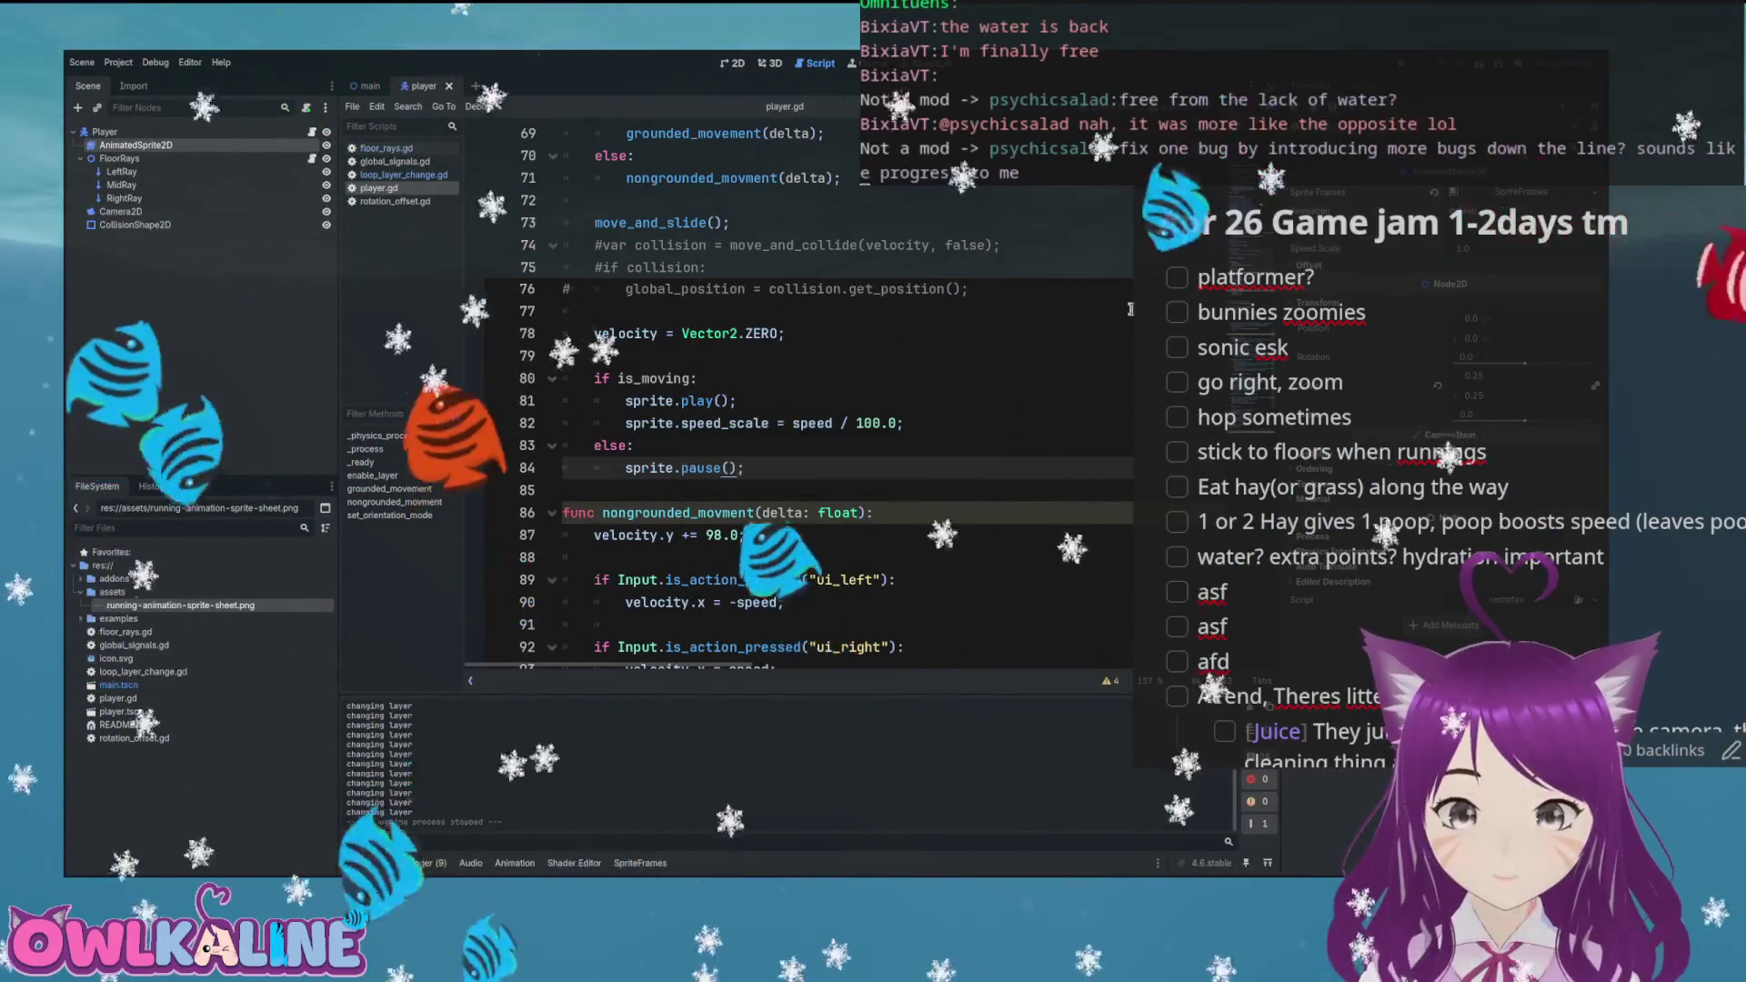
{"action": "key", "text": "F5"}
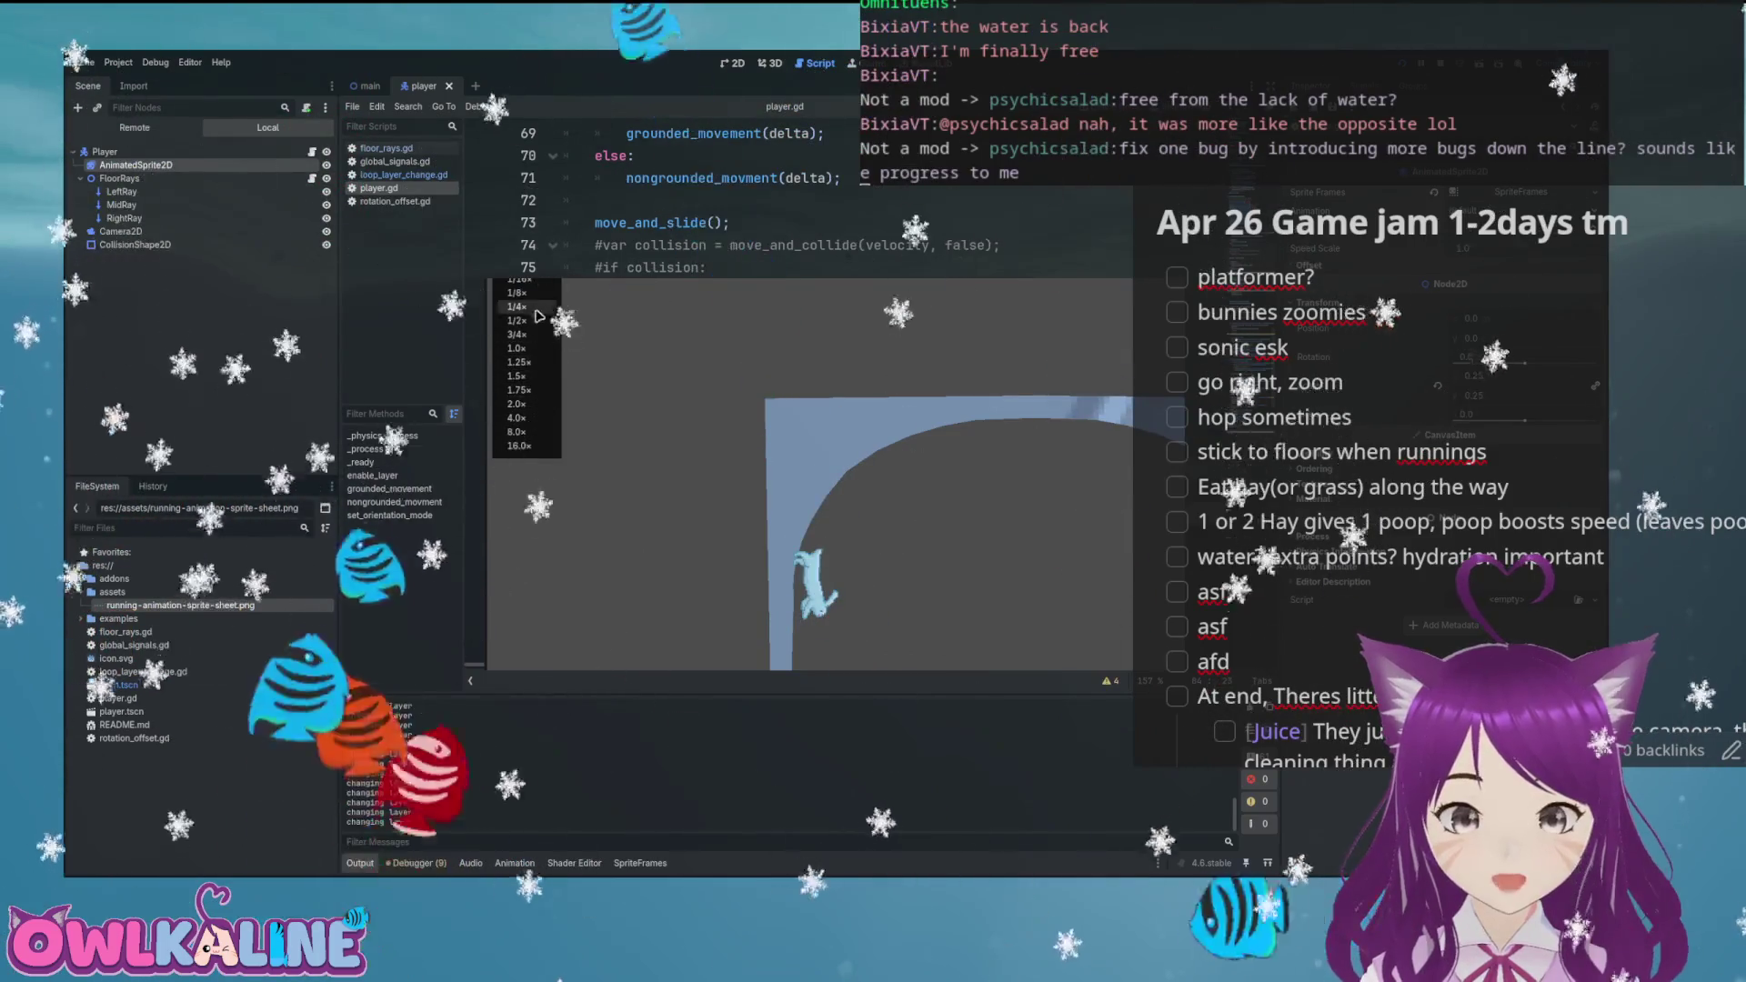
Pick a game speed, watch the bunny run over the loop top, then stop the game
{"action": "left_click", "coordinate": [539, 363]}
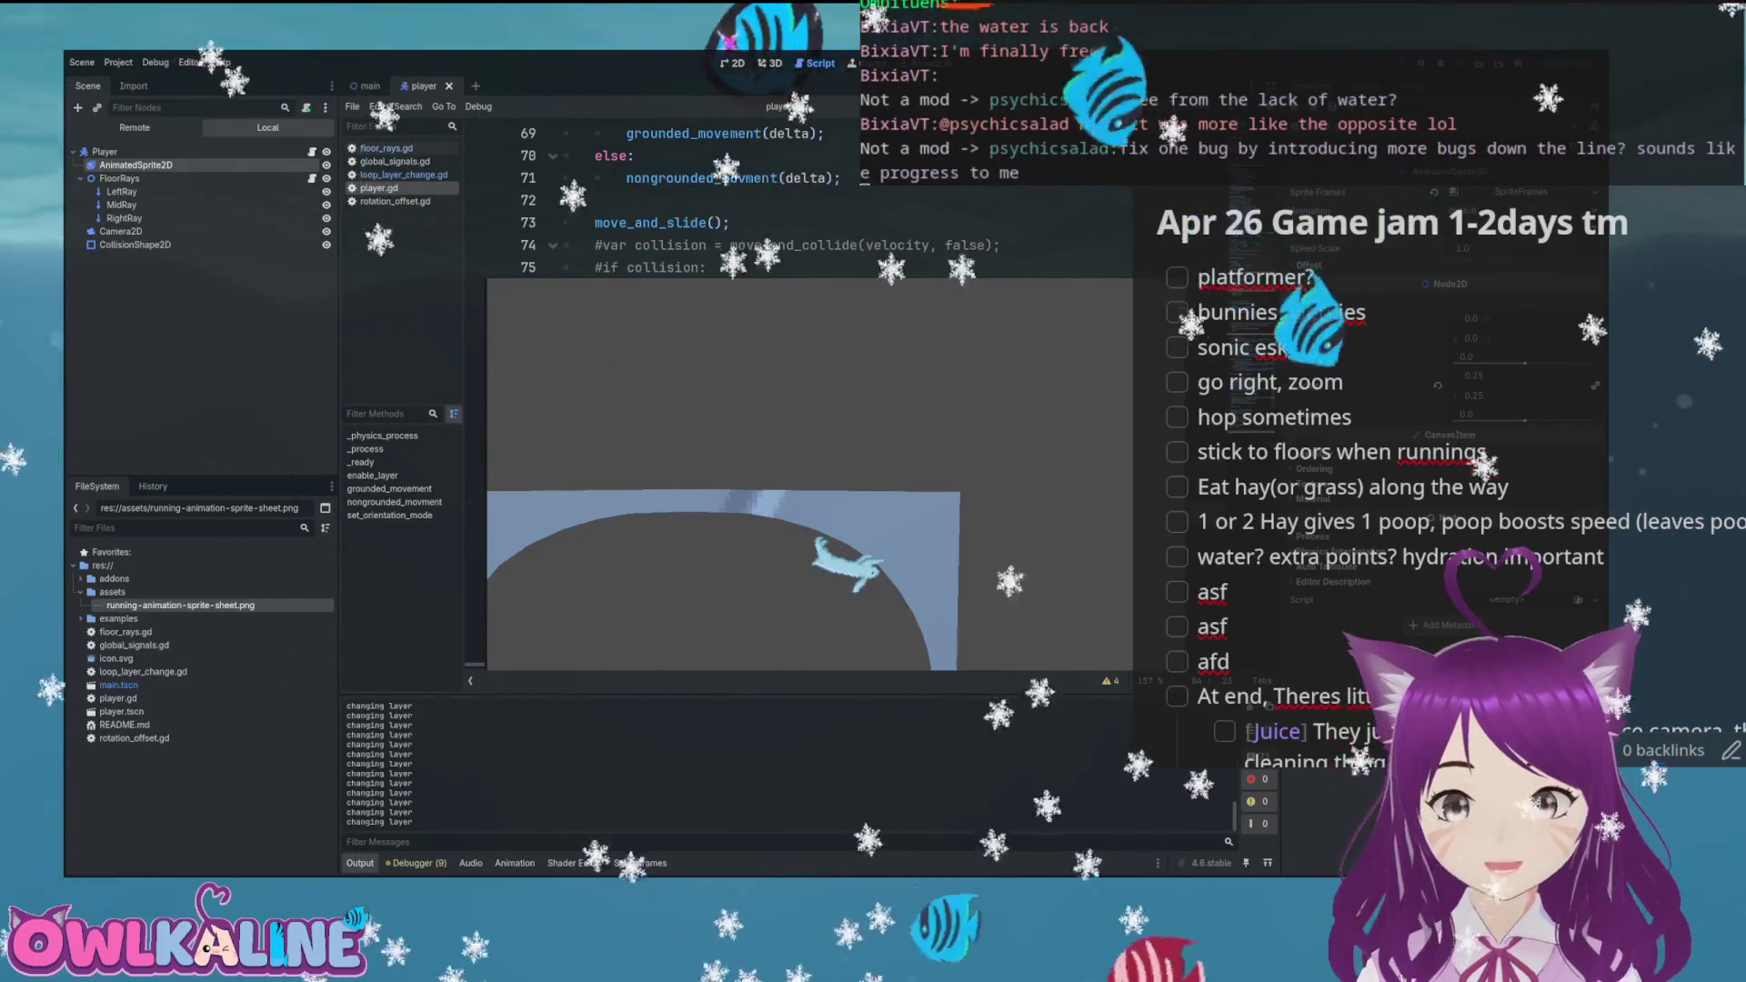
{"action": "key", "text": "F8"}
Comment out 'sprite.rotation = PI-angle' on line 157 and run the scene to see the bunny unrotated
{"action": "scroll", "coordinate": [882, 414], "scroll_direction": "down", "scroll_amount": 12}
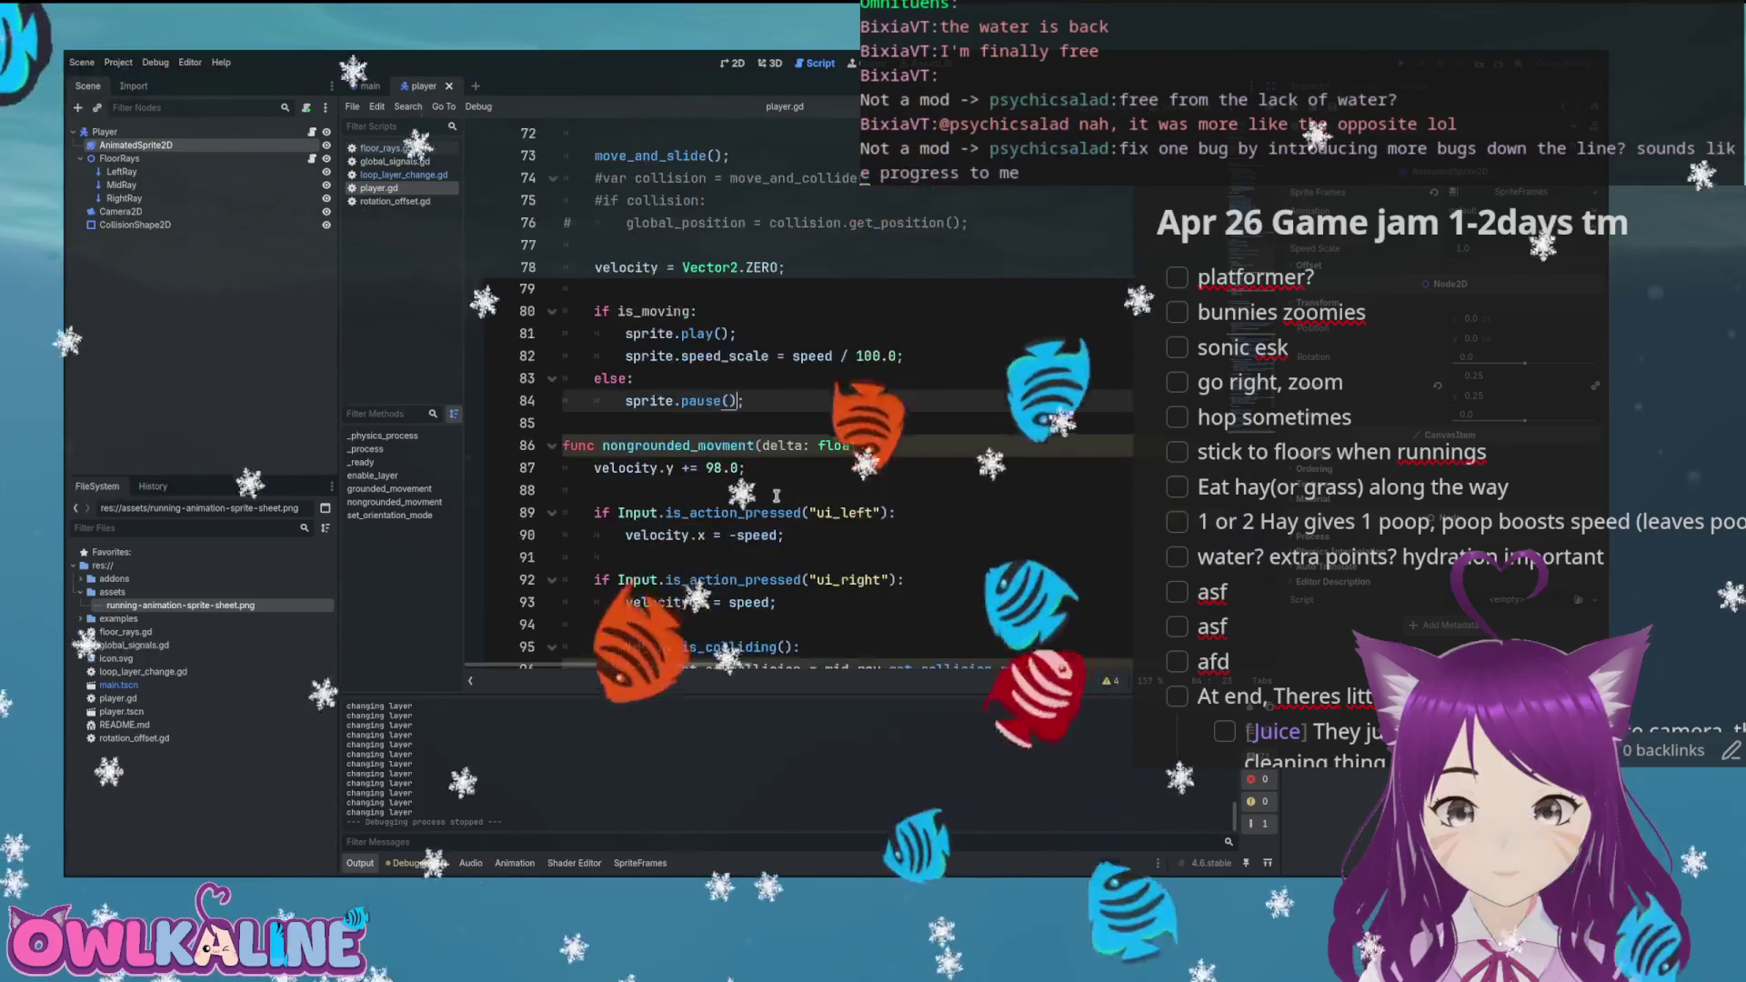
{"action": "scroll", "coordinate": [670, 321], "scroll_direction": "up", "scroll_amount": 2}
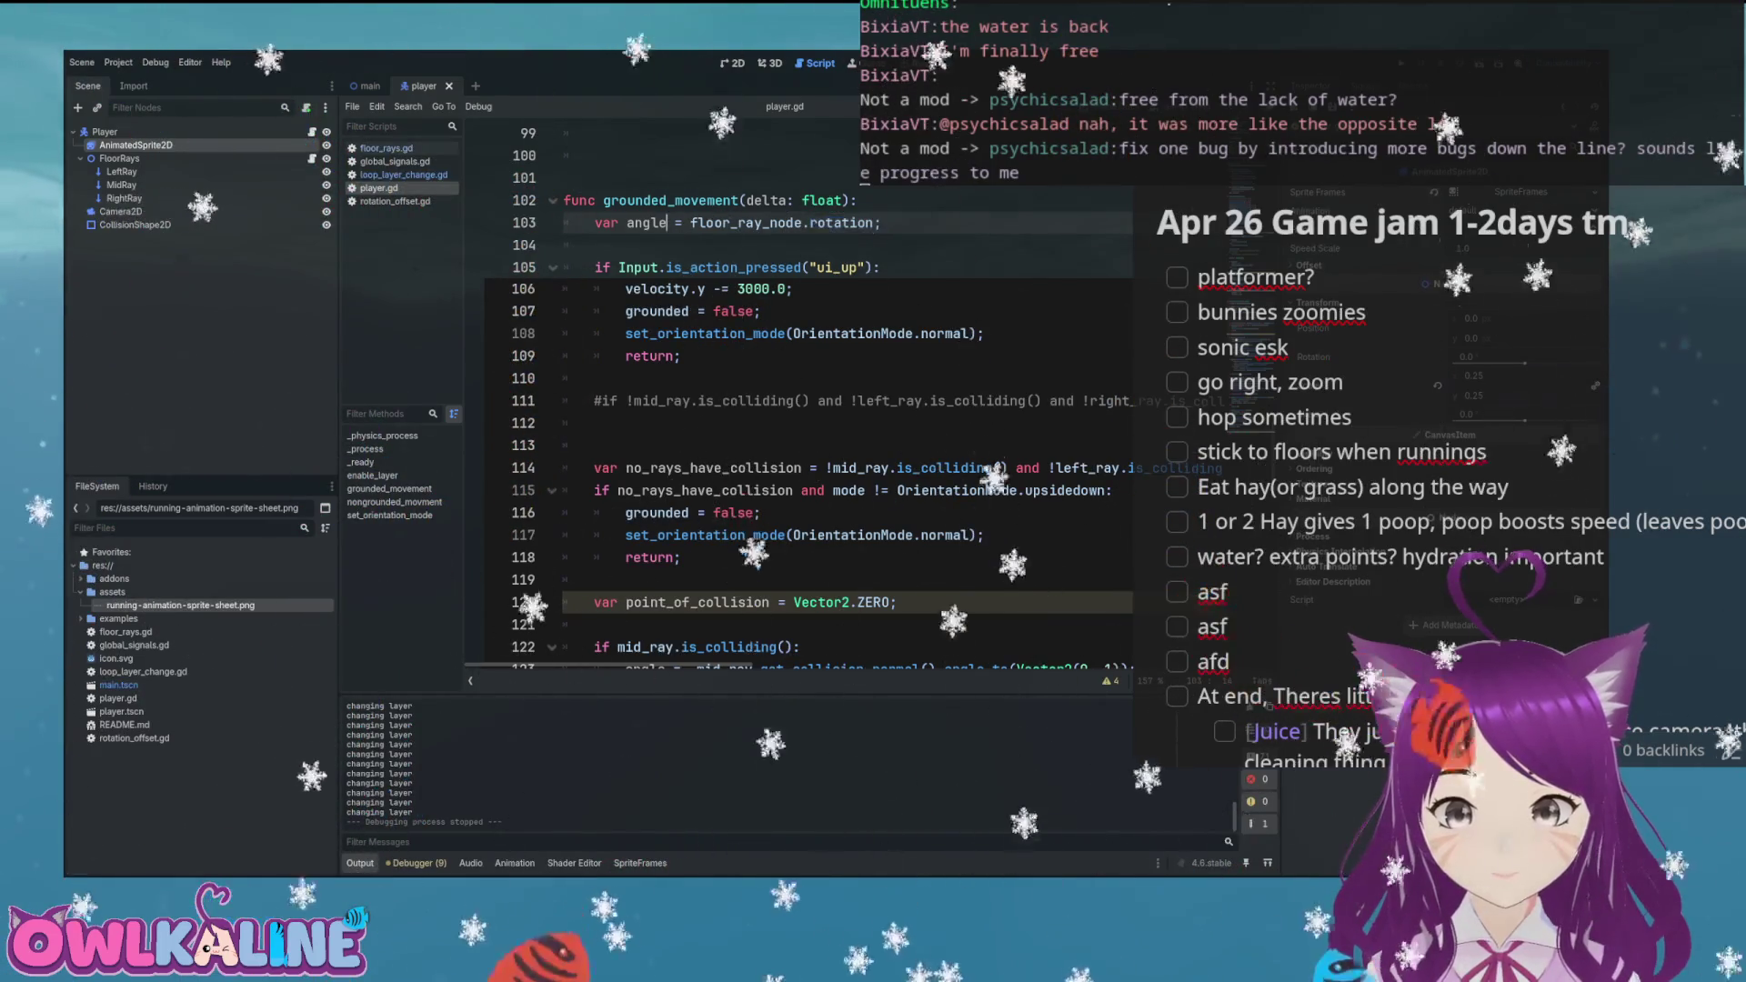
{"action": "scroll", "coordinate": [709, 348], "scroll_direction": "down", "scroll_amount": 4}
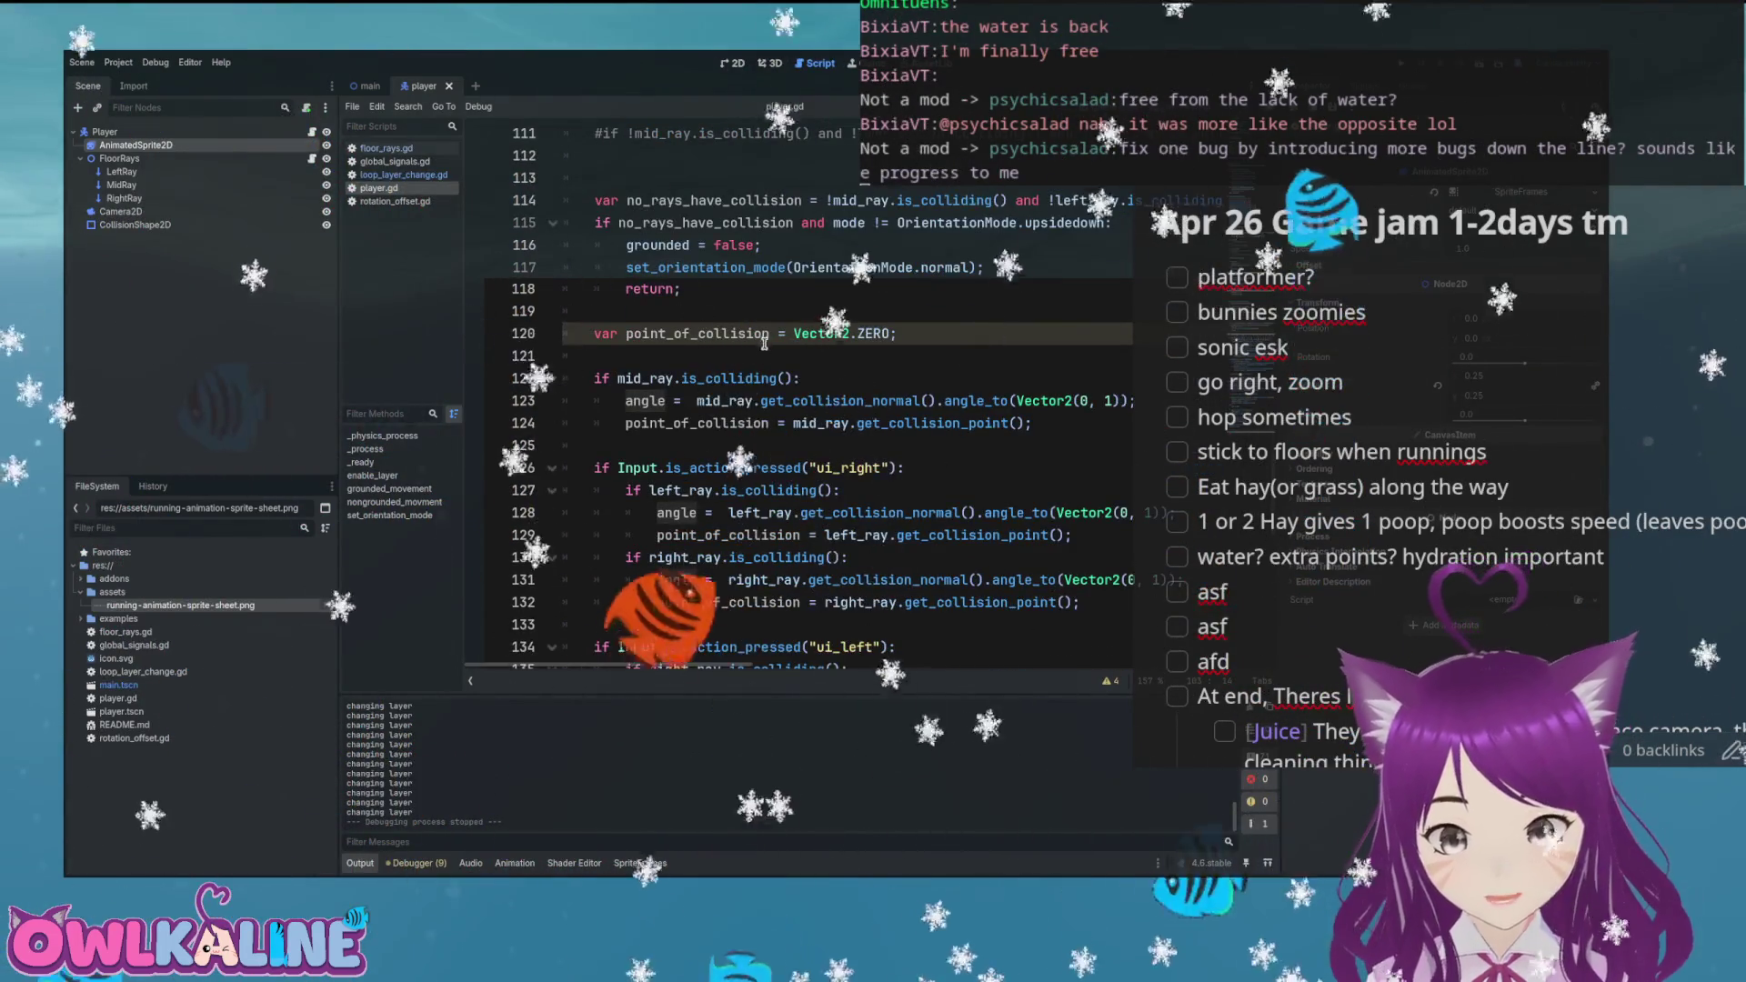
{"action": "scroll", "coordinate": [755, 345], "scroll_direction": "up", "scroll_amount": 1}
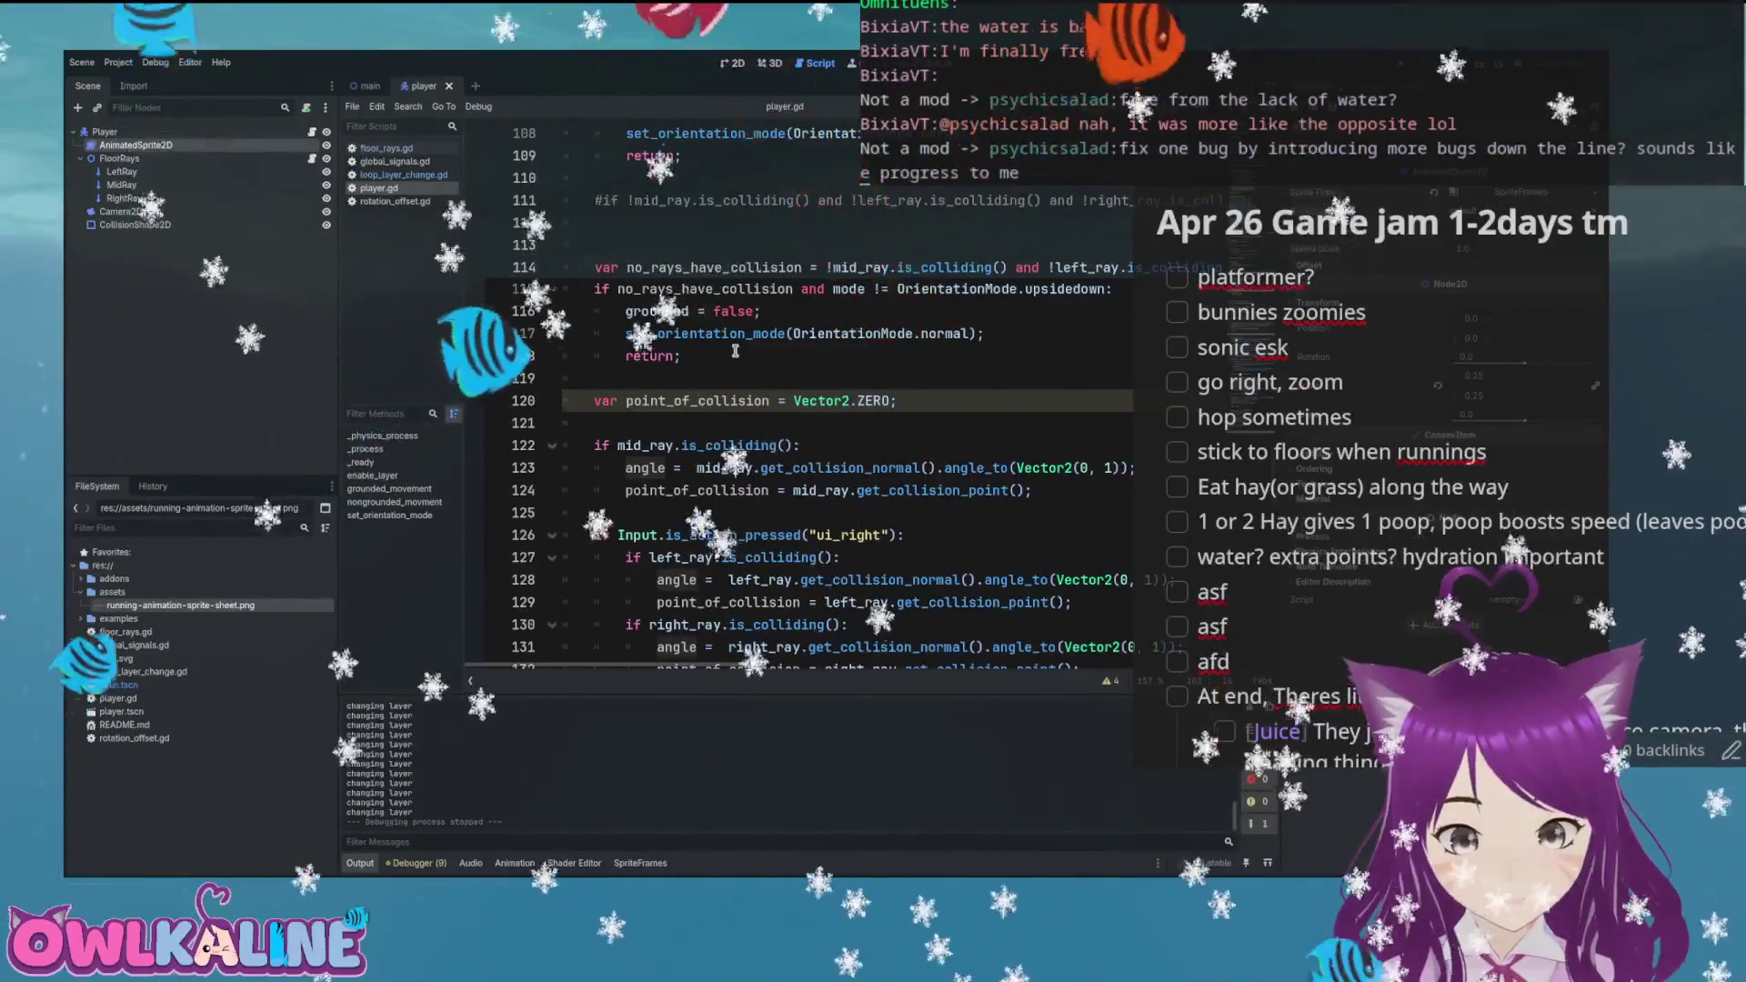
{"action": "scroll", "coordinate": [735, 346], "scroll_direction": "down", "scroll_amount": 8}
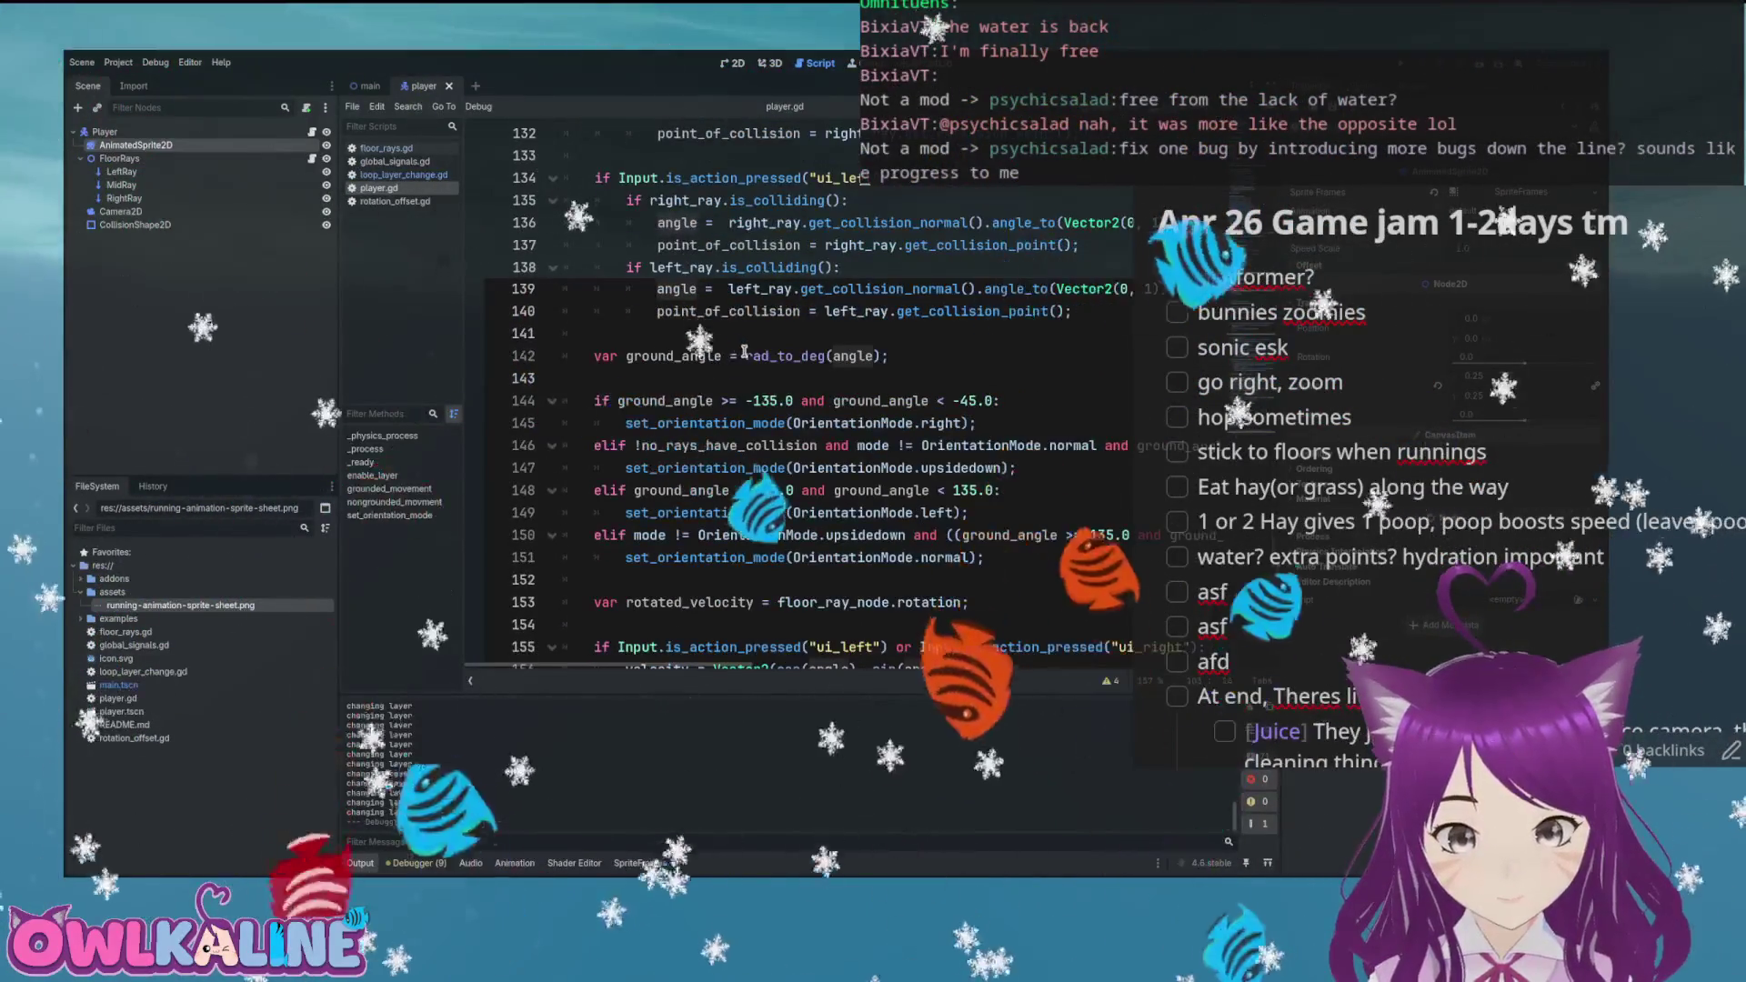
{"action": "scroll", "coordinate": [757, 364], "scroll_direction": "down", "scroll_amount": 4}
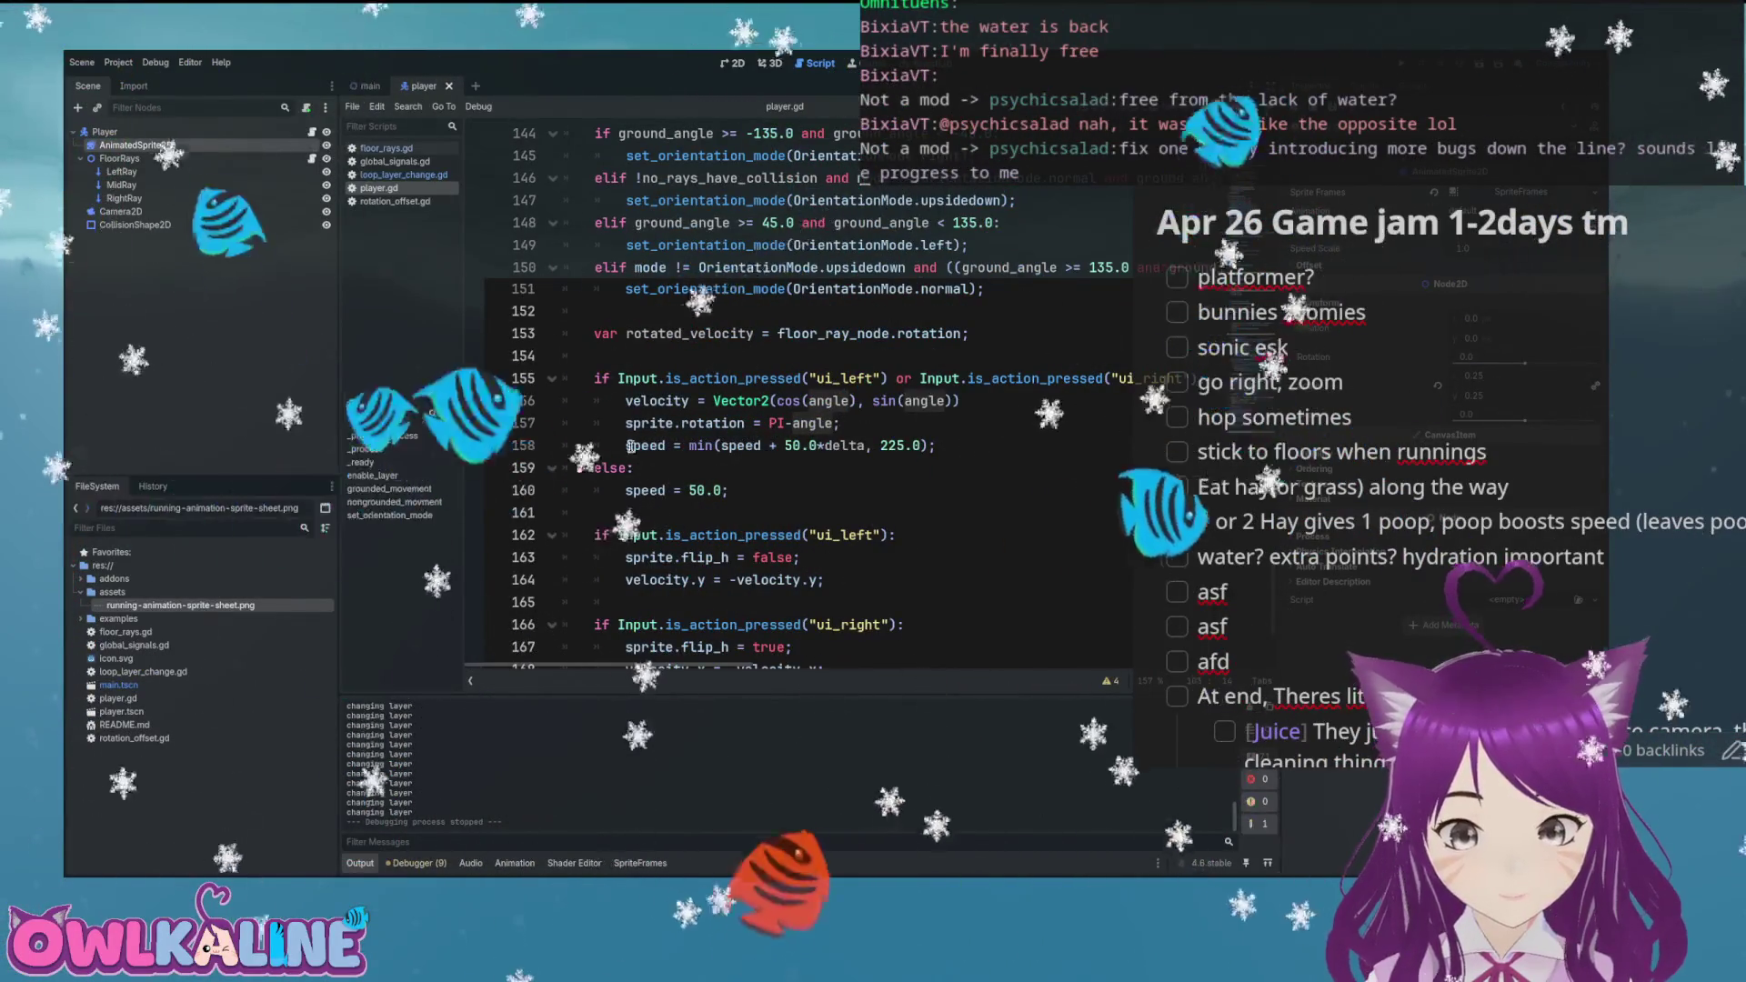
{"action": "left_click", "coordinate": [624, 424]}
{"action": "scroll", "coordinate": [623, 428], "scroll_direction": "right", "scroll_amount": 3}
{"action": "scroll", "coordinate": [624, 427], "scroll_direction": "left", "scroll_amount": 3}
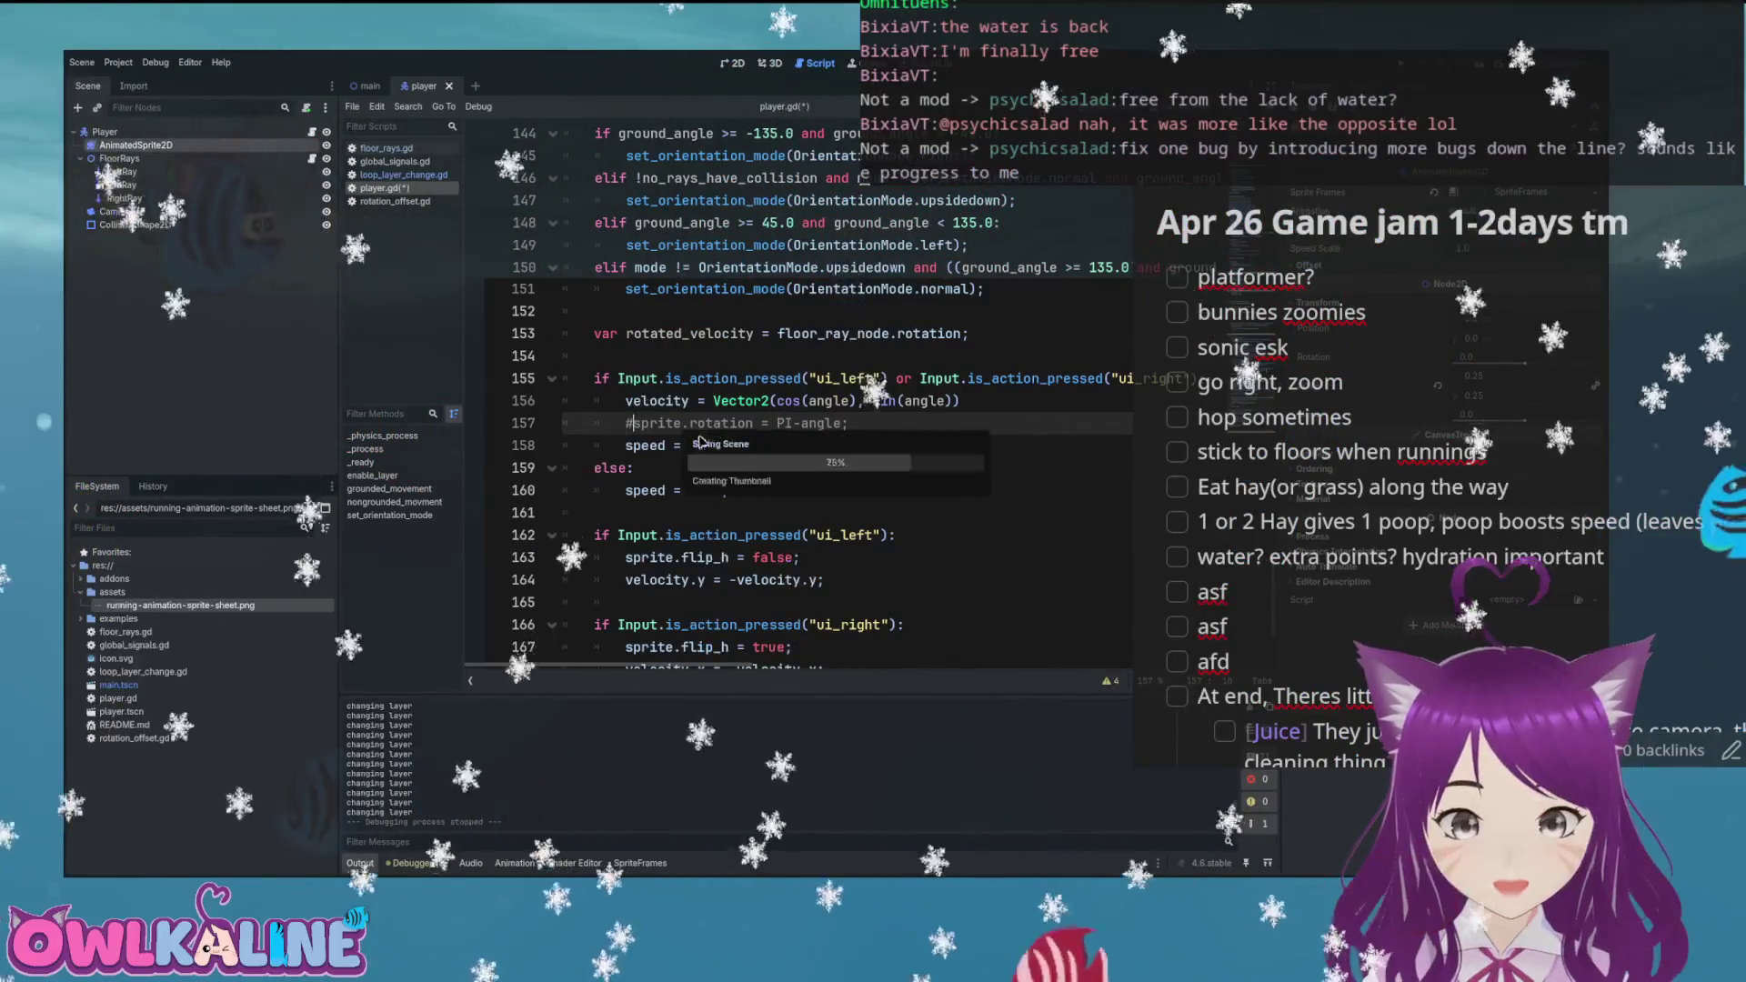
{"action": "key", "text": "F6"}
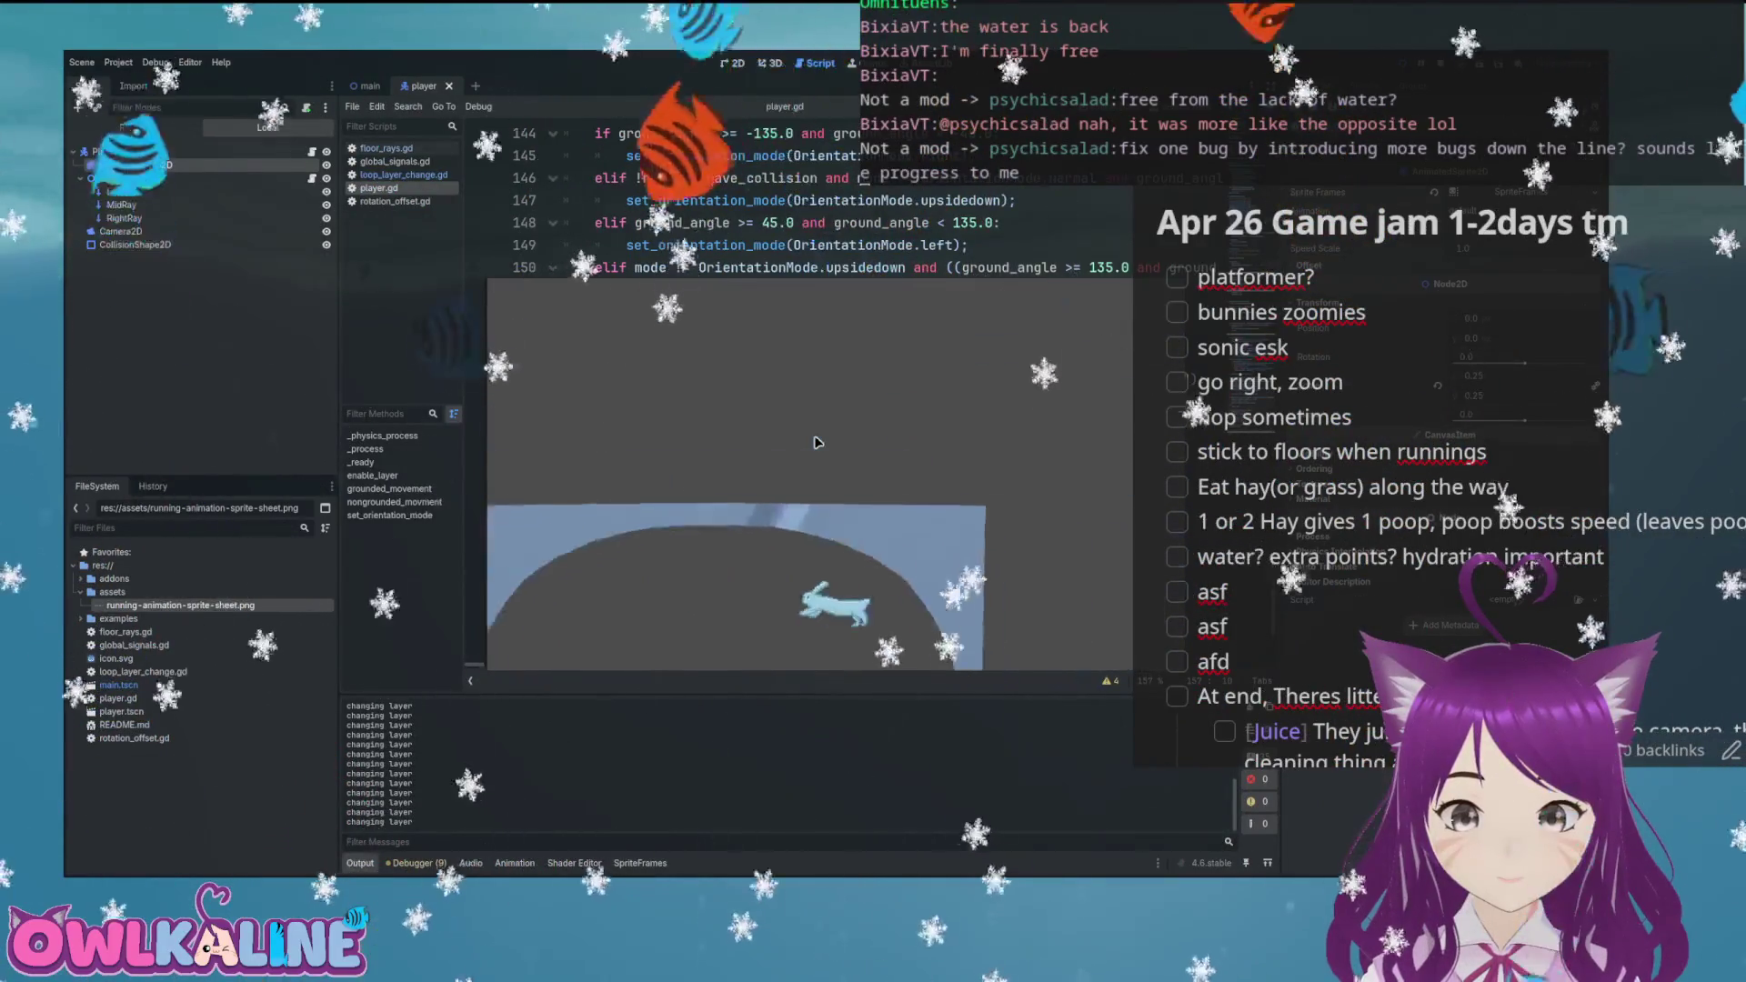
Stop the test run to return to player.gd at the sprite.rotation = PI-angle line
{"action": "key", "text": "F8"}
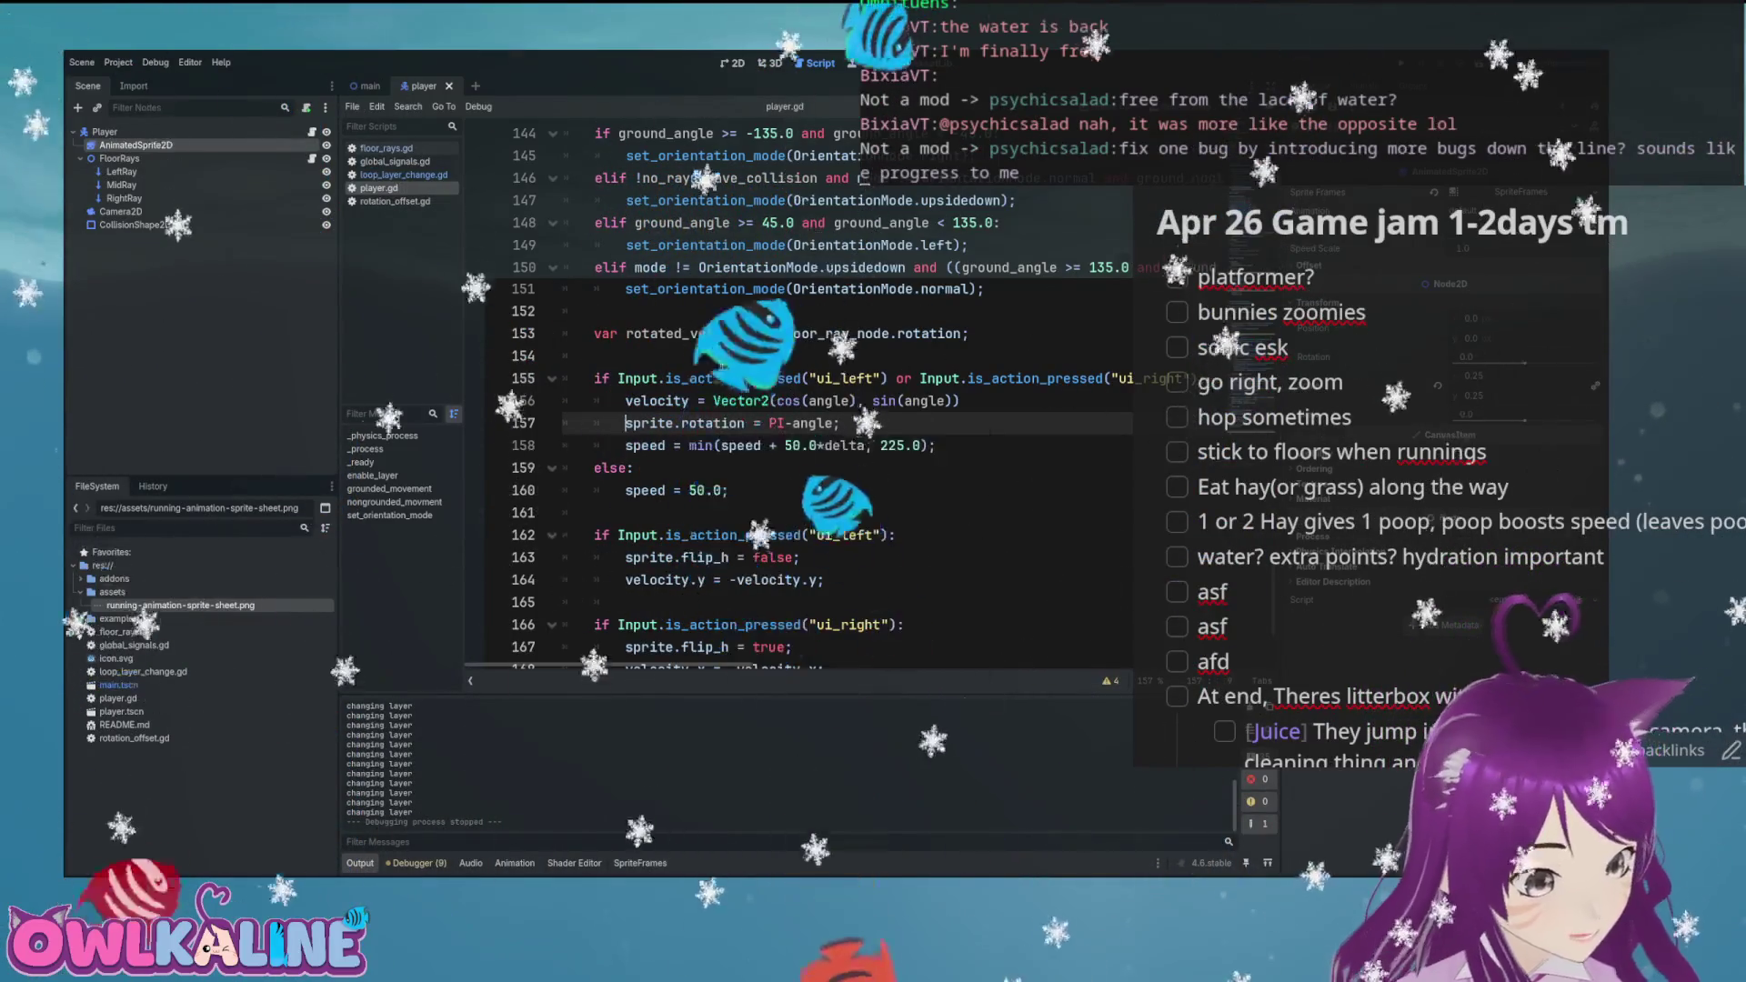
Change the rotation line to sprite.rotation = lerpf(sprite.rotation, PI-angle, 0.15)
{"action": "key", "text": "End"}
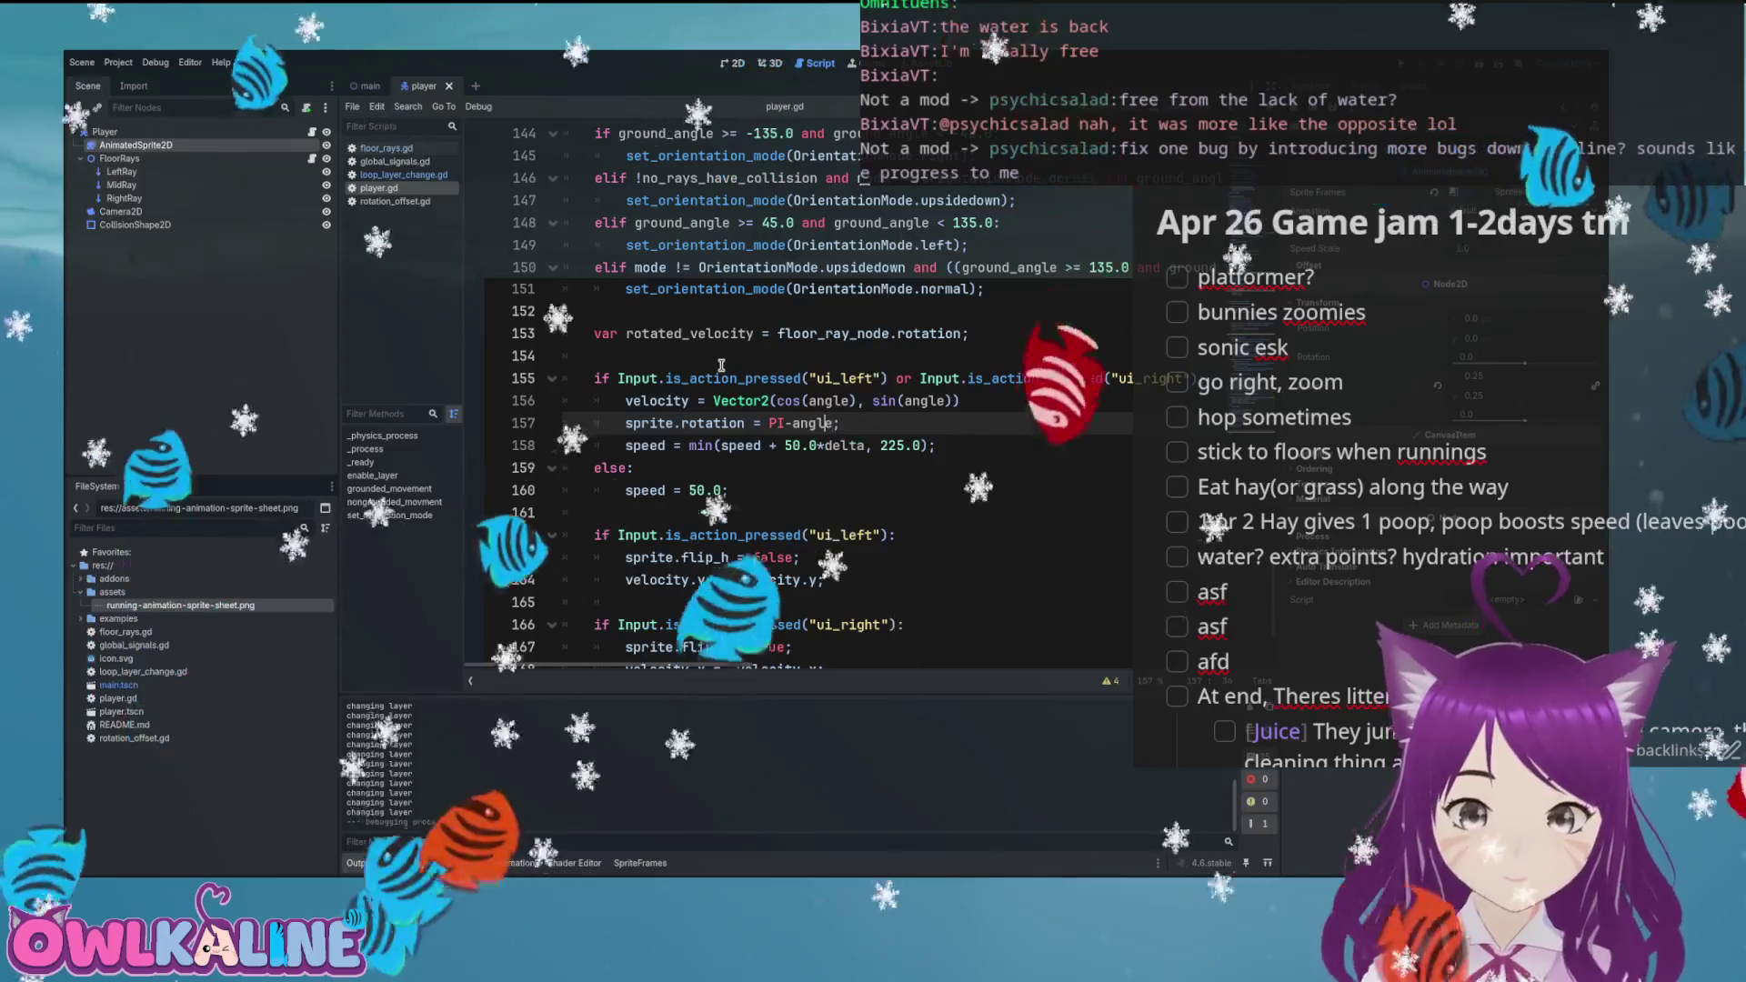
{"action": "key", "text": "ctrl+Left"}
{"action": "key", "text": "ctrl+Left"}
{"action": "key", "text": "ctrl+Left"}
{"action": "type", "text": "l"}
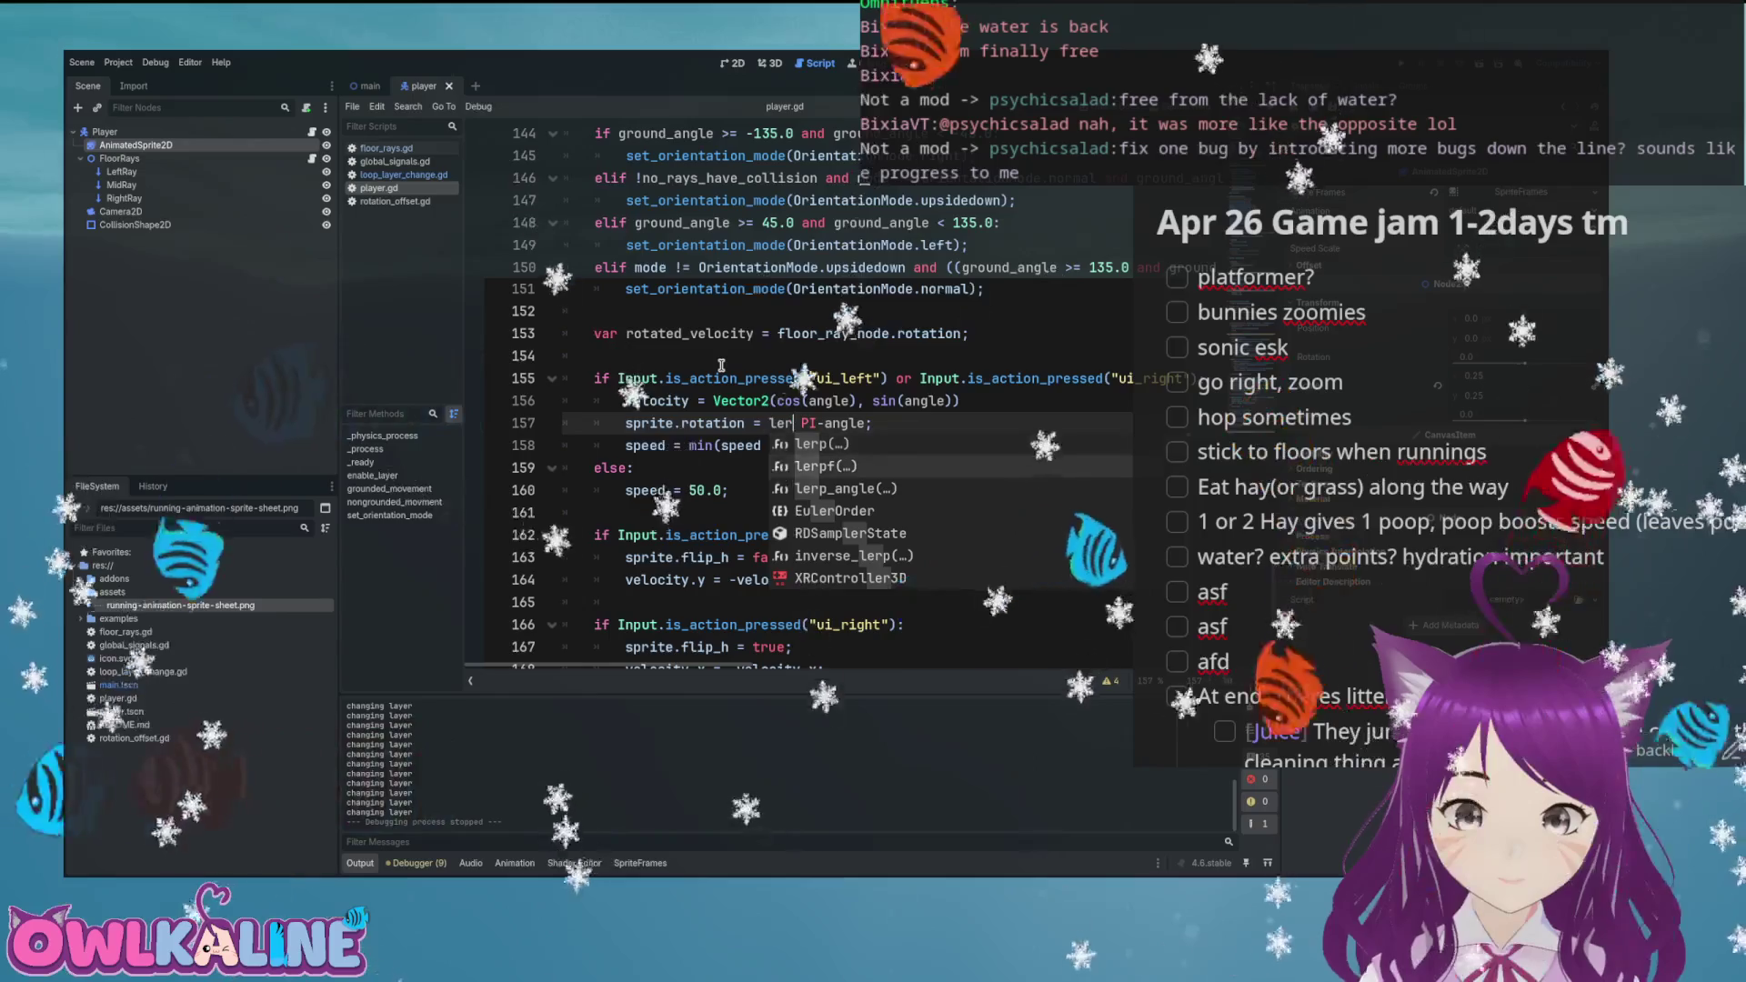
{"action": "key", "text": "Return"}
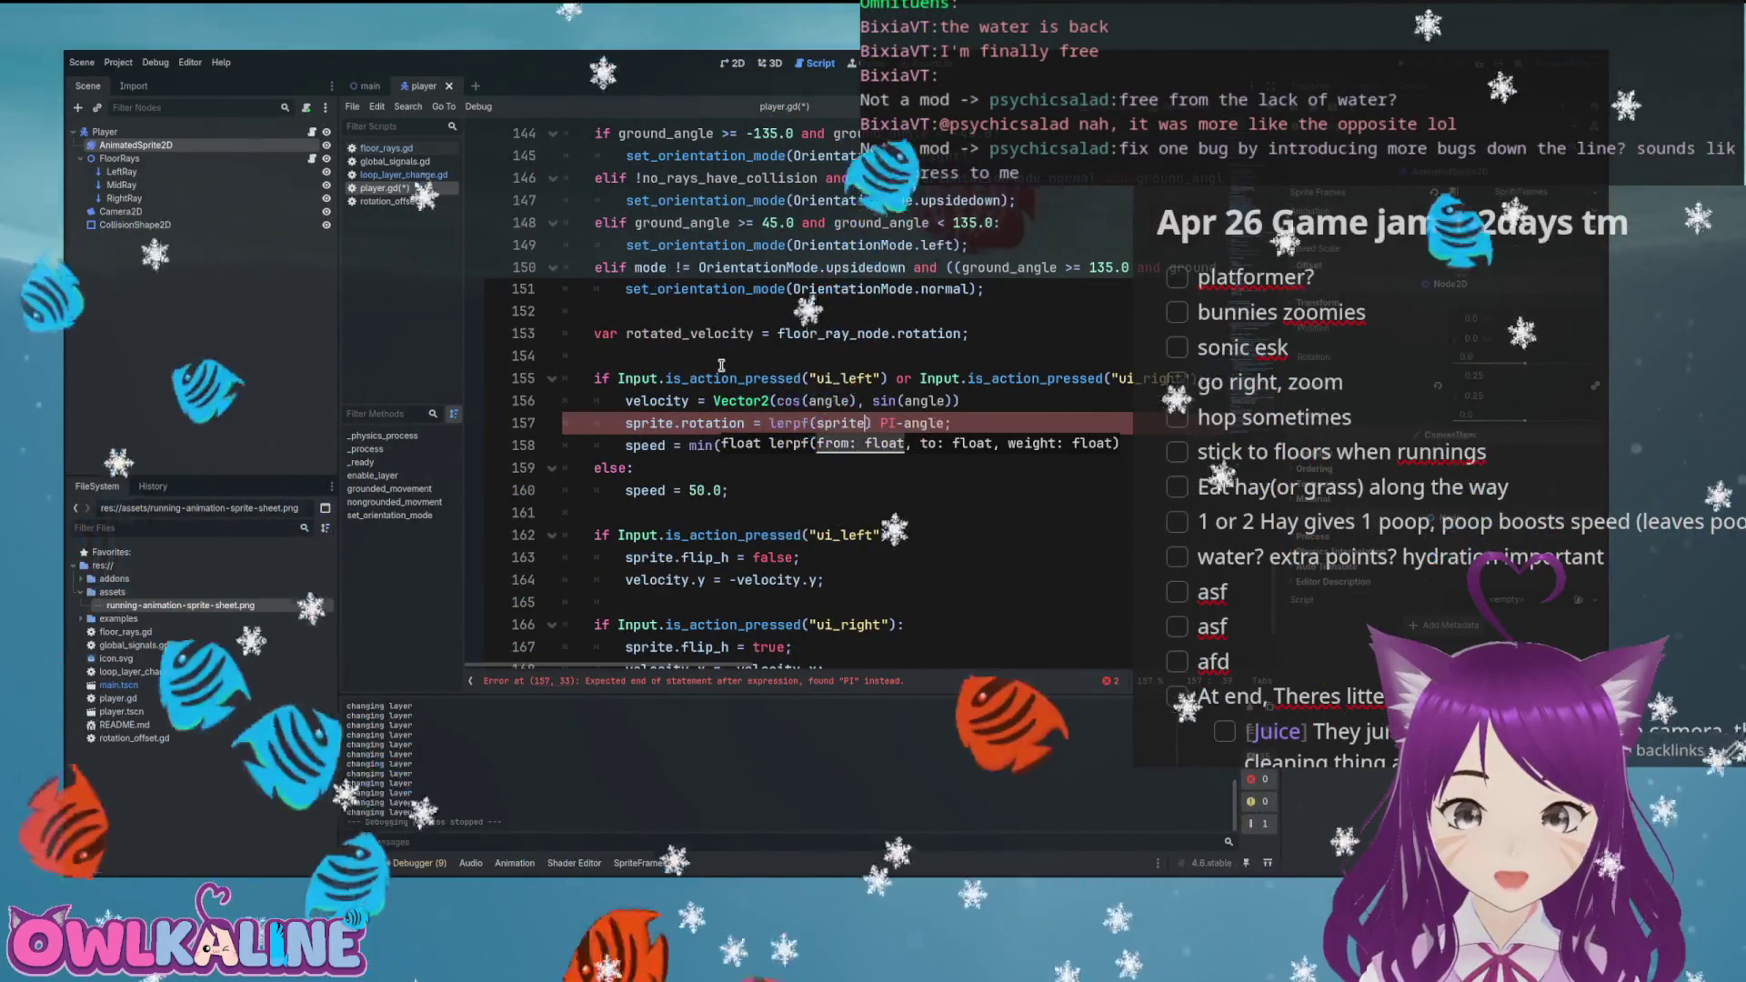
{"action": "type", "text": "sprite.rotatio"}
{"action": "key", "text": "Return"}
{"action": "type", "text": ", "}
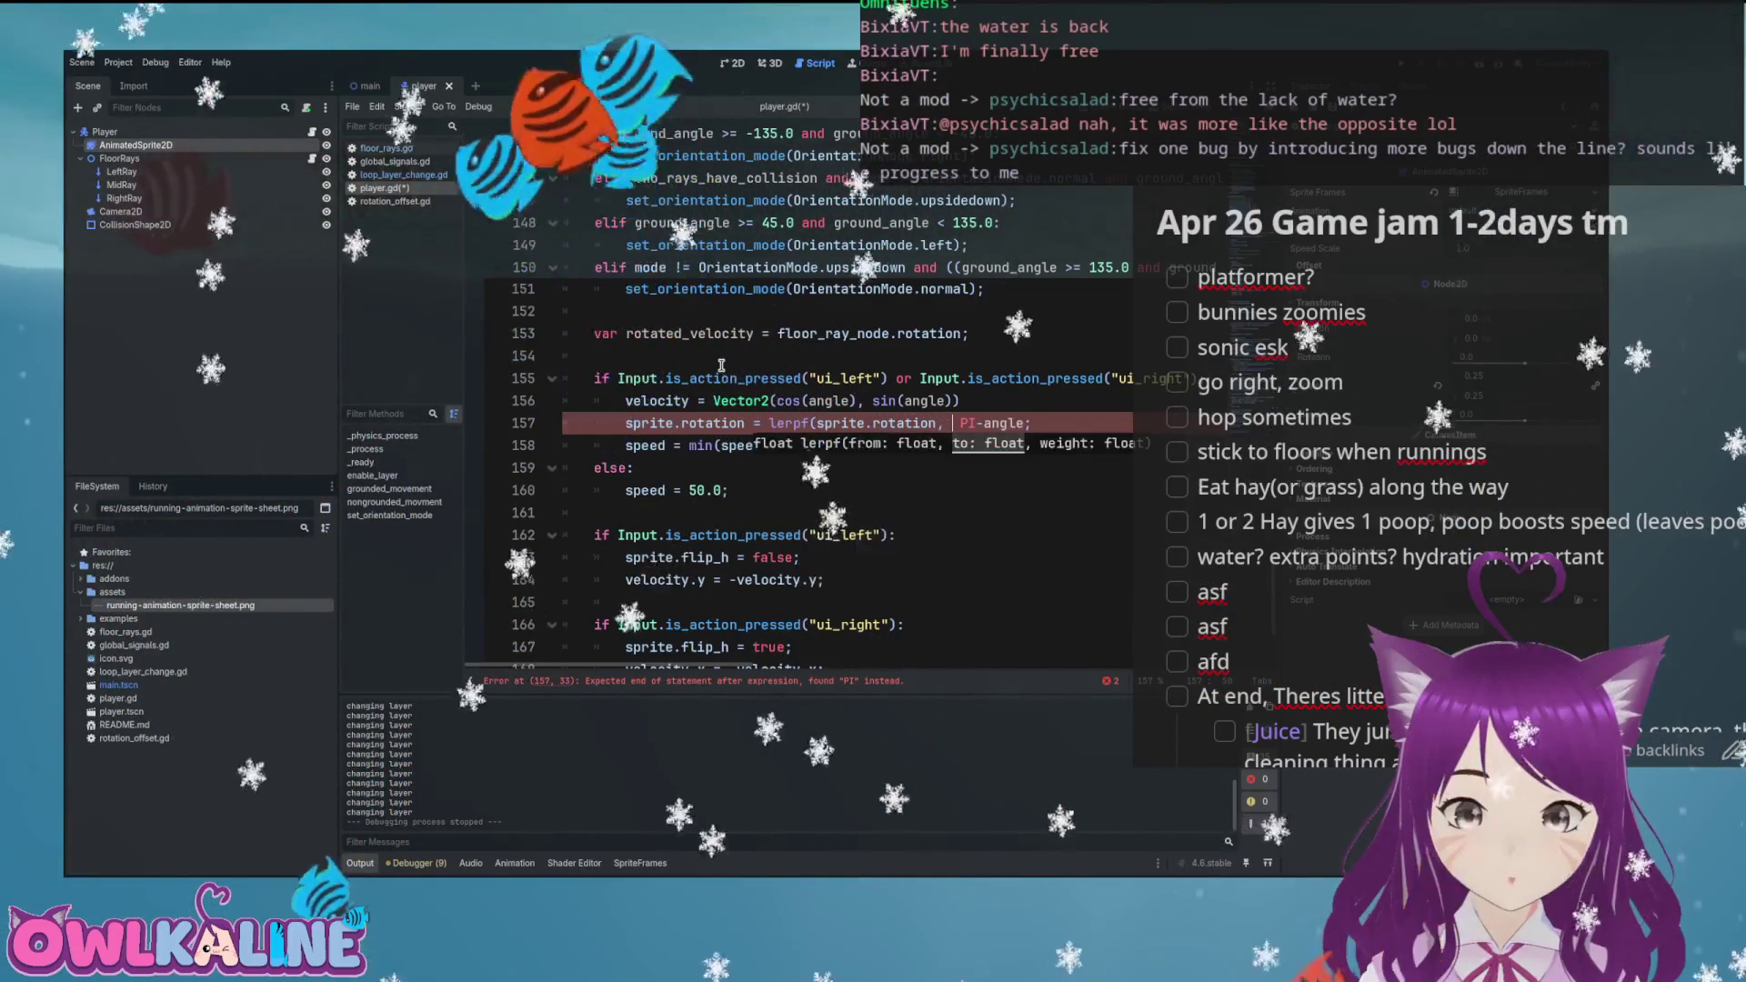
{"action": "type", "text": " )"}
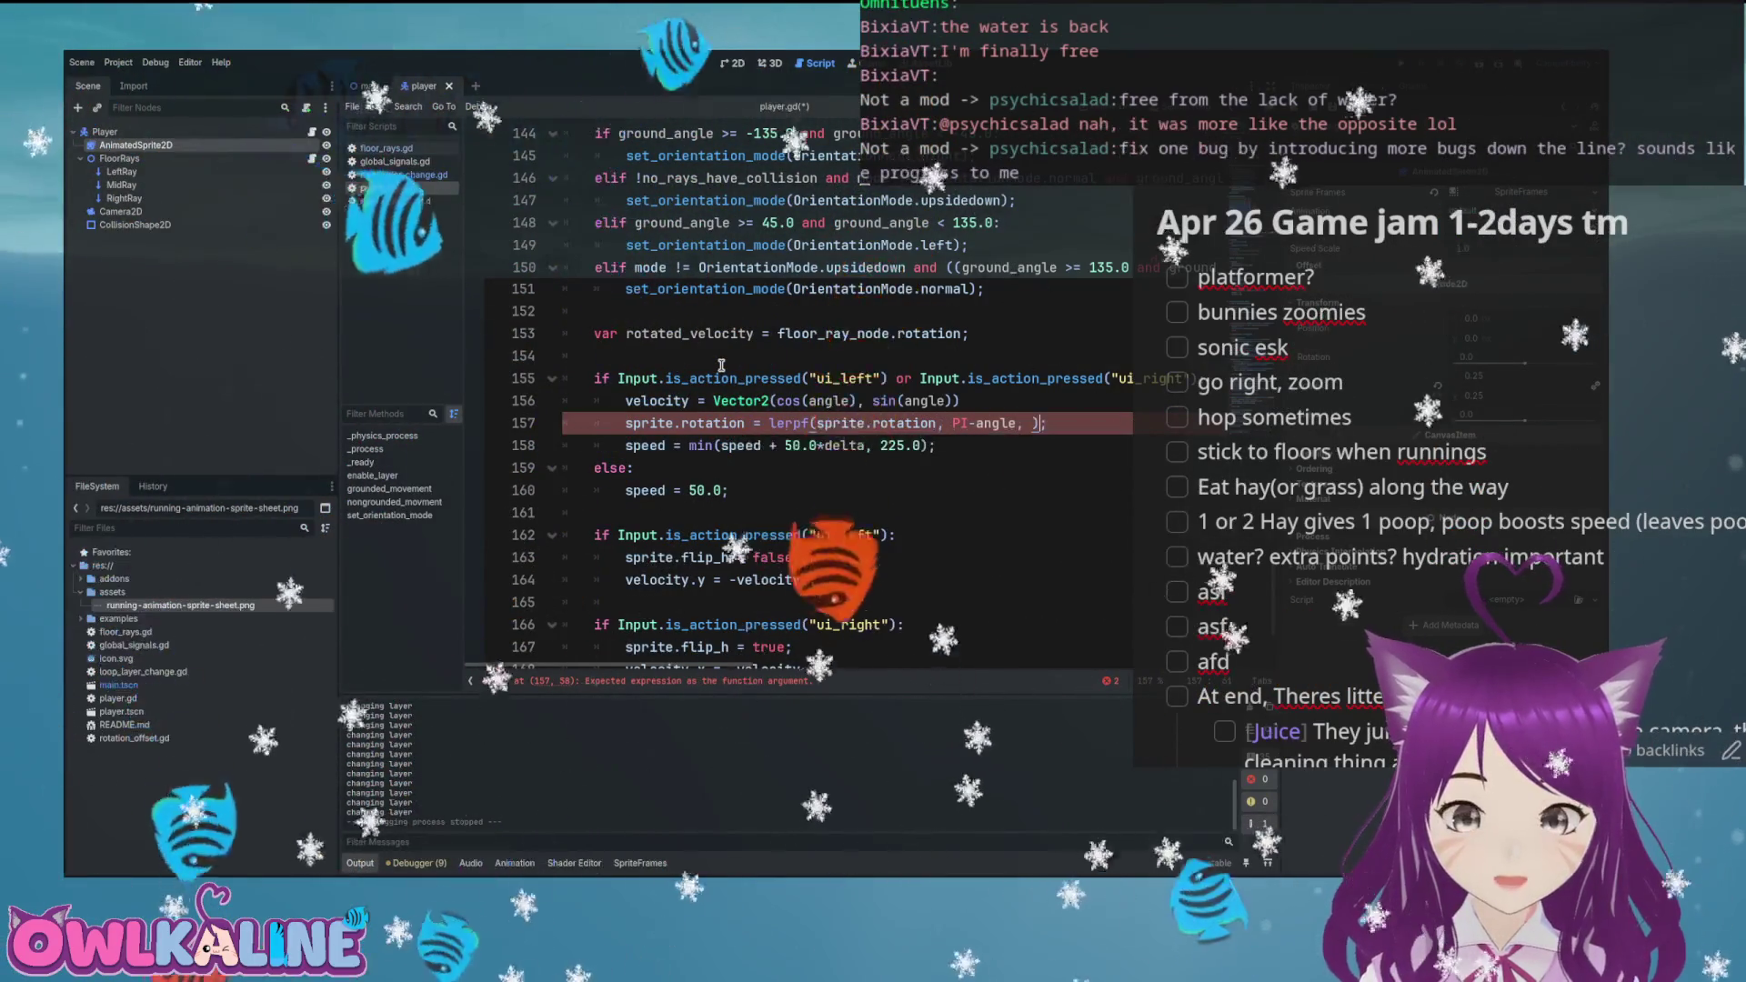
Save player.gd and launch a test run of the game
{"action": "key", "text": "ctrl+s"}
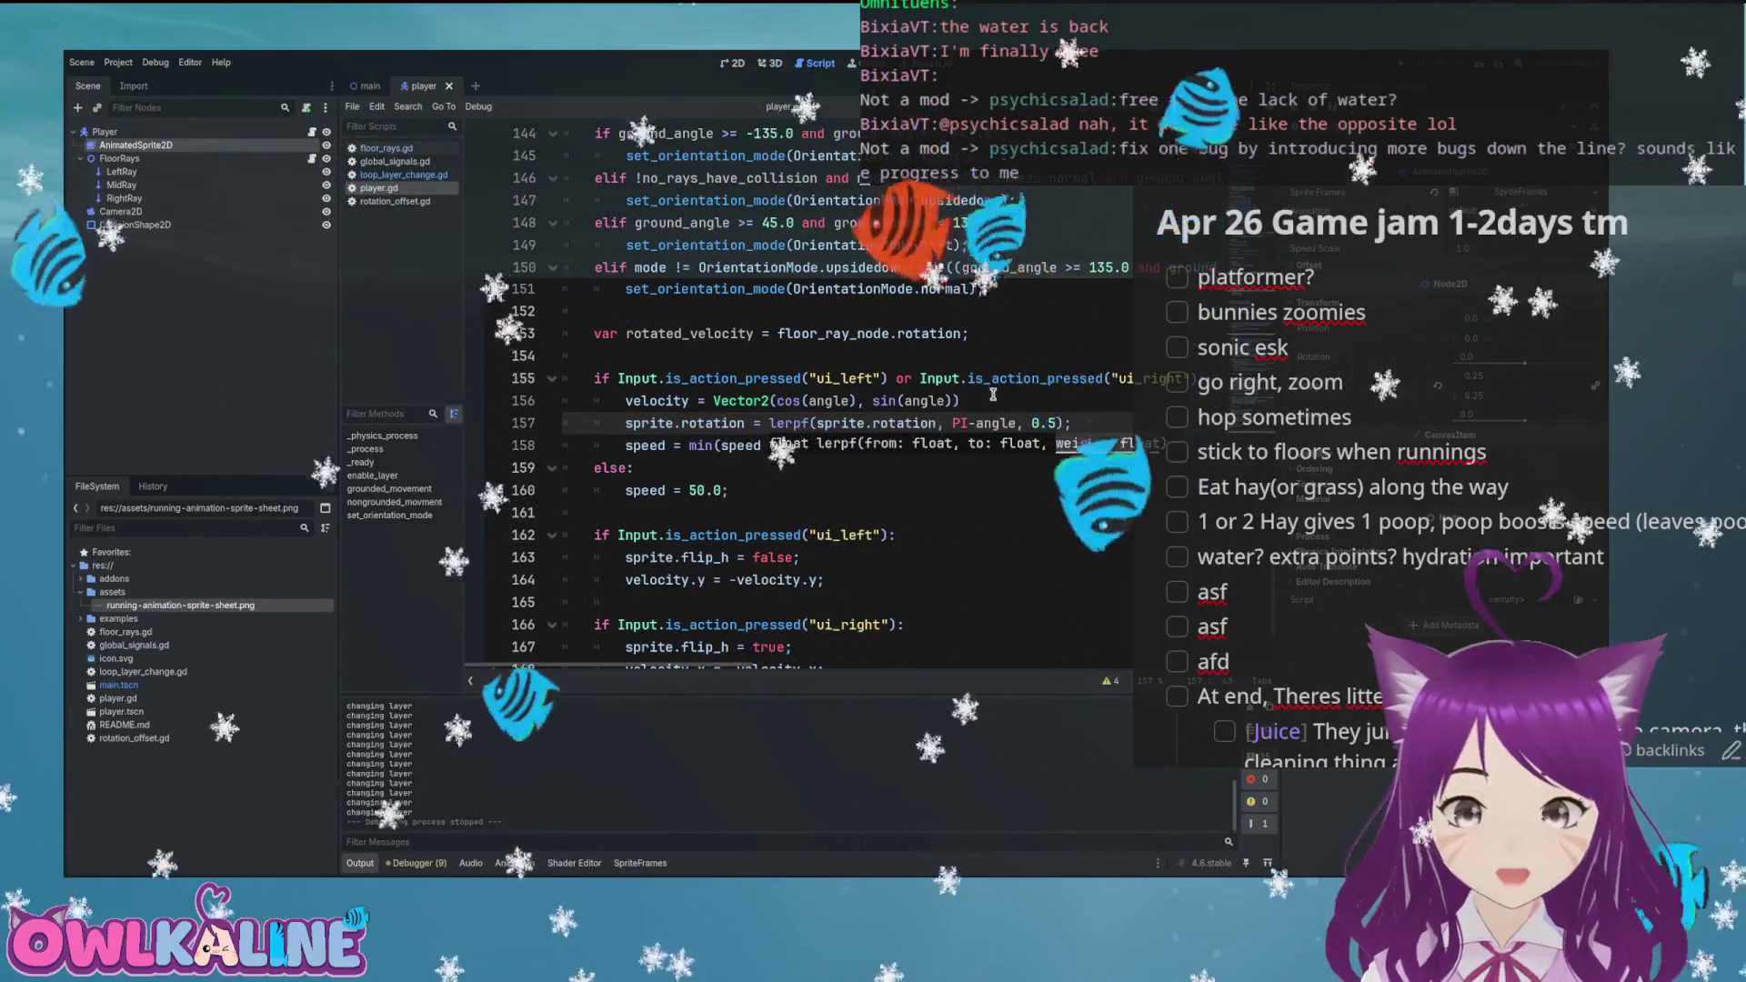
{"action": "key", "text": "Up"}
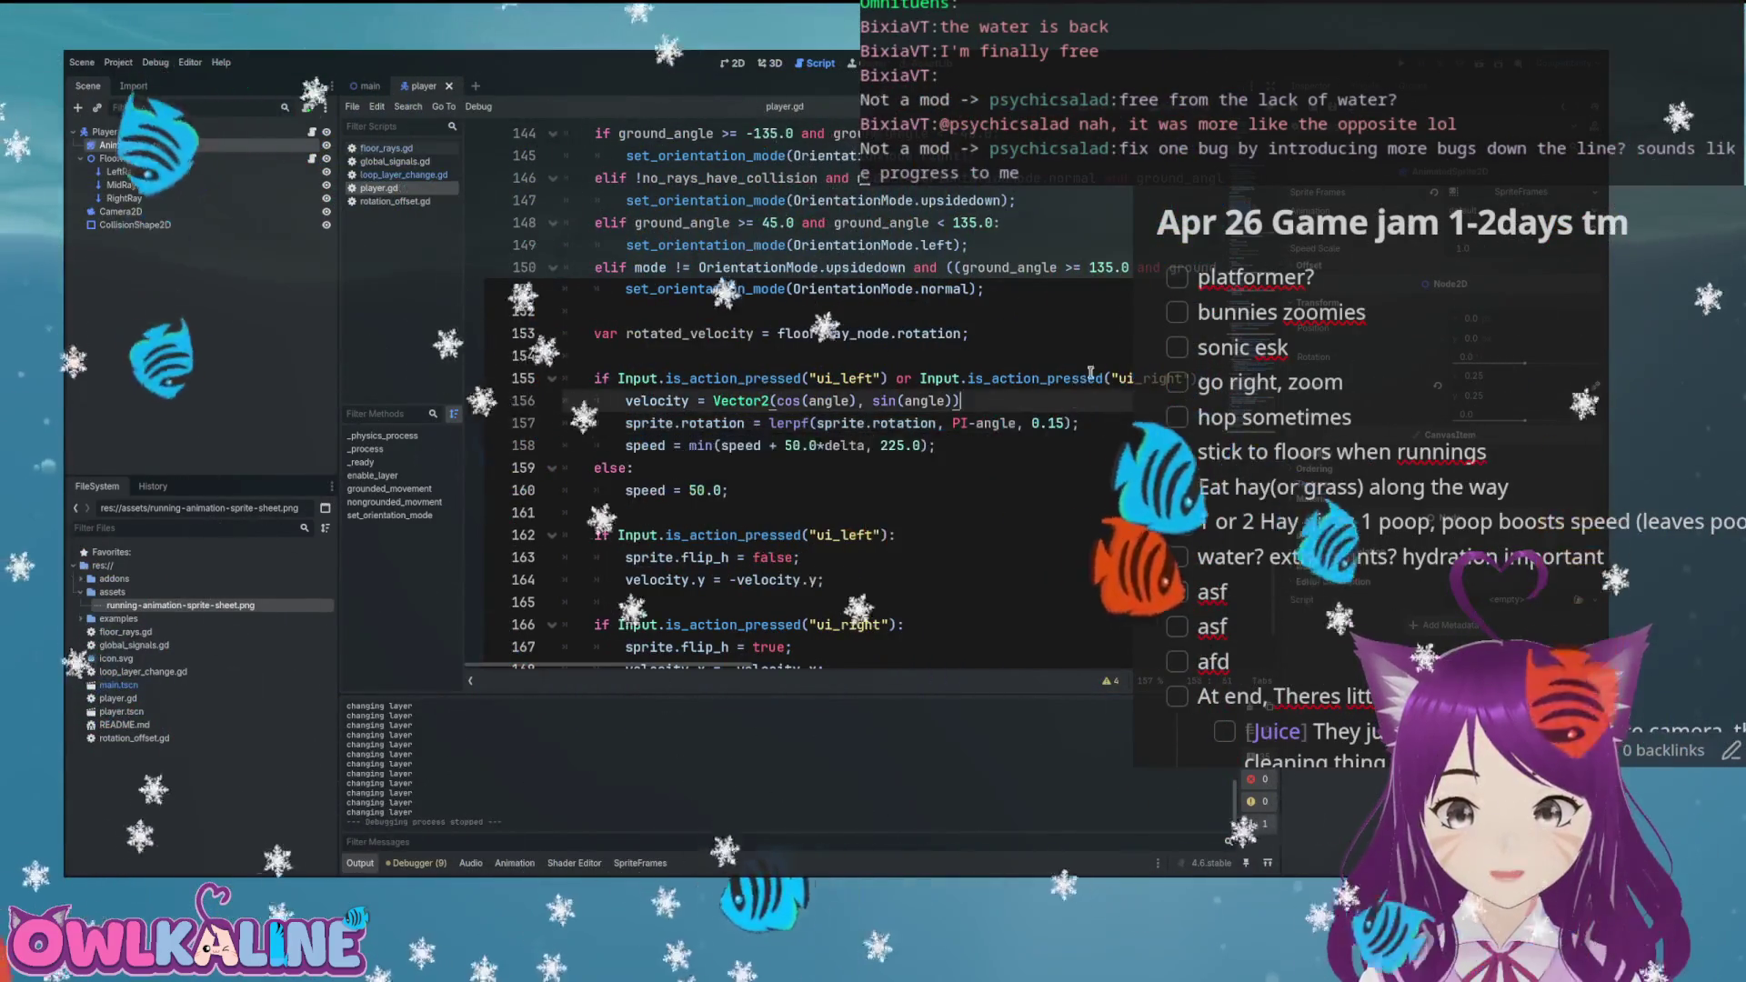
{"action": "key", "text": "F5"}
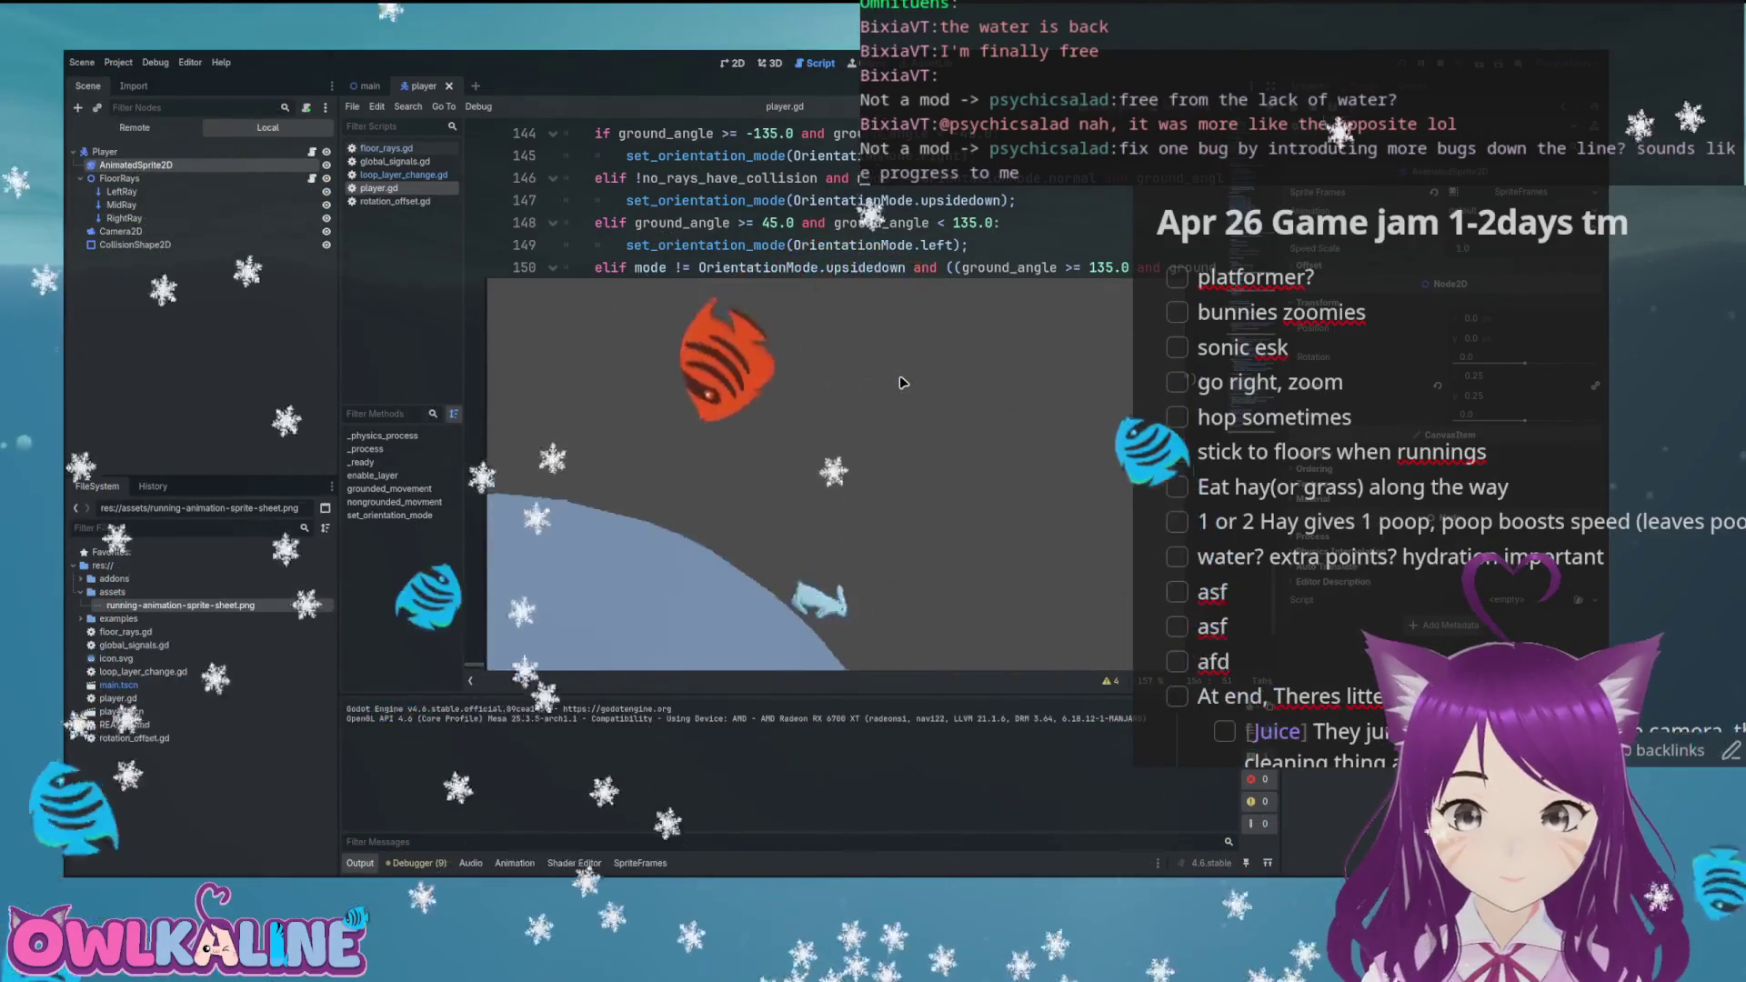
Run the bunny through the loops, curved hill, rising slope and past the tall wall
{"action": "key", "text": "Right"}
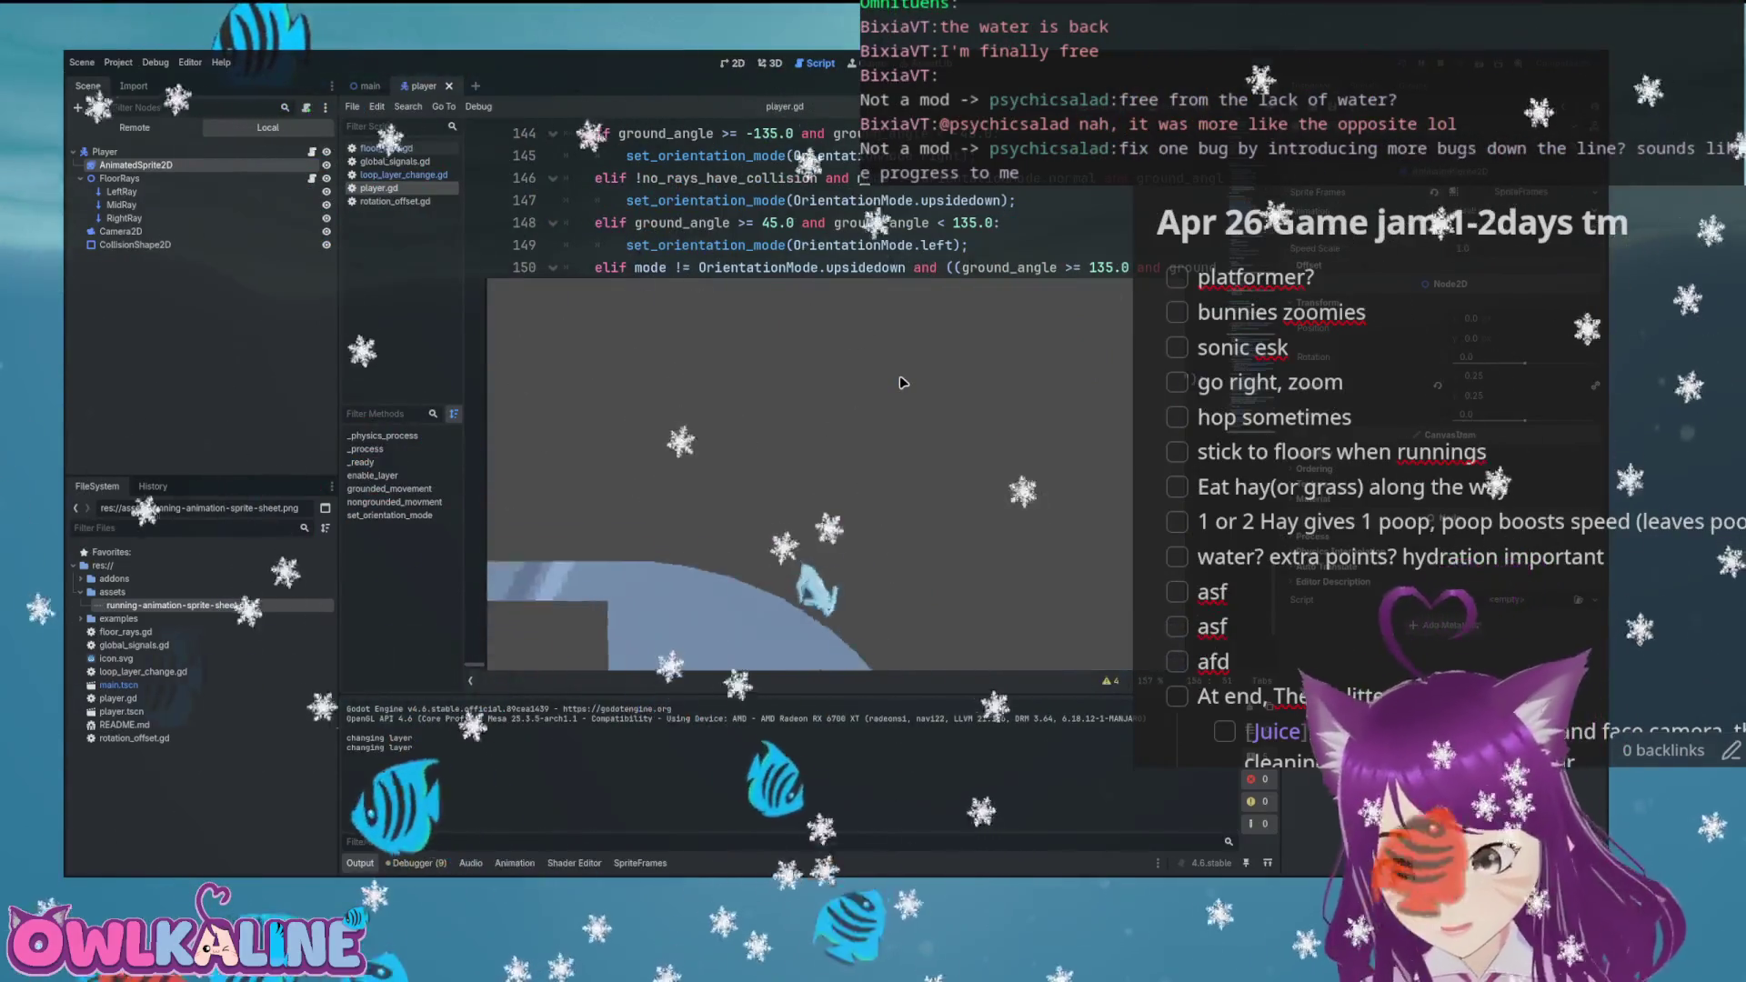
{"action": "key", "text": "Right"}
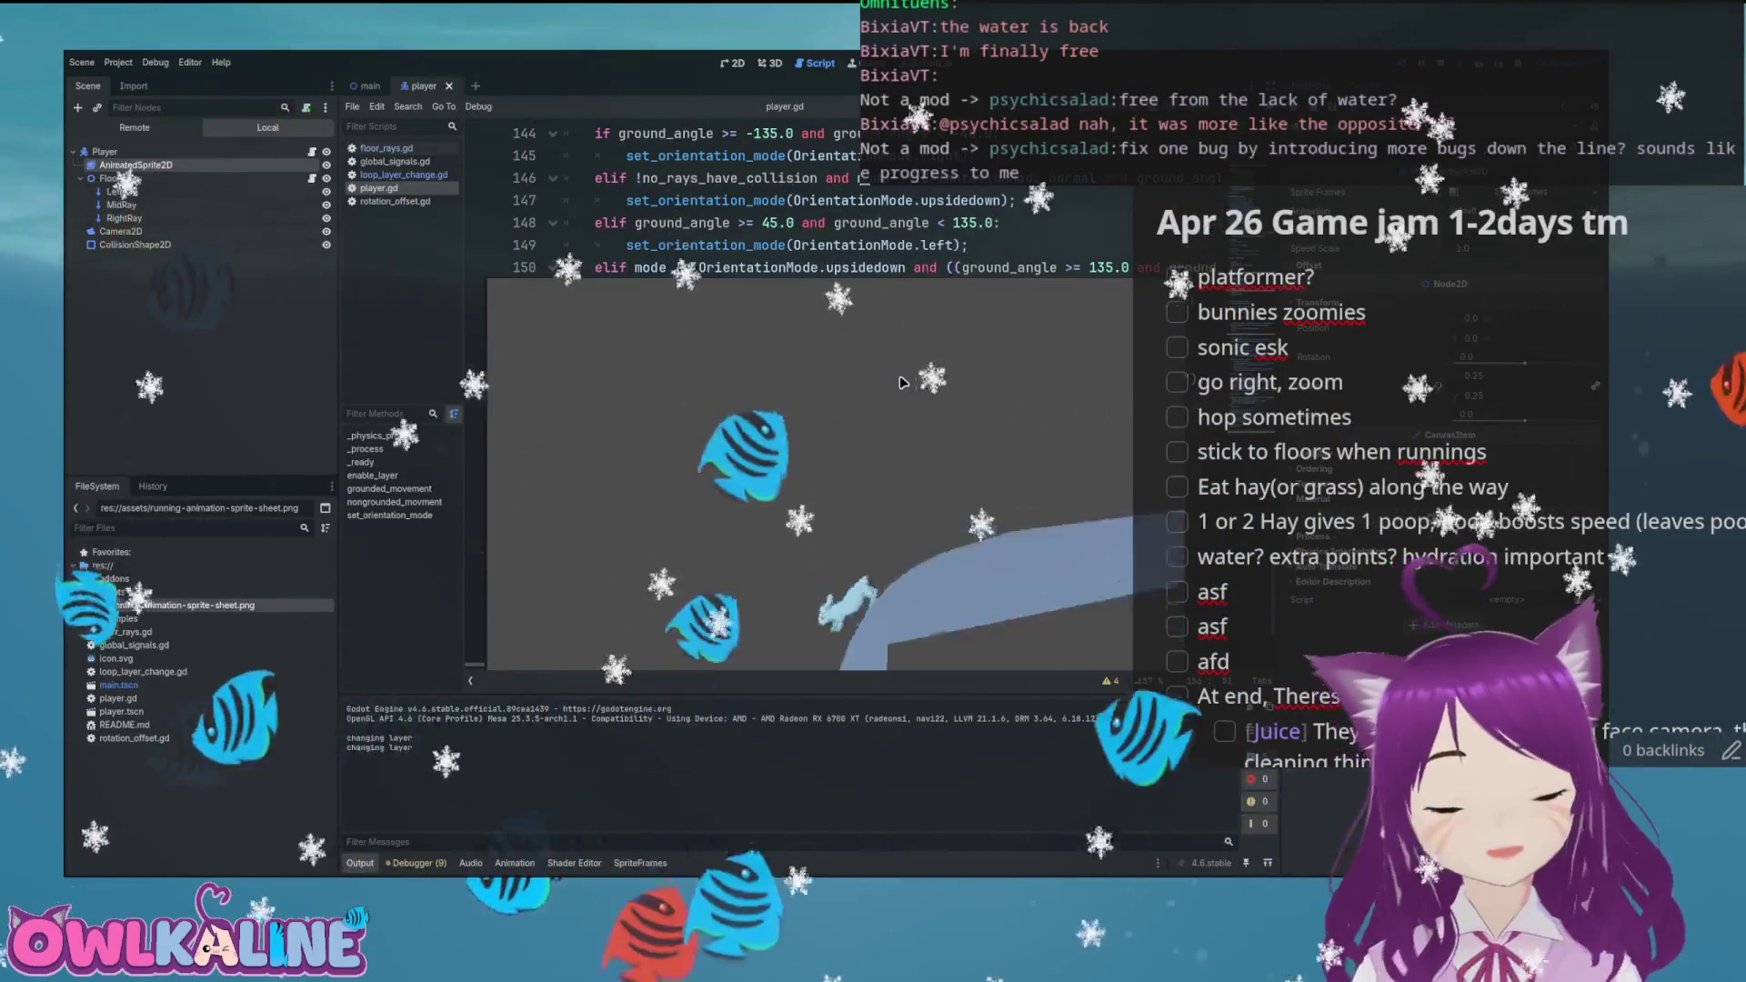
{"action": "key", "text": "Right"}
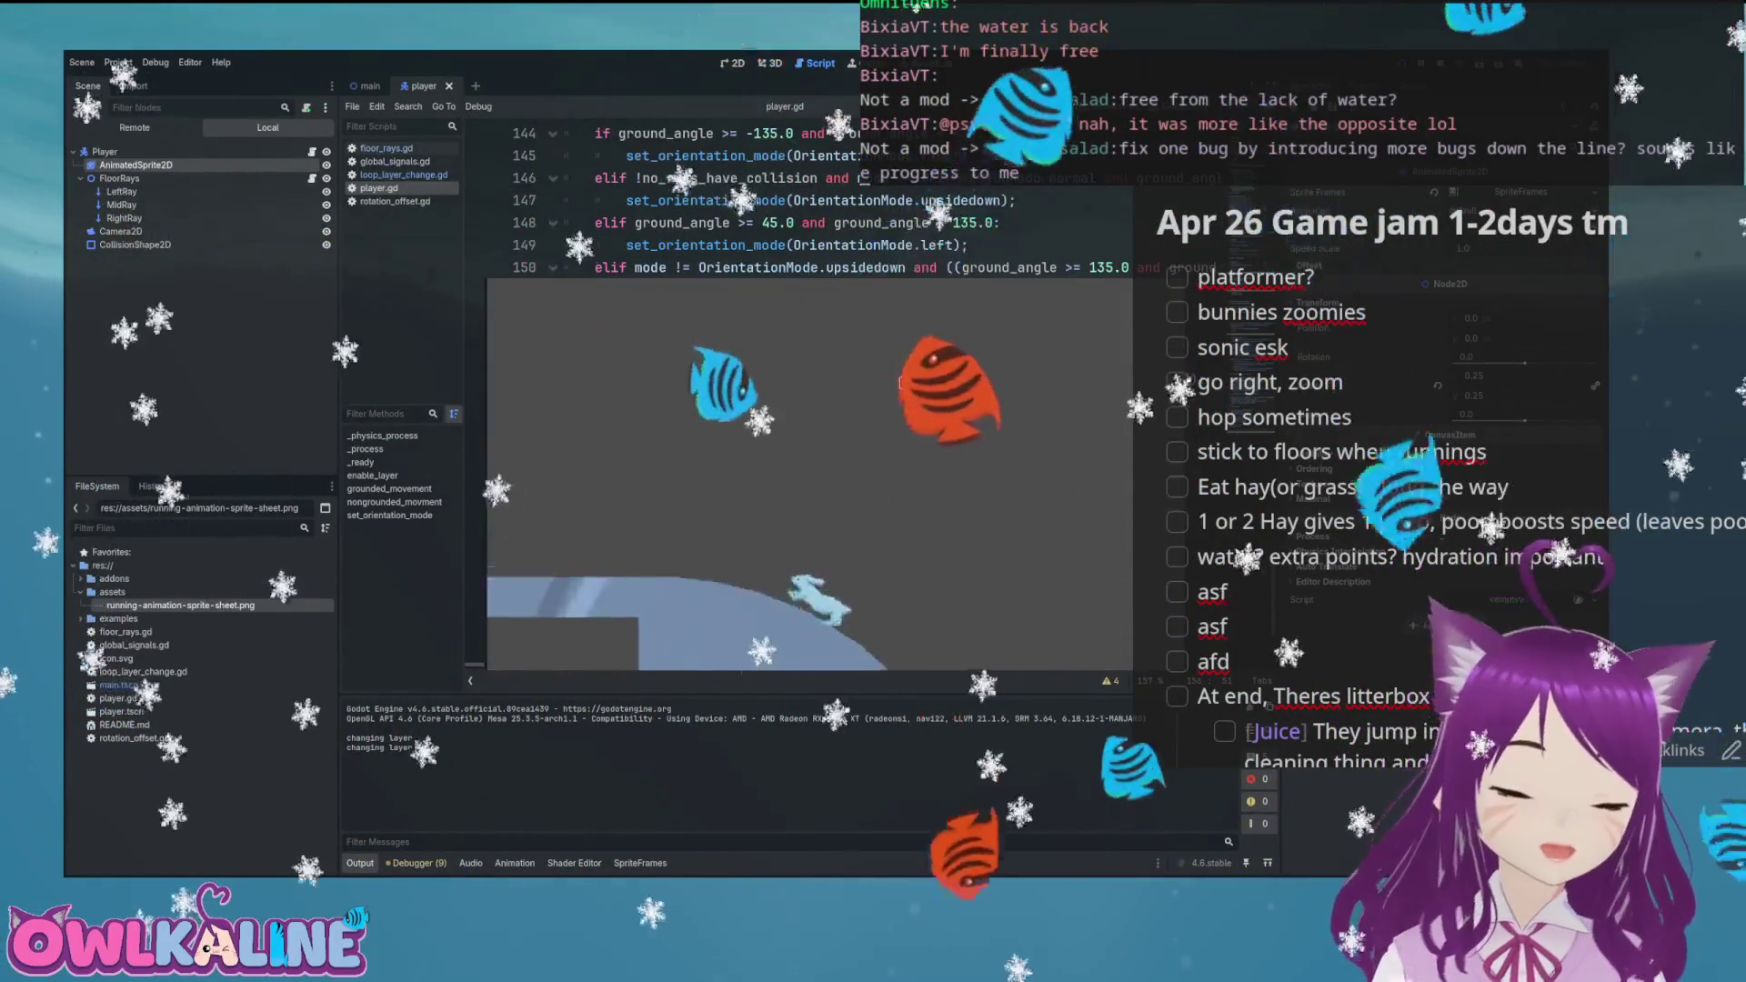
{"action": "key", "text": "Right"}
{"action": "key", "text": "Right"}
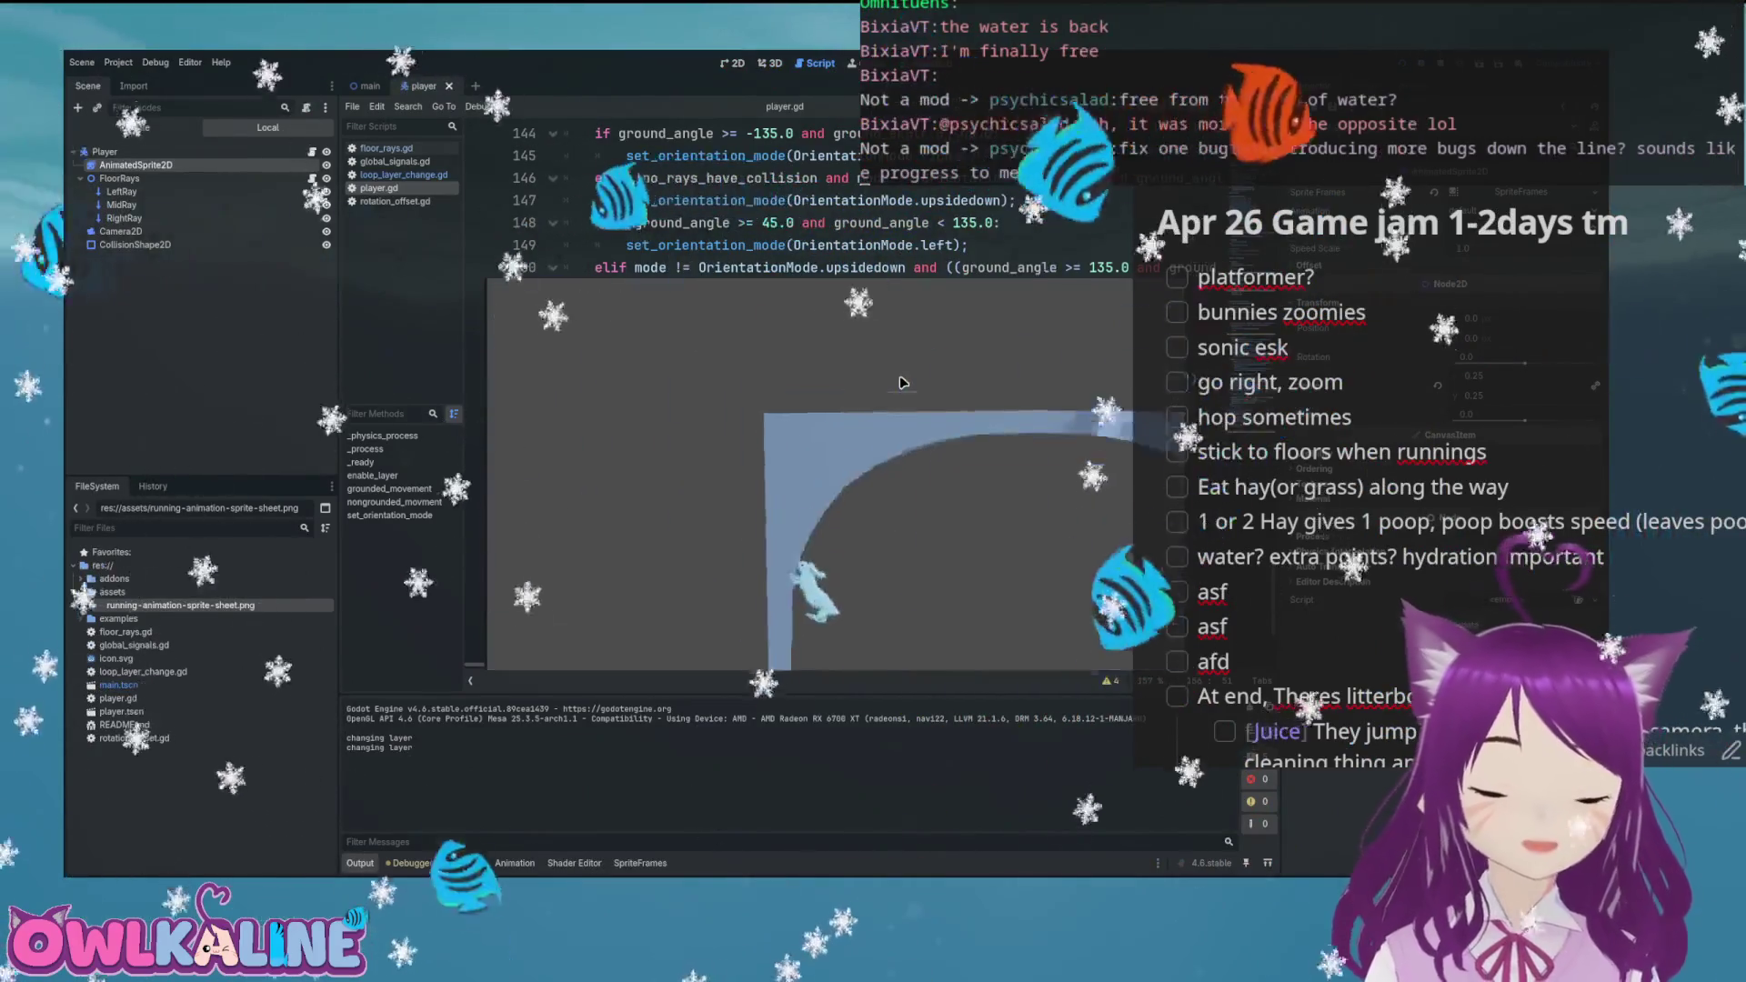
{"action": "key", "text": "Right"}
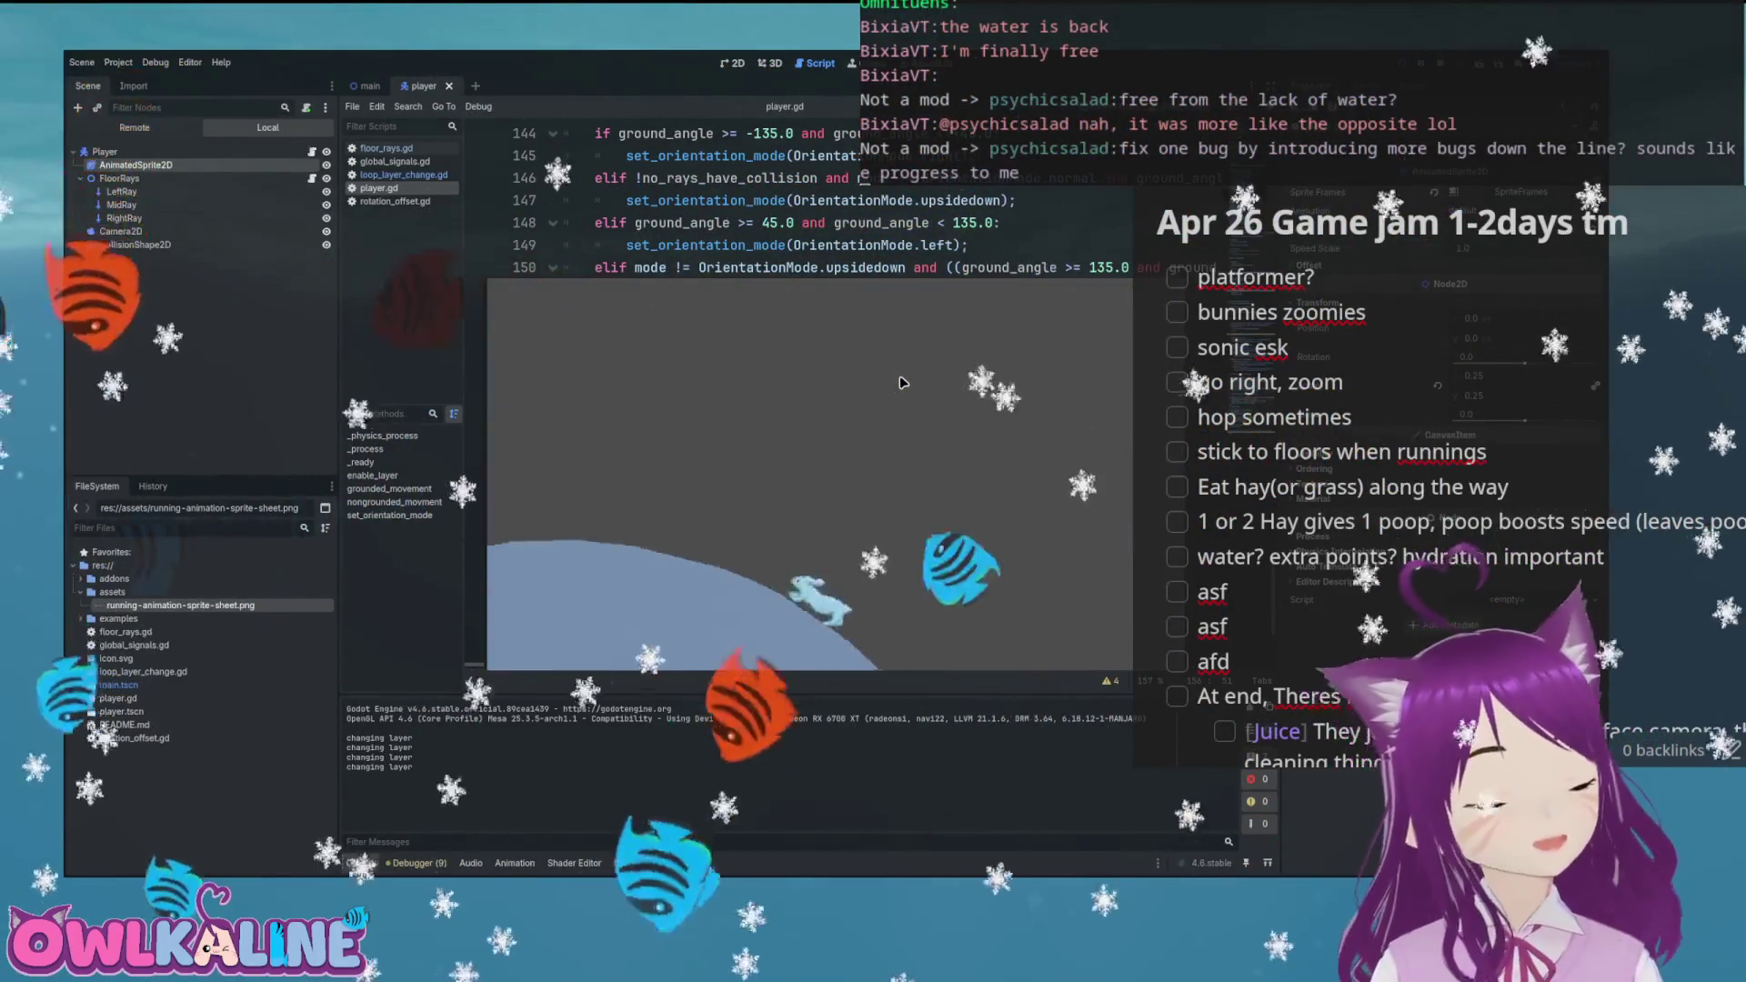
{"action": "key", "text": "Right"}
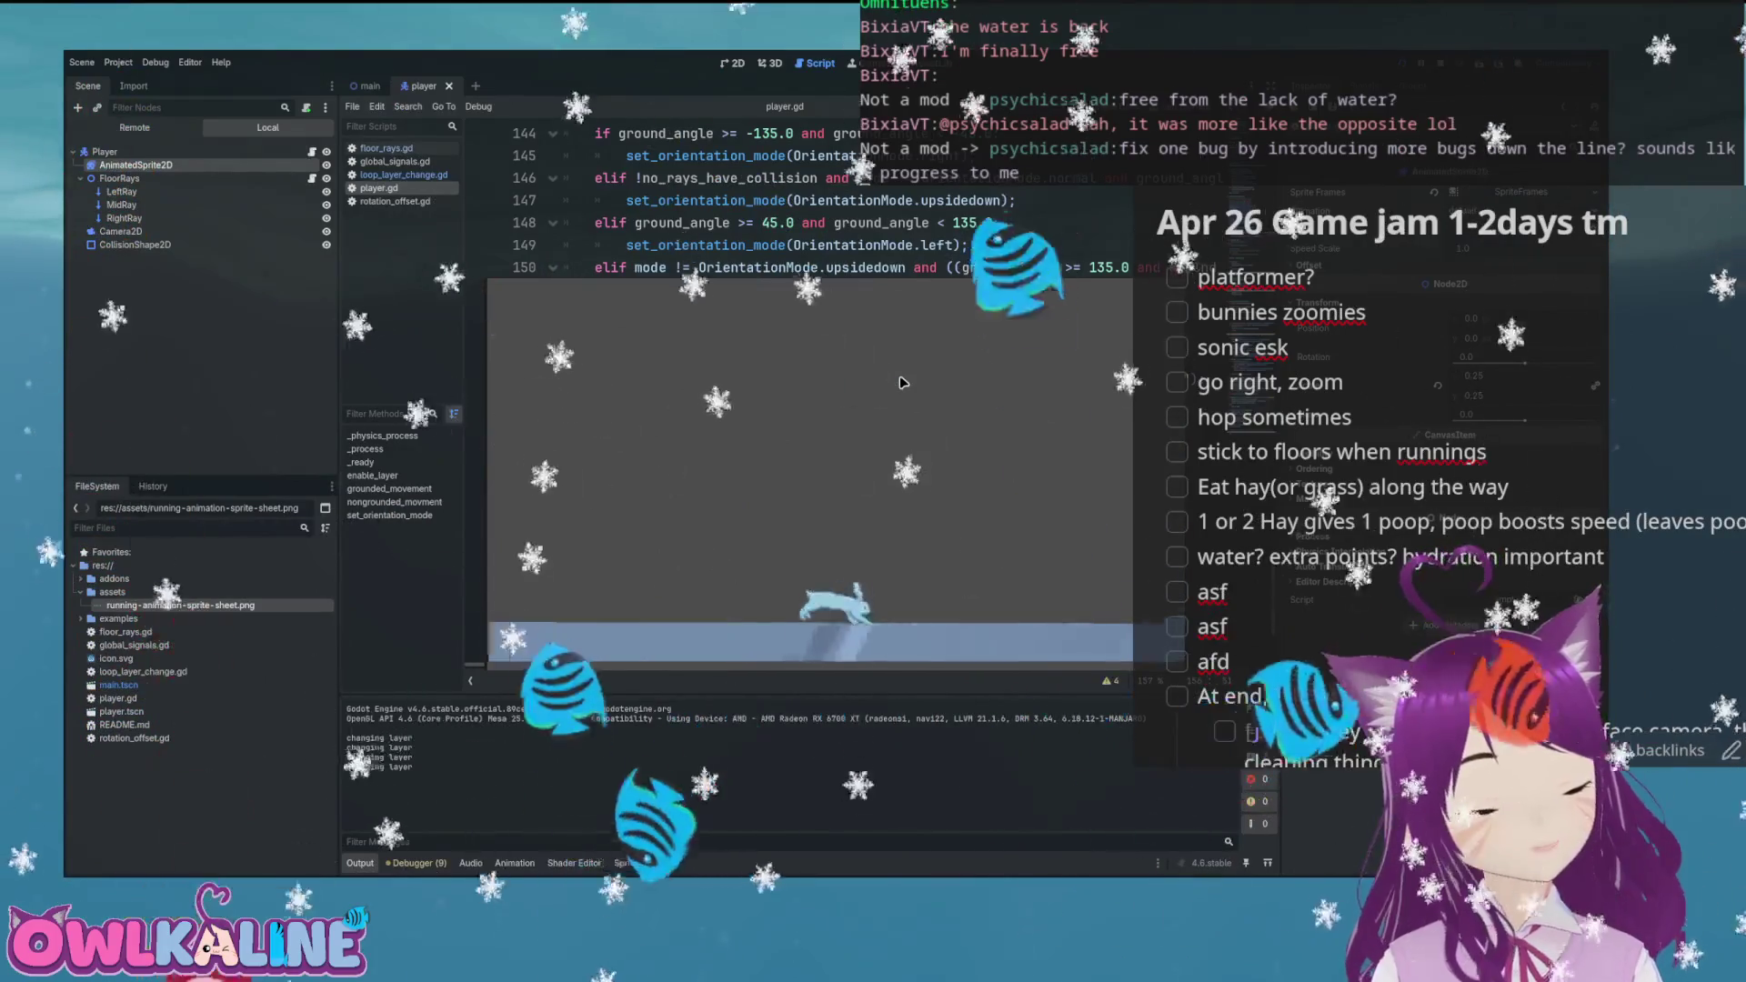
{"action": "key", "text": "Right"}
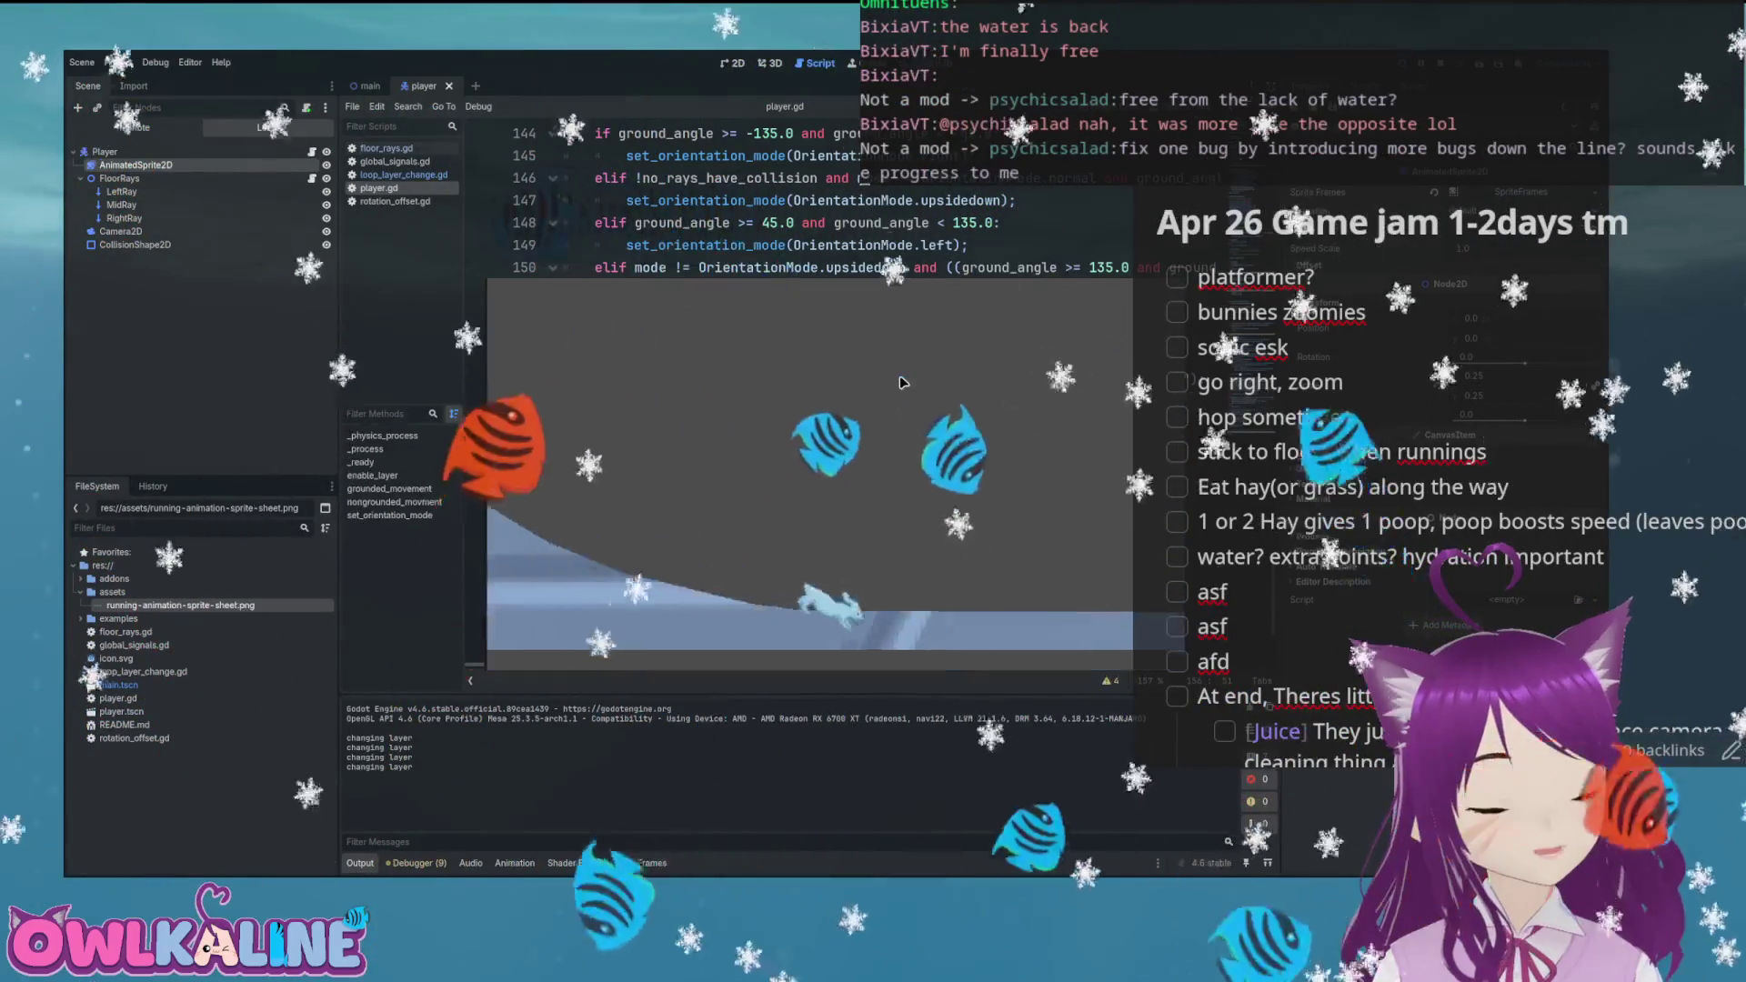
{"action": "key", "text": "Right"}
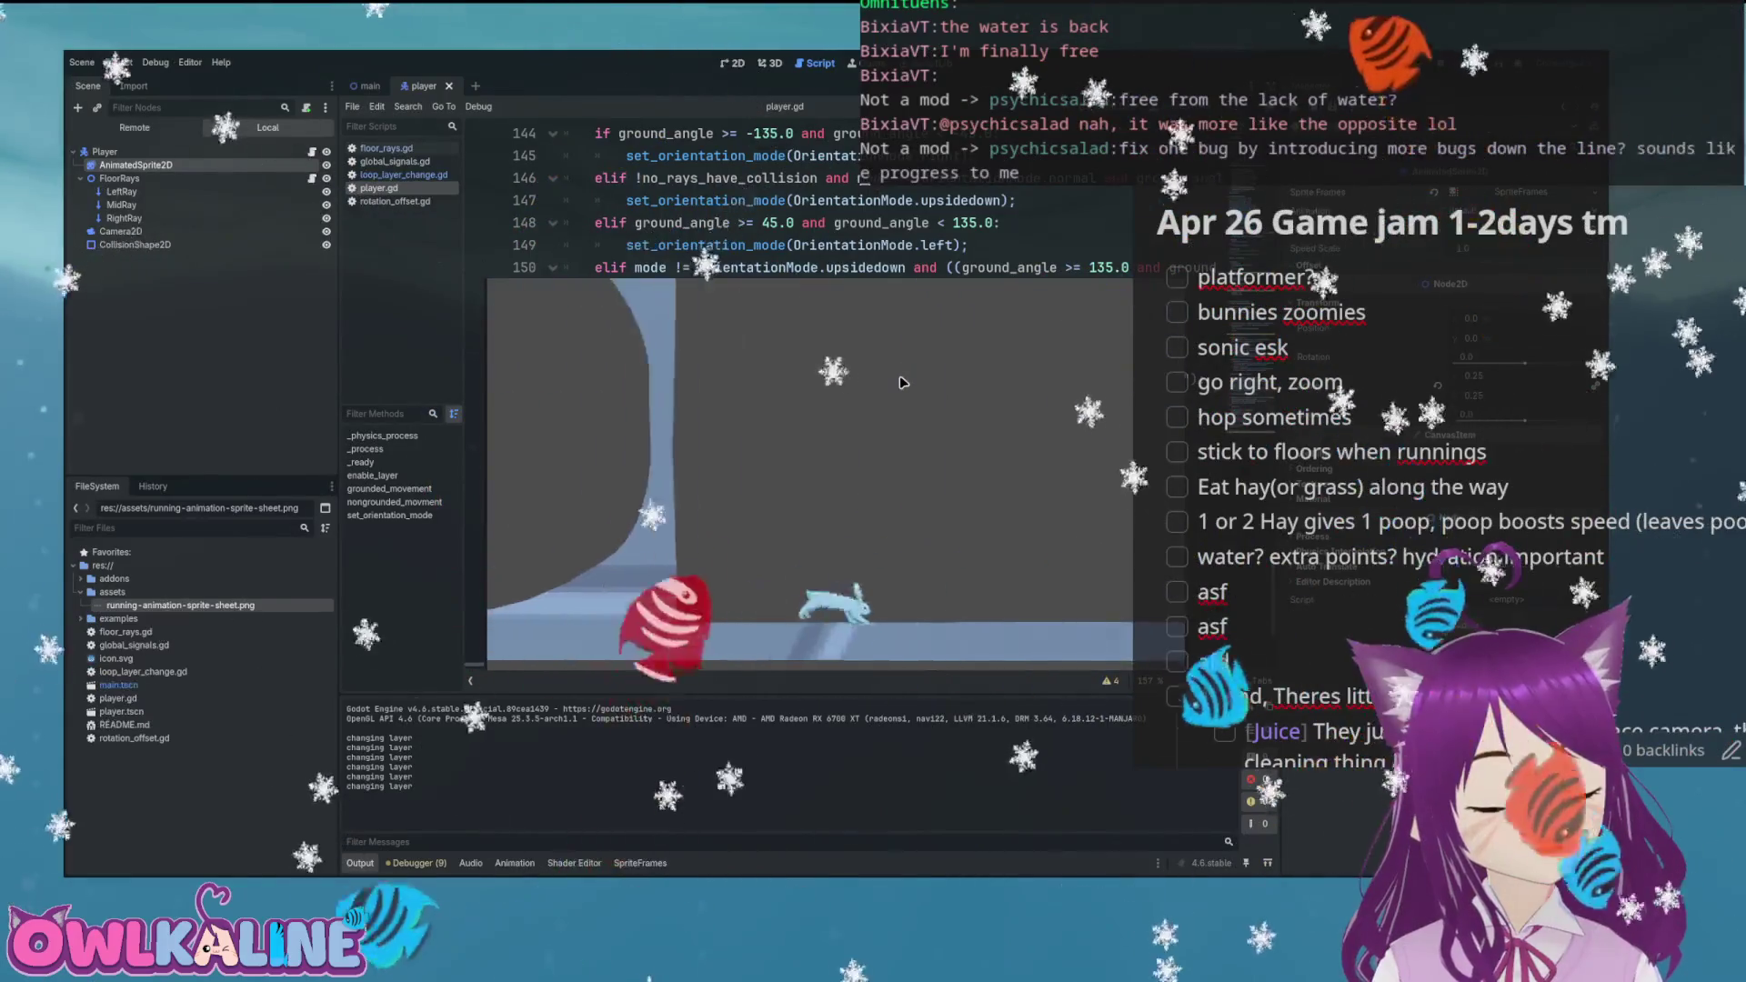
{"action": "key", "text": "Right"}
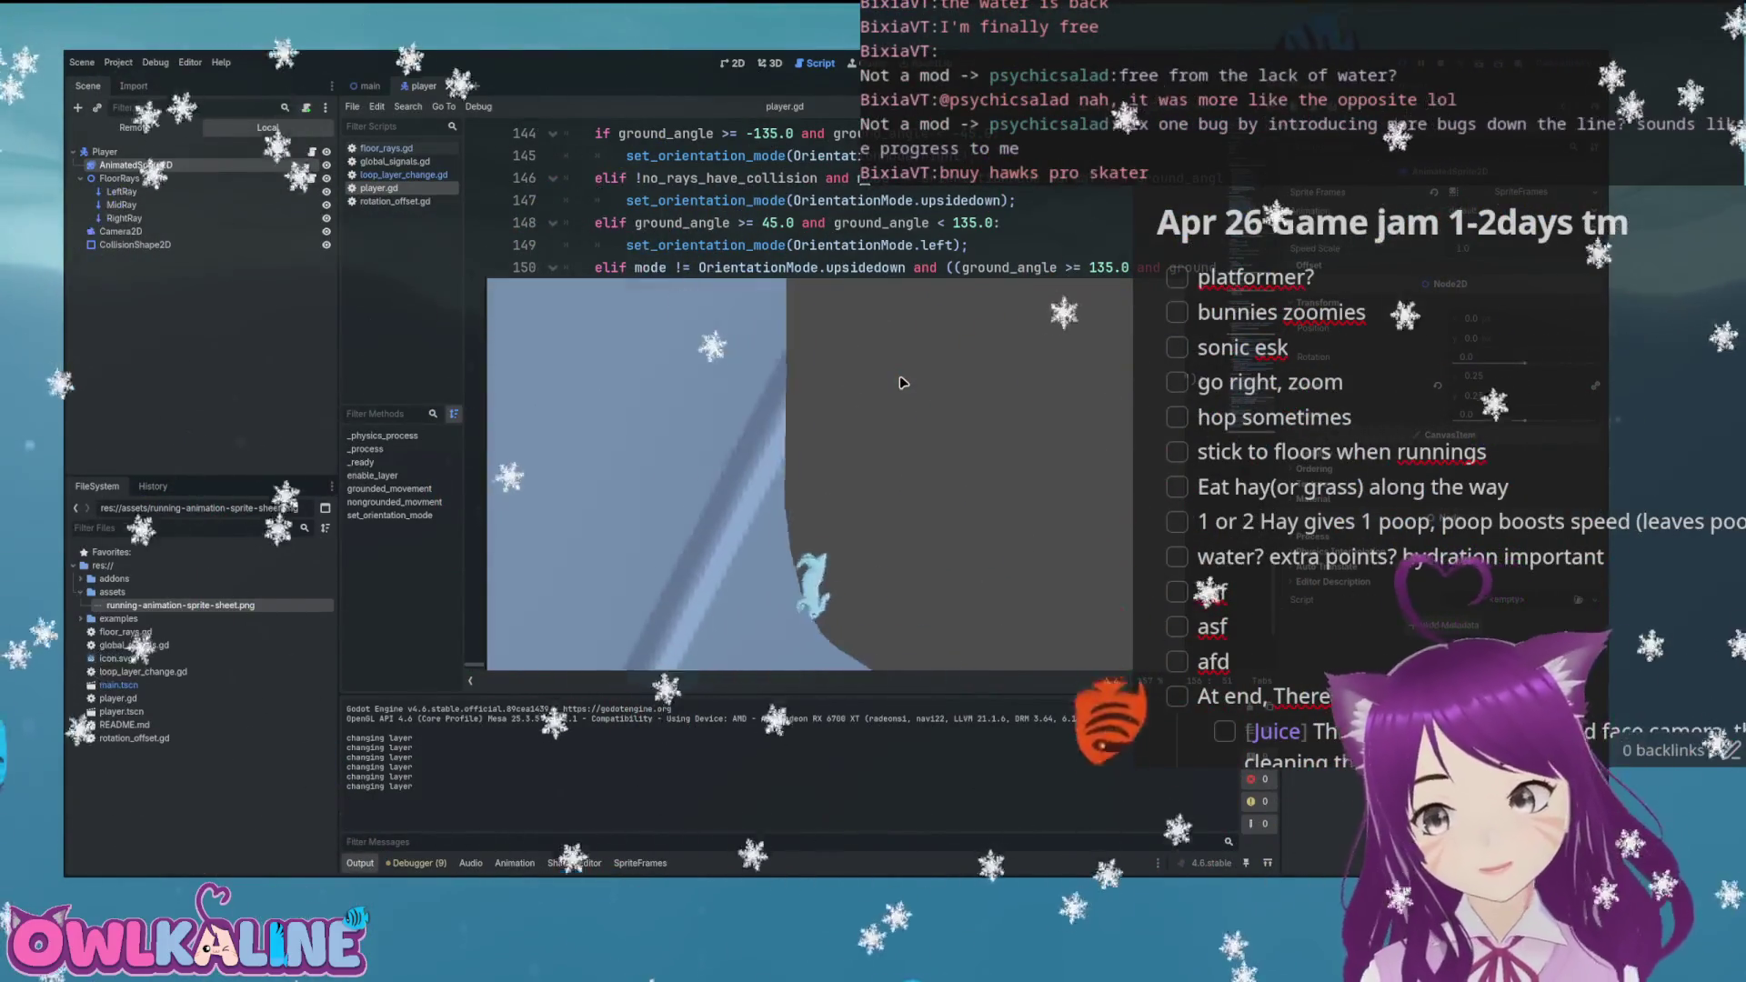
{"action": "key", "text": "Right"}
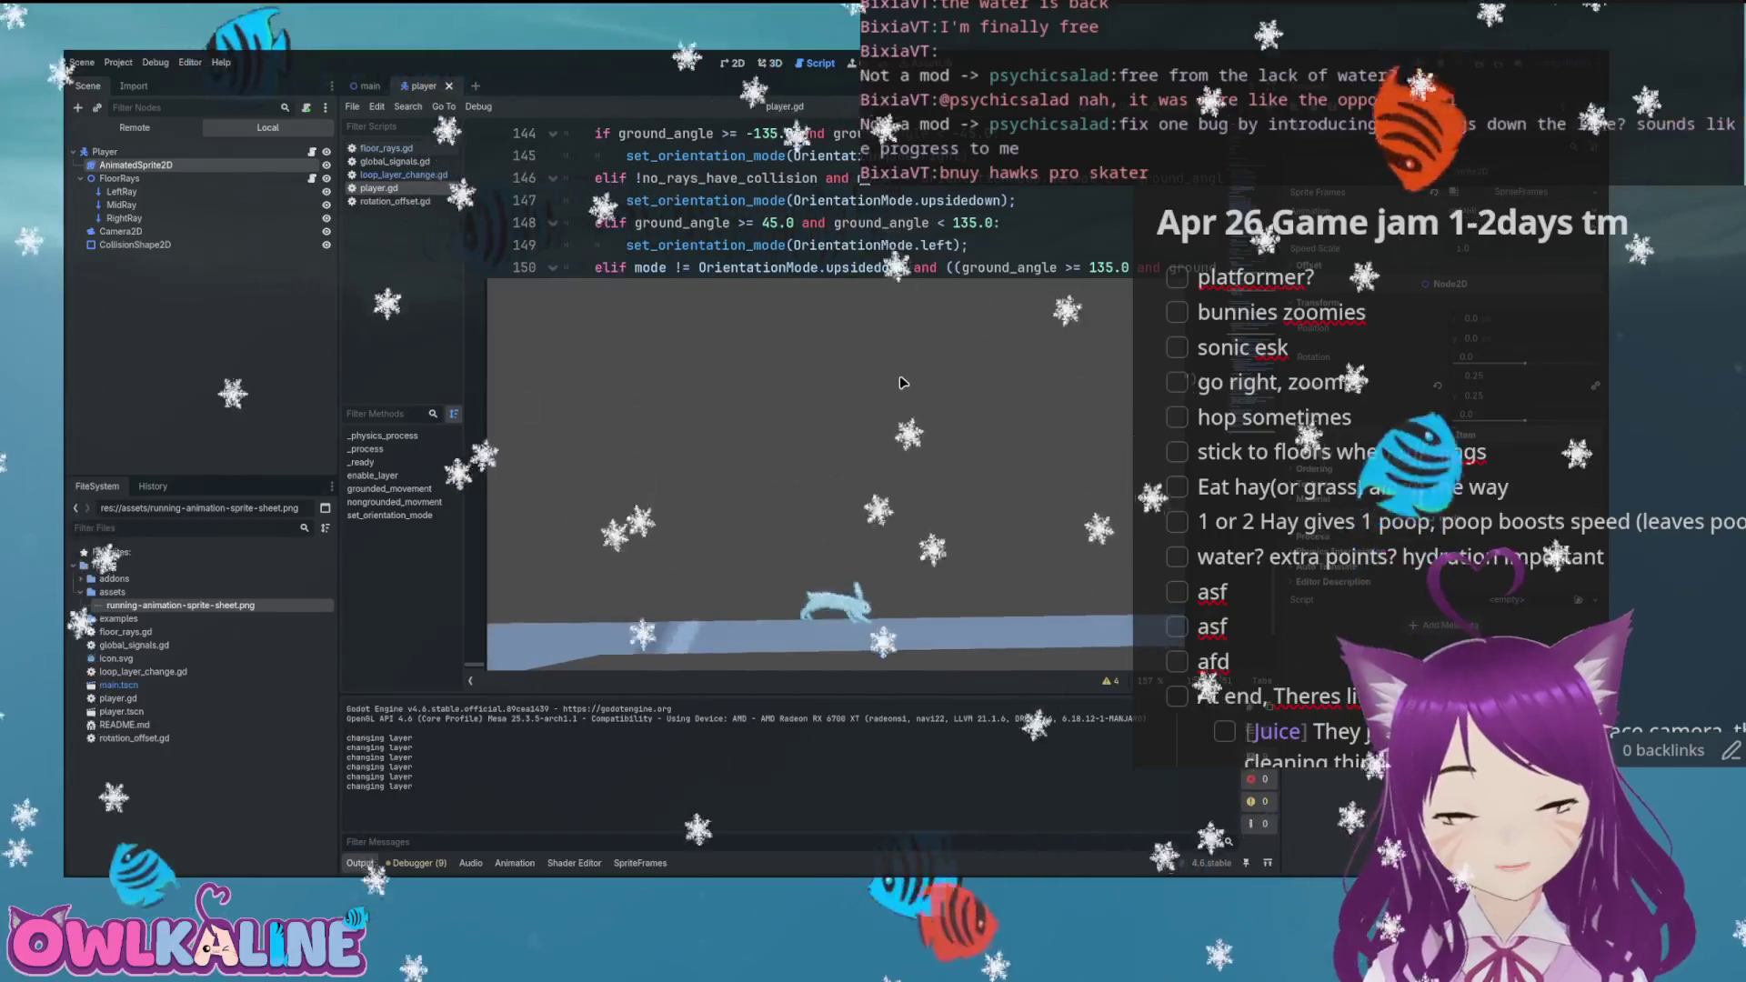
{"action": "key", "text": "Right"}
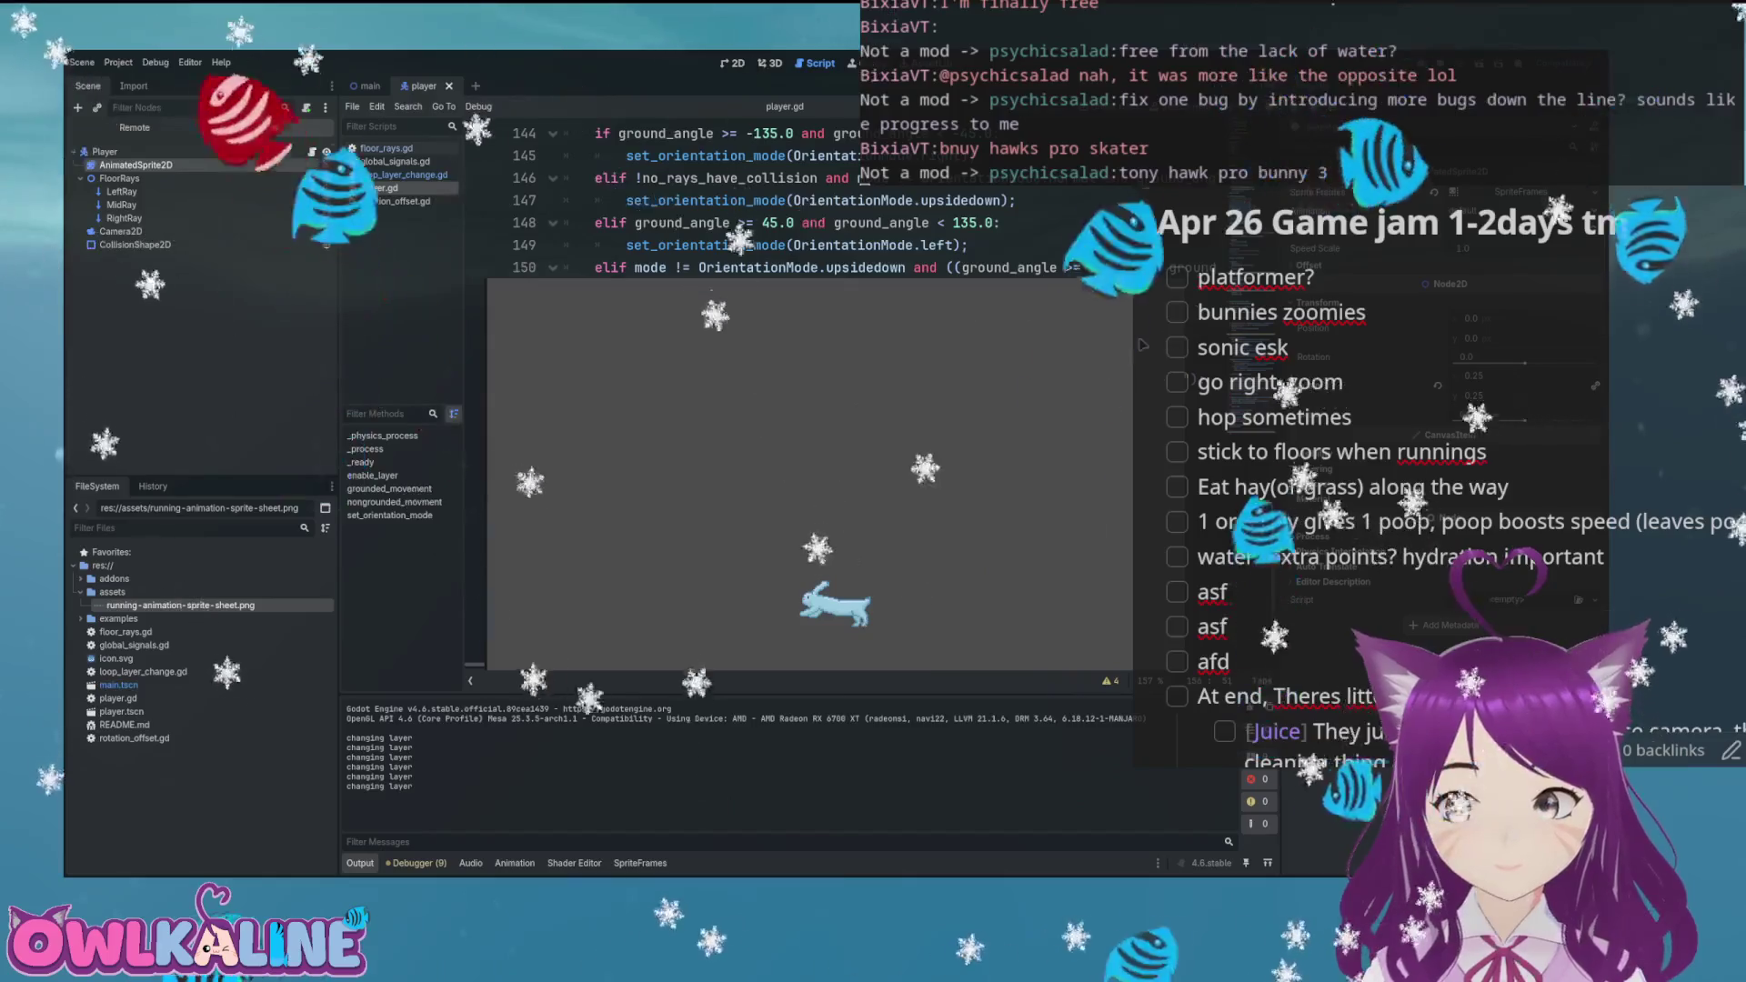
Stop the game, then in a second run send the bunny up the slope and stop again
{"action": "key", "text": "F8"}
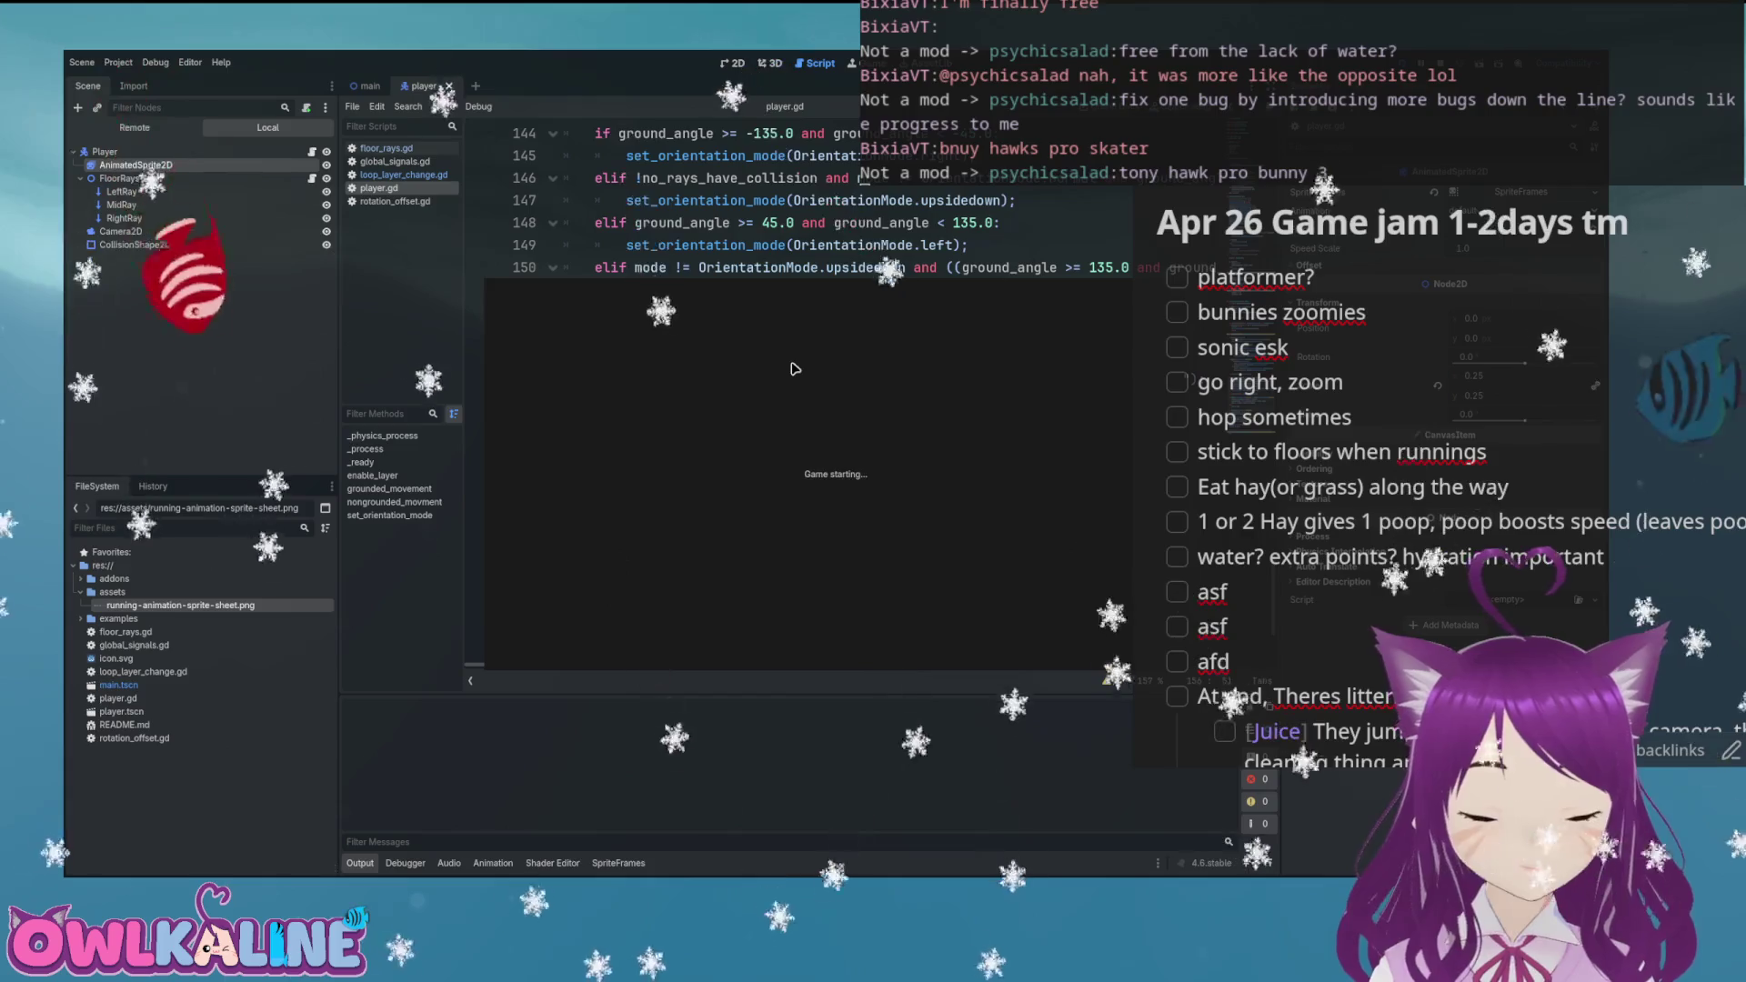
{"action": "key", "text": "Right"}
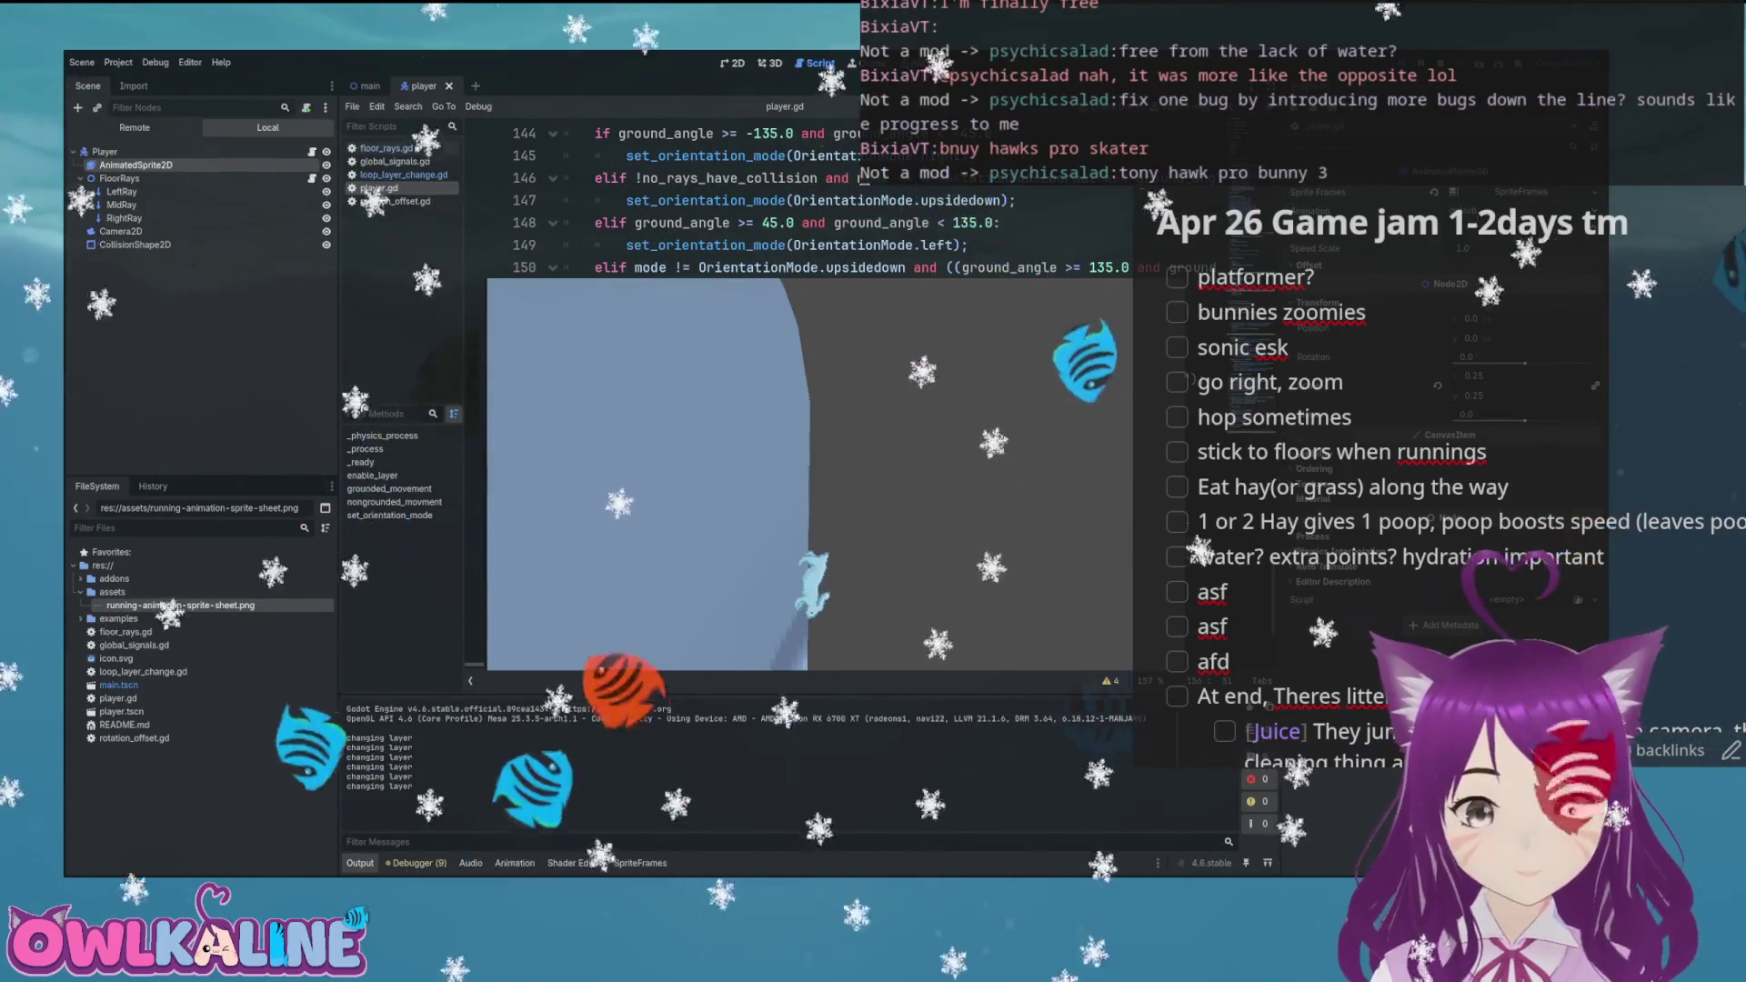
{"action": "key", "text": "F8"}
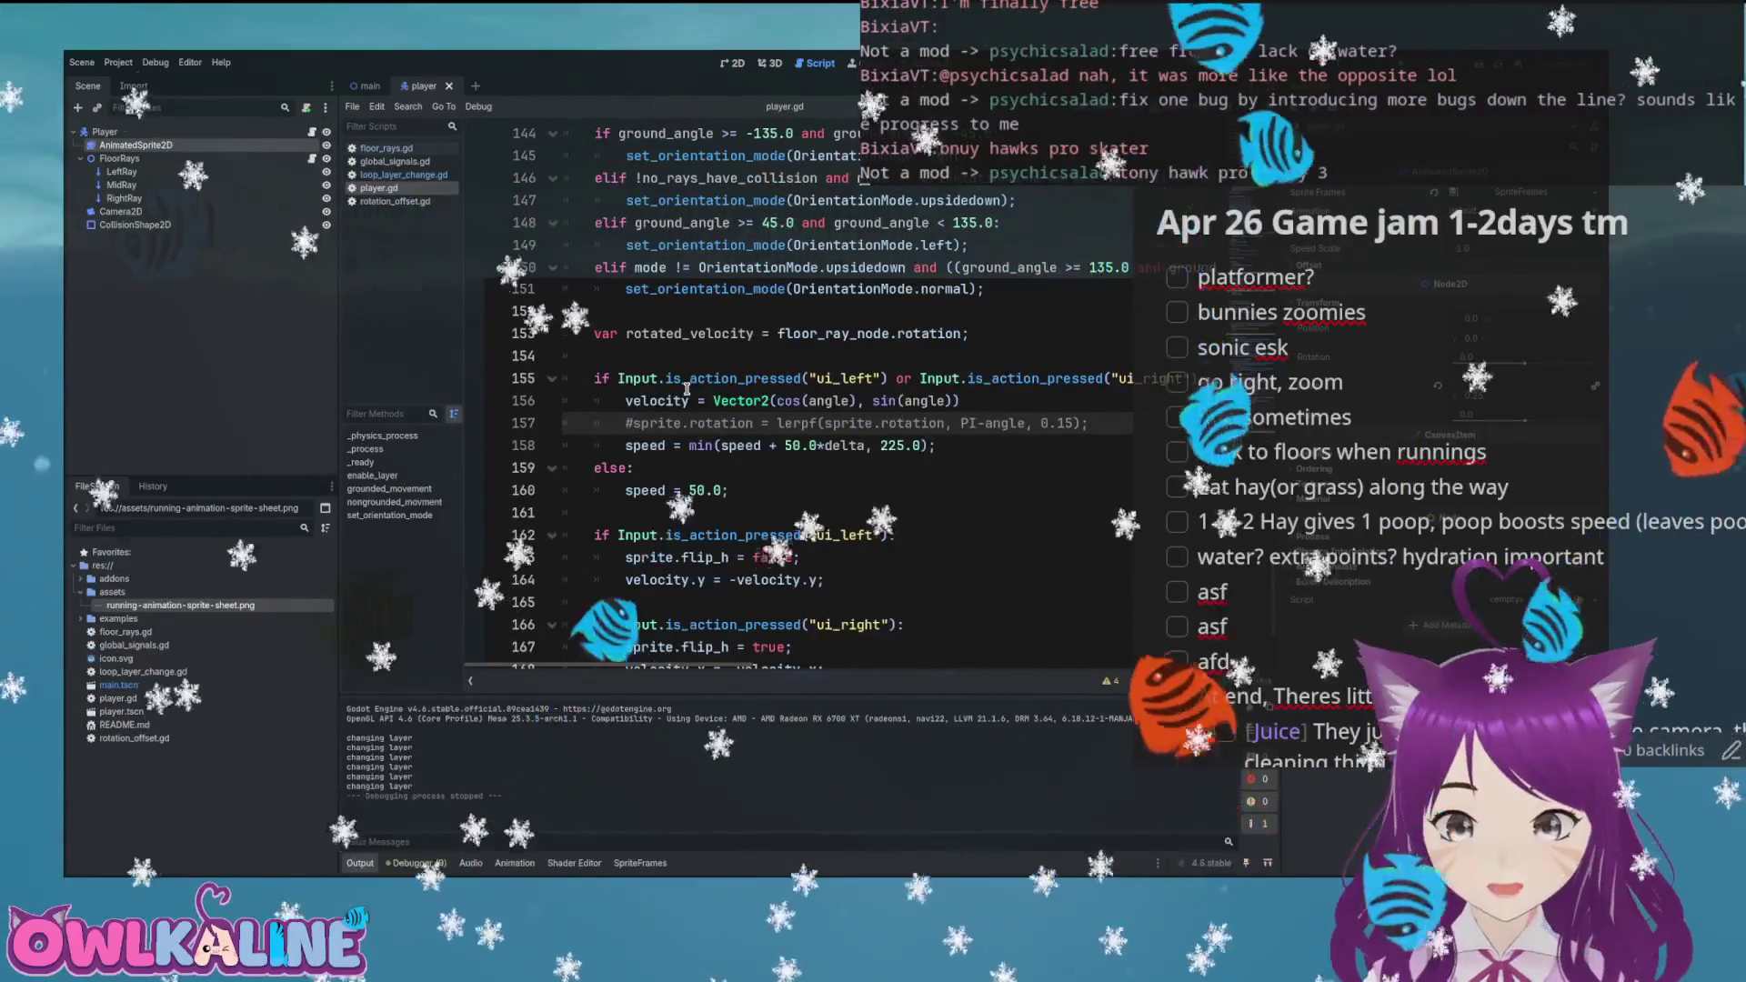
Add a line sprite.rotation = rotate_toward(sprite.rotation, PI-angle, 0.15) below the velocity line
{"action": "key", "text": "End"}
{"action": "key", "text": "Return"}
{"action": "type", "text": "rotate"}
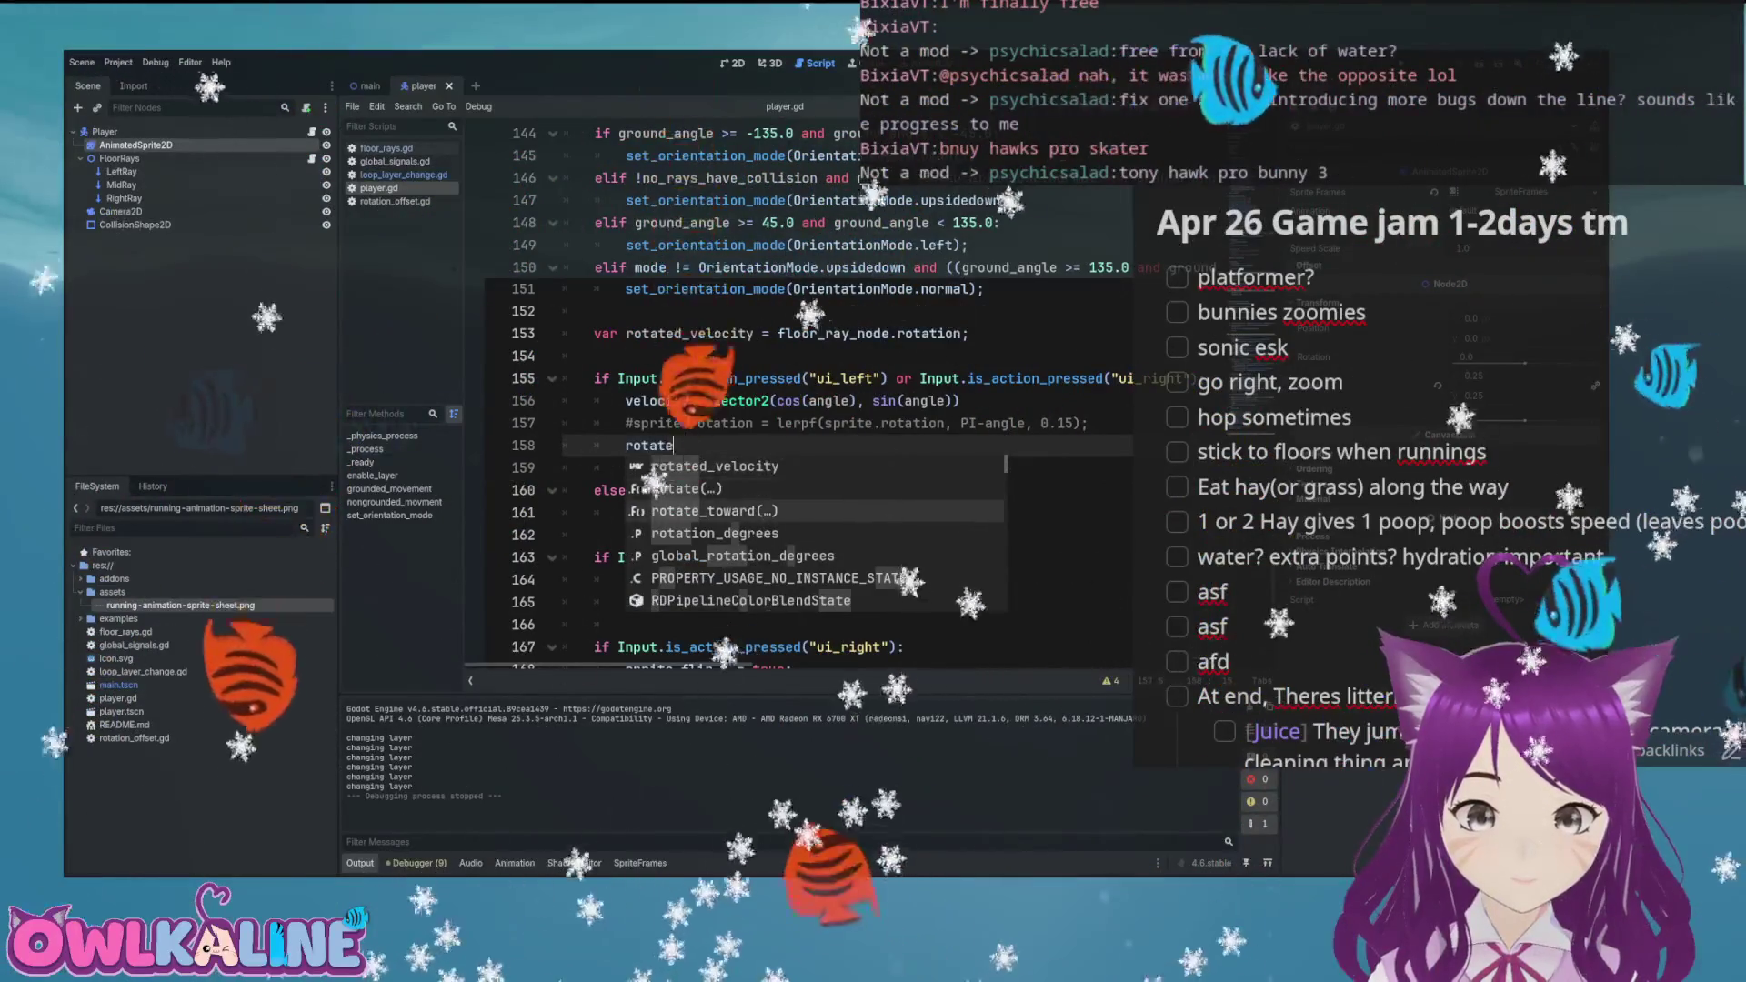
{"action": "key", "text": "Down"}
{"action": "key", "text": "Down"}
{"action": "key", "text": "Return"}
{"action": "type", "text": "sprite.rotation,"}
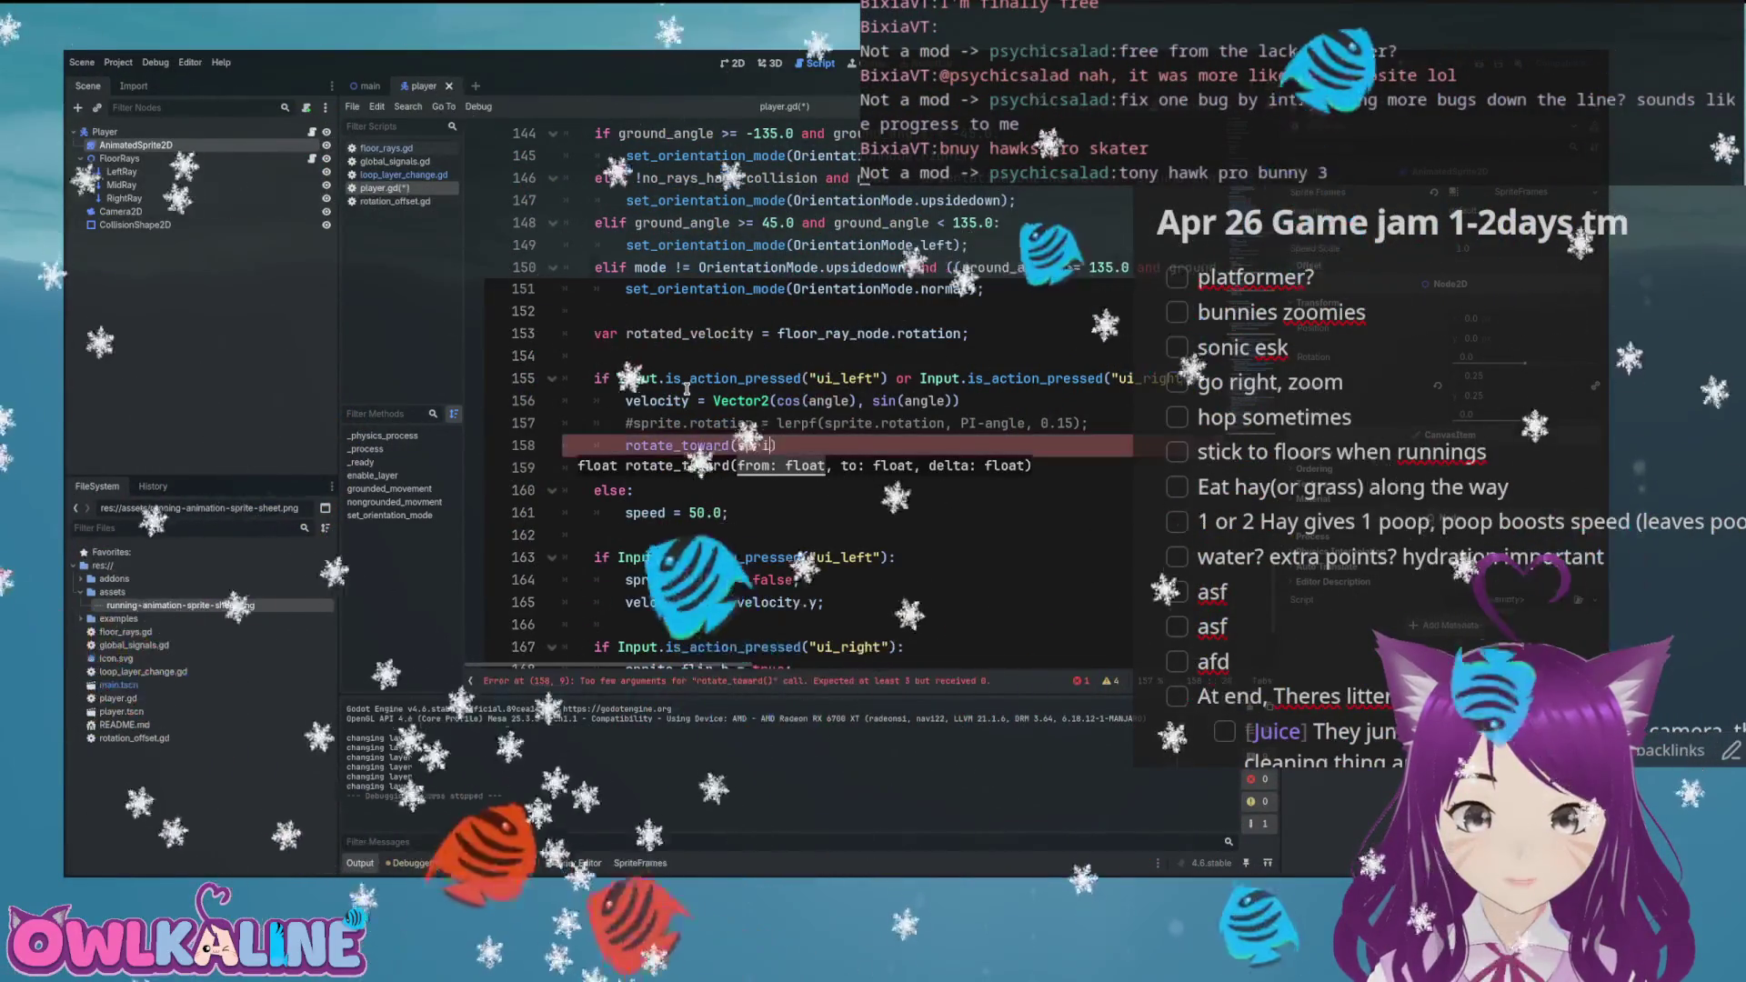
{"action": "type", "text": " PI-angl"}
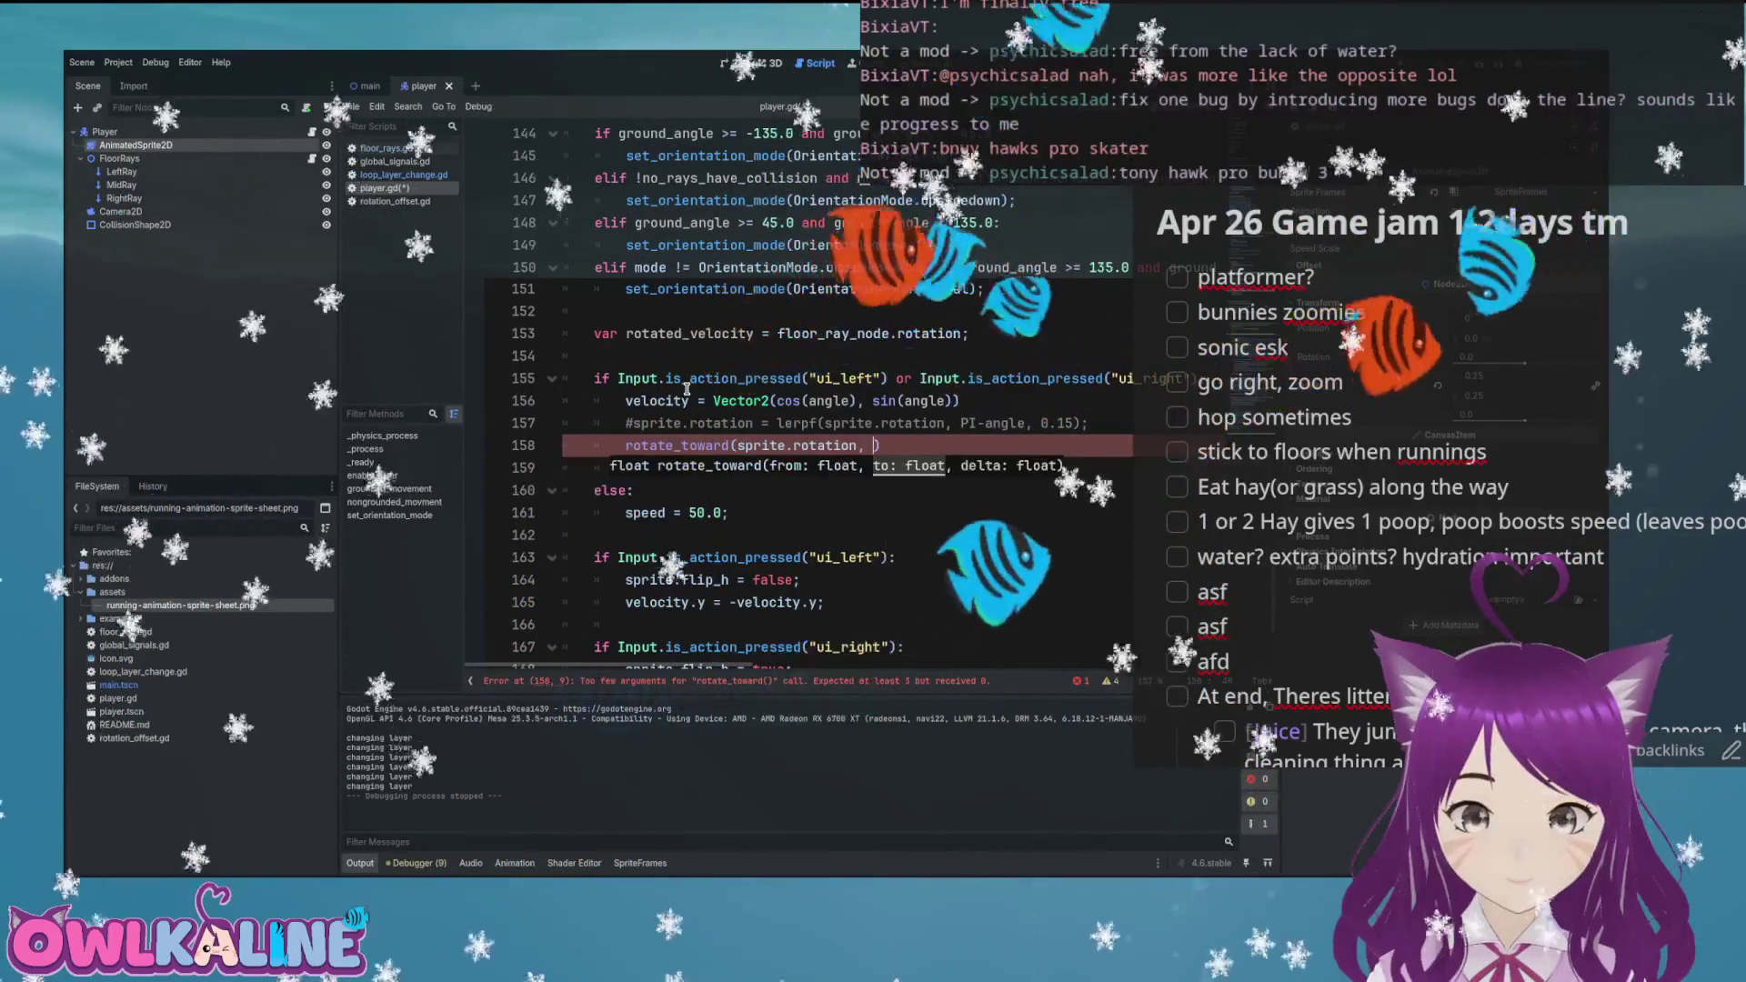
{"action": "type", "text": "e, 0.15"}
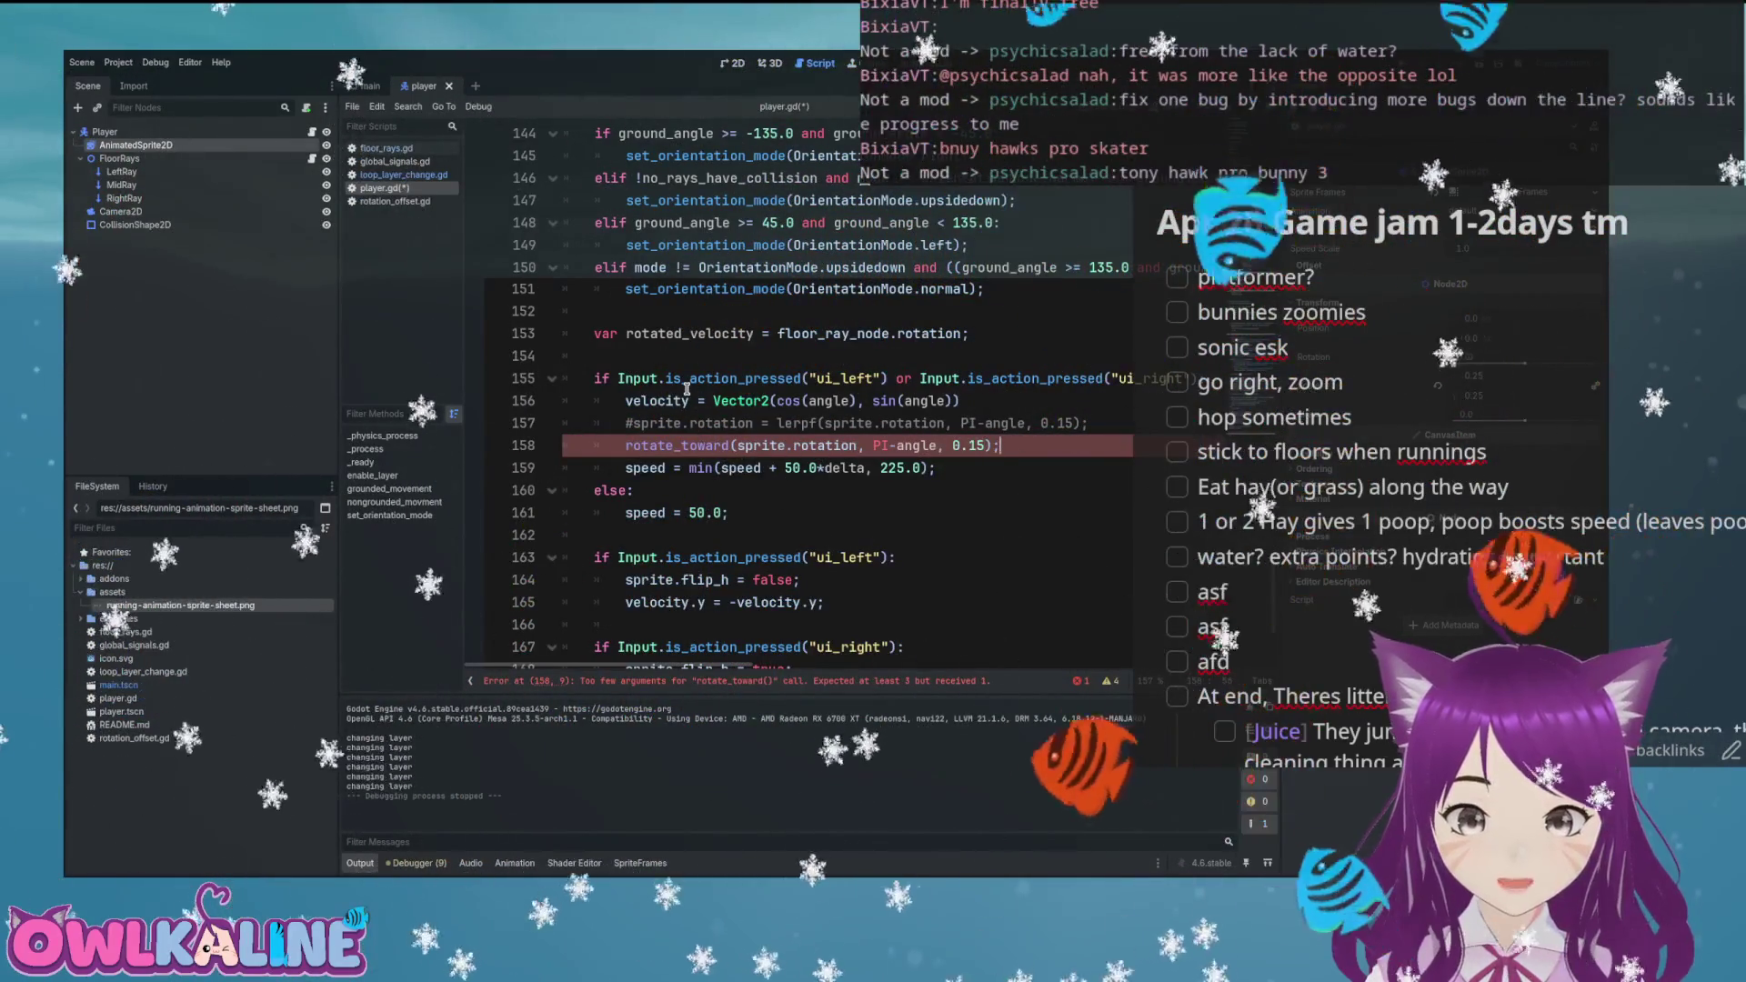
Add a comment about flips/skater/binkies above the old rotation line, save, and run the game
{"action": "key", "text": "Up"}
{"action": "key", "text": "ctrl+shift+Return"}
{"action": "type", "text": "# do fli"}
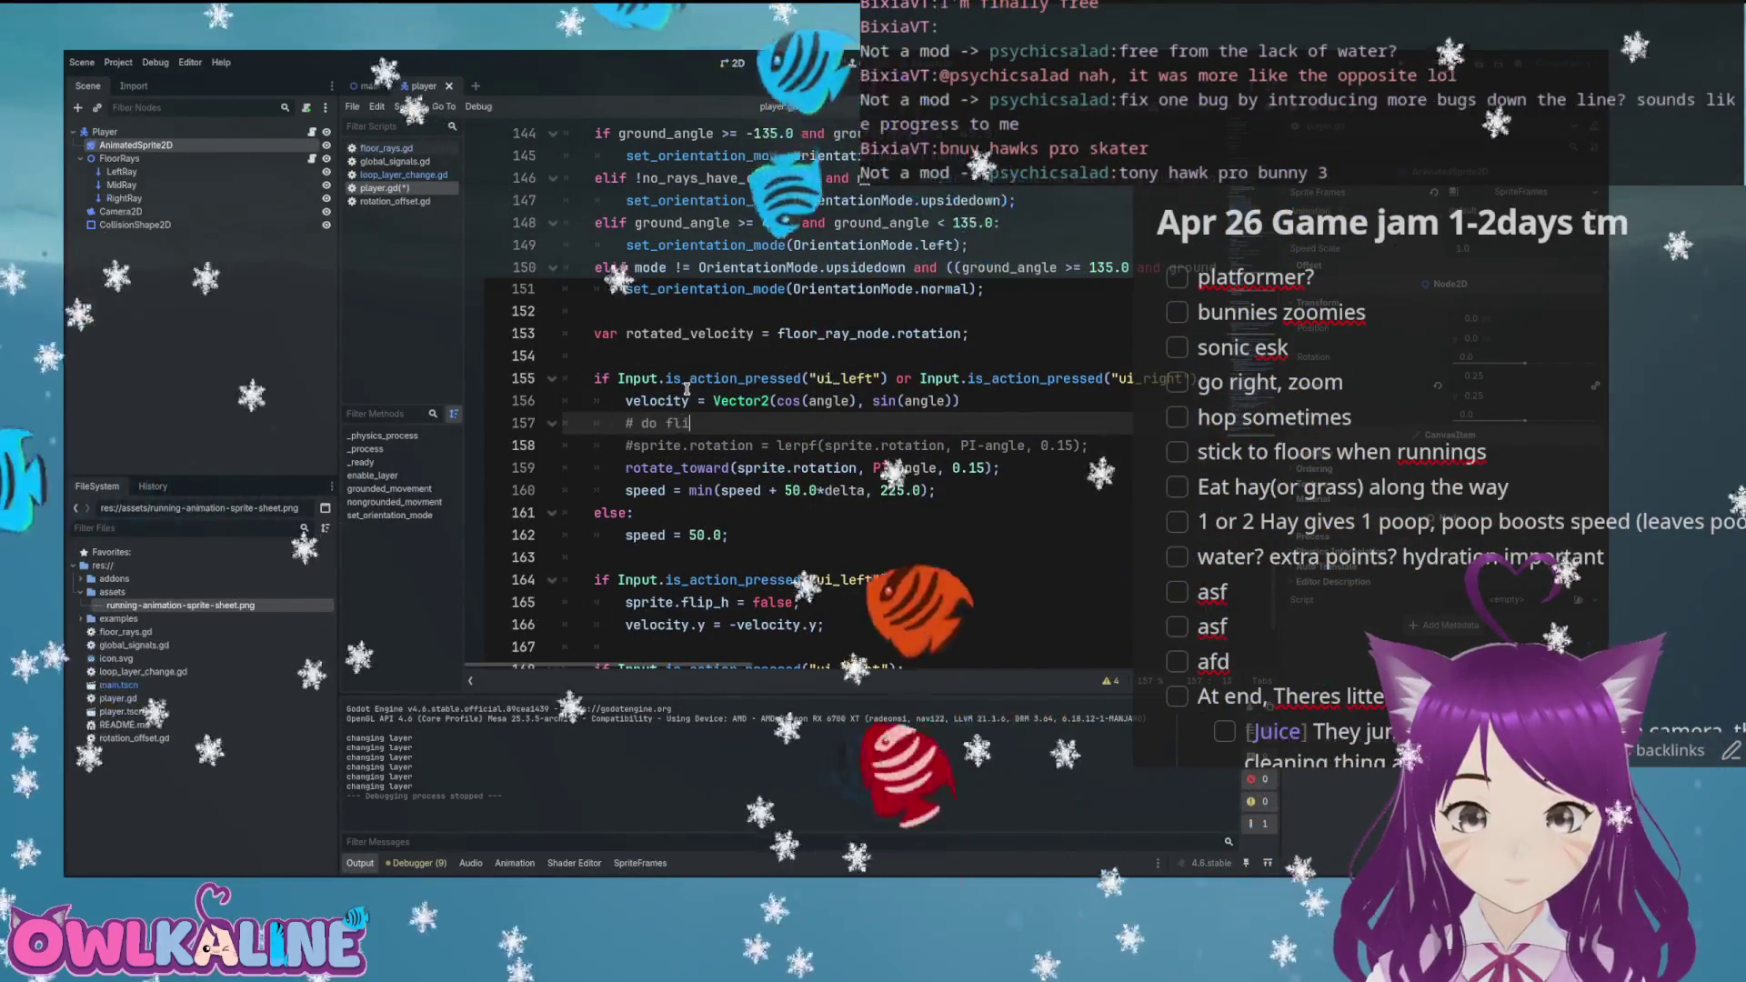
{"action": "type", "text": "ps/skater/binkies"}
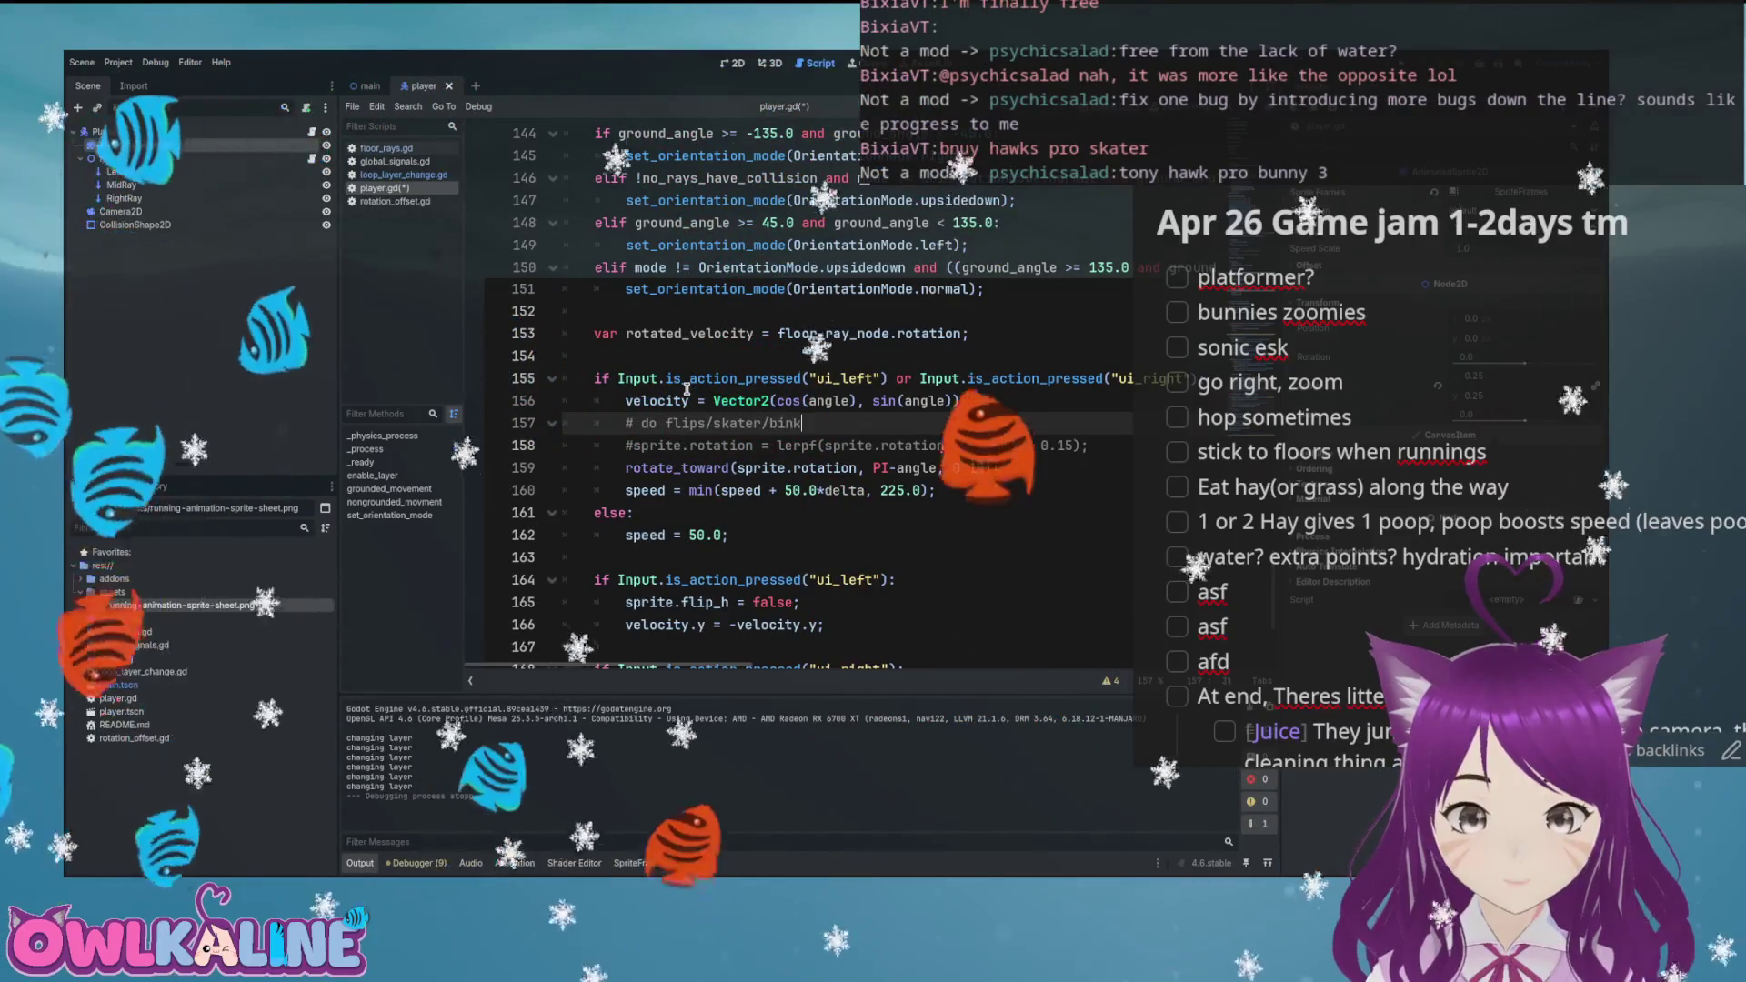
{"action": "type", "text": " kekw"}
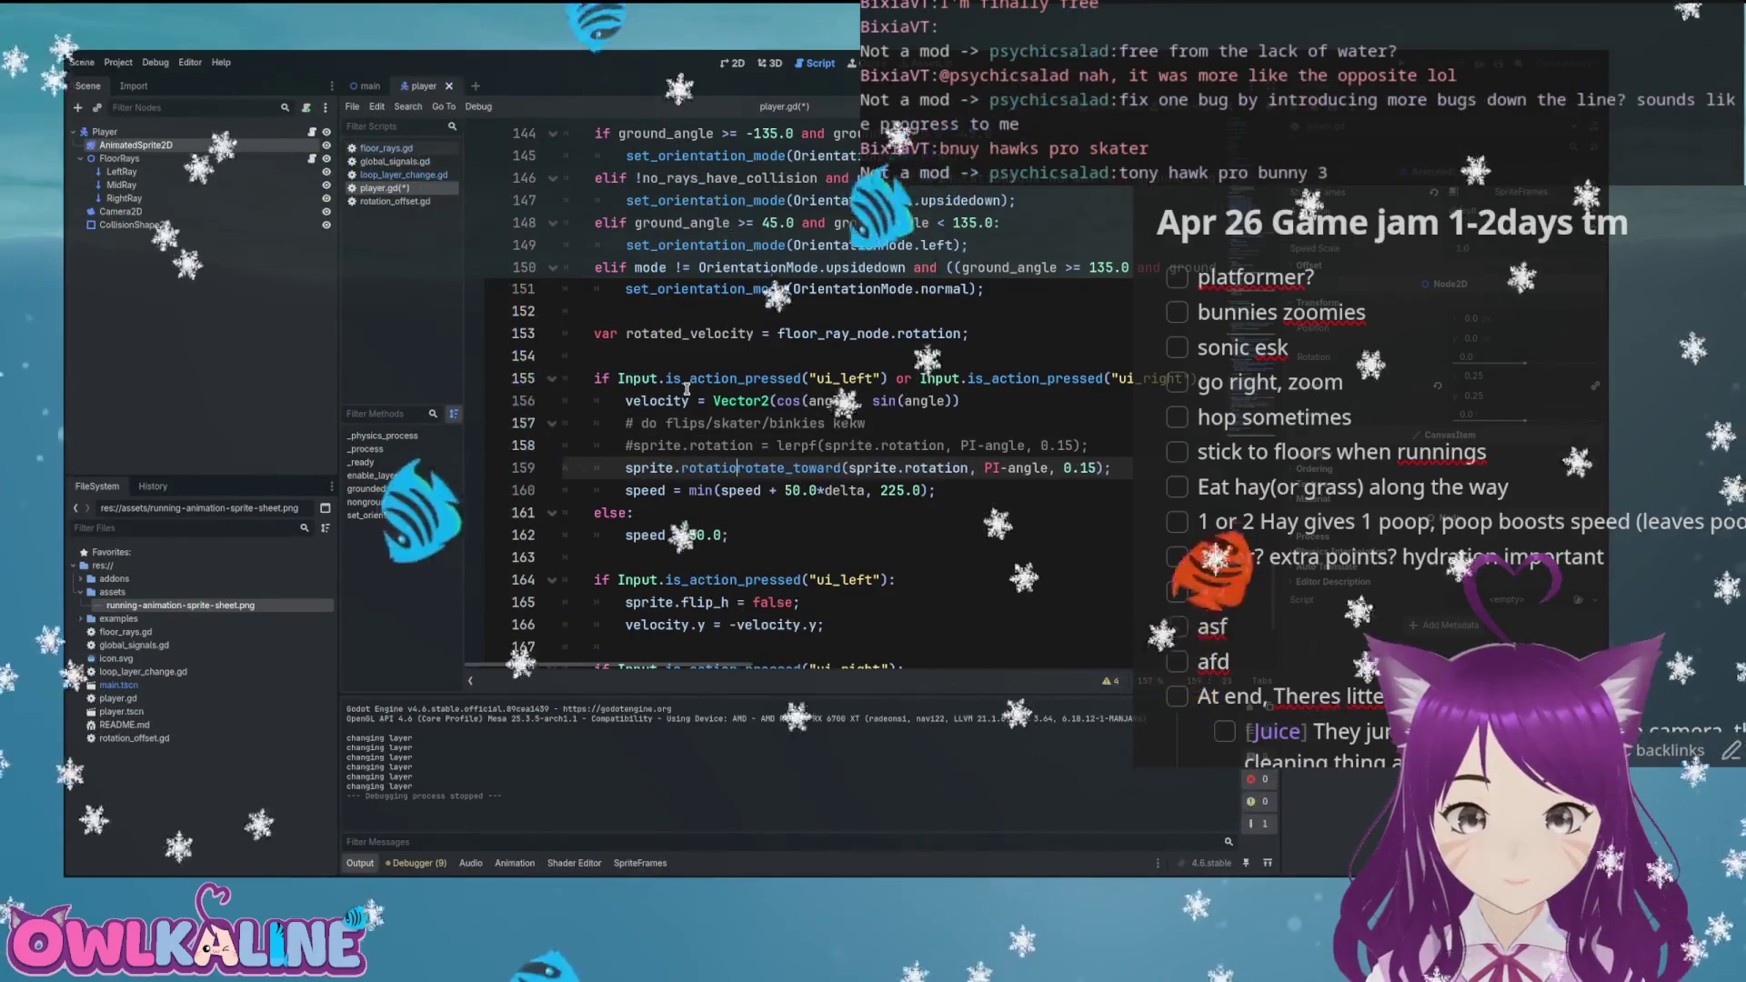
{"action": "type", "text": "n ="}
{"action": "key", "text": "ctrl+s"}
{"action": "left_click", "coordinate": [913, 428]}
{"action": "type", "text": "s"}
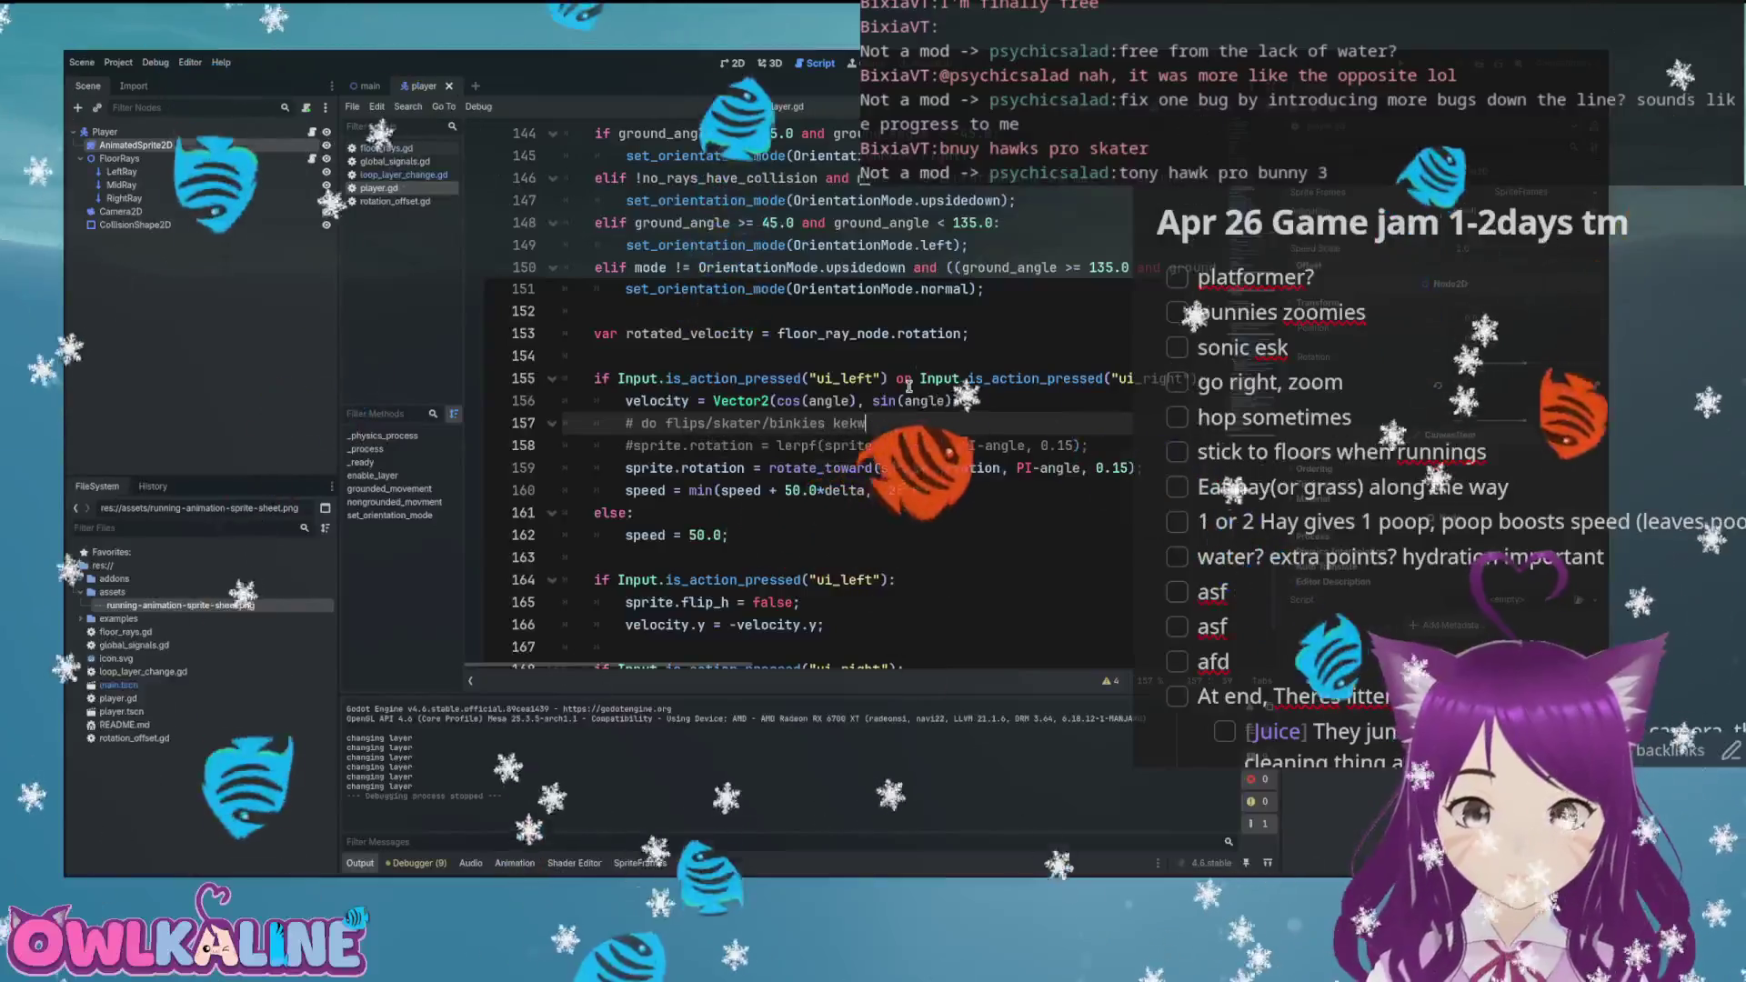
{"action": "key", "text": "F5"}
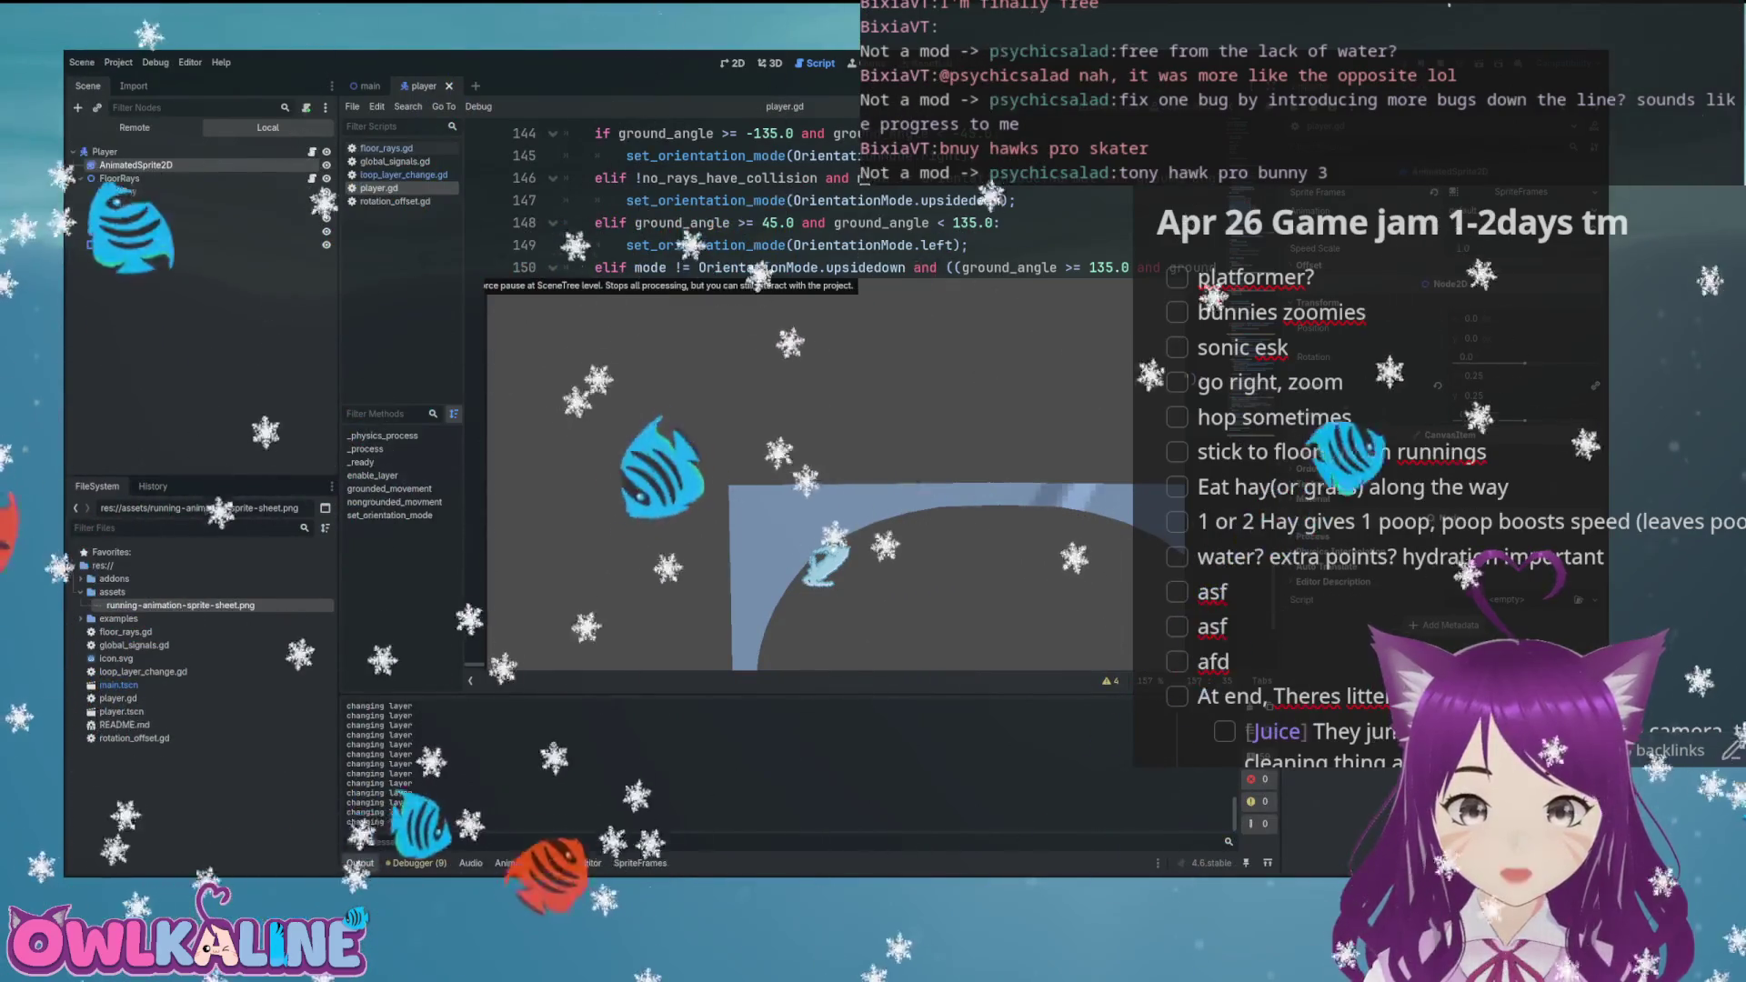
Restart the game with visible collision shapes, run the bunny up the rainbow loop, then stop it
{"action": "key", "text": "F8"}
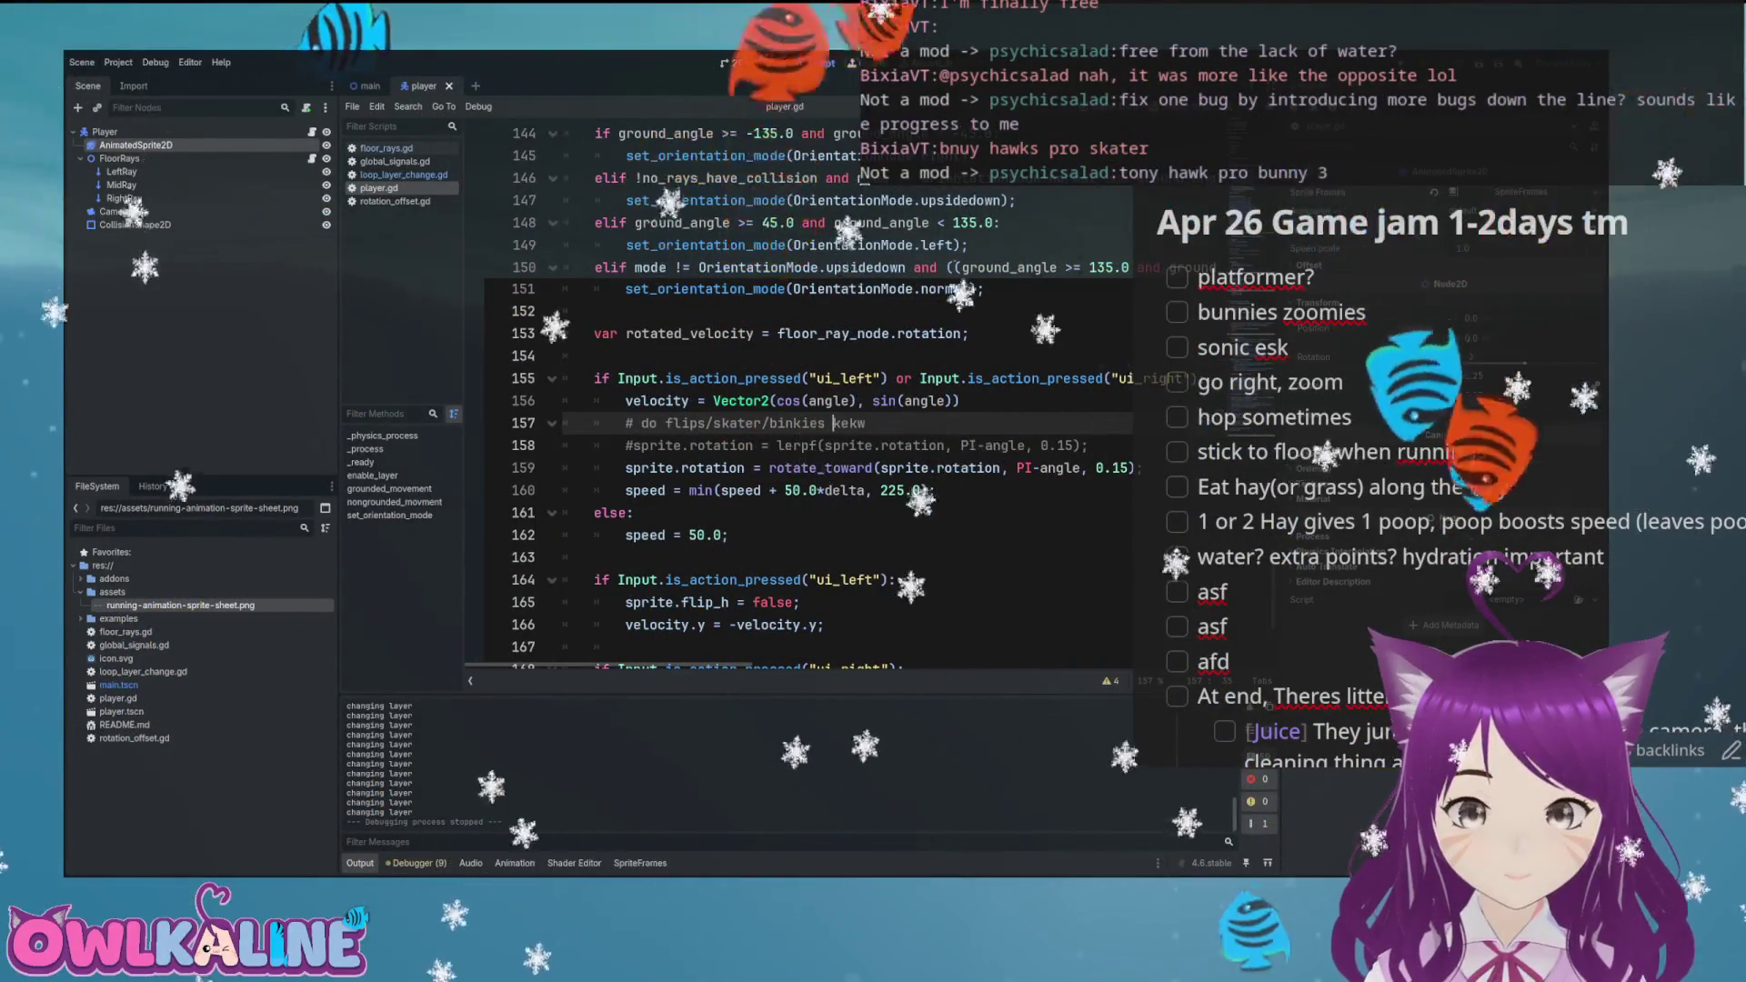
{"action": "key", "text": "F5"}
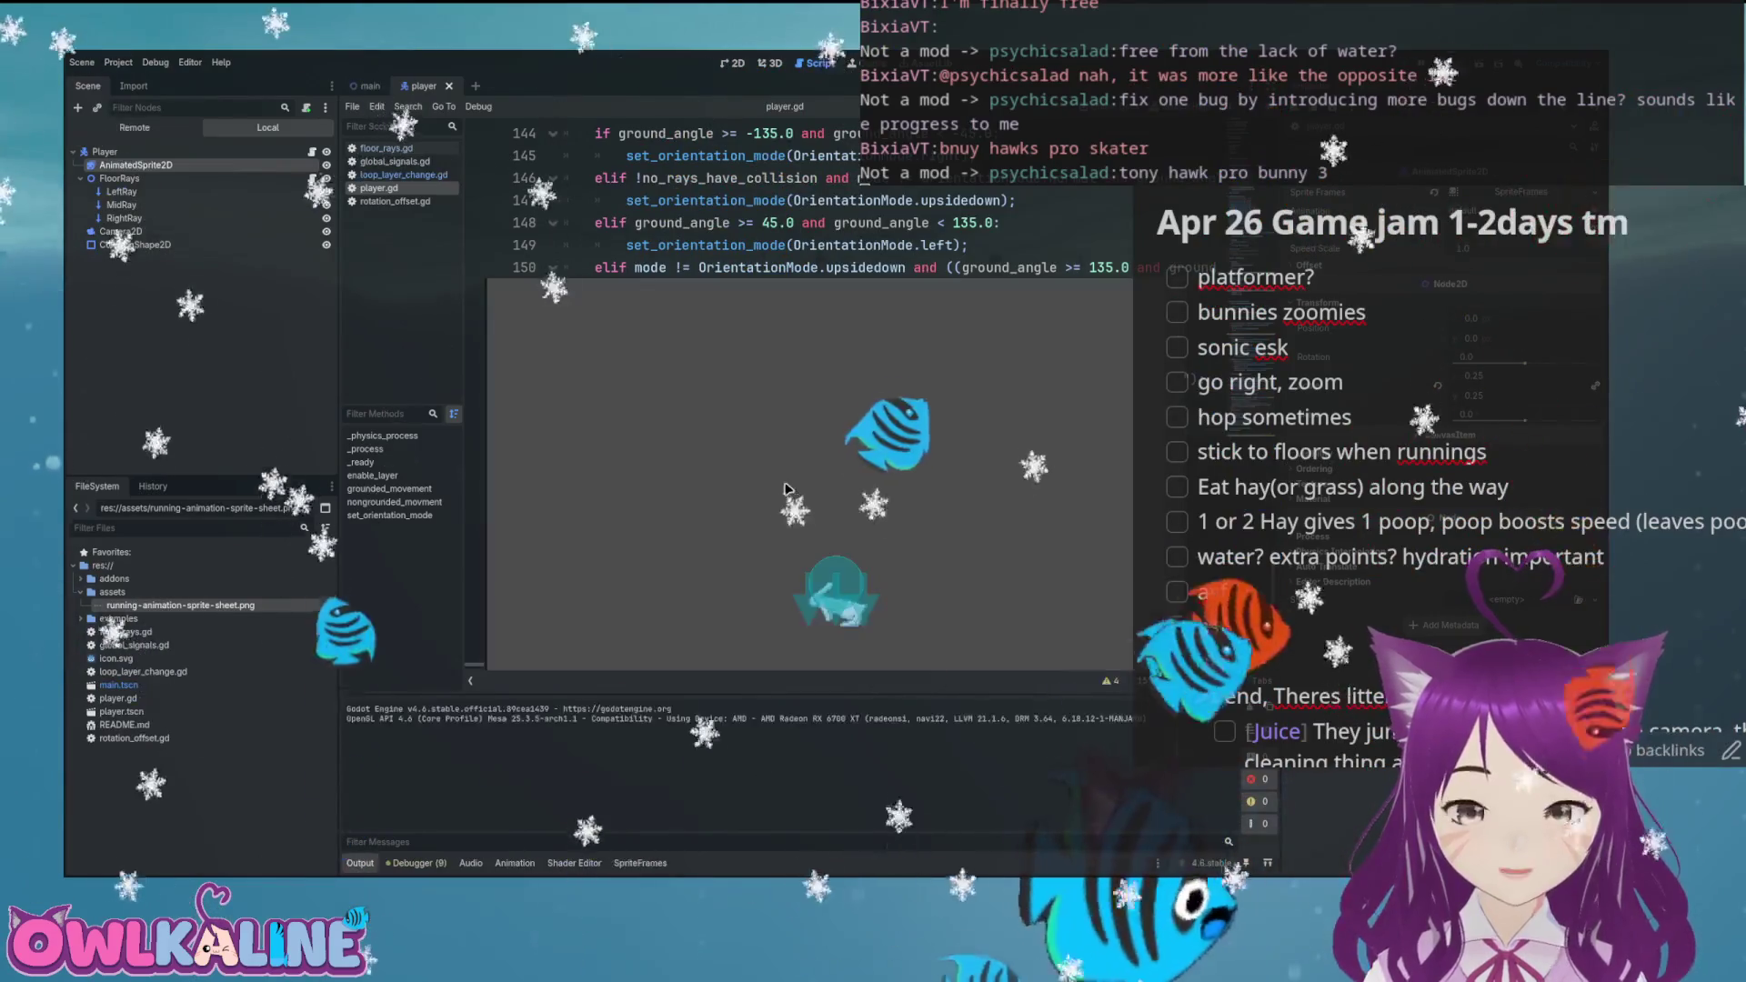
{"action": "key", "text": "Right"}
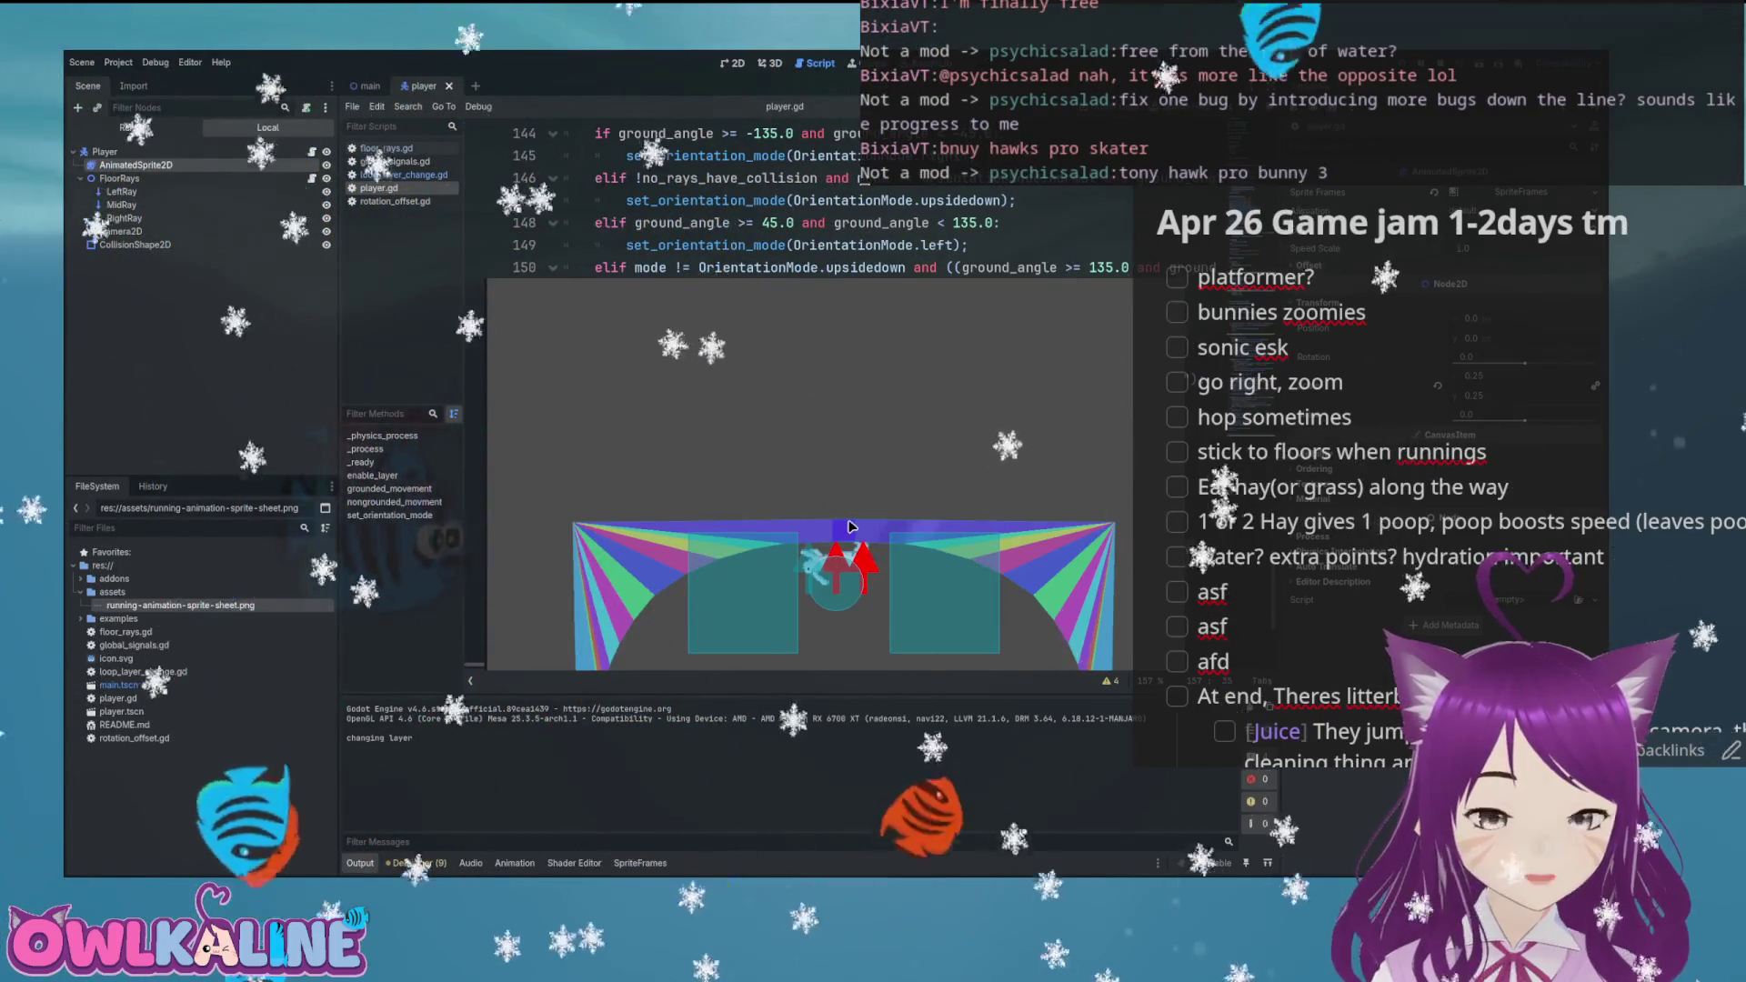
{"action": "key", "text": "F8"}
Switch to the main level scene, zoom in on the loop-top seam, and select SS2D_Shape2
{"action": "key", "text": "ctrl+F1"}
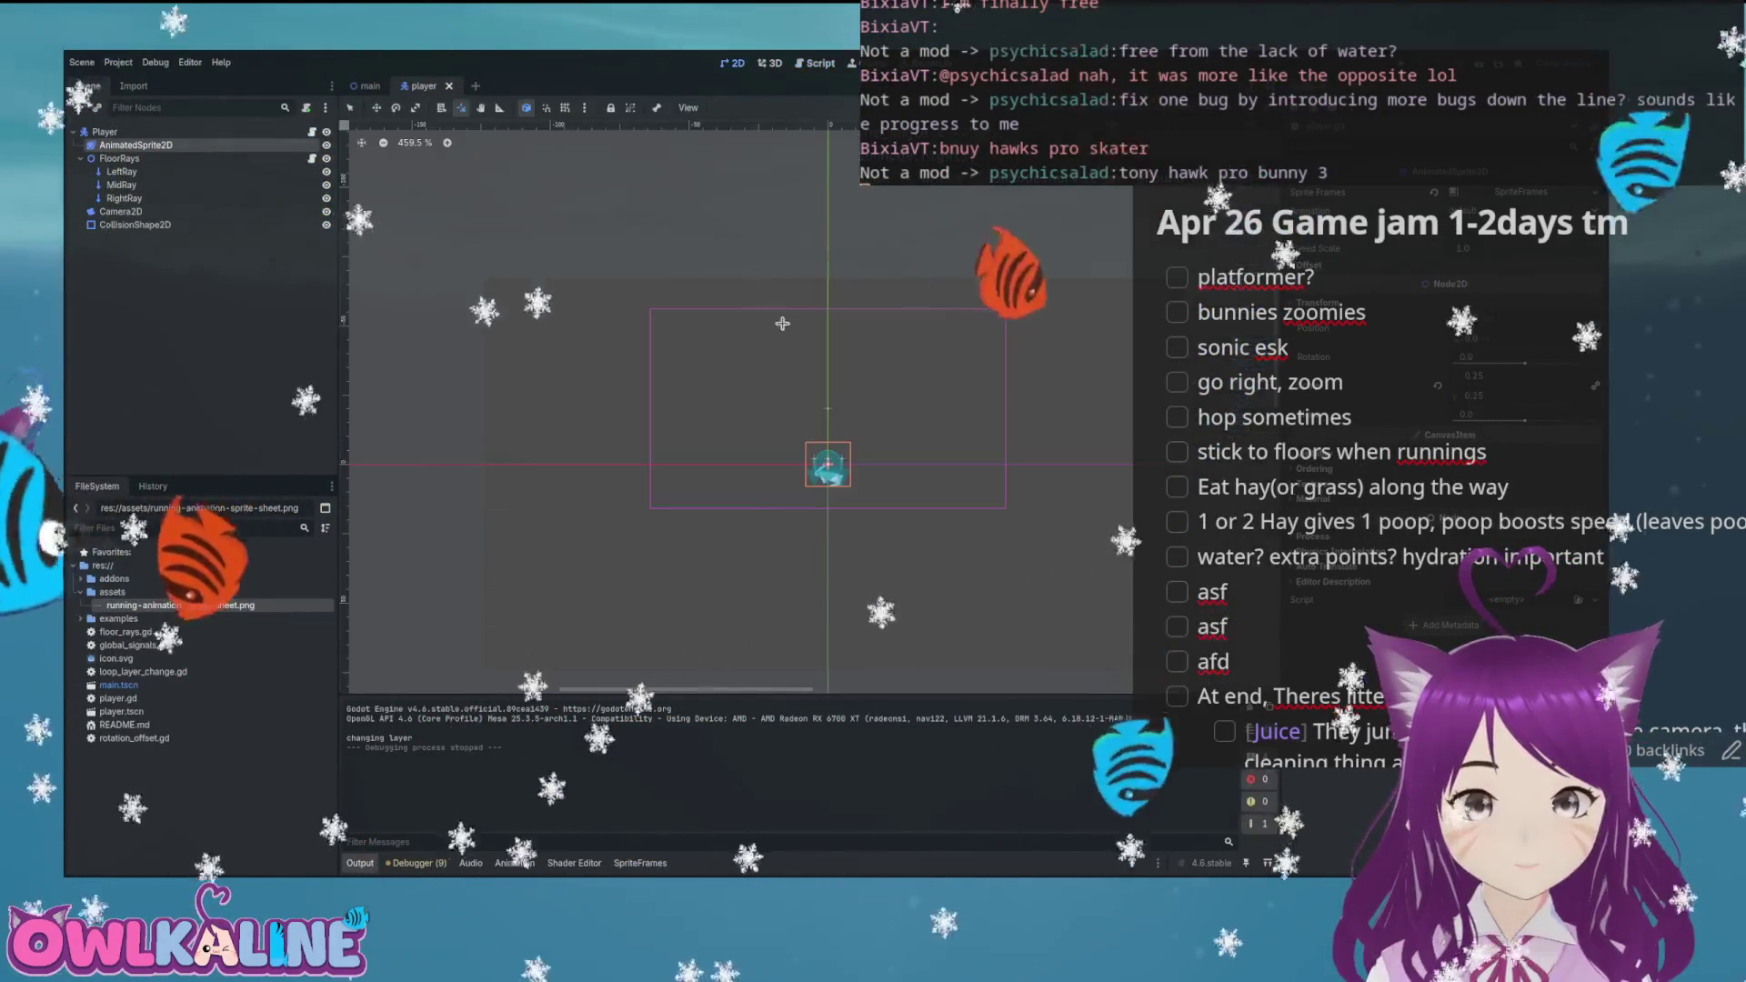
{"action": "scroll", "coordinate": [803, 368], "scroll_direction": "up", "scroll_amount": 7}
{"action": "key", "text": "ctrl+Tab"}
{"action": "scroll", "coordinate": [791, 371], "scroll_direction": "down", "scroll_amount": 5}
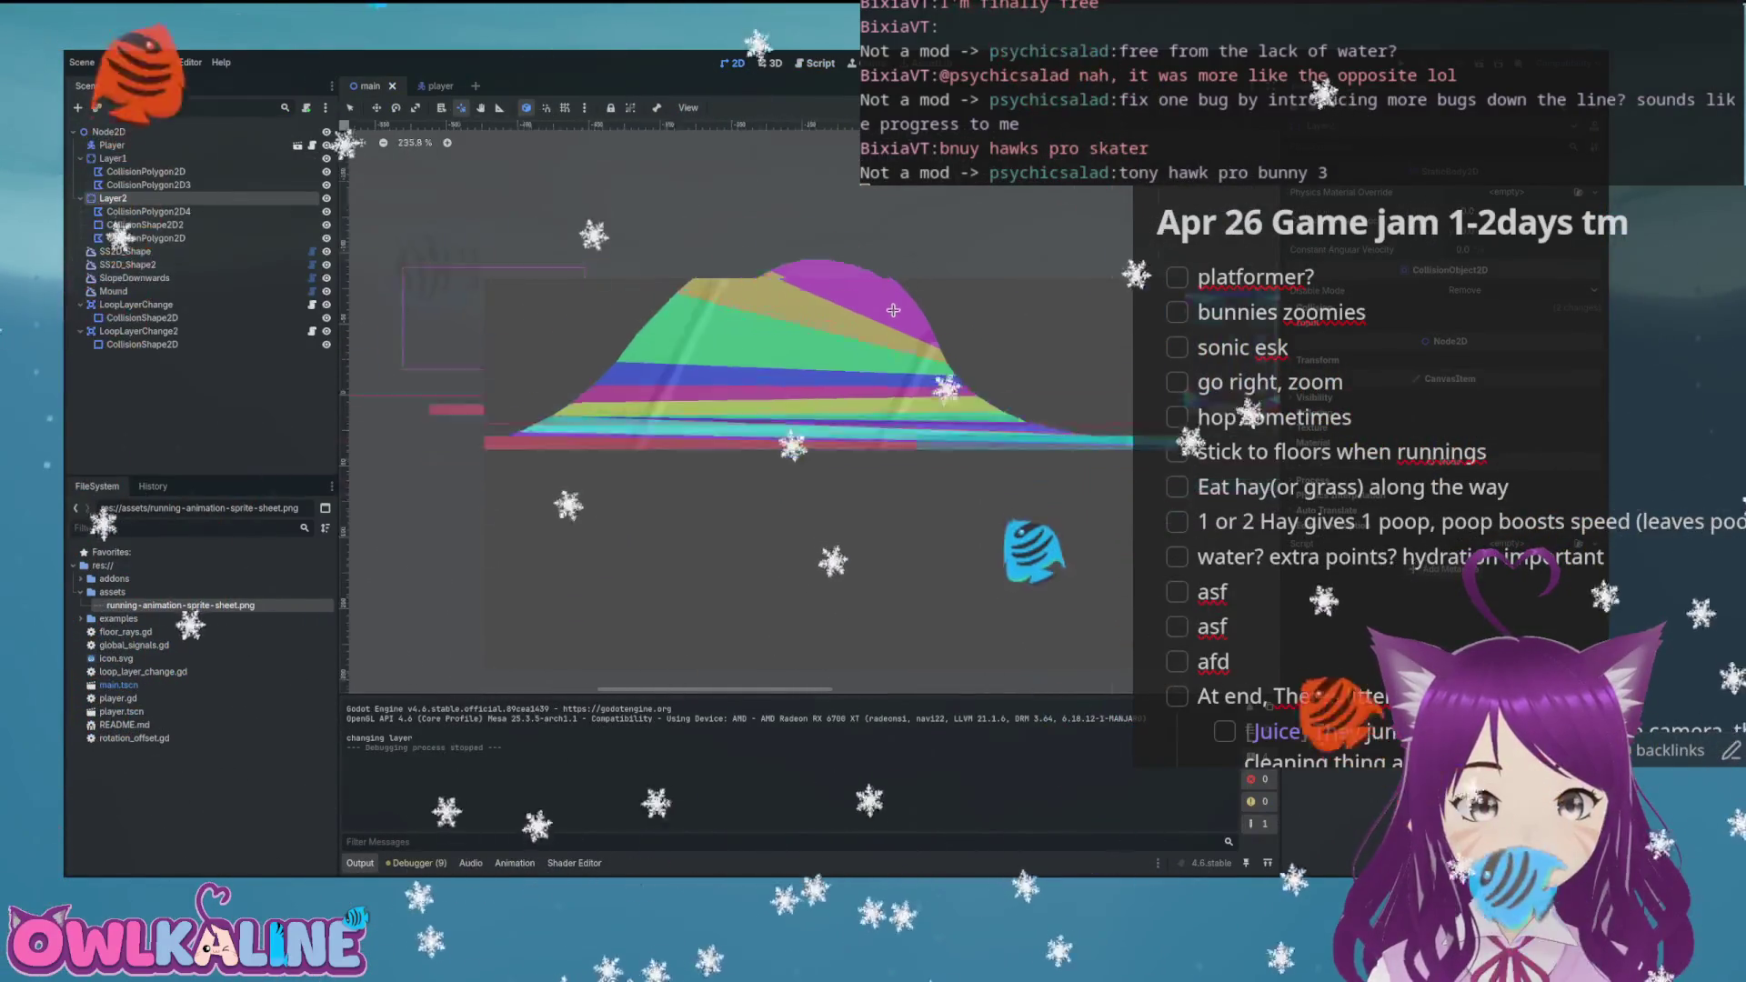
{"action": "scroll", "coordinate": [791, 370], "scroll_direction": "up", "scroll_amount": 20}
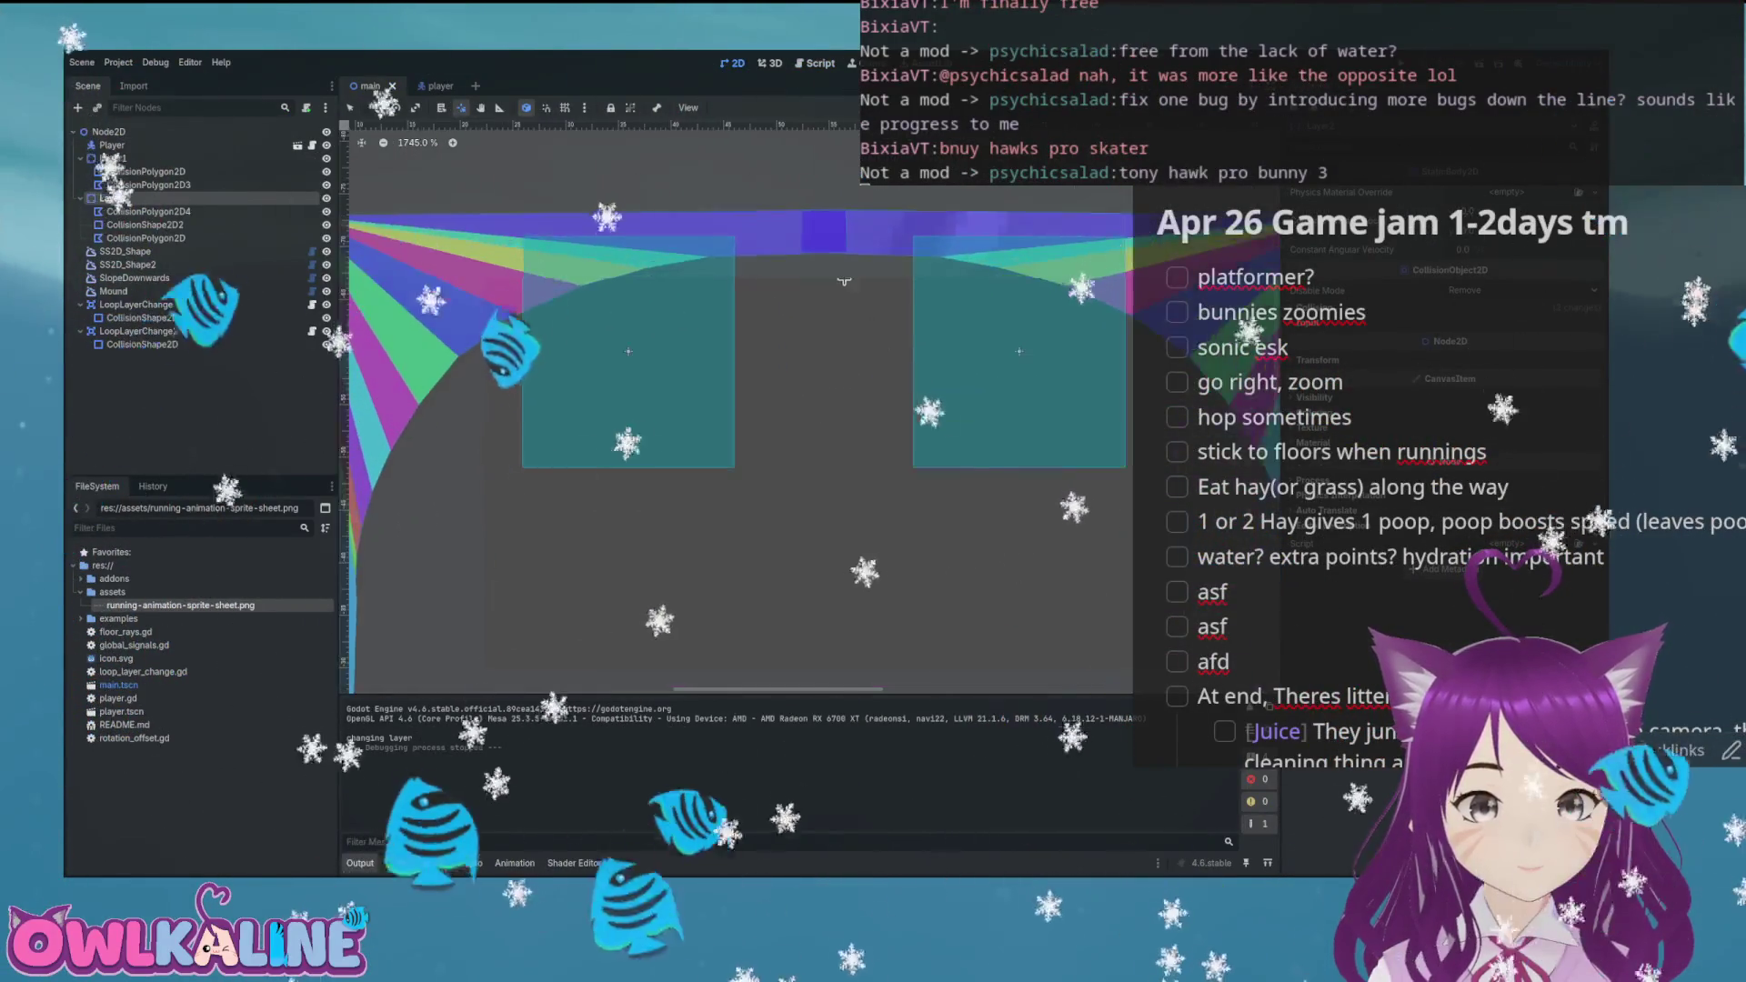
{"action": "scroll", "coordinate": [809, 404], "scroll_direction": "down", "scroll_amount": 8}
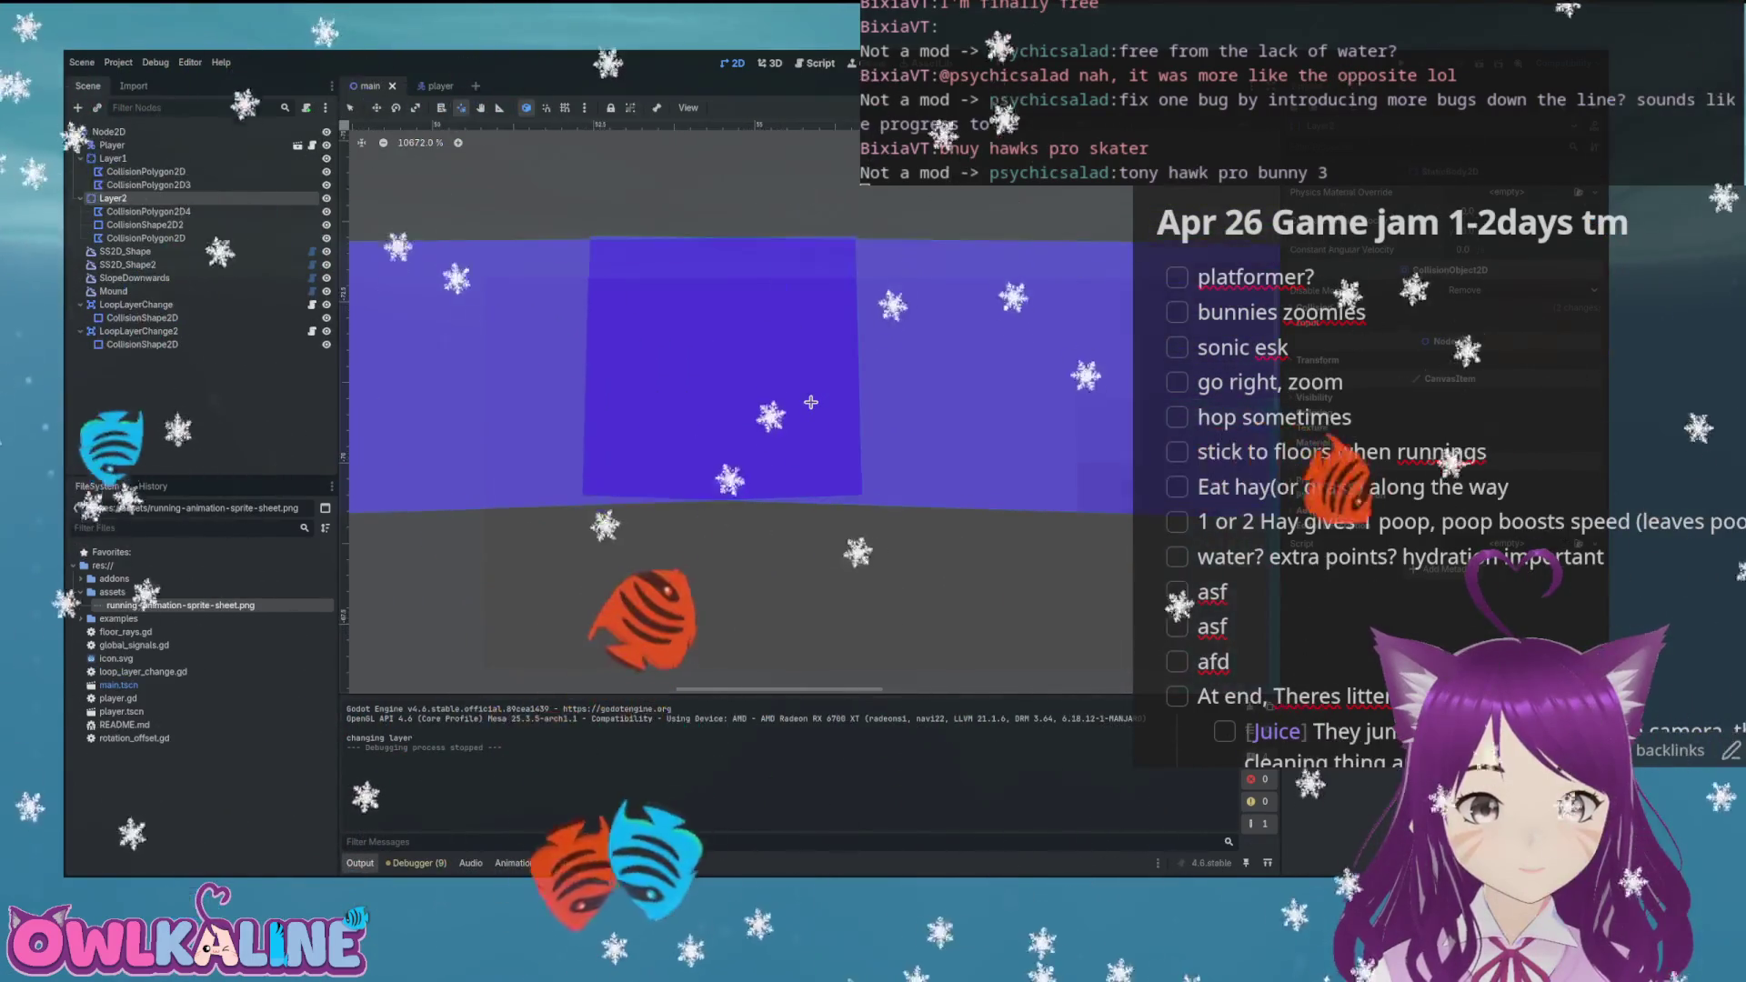
{"action": "scroll", "coordinate": [780, 456], "scroll_direction": "down", "scroll_amount": 2}
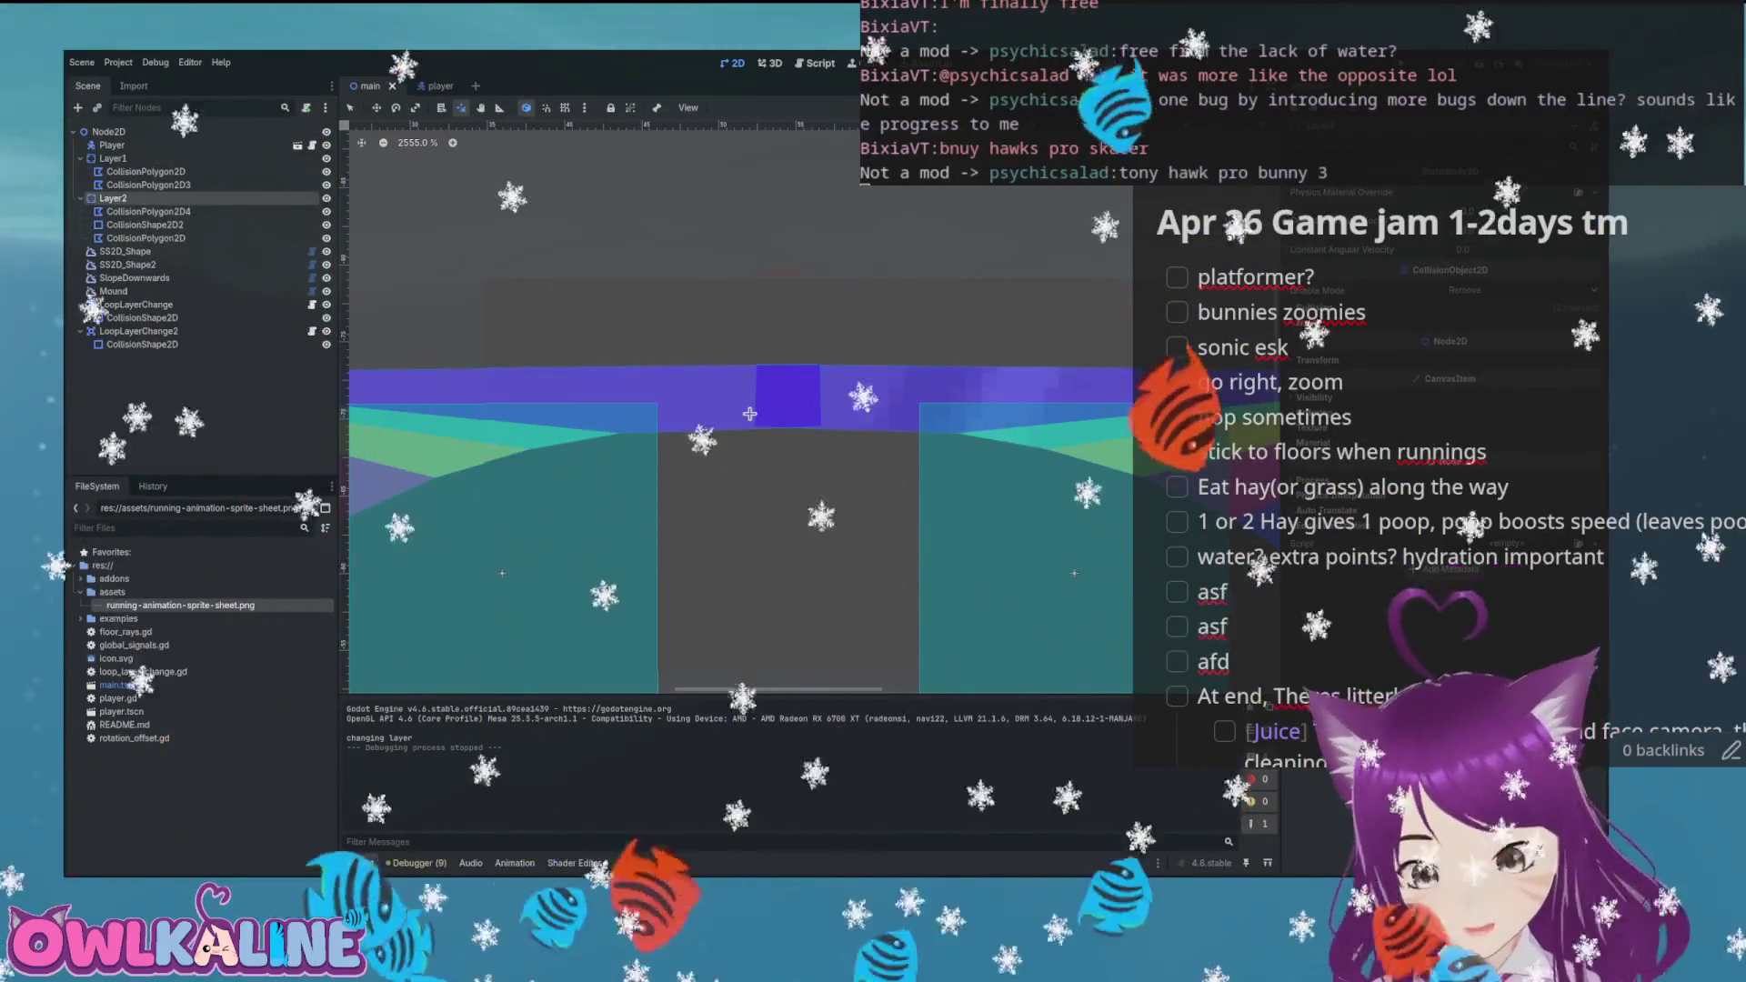
{"action": "scroll", "coordinate": [784, 460], "scroll_direction": "up", "scroll_amount": 2}
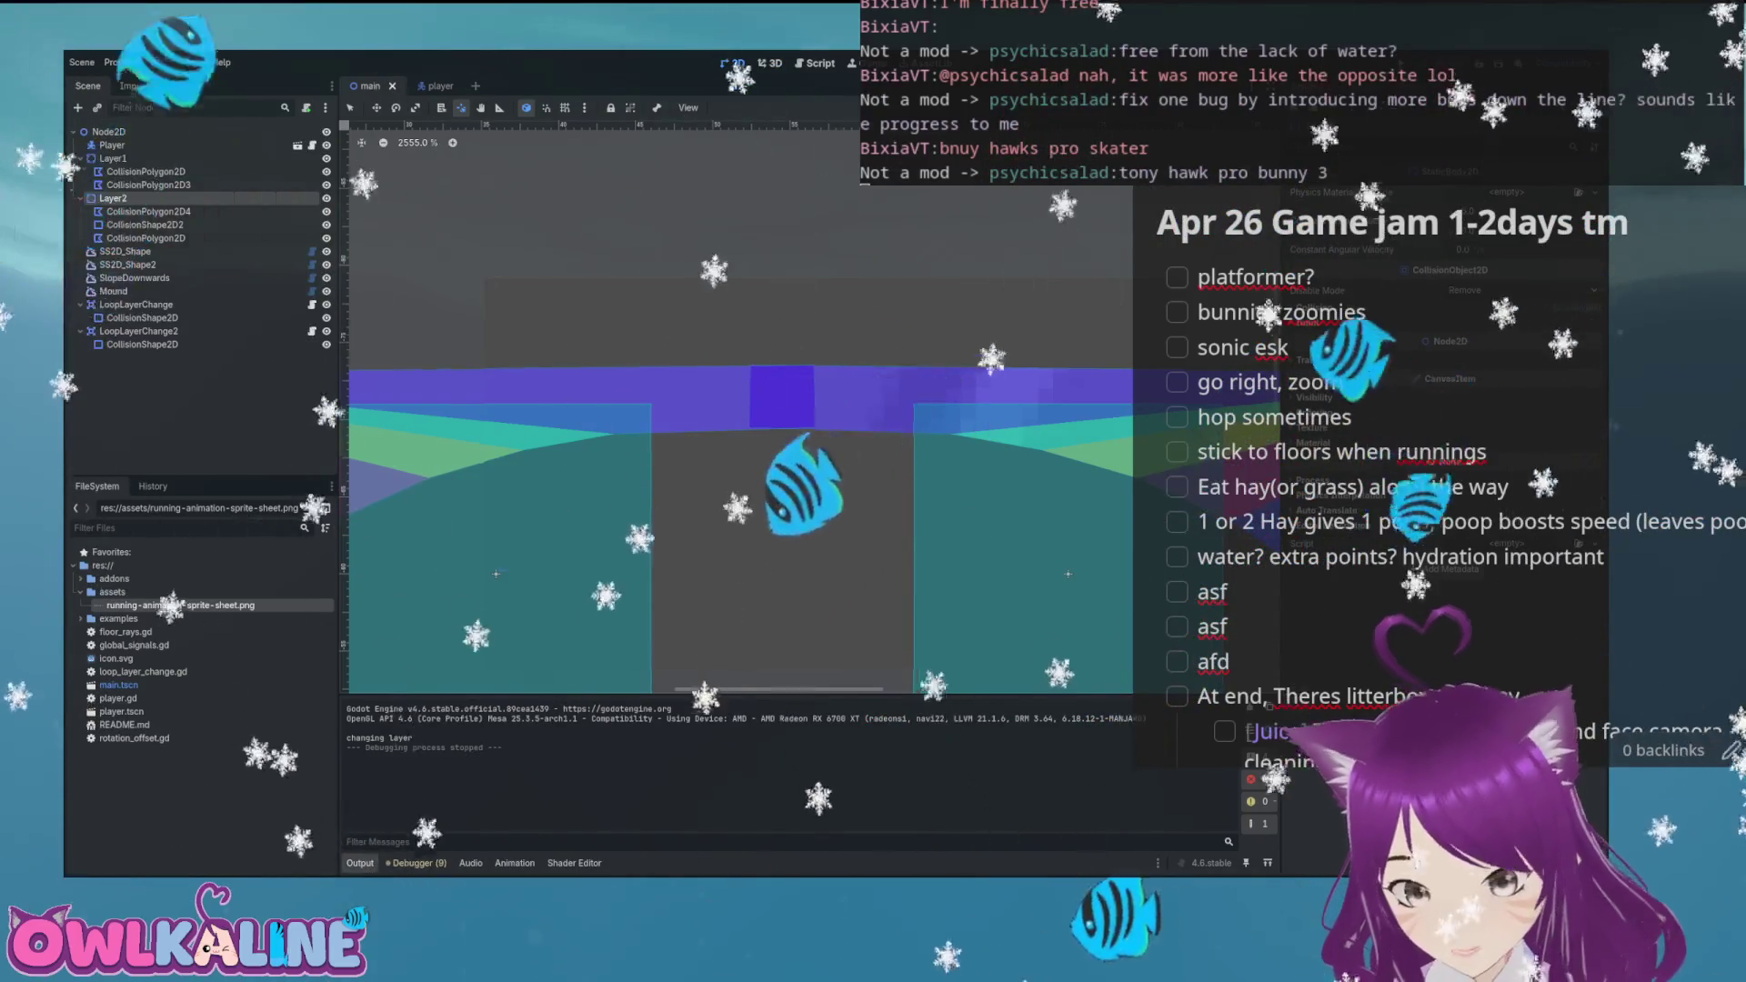
{"action": "scroll", "coordinate": [781, 415], "scroll_direction": "up", "scroll_amount": 6}
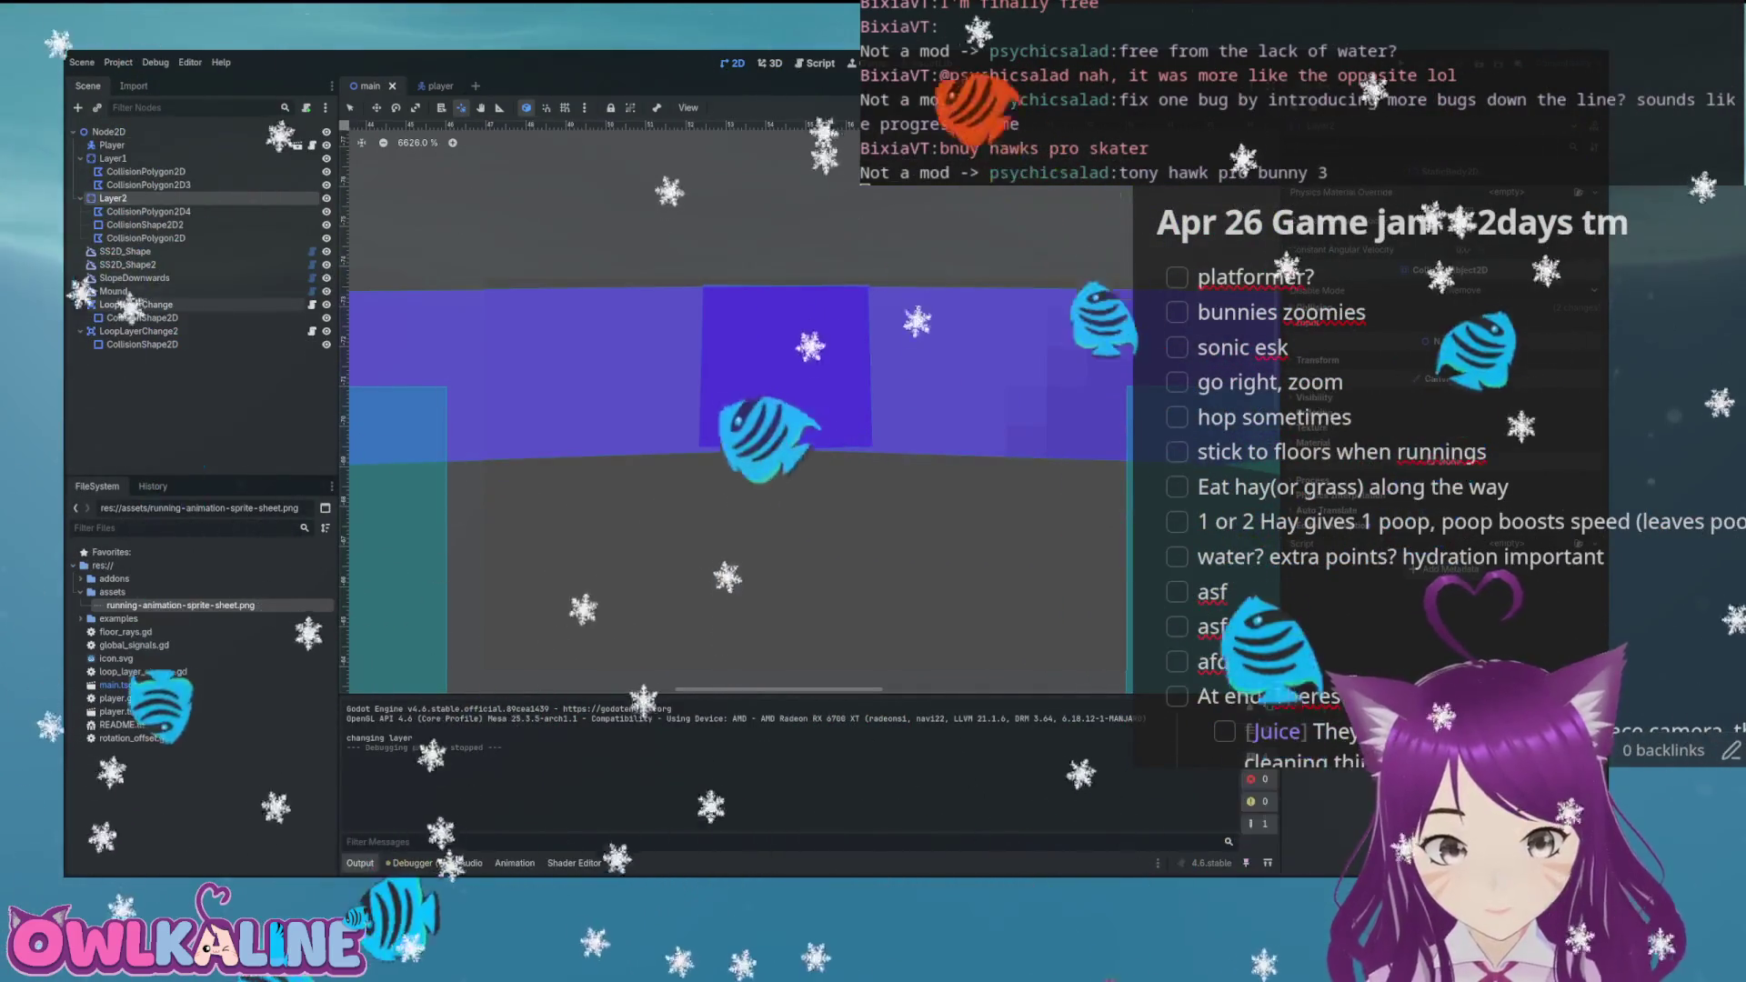
{"action": "left_click", "coordinate": [781, 415]}
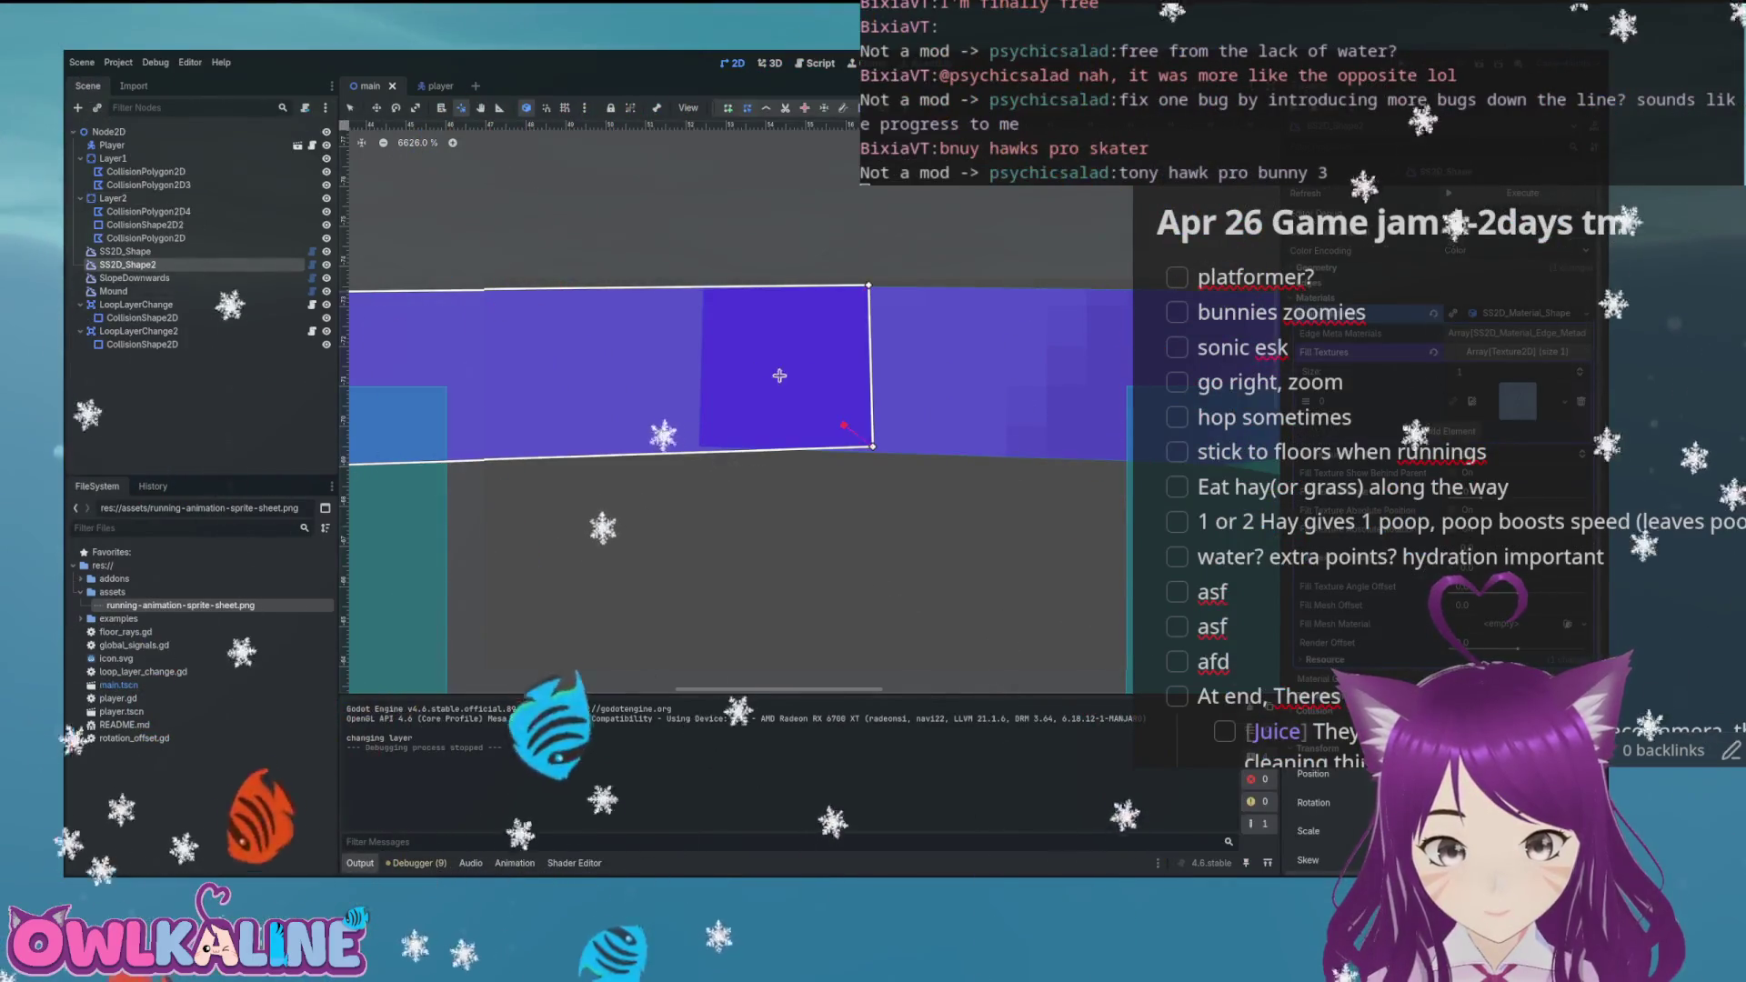
Drag SS2D_Shape2's right-end corner vertices left and align them into a straight vertical edge
{"action": "left_click_drag", "start_coordinate": [872, 448], "coordinate": [805, 447]}
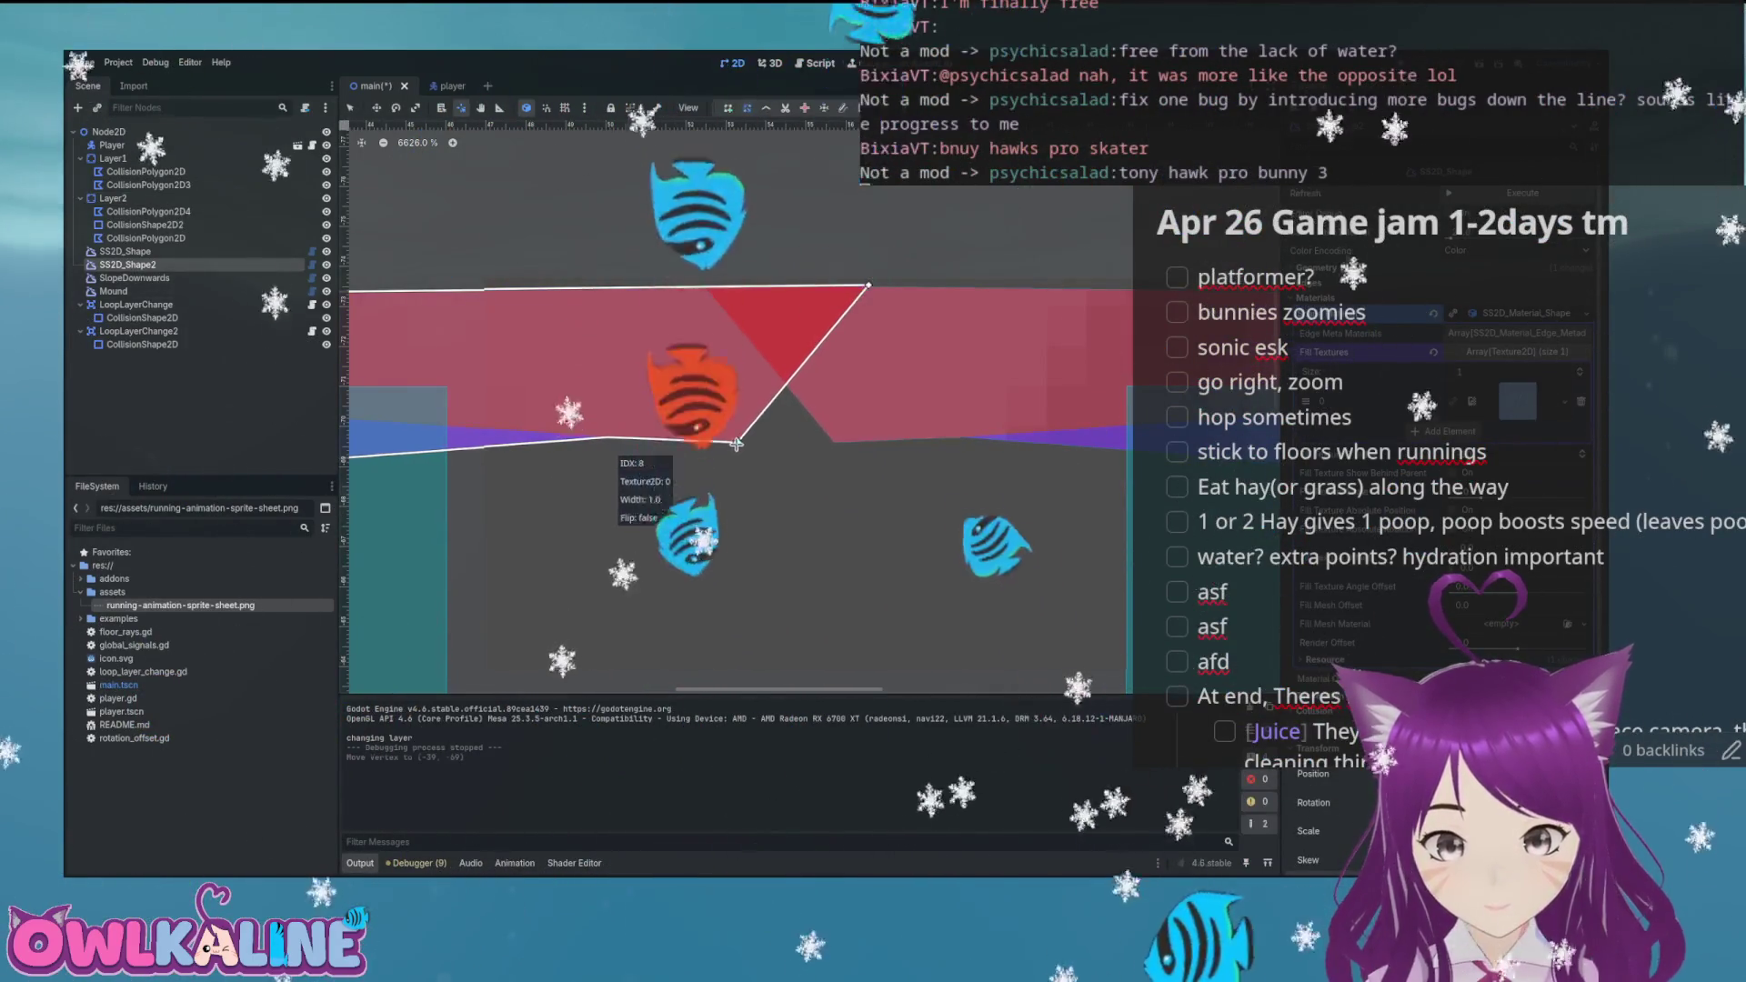
{"action": "left_click_drag", "start_coordinate": [855, 283], "coordinate": [787, 276]}
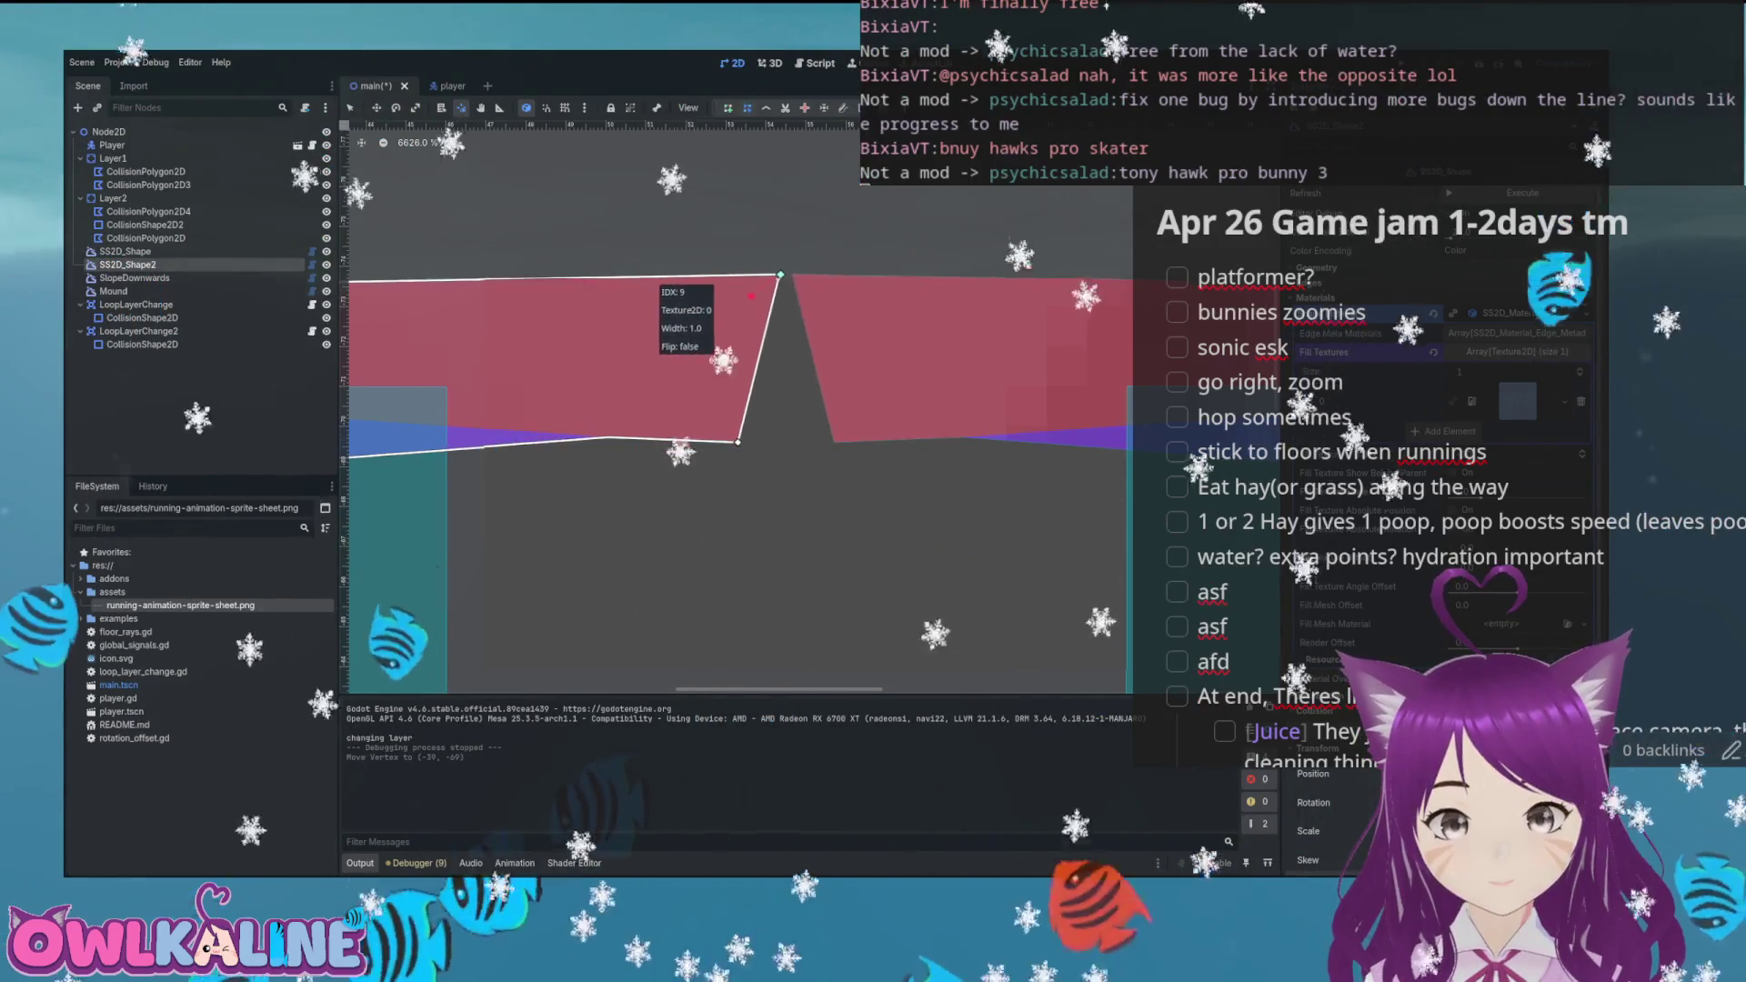
{"action": "left_click_drag", "start_coordinate": [742, 444], "coordinate": [786, 434]}
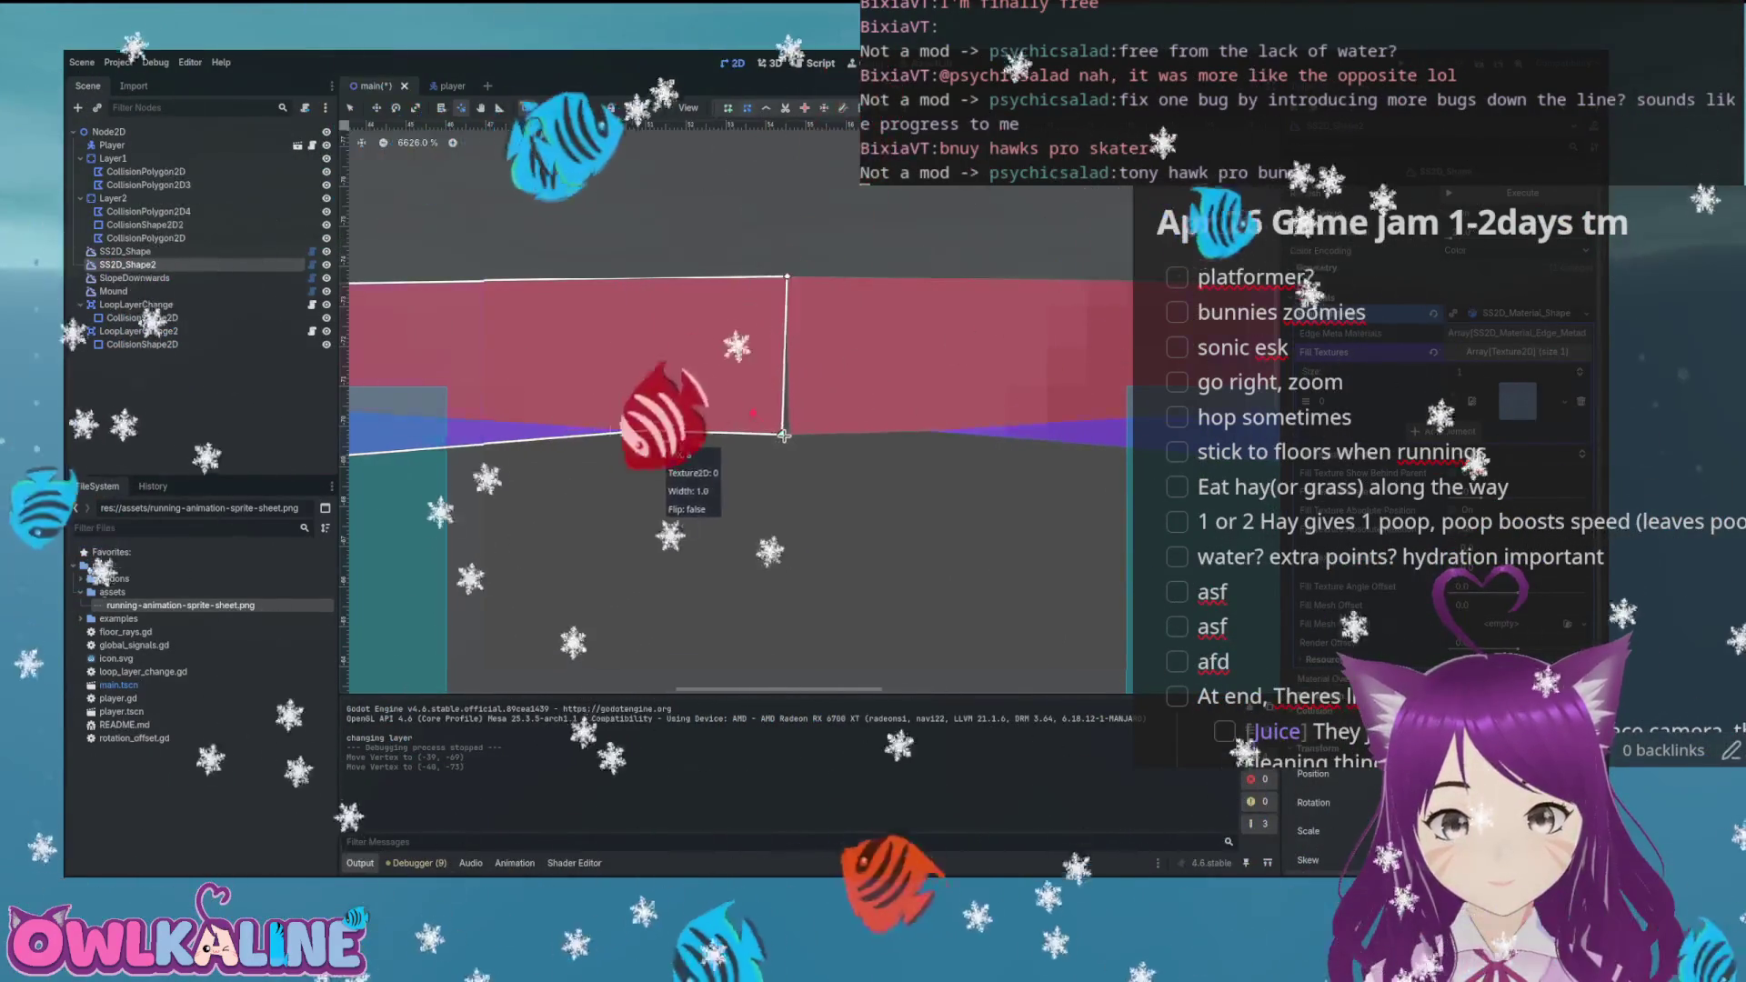
{"action": "mouse_move", "coordinate": [760, 300]}
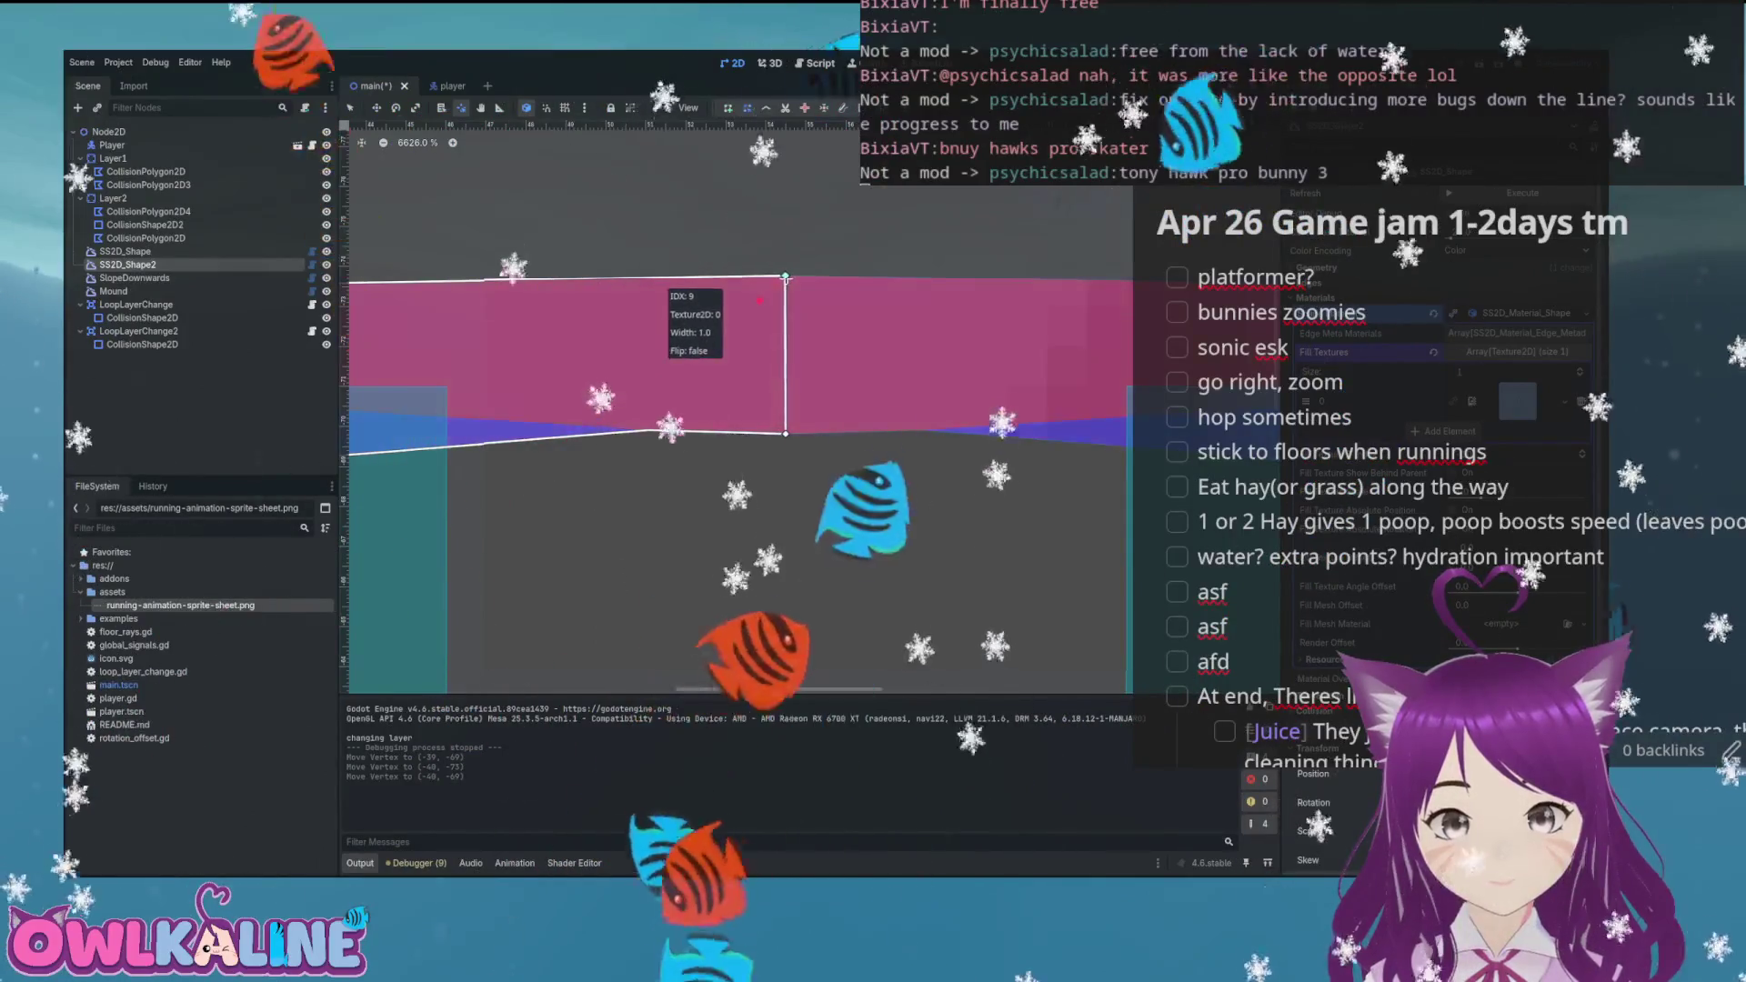
{"action": "left_click_drag", "start_coordinate": [781, 438], "coordinate": [782, 393]}
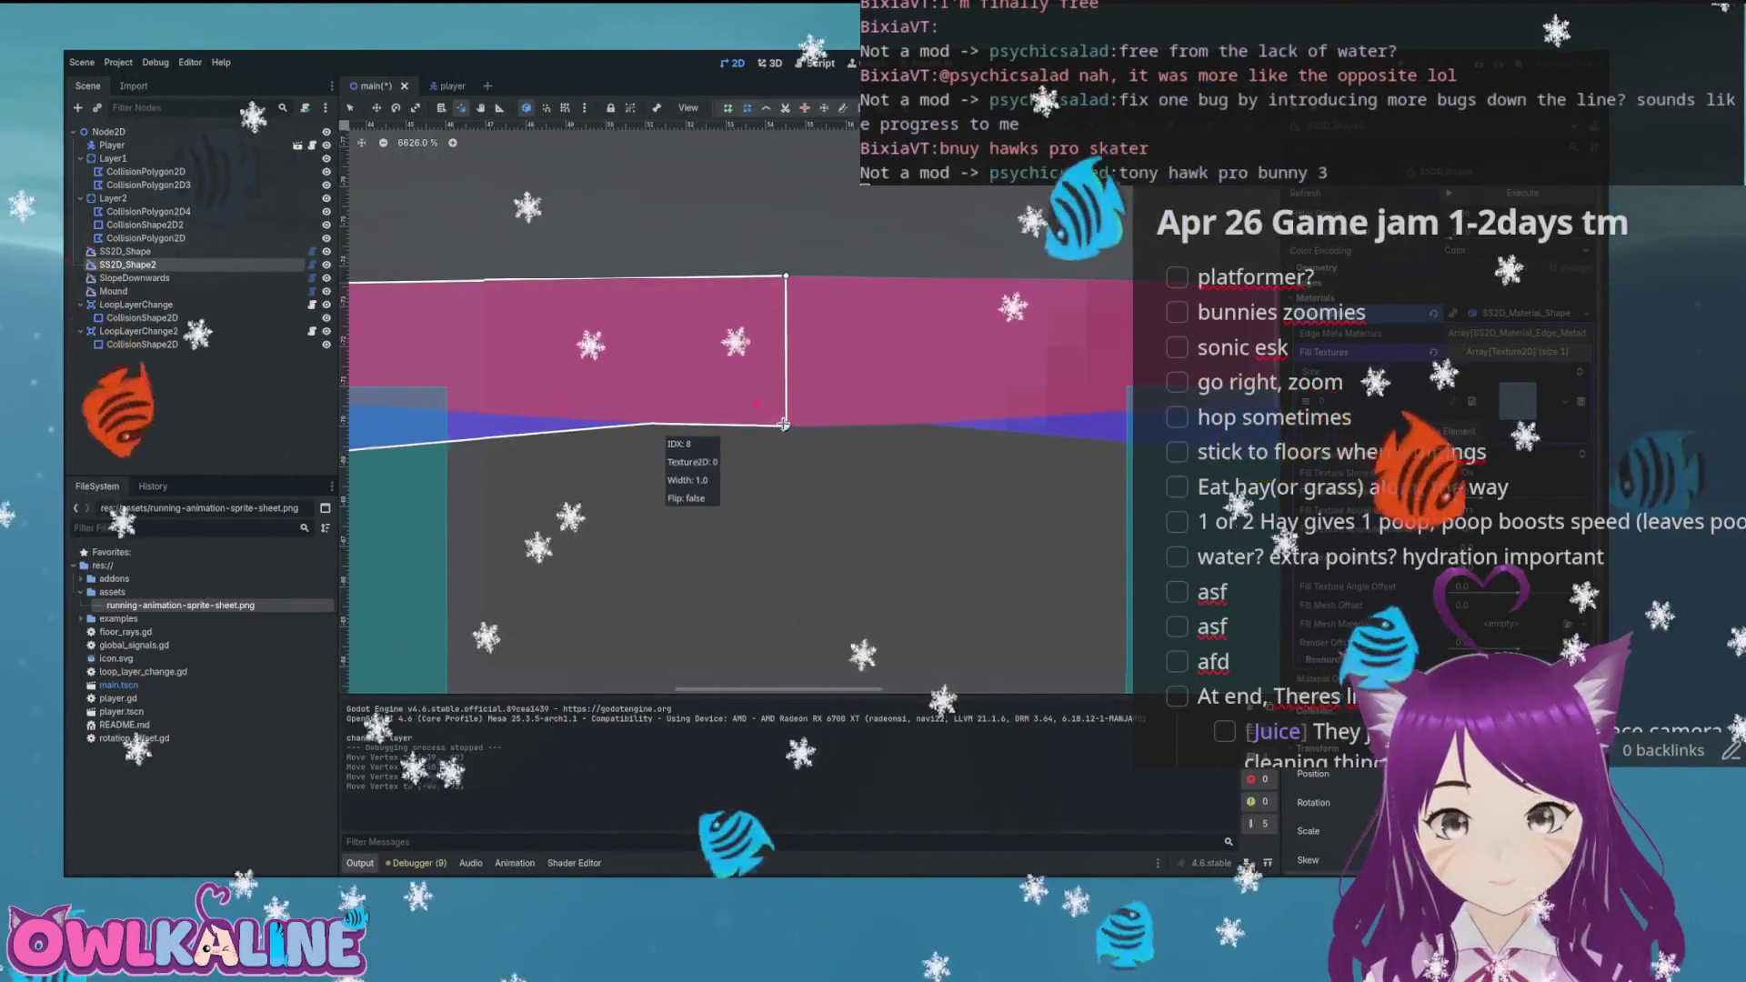
{"action": "scroll", "coordinate": [778, 412], "scroll_direction": "down", "scroll_amount": 5}
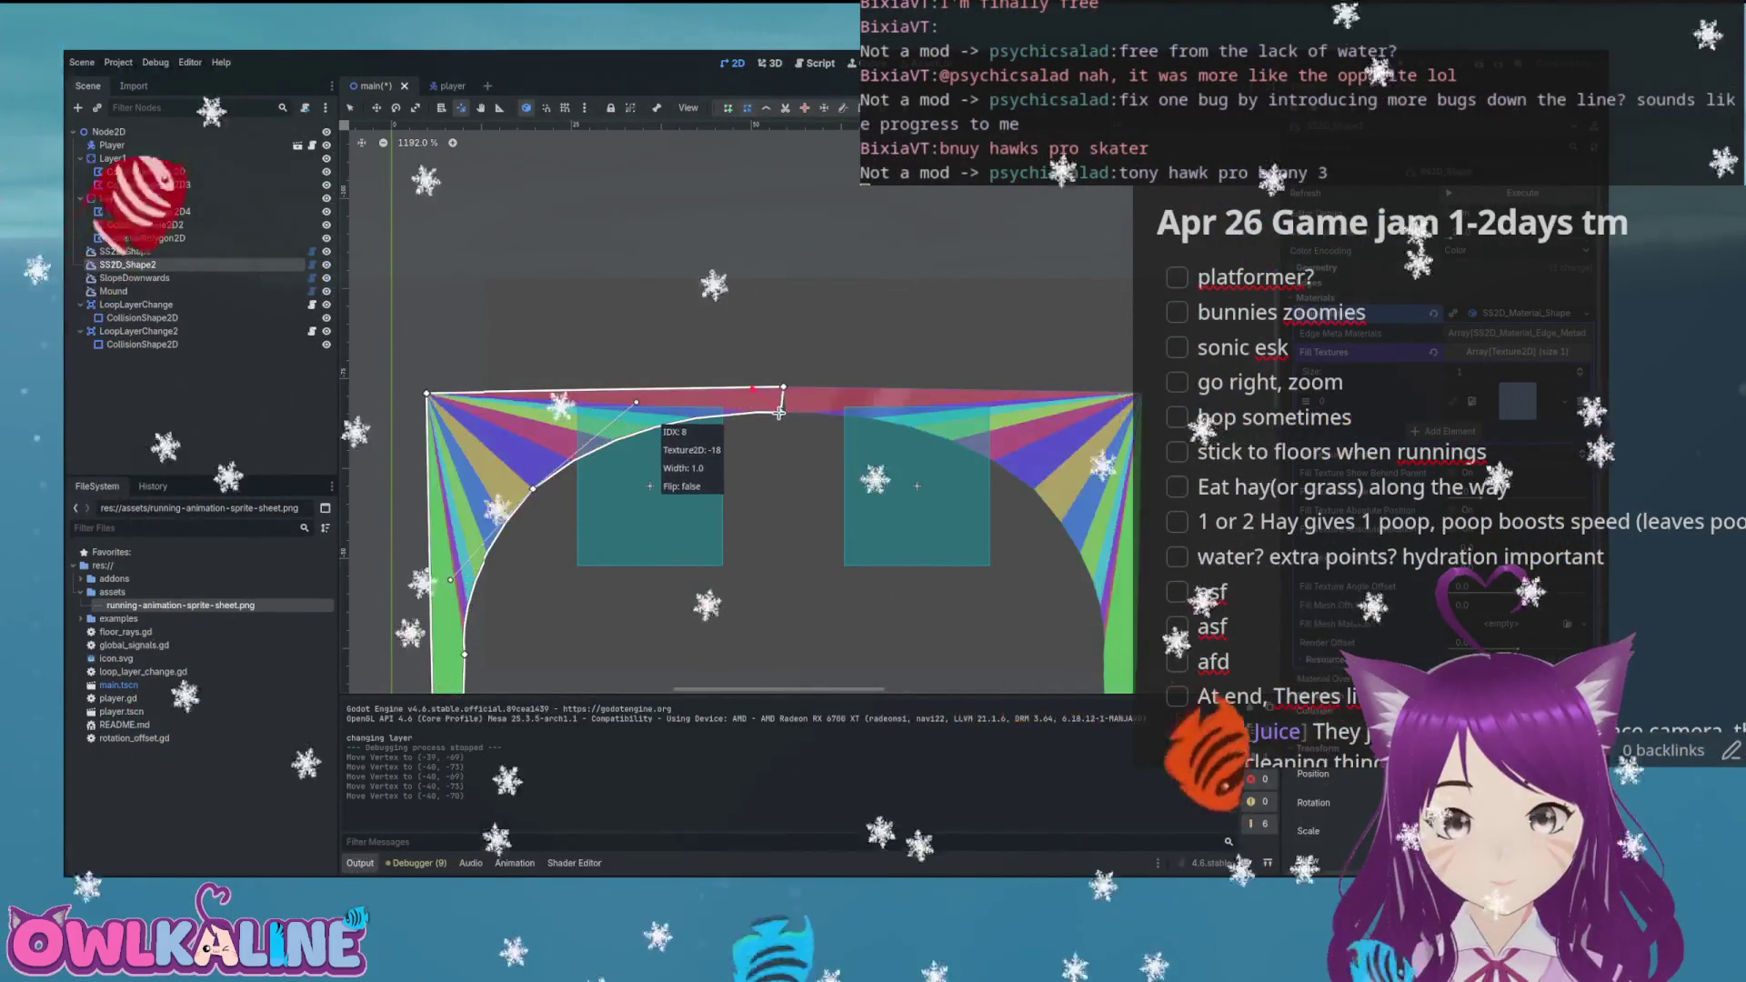
{"action": "scroll", "coordinate": [782, 412], "scroll_direction": "up", "scroll_amount": 4}
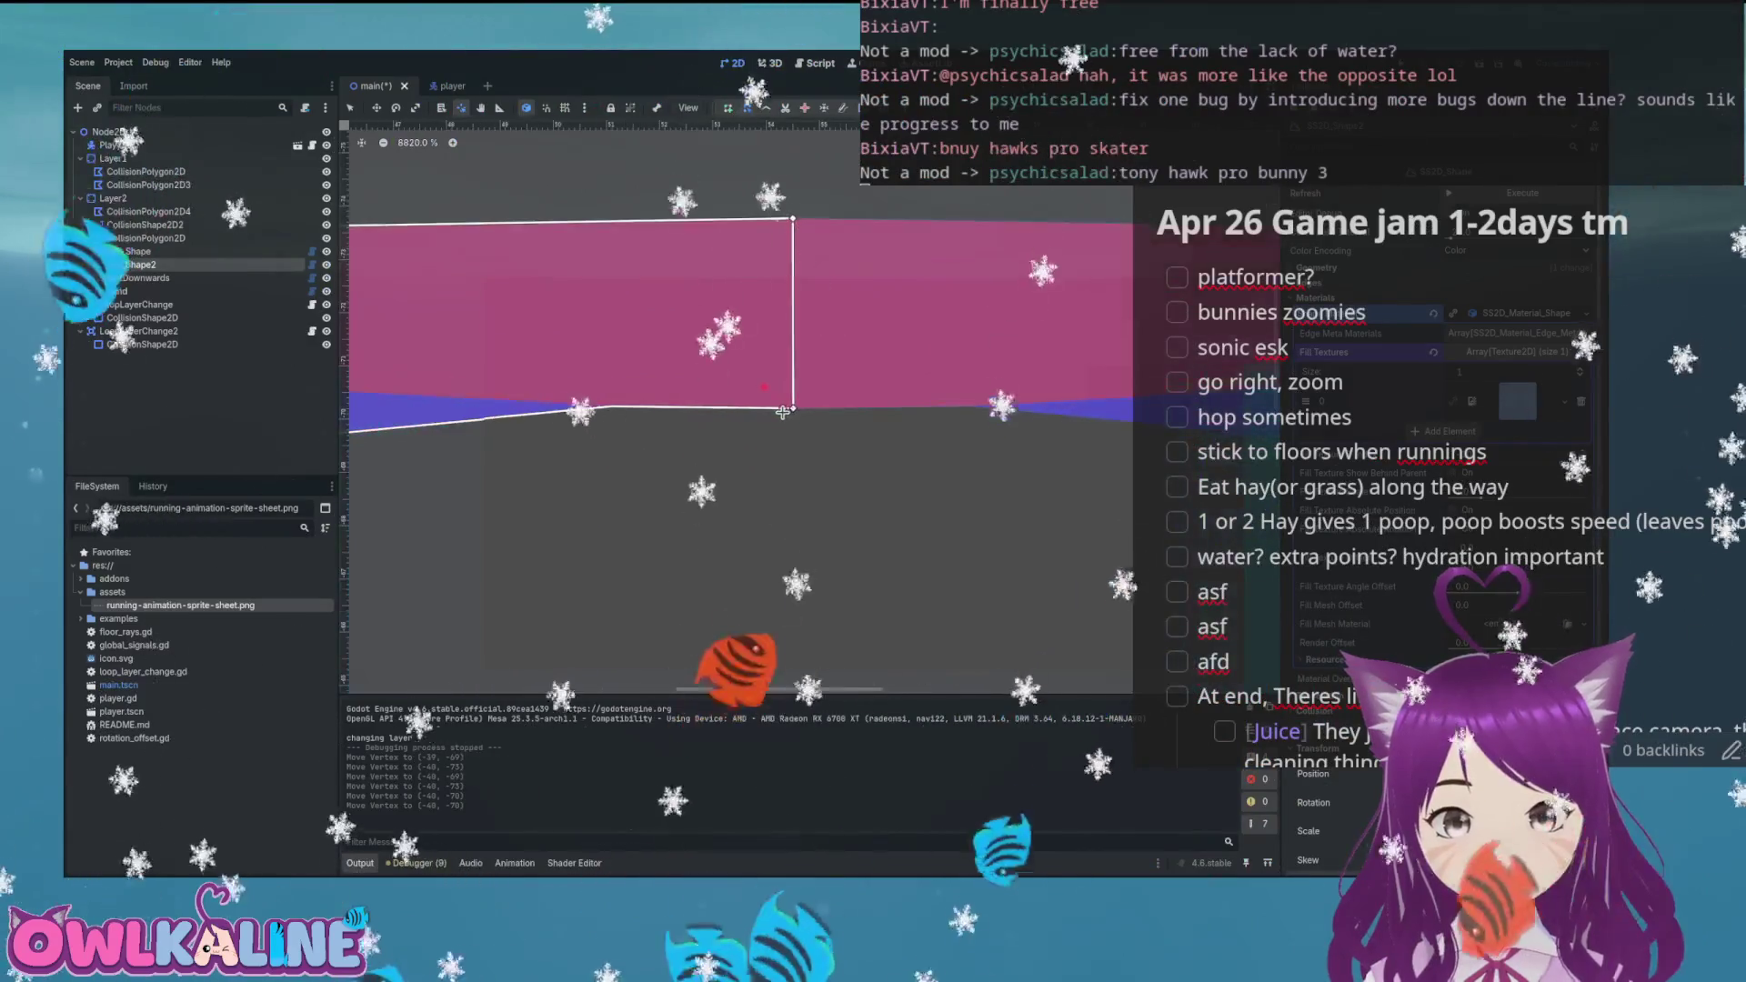
{"action": "scroll", "coordinate": [758, 431], "scroll_direction": "down", "scroll_amount": 3}
Save the scene, launch the game, and run the bunny up through the loop and across its top
{"action": "key", "text": "ctrl+s"}
{"action": "key", "text": "F5"}
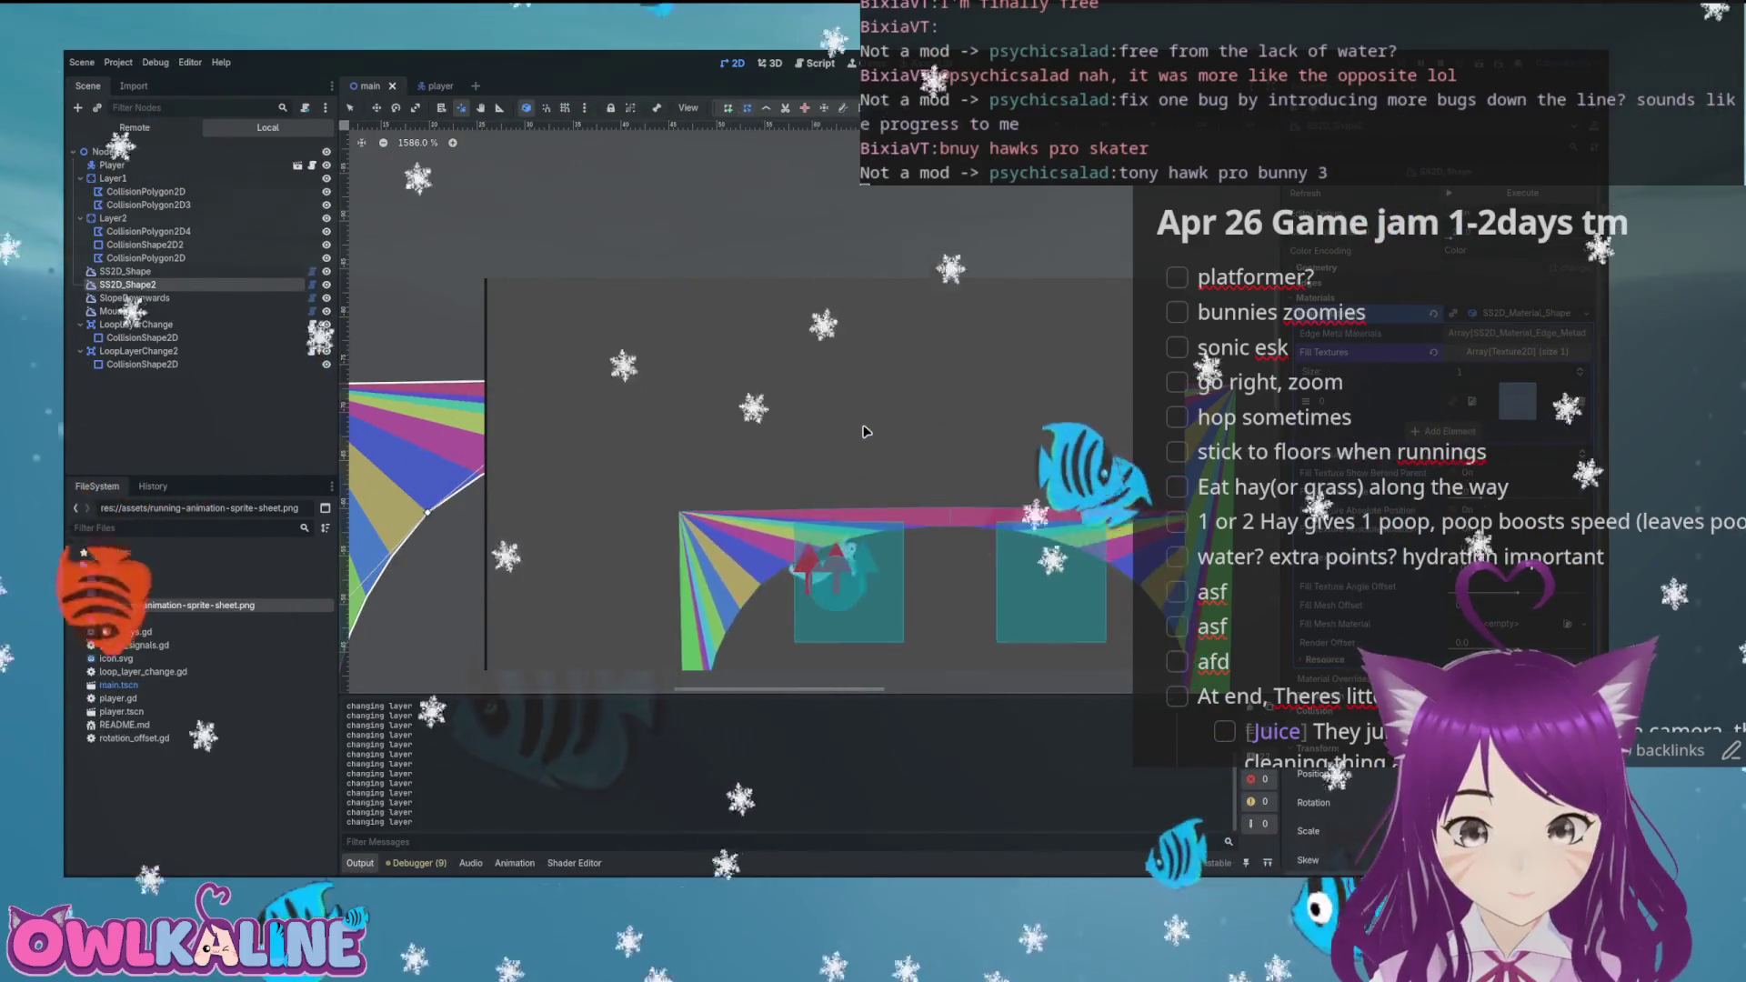
{"action": "key", "text": "ctrl+z"}
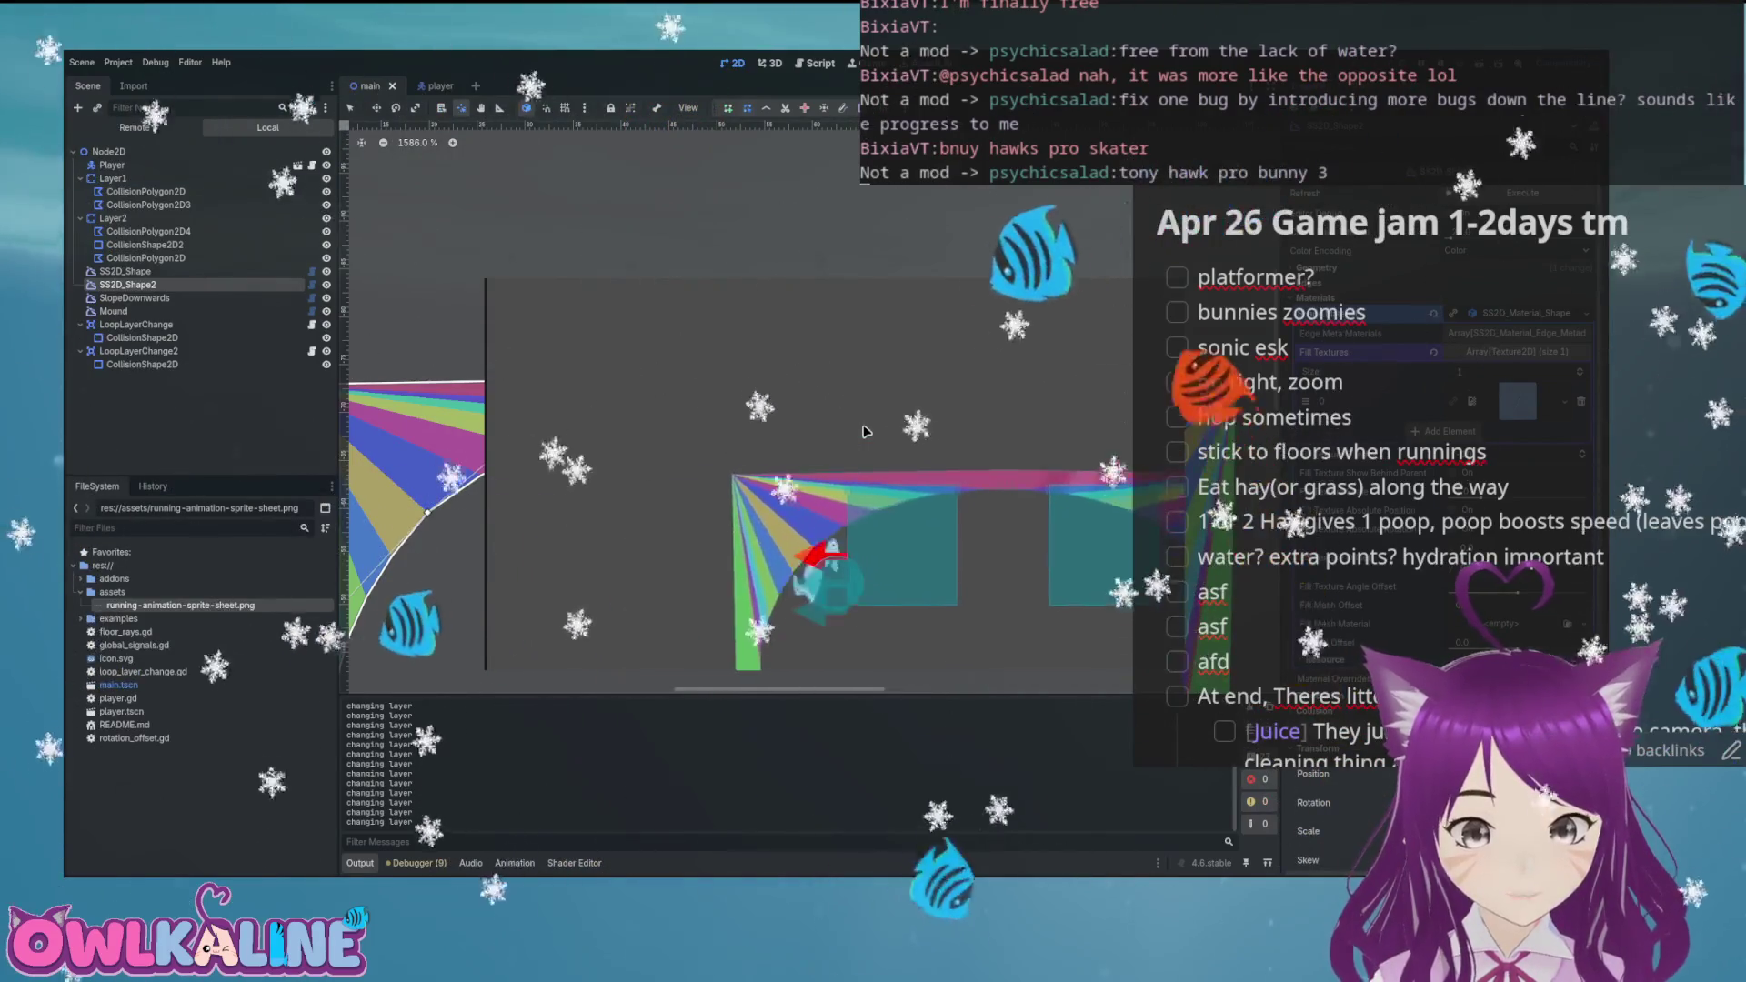
{"action": "key", "text": "ctrl+shift+z"}
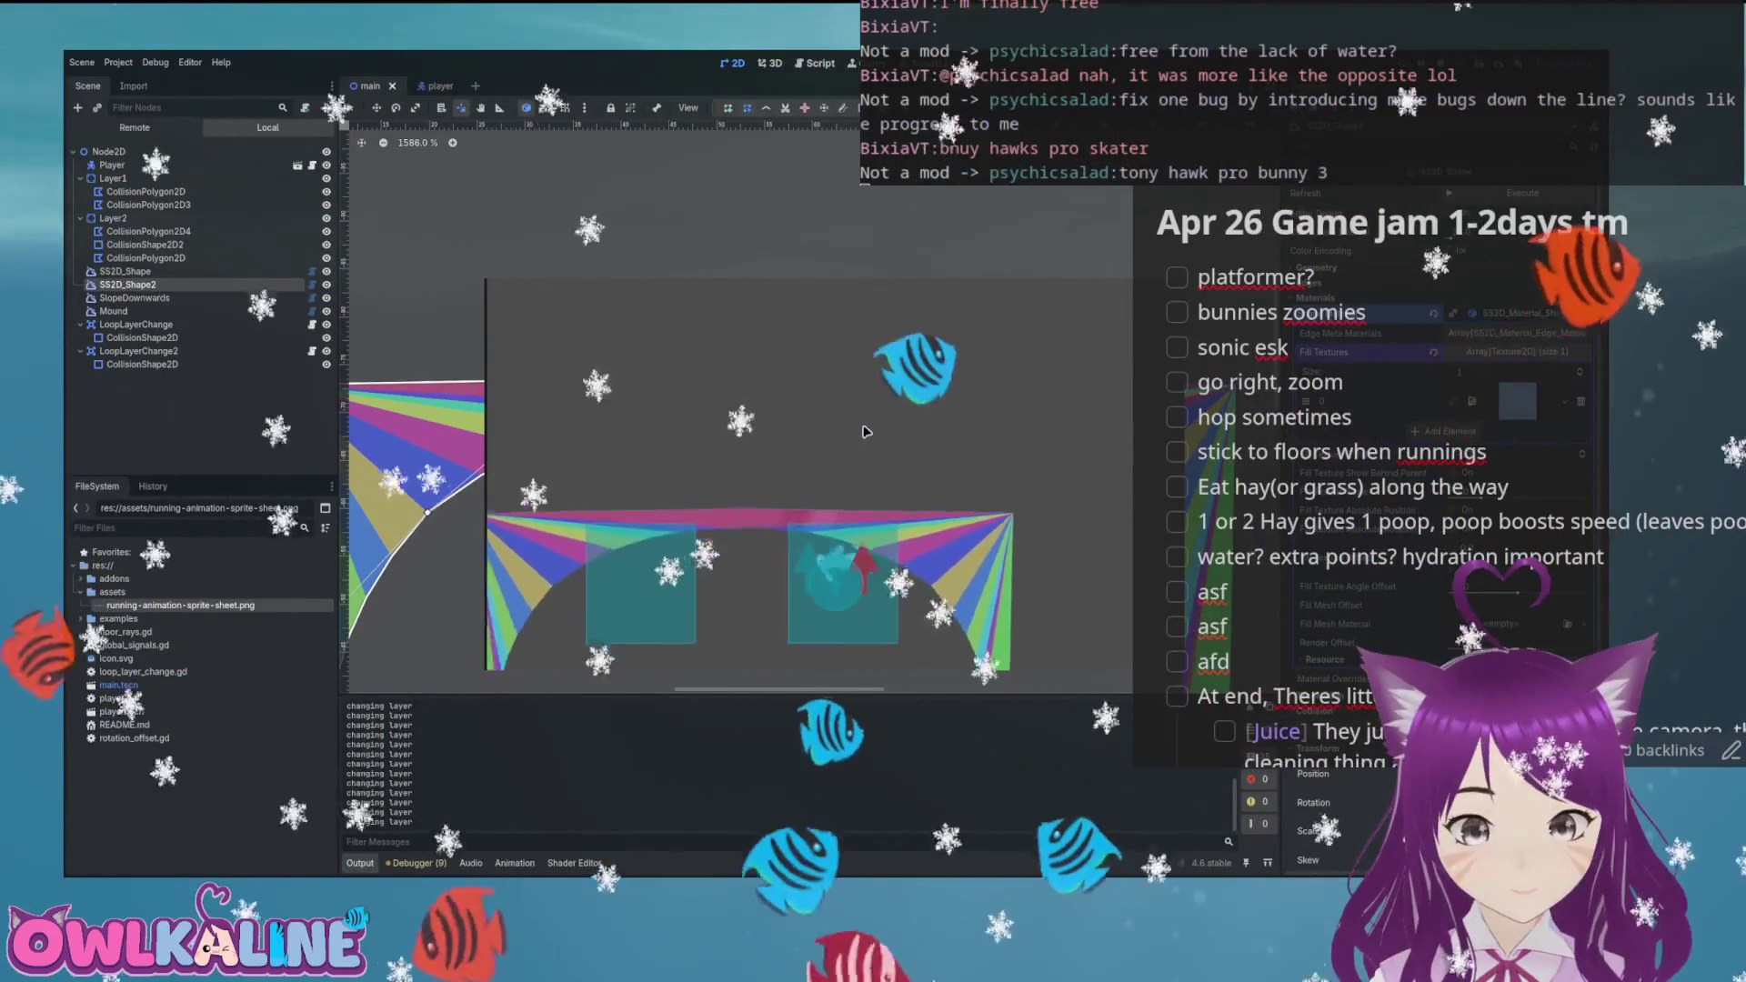
{"action": "key", "text": "ctrl+shift+z"}
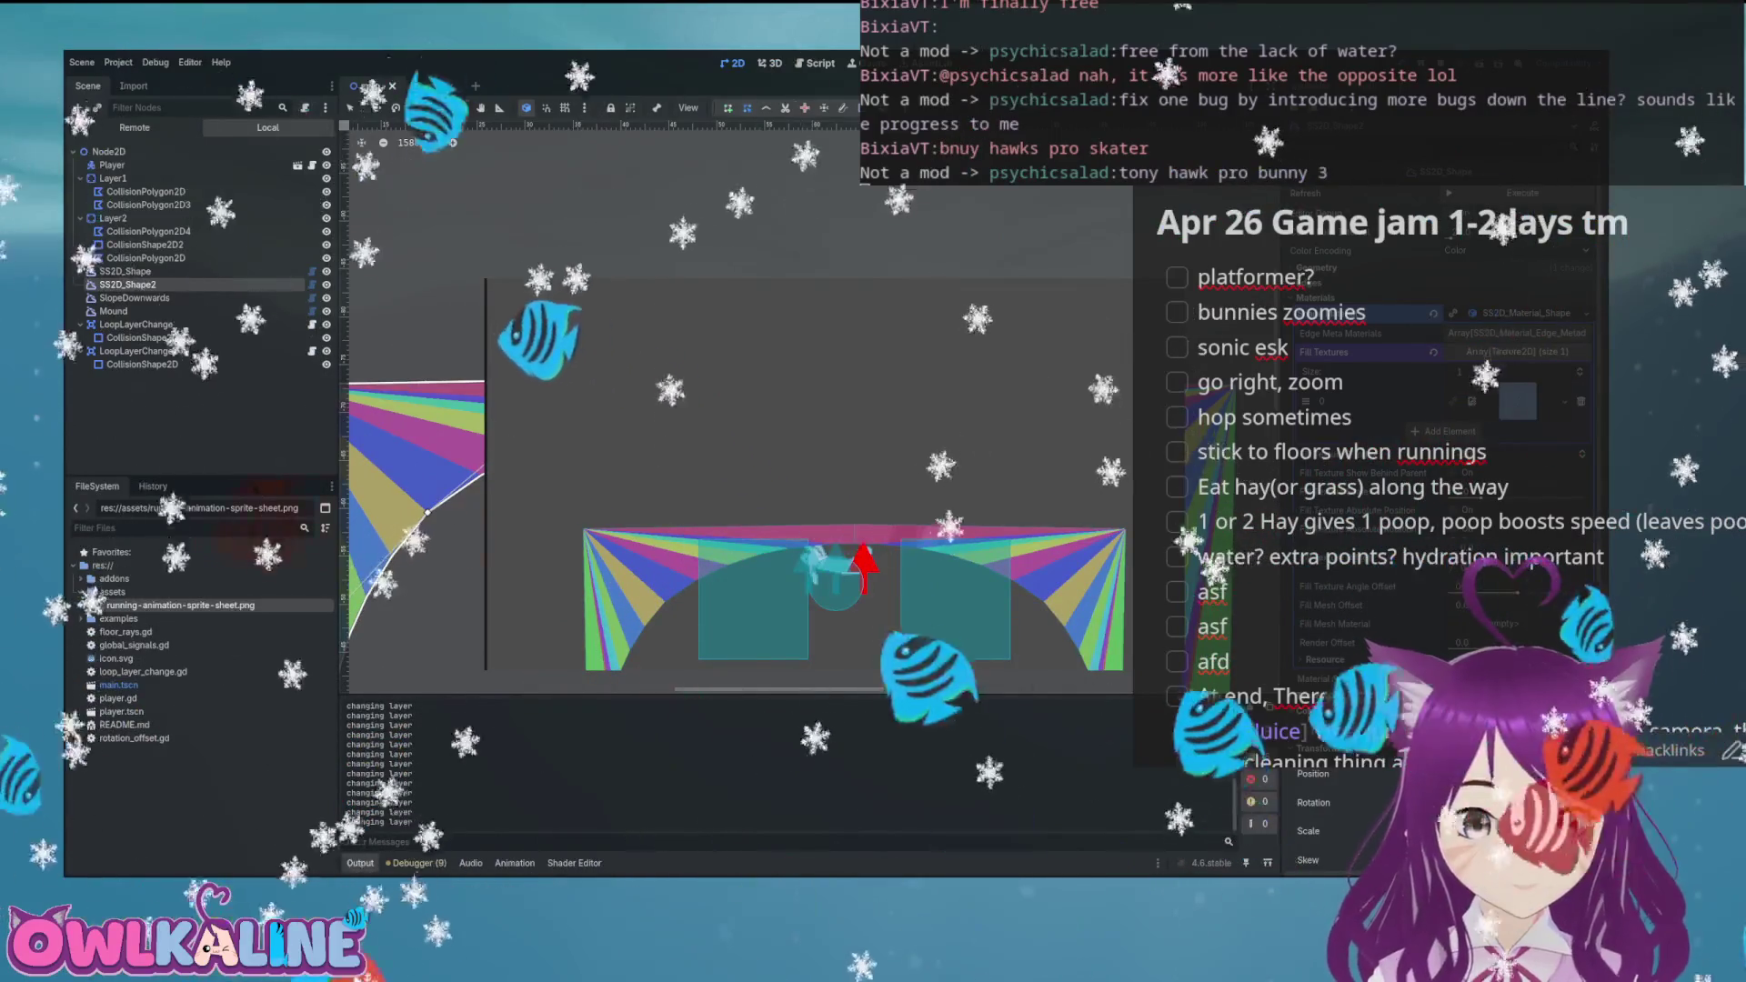
{"action": "scroll", "coordinate": [863, 564], "scroll_direction": "up", "scroll_amount": 8}
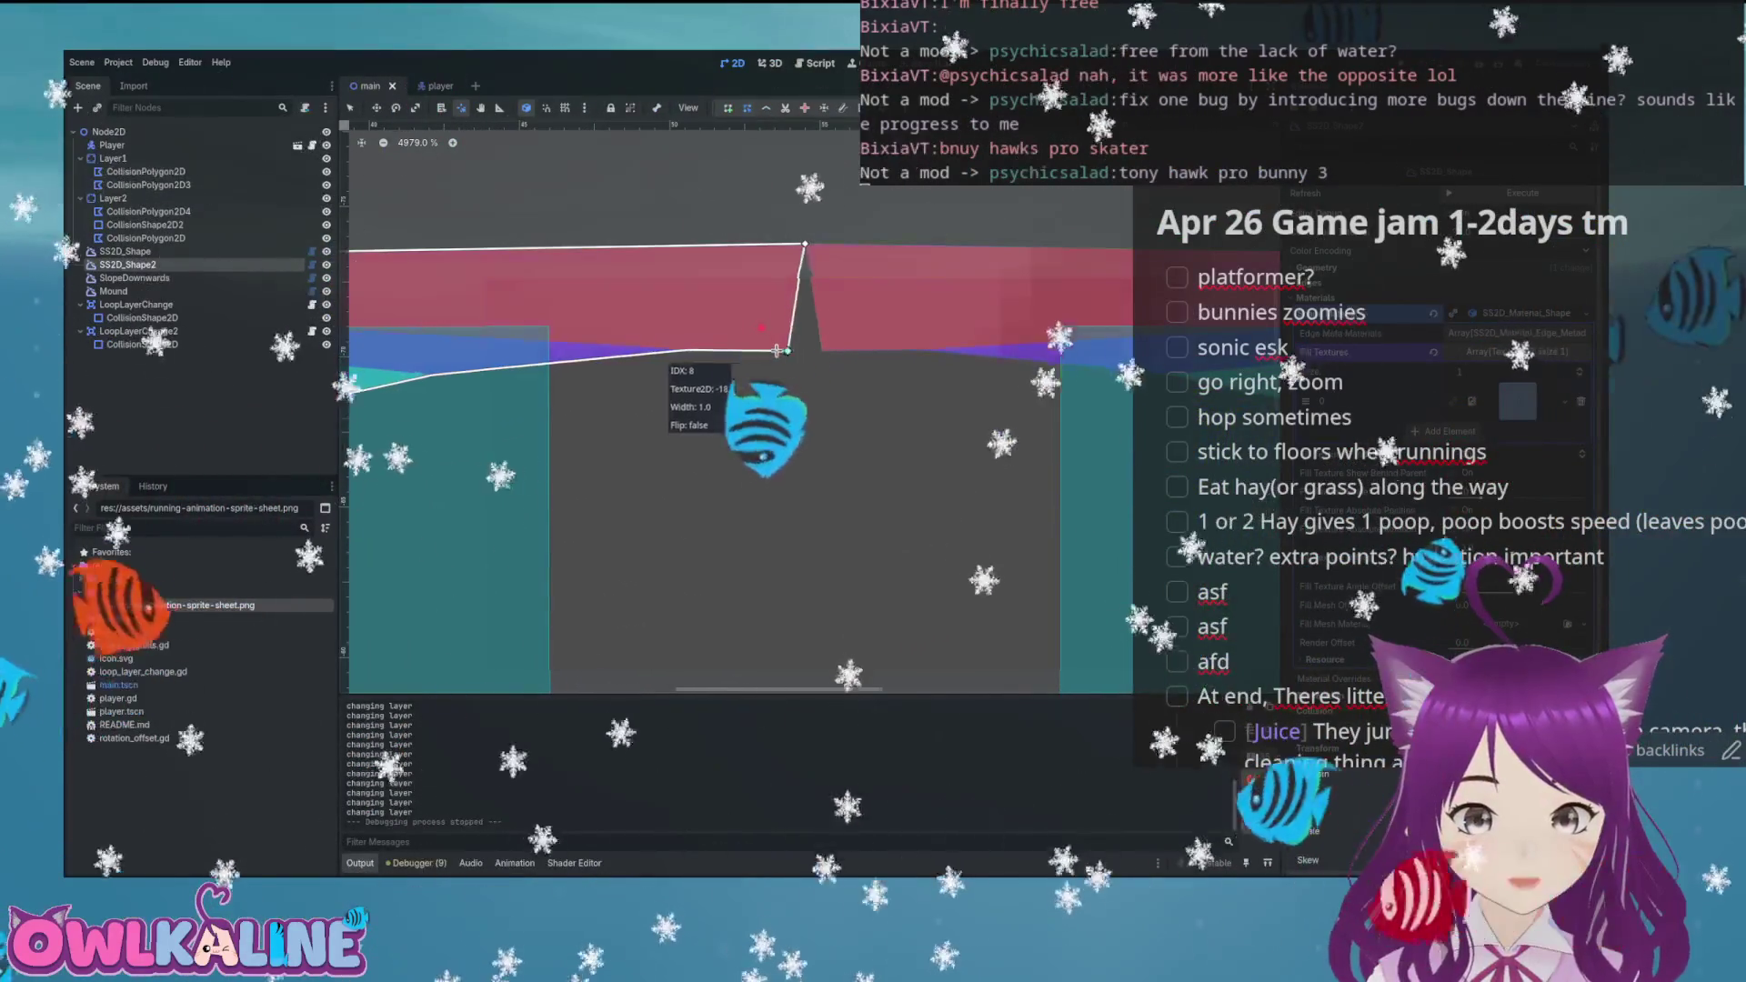
Move SS2D_Shape2's bottom-right and top-right vertices further left, save, and relaunch the game
{"action": "left_click_drag", "start_coordinate": [805, 349], "coordinate": [758, 346]}
{"action": "left_click_drag", "start_coordinate": [800, 244], "coordinate": [763, 239]}
{"action": "key", "text": "ctrl+s"}
{"action": "scroll", "coordinate": [847, 311], "scroll_direction": "down", "scroll_amount": 4}
{"action": "key", "text": "F5"}
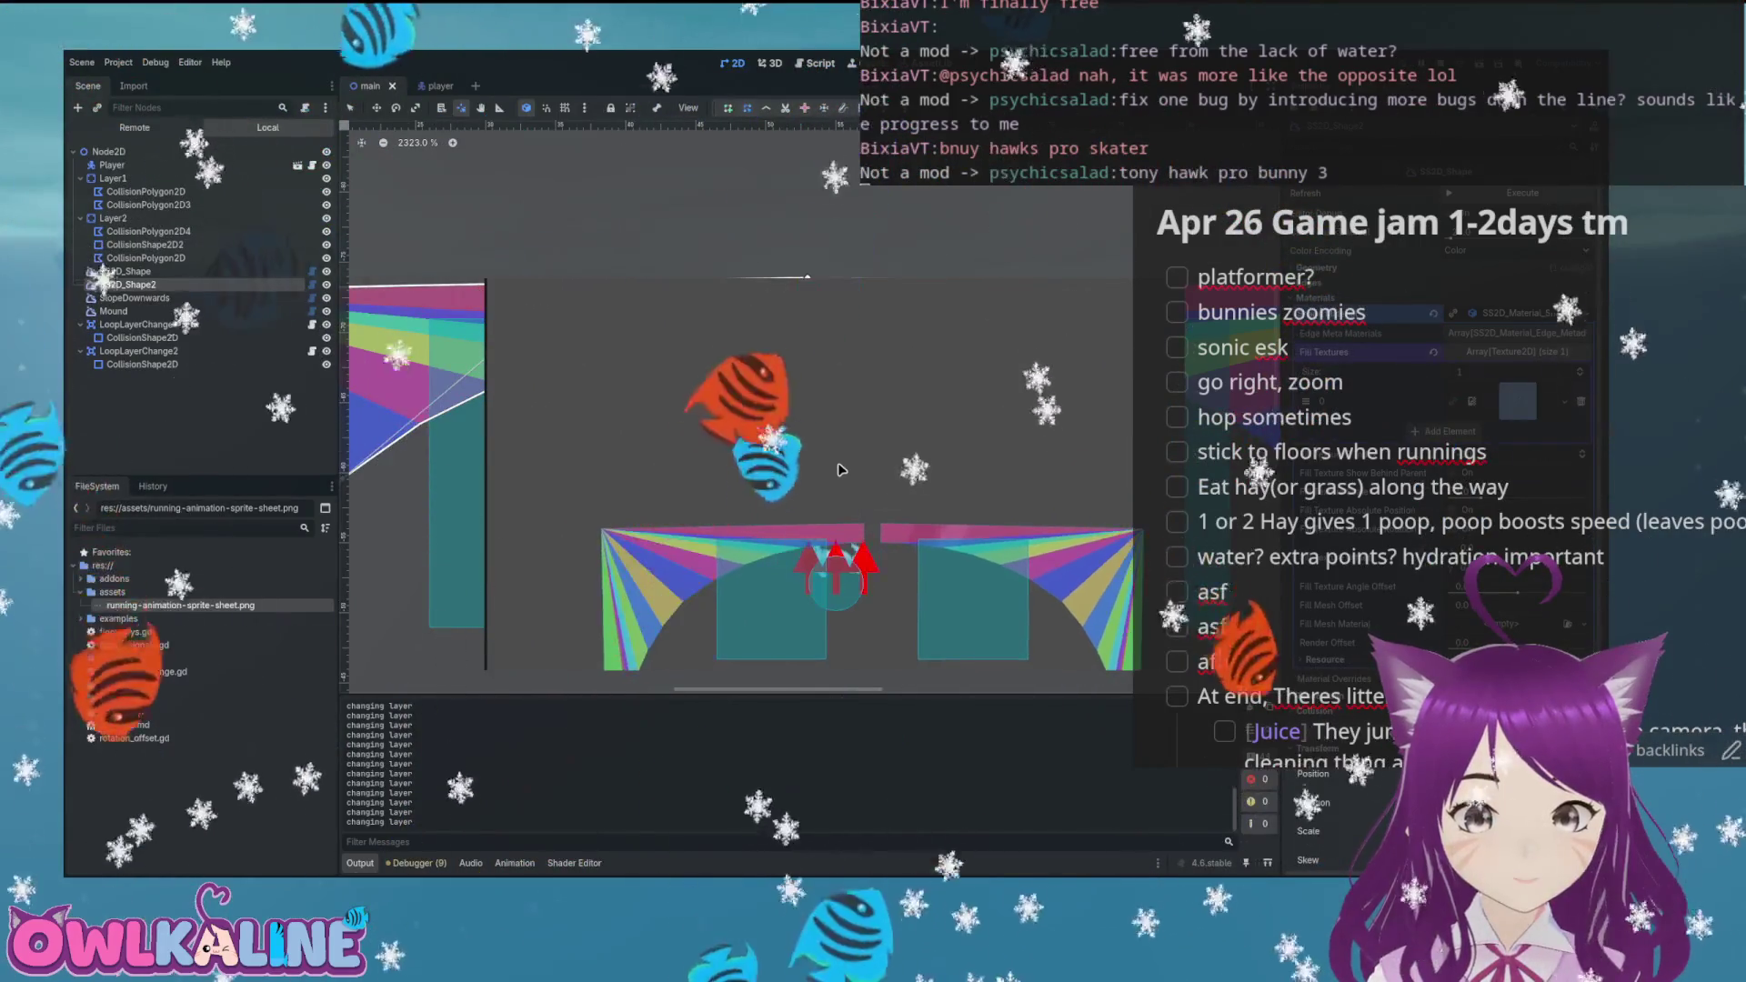
Shift LoopLayerChange right and LoopLayerChange2 left toward the loop-top seam, then rerun the game
{"action": "key", "text": "F8"}
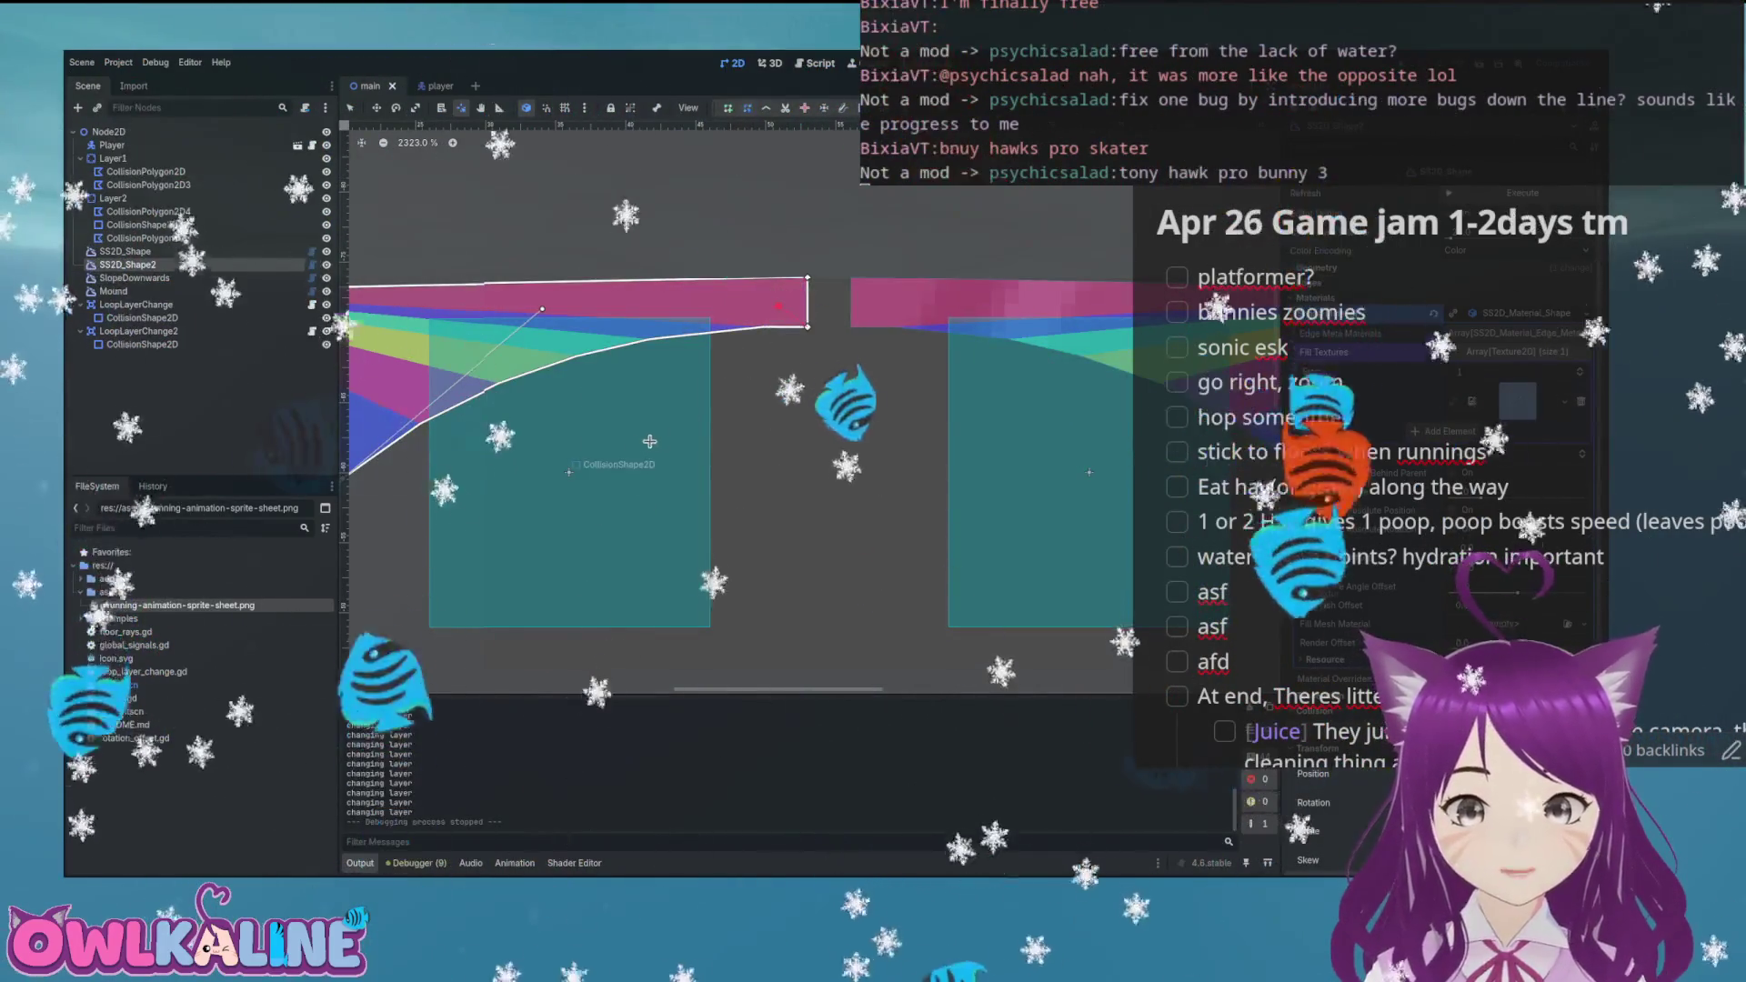
{"action": "left_click", "coordinate": [113, 197]}
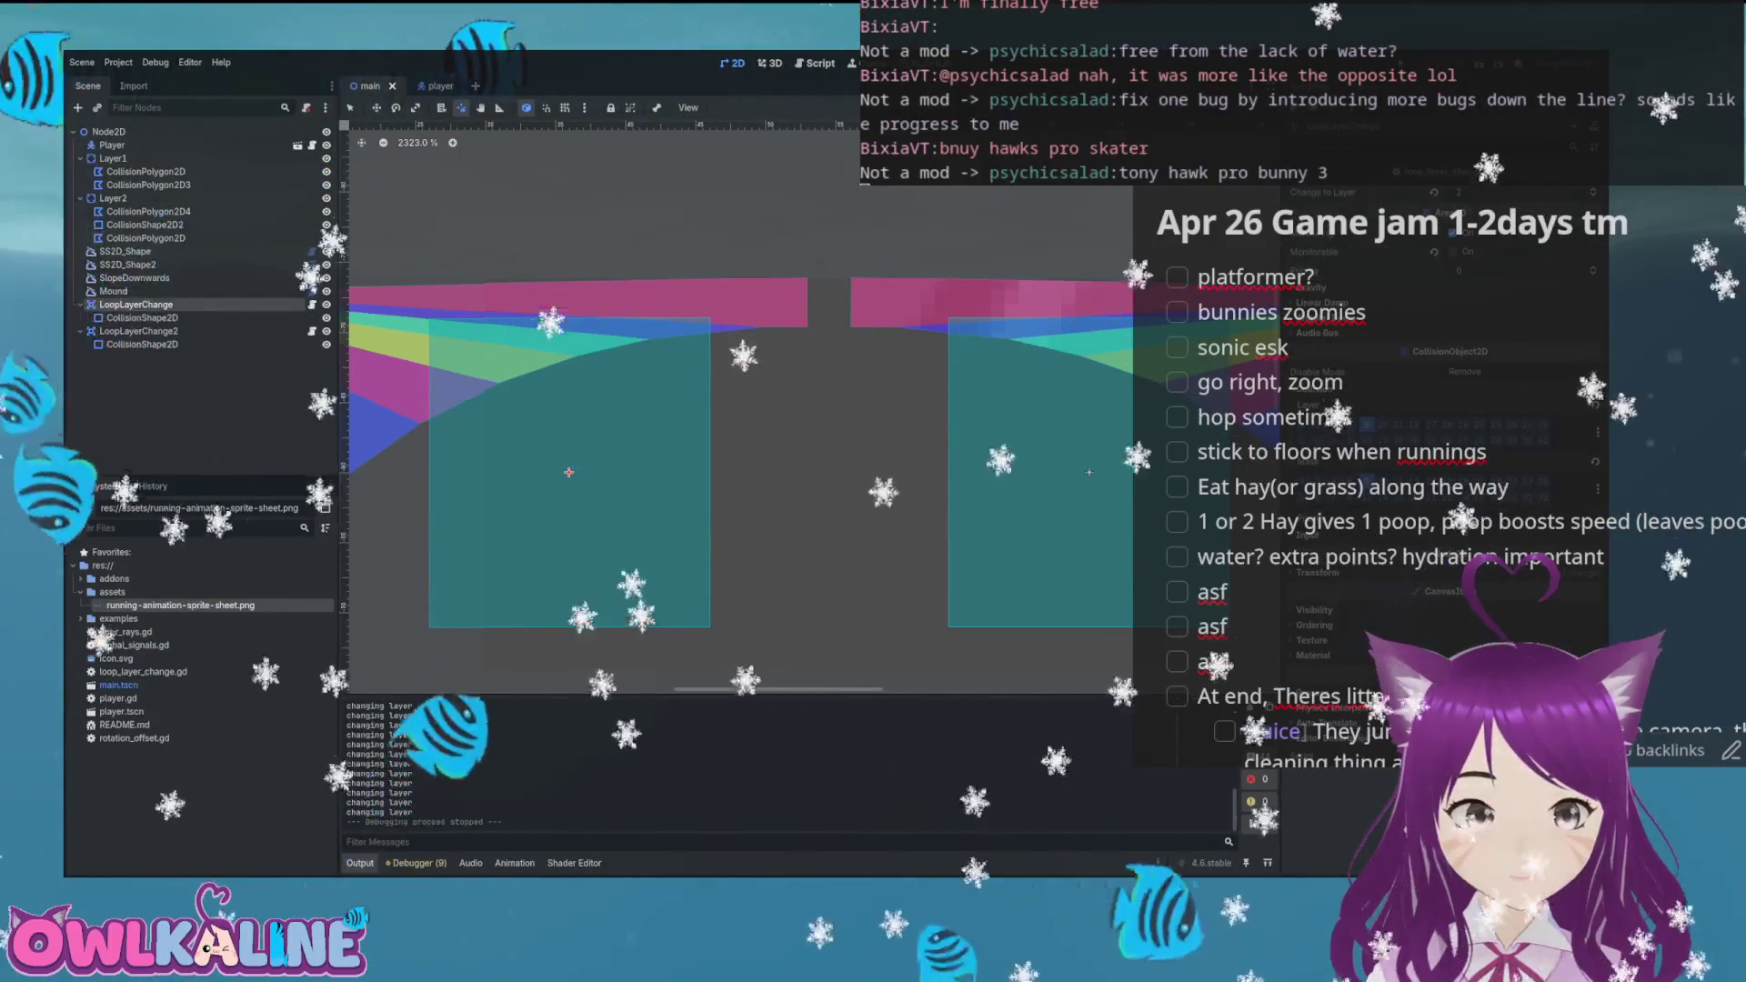
{"action": "left_click_drag", "start_coordinate": [567, 432], "coordinate": [665, 432]}
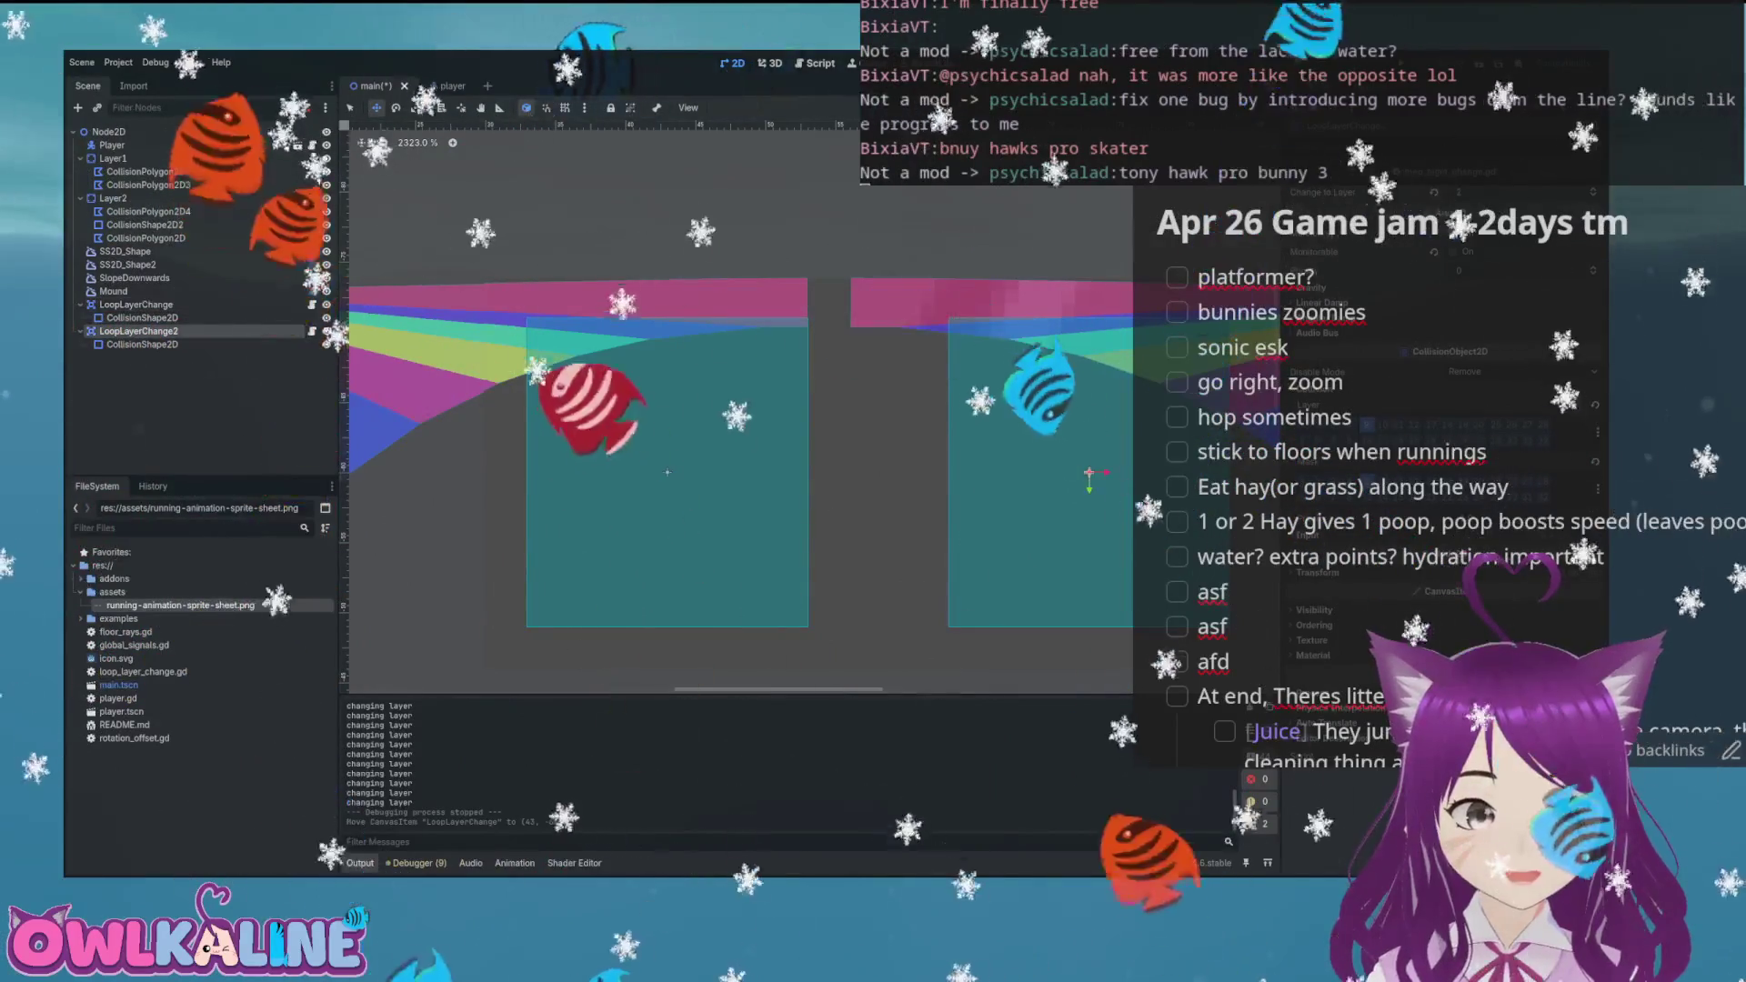
{"action": "left_click_drag", "start_coordinate": [1009, 425], "coordinate": [909, 426]}
{"action": "key", "text": "F5"}
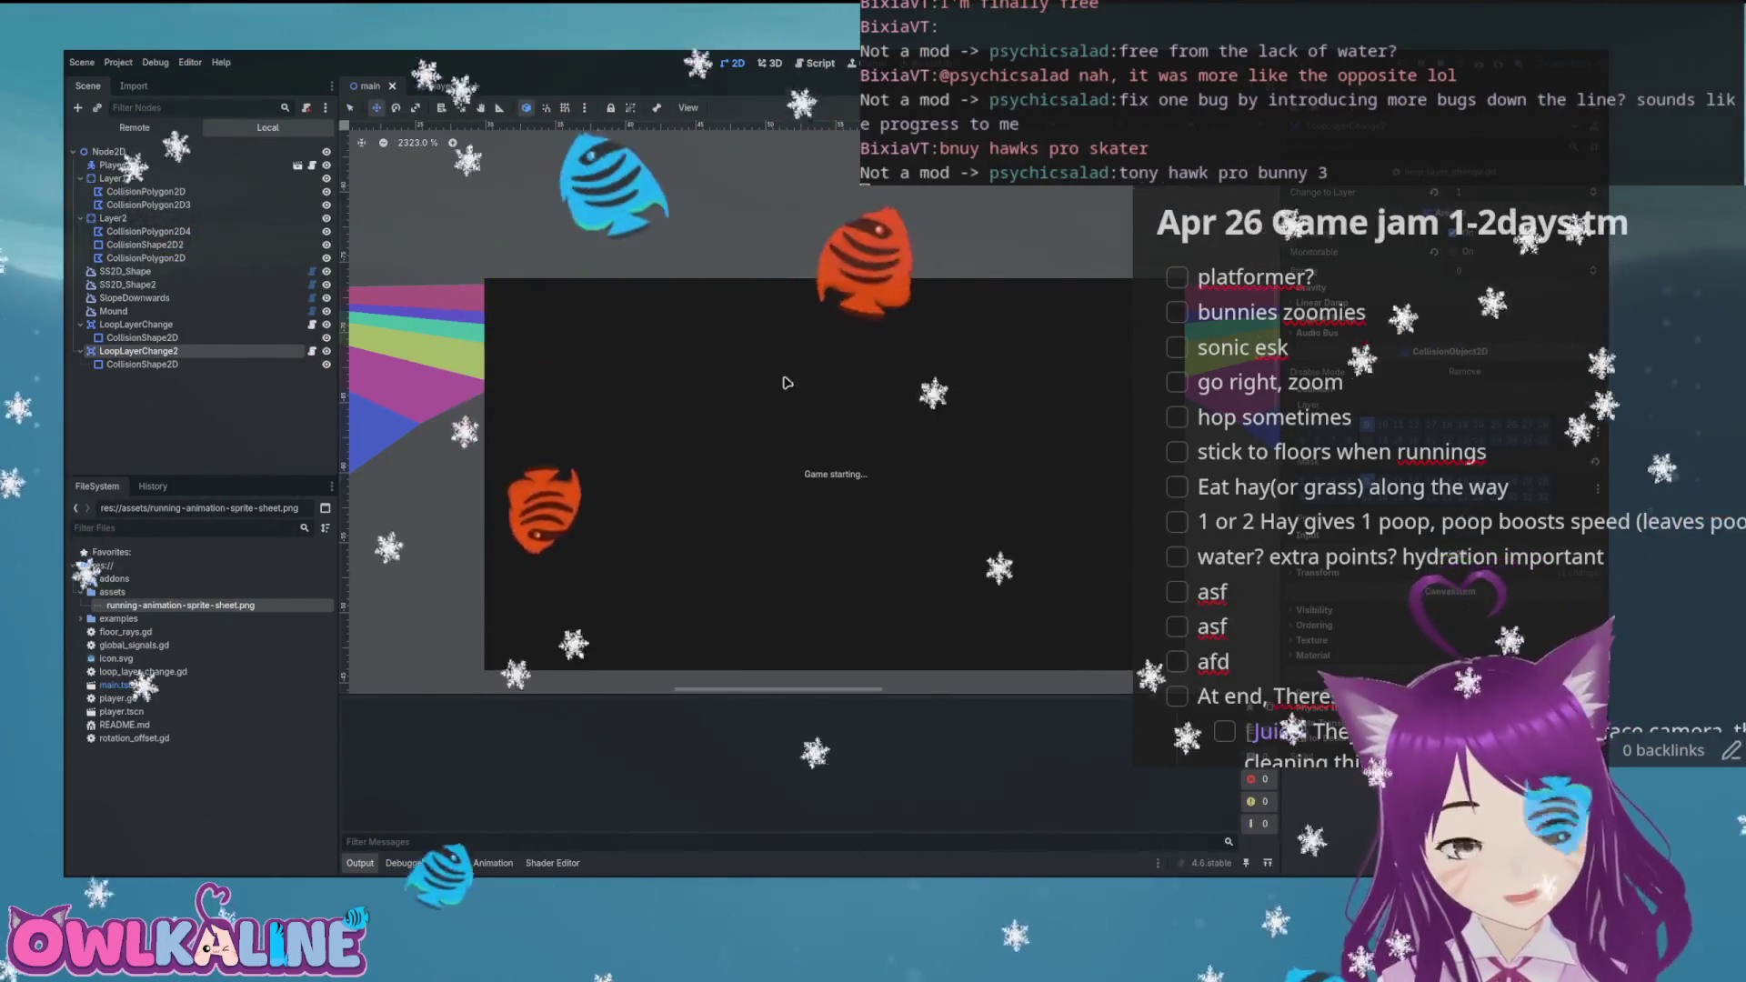
Run the bunny right through both loops and over the mound, then stop the game
{"action": "key", "text": "Right"}
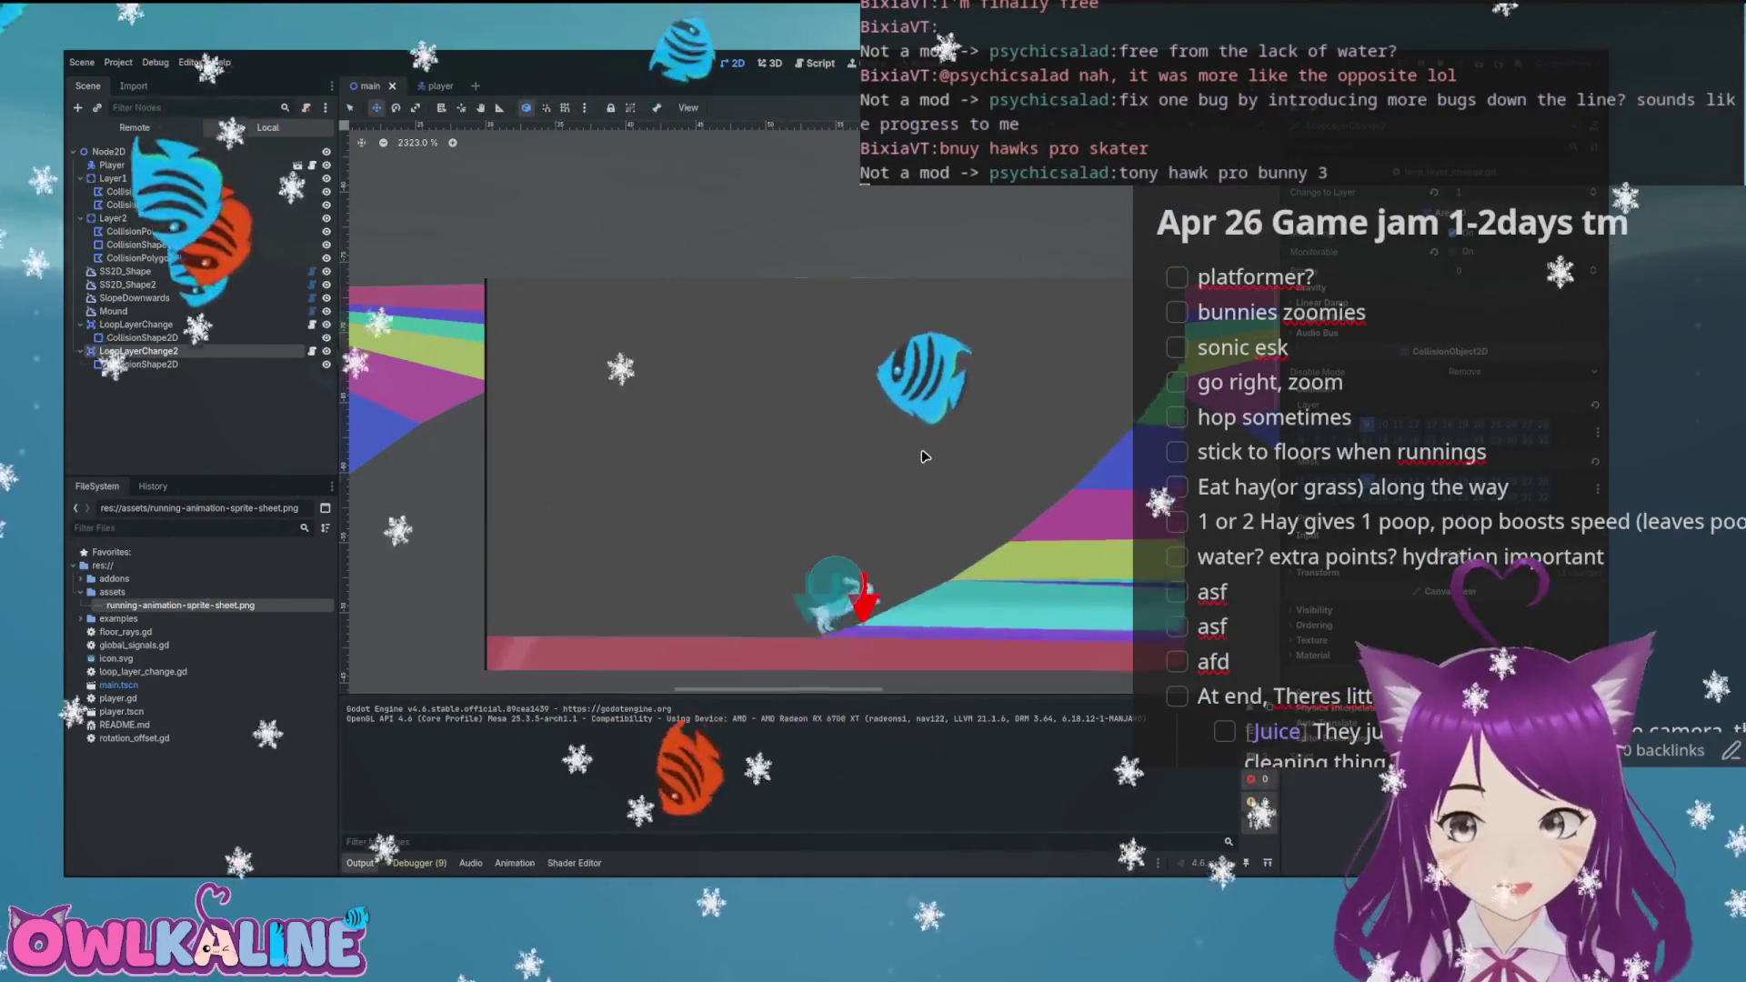
{"action": "key", "text": "Right"}
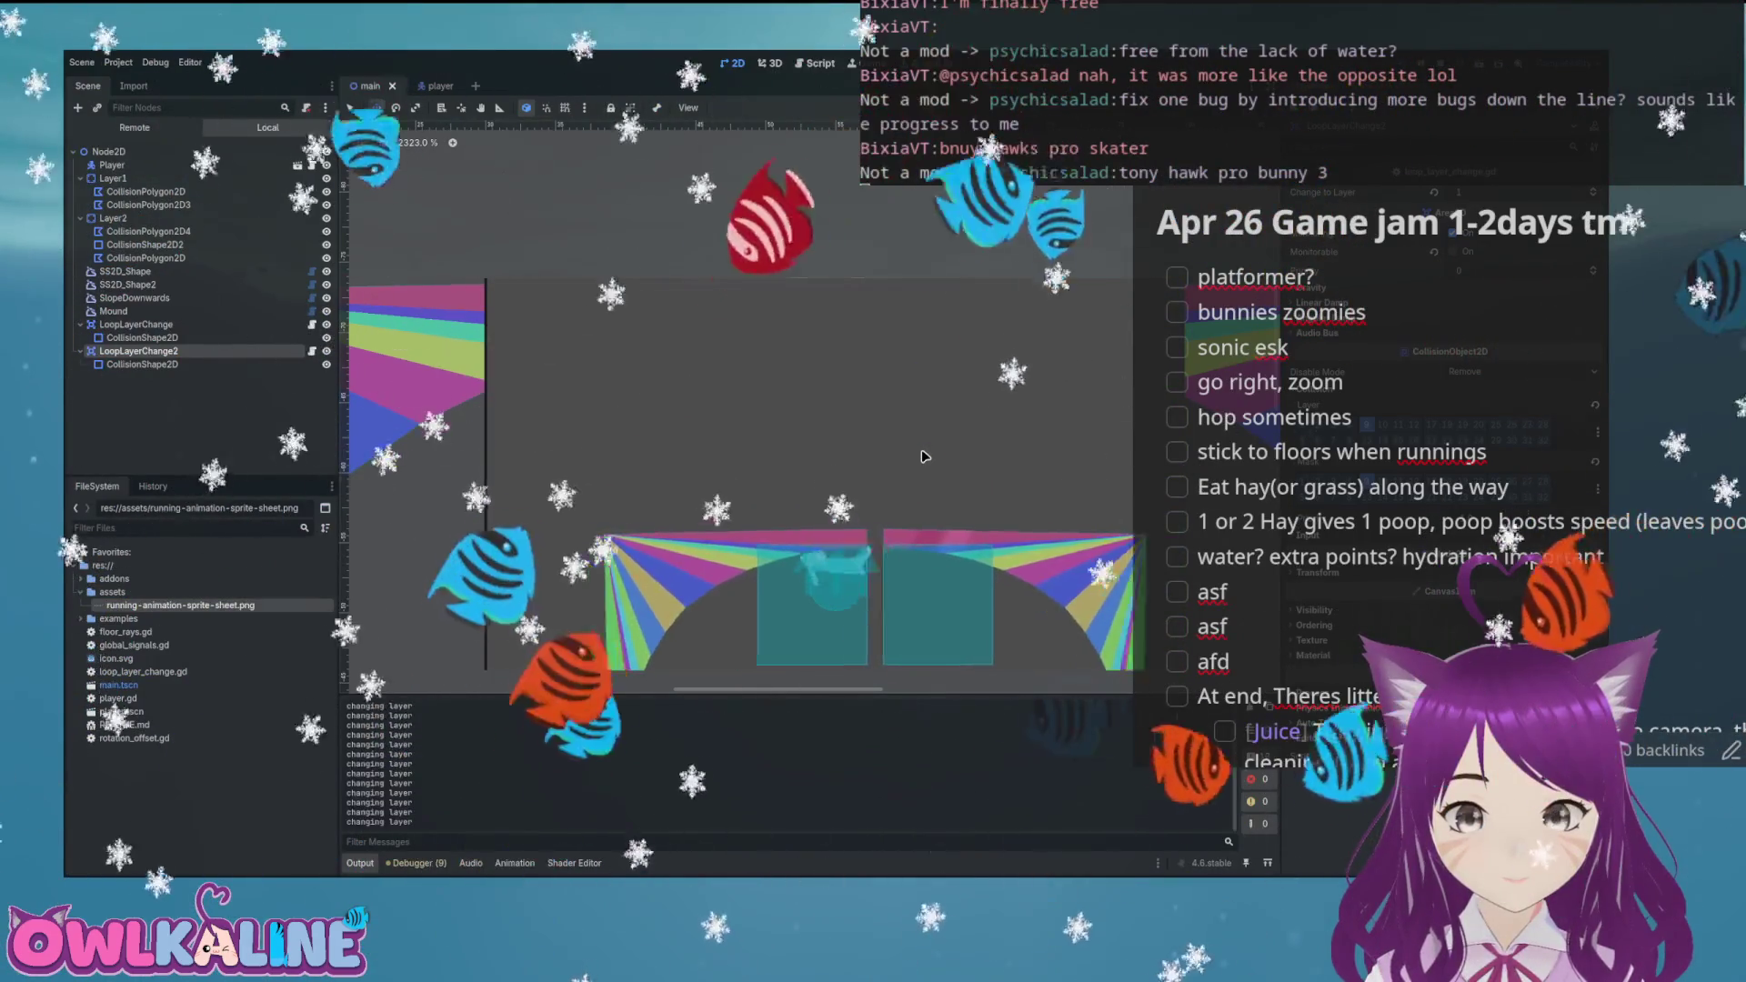
{"action": "key", "text": "Right"}
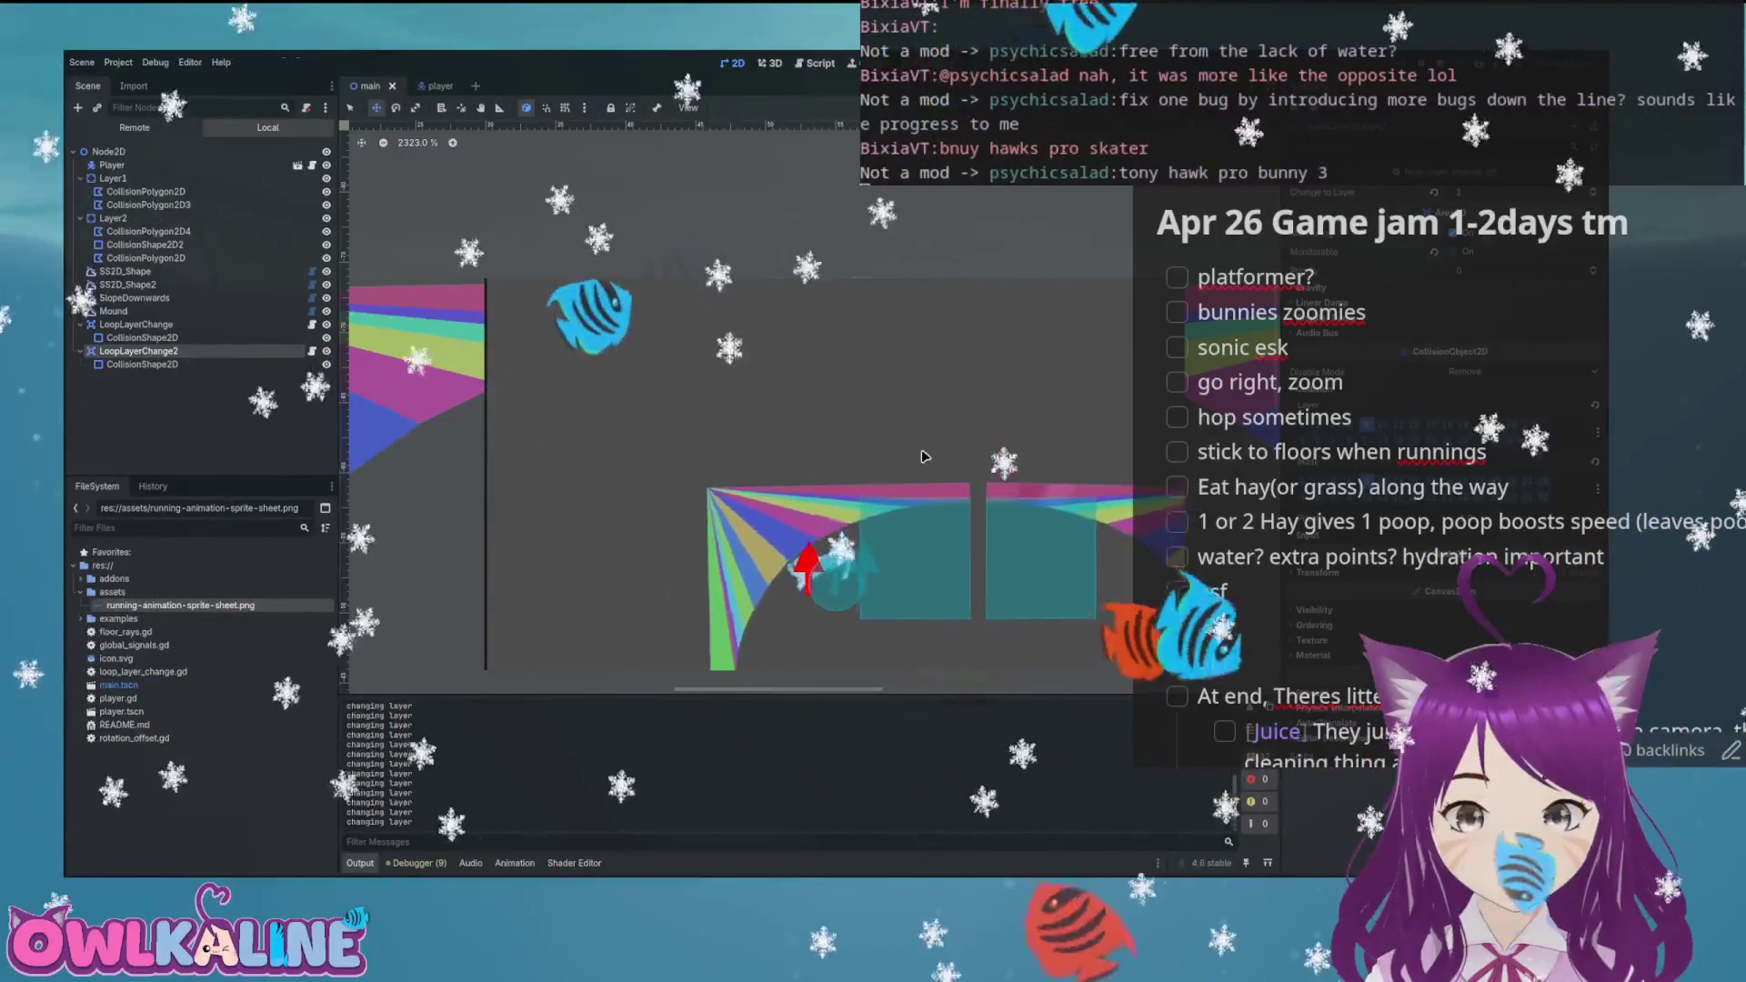
{"action": "key", "text": "Right"}
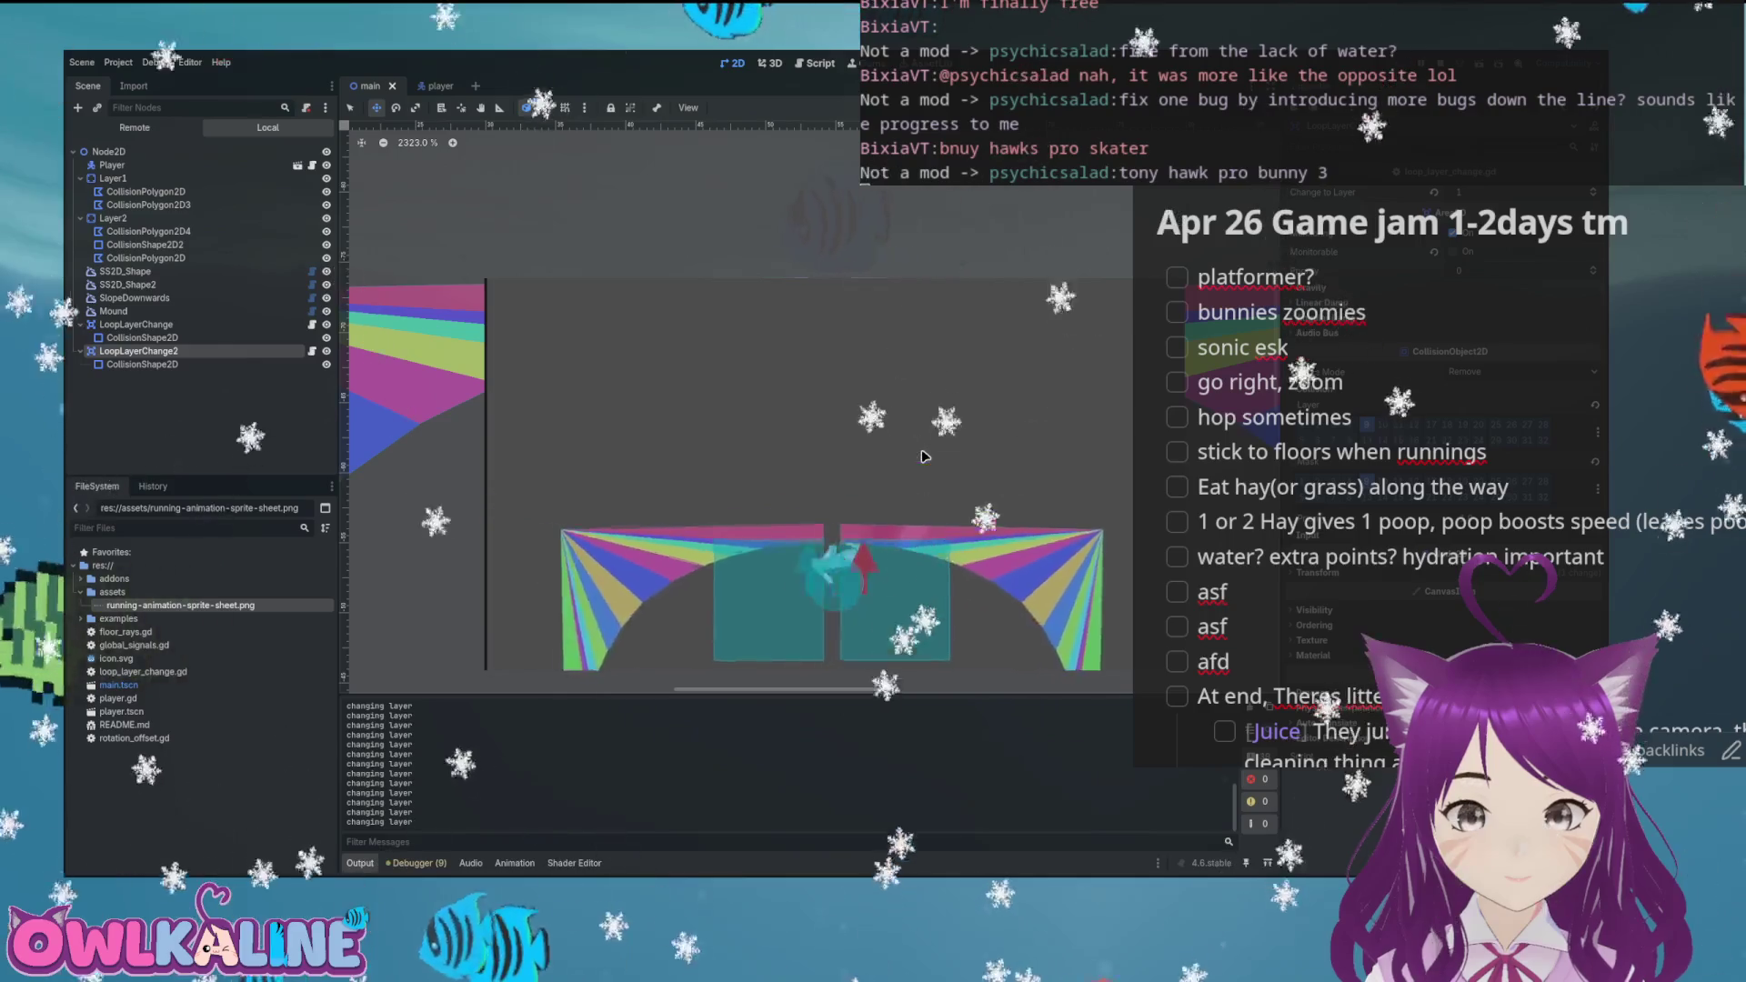
{"action": "key", "text": "F8"}
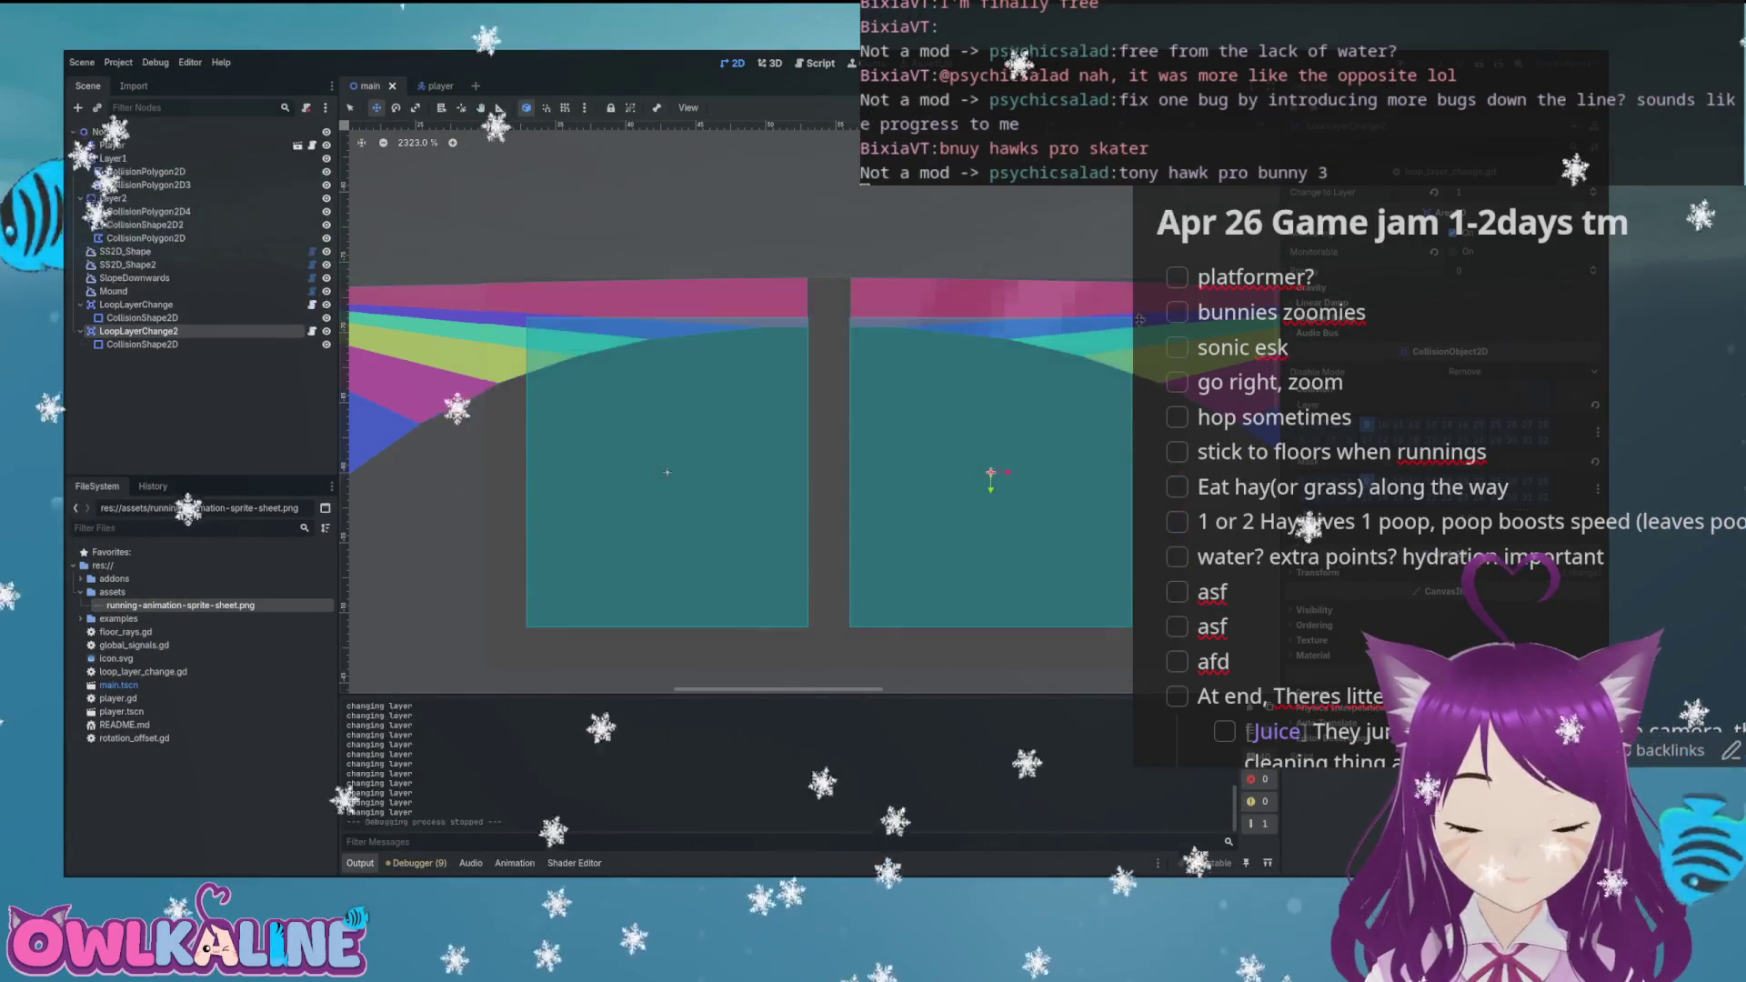
{"action": "scroll", "coordinate": [853, 411], "scroll_direction": "down", "scroll_amount": 3}
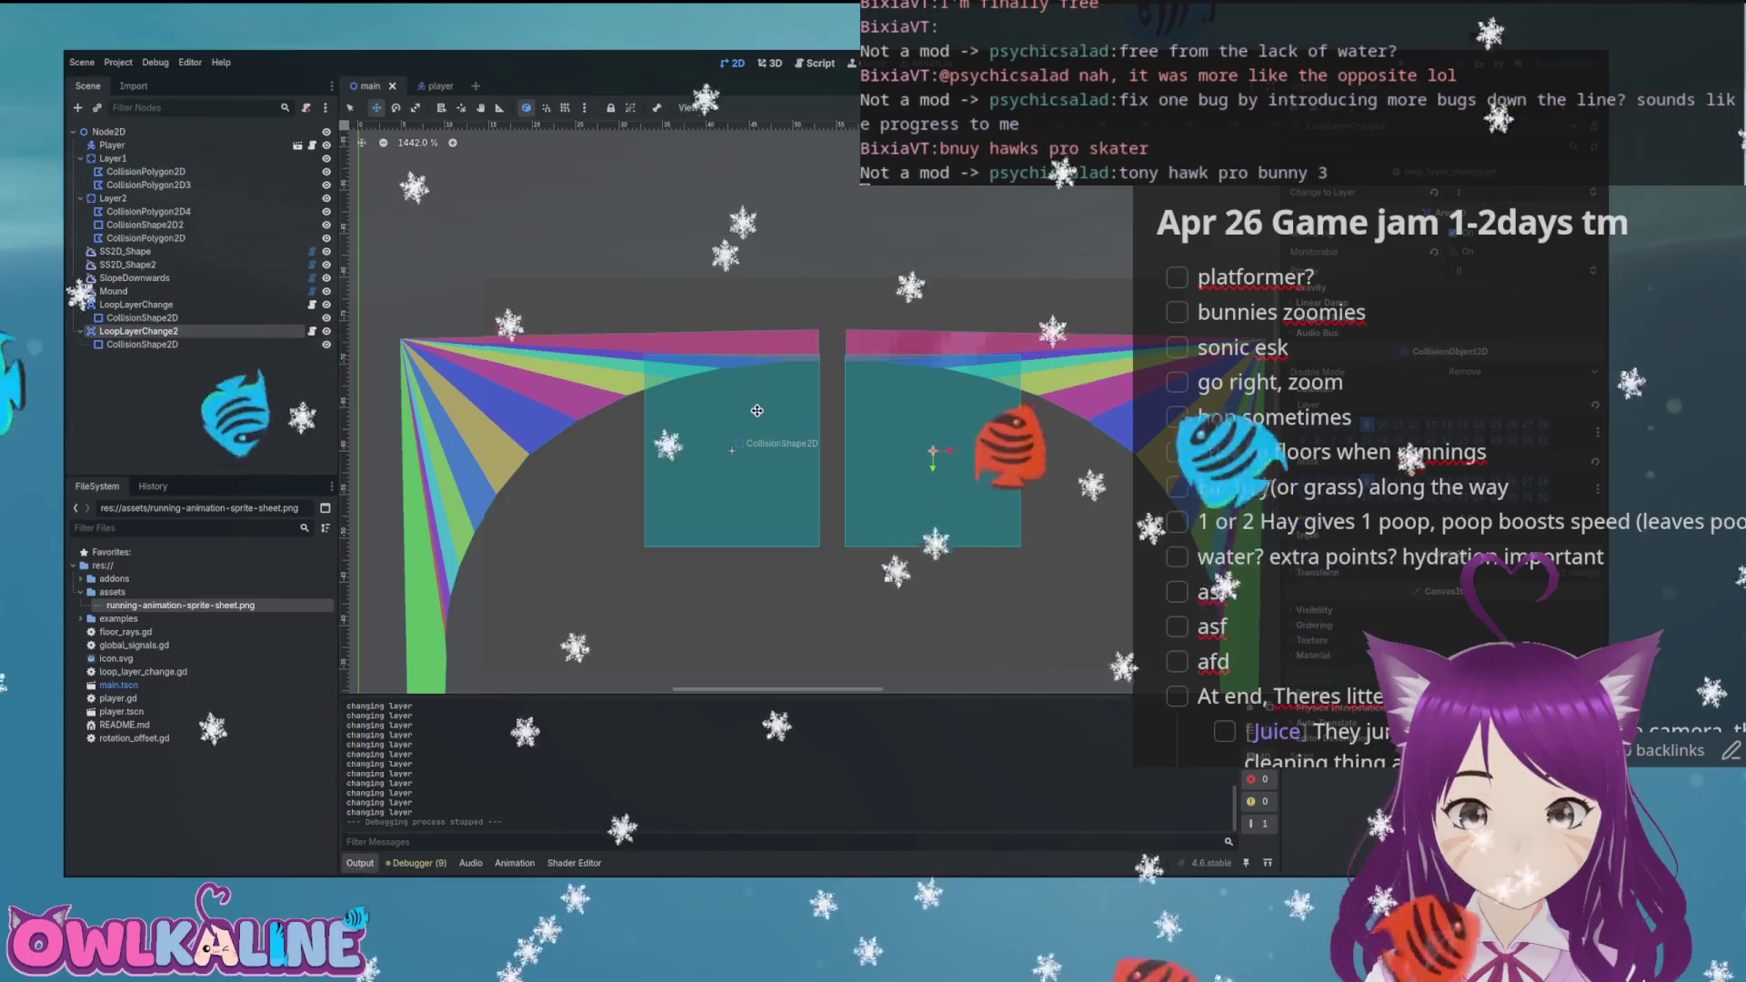
Spread LoopLayerChange left and LoopLayerChange2 right around the loop-top gap, then select SS2D_Shape2
{"action": "left_click_drag", "start_coordinate": [756, 410], "coordinate": [632, 427]}
{"action": "left_click_drag", "start_coordinate": [897, 427], "coordinate": [942, 428]}
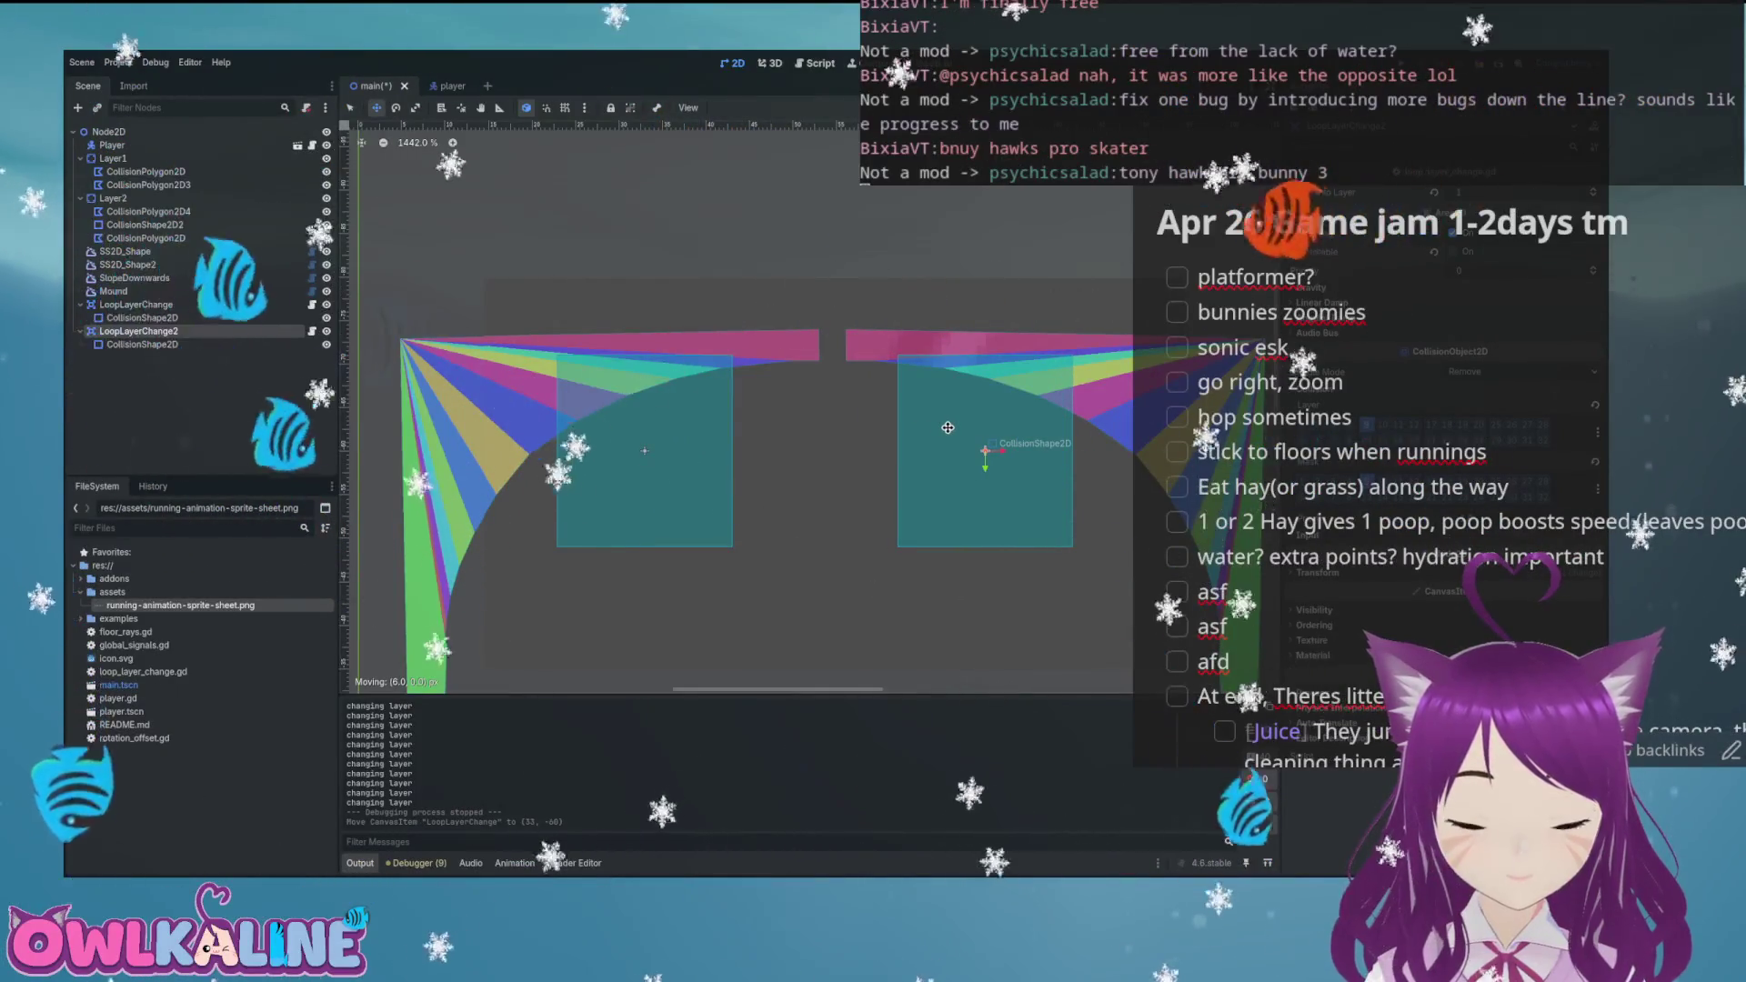
{"action": "left_click_drag", "start_coordinate": [907, 424], "coordinate": [933, 424]}
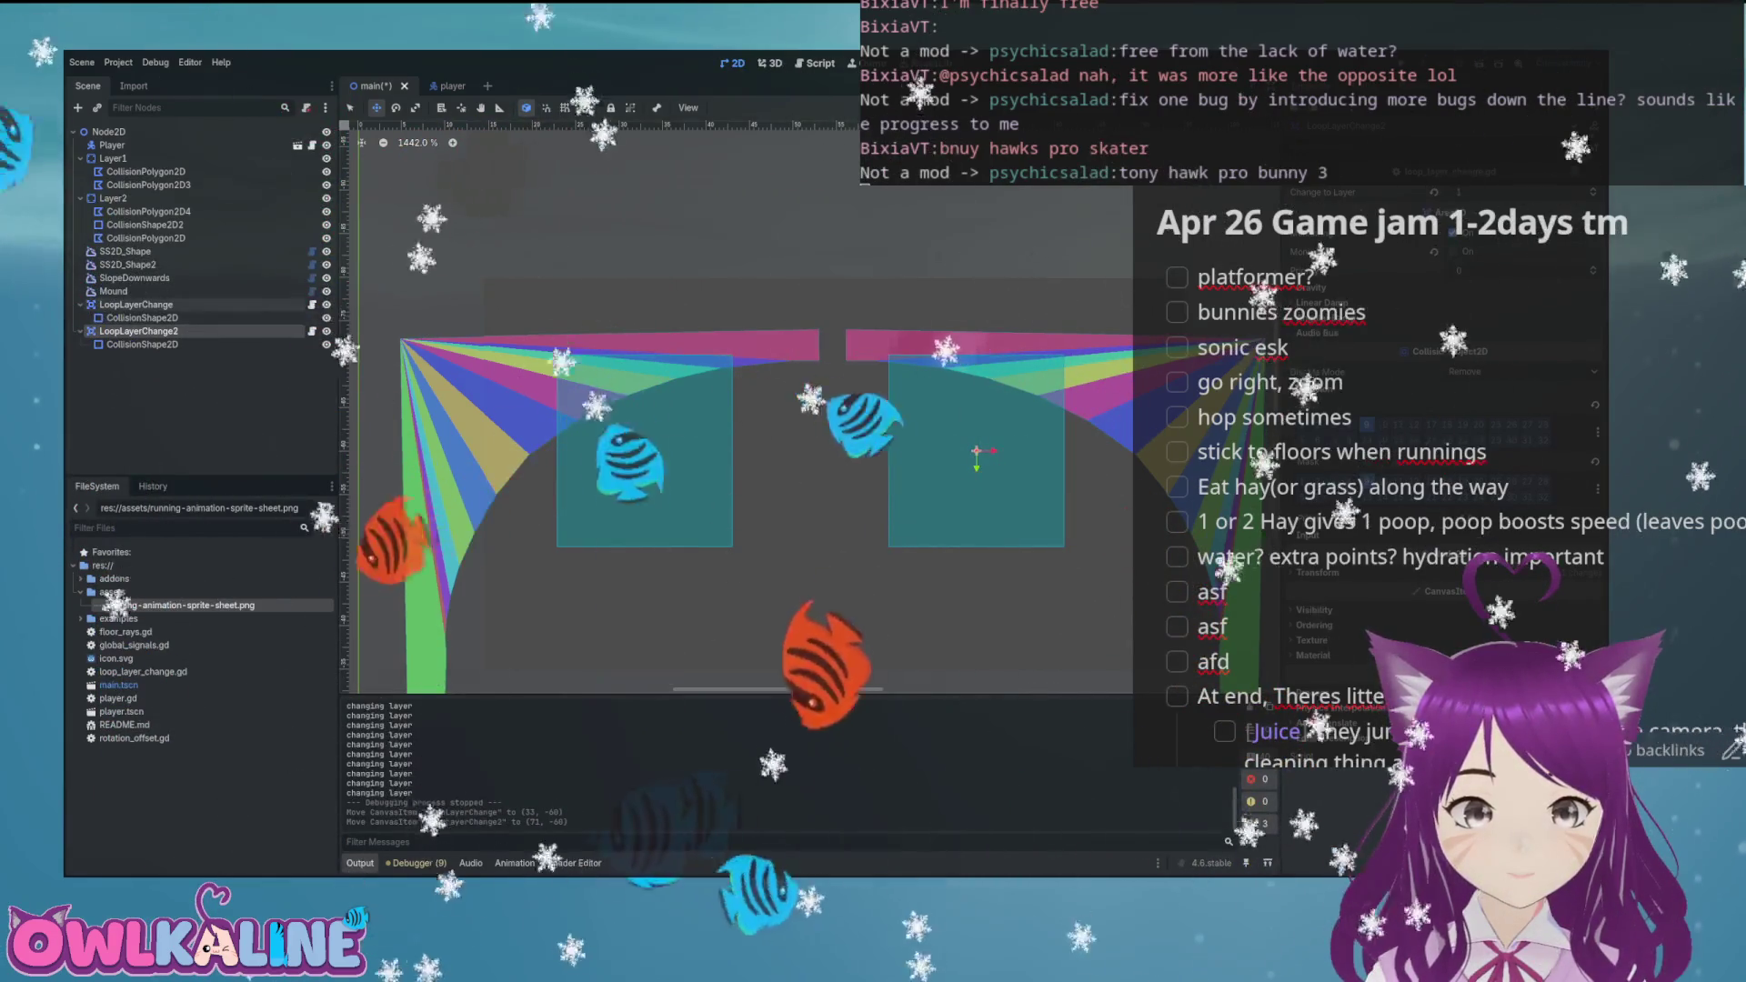
{"action": "left_click_drag", "start_coordinate": [677, 429], "coordinate": [725, 429]}
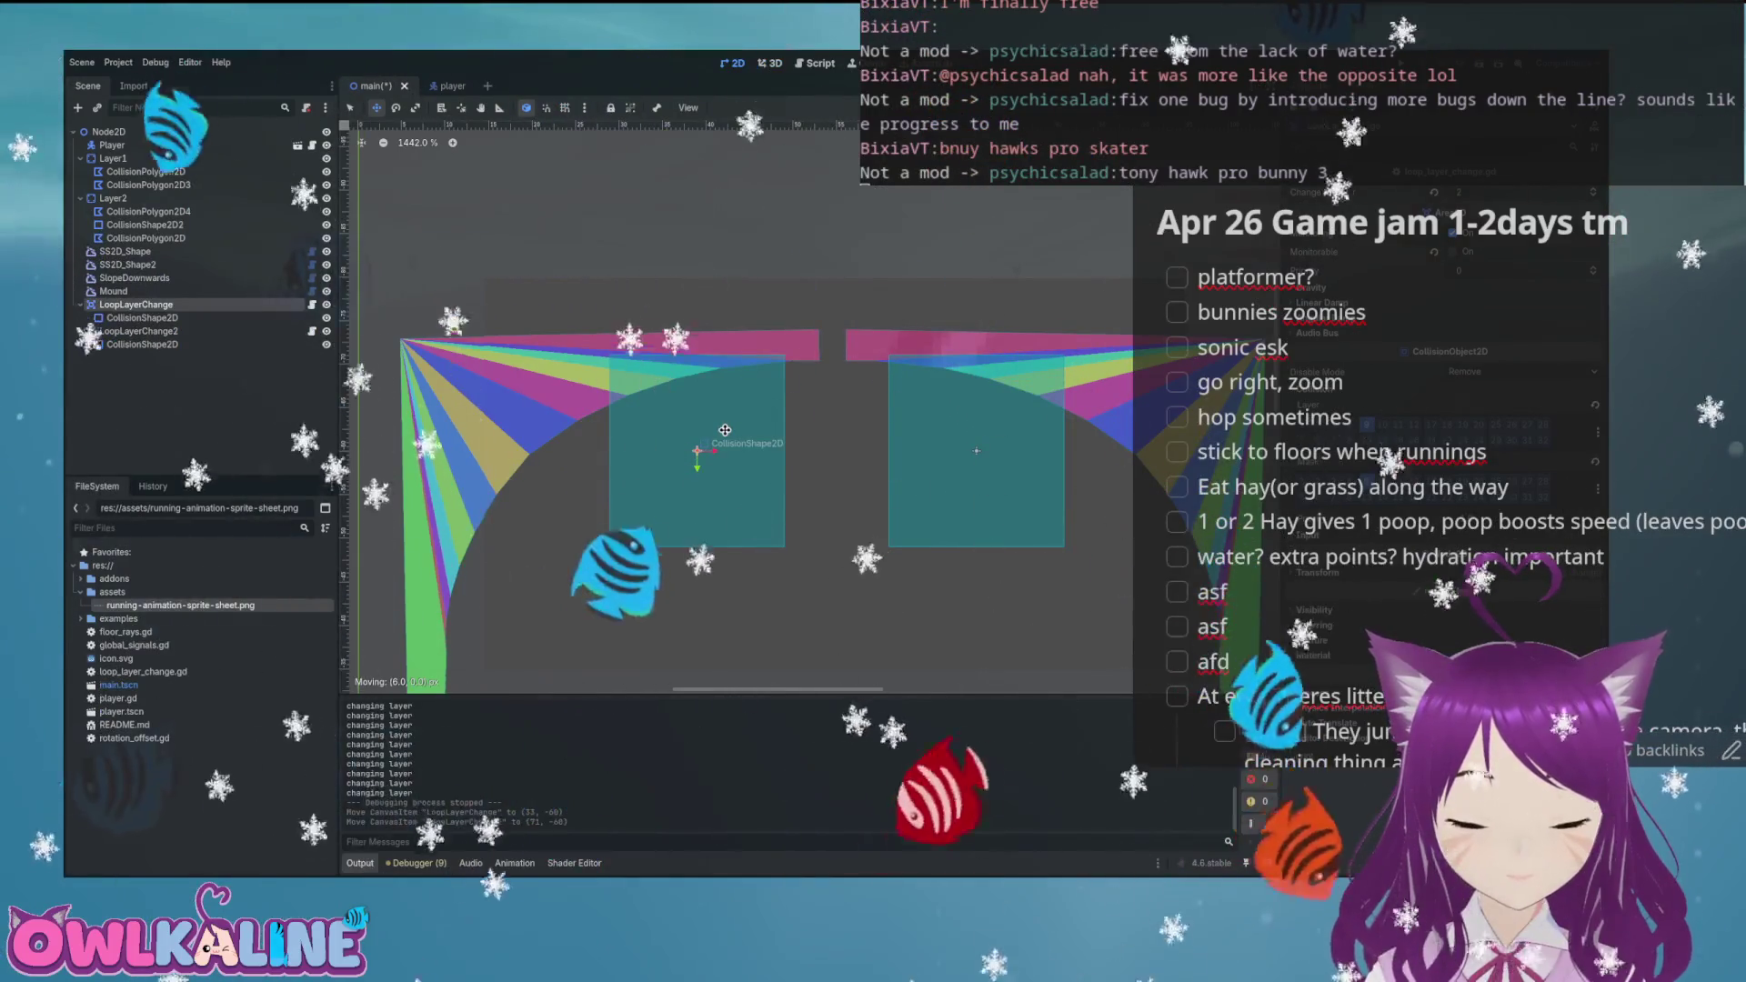
{"action": "left_click_drag", "start_coordinate": [725, 429], "coordinate": [727, 429]}
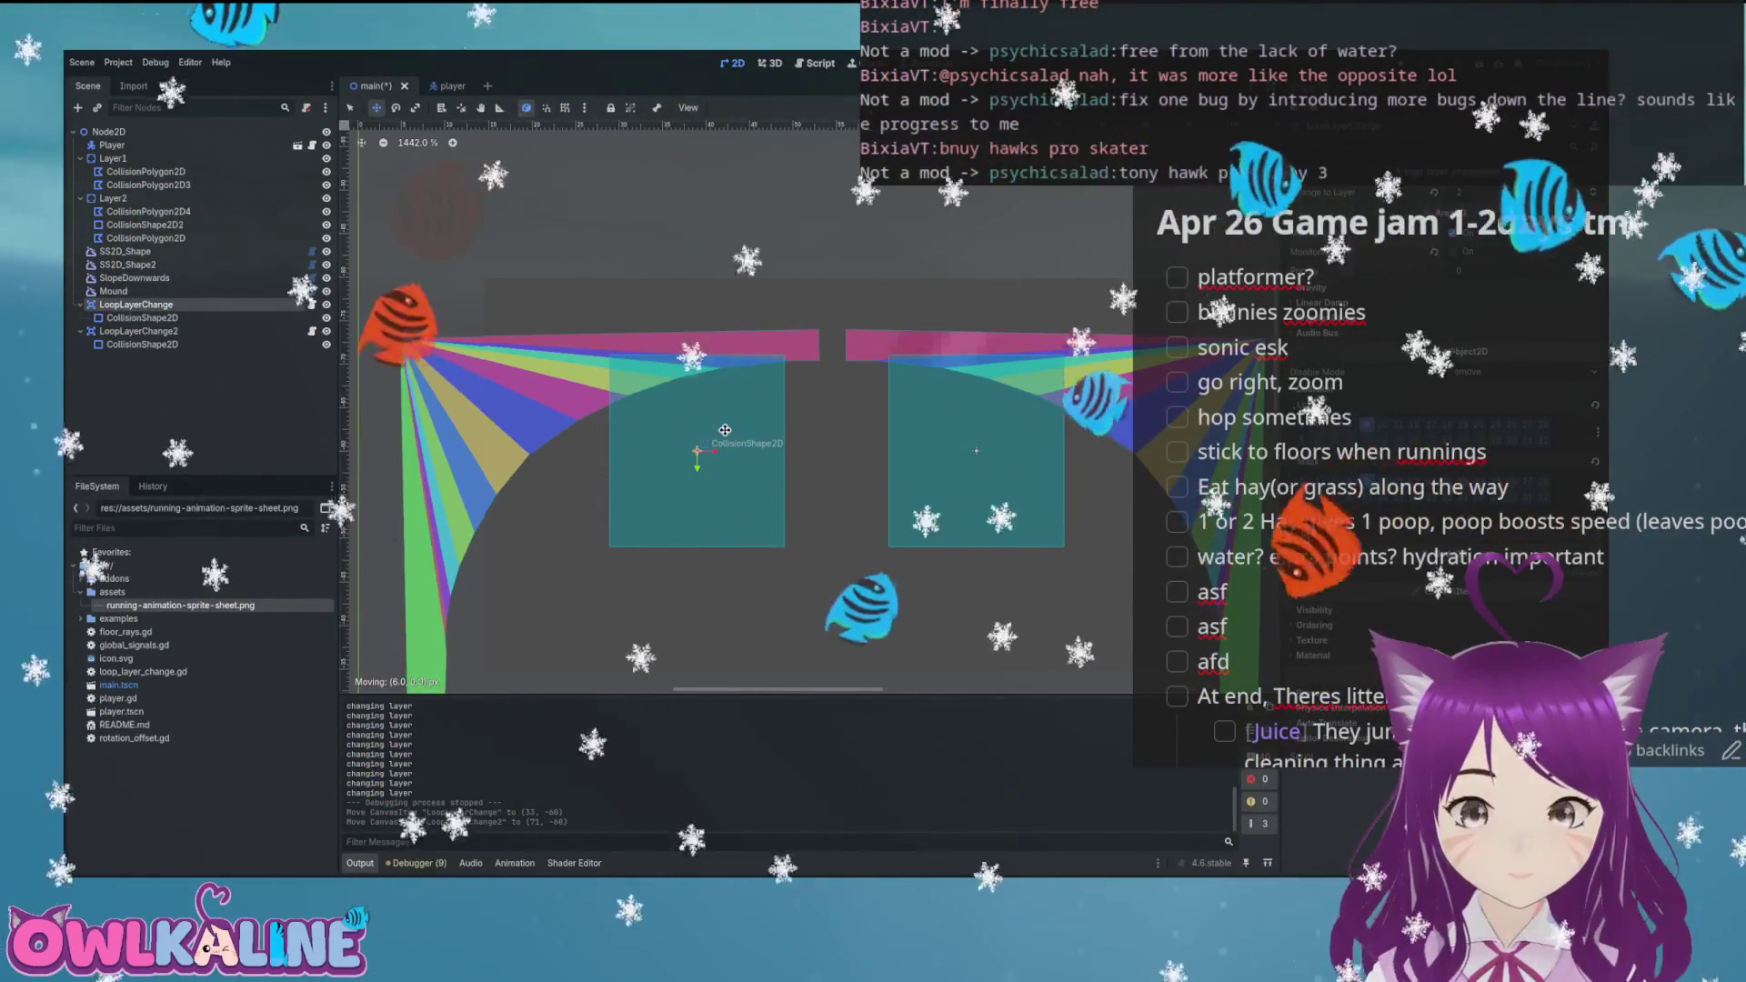
{"action": "left_click", "coordinate": [134, 277]}
{"action": "left_click", "coordinate": [128, 265]}
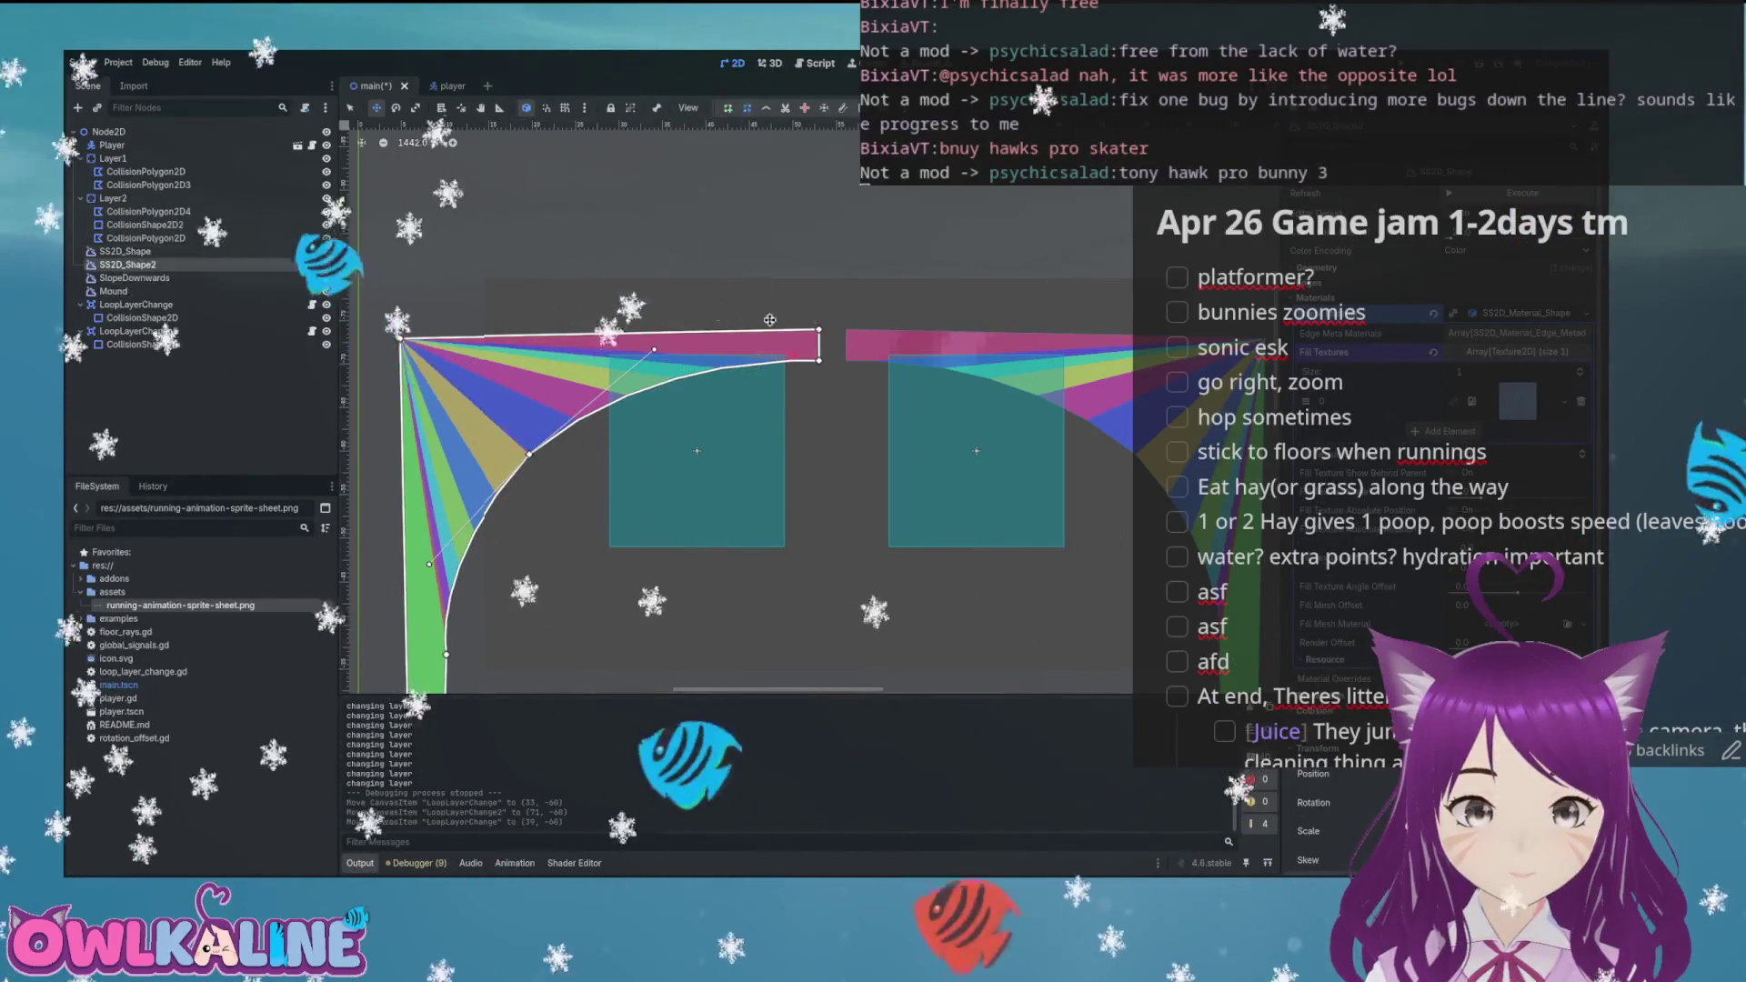
Pull vertex 8 right and back, and drag the top vertex to flatten the top edge
{"action": "scroll", "coordinate": [769, 320], "scroll_direction": "up", "scroll_amount": 5}
{"action": "left_click_drag", "start_coordinate": [772, 358], "coordinate": [982, 359]}
{"action": "mouse_move", "coordinate": [751, 276]}
{"action": "left_mouse_down"}
{"action": "mouse_move", "coordinate": [919, 311]}
{"action": "mouse_move", "coordinate": [1051, 308]}
{"action": "left_mouse_up"}
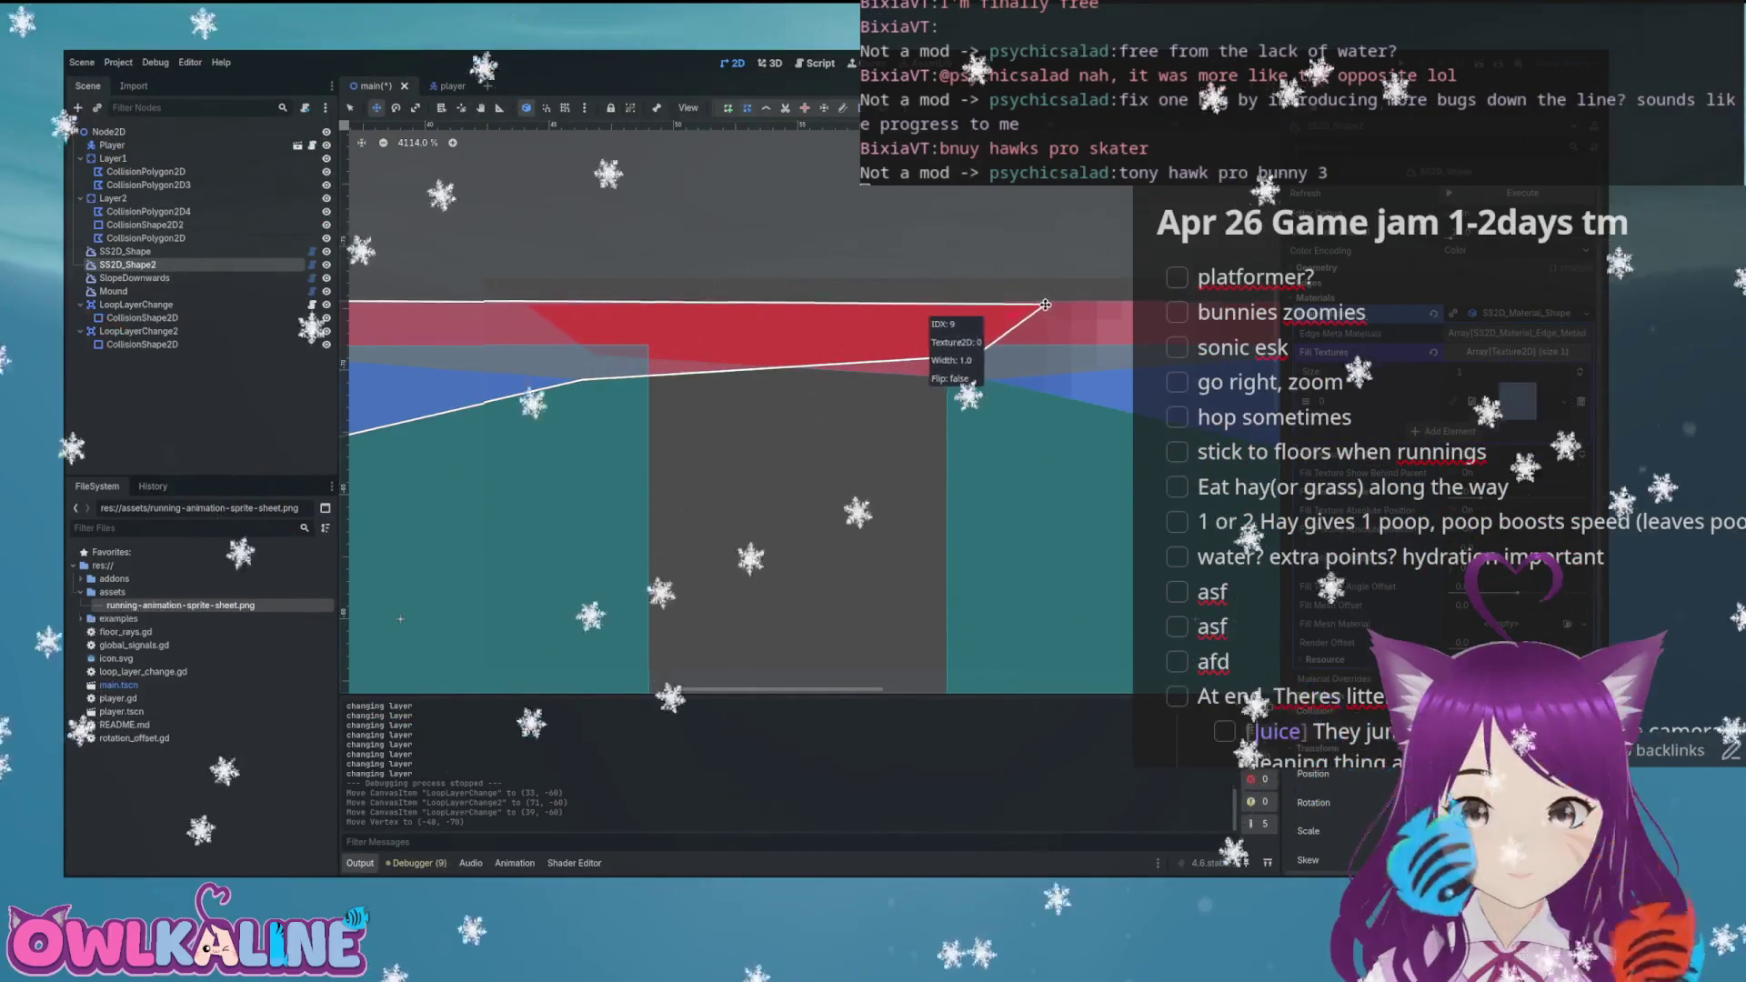
{"action": "left_click_drag", "start_coordinate": [975, 359], "coordinate": [948, 364]}
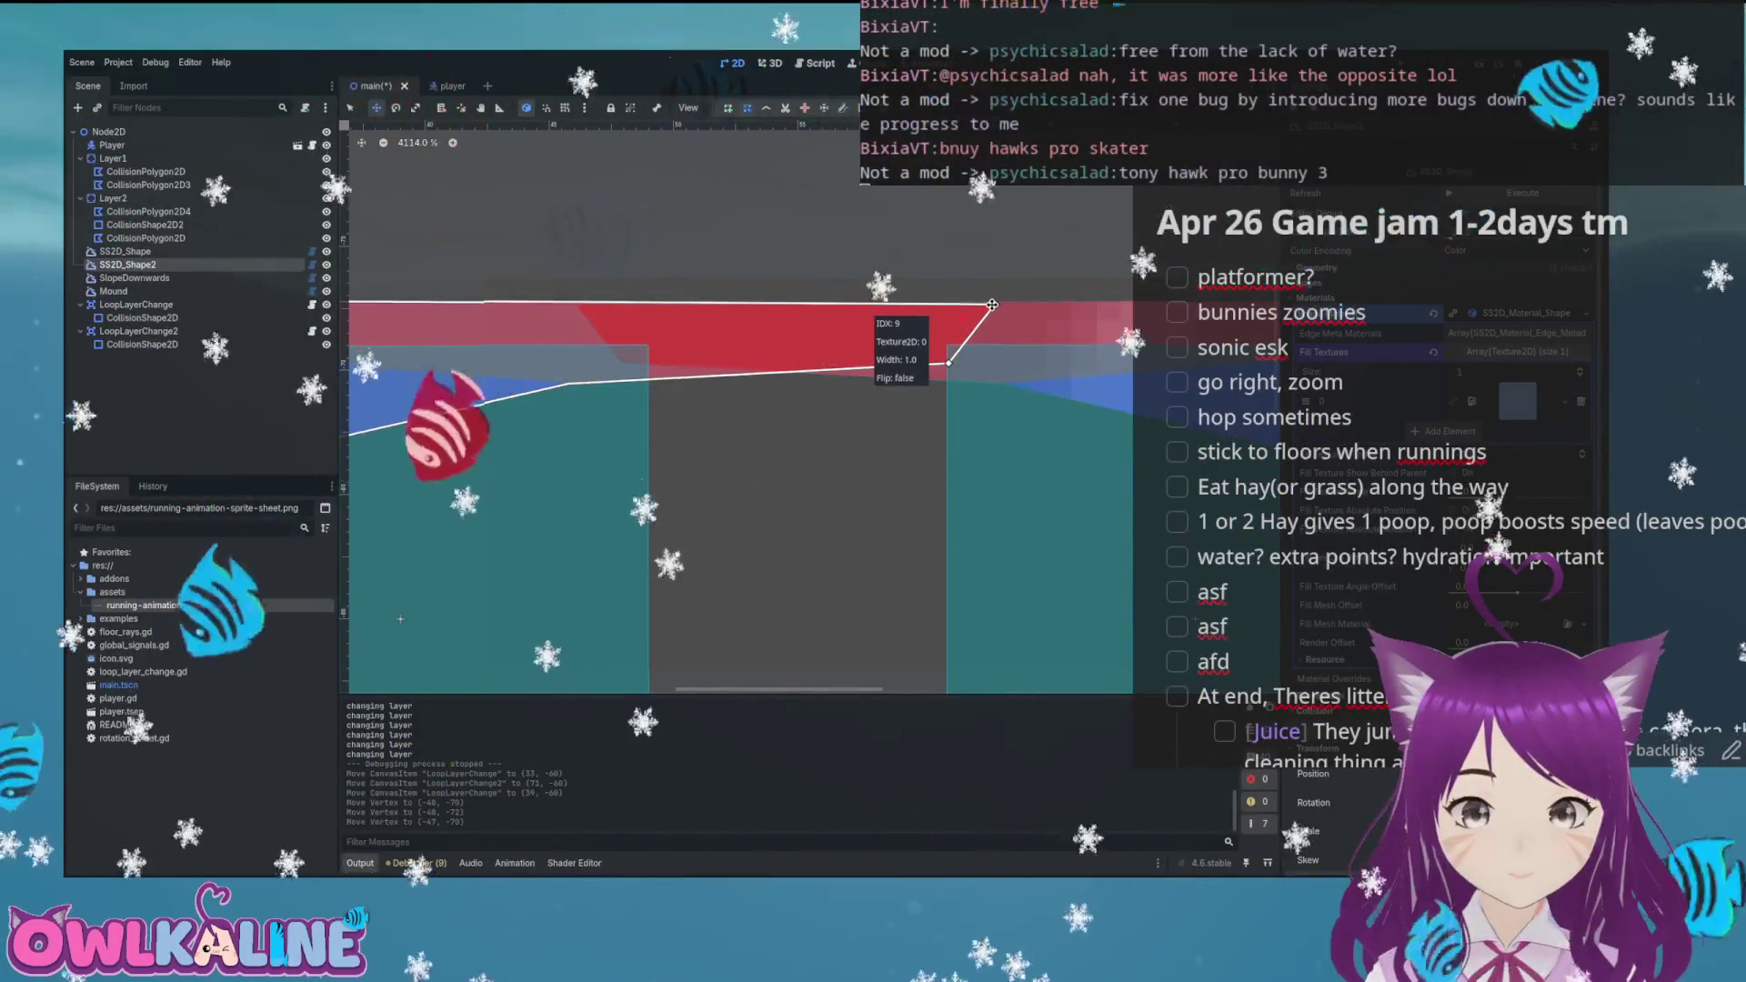
Nudge the loop-top seam vertex slightly, save the main scene, and launch the game
{"action": "scroll", "coordinate": [990, 294], "scroll_direction": "down", "scroll_amount": 6}
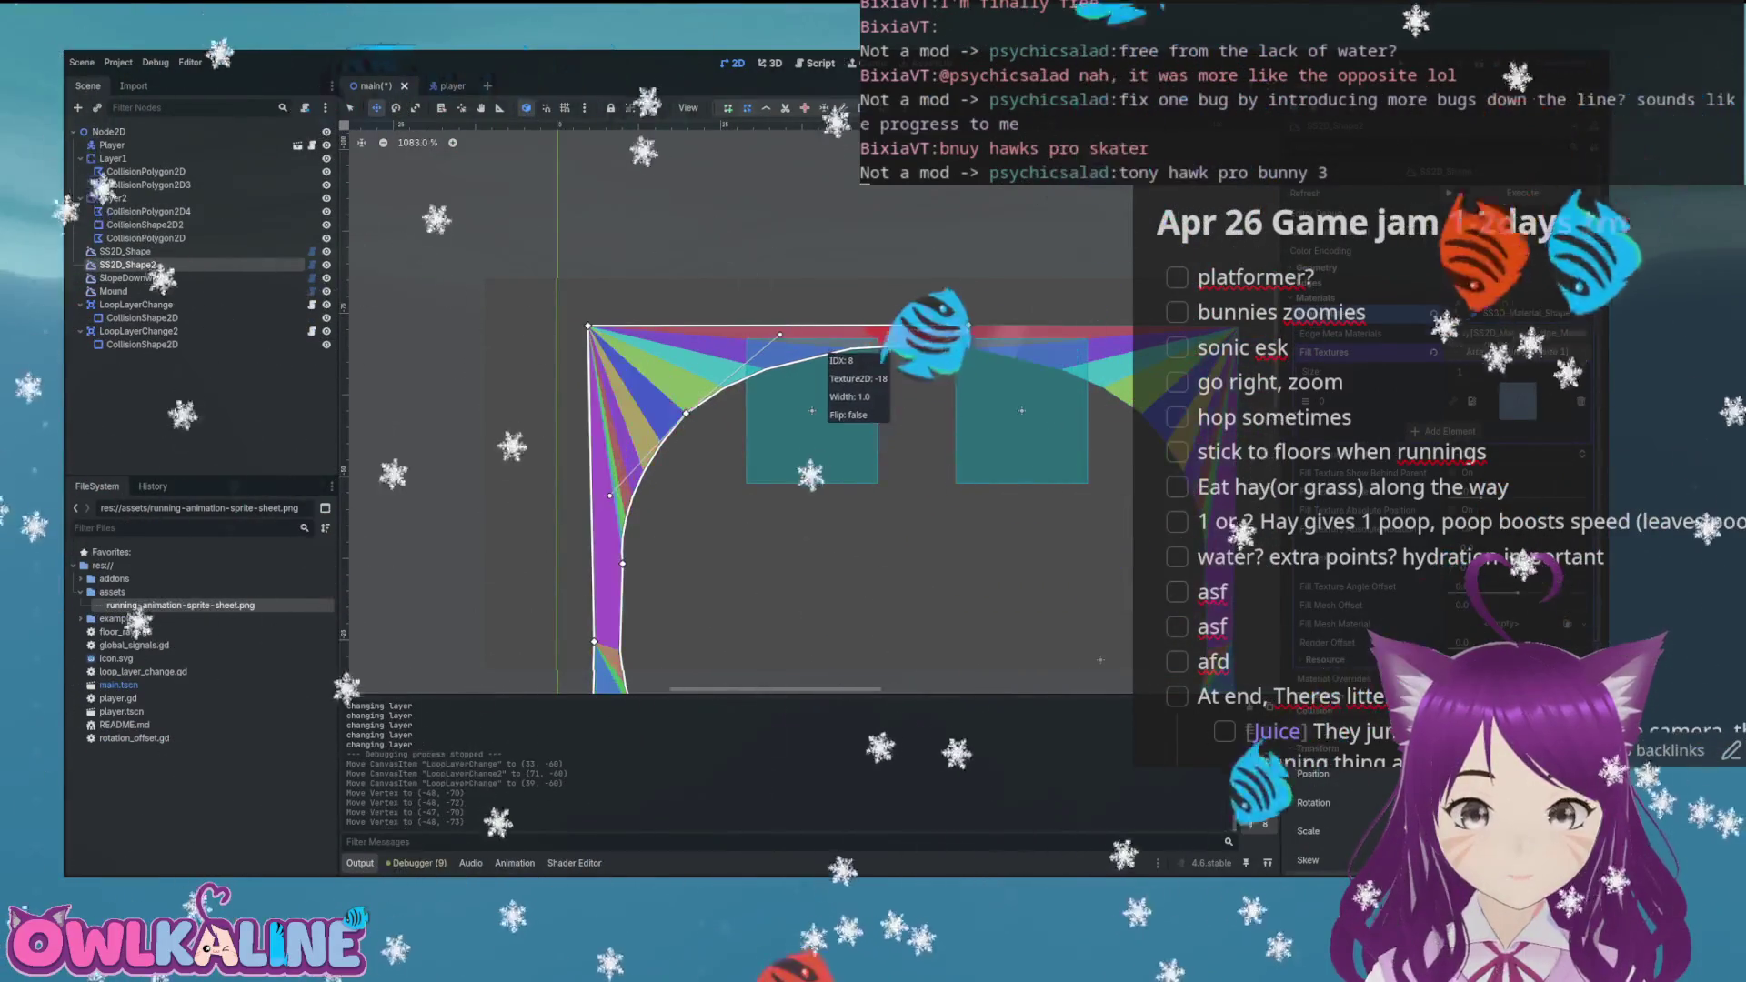
{"action": "left_click_drag", "start_coordinate": [942, 340], "coordinate": [948, 346]}
{"action": "key", "text": "ctrl+s"}
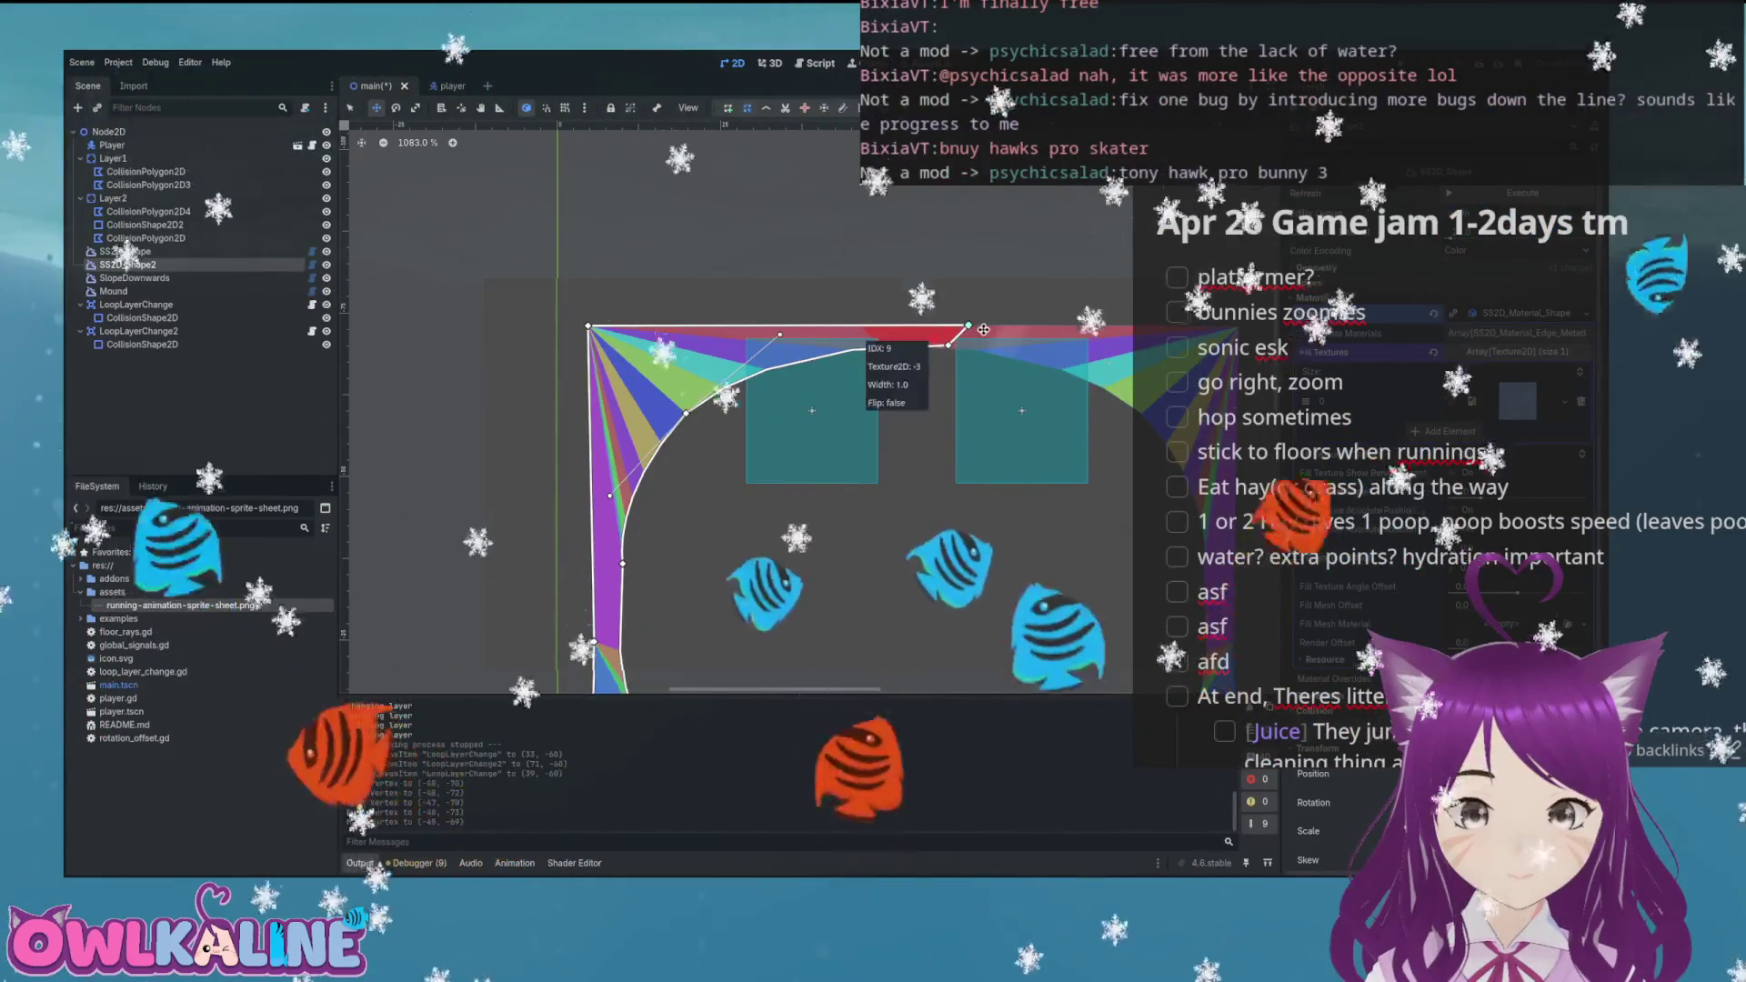
{"action": "key", "text": "F5"}
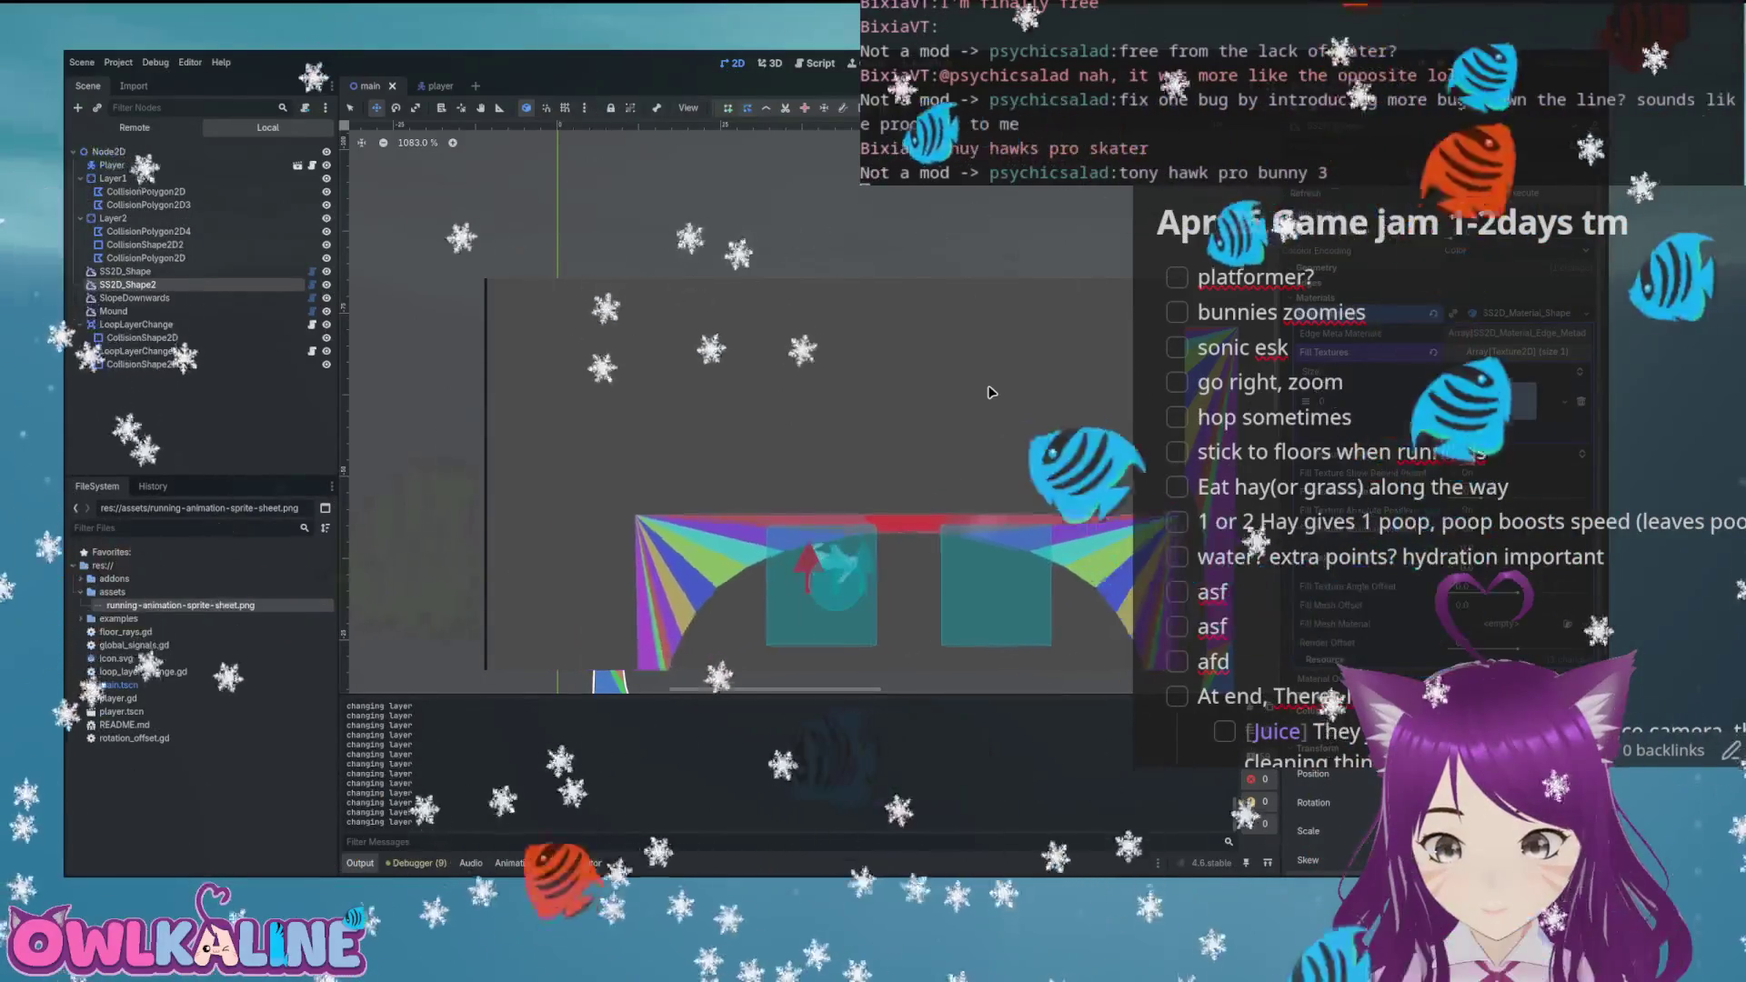
Stop the loop test run and return to the main scene in the editor
{"action": "key", "text": "F8"}
{"action": "scroll", "coordinate": [958, 373], "scroll_direction": "up", "scroll_amount": 6}
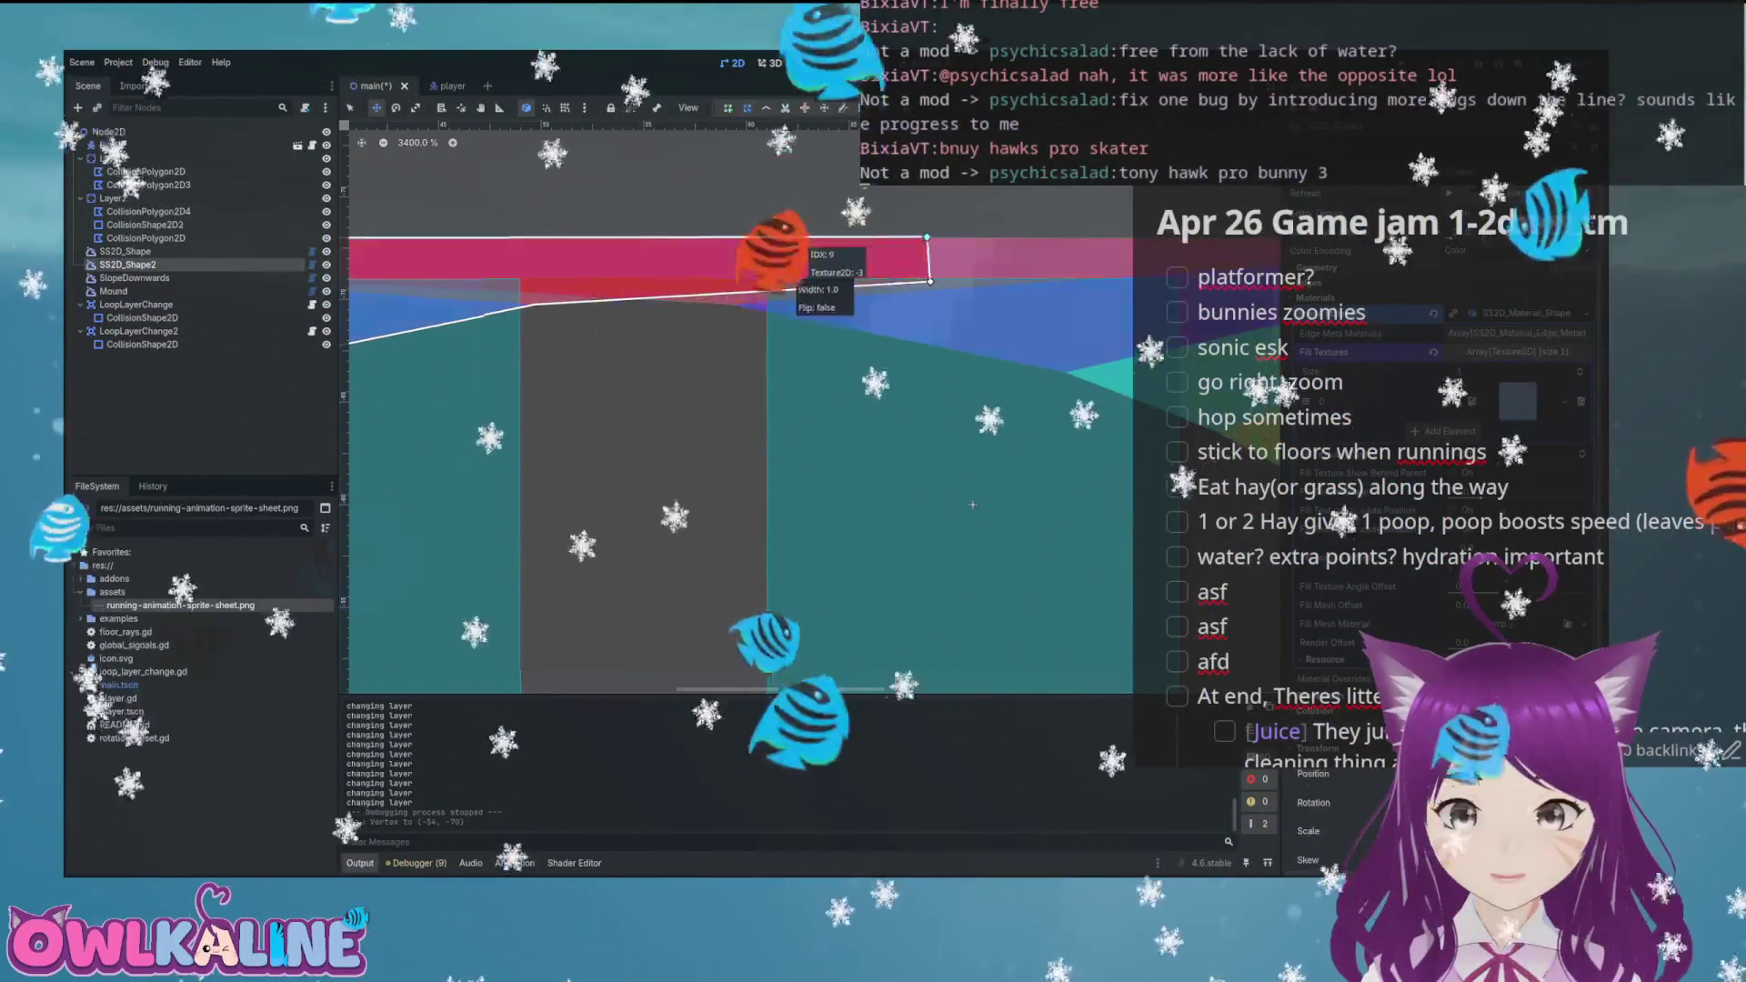
Drag the loop top's upper-right vertex left so its edge stands vertical
{"action": "left_click_drag", "start_coordinate": [991, 238], "coordinate": [932, 234]}
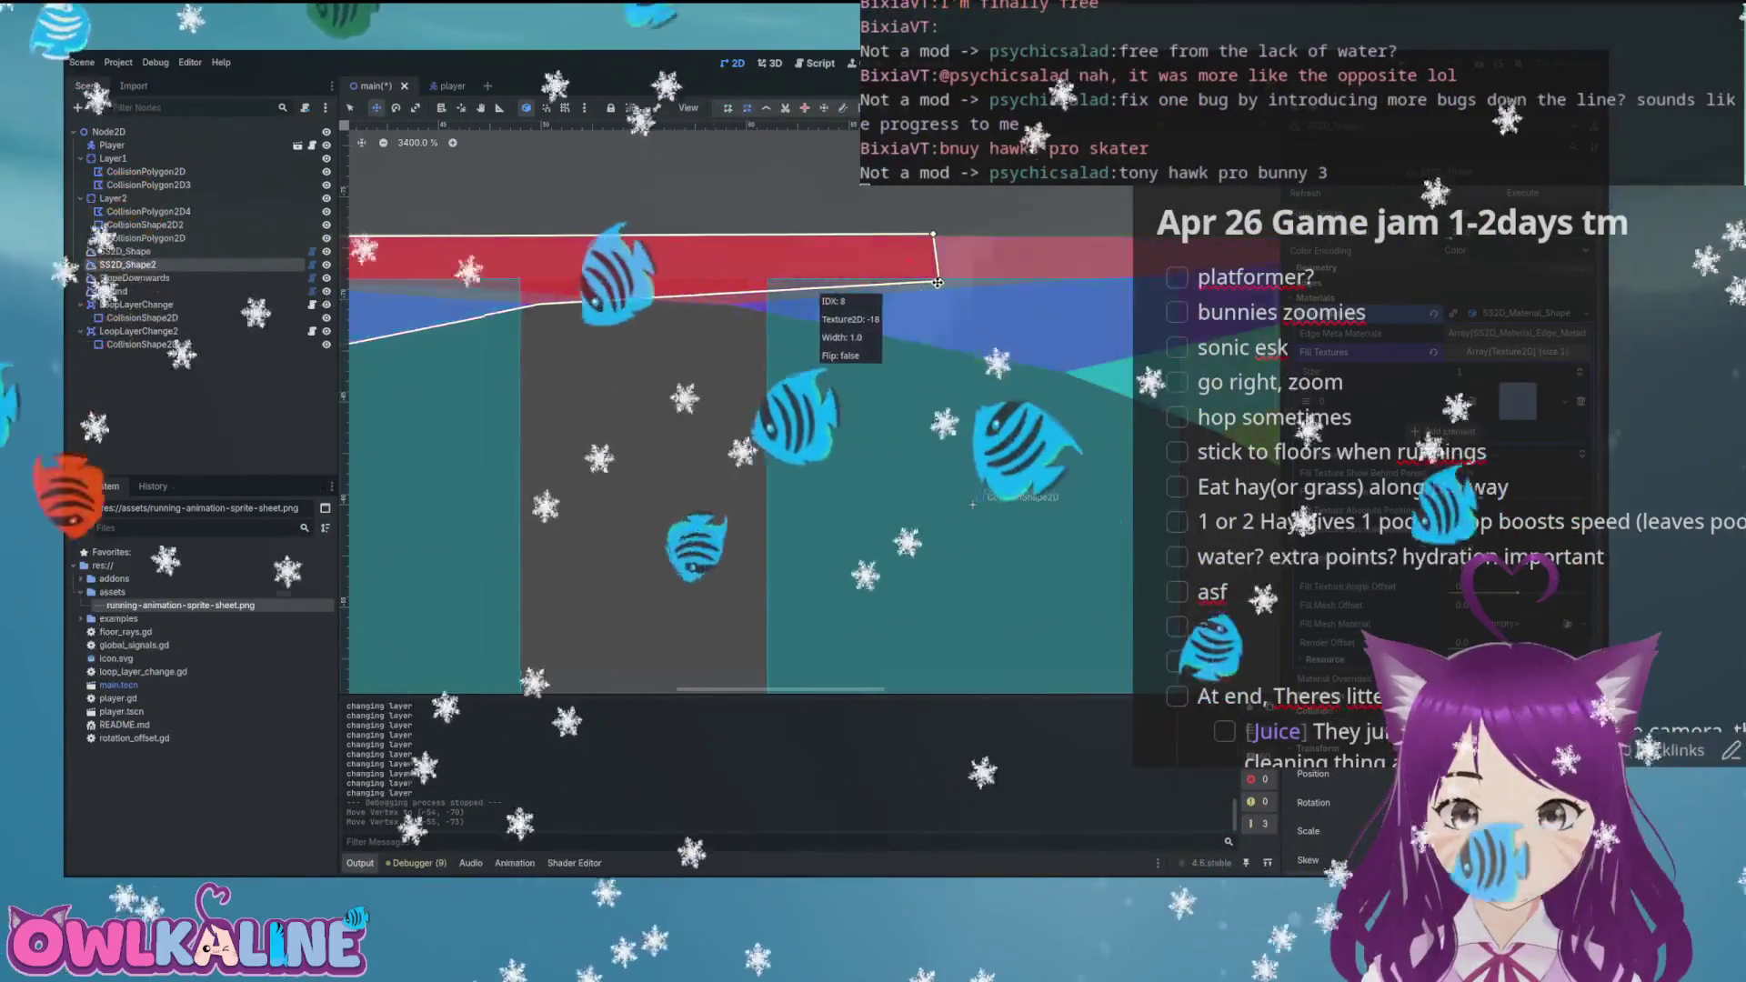
{"action": "scroll", "coordinate": [892, 288], "scroll_direction": "down", "scroll_amount": 8}
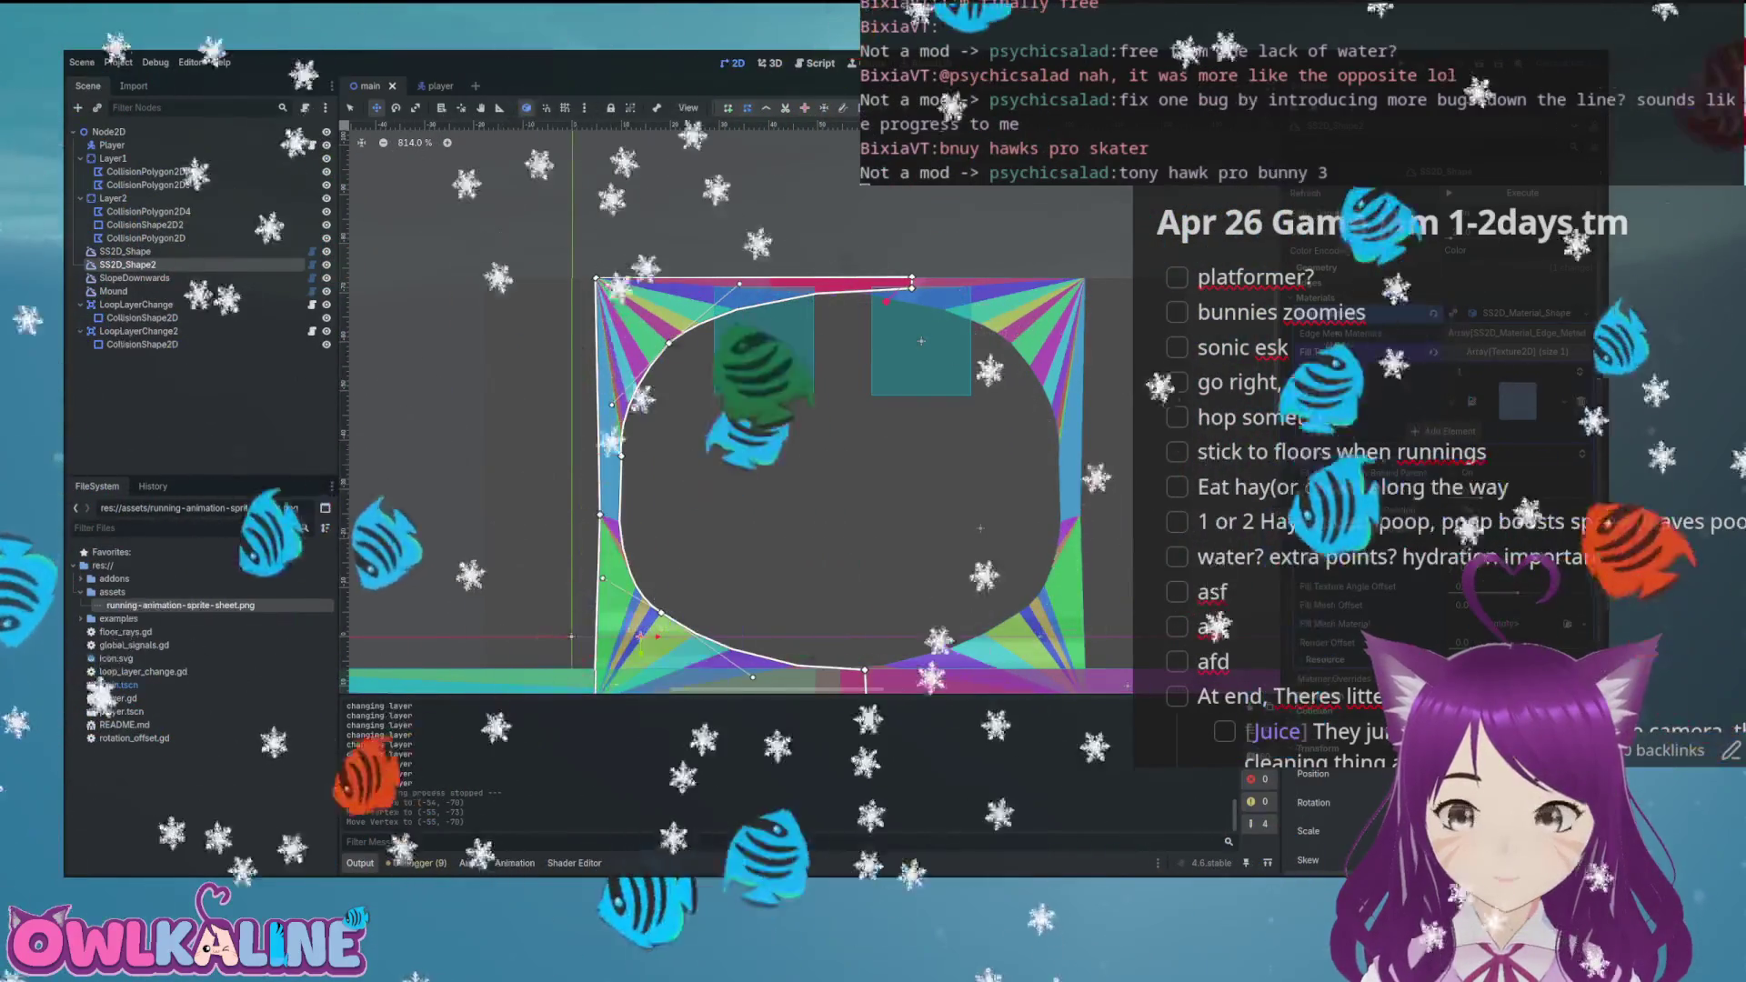
{"action": "scroll", "coordinate": [1010, 374], "scroll_direction": "up", "scroll_amount": 7}
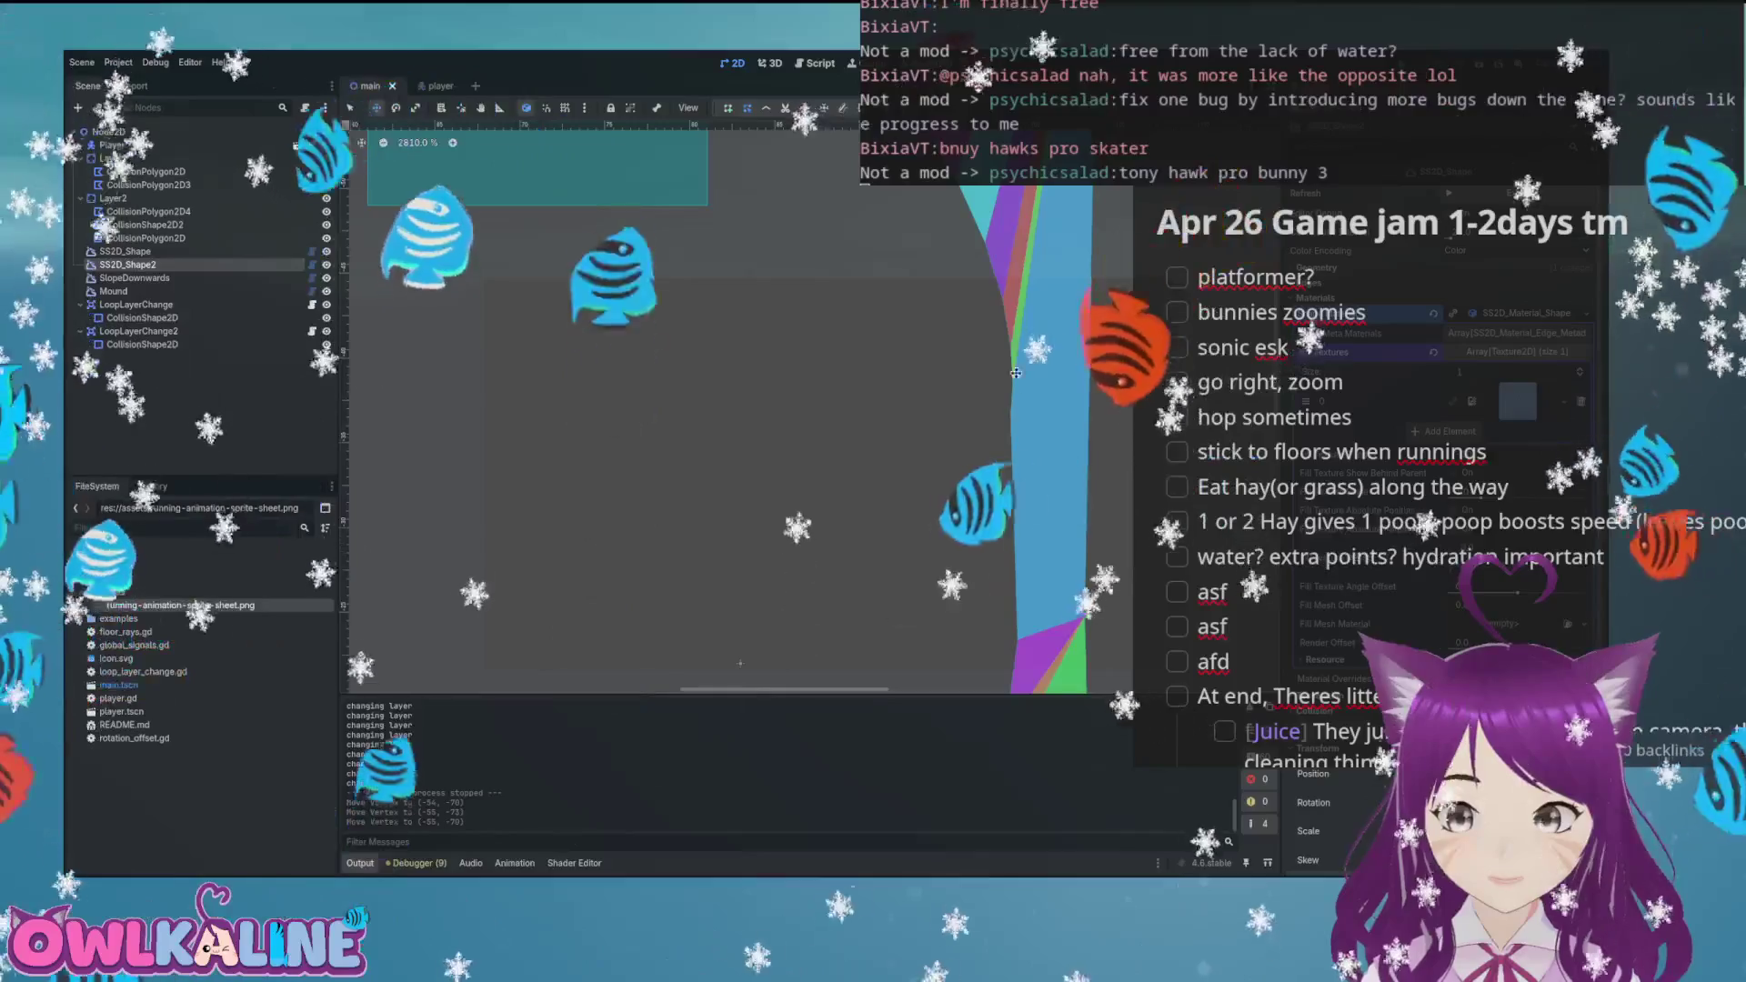
Launch the game and run the bunny right through the loop twice
{"action": "key", "text": "F5"}
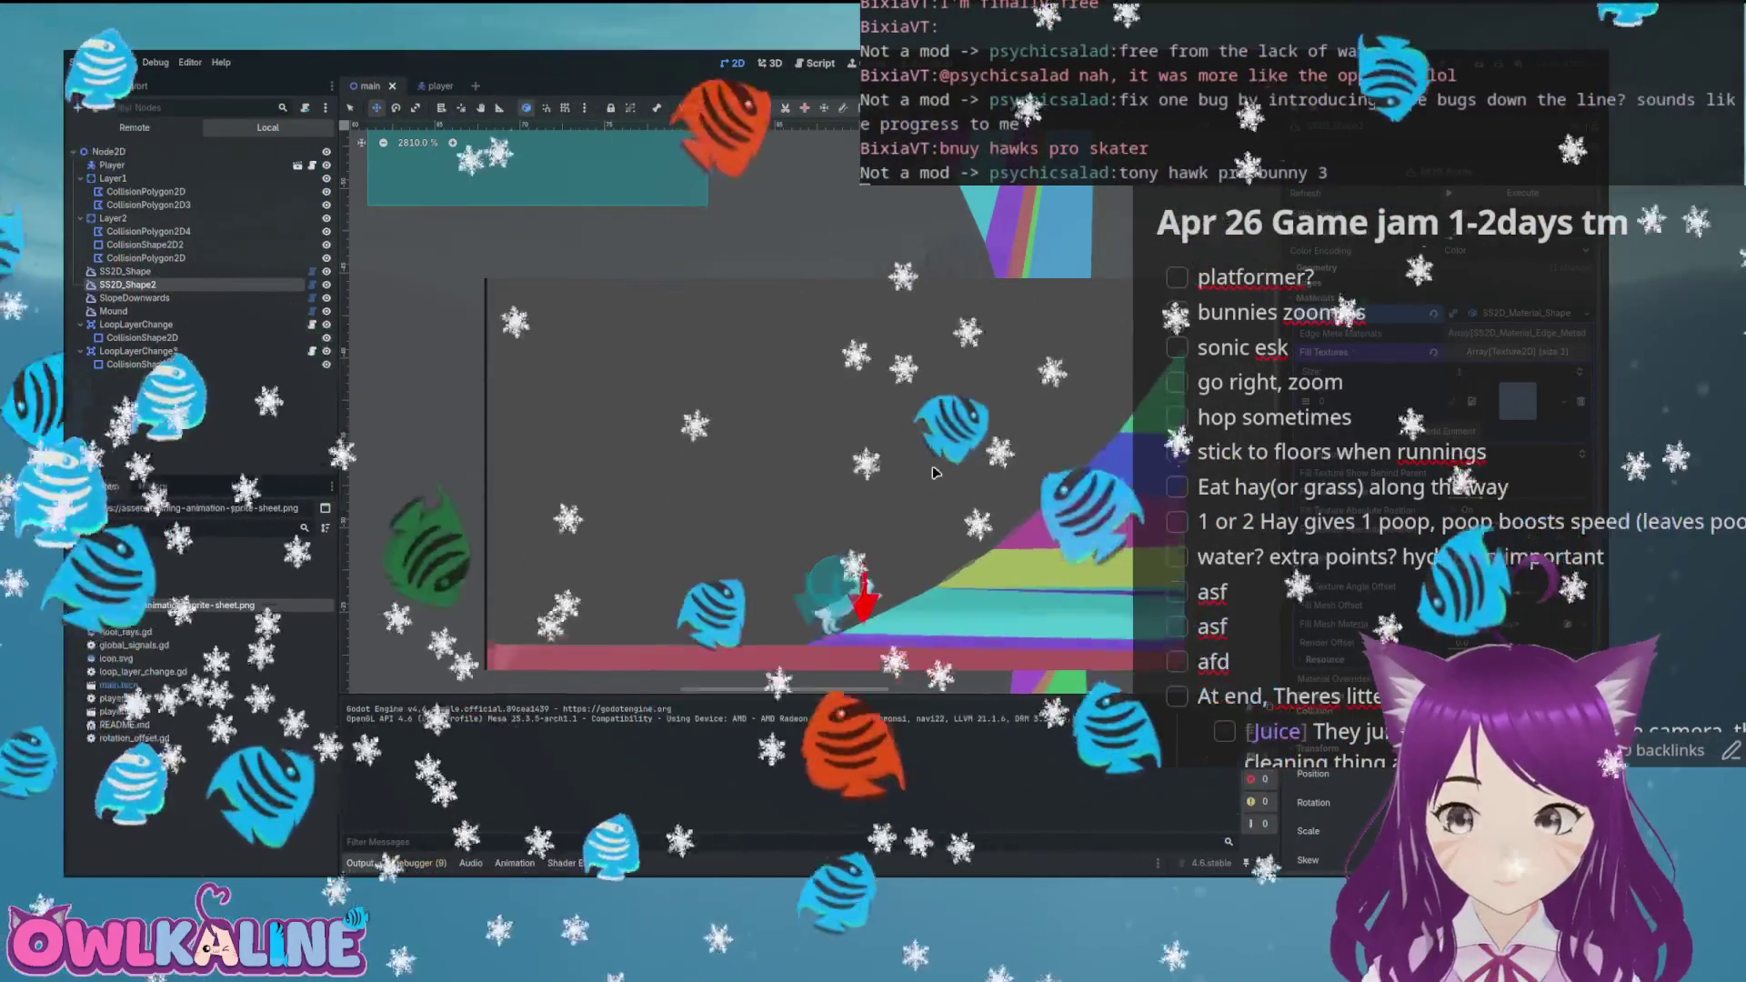
{"action": "key", "text": "Right"}
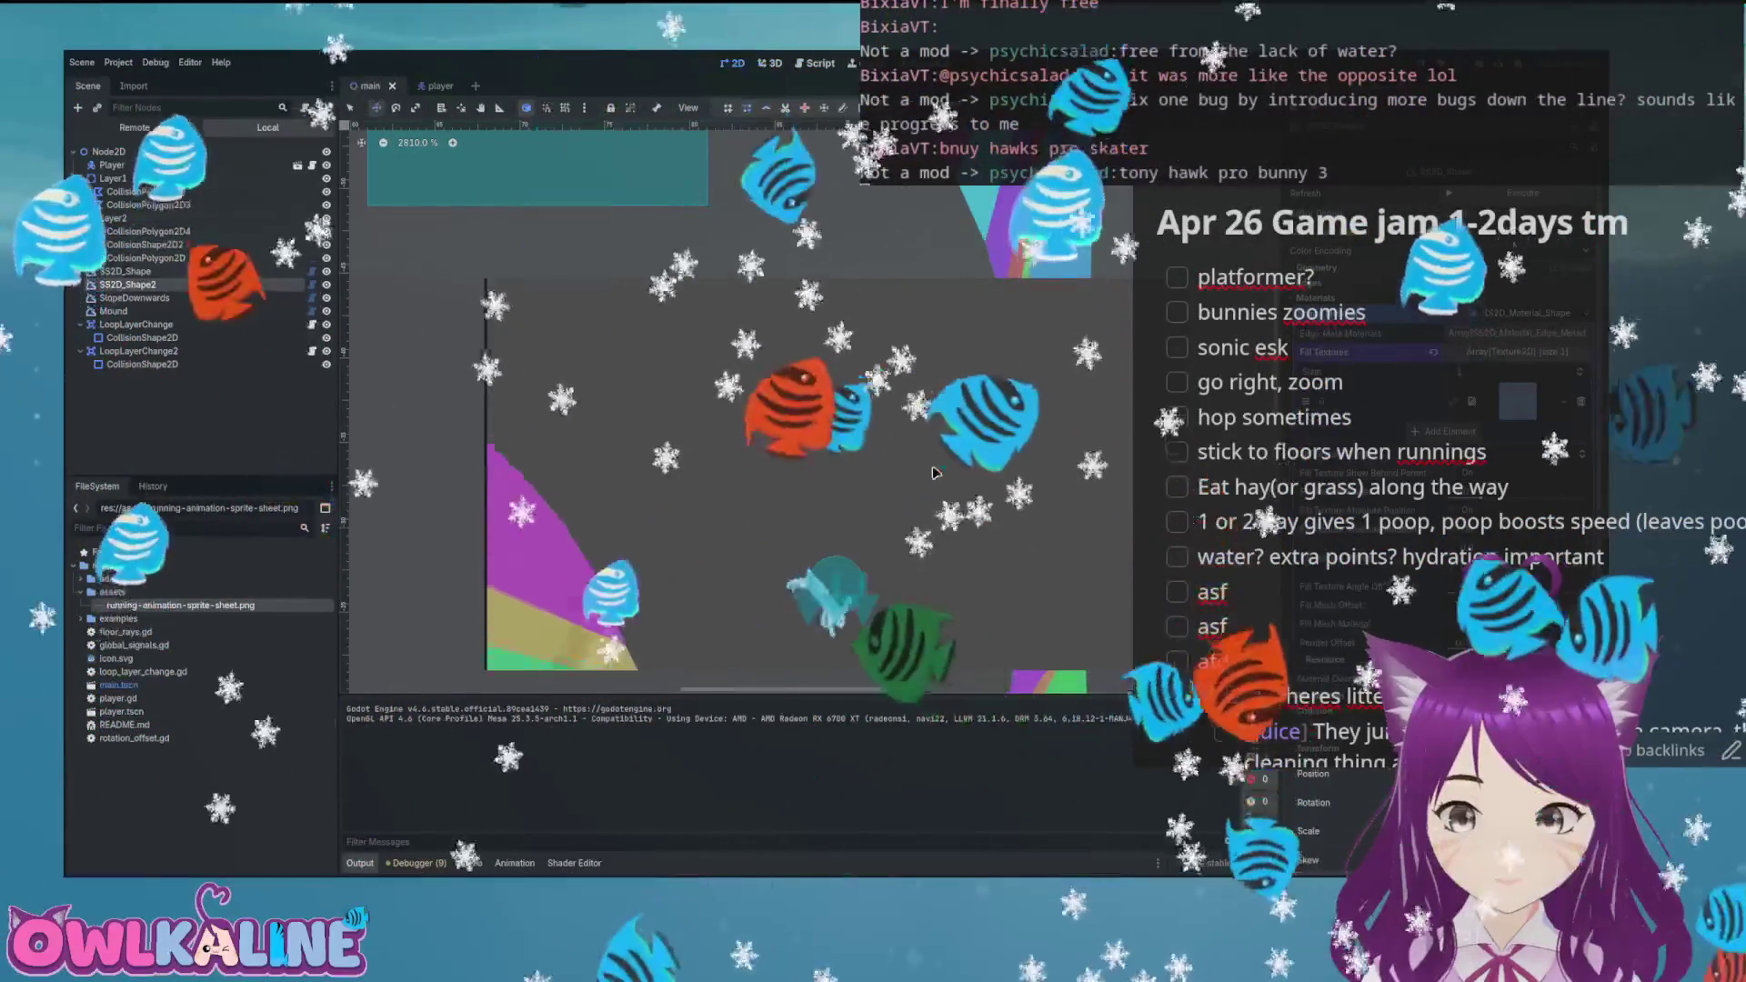
{"action": "key", "text": "Right"}
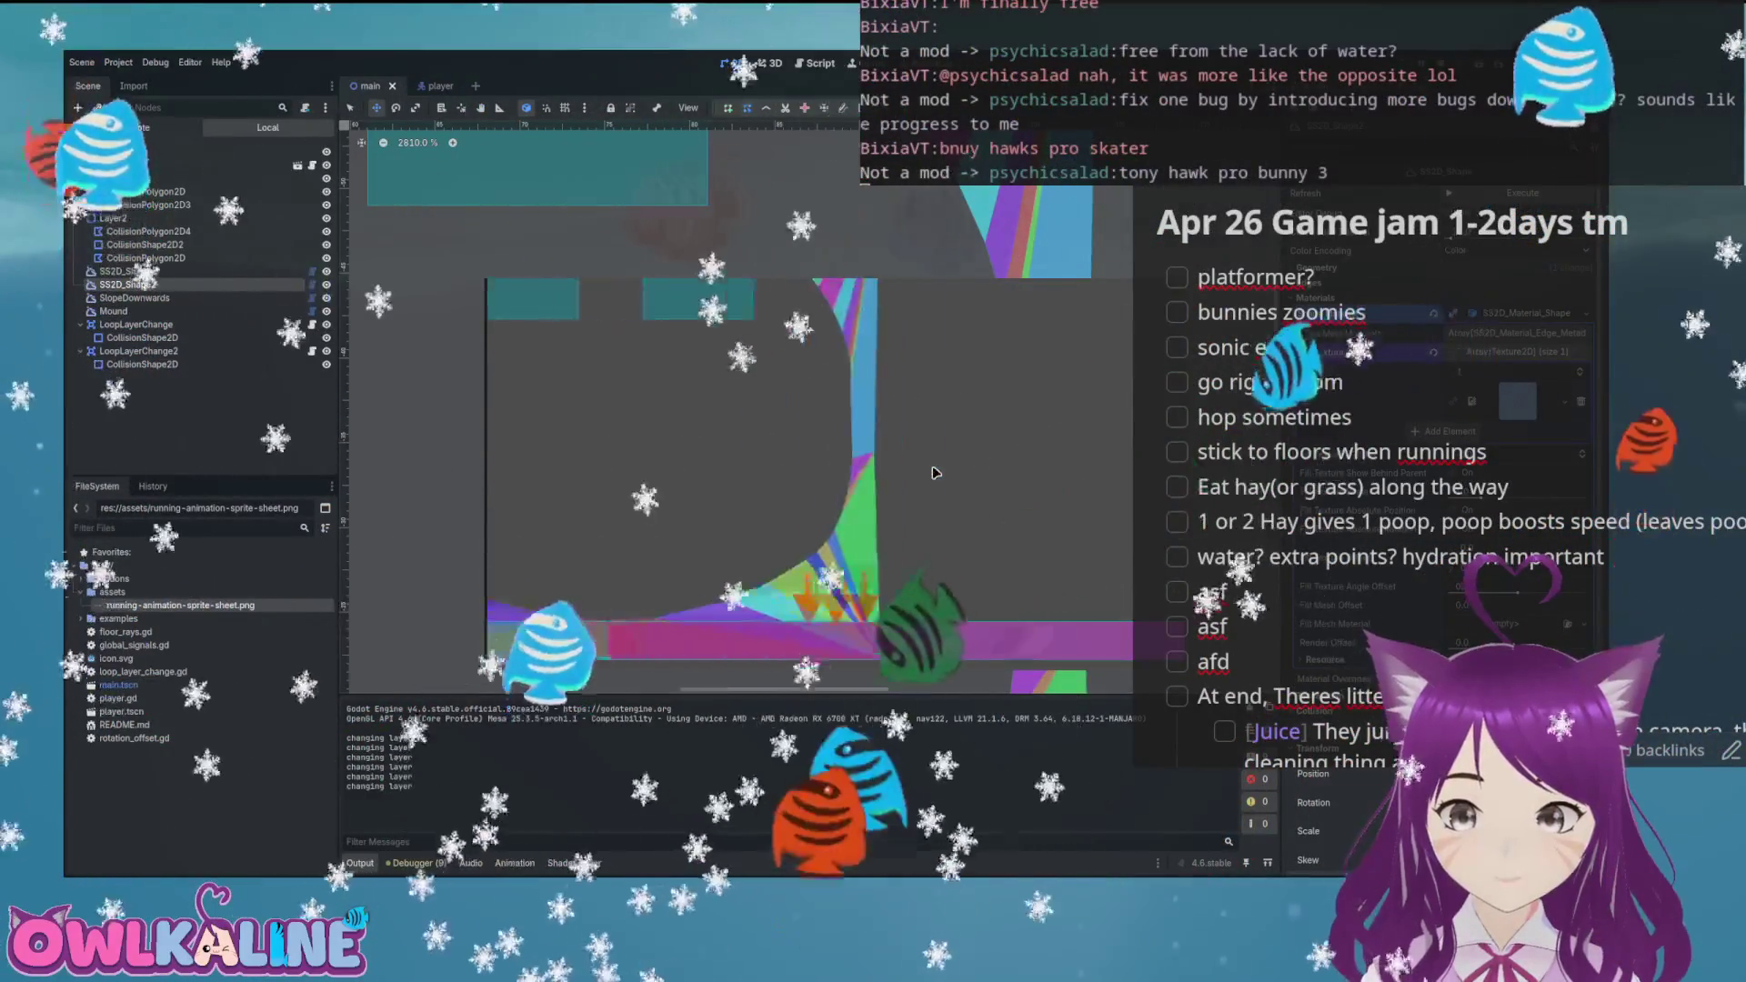
{"action": "key", "text": "Right"}
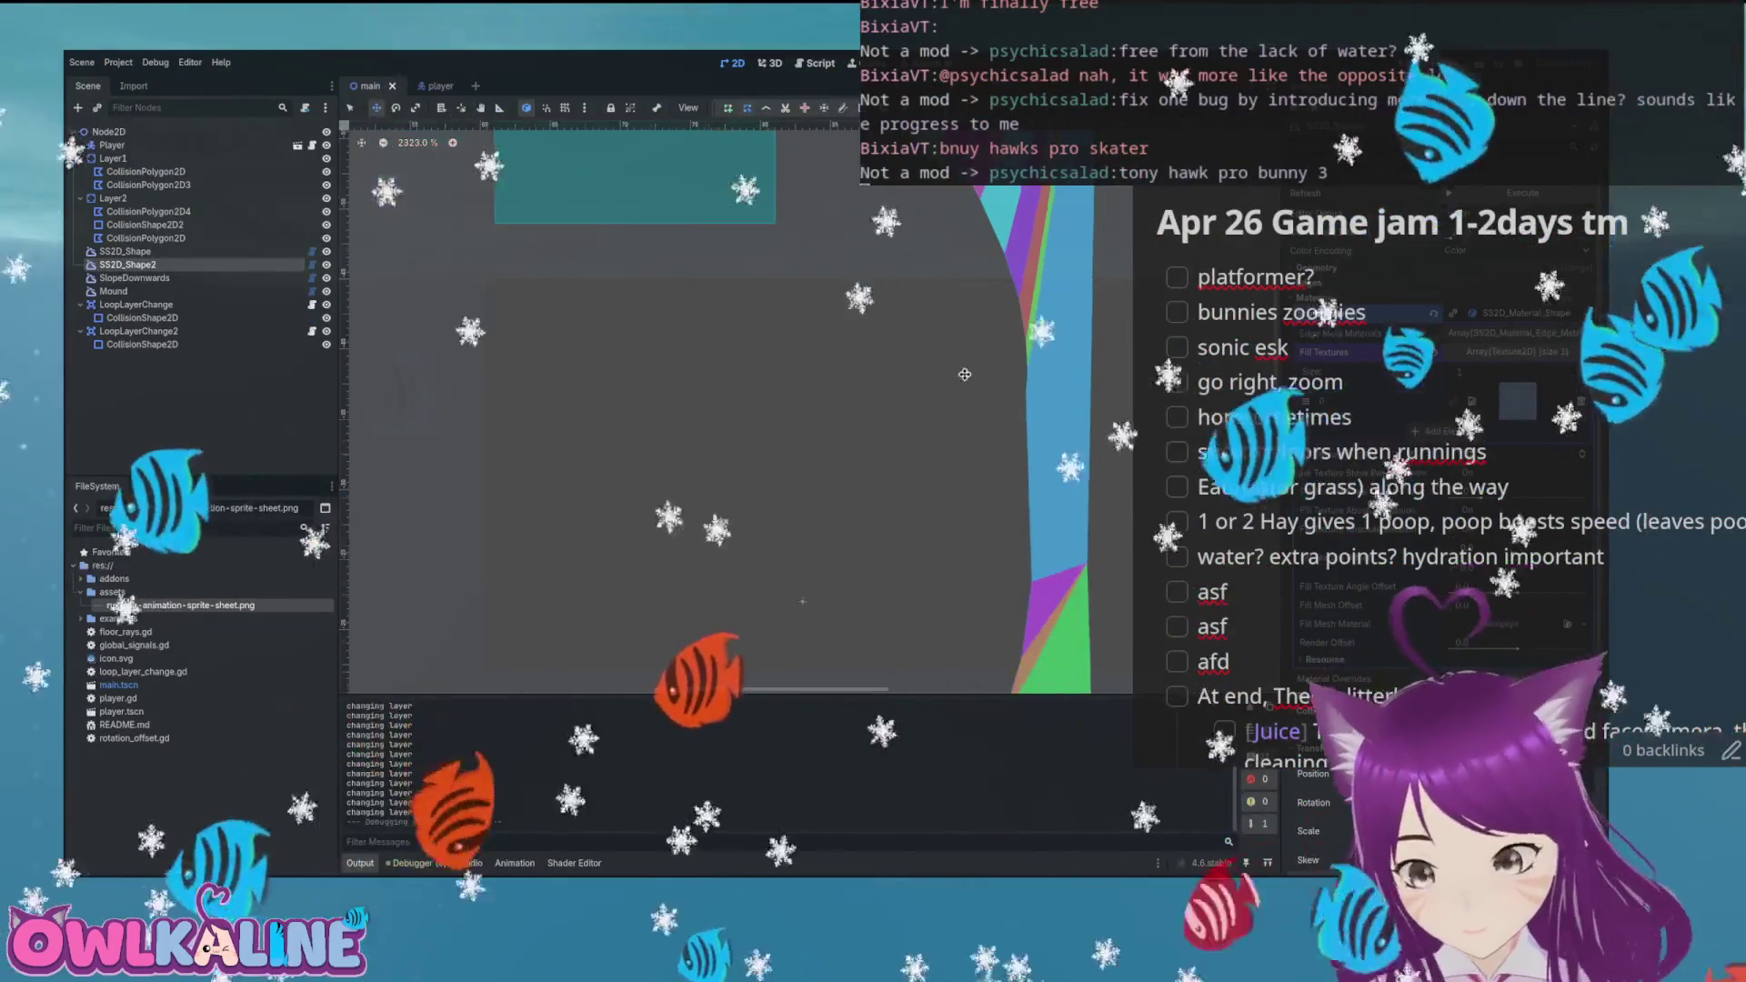
Centre the 2D view on the rainbow mound and launch the game to test it
{"action": "scroll", "coordinate": [882, 391], "scroll_direction": "down", "scroll_amount": 5}
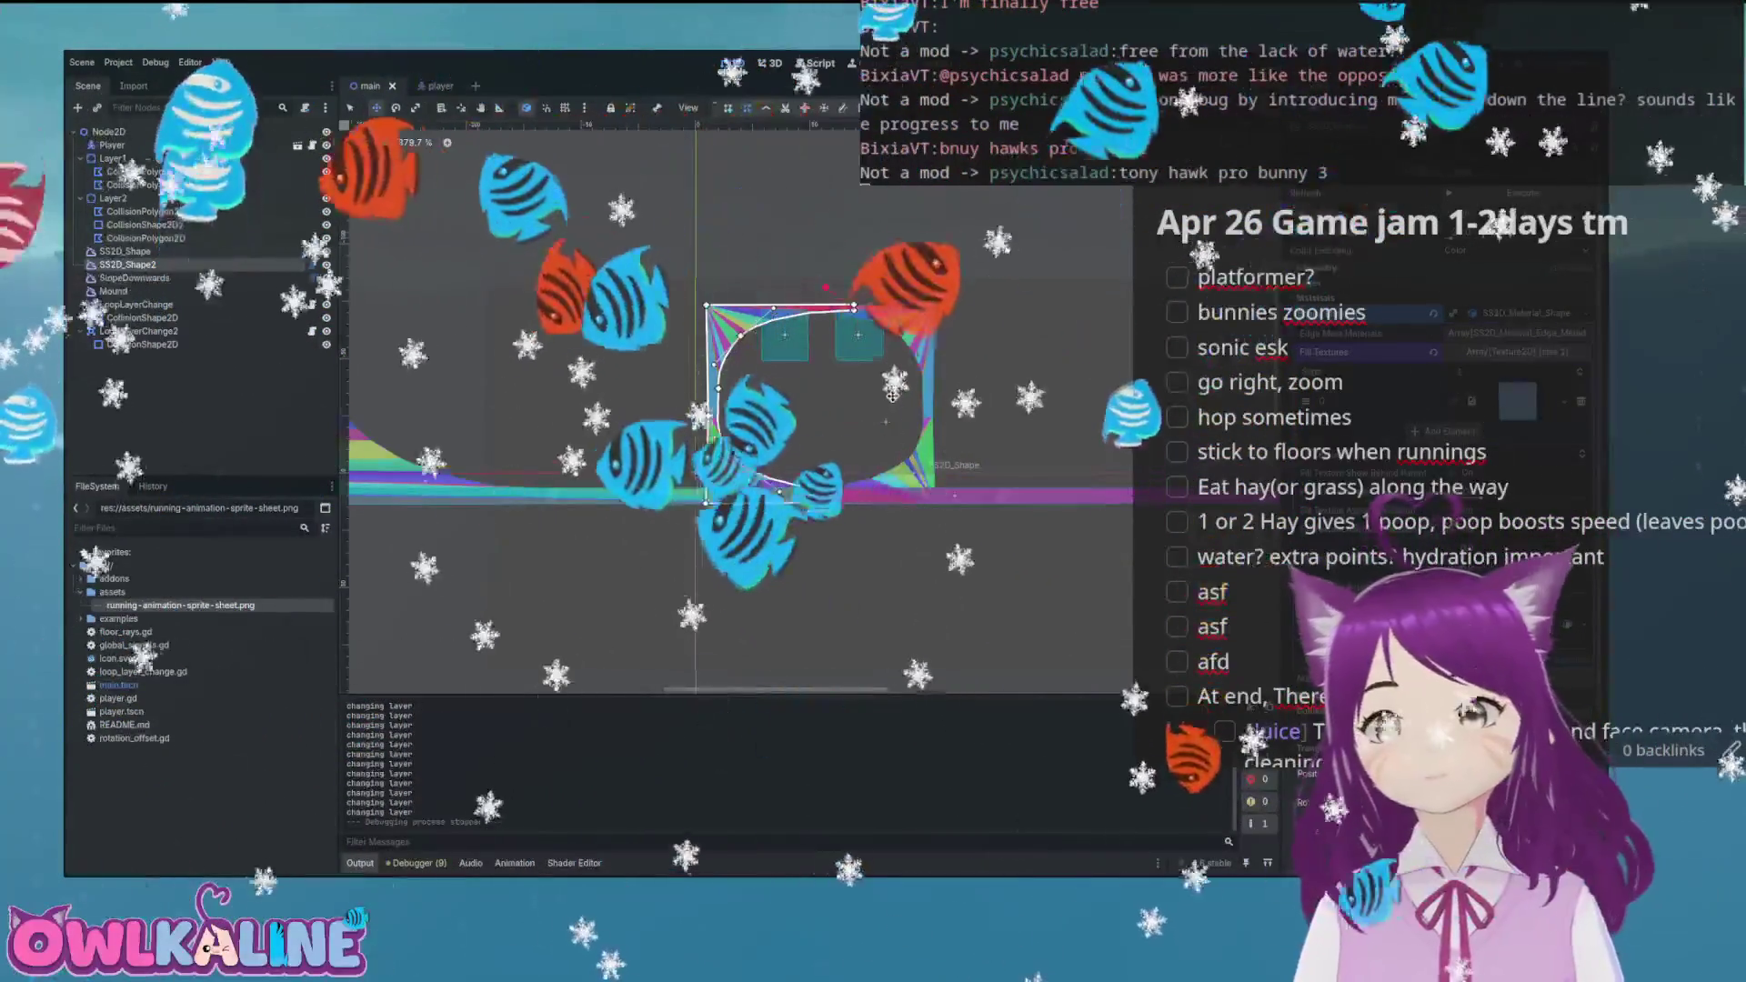
{"action": "scroll", "coordinate": [571, 370], "scroll_direction": "left", "scroll_amount": 5}
{"action": "scroll", "coordinate": [570, 370], "scroll_direction": "up", "scroll_amount": 4}
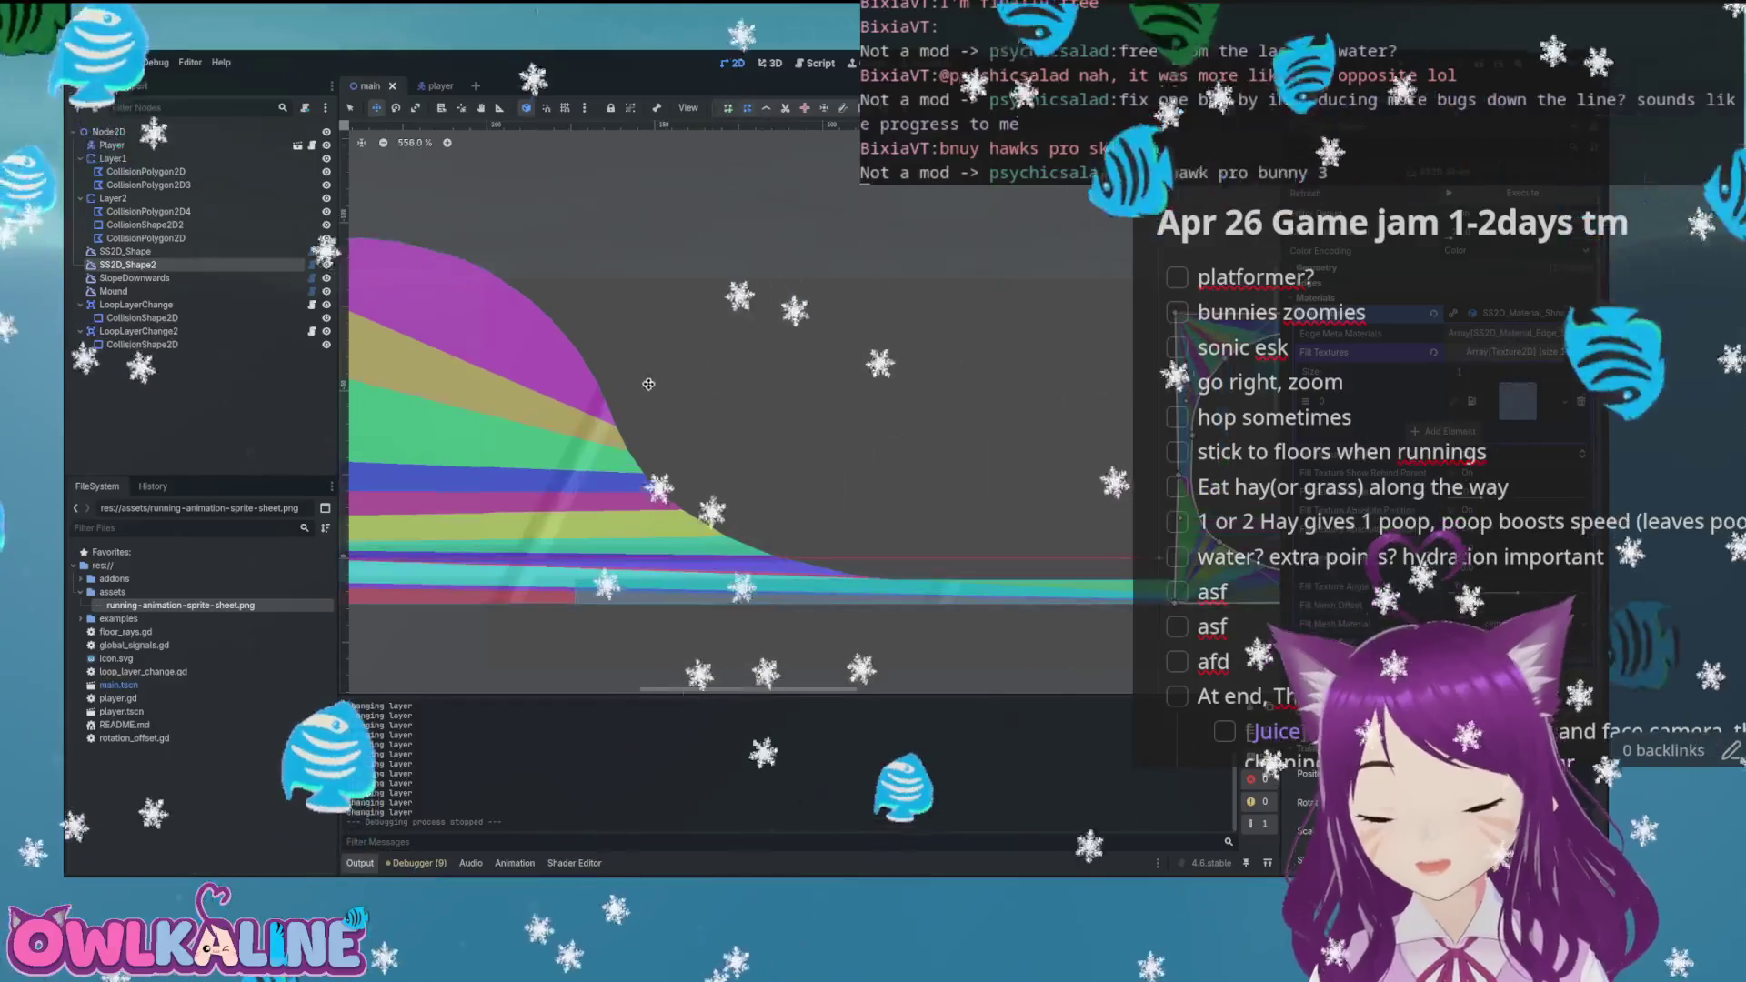
{"action": "scroll", "coordinate": [907, 370], "scroll_direction": "left", "scroll_amount": 3}
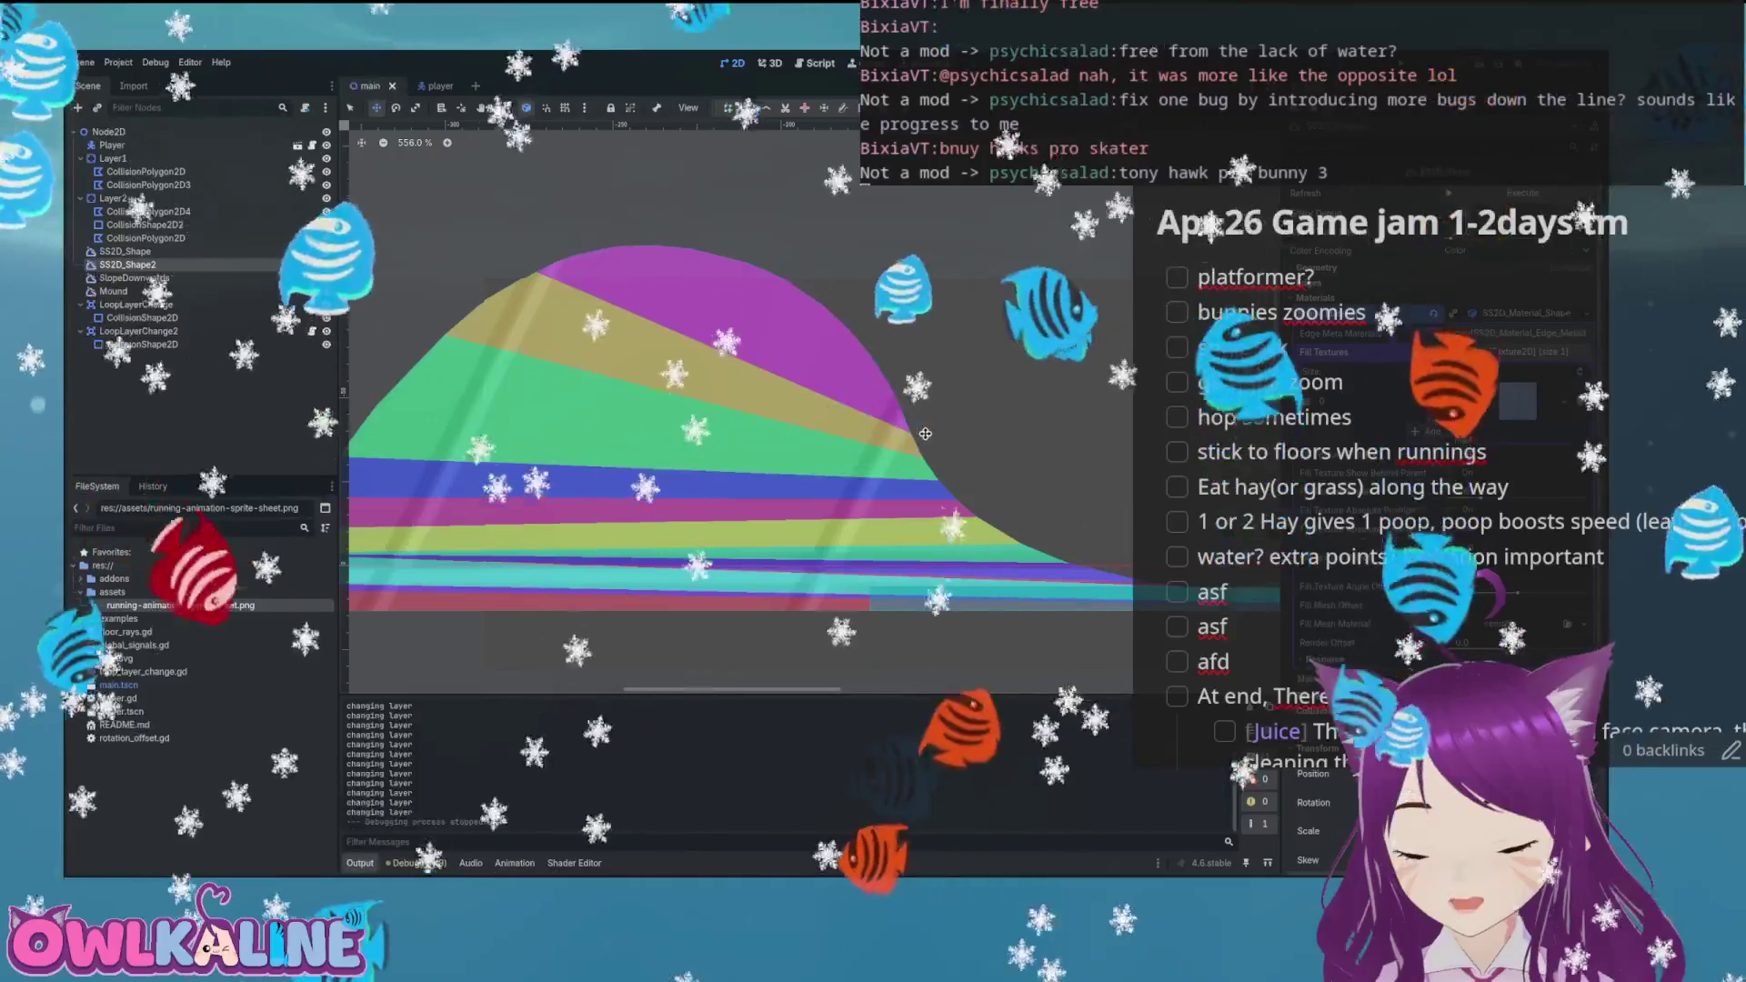
{"action": "left_click_drag", "start_coordinate": [952, 364], "coordinate": [1043, 382]}
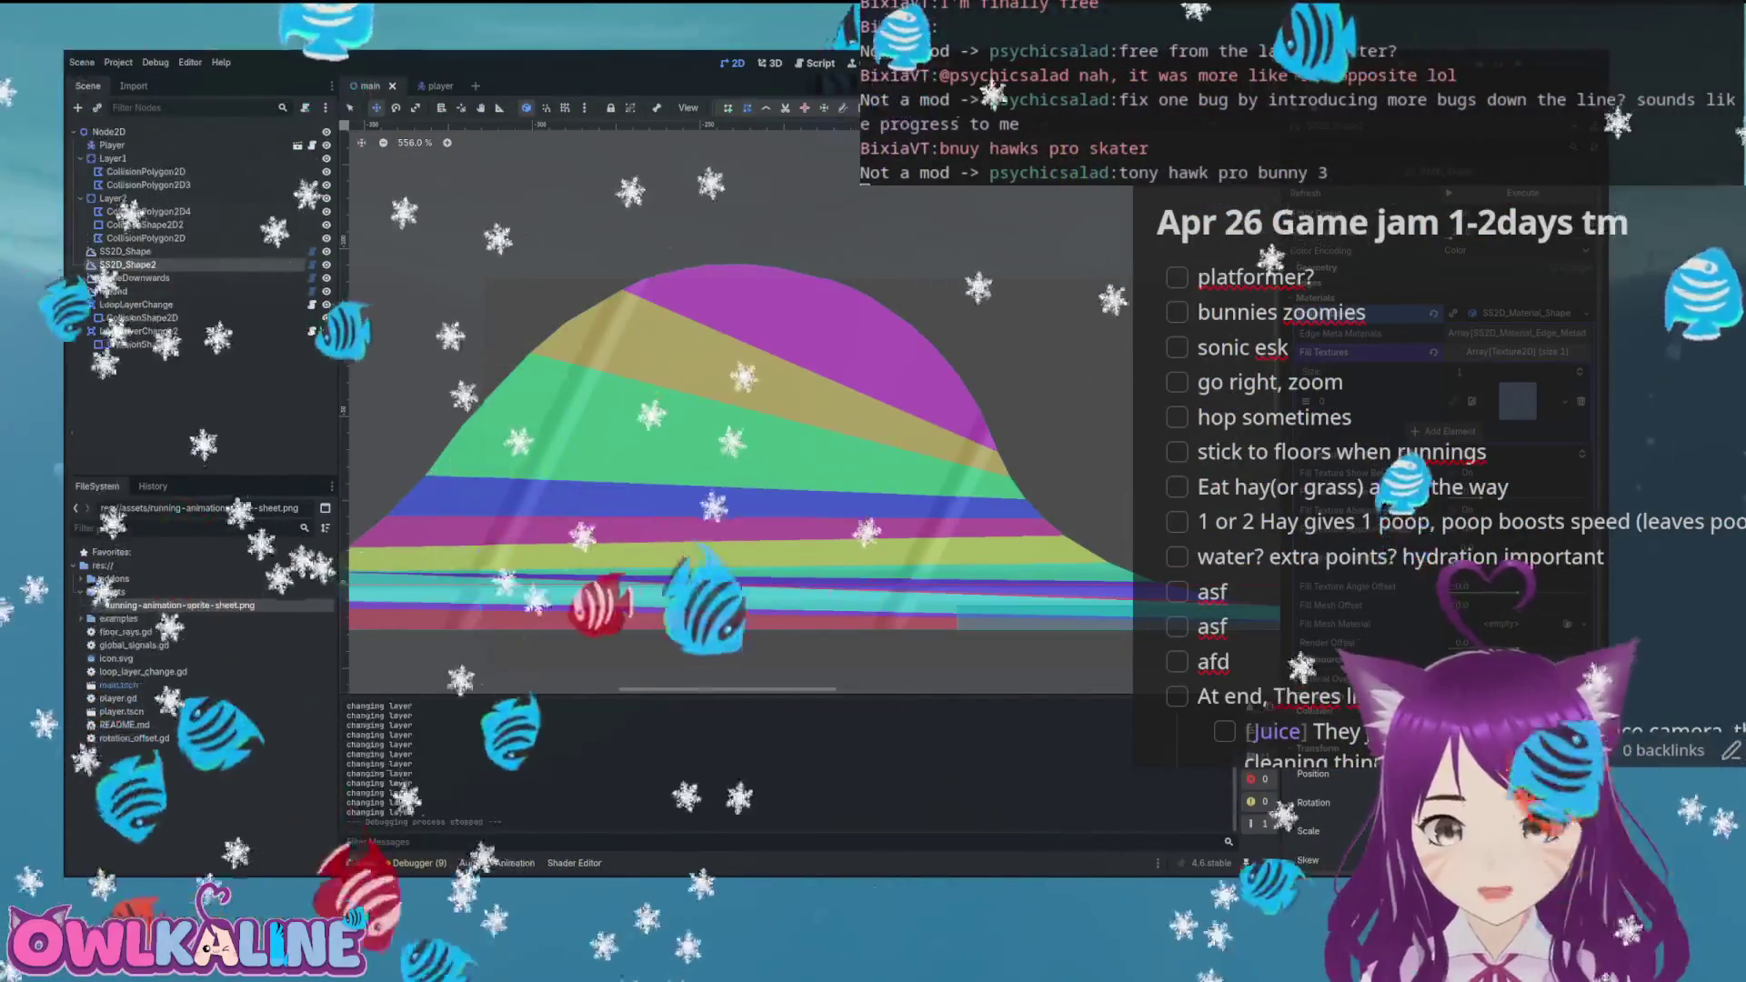
{"action": "key", "text": "F5"}
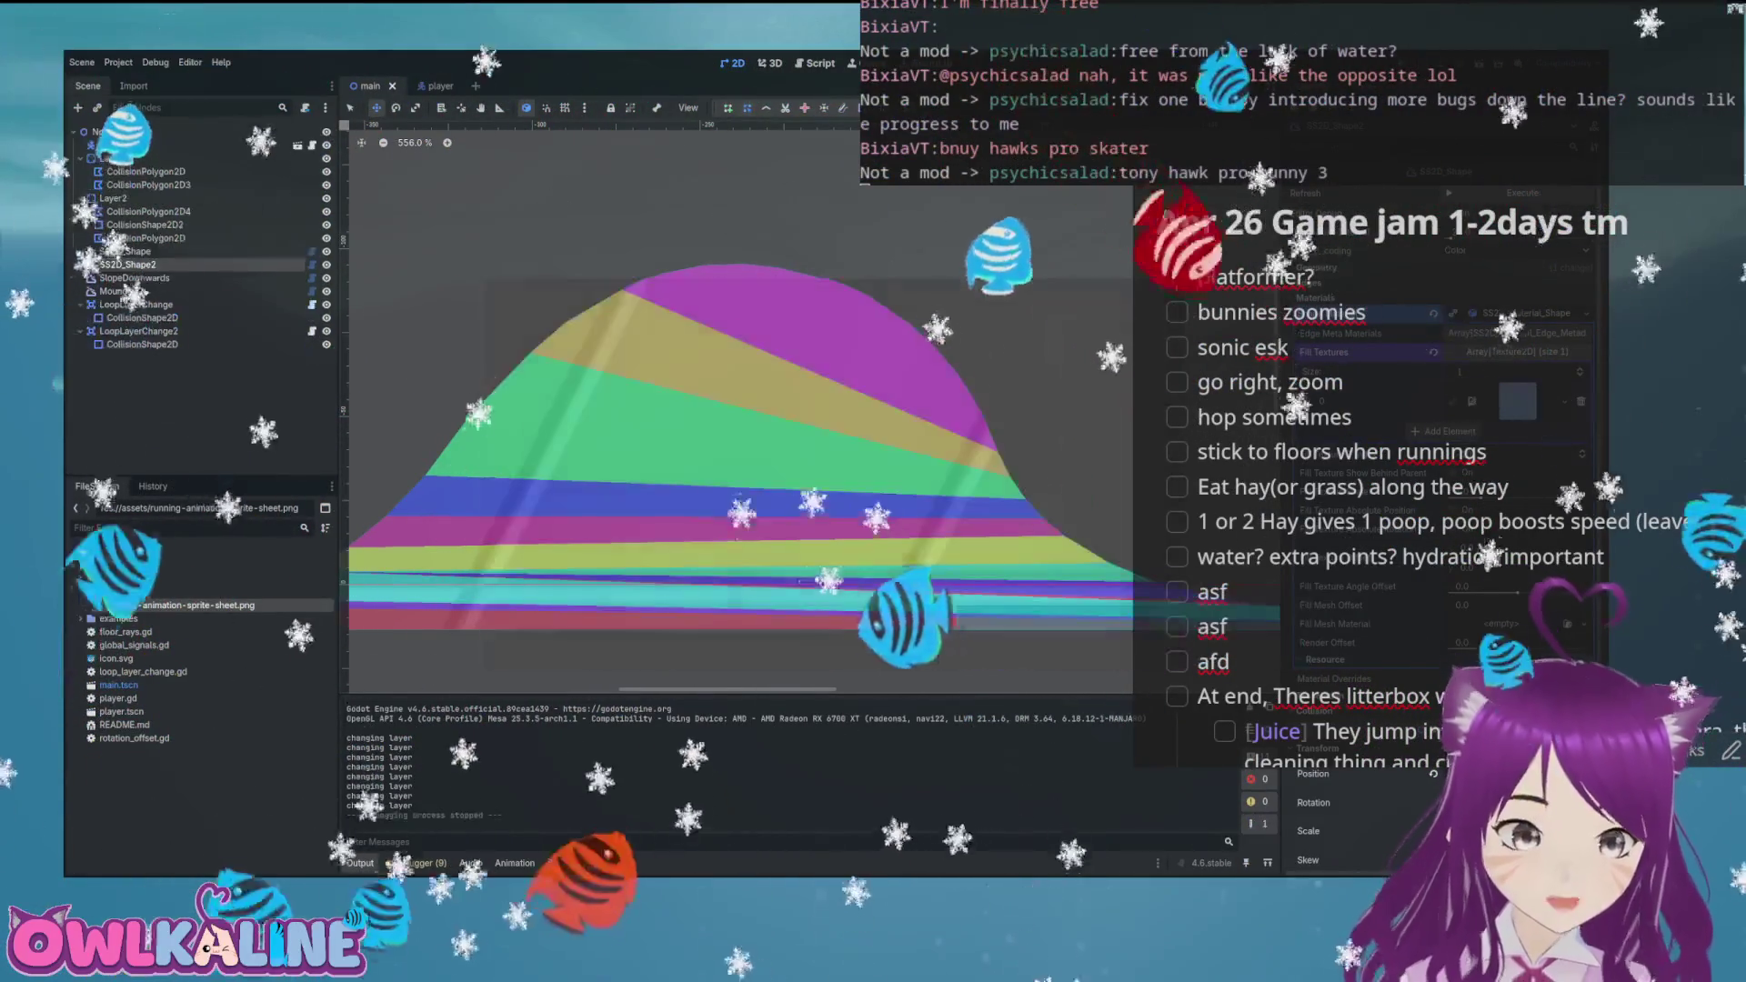
Switch to the player scene, select its Camera2D node, and launch the game
{"action": "key", "text": "ctrl+Tab"}
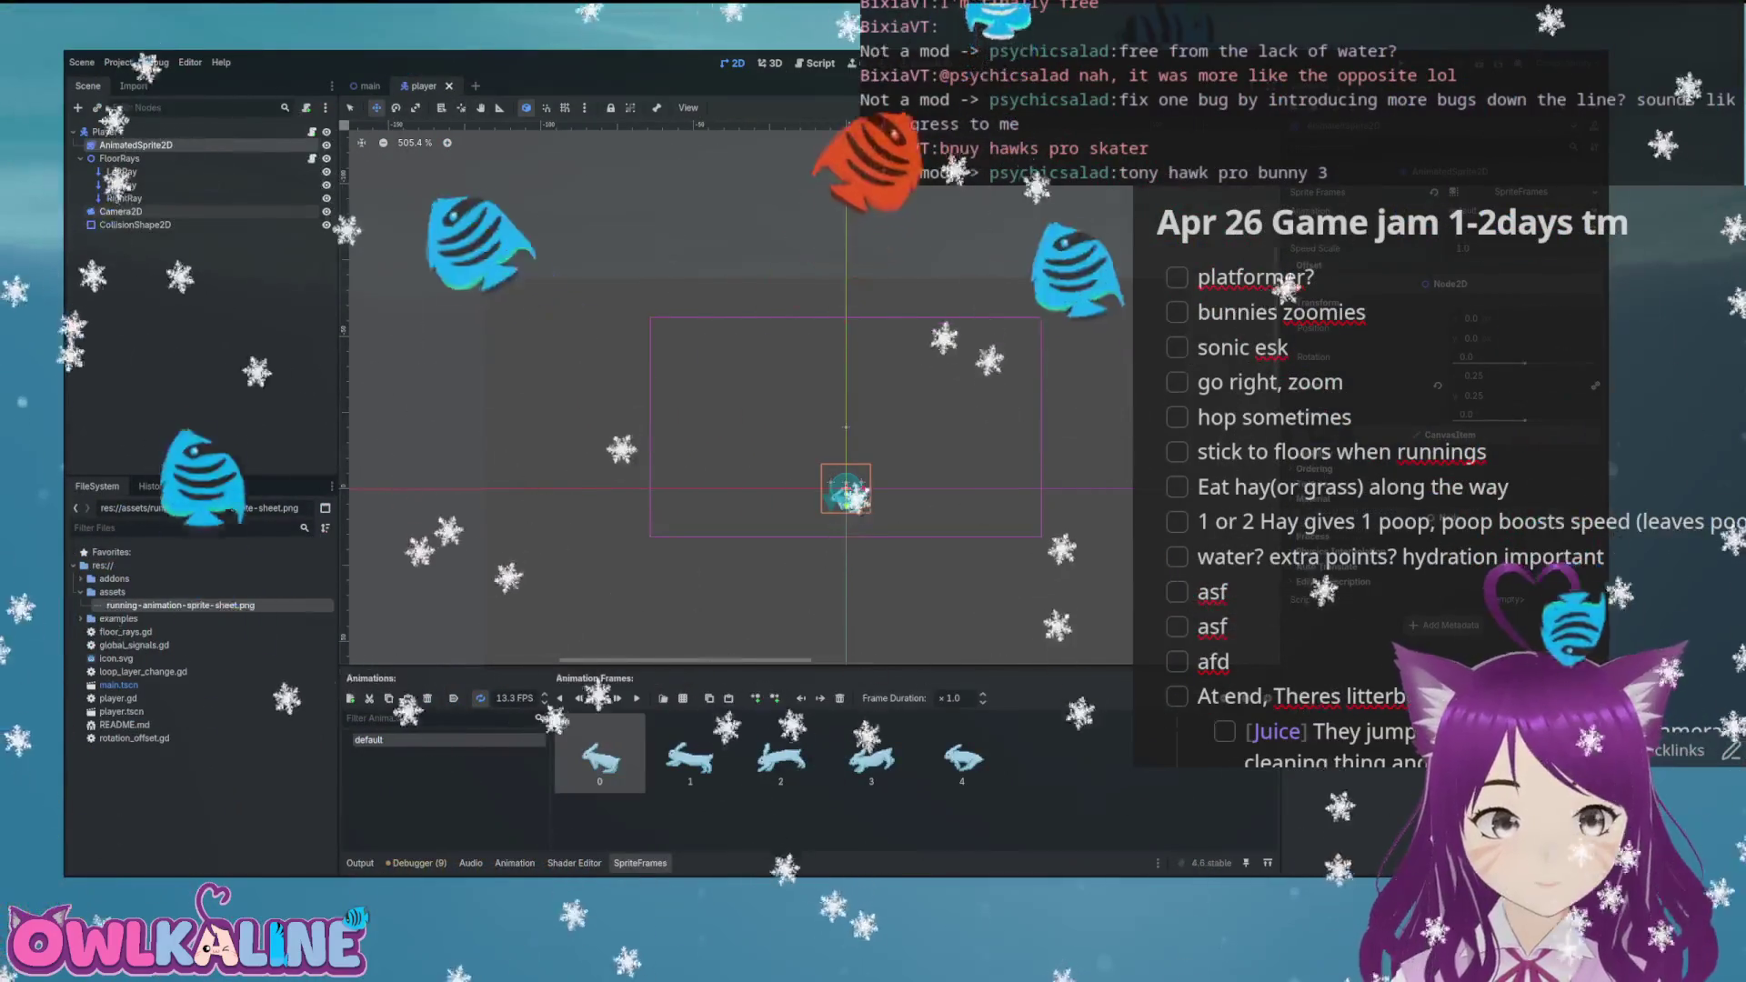
{"action": "left_click", "coordinate": [121, 211]}
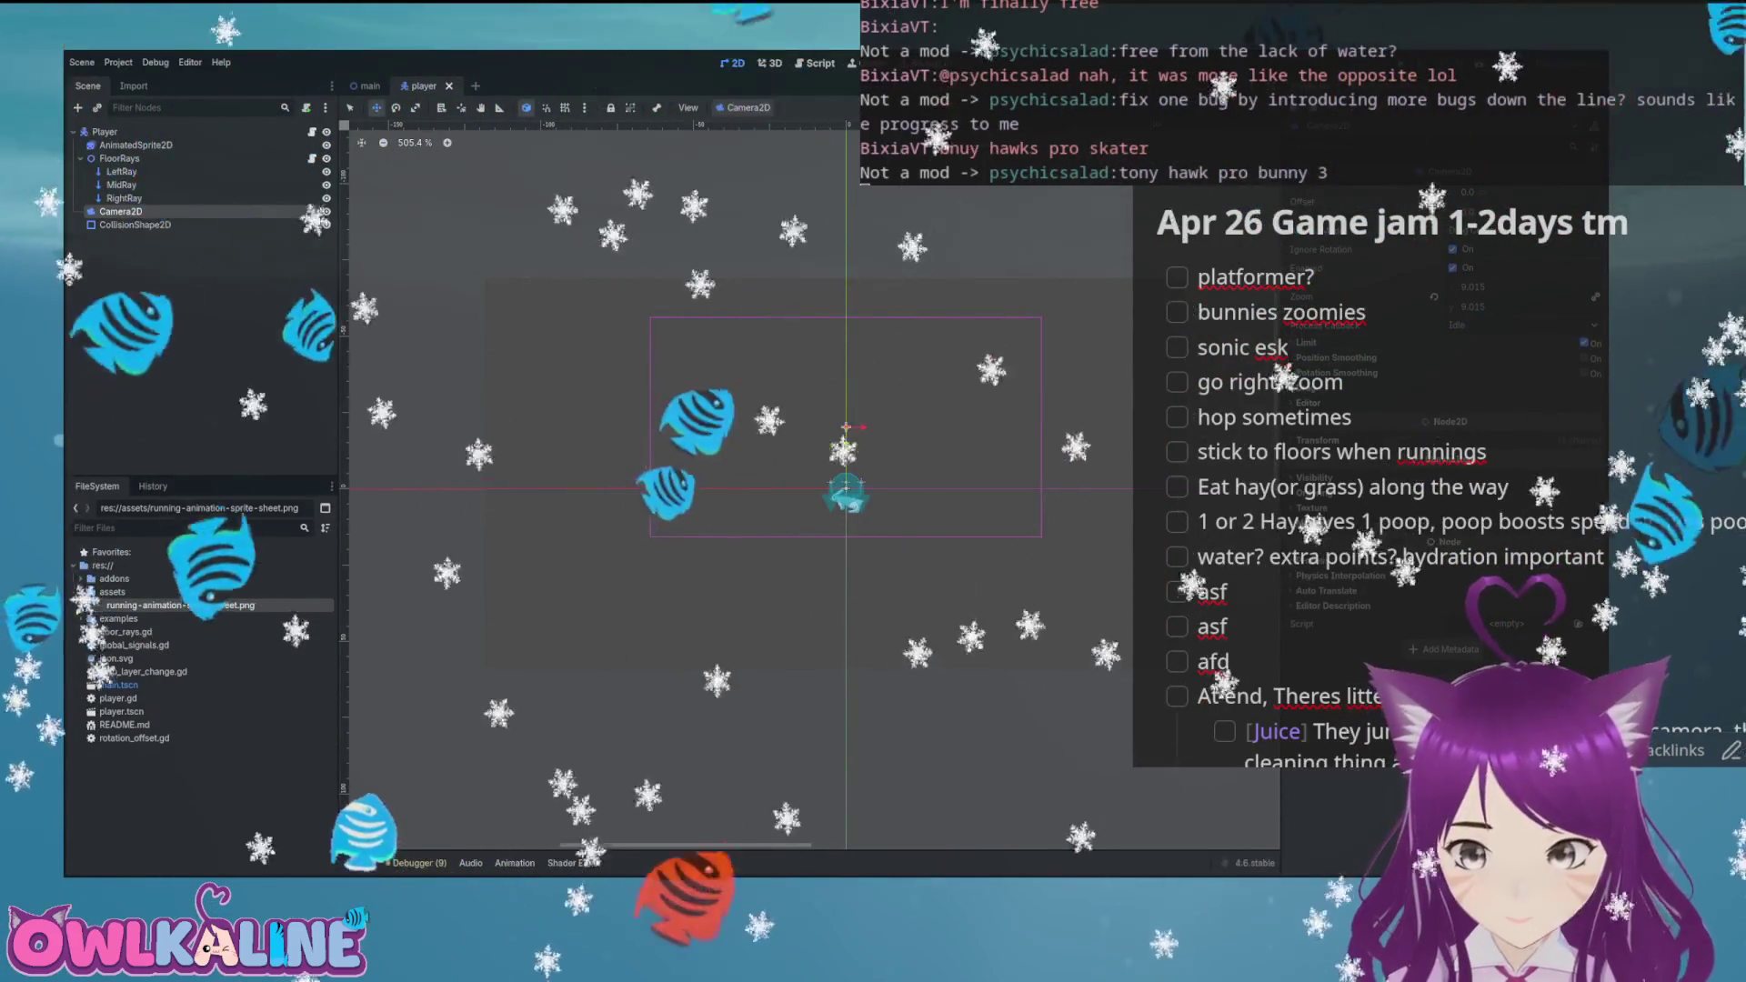
{"action": "key", "text": "F5"}
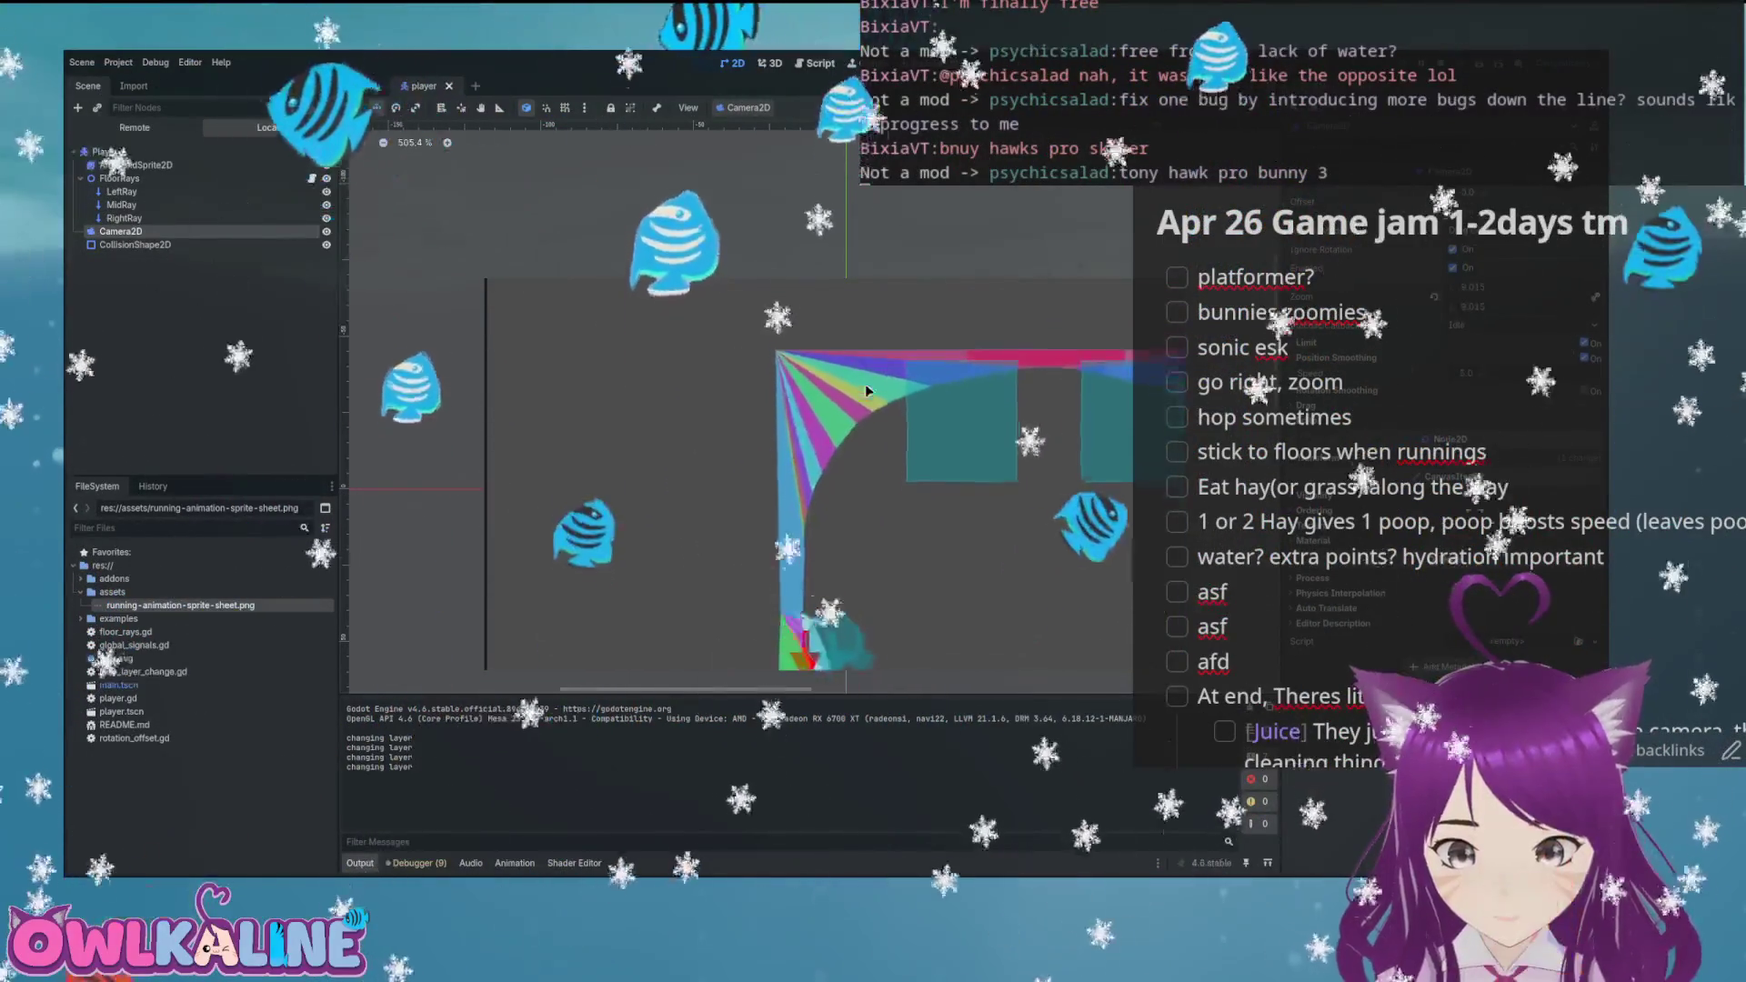
Steer the bunny around the loop and back along the floor, then stop the game
{"action": "key", "text": "Right"}
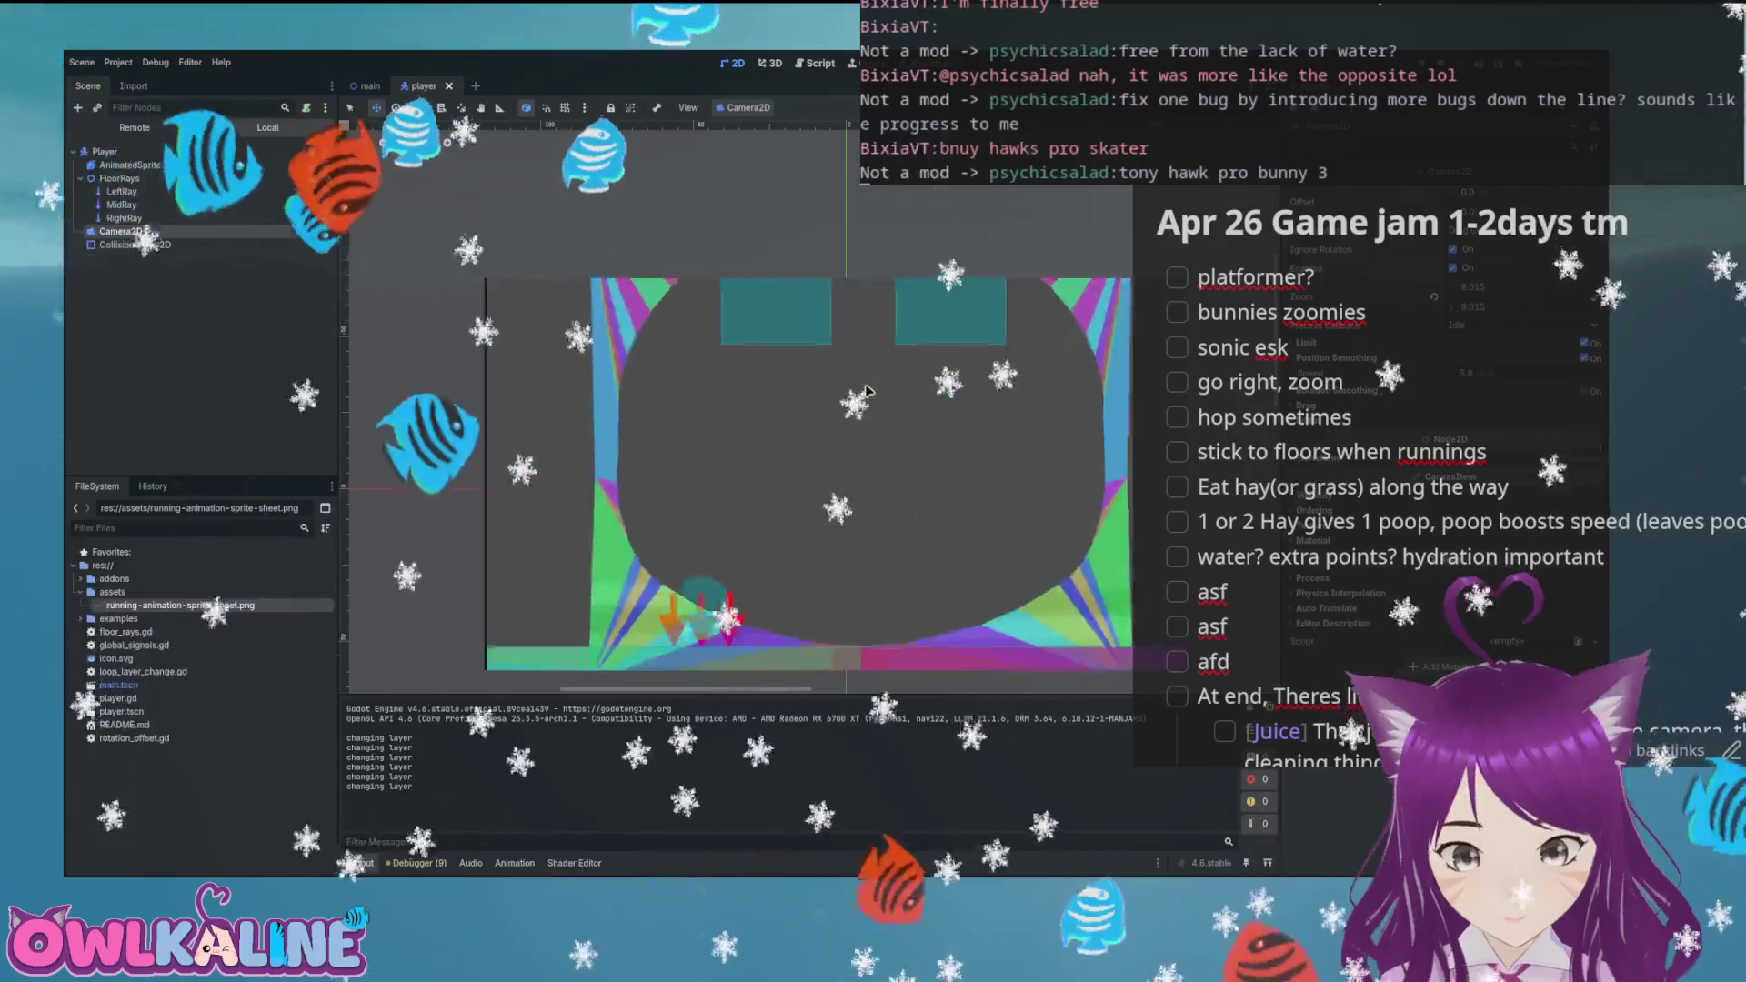
{"action": "key", "text": "Left"}
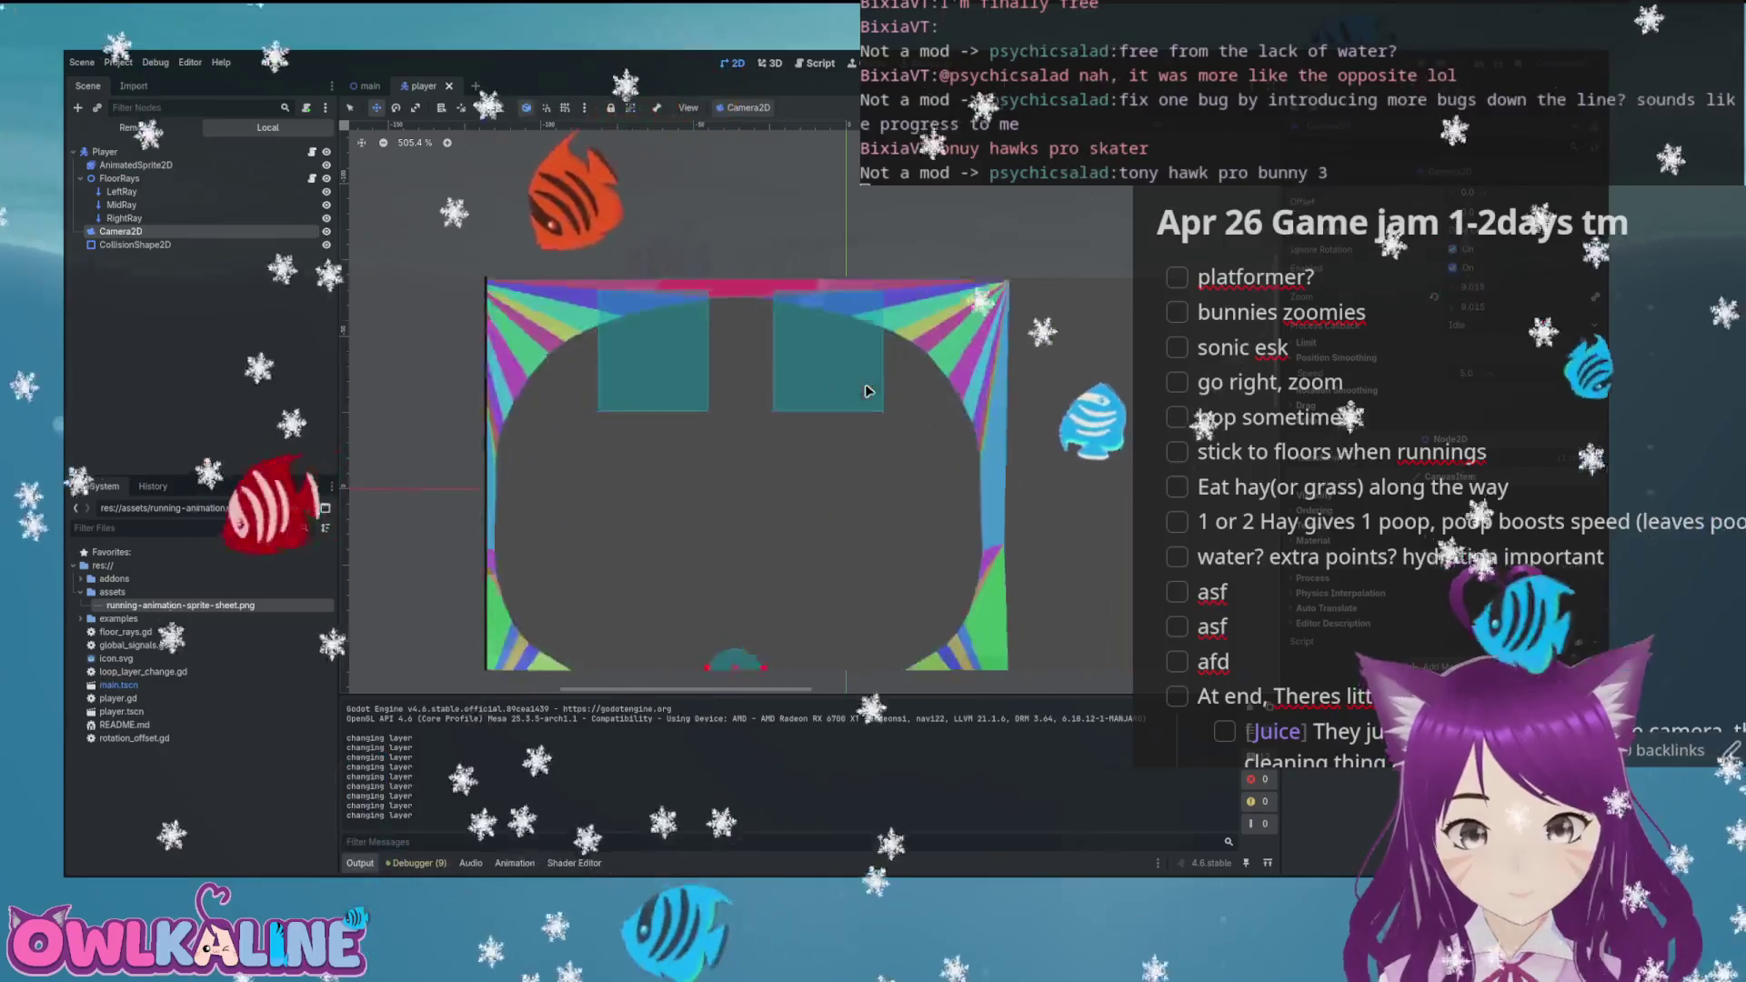
{"action": "key", "text": "Right"}
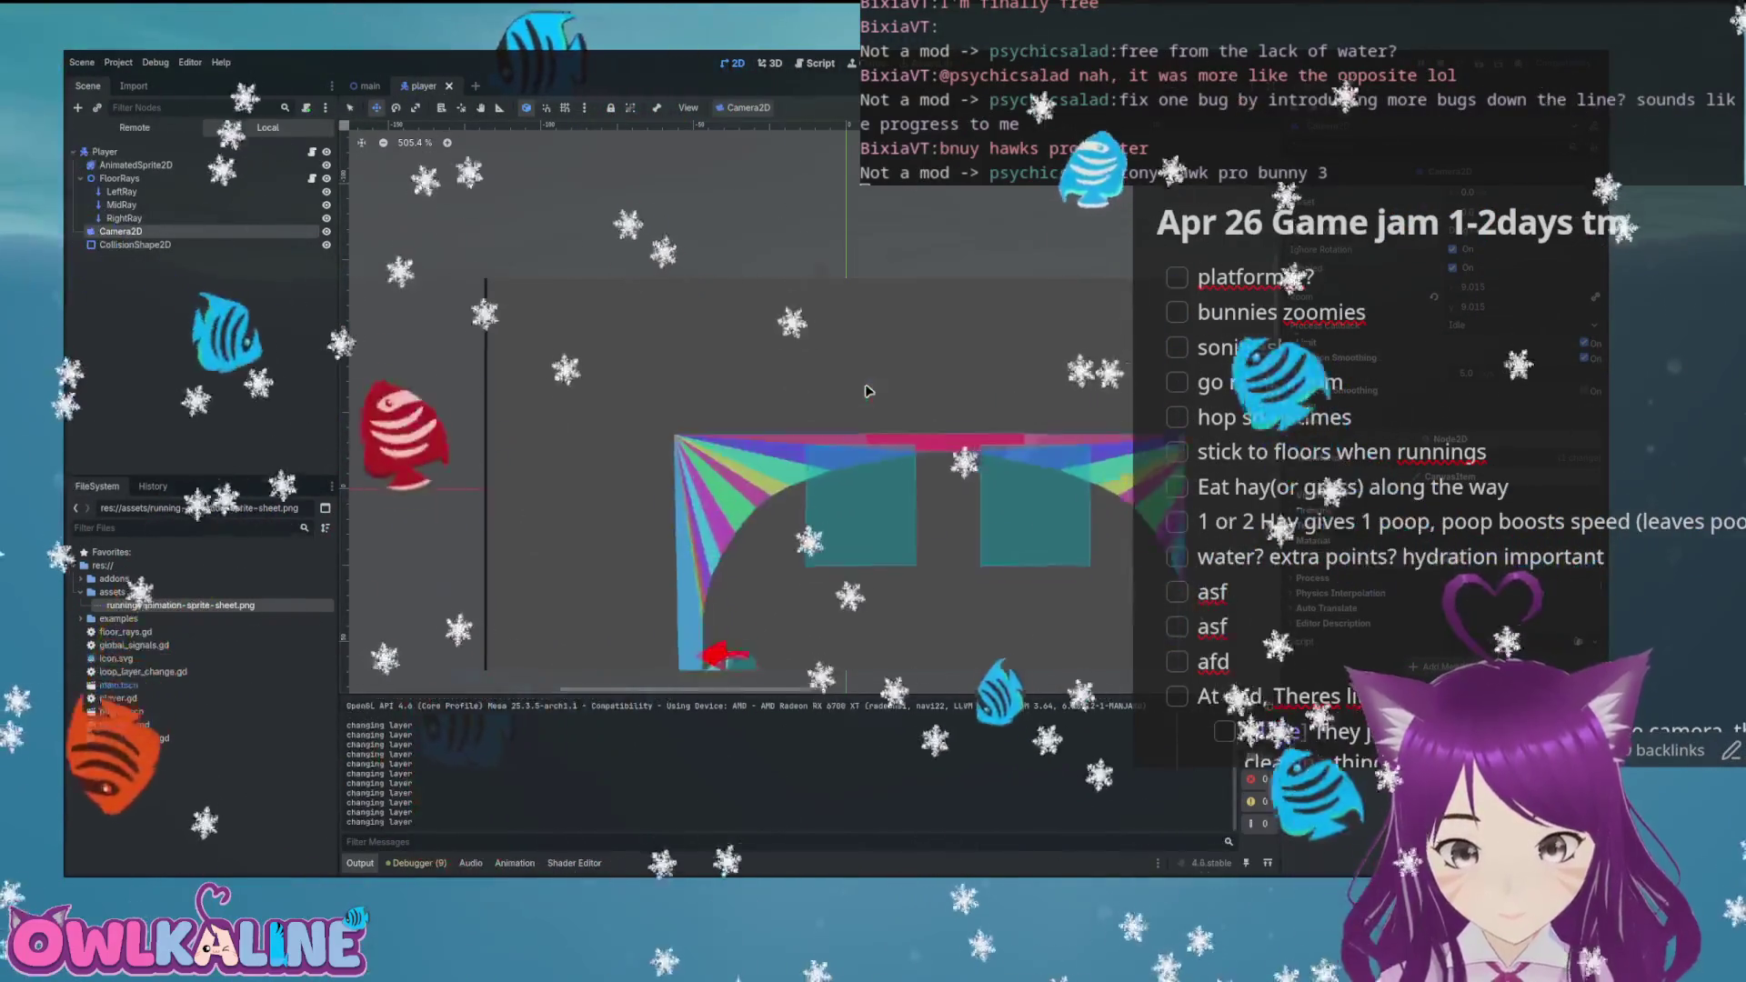
{"action": "key", "text": "Right"}
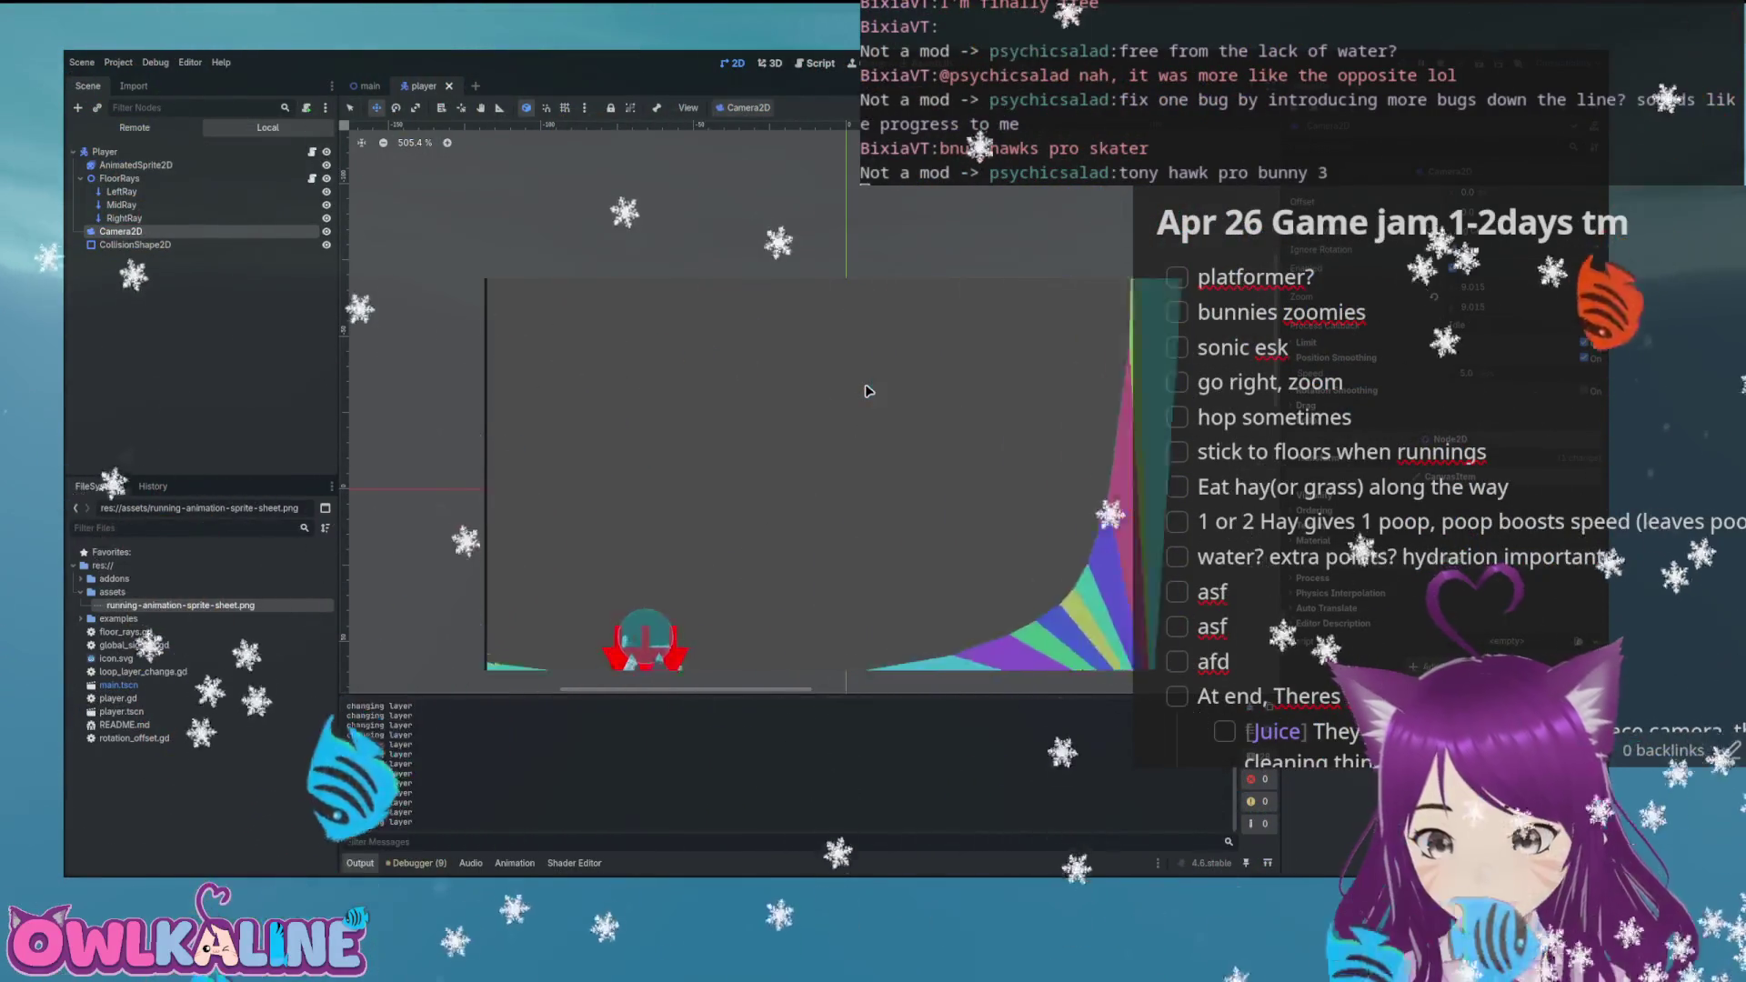
{"action": "key", "text": "F8"}
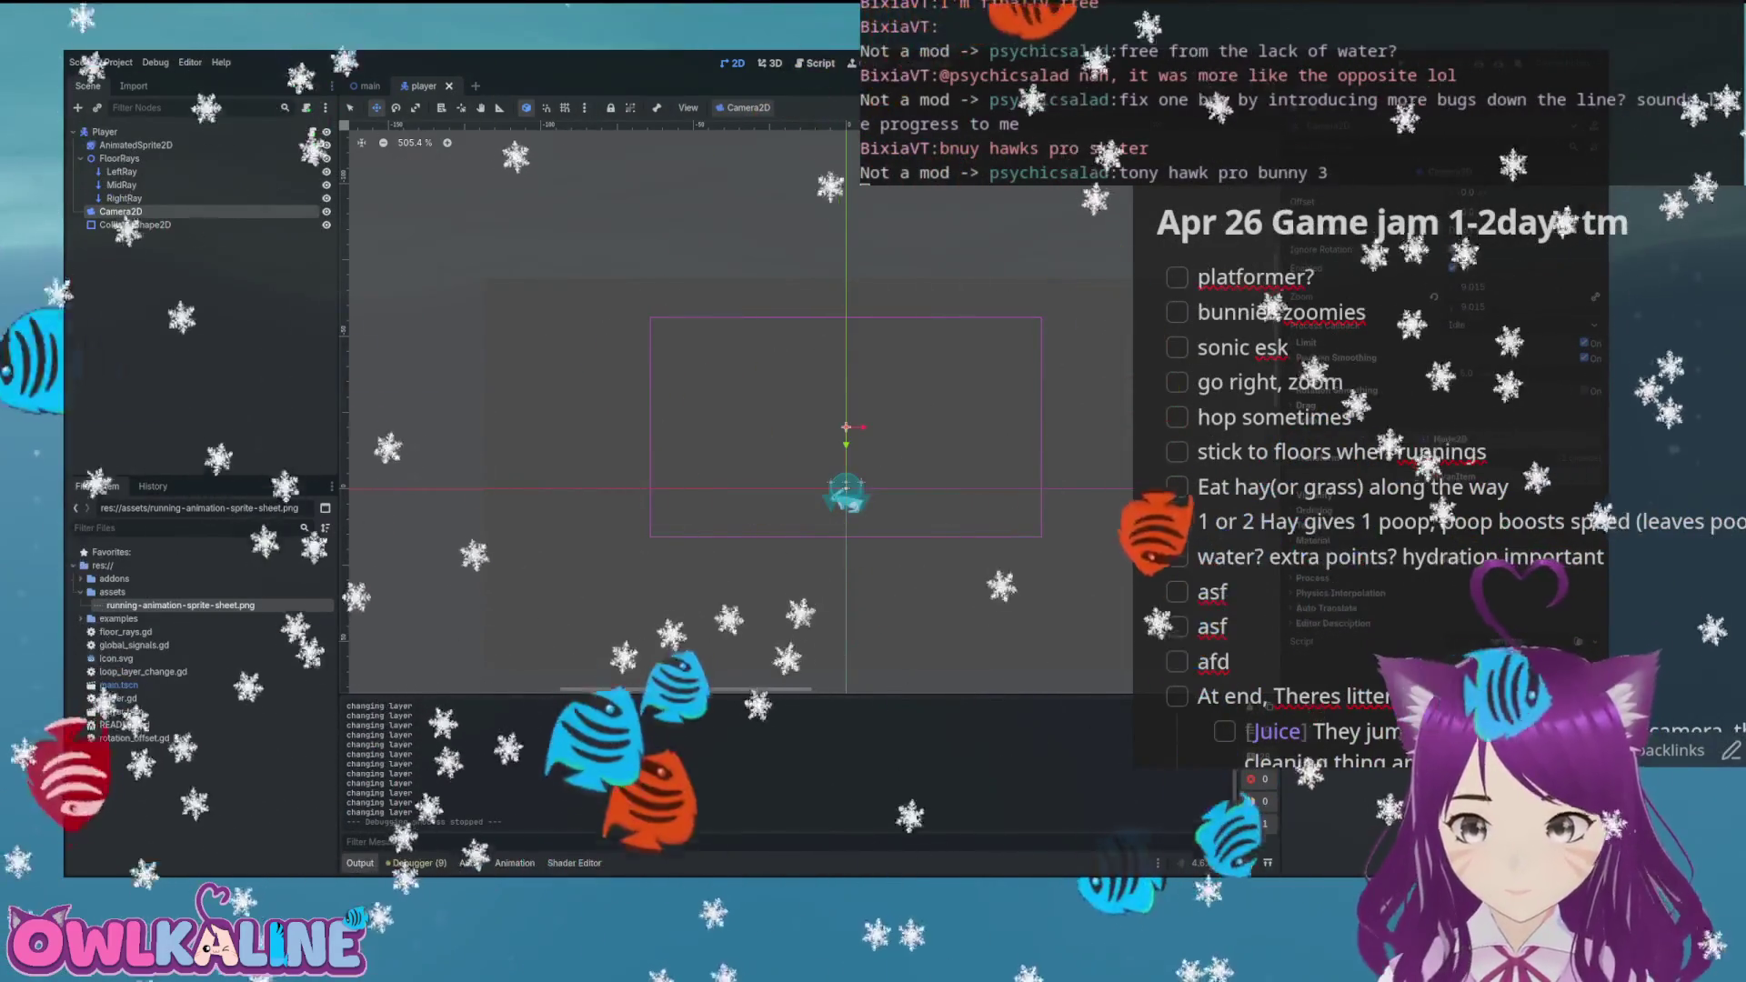
{"action": "key", "text": "ctrl+Tab"}
{"action": "scroll", "coordinate": [1005, 468], "scroll_direction": "down", "scroll_amount": 1}
{"action": "left_click_drag", "start_coordinate": [1111, 474], "coordinate": [907, 488]}
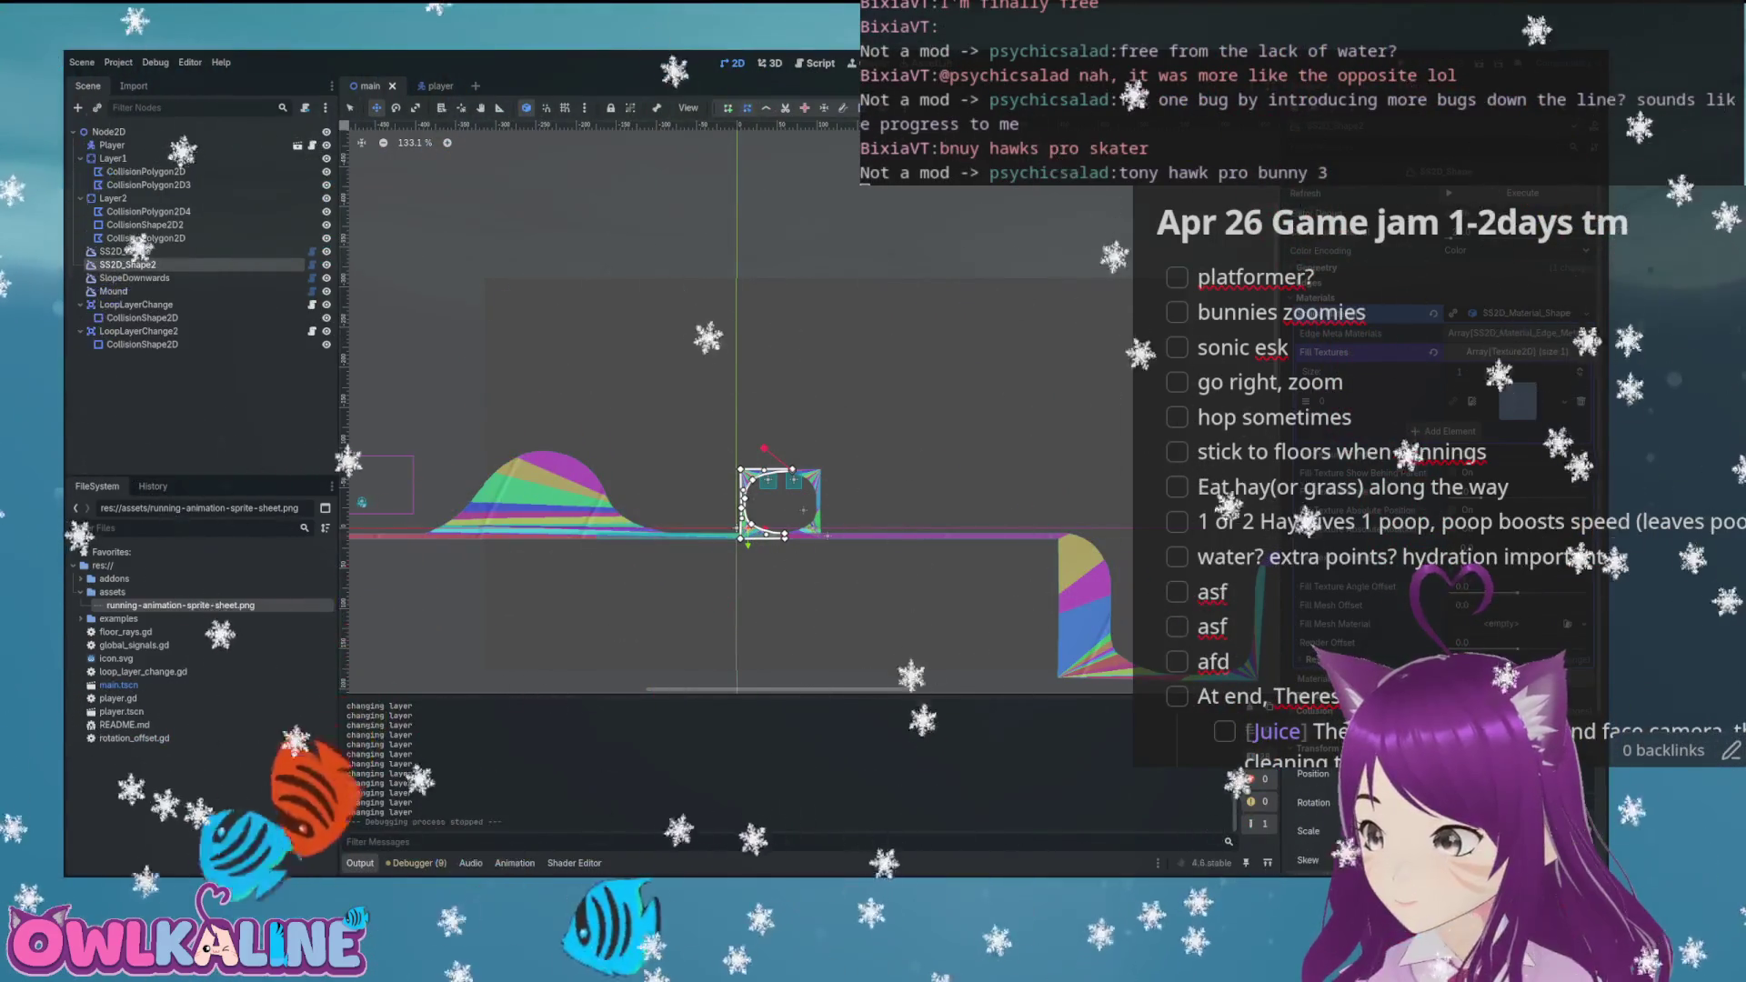
{"action": "key", "text": "super"}
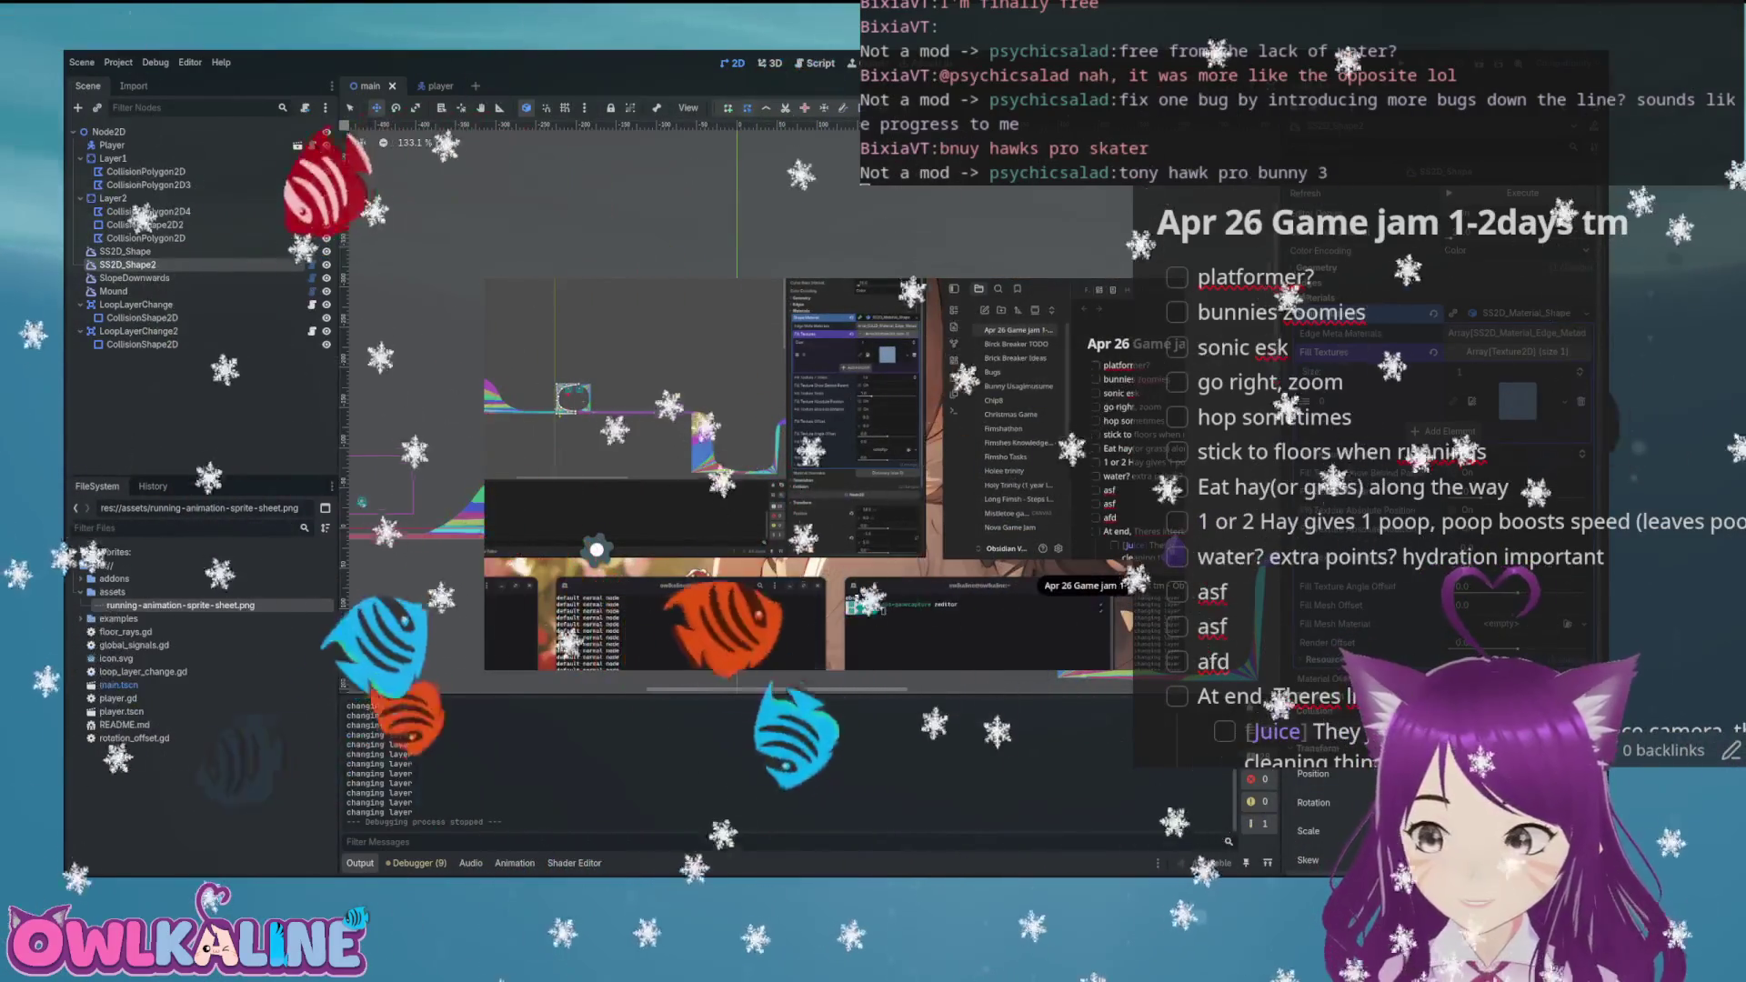
{"action": "left_click", "coordinate": [832, 401]}
{"action": "scroll", "coordinate": [879, 457], "scroll_direction": "down", "scroll_amount": 4}
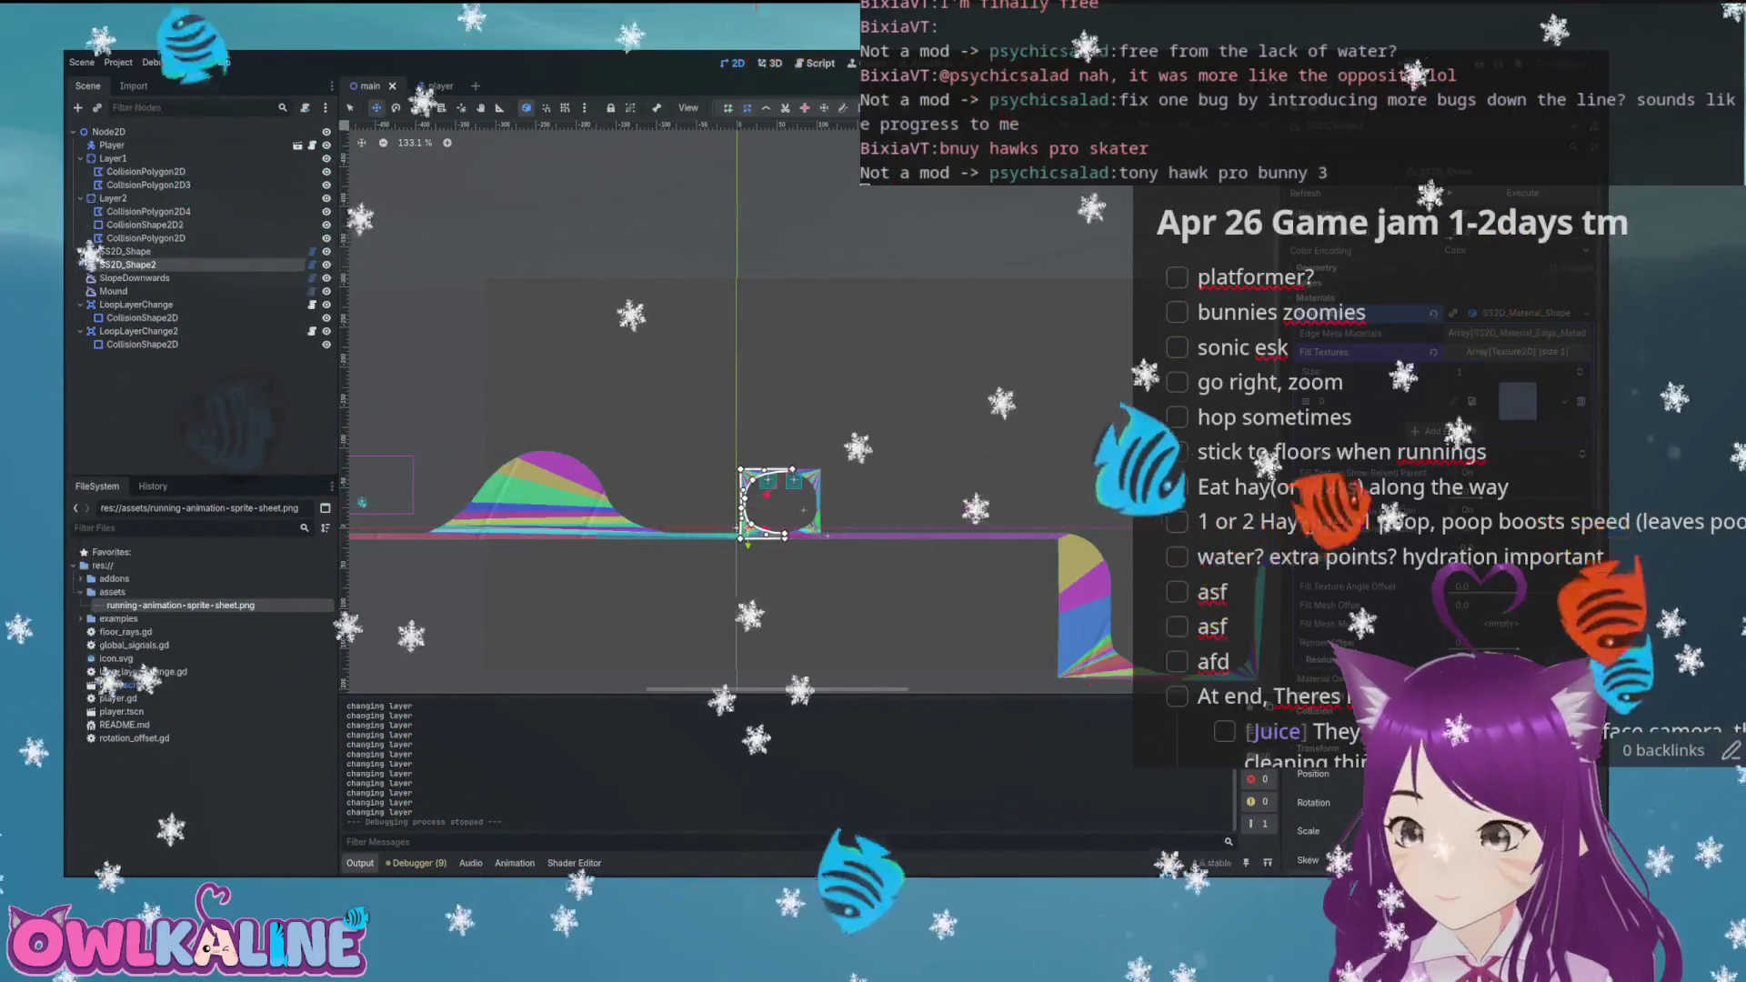
{"action": "scroll", "coordinate": [879, 456], "scroll_direction": "right", "scroll_amount": 3}
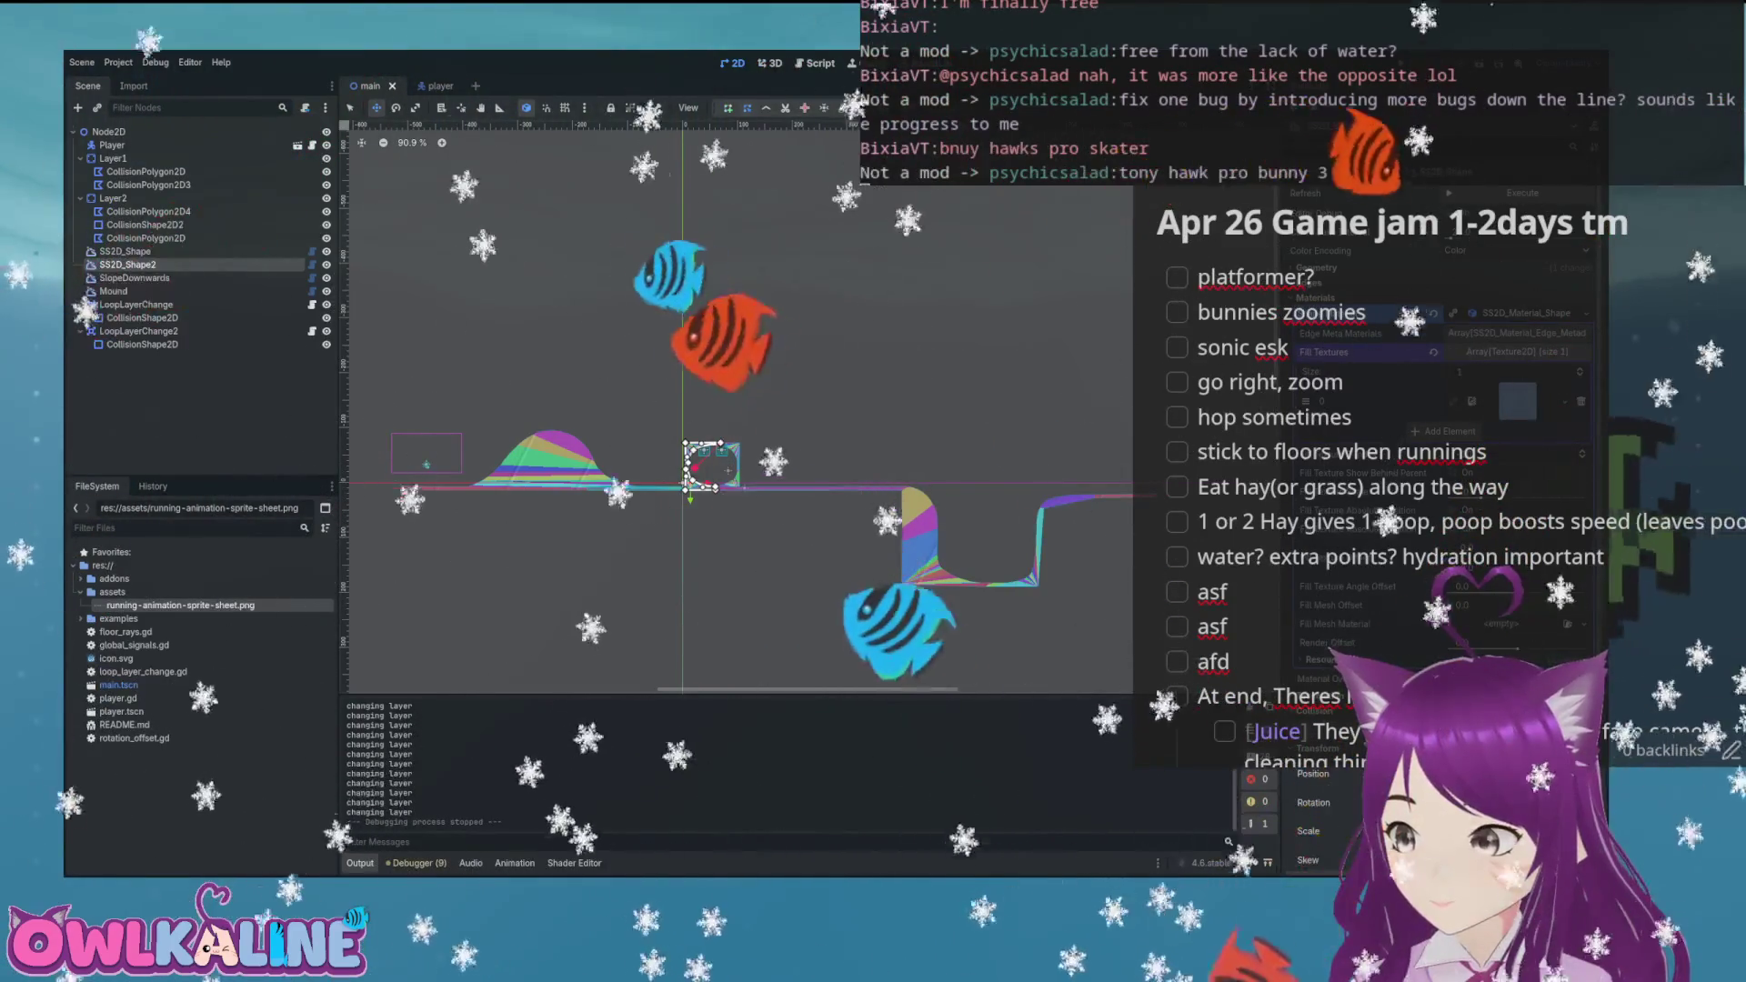
{"action": "scroll", "coordinate": [602, 239], "scroll_direction": "down", "scroll_amount": 1}
{"action": "scroll", "coordinate": [750, 392], "scroll_direction": "up", "scroll_amount": 5}
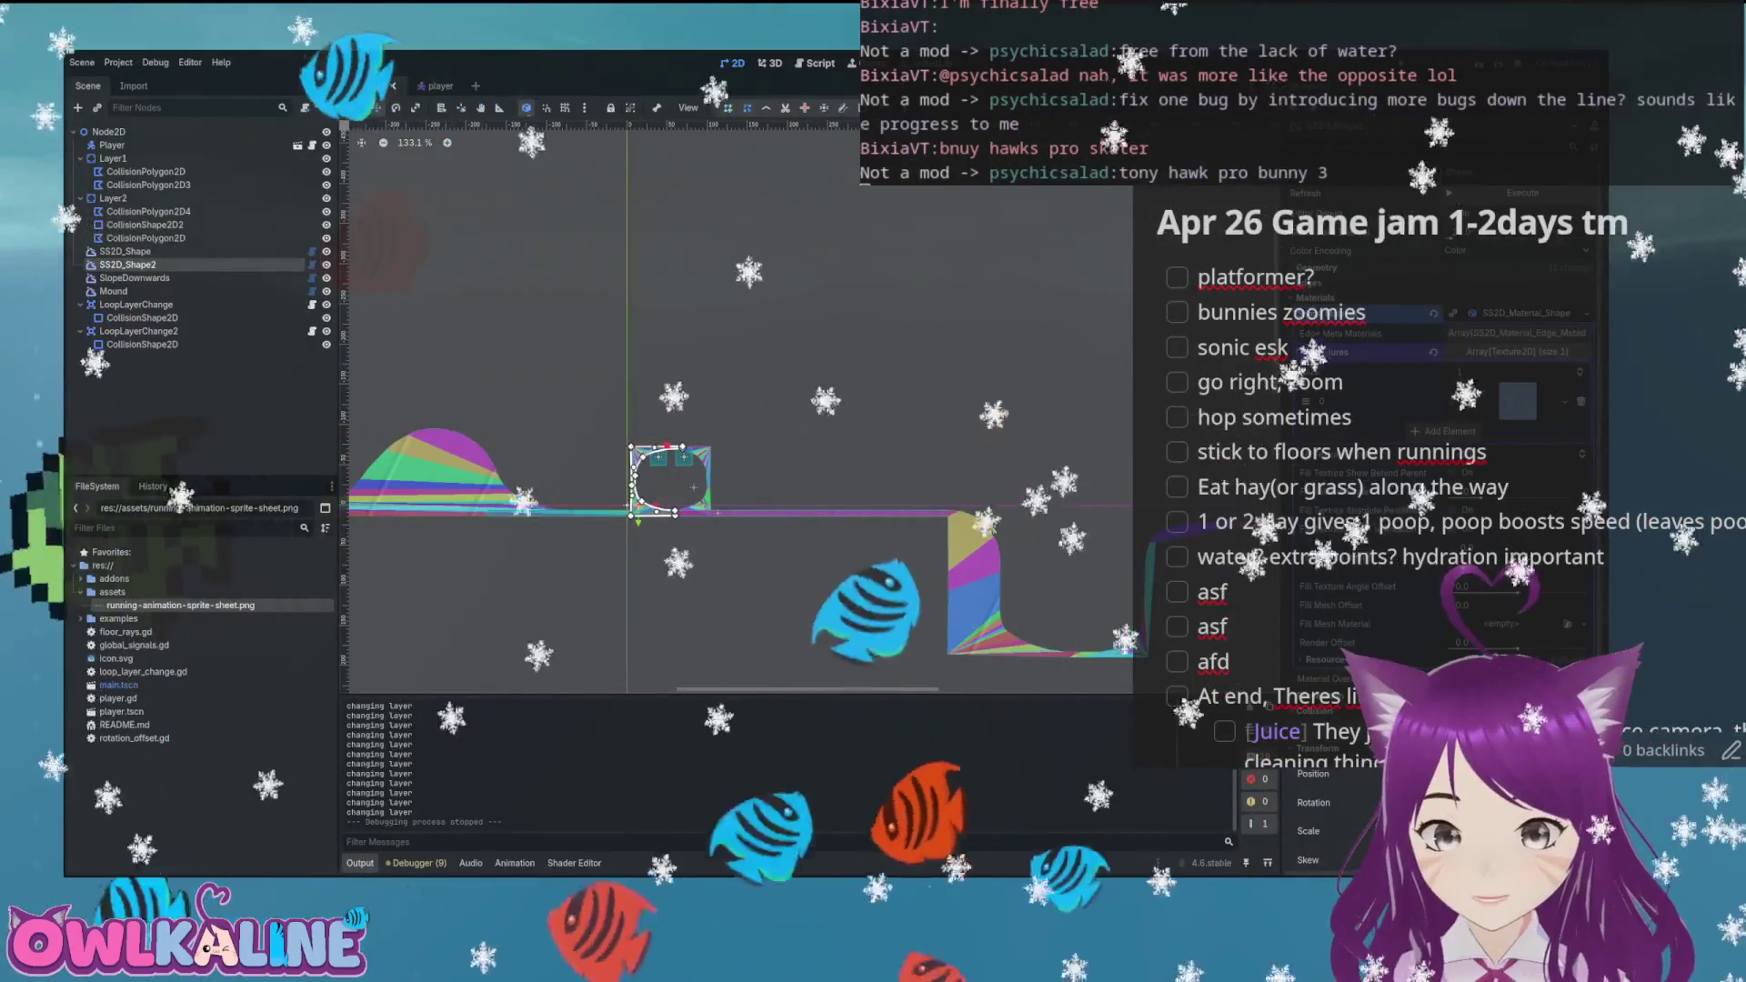
{"action": "key", "text": "ctrl+Tab"}
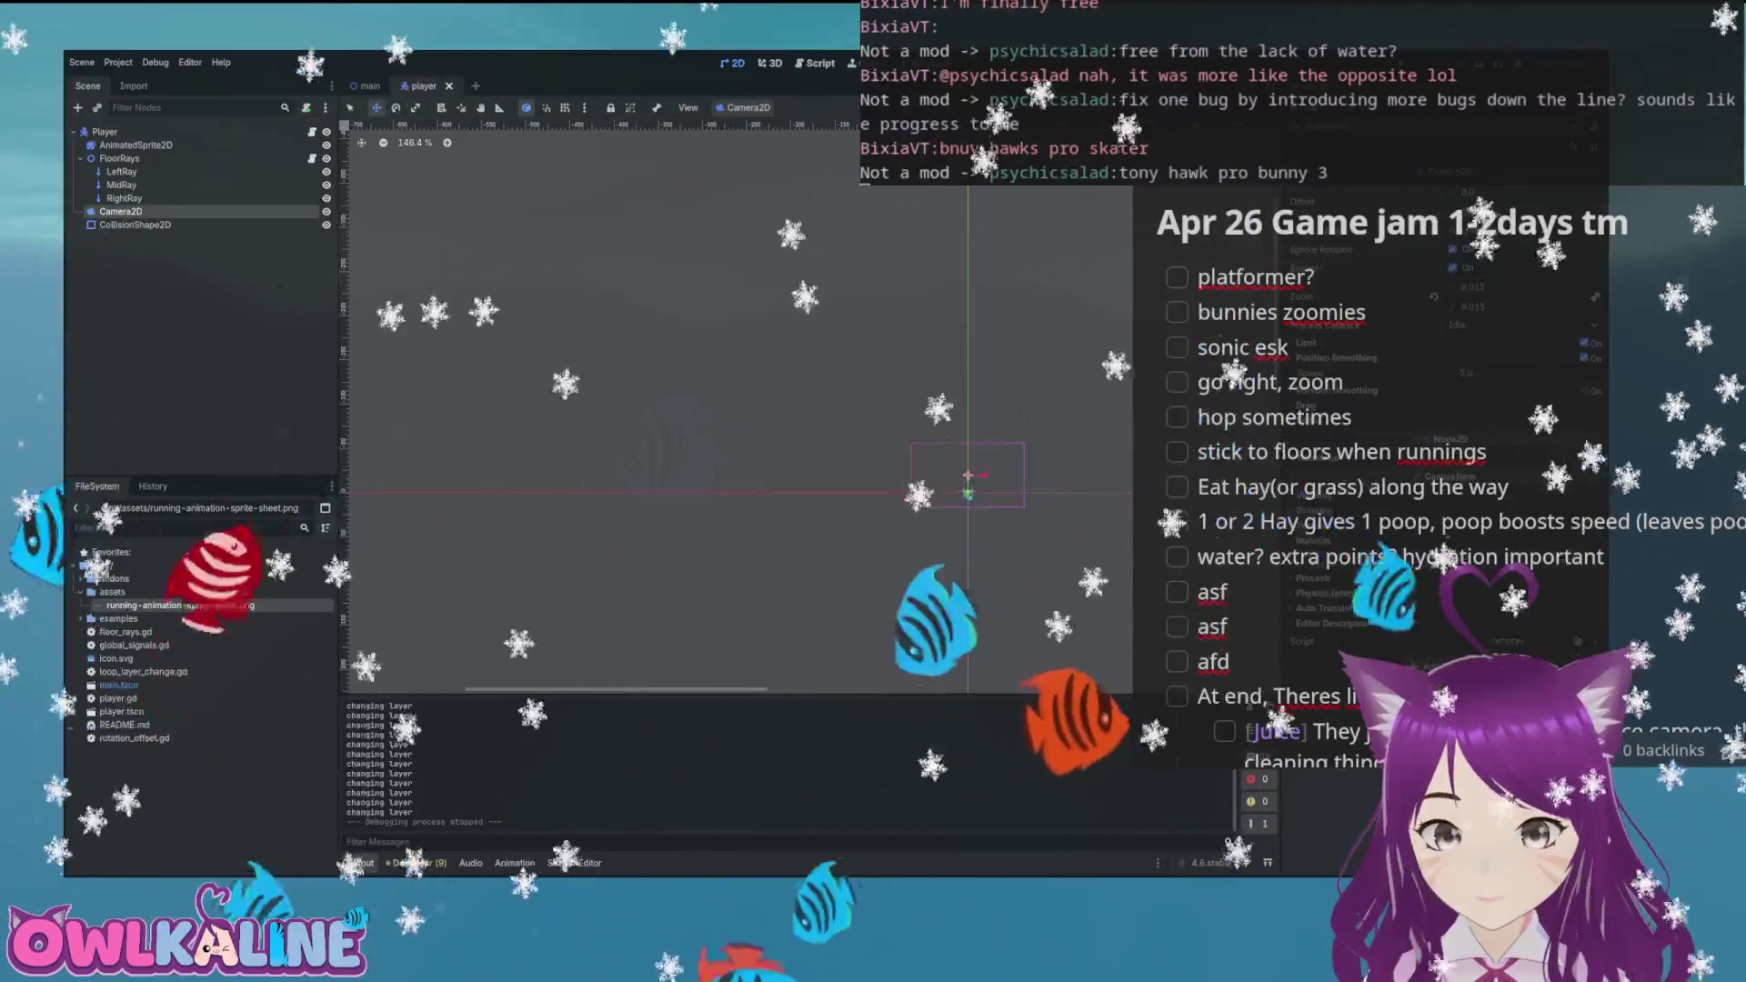
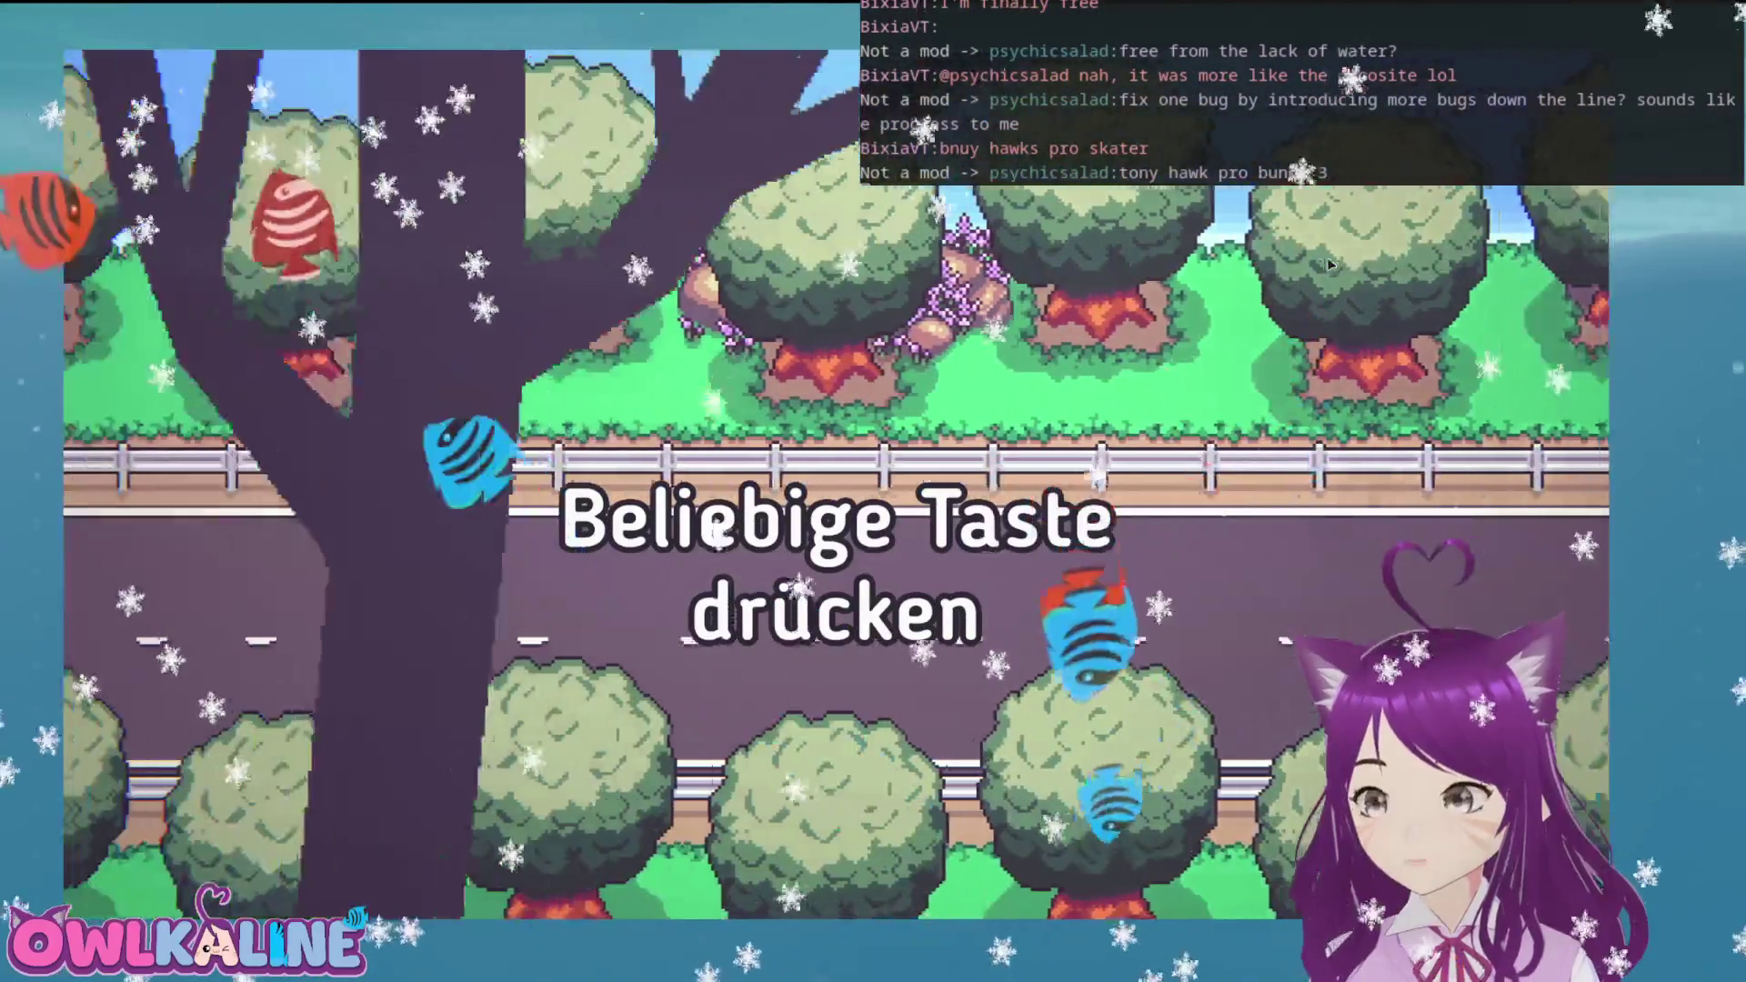
Dismiss the 'Beliebige Taste drücken' title screen to reach the main menu
{"action": "key", "text": "Return"}
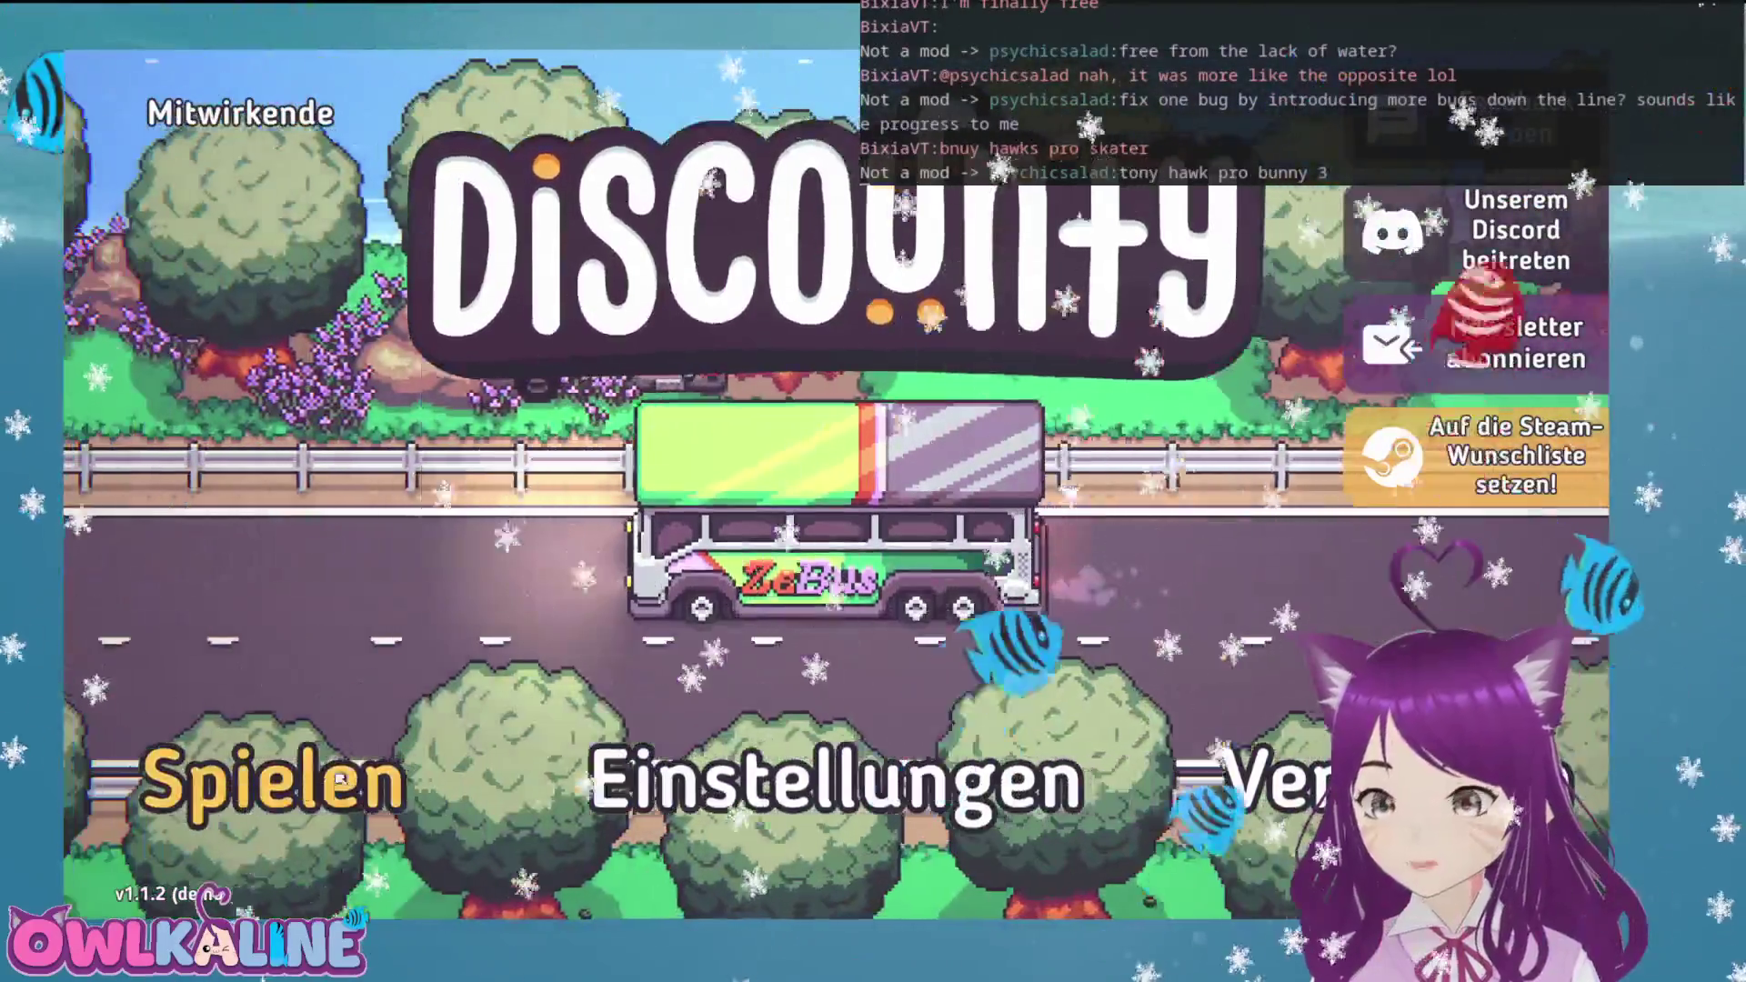
Start the game with Spielen, walk to the sink and close the Anpassen panel
{"action": "left_click", "coordinate": [340, 780]}
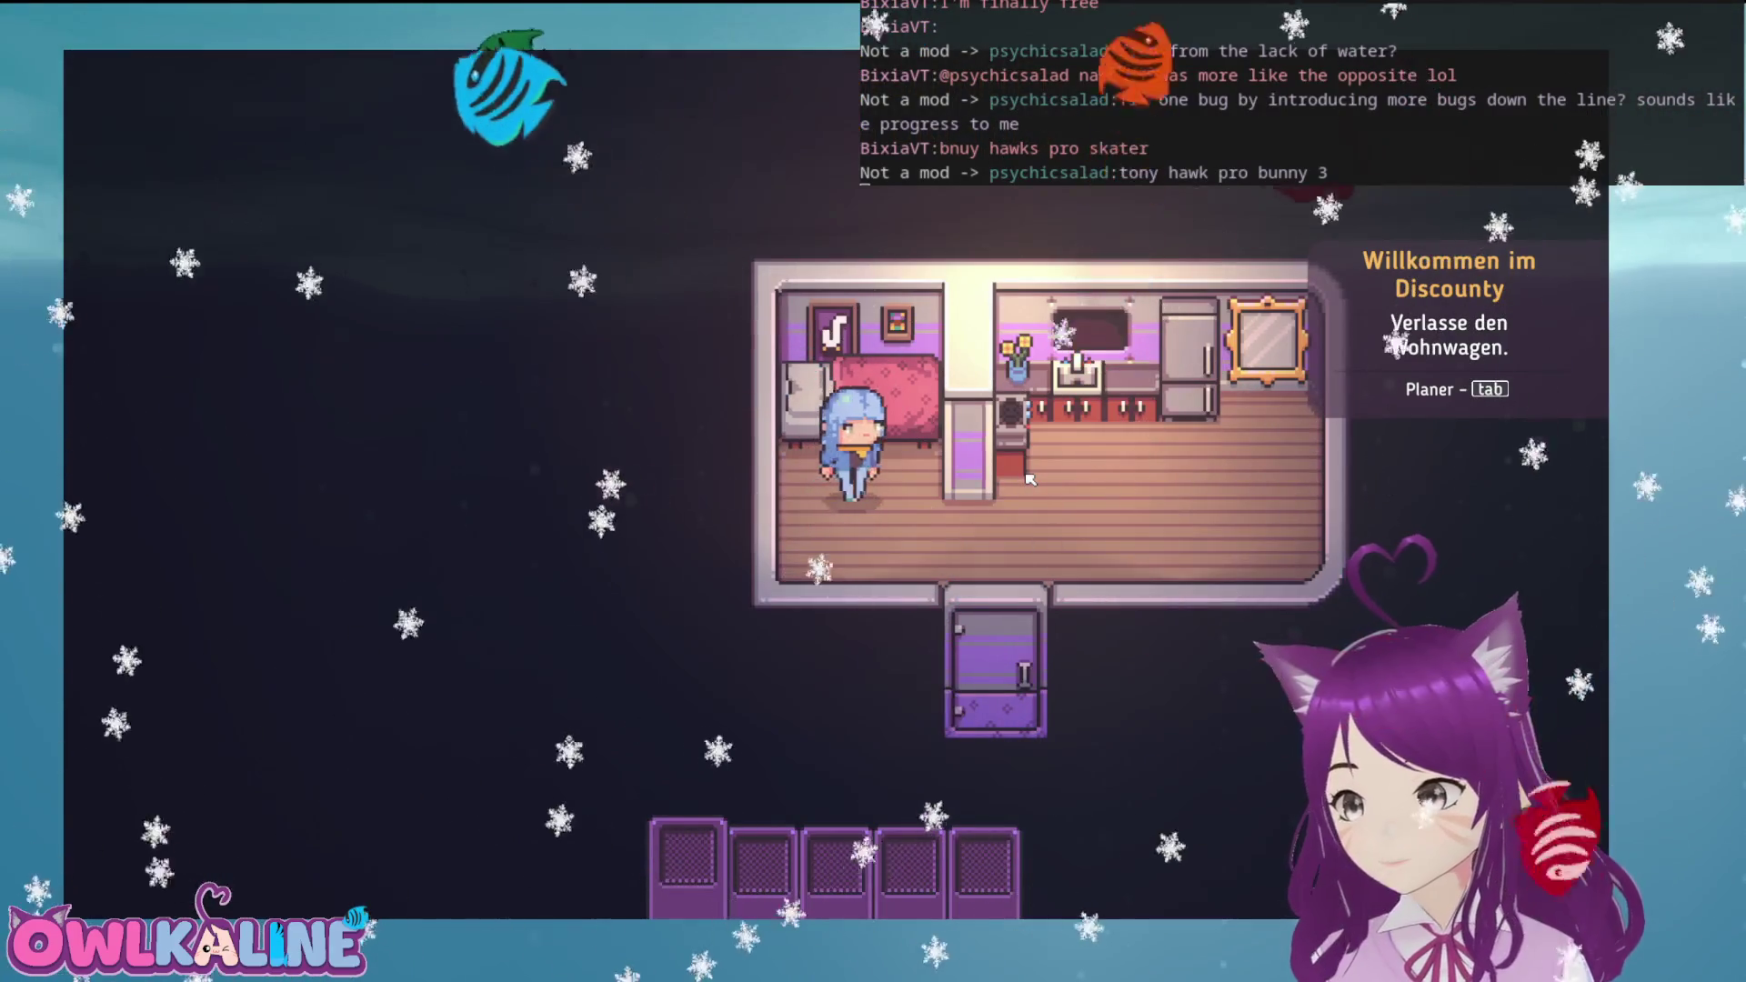
{"action": "key", "text": "w"}
{"action": "key", "text": "d"}
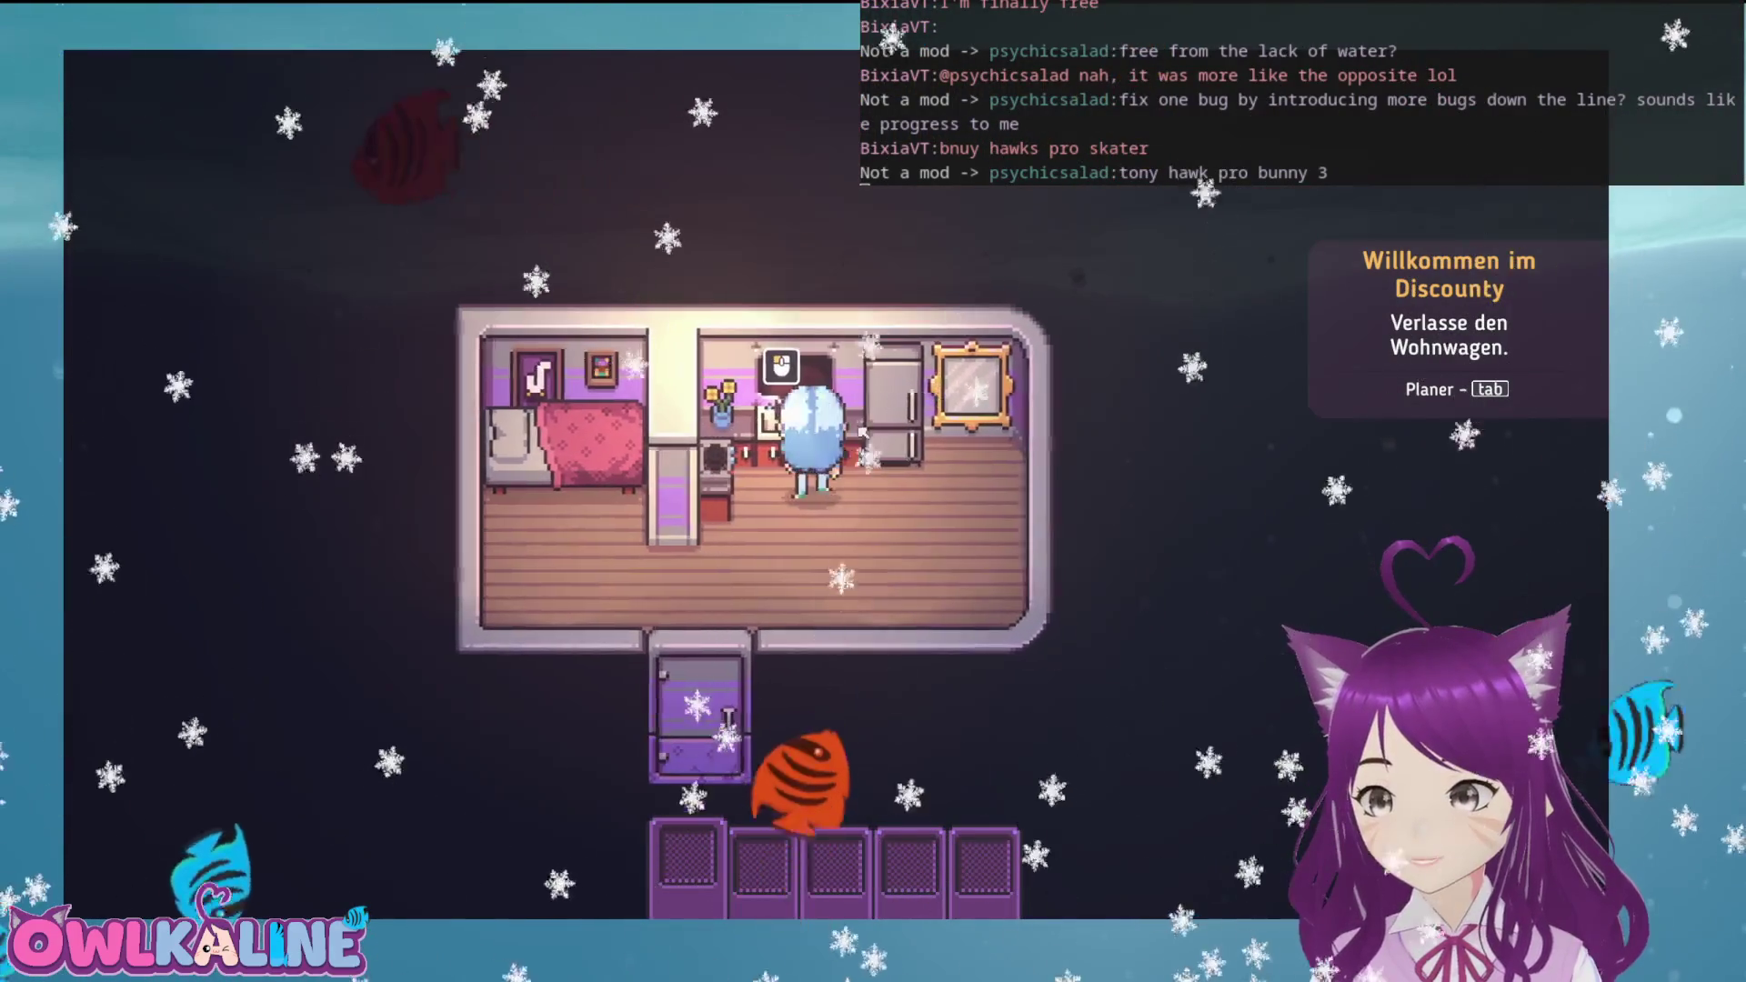
{"action": "left_click", "coordinate": [861, 432]}
{"action": "left_click", "coordinate": [734, 394]}
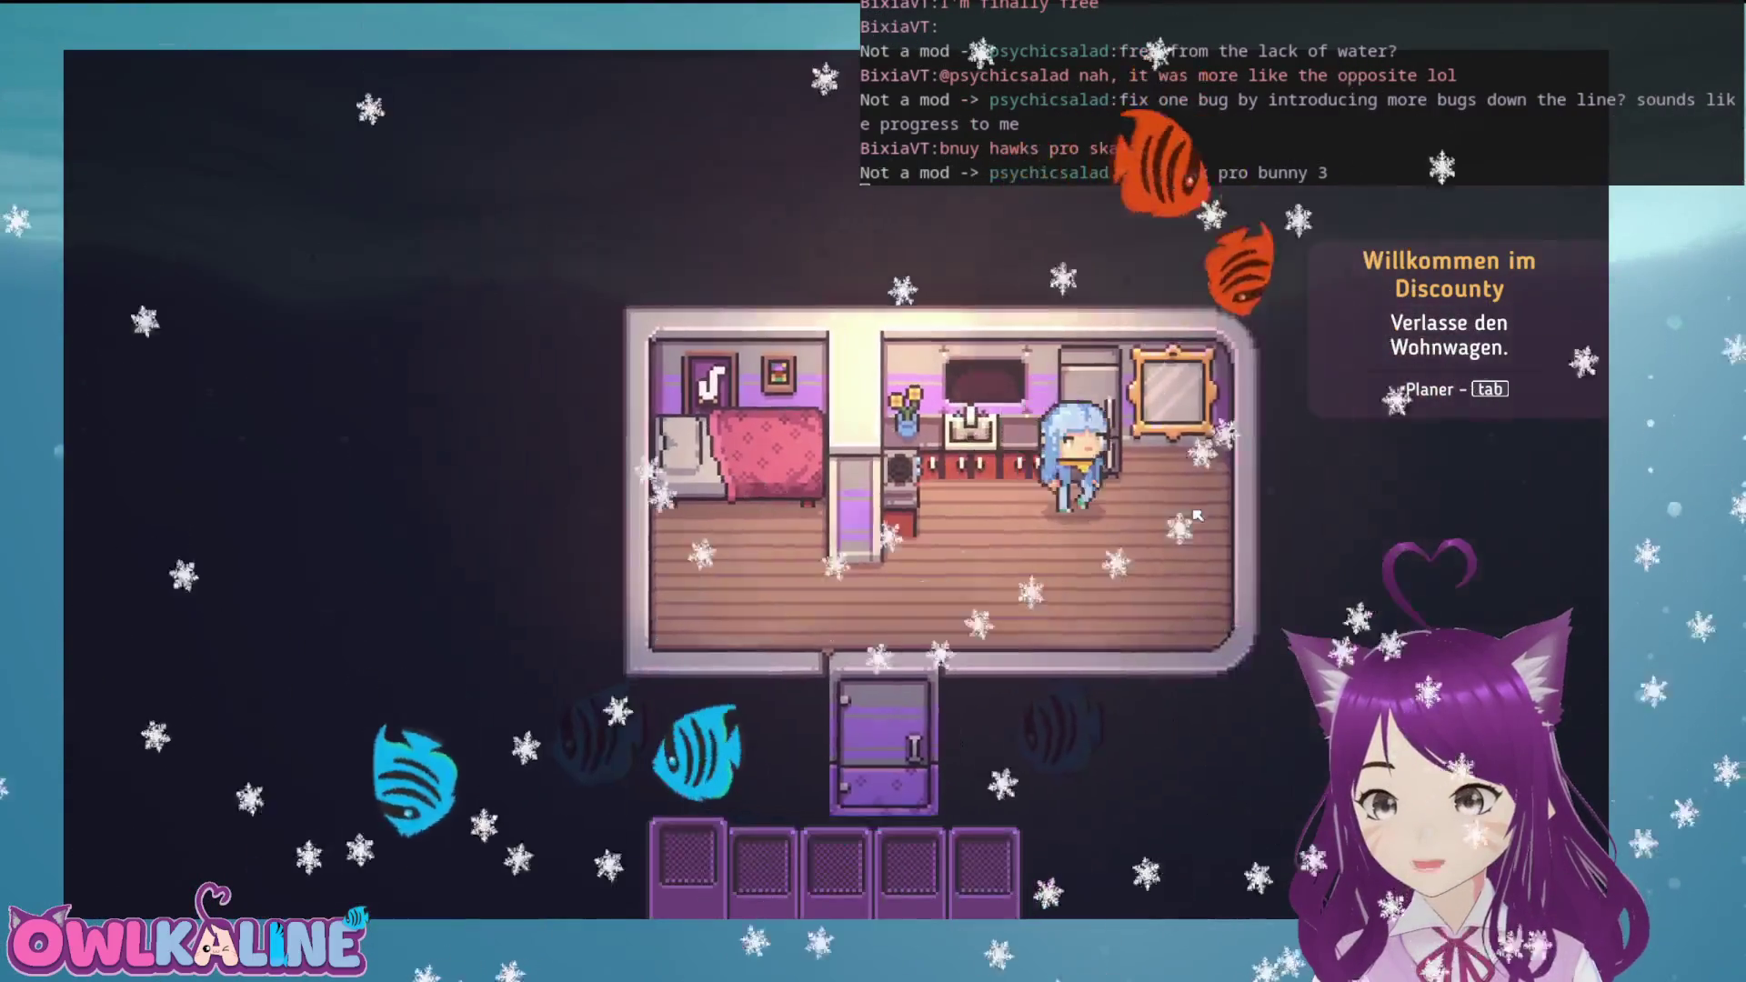
Walk the character down and out through the trailer door
{"action": "key", "text": "s"}
{"action": "key", "text": "a"}
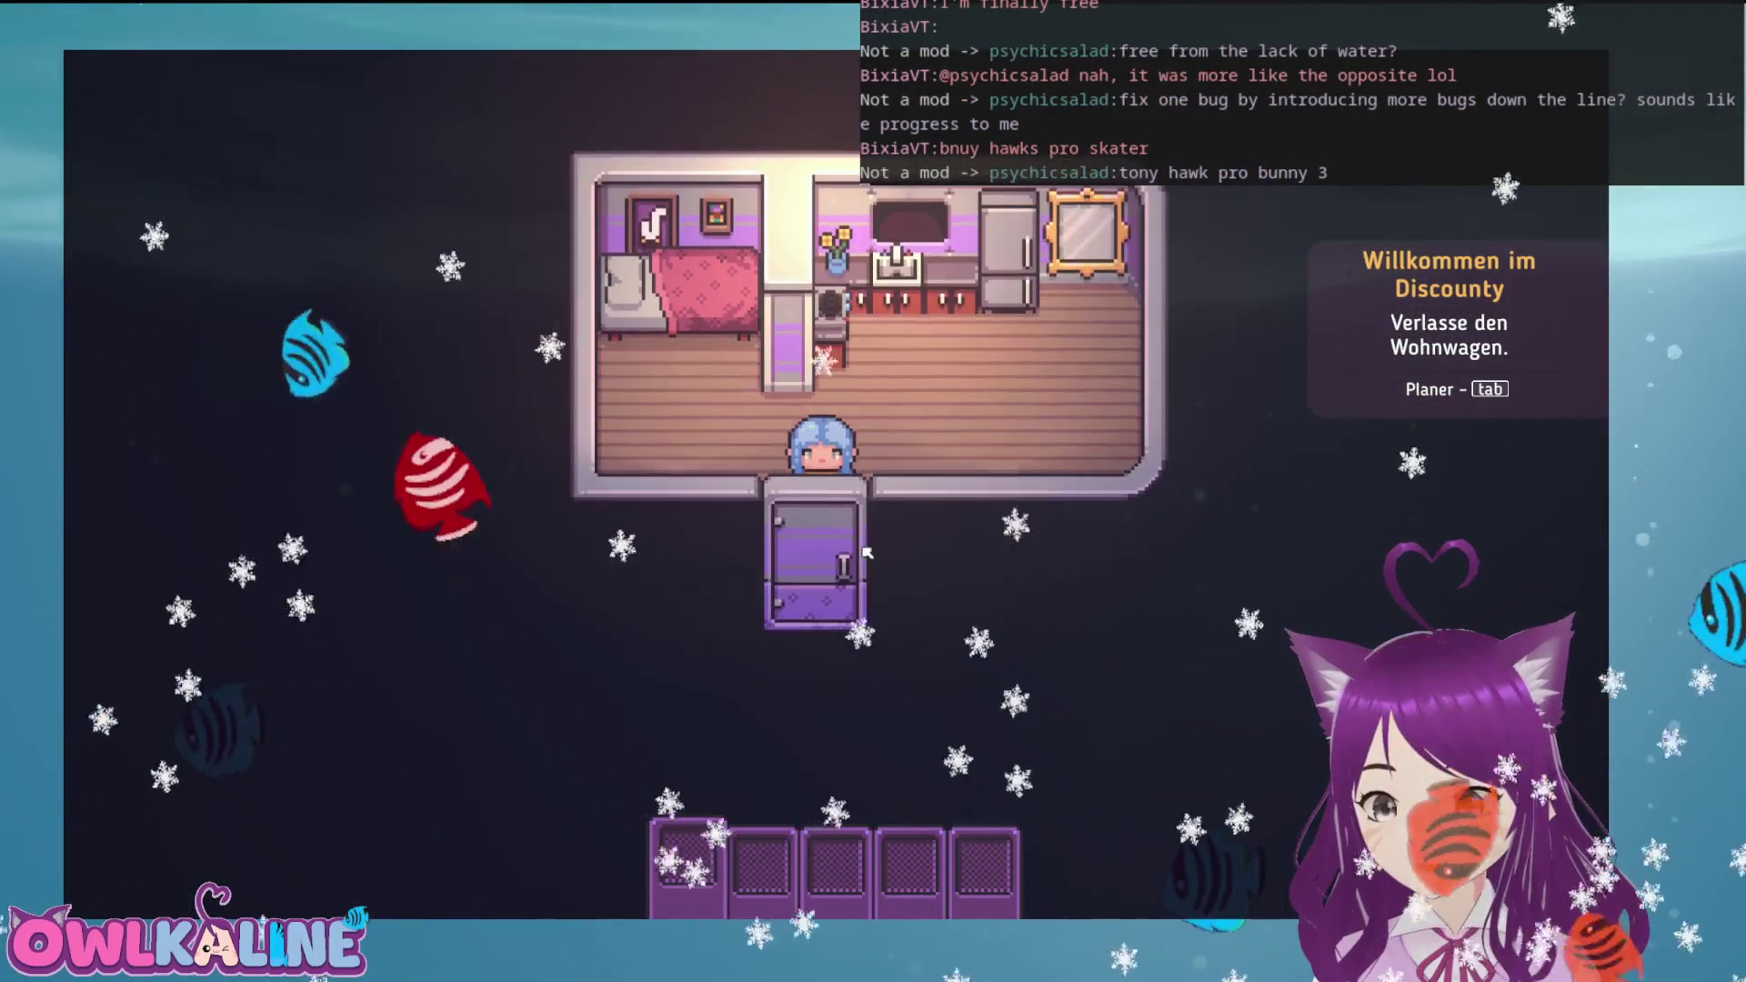
{"action": "key", "text": "s"}
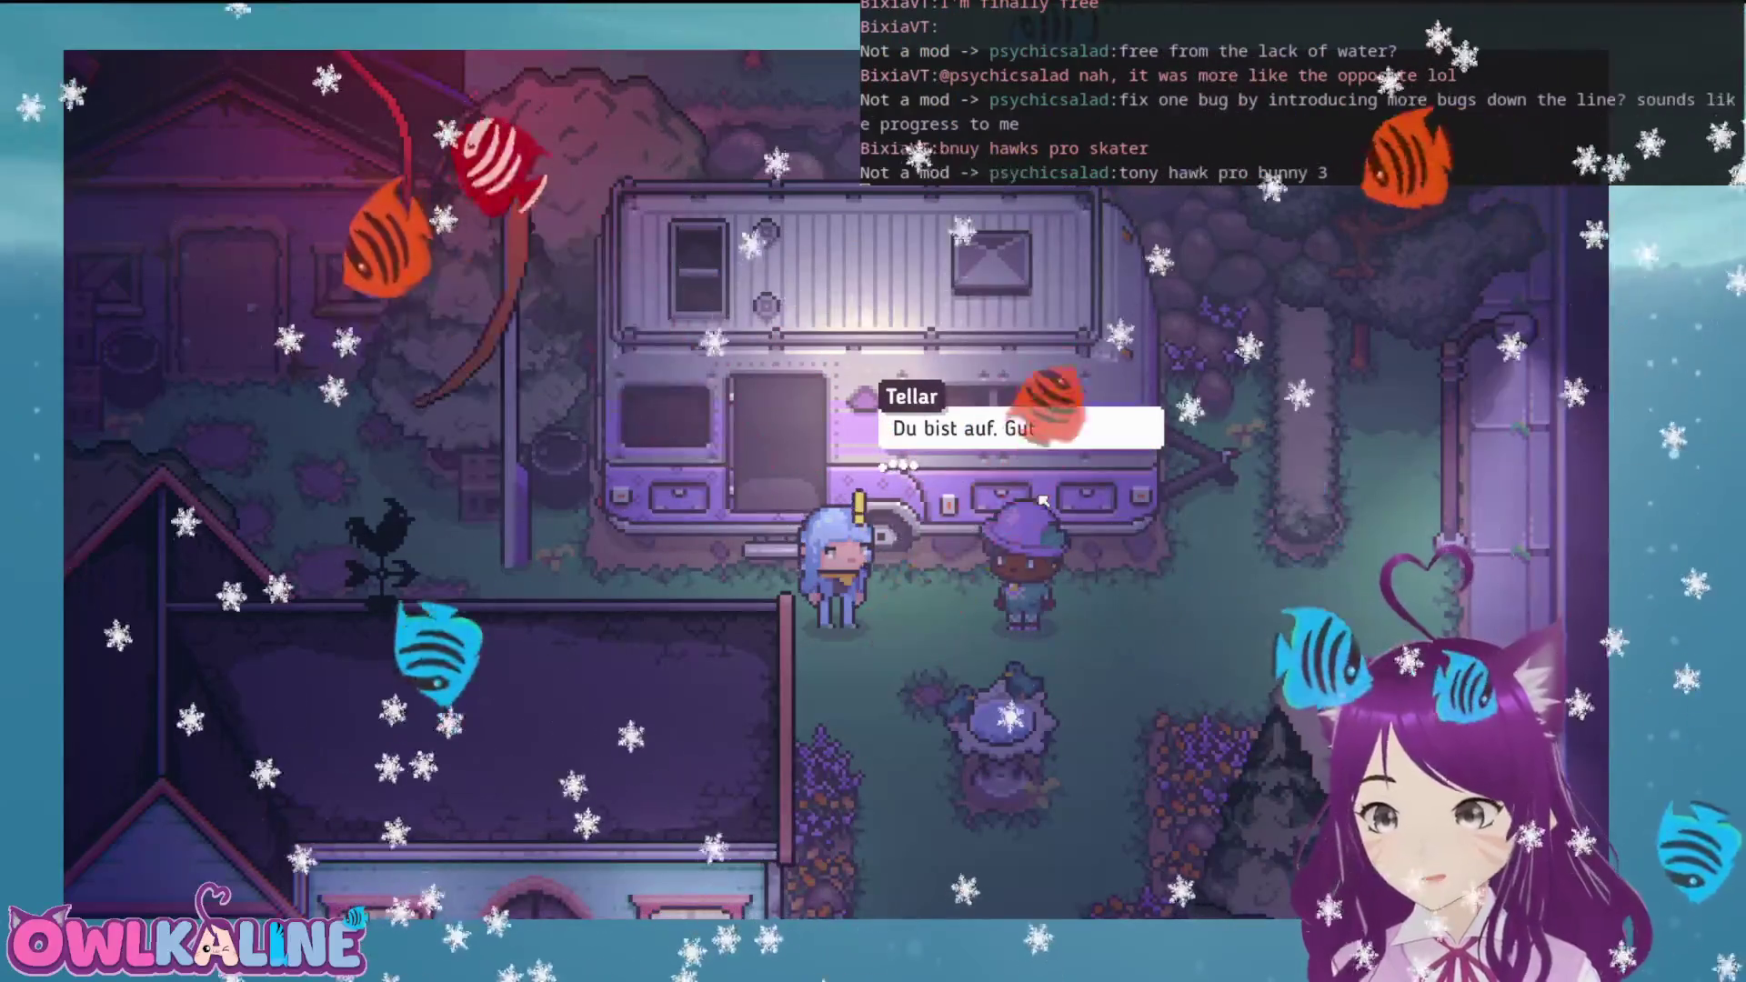
Advance Tellar's dialogue past 'Du bist auf. Gut.'
{"action": "left_click", "coordinate": [1055, 427]}
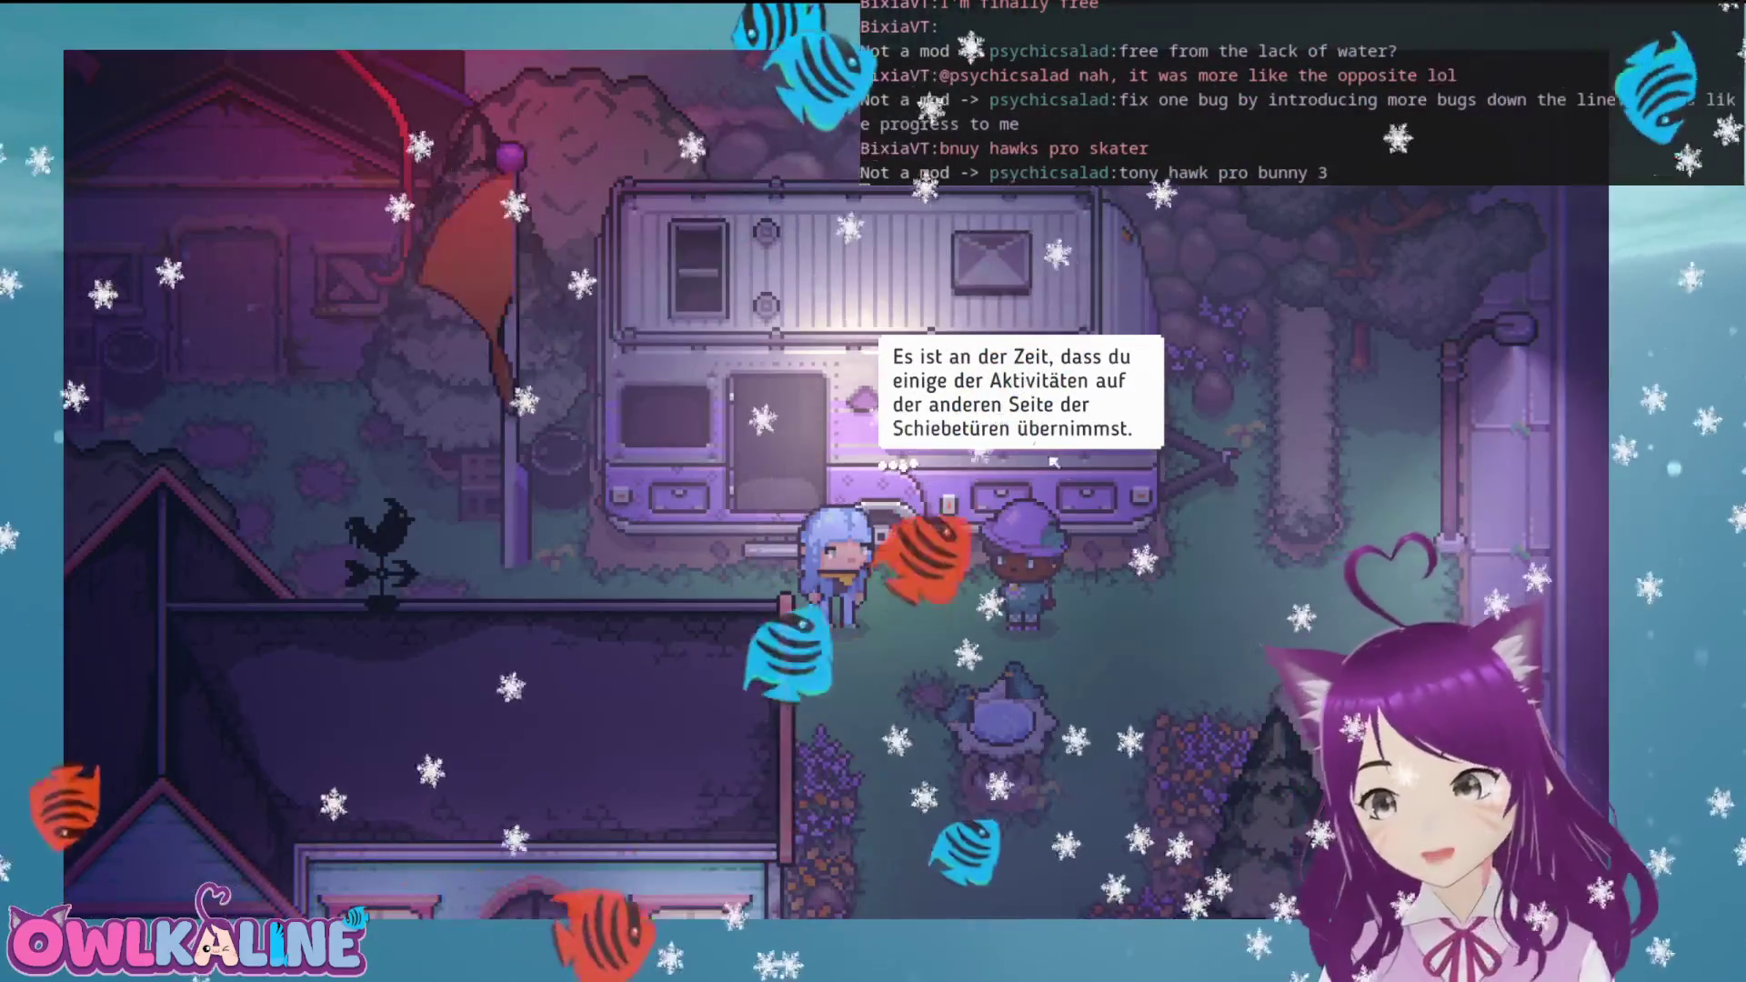
Advance Tellar's lines through the bigger-shop line to the Blomkest trade agreements
{"action": "left_click", "coordinate": [1032, 615]}
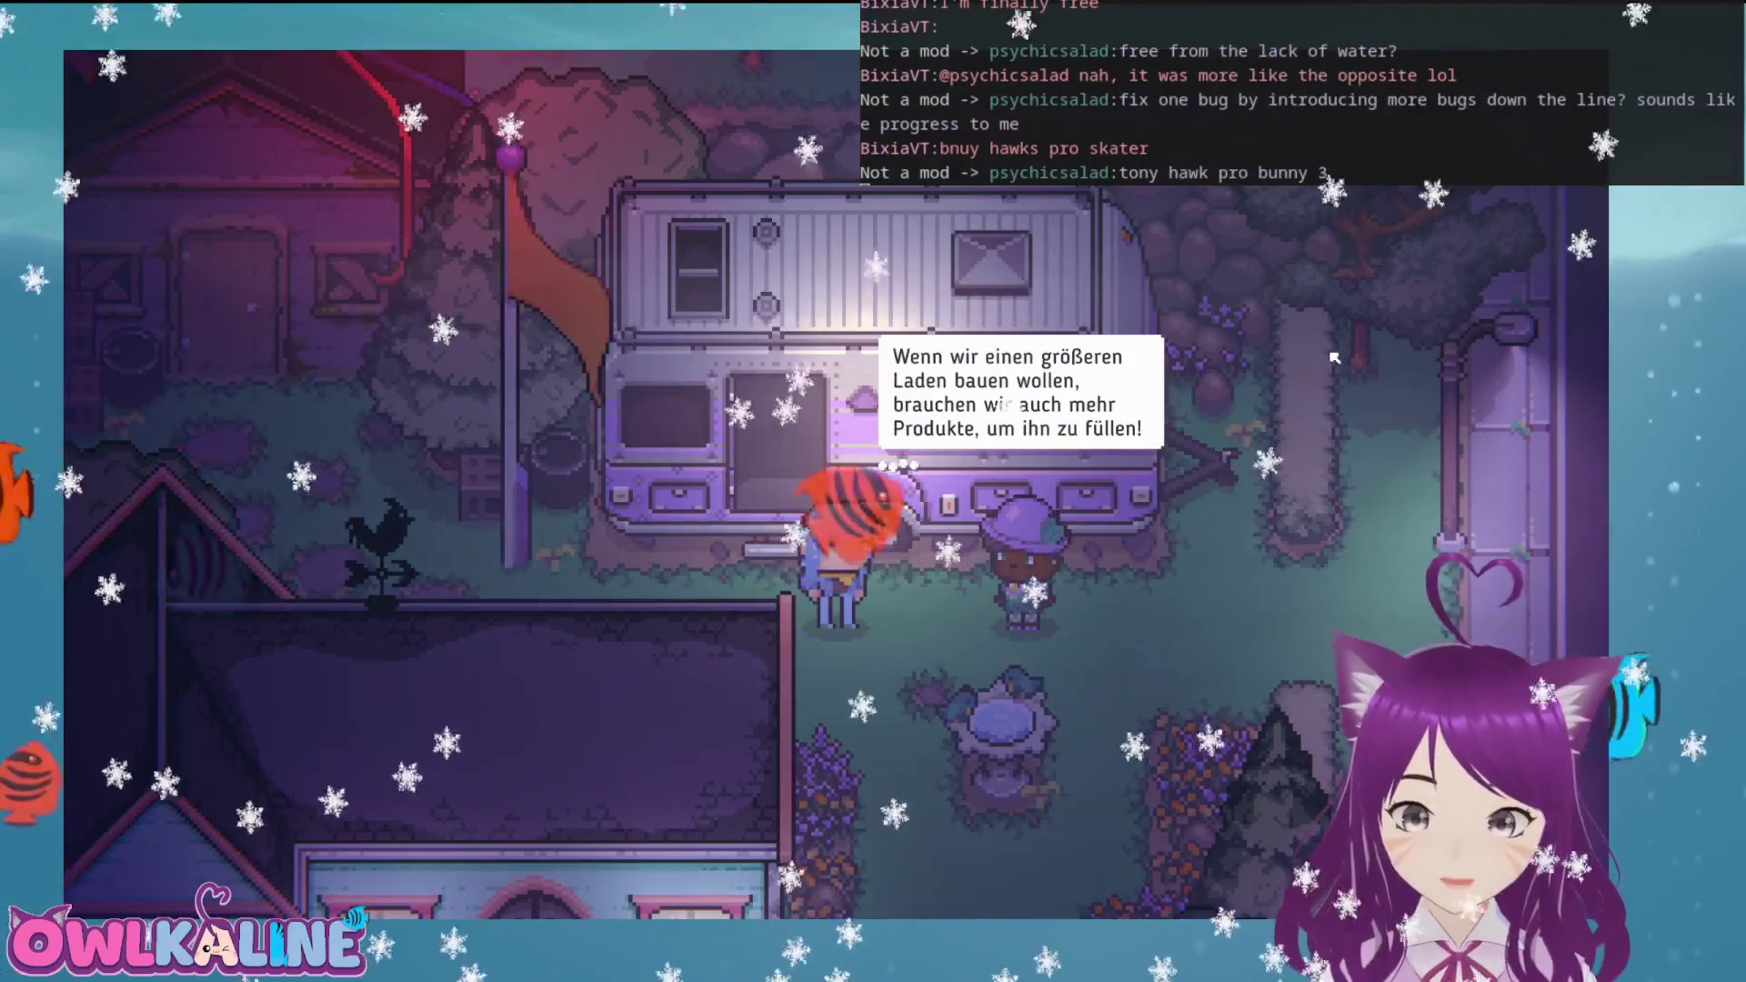
{"action": "left_click", "coordinate": [1294, 357]}
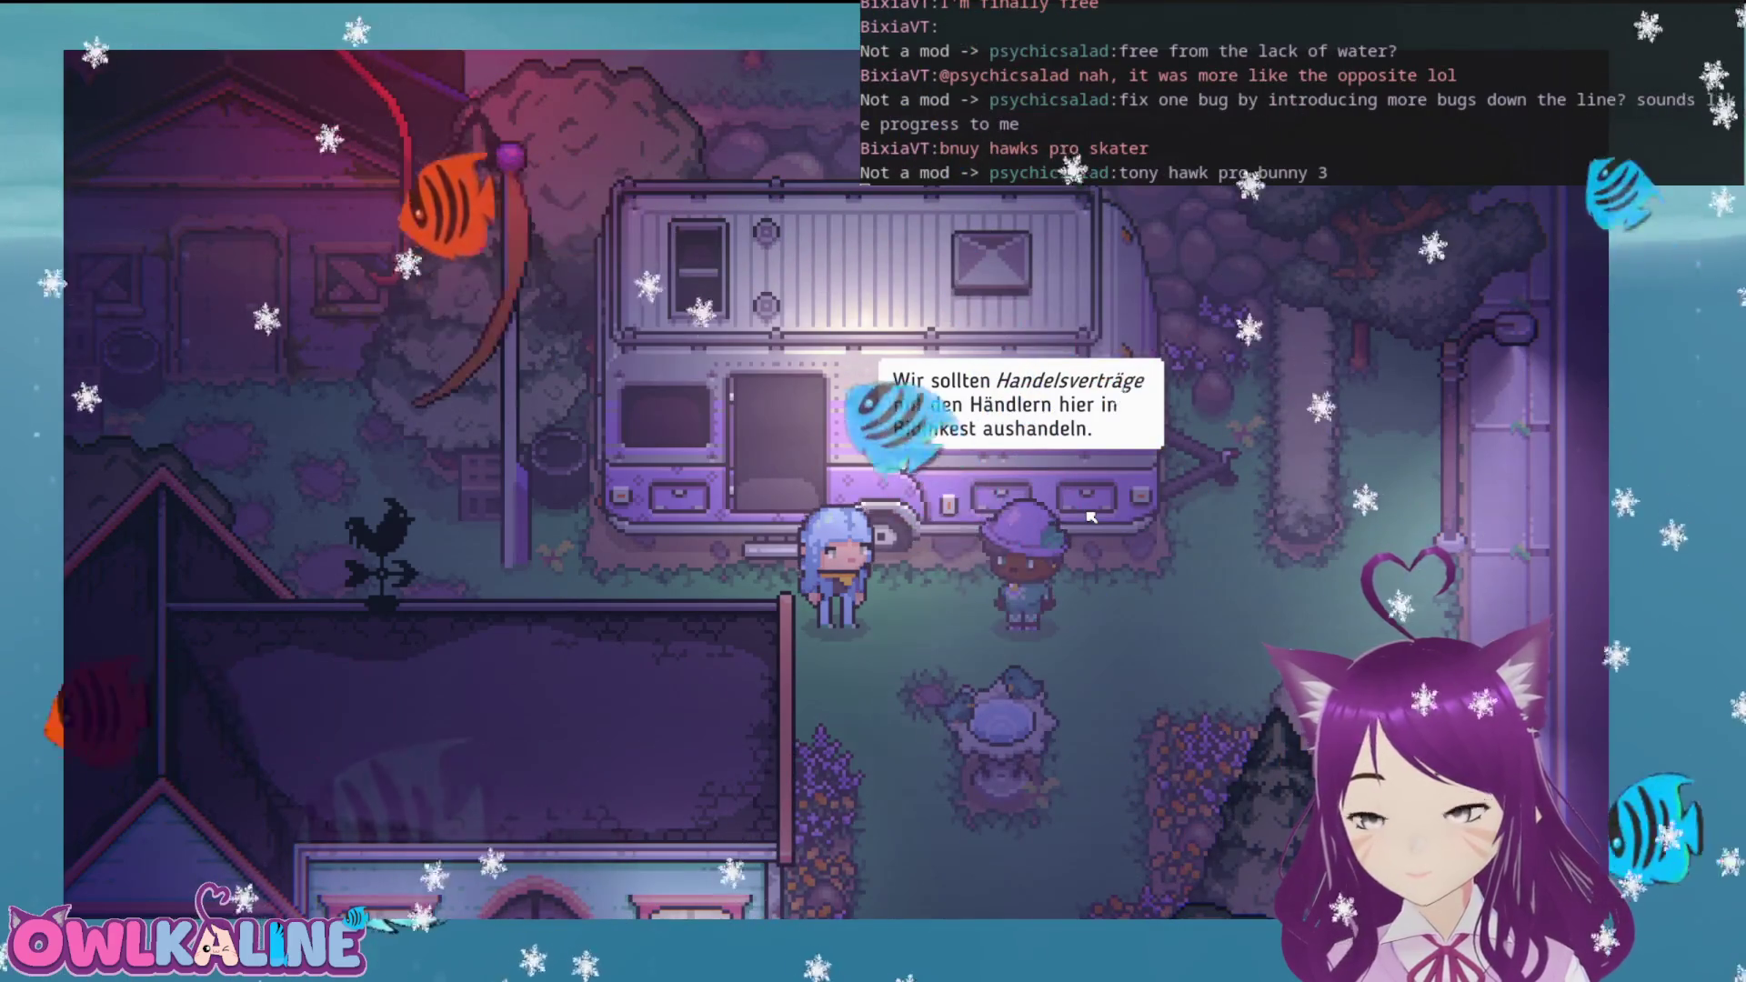
Click through four more lines, past the 9:00–17:00 opening hours, to the watch offer
{"action": "left_click", "coordinate": [1250, 539]}
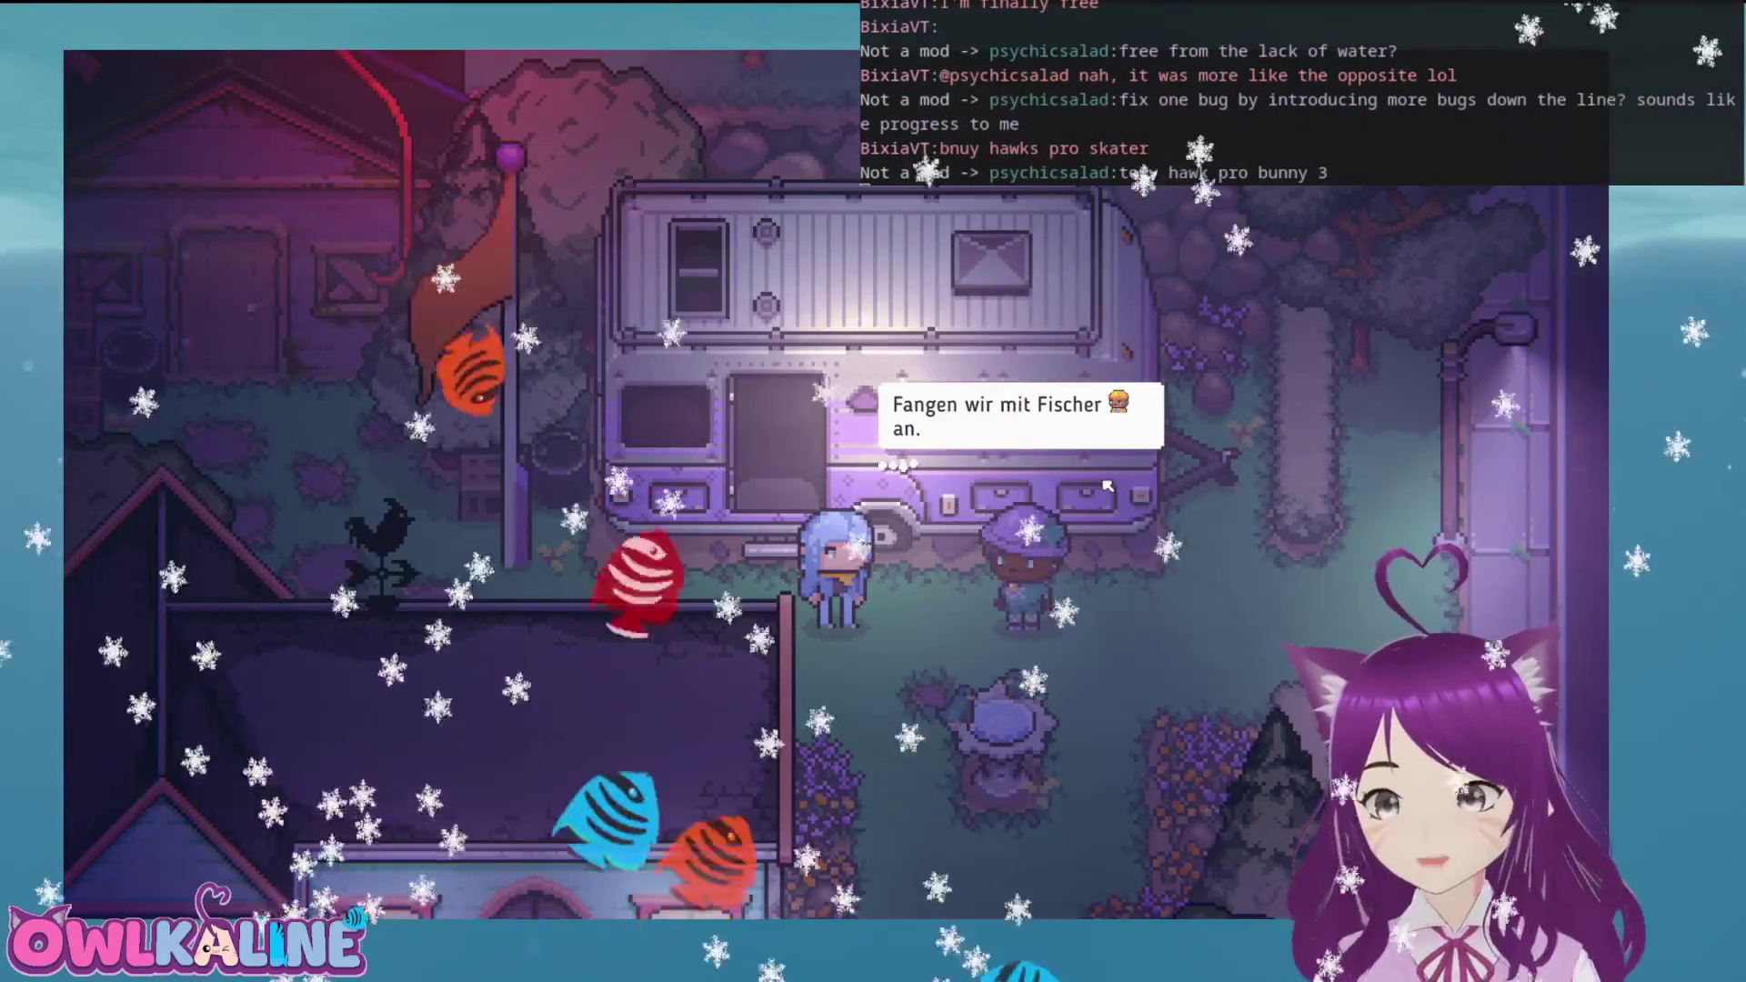
{"action": "left_click", "coordinate": [1080, 440]}
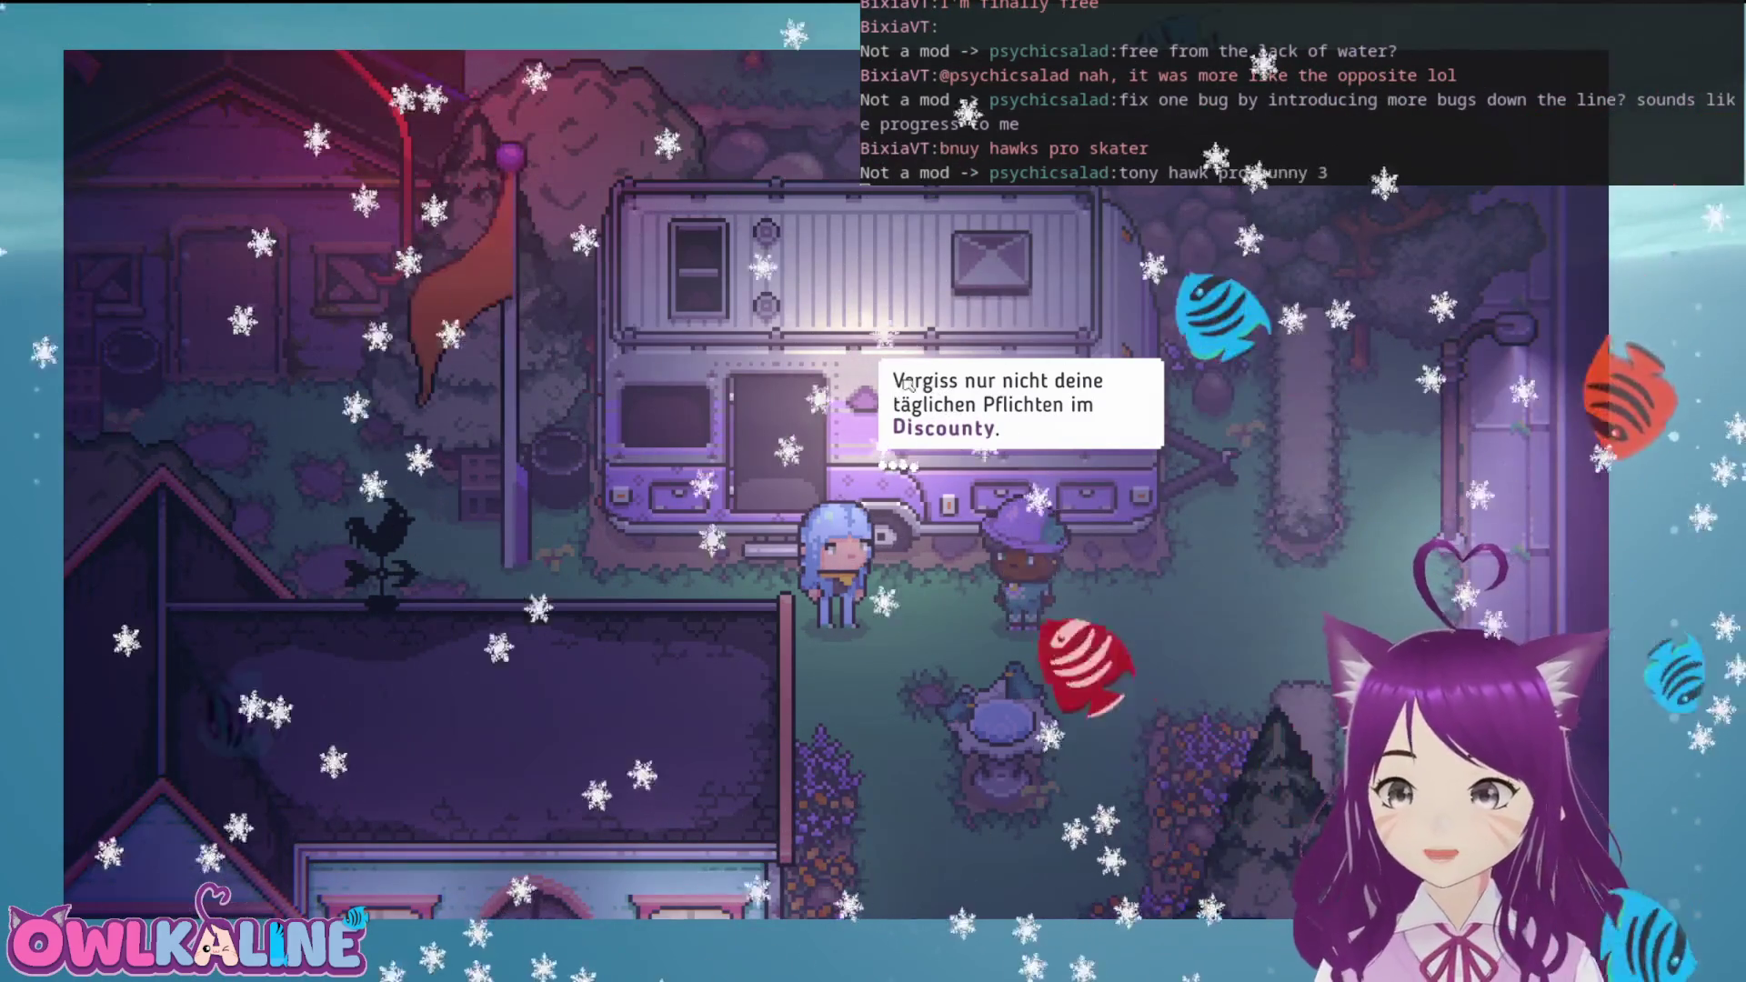
{"action": "left_click", "coordinate": [1010, 499]}
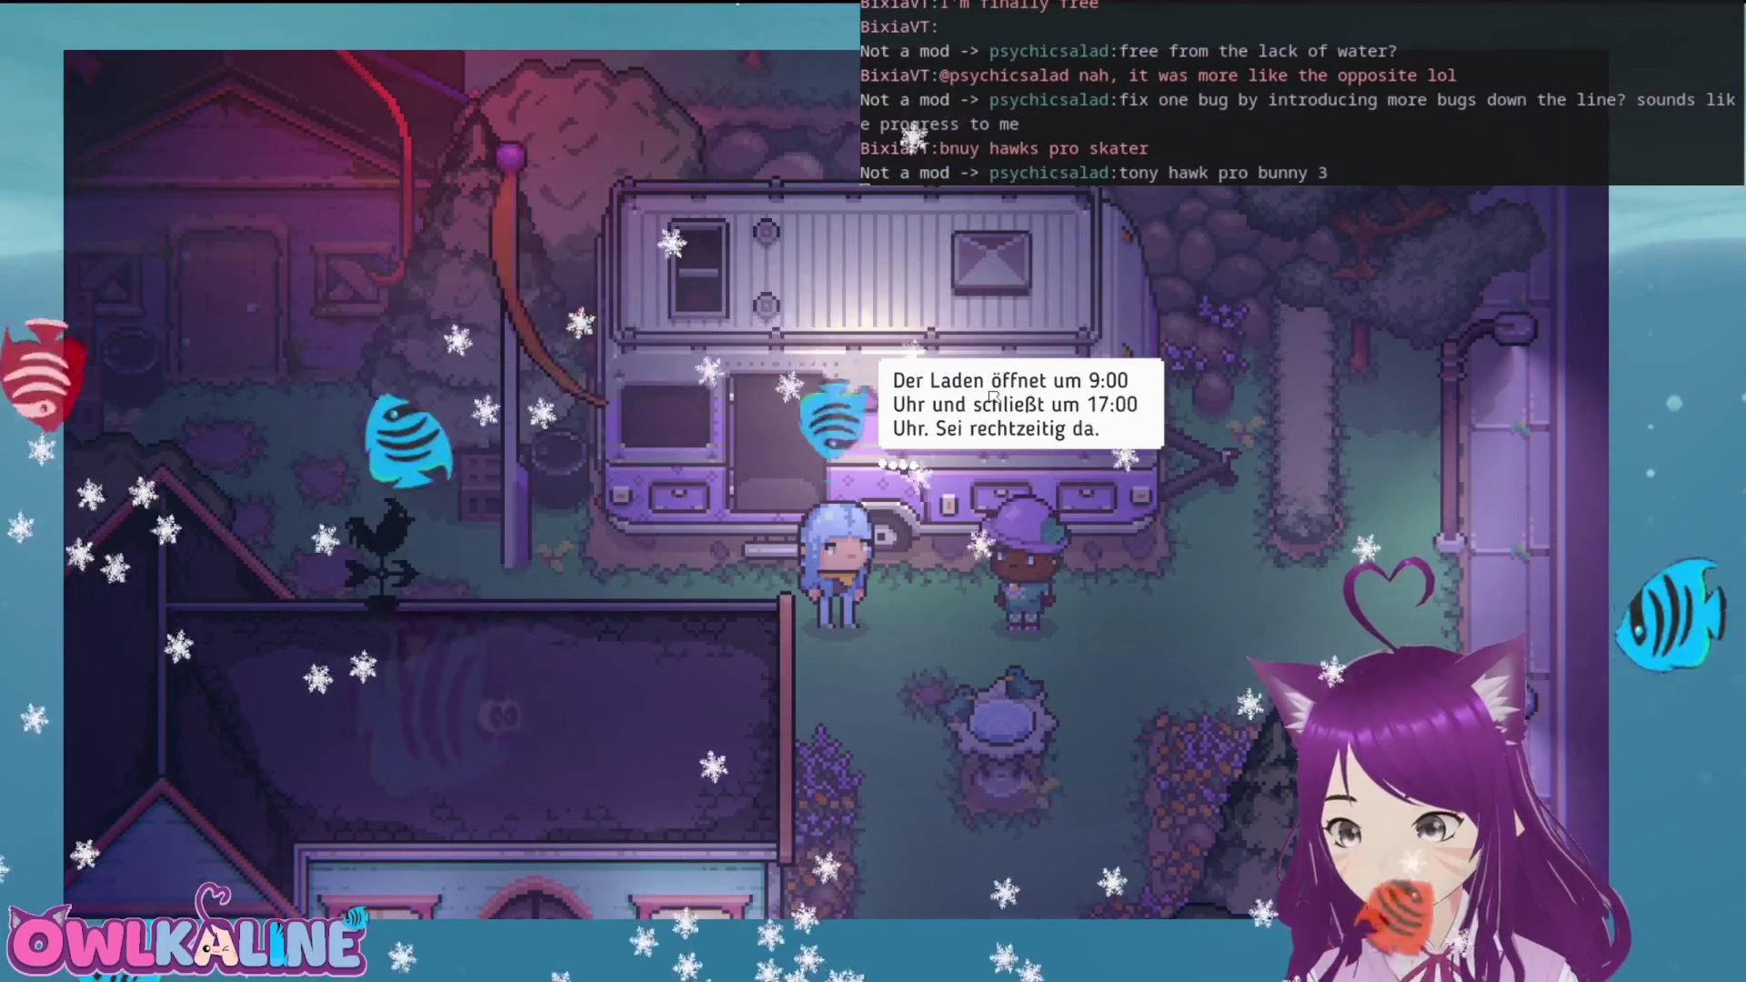
{"action": "left_click", "coordinate": [1080, 355]}
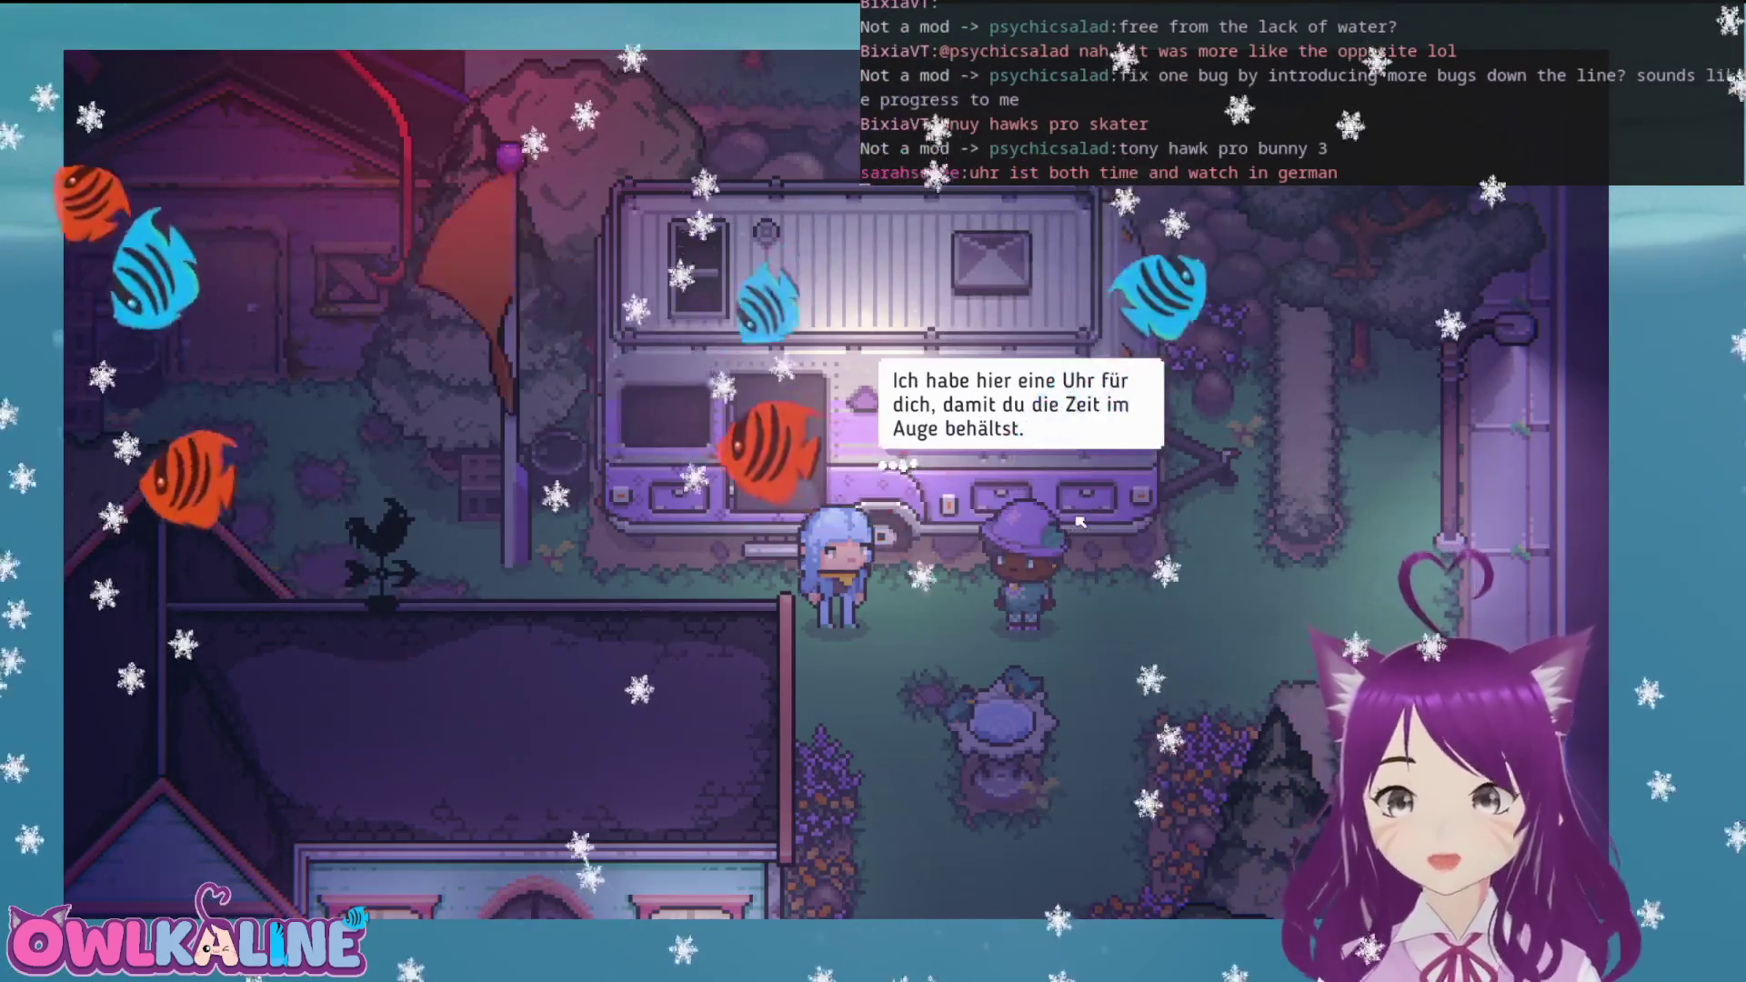
{"action": "left_click", "coordinate": [1217, 561]}
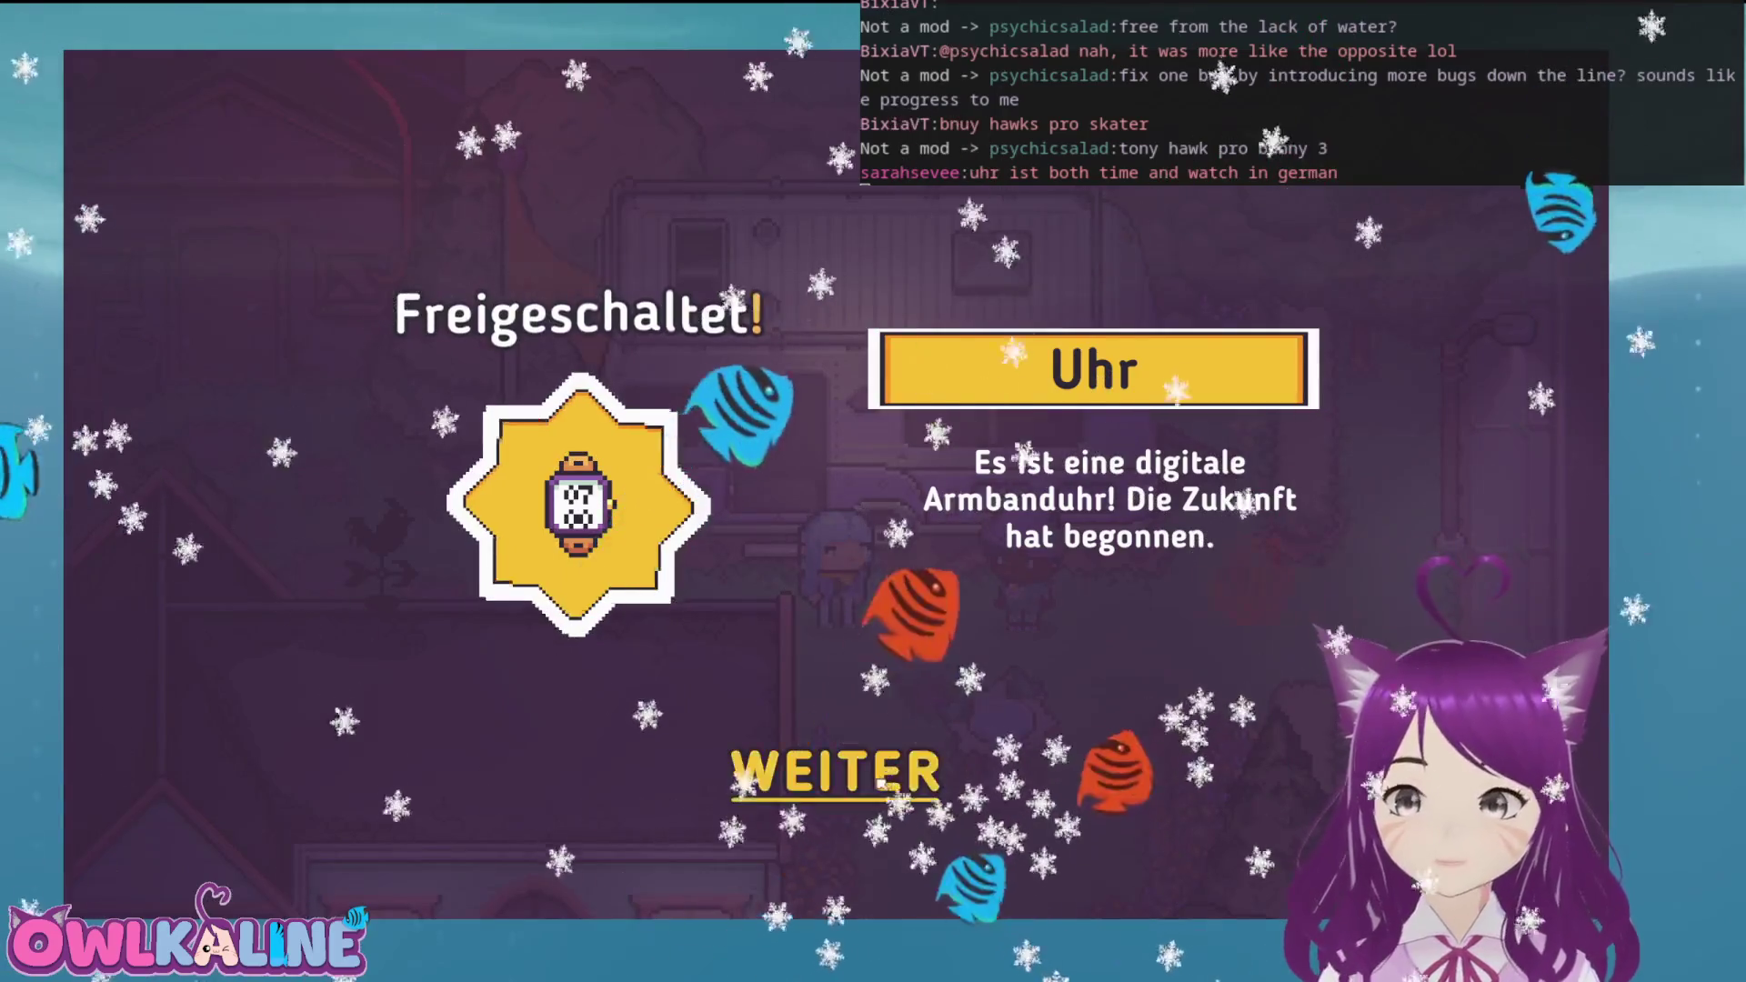
Close the 'Freigeschaltet! Uhr' screen, revealing the 'Der fischige Fischer' quest
{"action": "key", "text": "Return"}
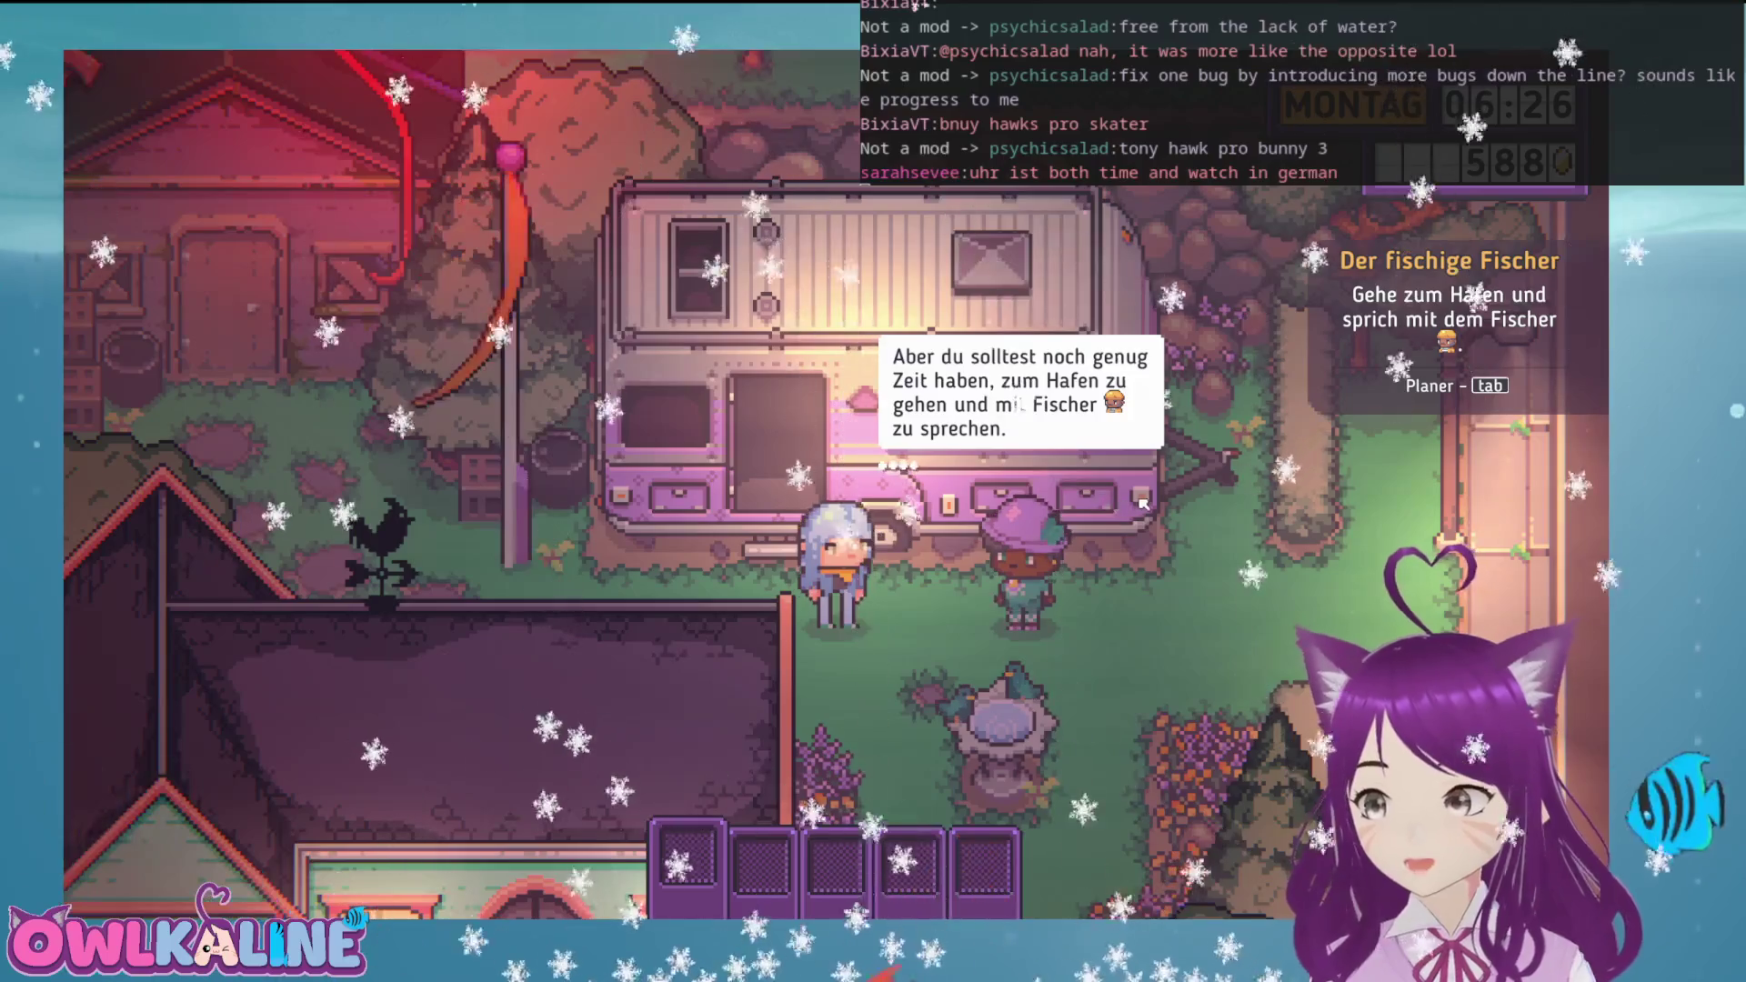
Advance the last two dialogue lines until the Karte (App) unlock appears
{"action": "left_click", "coordinate": [1199, 544]}
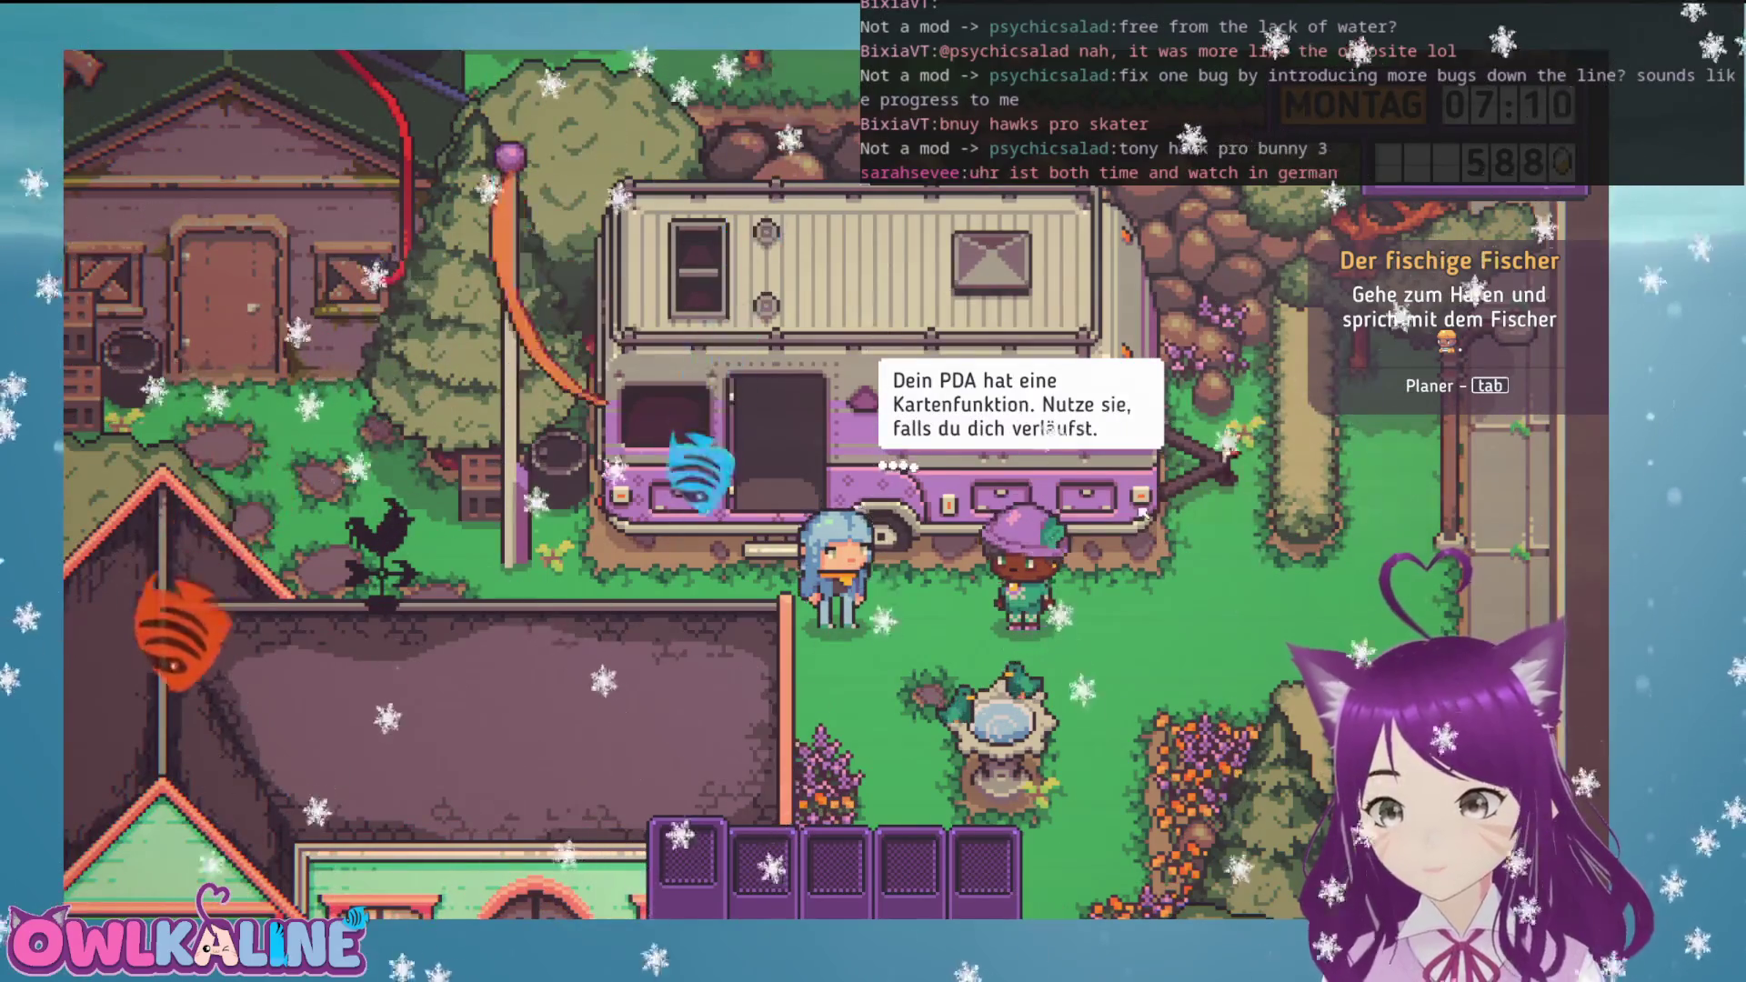
{"action": "left_click", "coordinate": [1028, 662]}
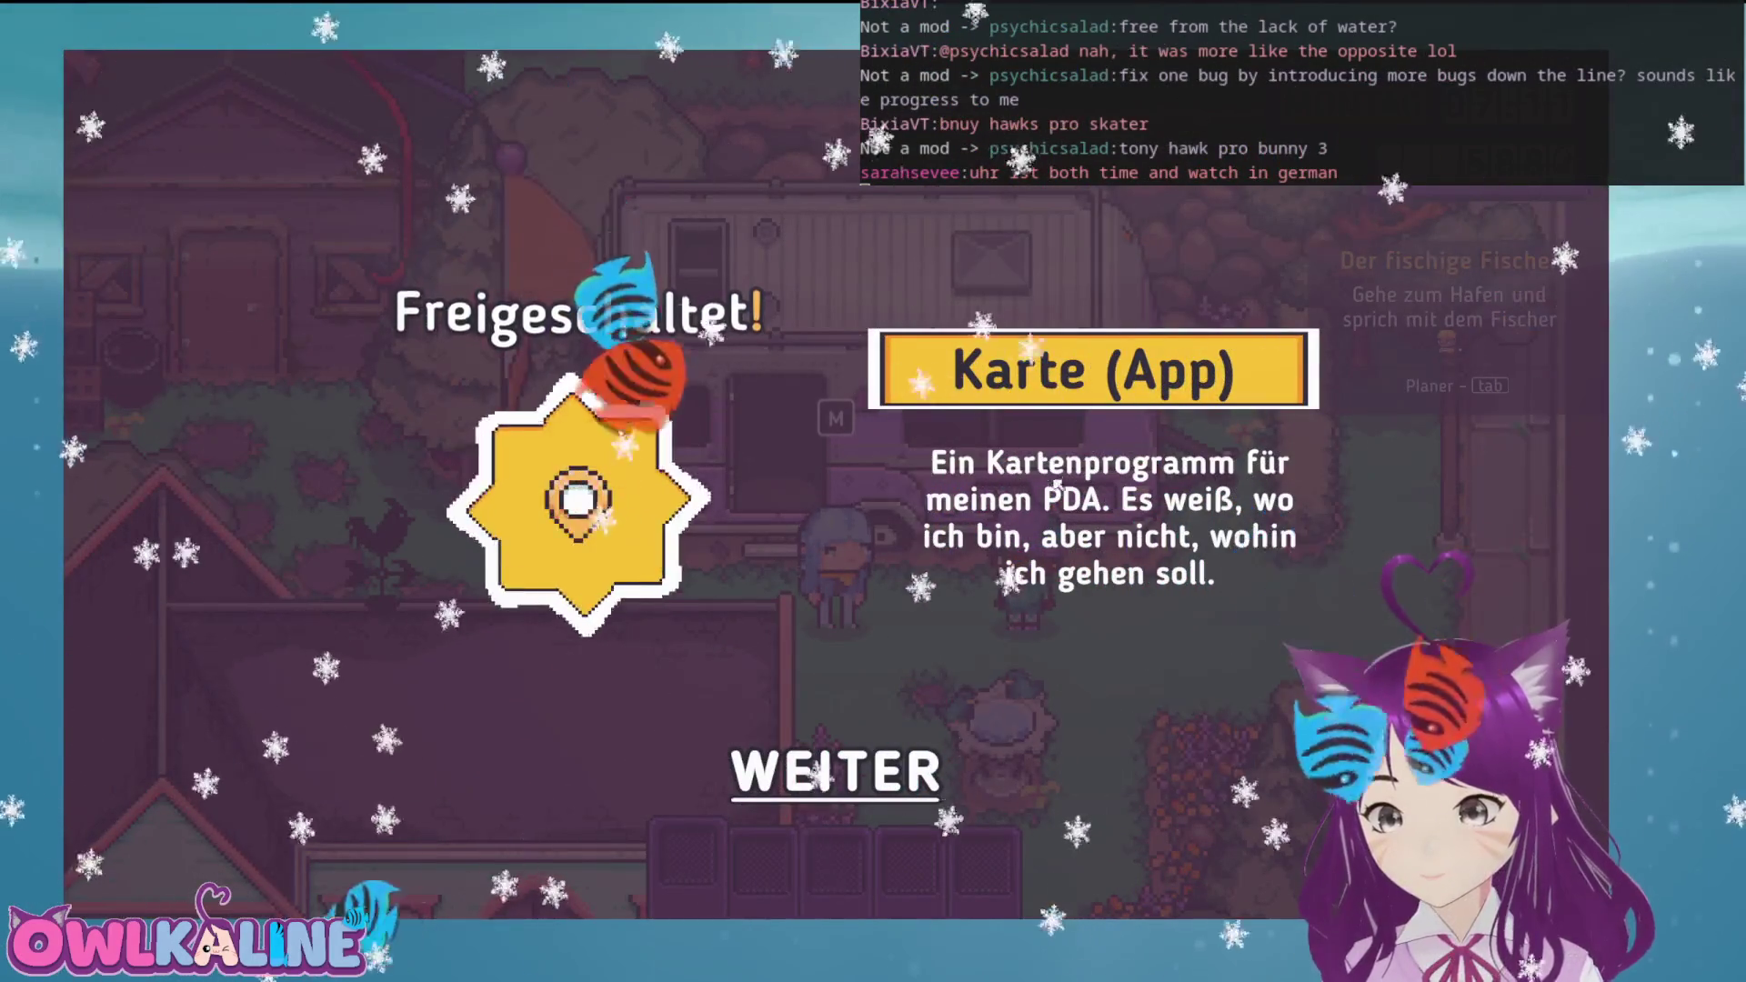
Dismiss the Karte unlock and 'Hab dich!' line, then bring up the PDA town map
{"action": "left_click", "coordinate": [837, 771]}
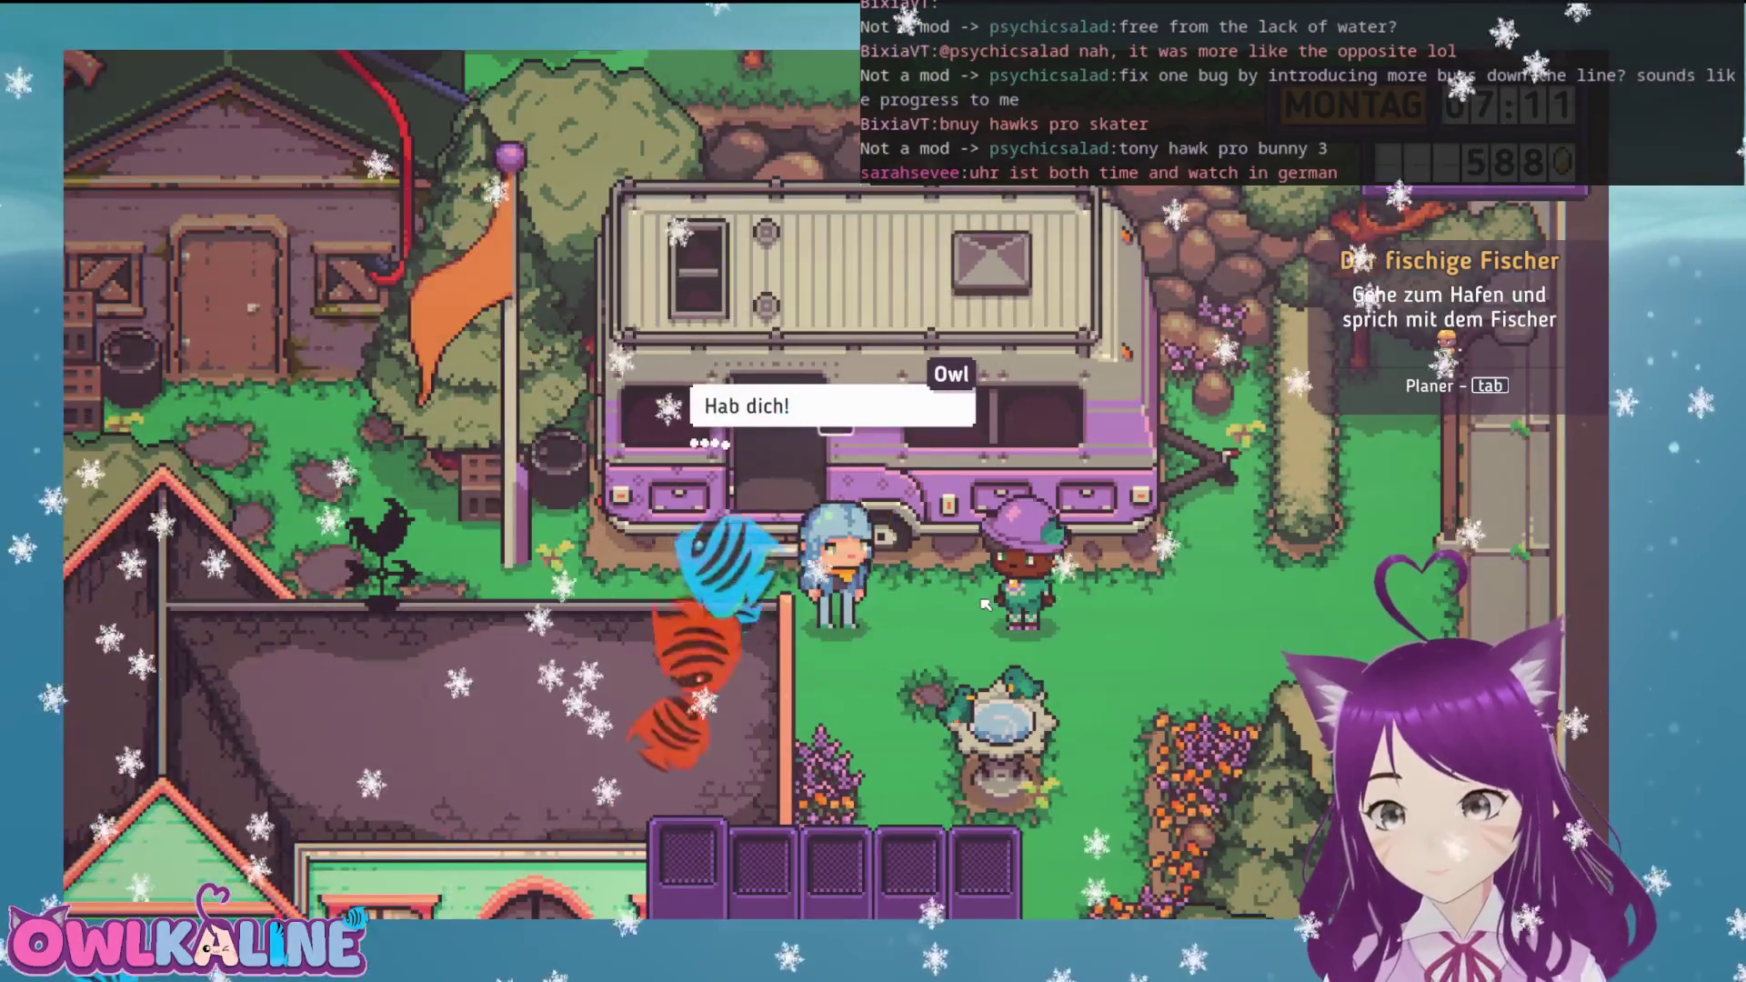
{"action": "left_click", "coordinate": [816, 465]}
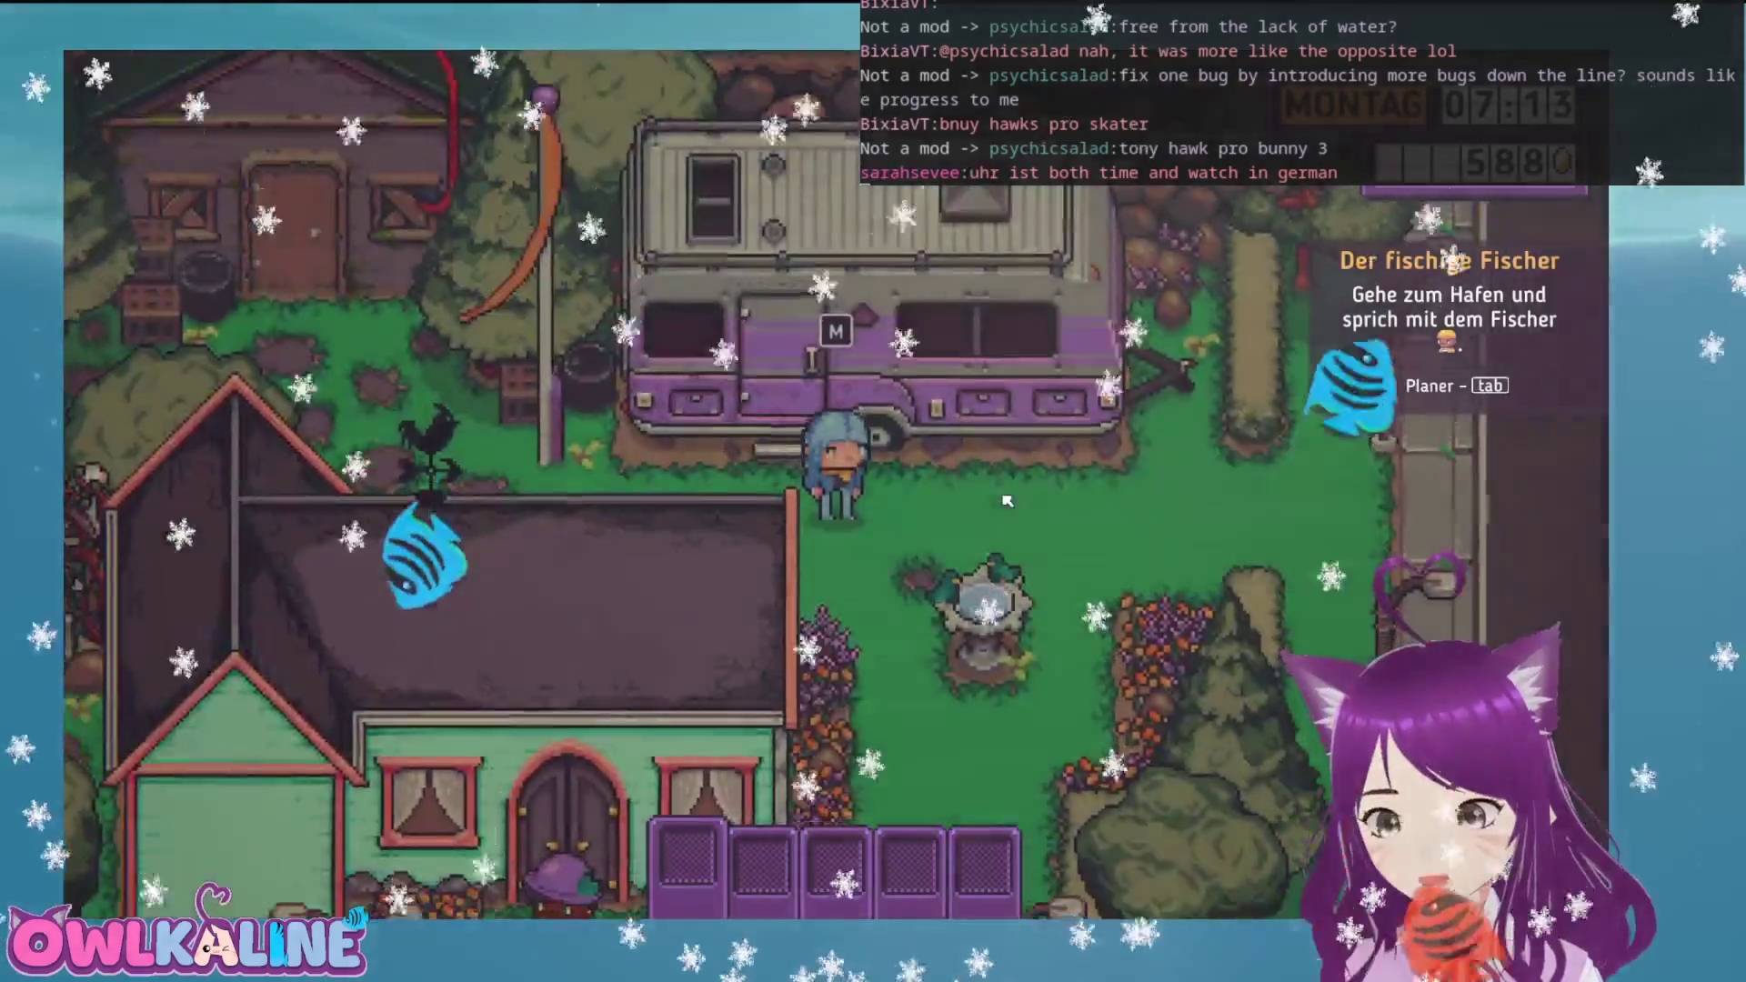
{"action": "key", "text": "m"}
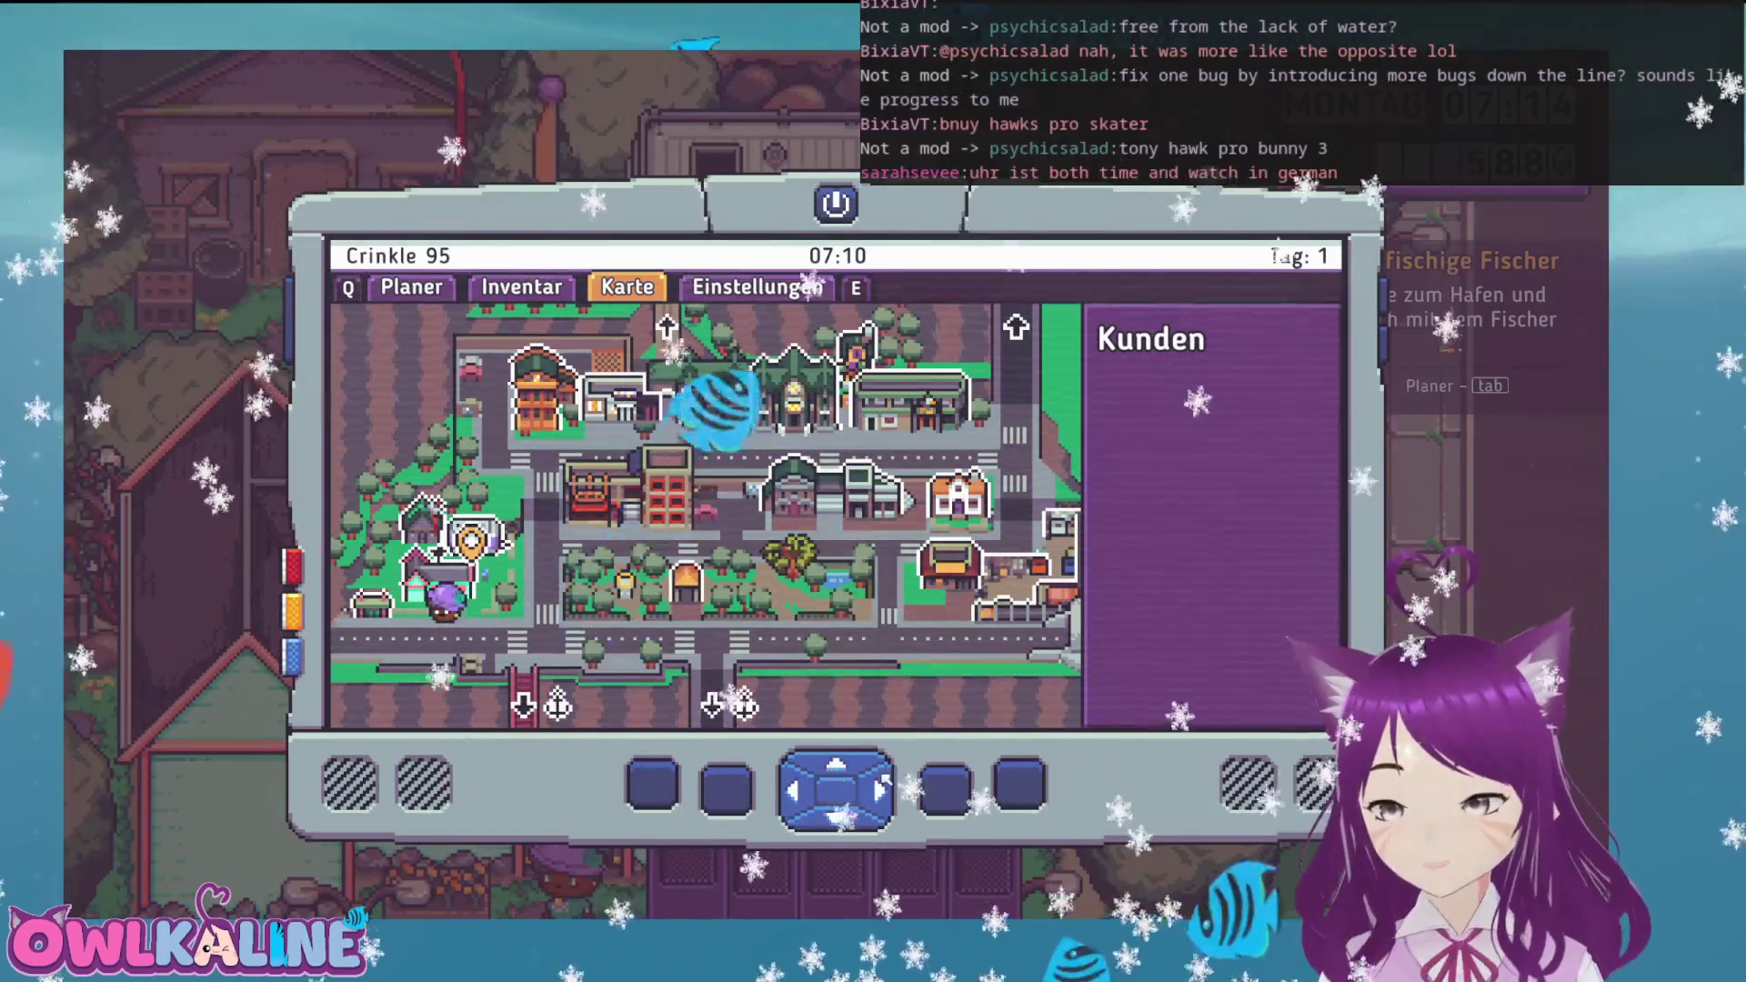
Walk Owl right past the caravan and down onto the street sidewalk
{"action": "key", "text": "d"}
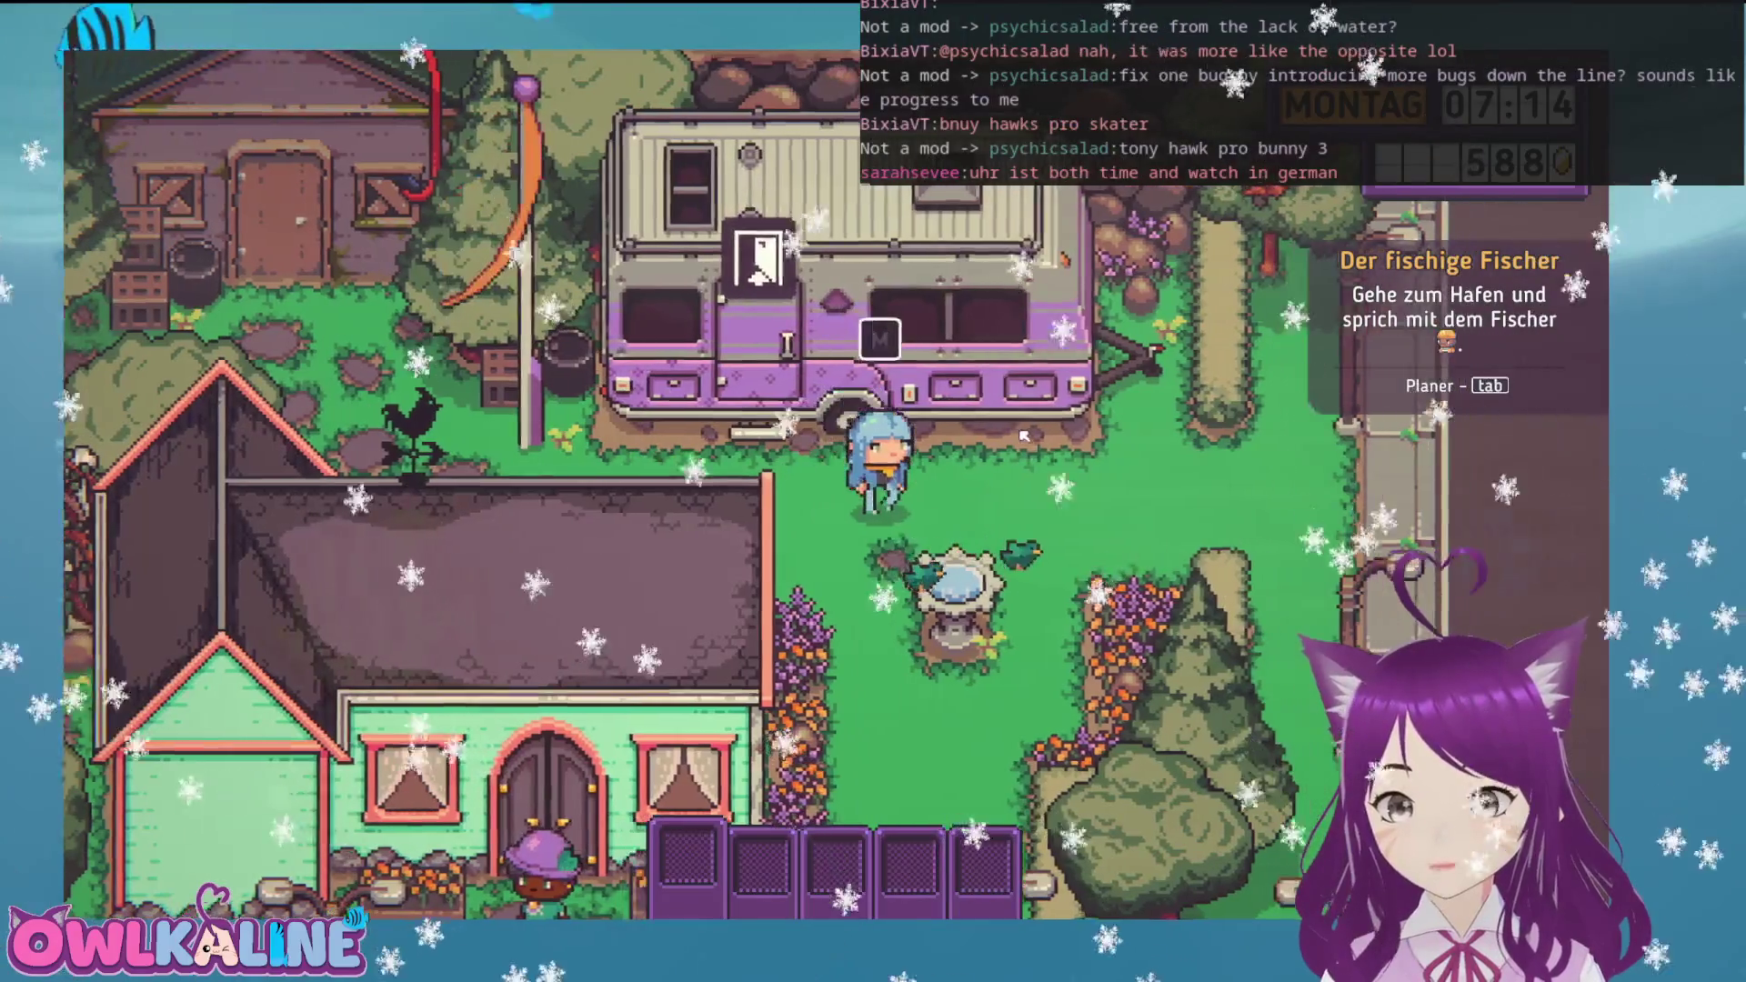
{"action": "key", "text": "s"}
{"action": "key", "text": "d"}
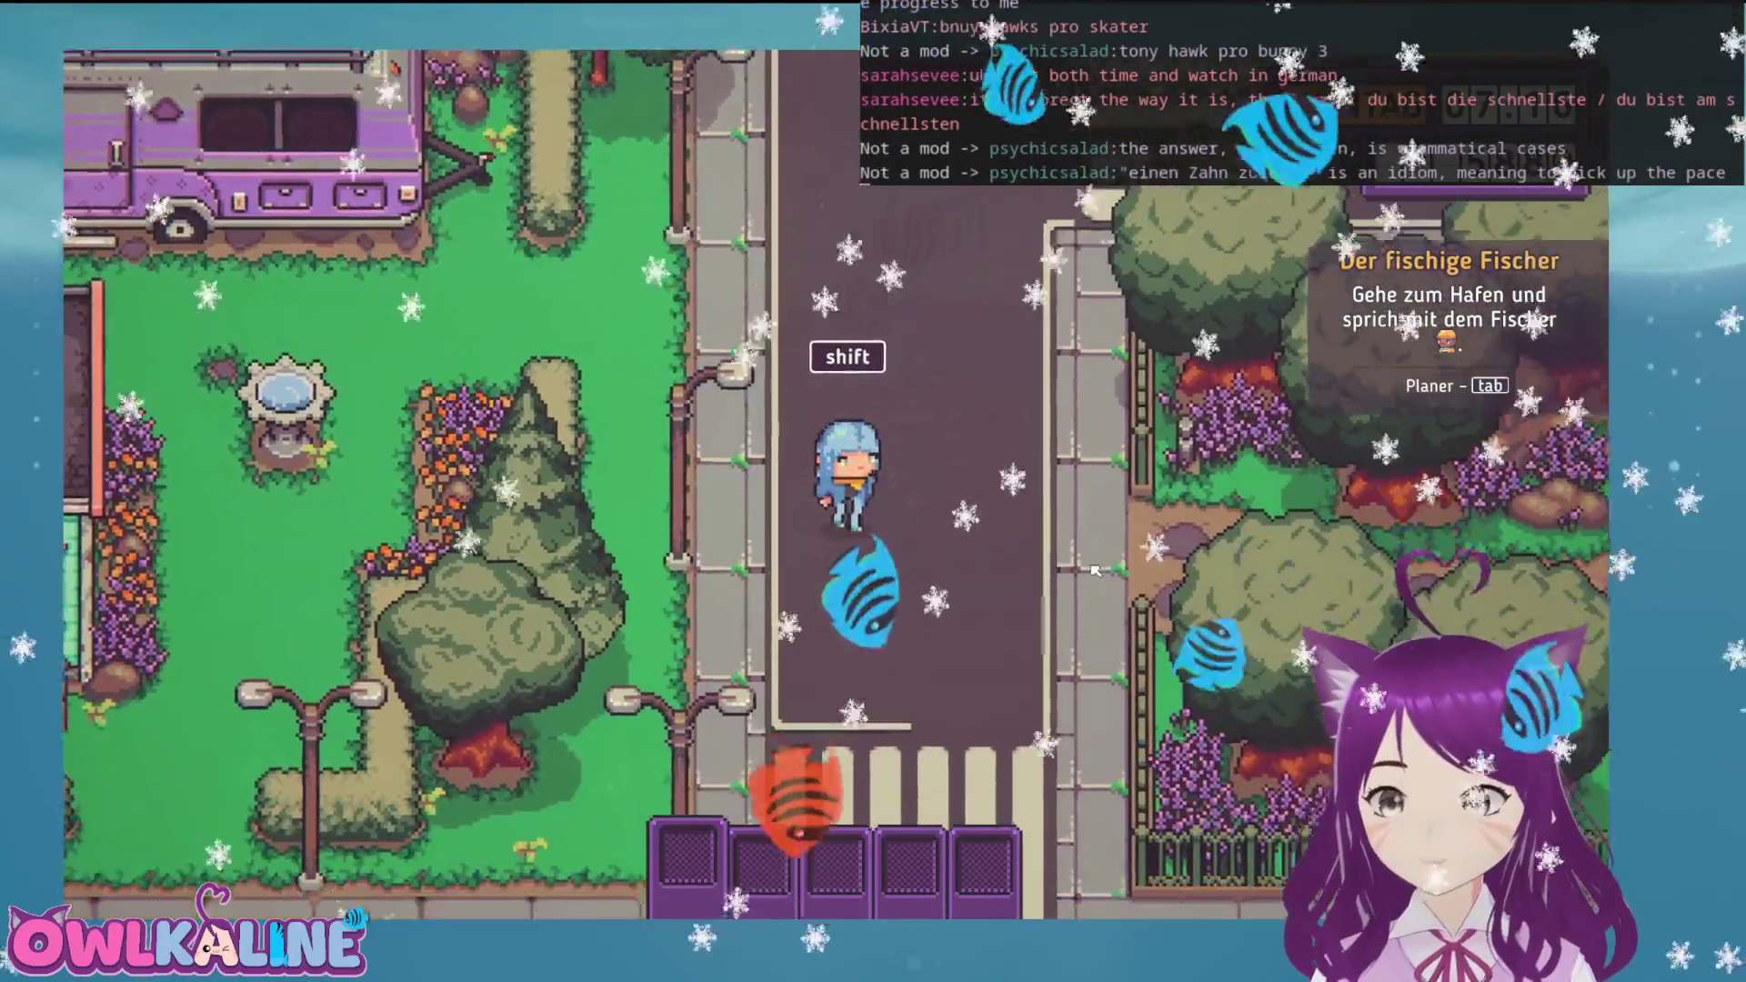
Walk past the crosswalk and along the harbor to the fisherman by the boat, and greet him
{"action": "key", "text": "s"}
{"action": "key", "text": "d"}
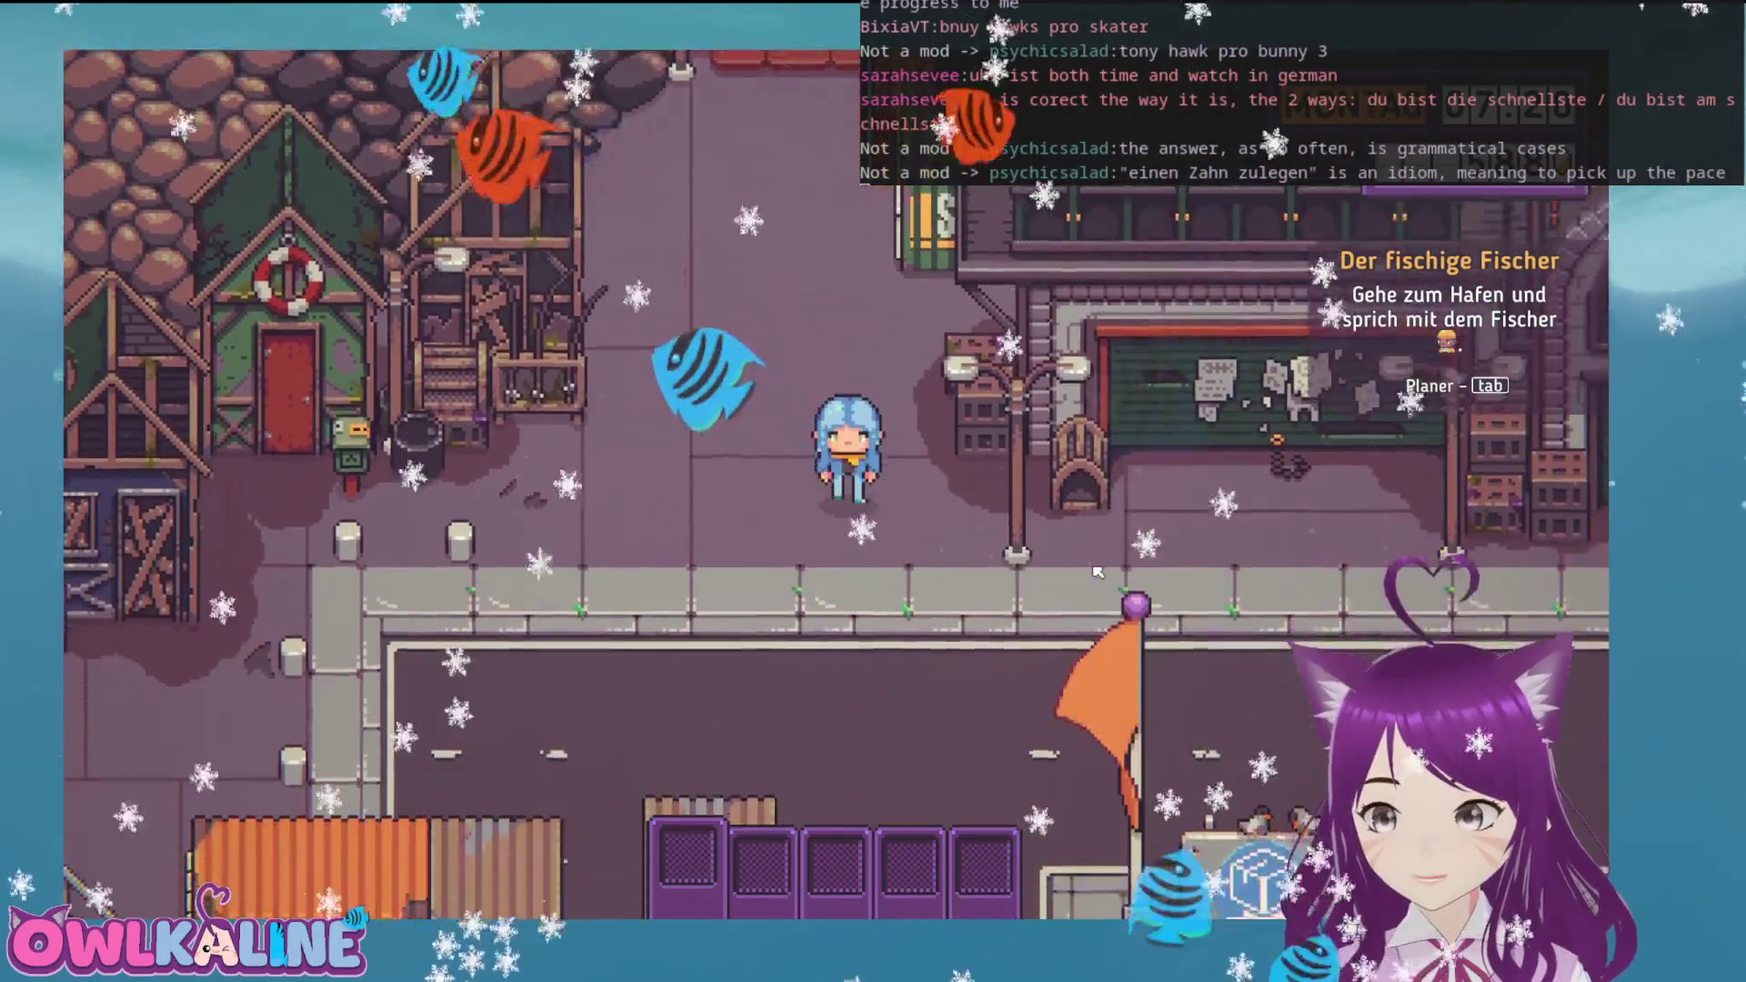
{"action": "key", "text": "d"}
{"action": "key", "text": "s"}
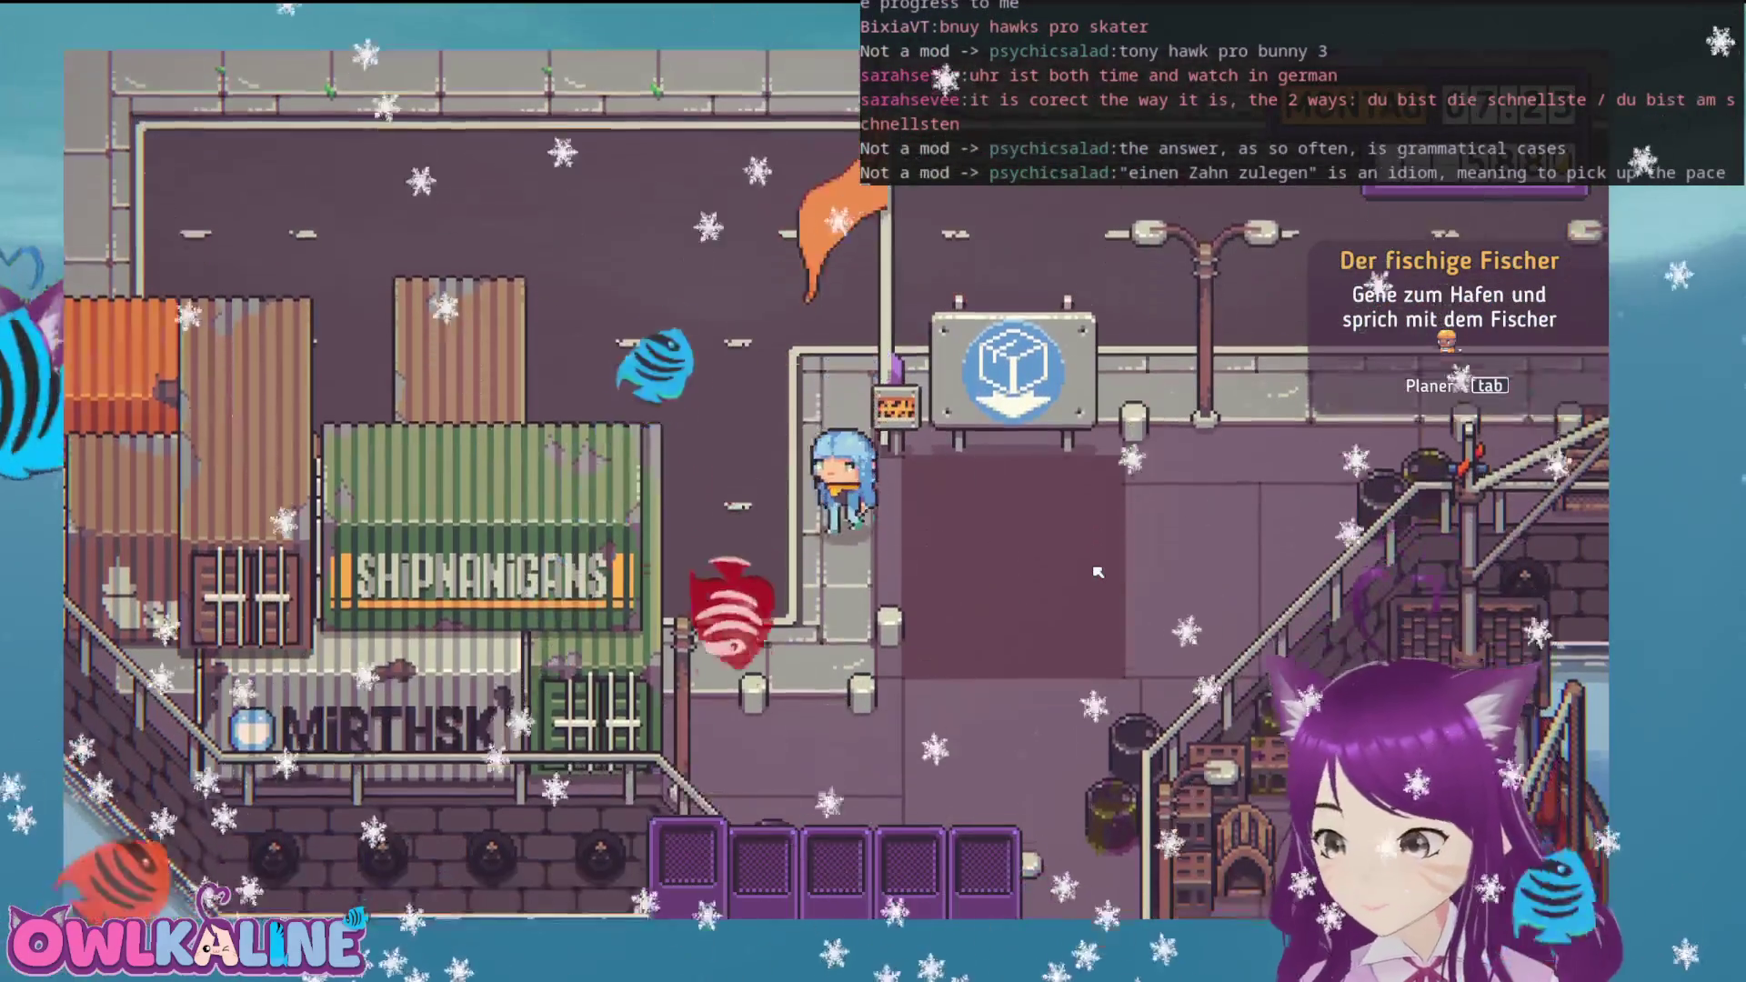
{"action": "key", "text": "s"}
{"action": "key", "text": "d"}
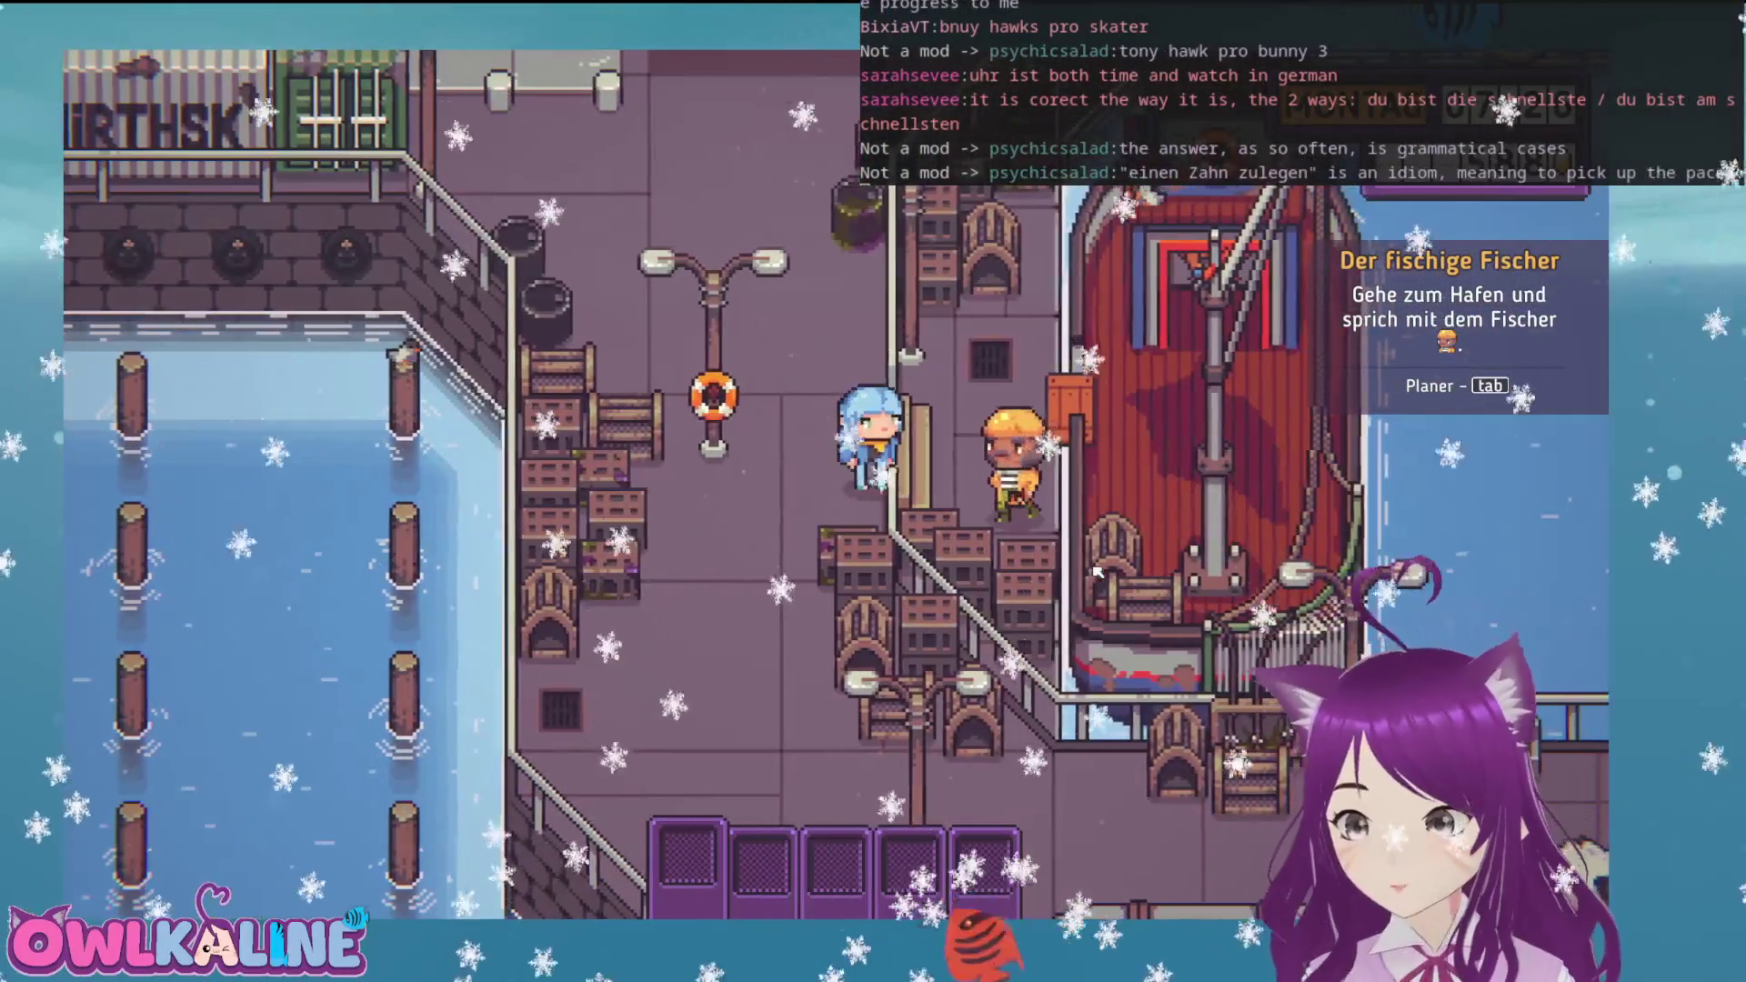
{"action": "key", "text": "e"}
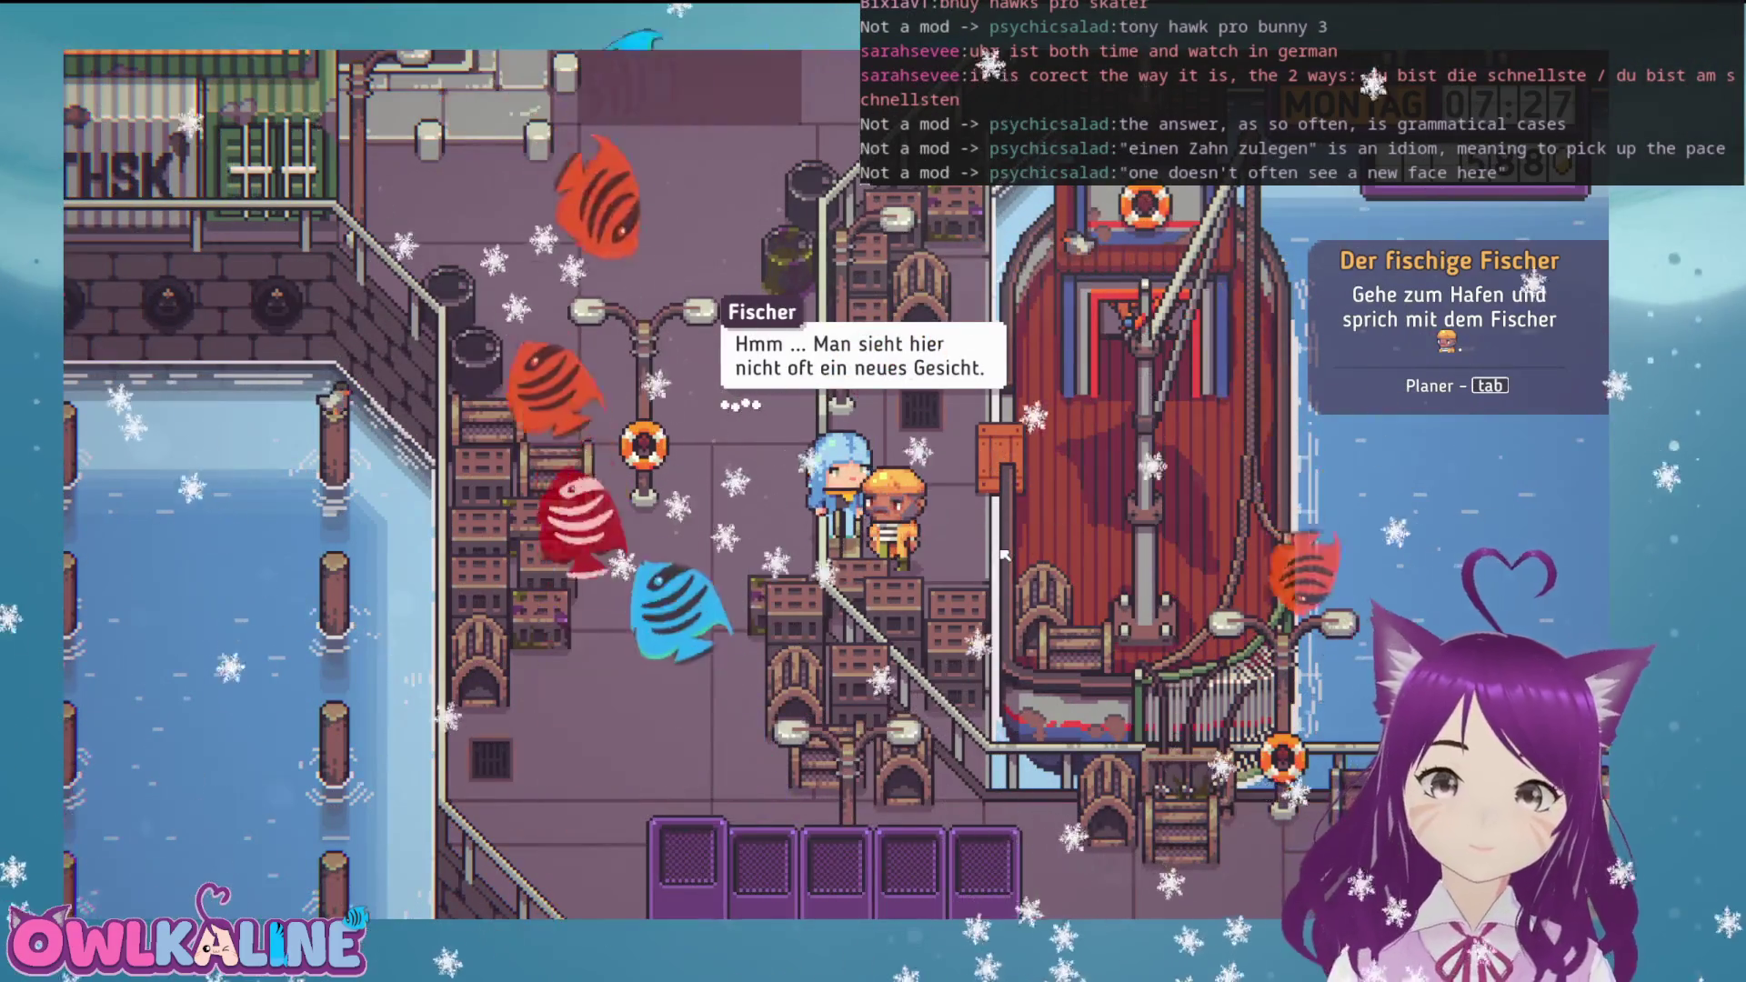
Advance through the fisherman's introduction to Owl's line 'Ich nehme an, du verkaufst Fisch?'
{"action": "key", "text": "space"}
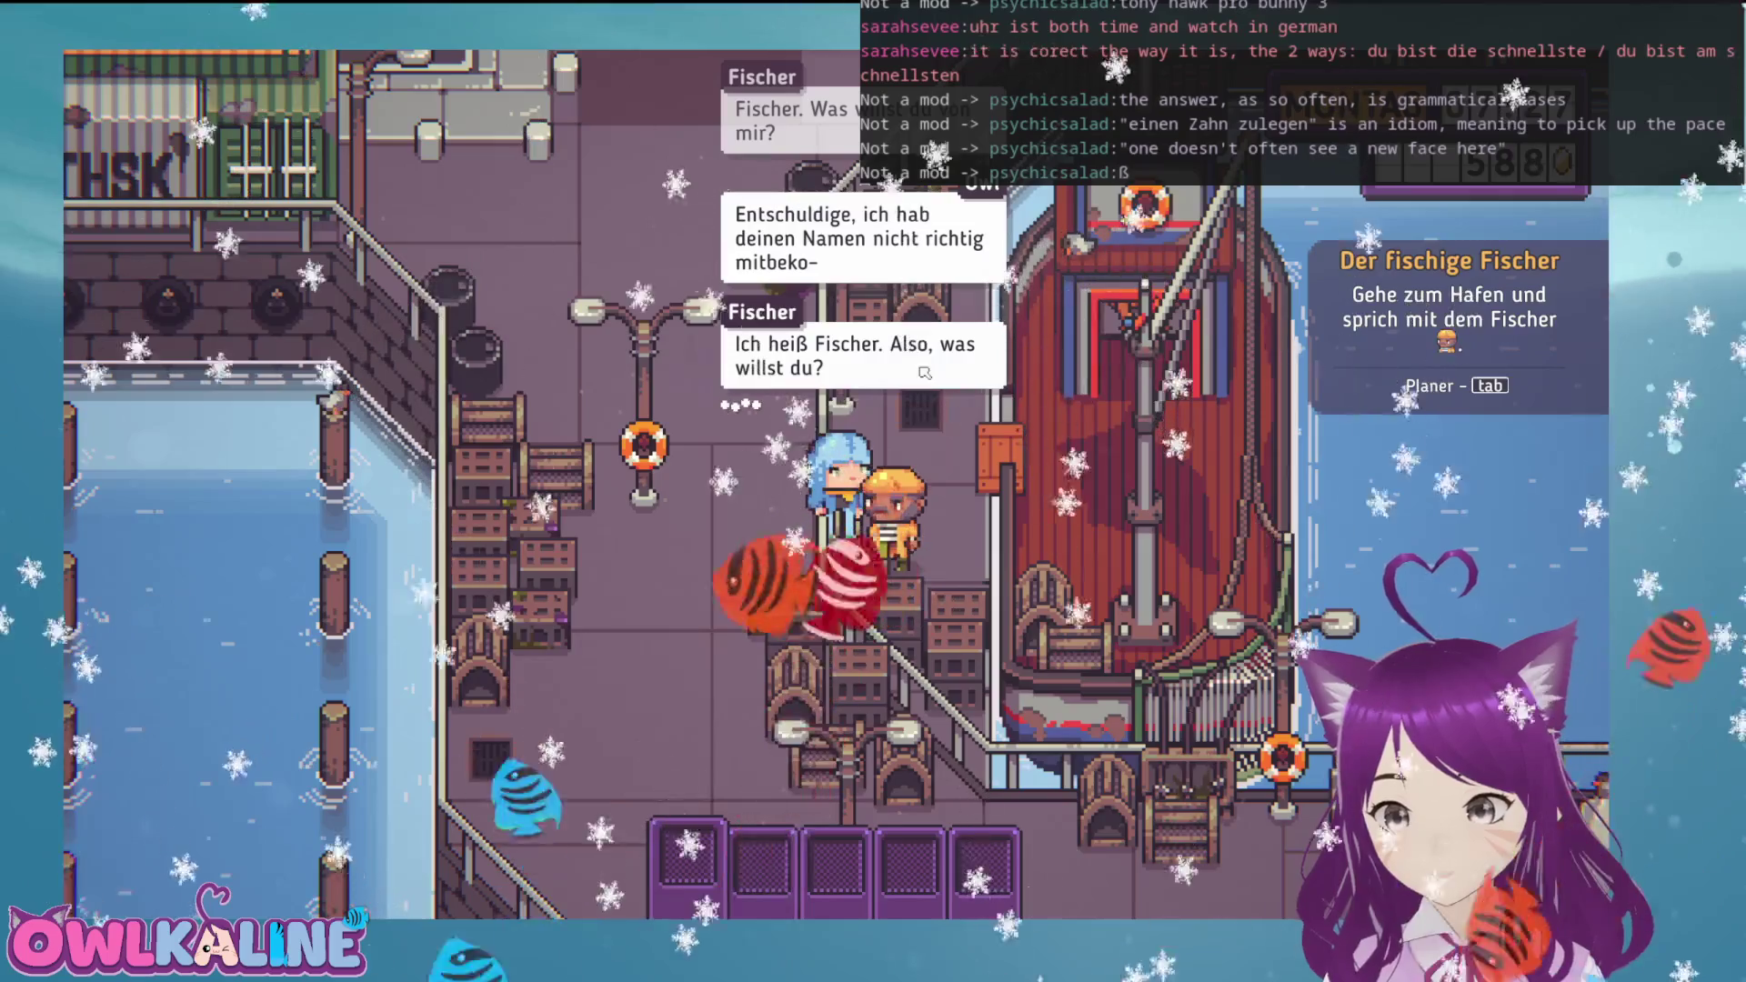
{"action": "key", "text": "space"}
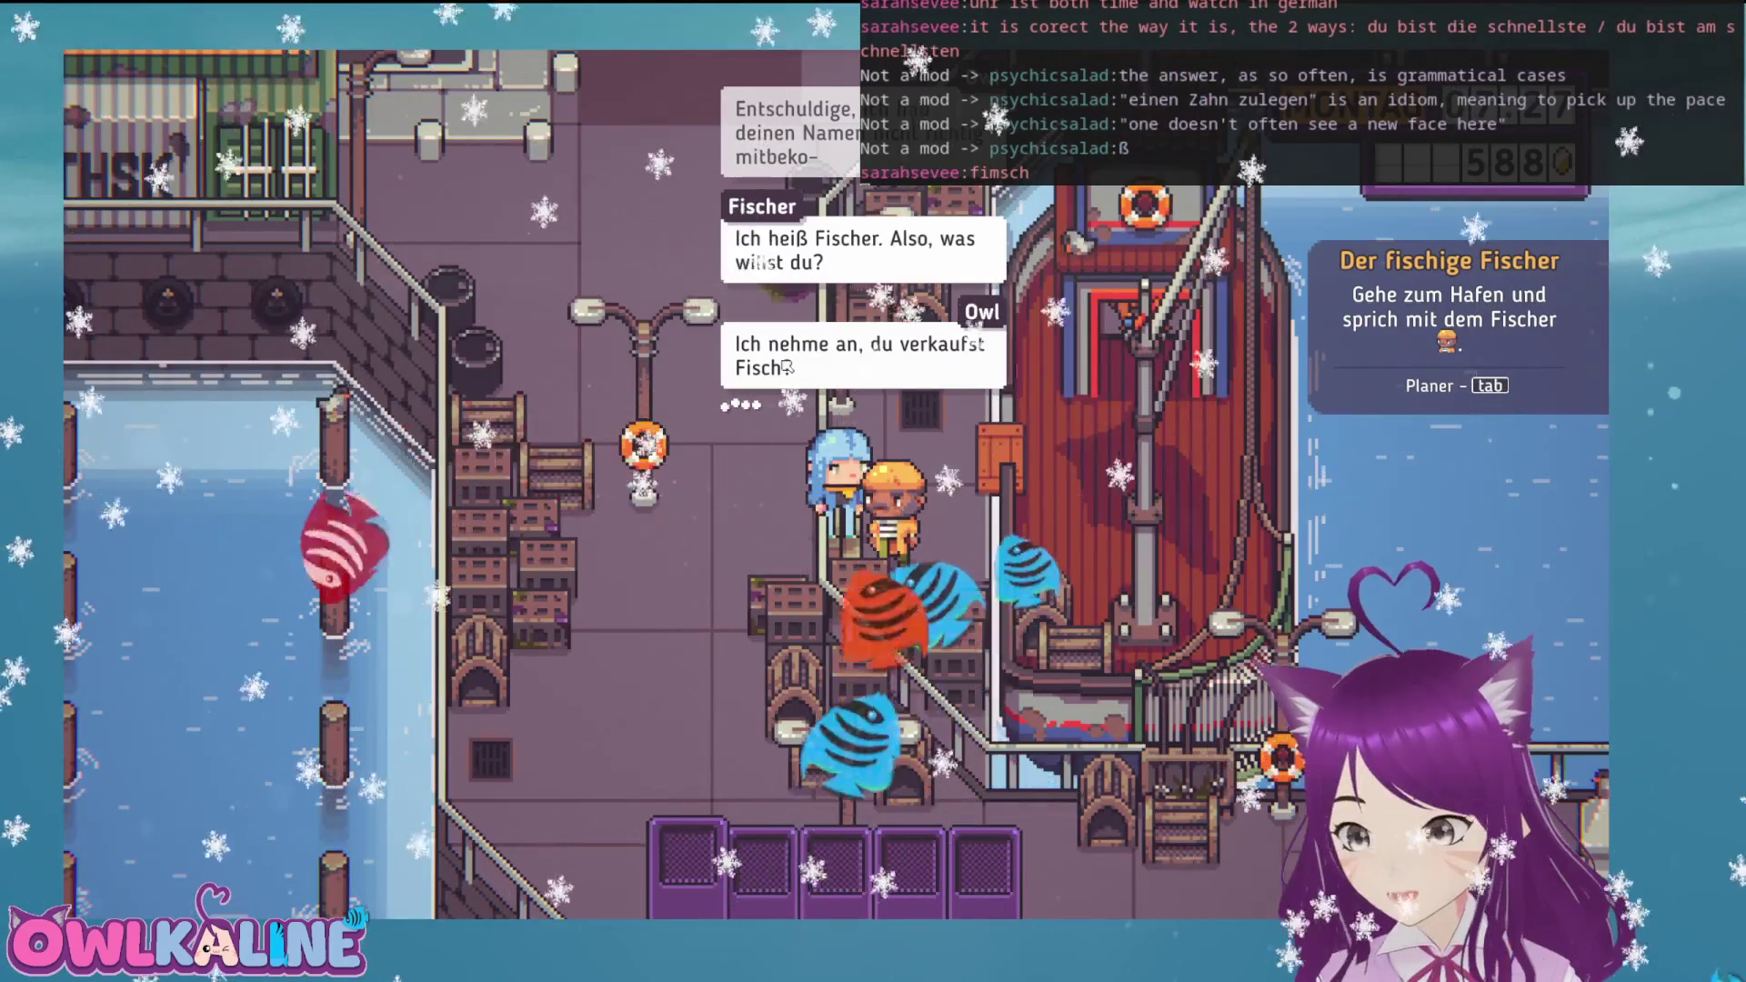
{"action": "left_click", "coordinate": [787, 367]}
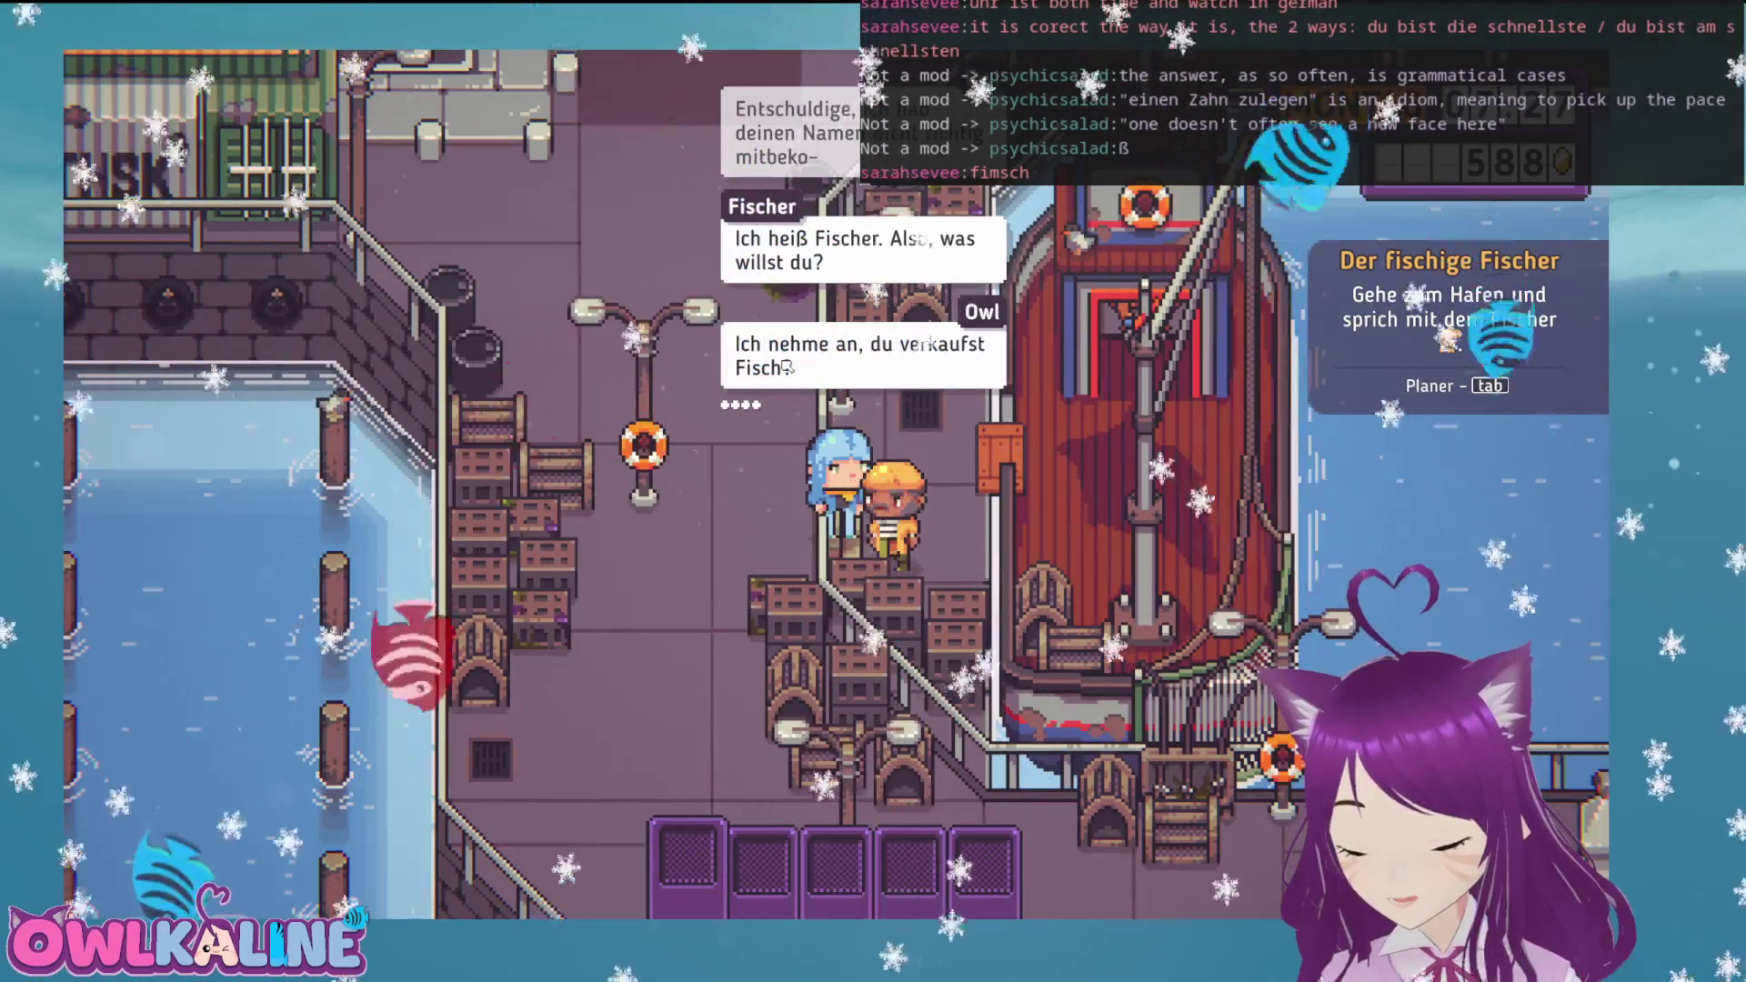